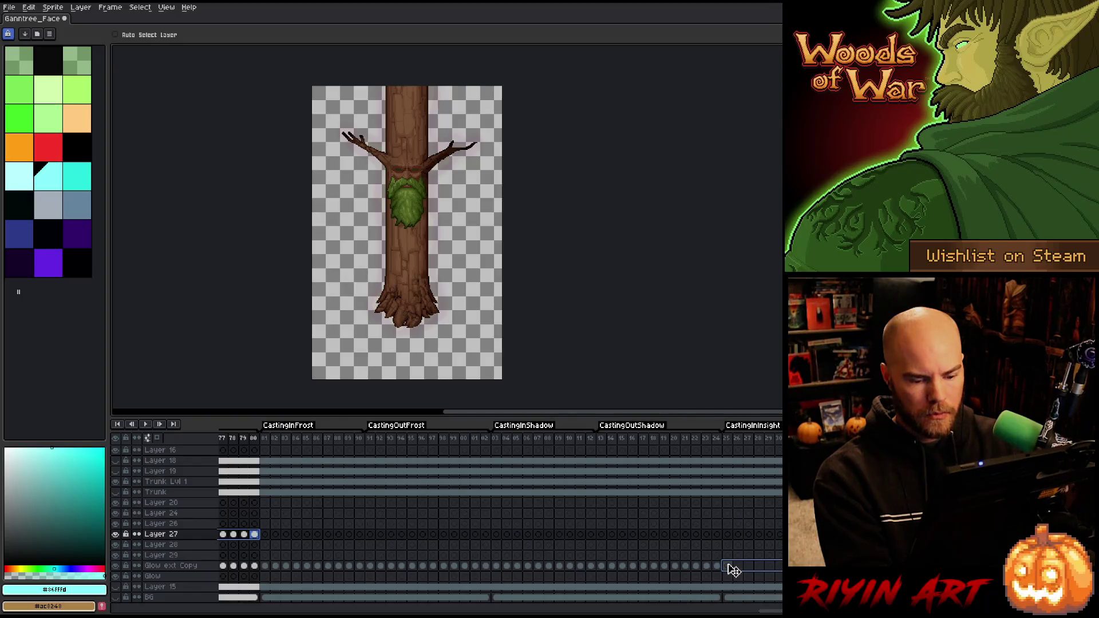
Select the Glow ext Copy layer, review its frame ranges, and delete it
click(733, 570)
click(732, 438)
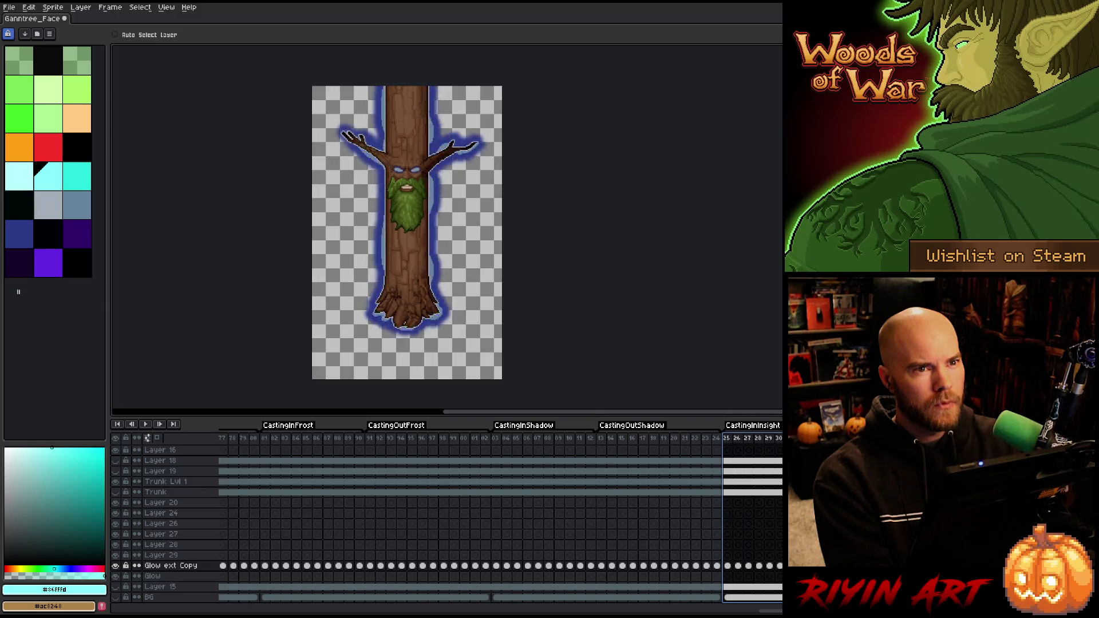
mouse_move(728, 484)
mouse_down()
mouse_move(179, 498)
mouse_move(593, 478)
mouse_up()
mouse_move(351, 439)
mouse_down()
mouse_move(567, 451)
mouse_move(545, 453)
mouse_move(767, 449)
mouse_move(697, 452)
mouse_up()
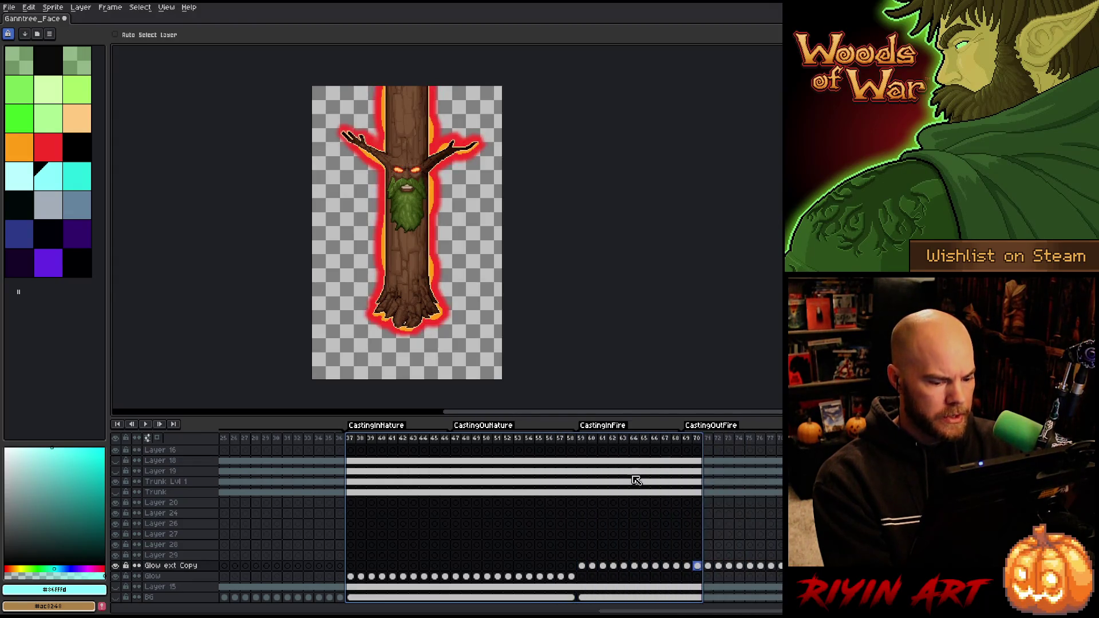
key(Escape)
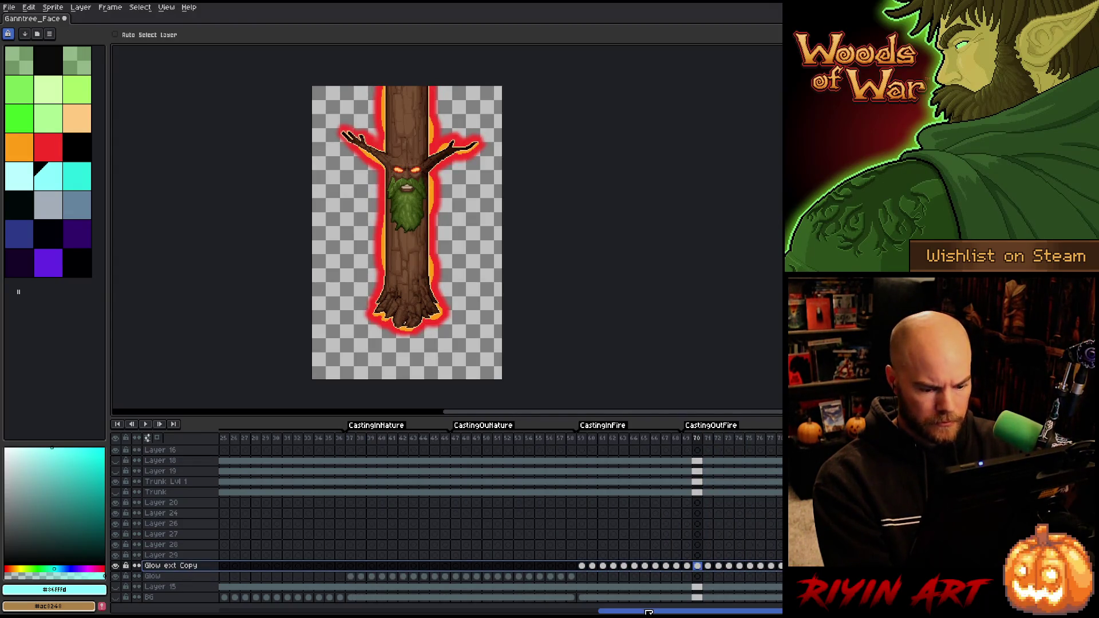
drag(628, 611, 467, 611)
scroll(728, 585, right, 5)
scroll(728, 585, left, 2)
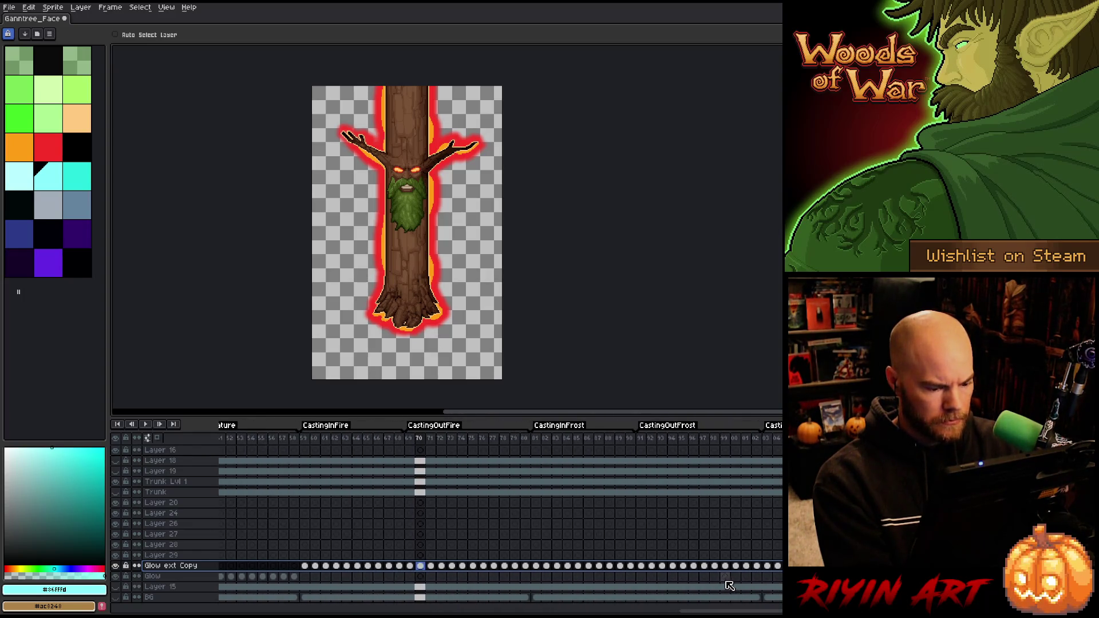
key(Delete)
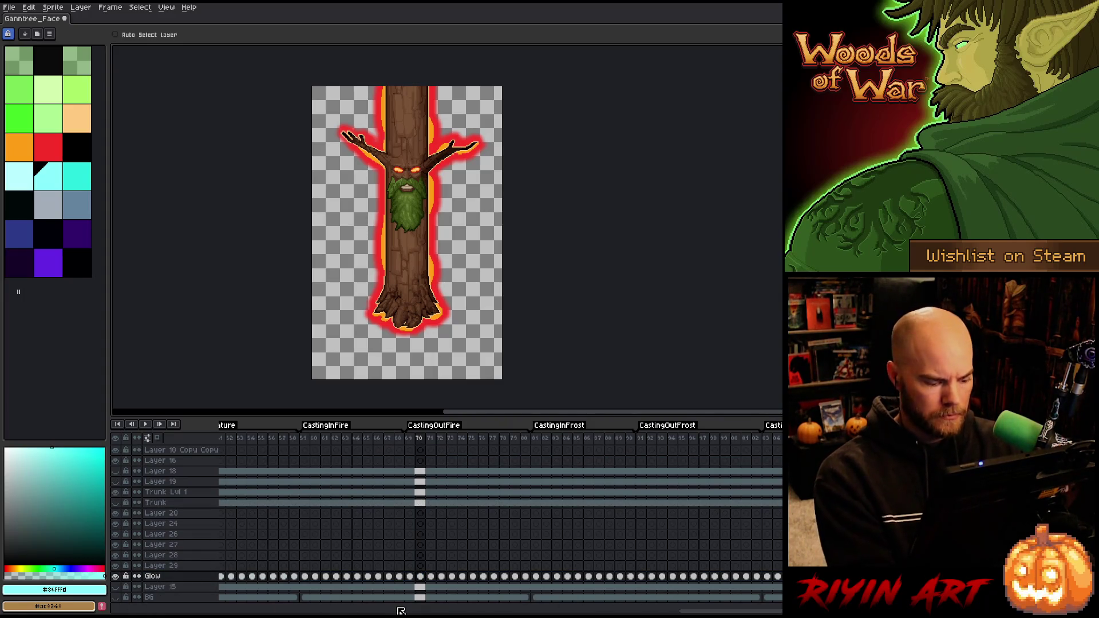
Save the sprite file and recentre the sprite in the canvas view
key(ctrl+s)
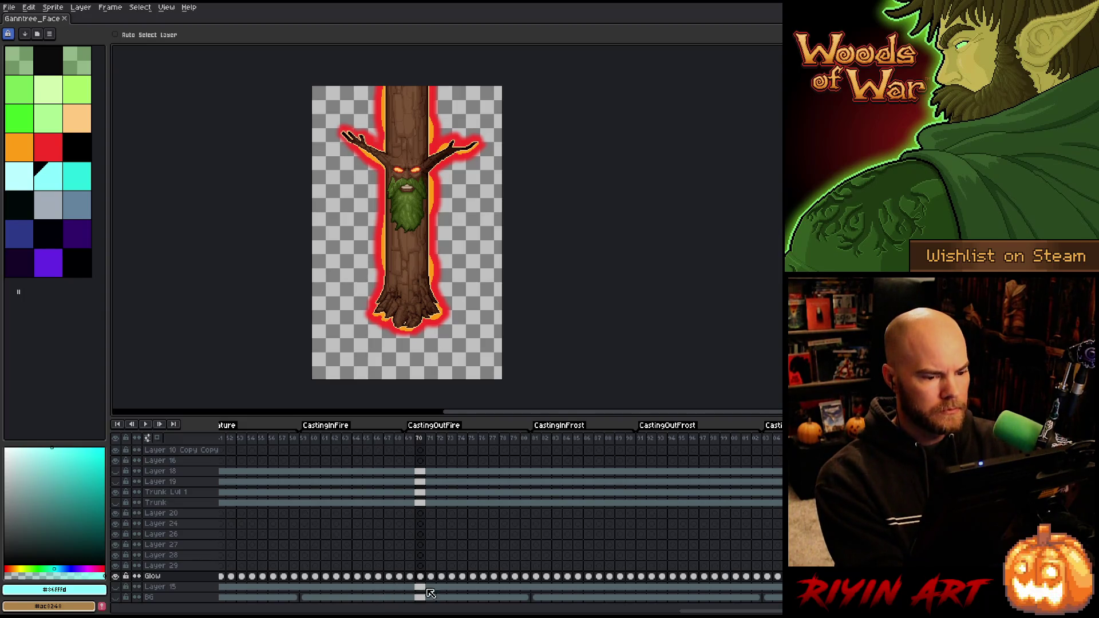
scroll(501, 515, right, 10)
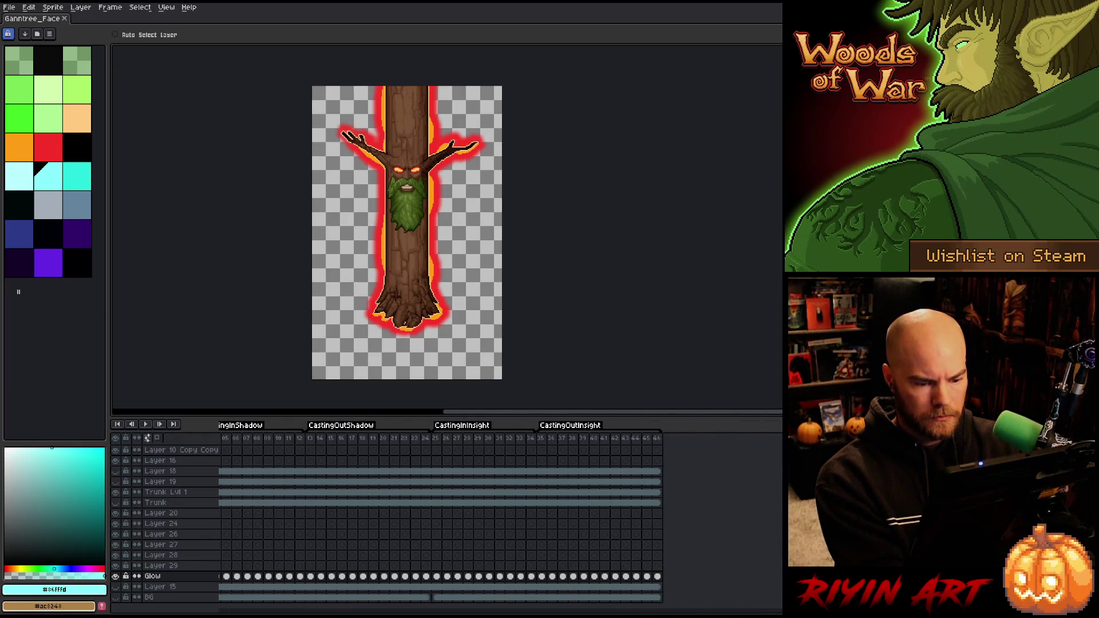
scroll(188, 611, left, 10)
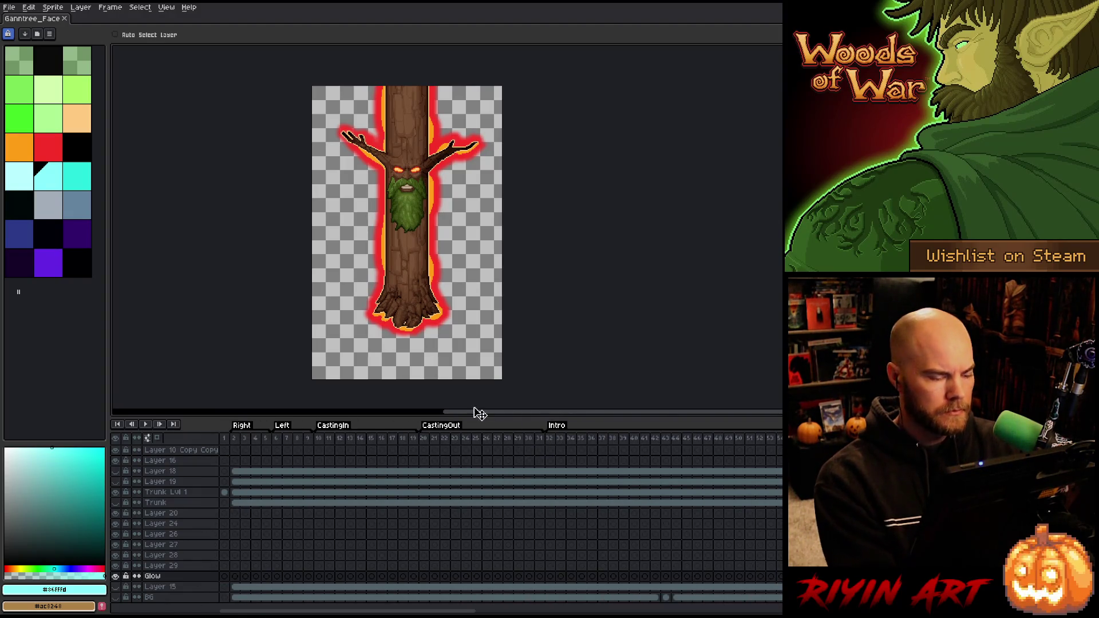
scroll(446, 309, down, 2)
scroll(449, 299, up, 3)
scroll(424, 303, down, 1)
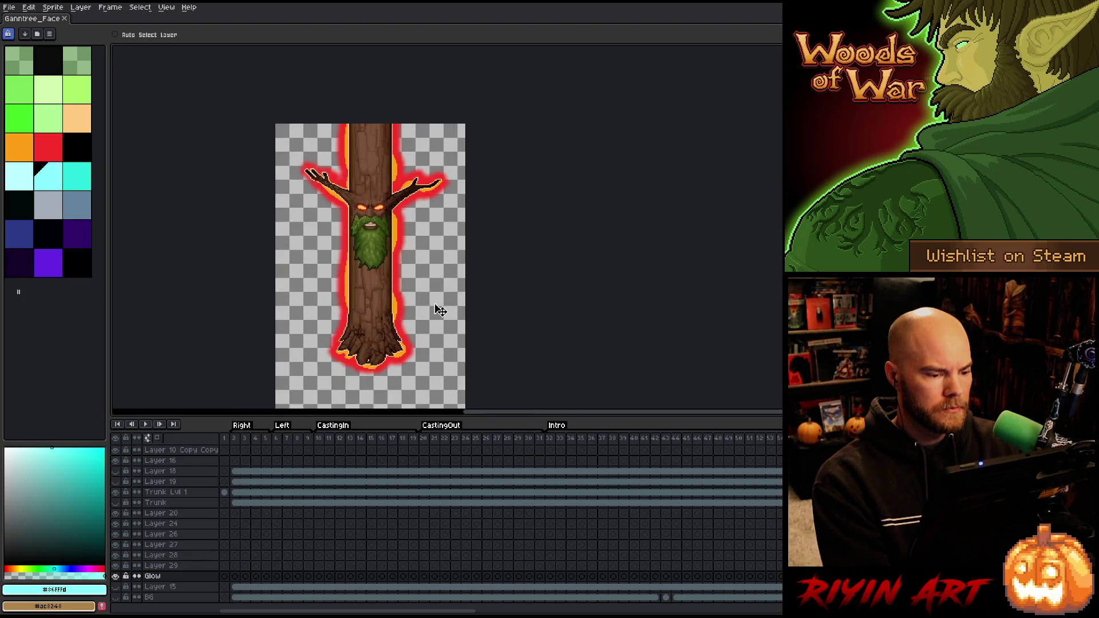
scroll(438, 310, down, 1)
drag(471, 349, 441, 319)
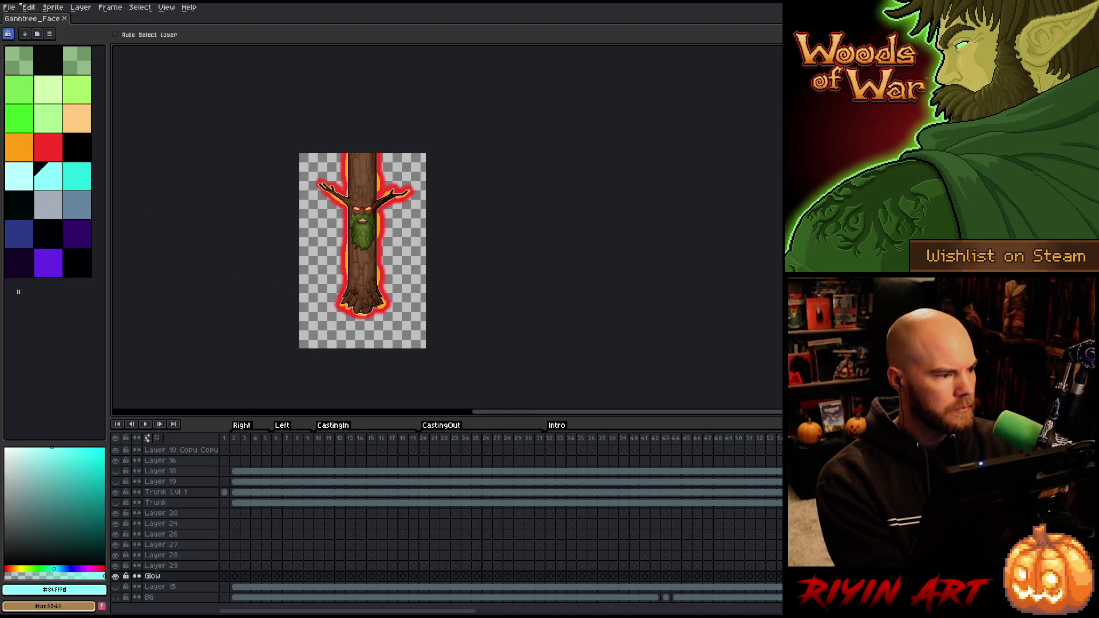
click(11, 7)
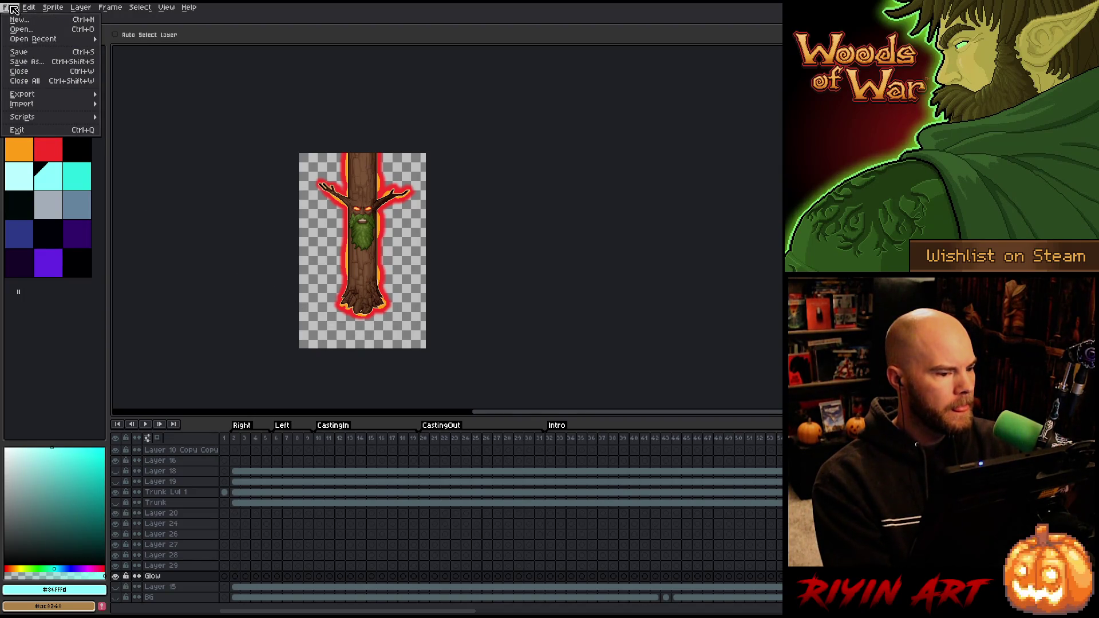
mouse_move(50, 95)
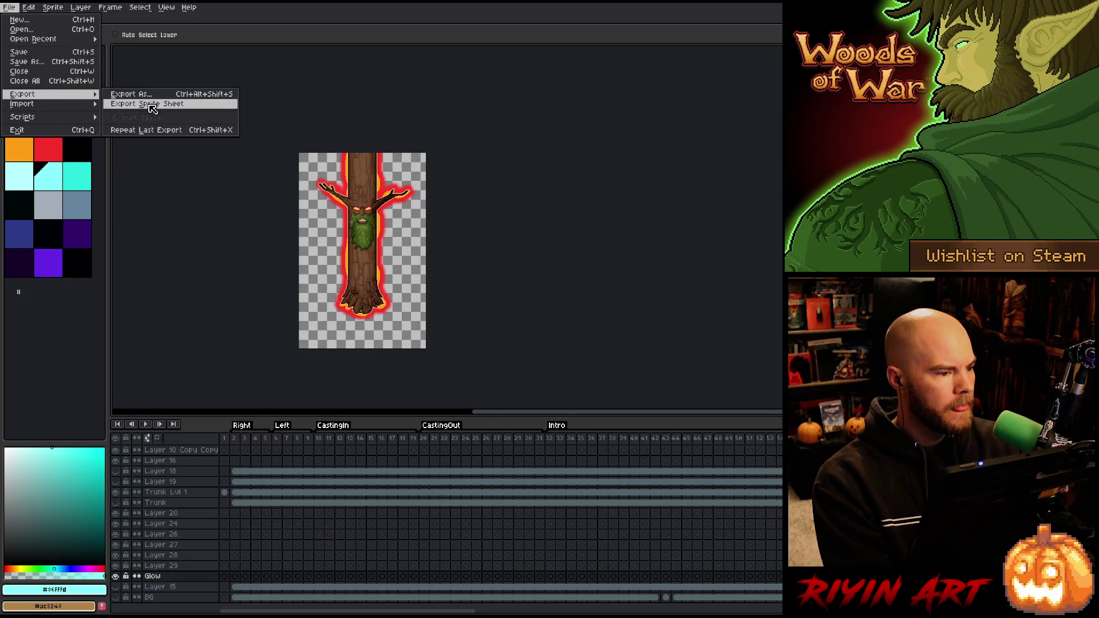
click(152, 108)
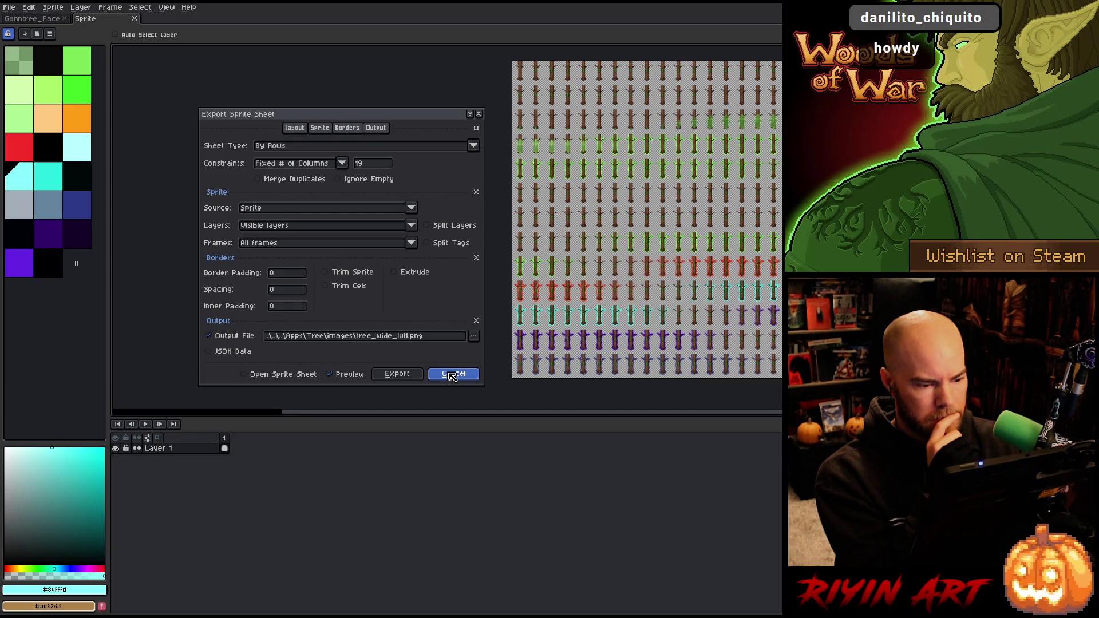
click(452, 374)
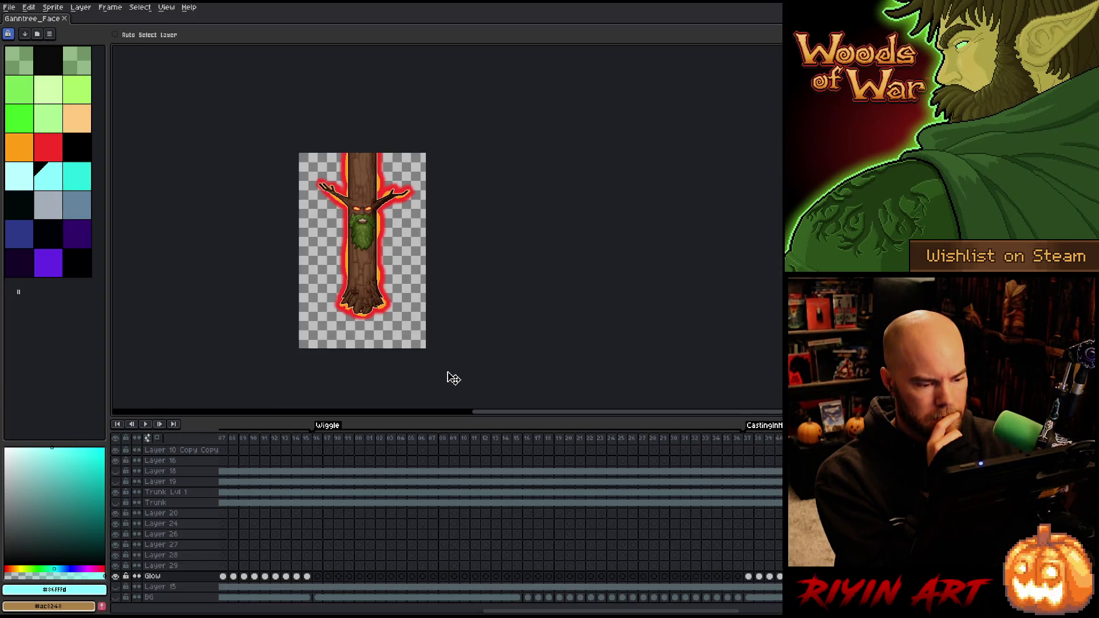
Scroll along the timeline and select frames 56 to 64
drag(615, 610, 360, 610)
scroll(536, 541, right, 10)
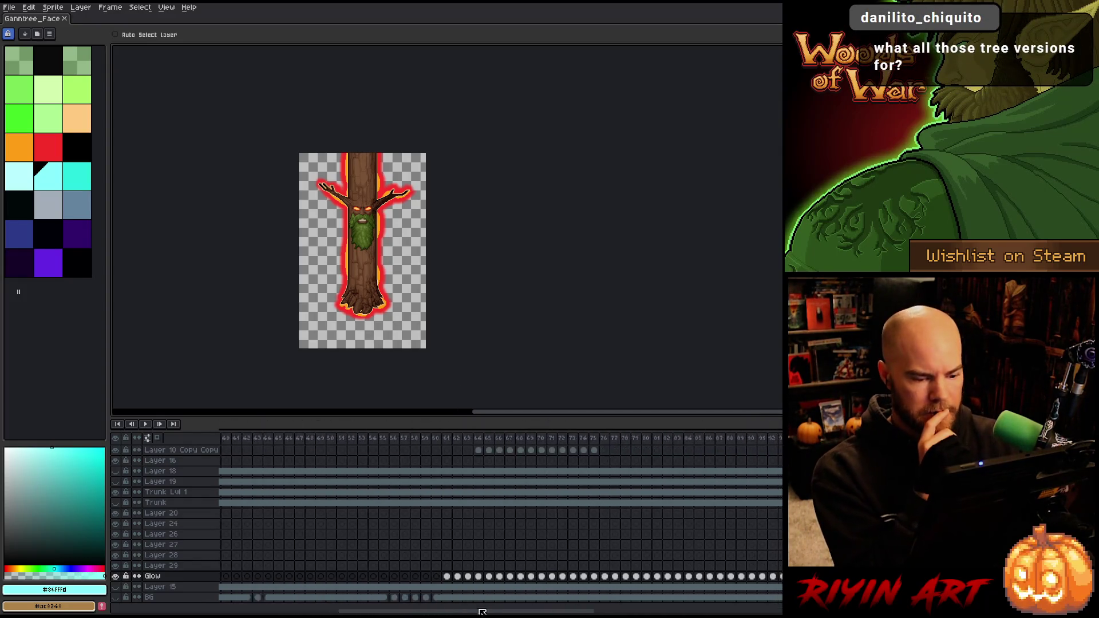
scroll(536, 541, down, 10)
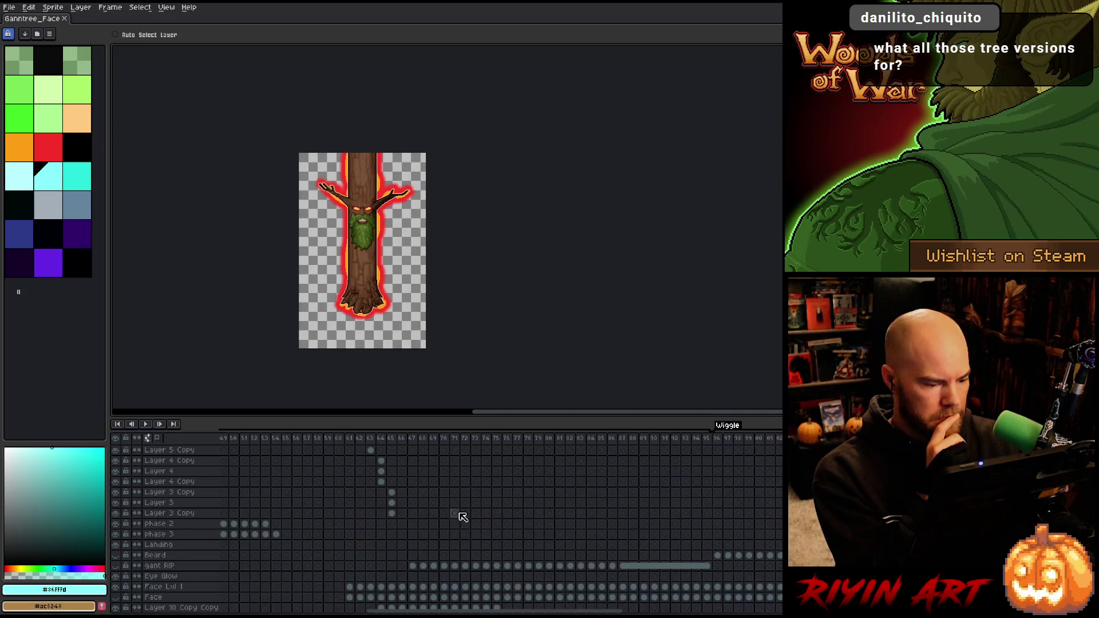
scroll(385, 471, up, 3)
mouse_move(298, 444)
mouse_down()
mouse_move(465, 437)
mouse_move(294, 450)
mouse_move(401, 444)
mouse_move(326, 445)
mouse_up()
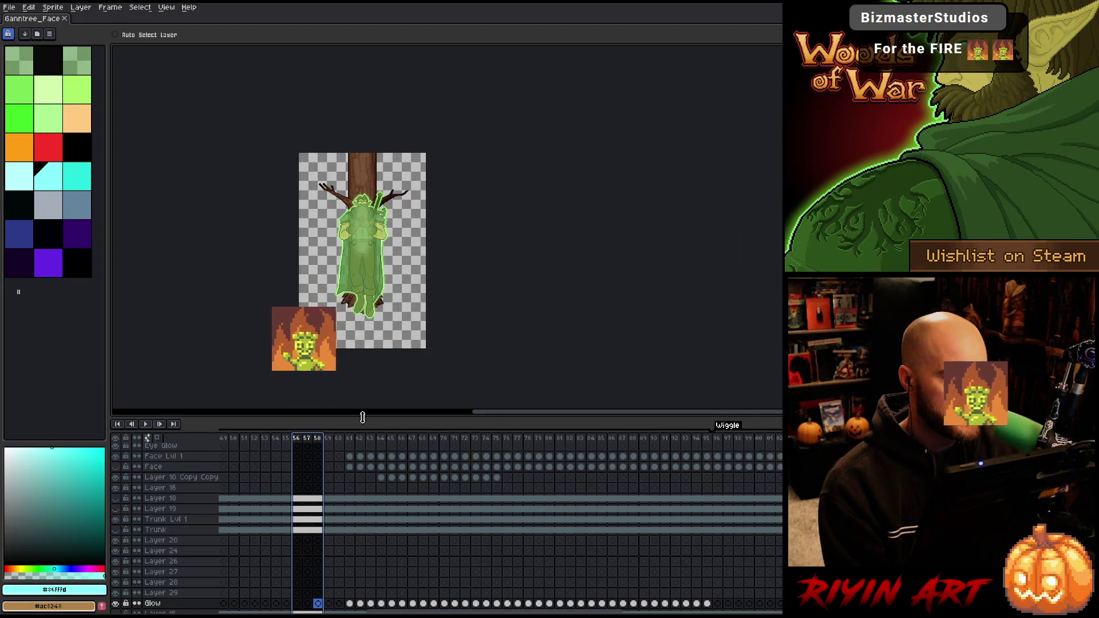
Make the timeline taller to show more layers and reposition the sprite on the canvas
drag(369, 421, 370, 317)
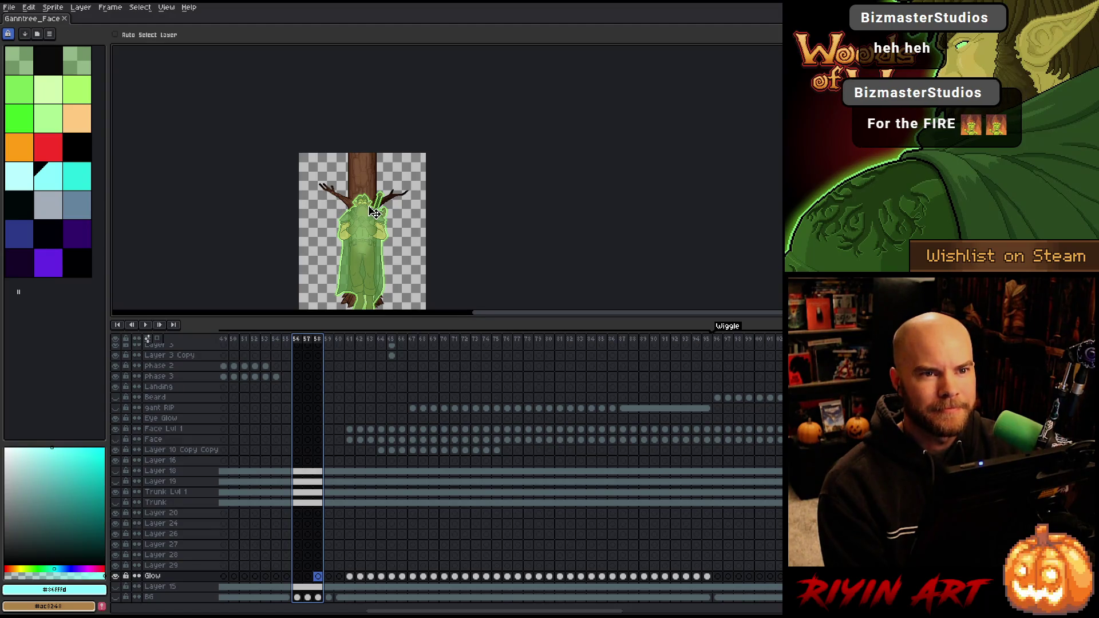
scroll(400, 267, down, 1)
scroll(400, 267, up, 1)
drag(261, 116, 282, 140)
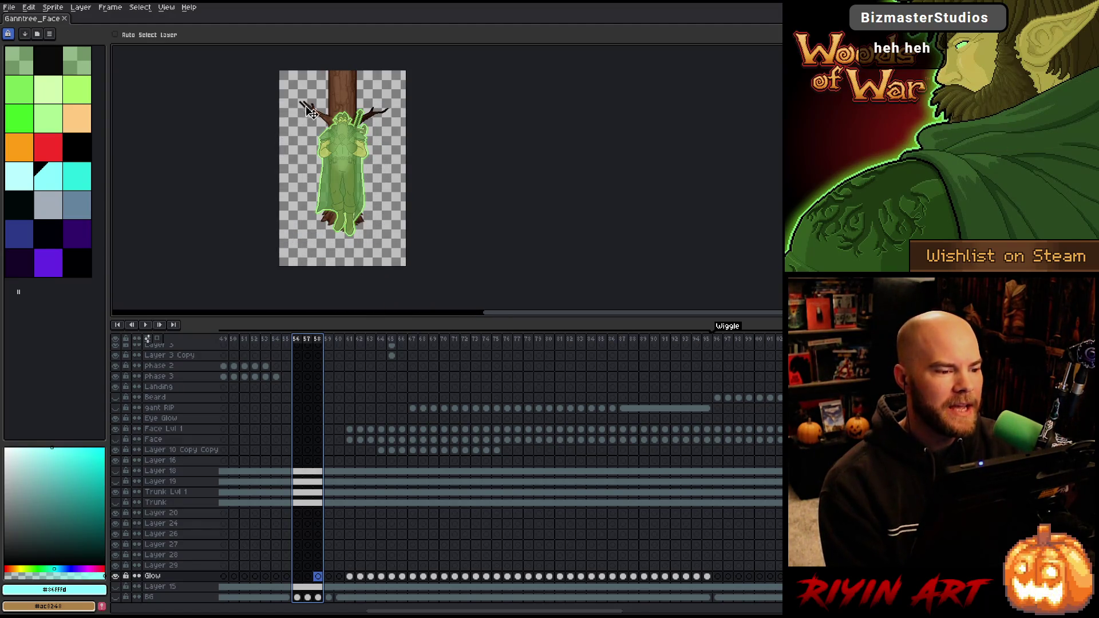
scroll(355, 379, up, 6)
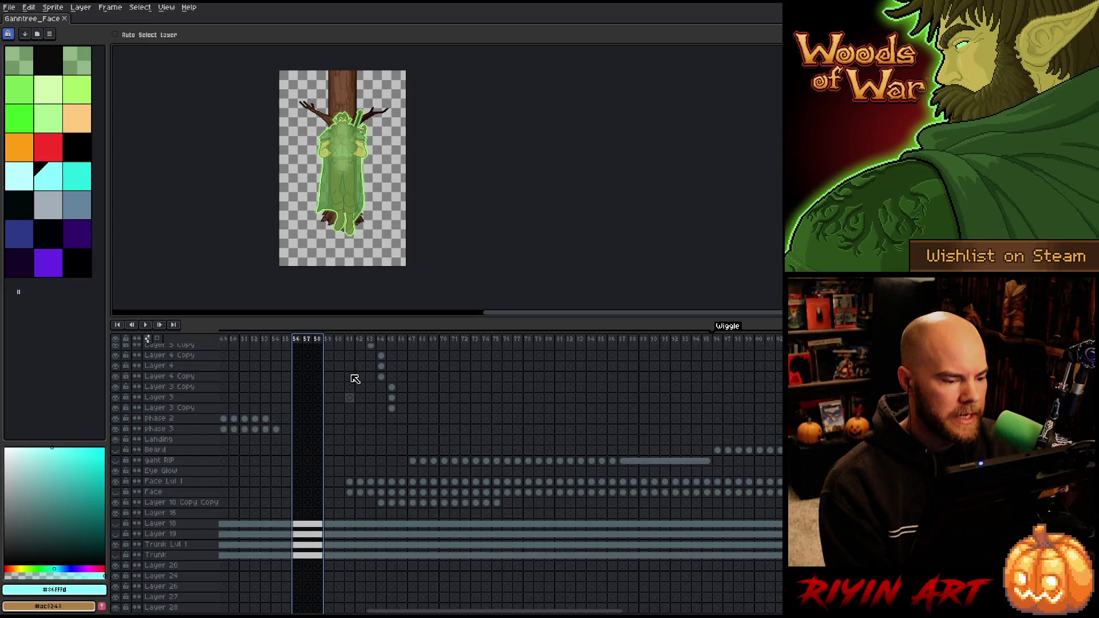
scroll(355, 379, up, 1)
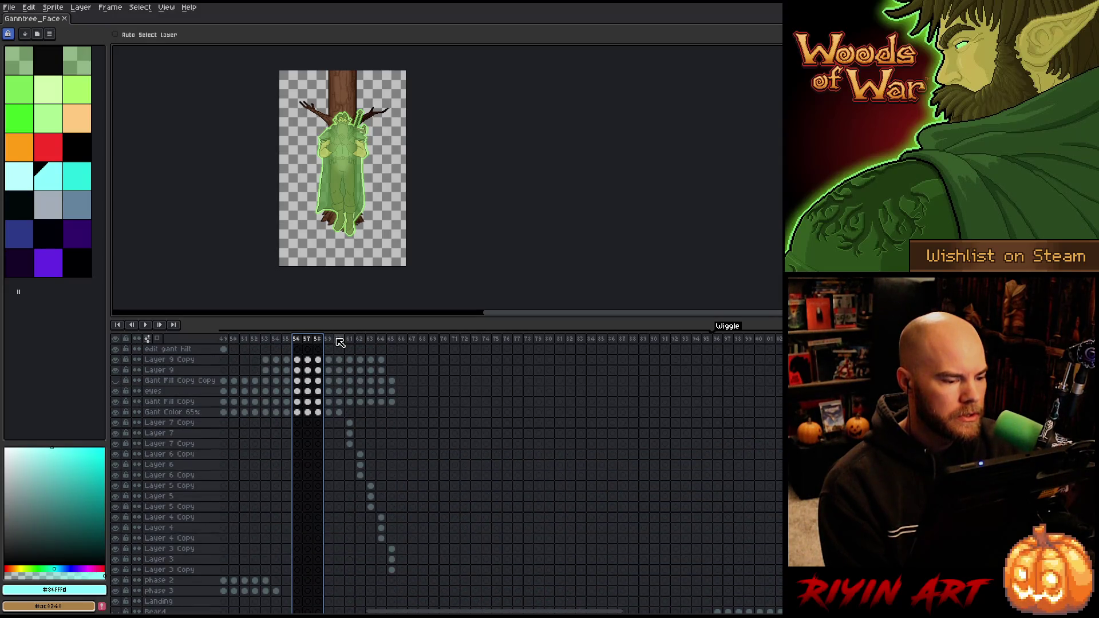
Select frames 51 to 54, then jump to frame 36 of the Intro
mouse_move(244, 339)
mouse_down()
mouse_move(336, 346)
mouse_move(292, 353)
mouse_up()
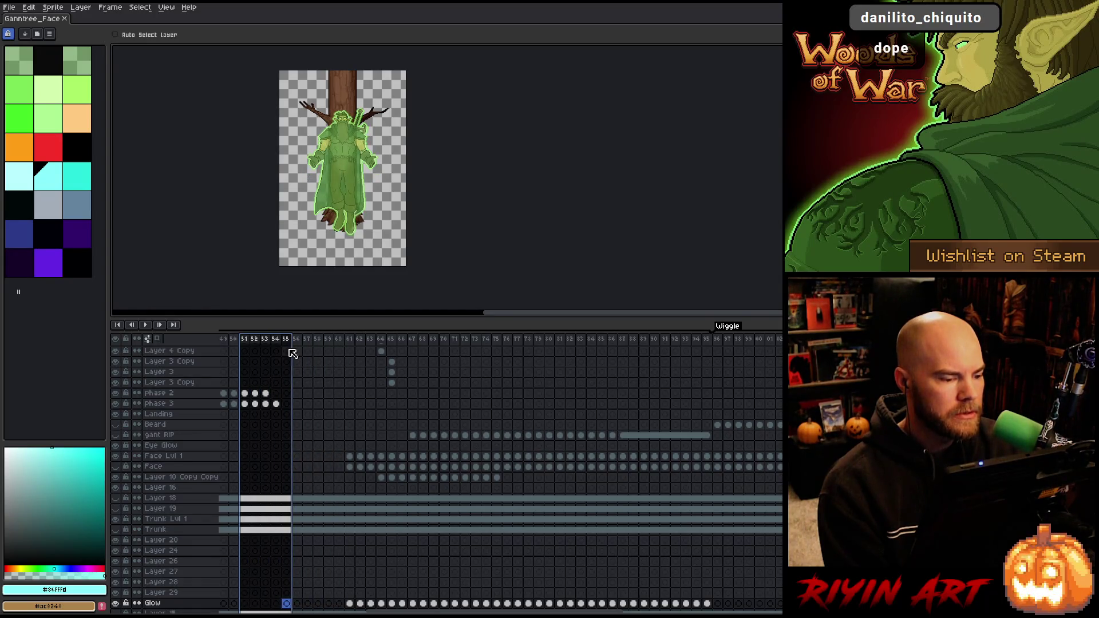
scroll(271, 370, up, 1)
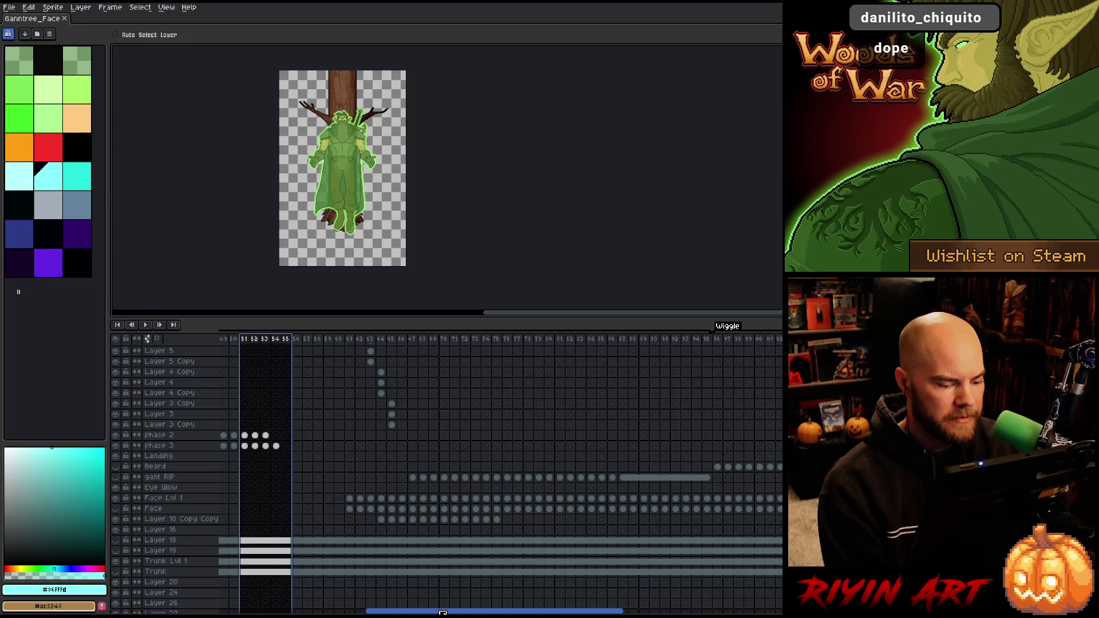
mouse_move(443, 611)
mouse_down()
mouse_move(356, 610)
mouse_move(375, 611)
mouse_up()
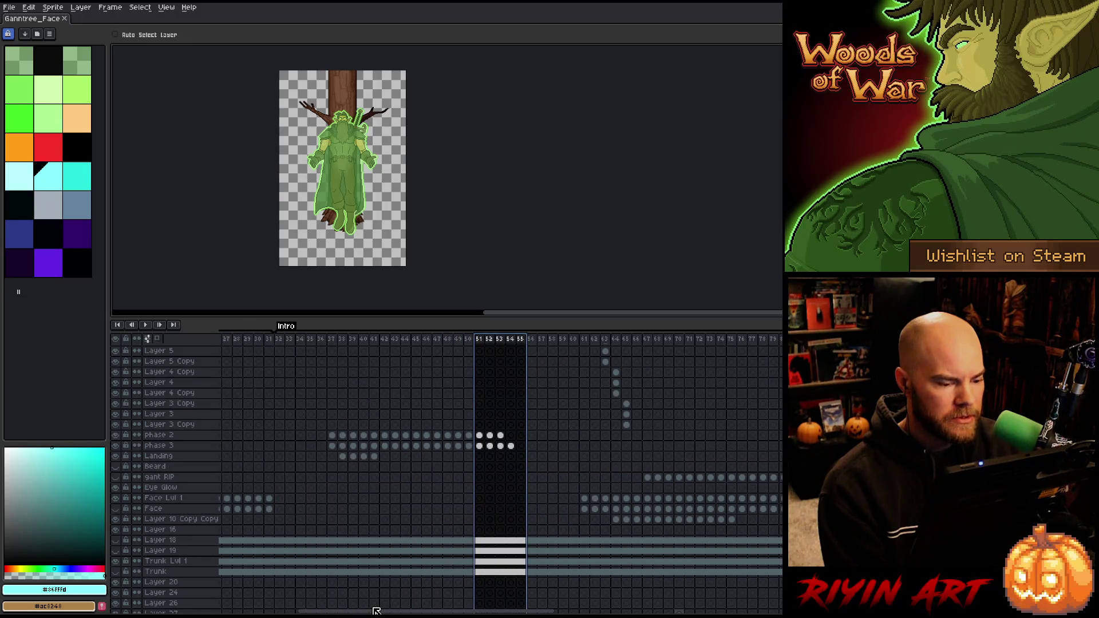
click(322, 340)
Select the Intro frames from 36 through 66
drag(324, 342, 645, 321)
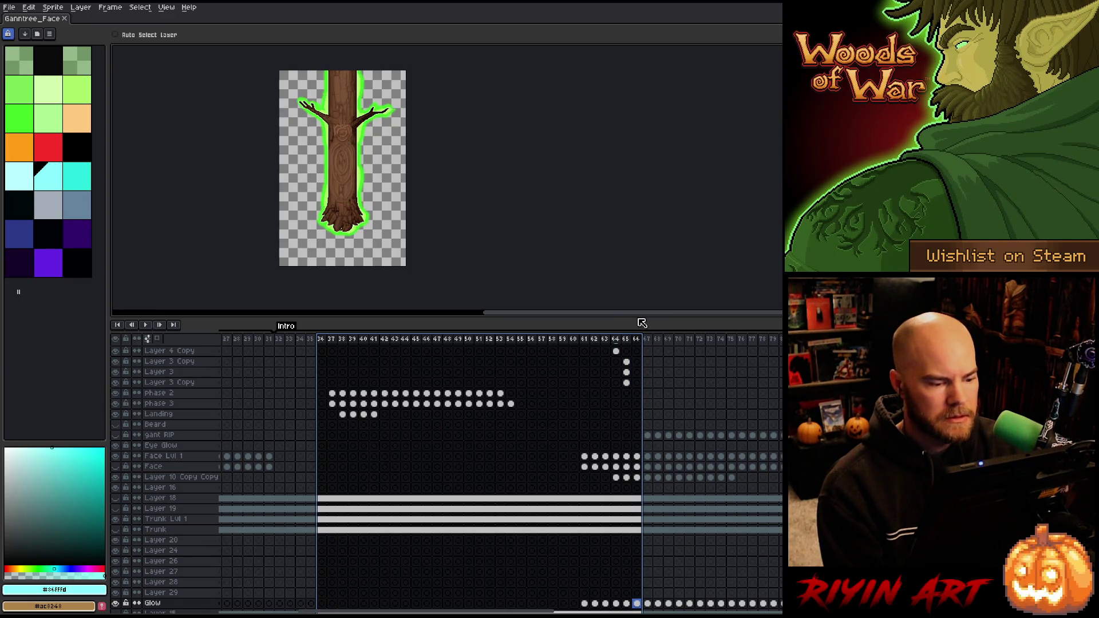
scroll(458, 415, up, 6)
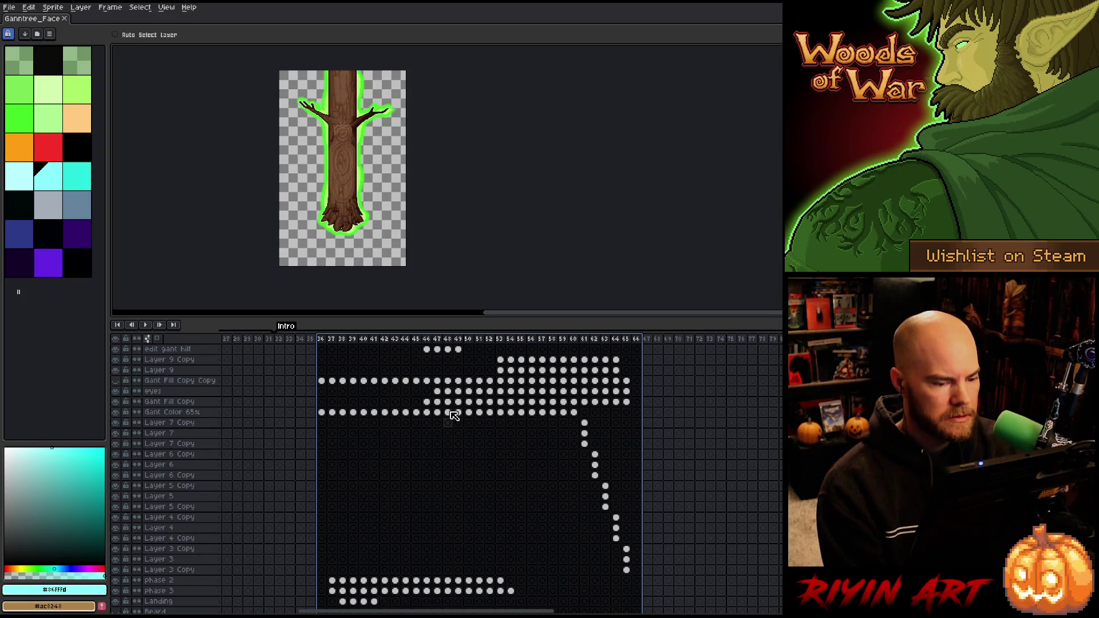
scroll(451, 414, down, 1)
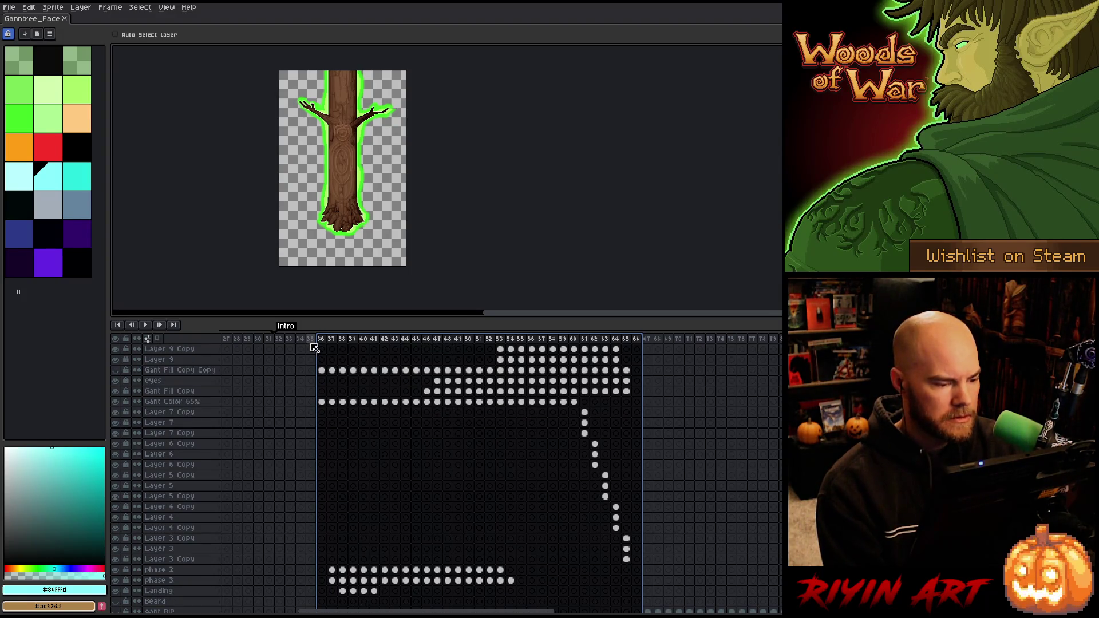
Enlarge the timeline further and select the spirit layers from phase 2 up from Landing
drag(304, 316, 301, 199)
scroll(383, 333, up, 1)
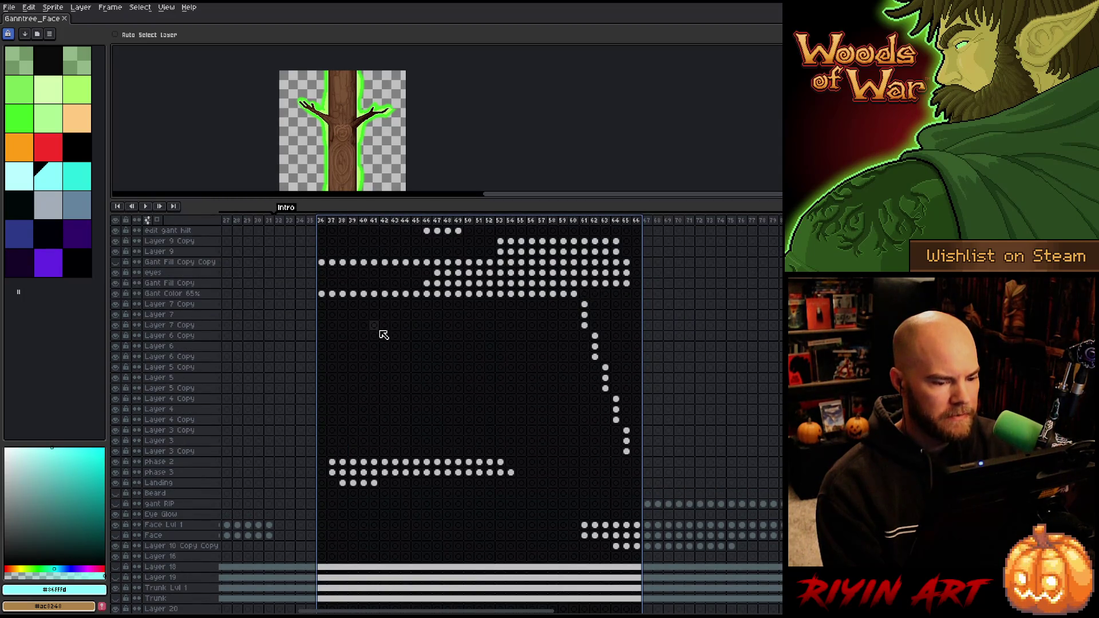
click(333, 463)
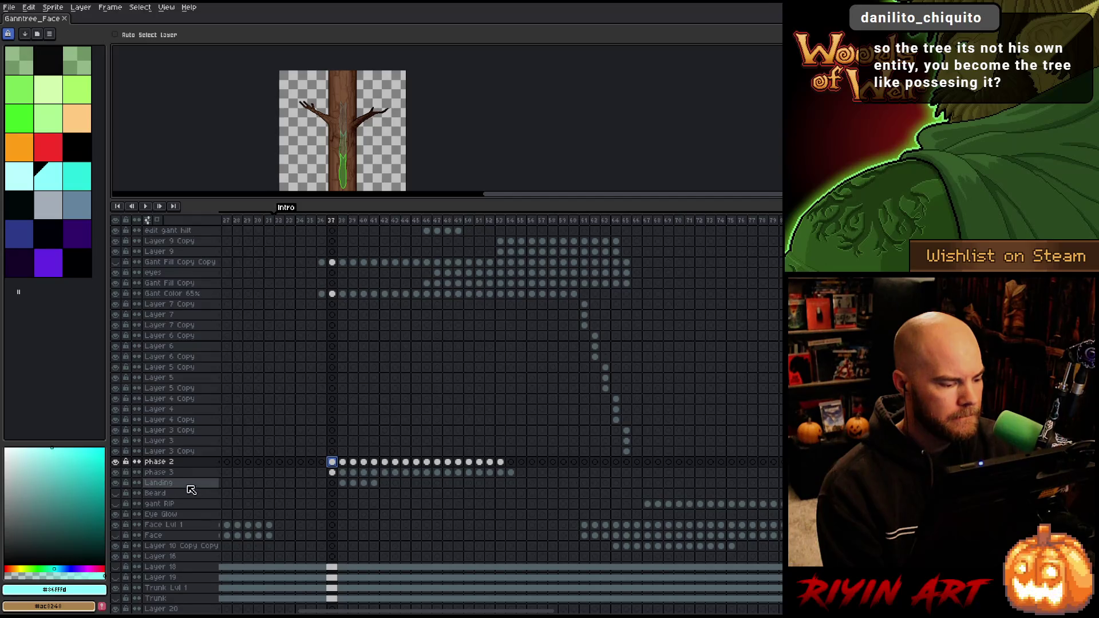
drag(179, 484, 172, 230)
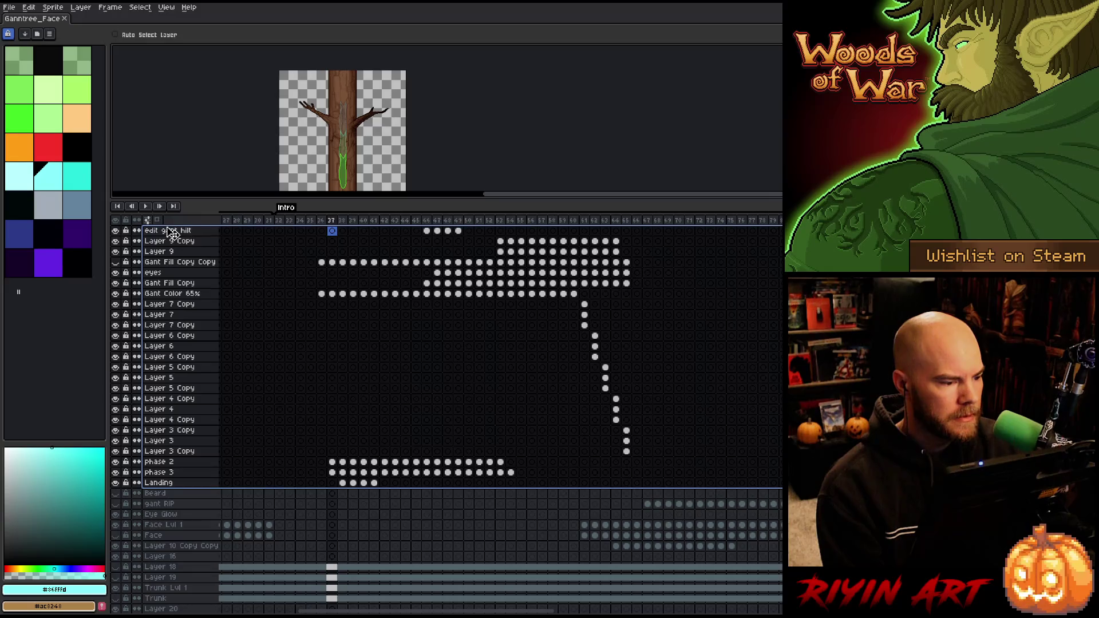
Group the selected spirit layers into a new group named Gant and collapse it
right_click(172, 231)
mouse_move(194, 246)
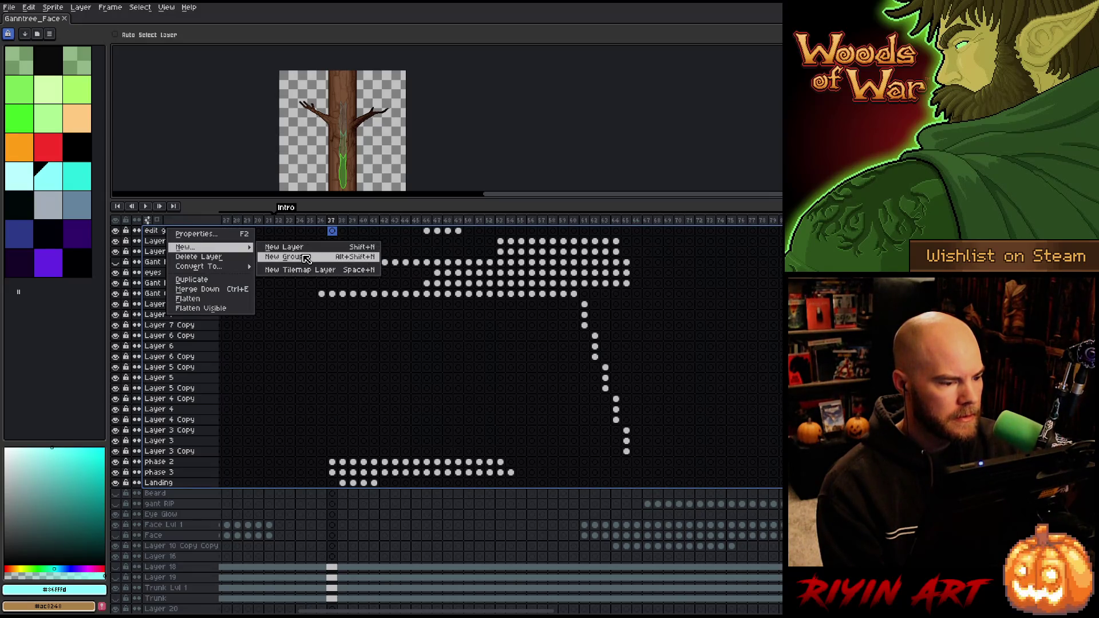
click(307, 259)
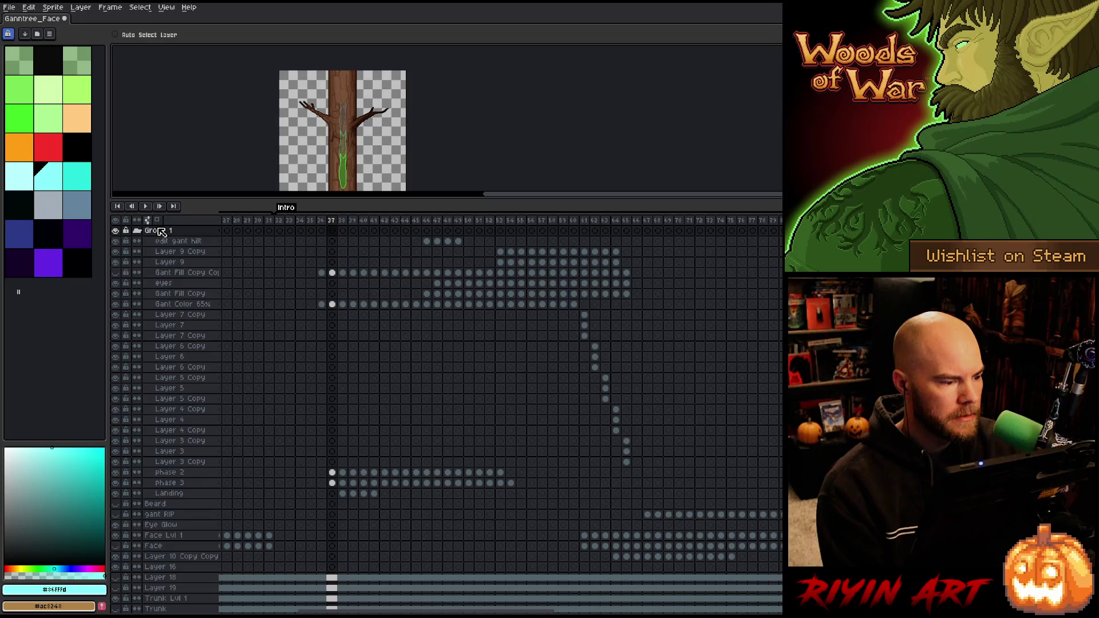
double_click(161, 231)
text(Gant)
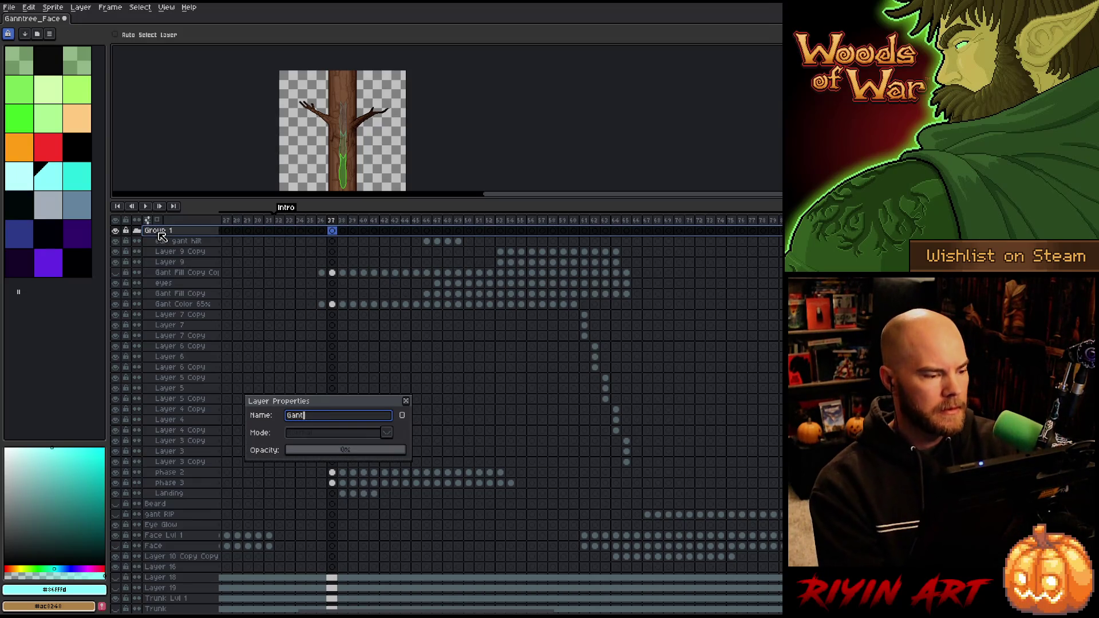
key(Return)
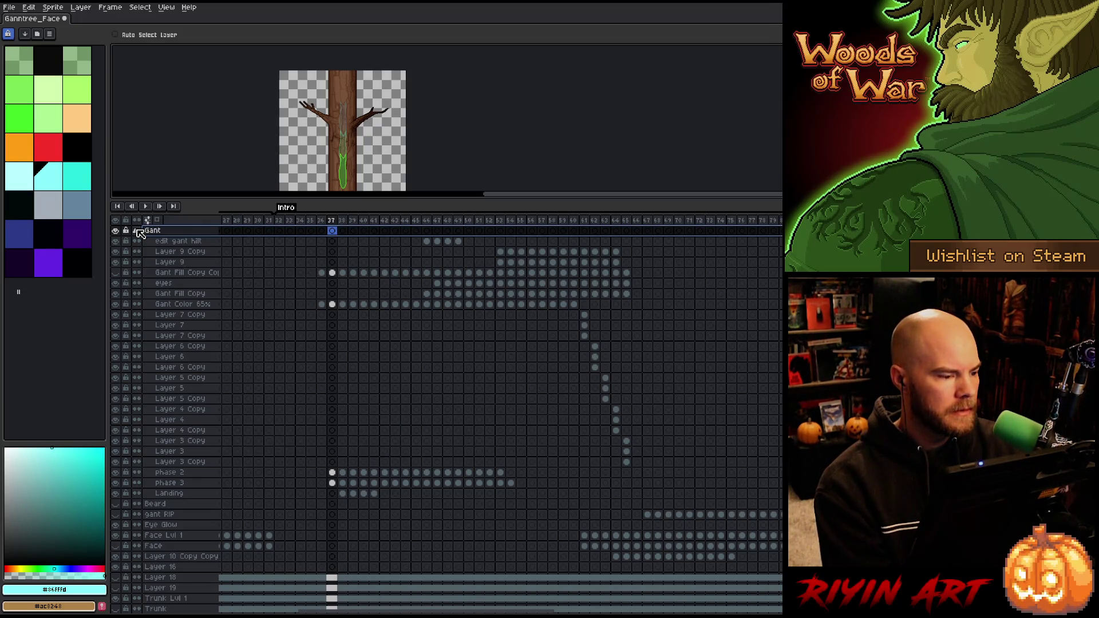
click(137, 230)
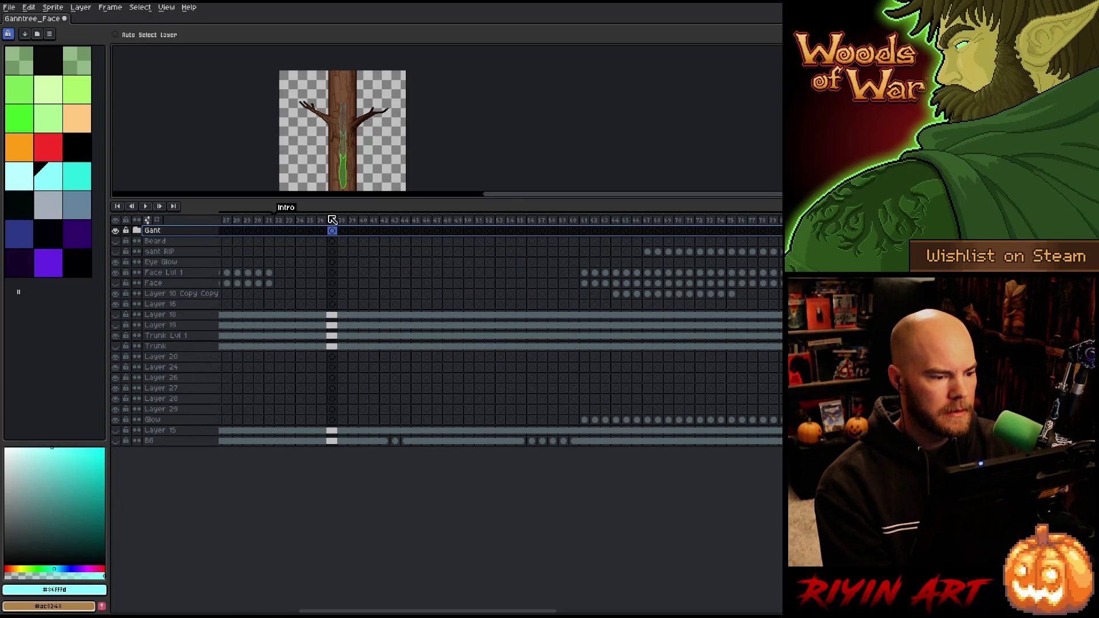
Enlarge the canvas area, play the animation, and select a frame range on the Gant row
drag(332, 197, 321, 315)
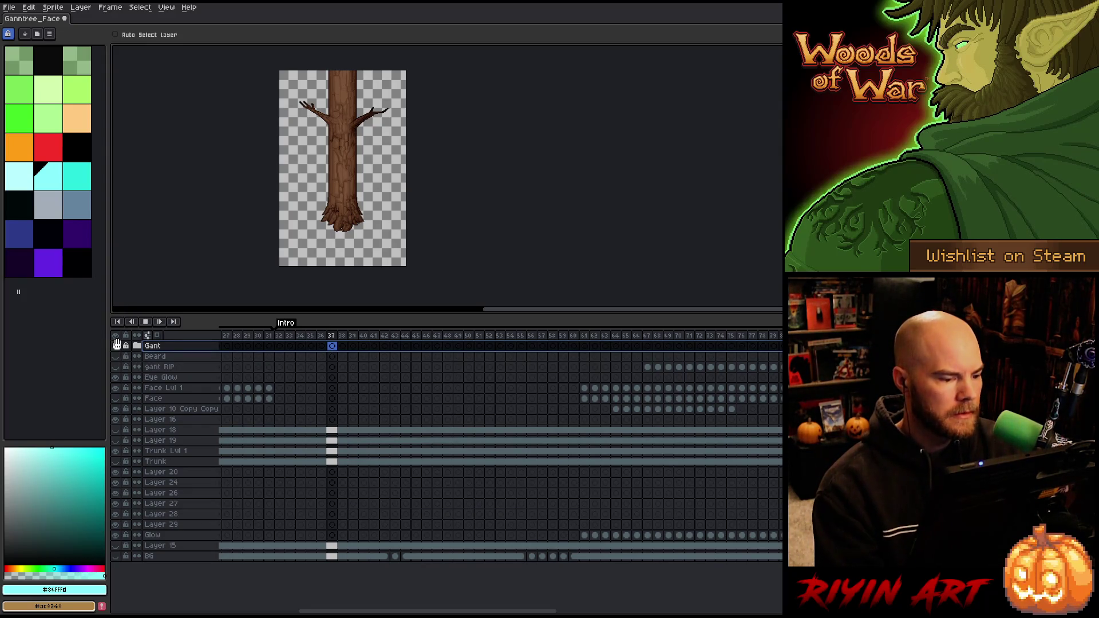
key(Return)
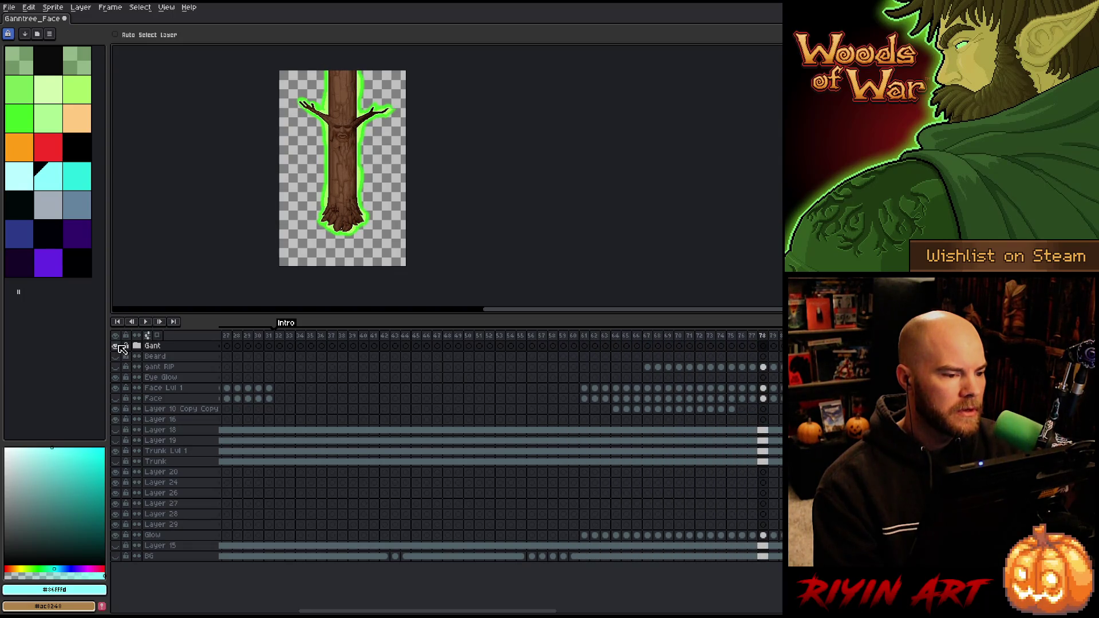
mouse_move(319, 341)
mouse_down()
mouse_move(650, 343)
mouse_move(545, 329)
mouse_move(393, 340)
mouse_move(696, 326)
mouse_move(455, 325)
mouse_move(630, 314)
mouse_move(354, 323)
mouse_move(549, 324)
mouse_move(427, 326)
mouse_up()
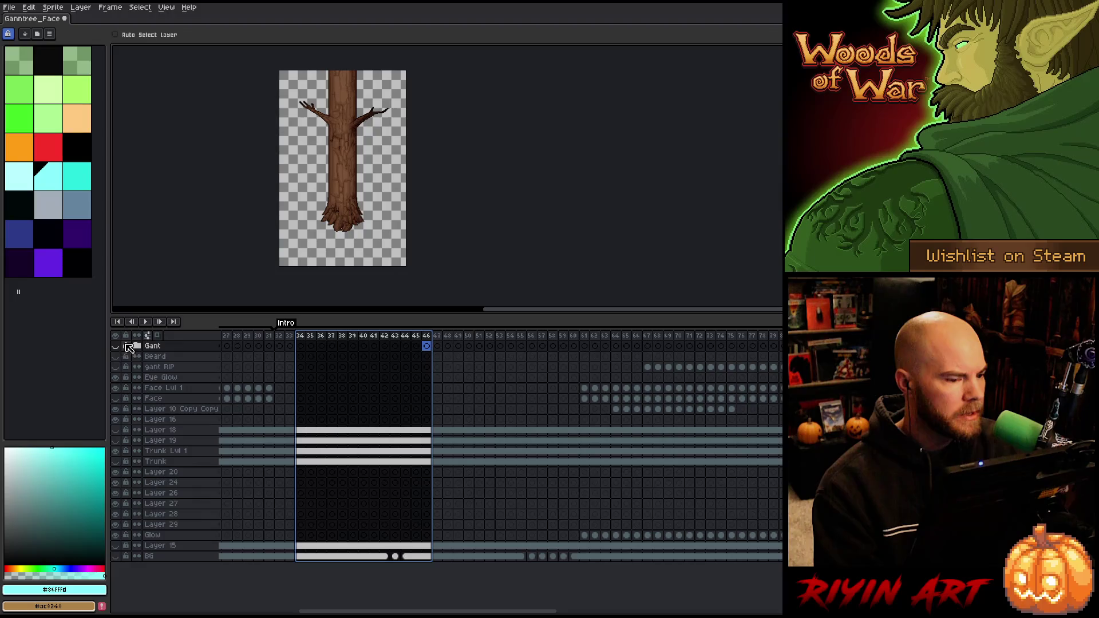
Export the frames as a sprite sheet to tree_wide_1x1.png via File > Export > Export Sprite Sheet
click(8, 9)
mouse_move(40, 95)
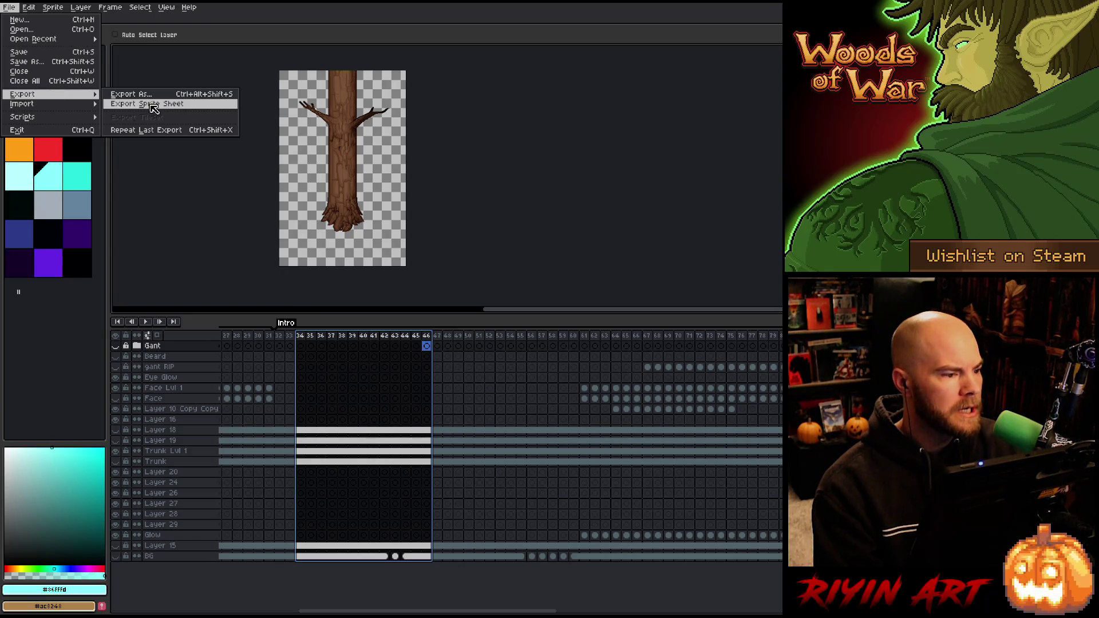
click(153, 109)
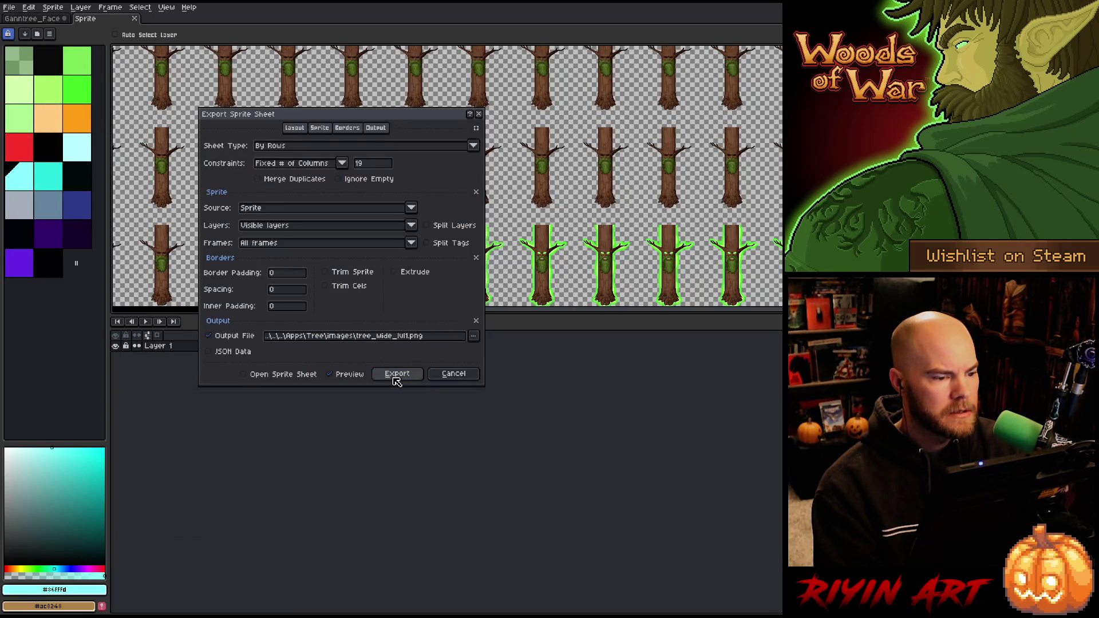
click(397, 374)
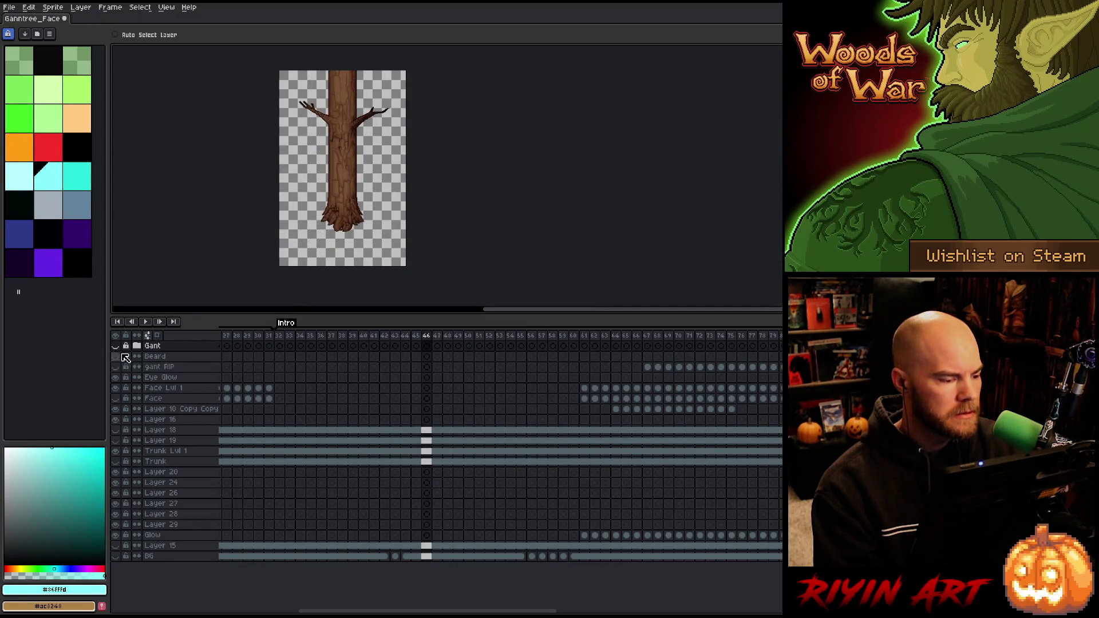
Select the Gant group, zoom the canvas, and drag-select the tree layers from Eye Glow downward
click(149, 347)
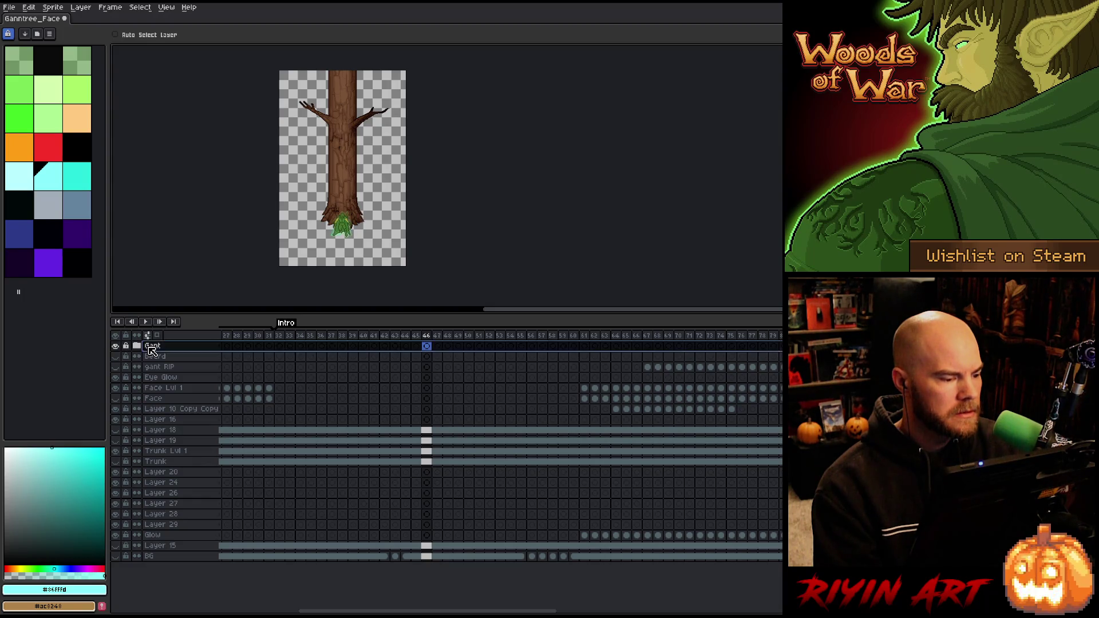
scroll(334, 171, down, 4)
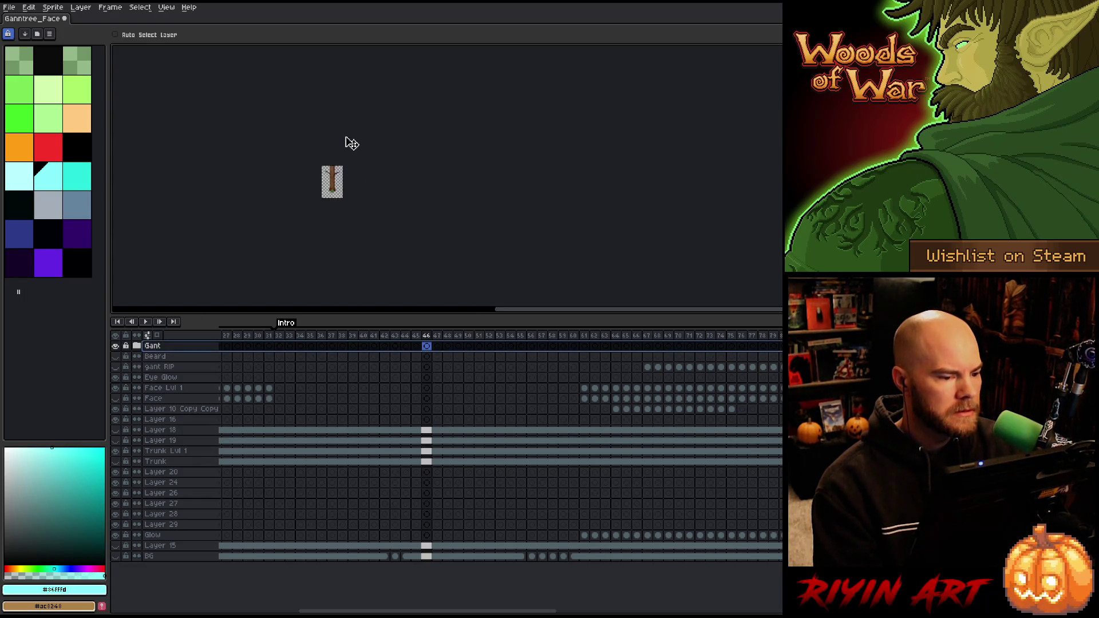
scroll(332, 167, up, 5)
scroll(331, 167, down, 2)
scroll(289, 221, up, 2)
scroll(295, 212, down, 1)
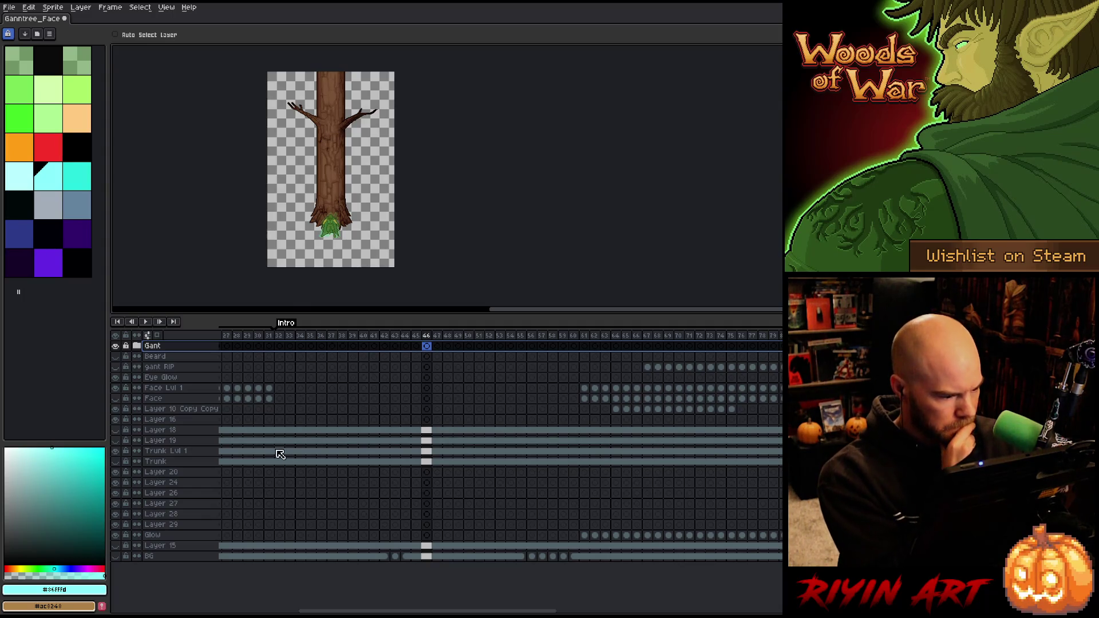
drag(153, 378, 176, 568)
Put all the layers except Gant into a new group
mouse_move(155, 357)
mouse_down()
mouse_move(178, 569)
mouse_move(177, 549)
mouse_up()
right_click(176, 550)
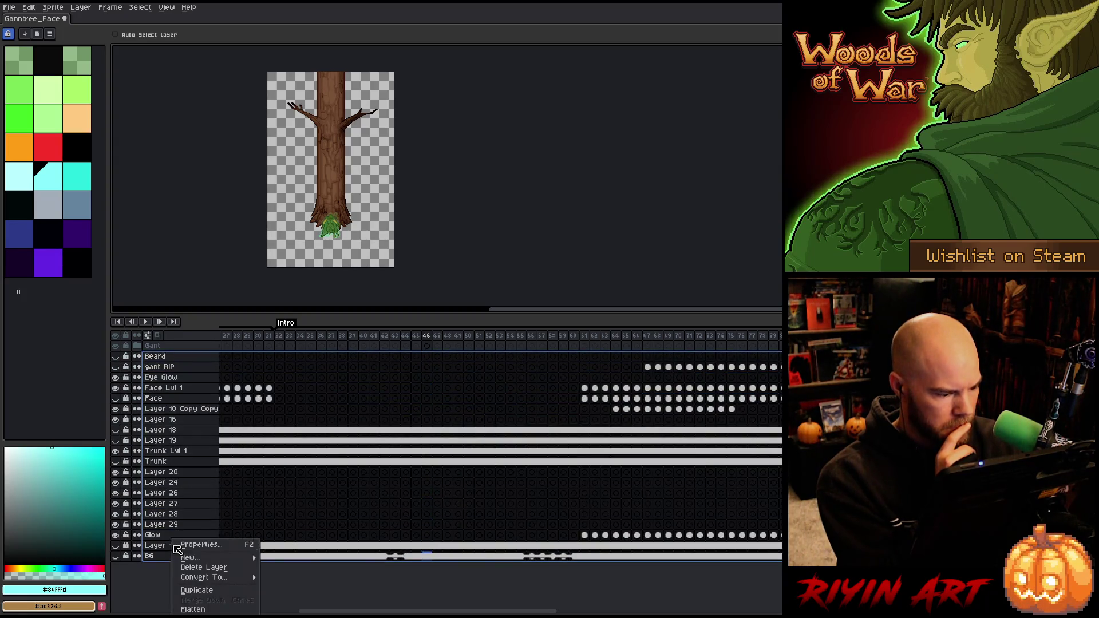
mouse_move(214, 558)
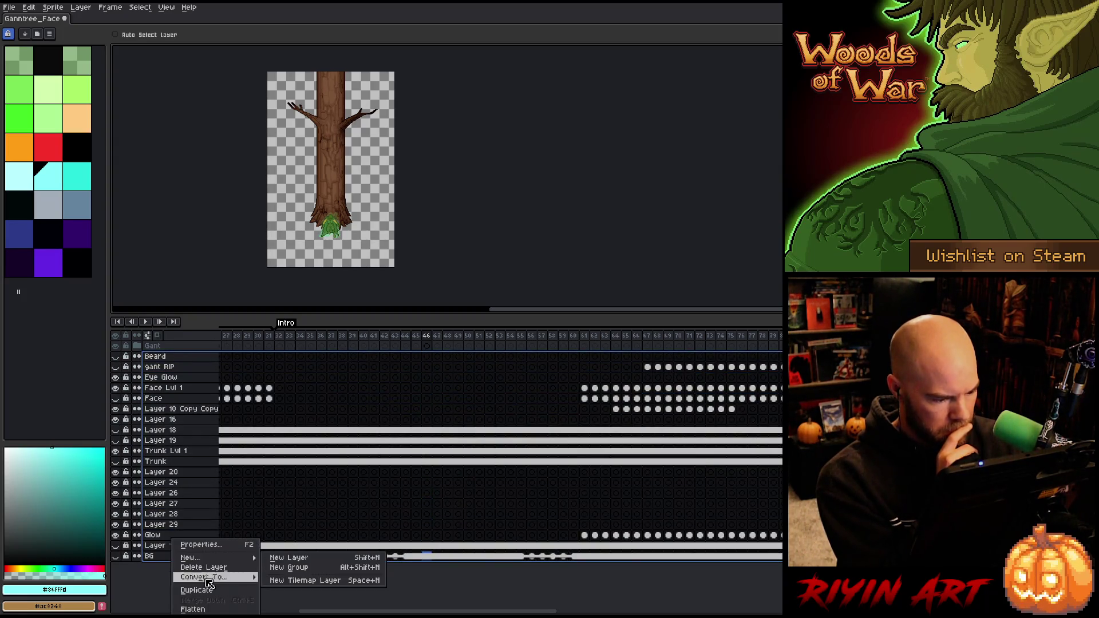
click(289, 567)
Rename the new group Tree, collapse and hide it, and select a frame range
double_click(159, 359)
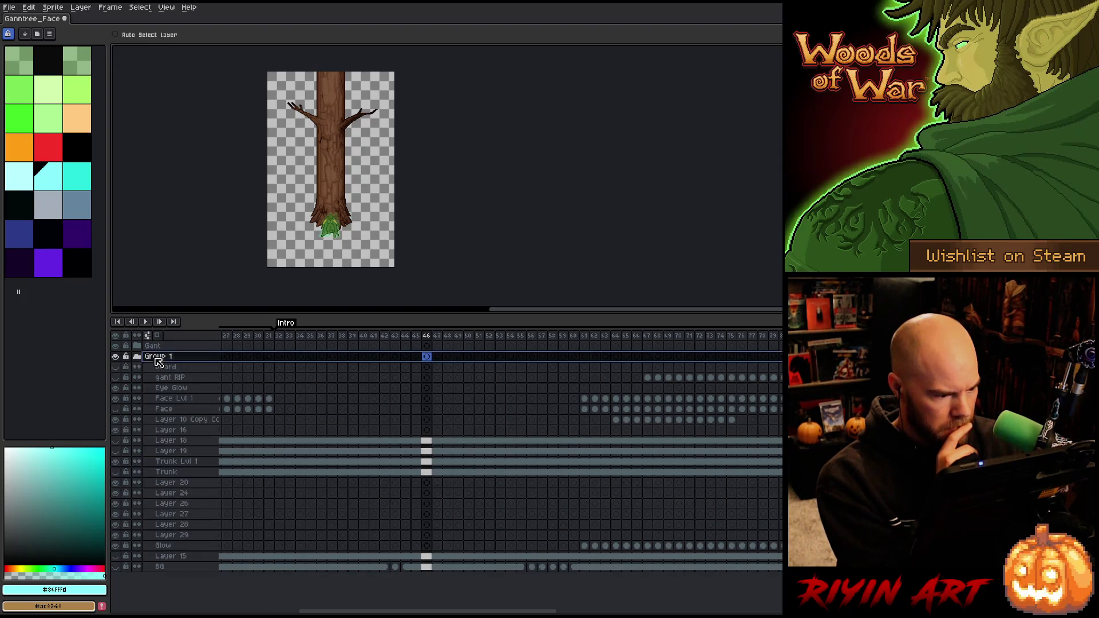
text(Tree)
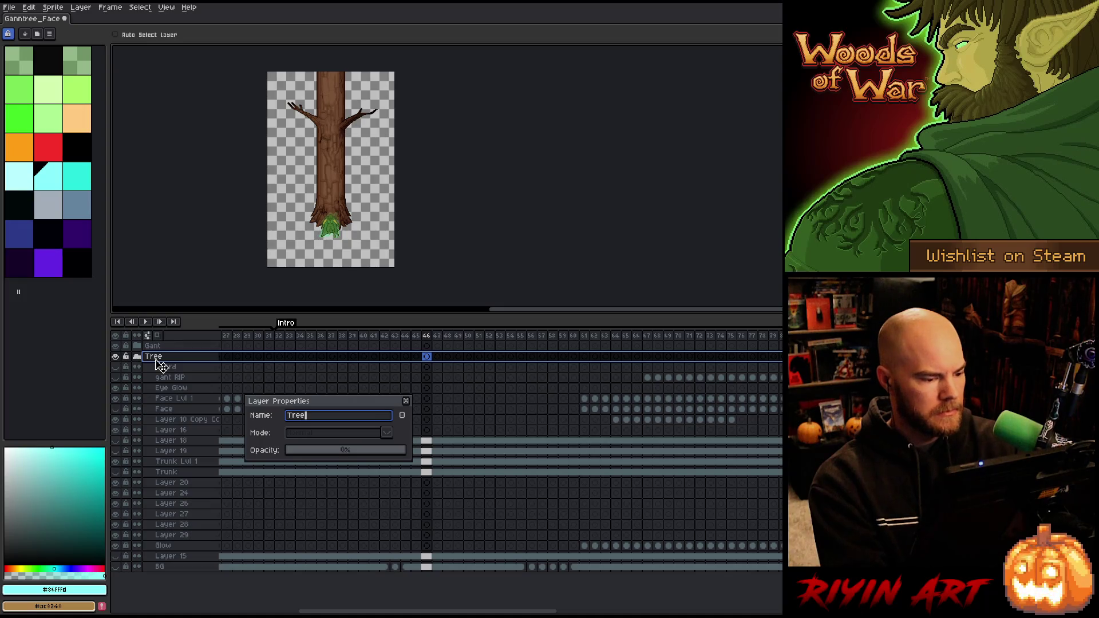
key(Return)
click(136, 356)
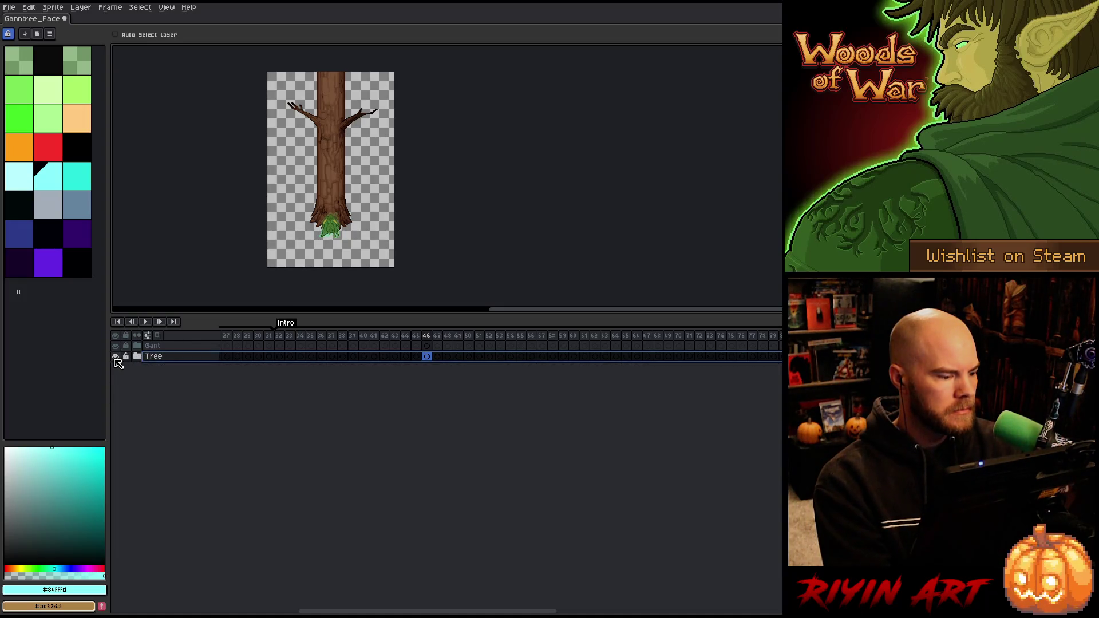
click(116, 356)
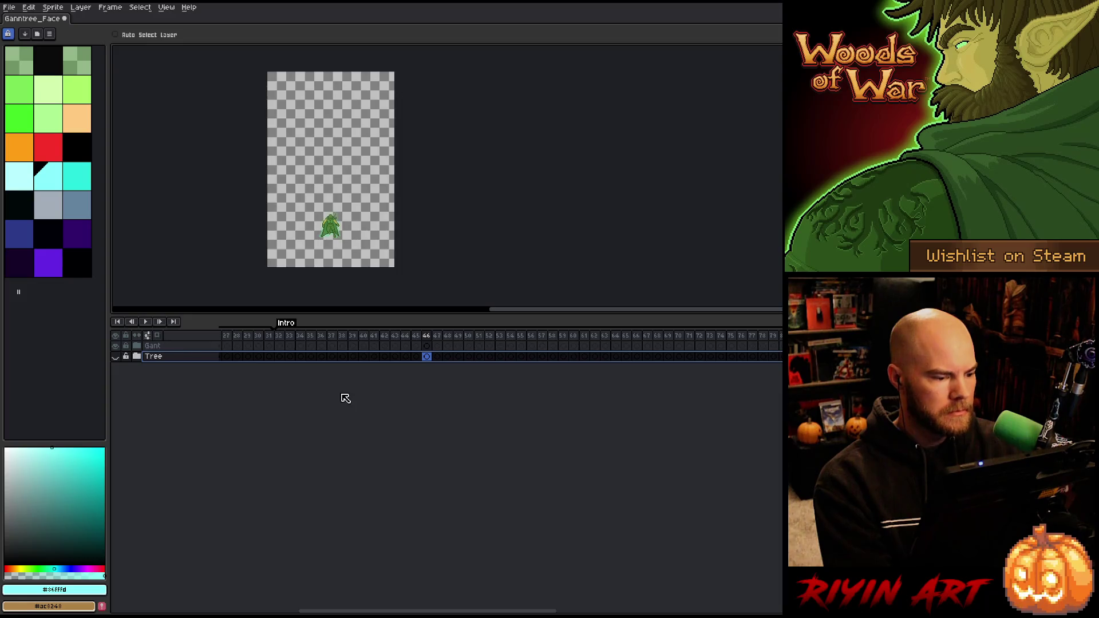
mouse_move(279, 336)
mouse_down()
mouse_move(759, 338)
mouse_move(610, 353)
mouse_up()
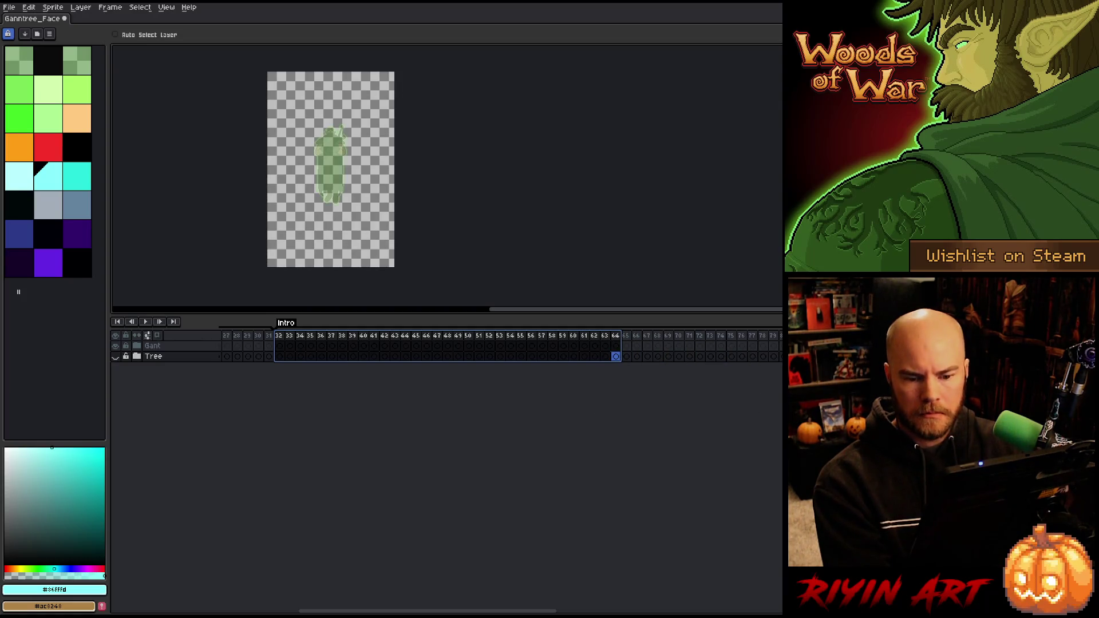
Expand the Gant group and select the frames from 65 back to the start of the Intro
click(137, 346)
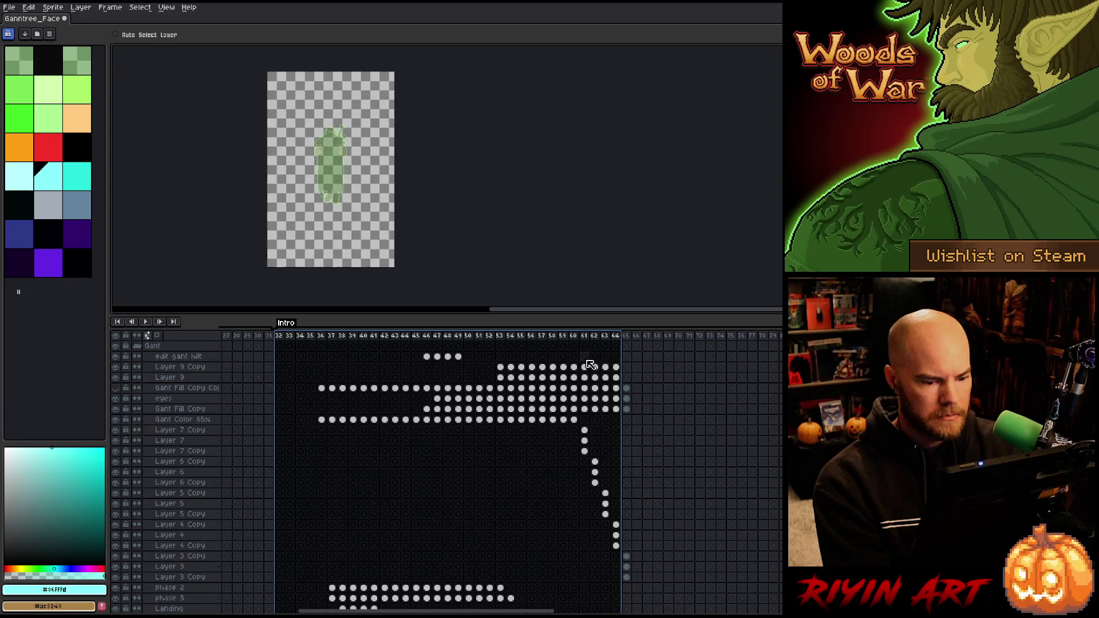
click(625, 336)
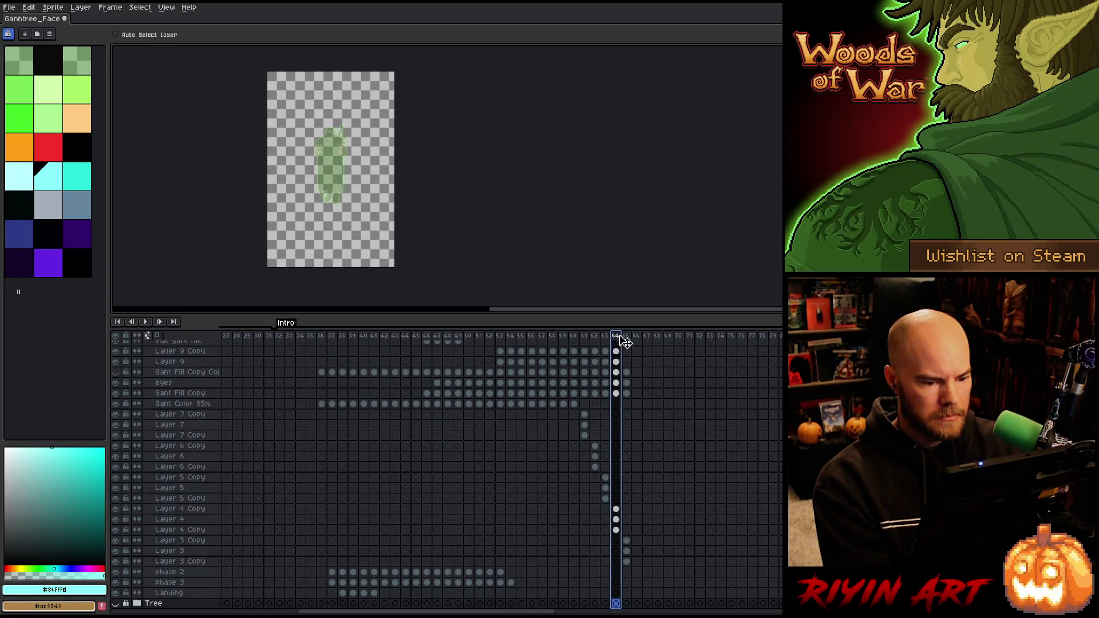
drag(618, 339, 281, 344)
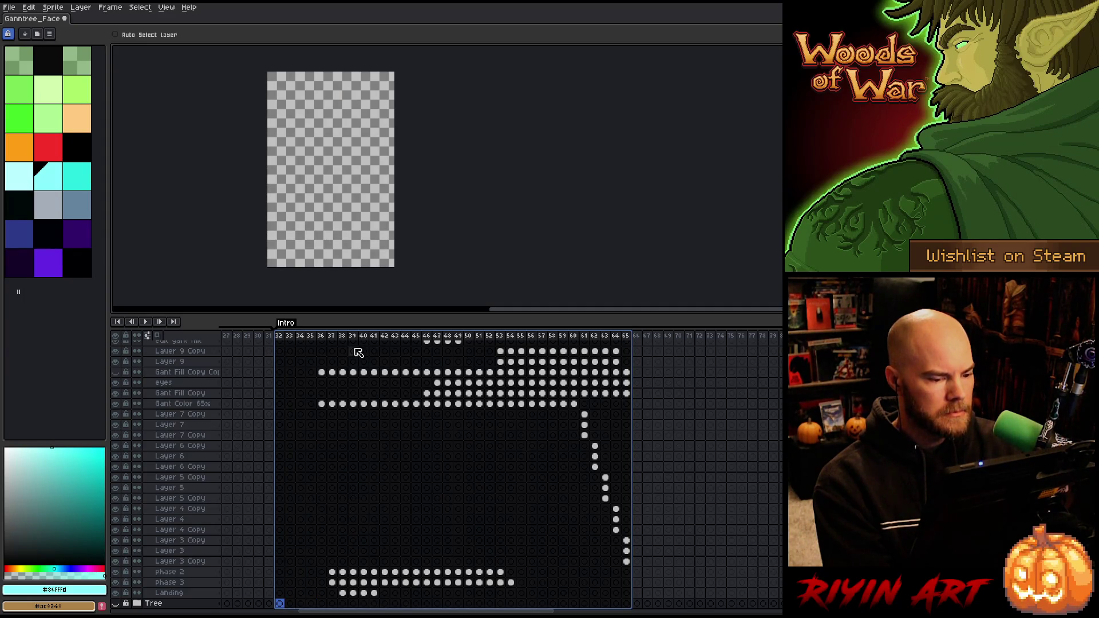
scroll(359, 352, down, 1)
scroll(361, 357, up, 3)
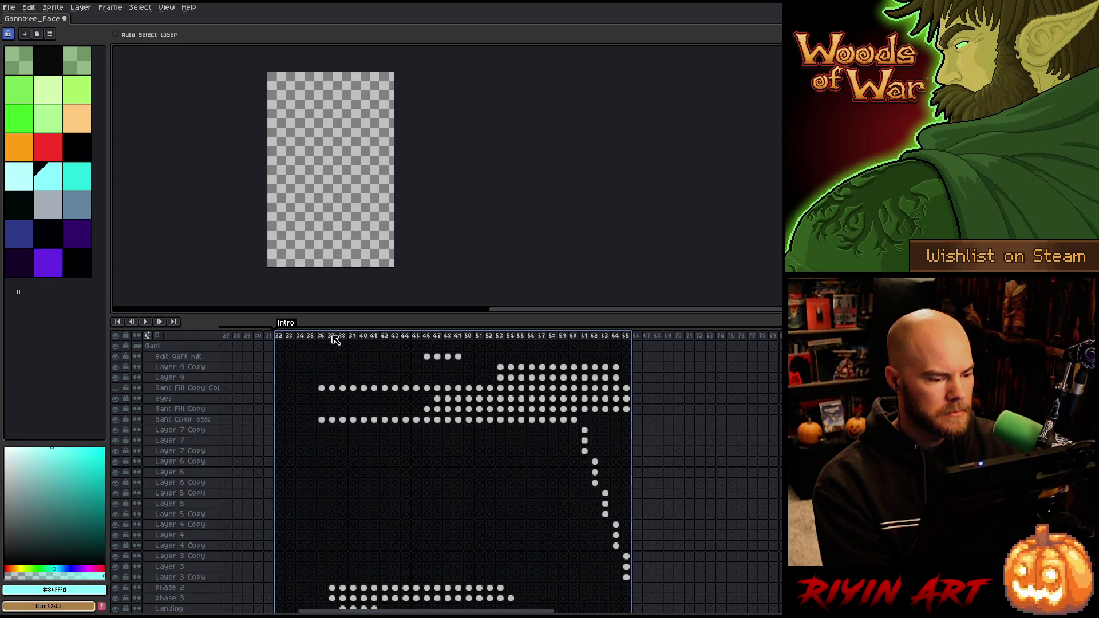
Add a new tag named Gant Intro to the selected frames
right_click(333, 338)
click(347, 375)
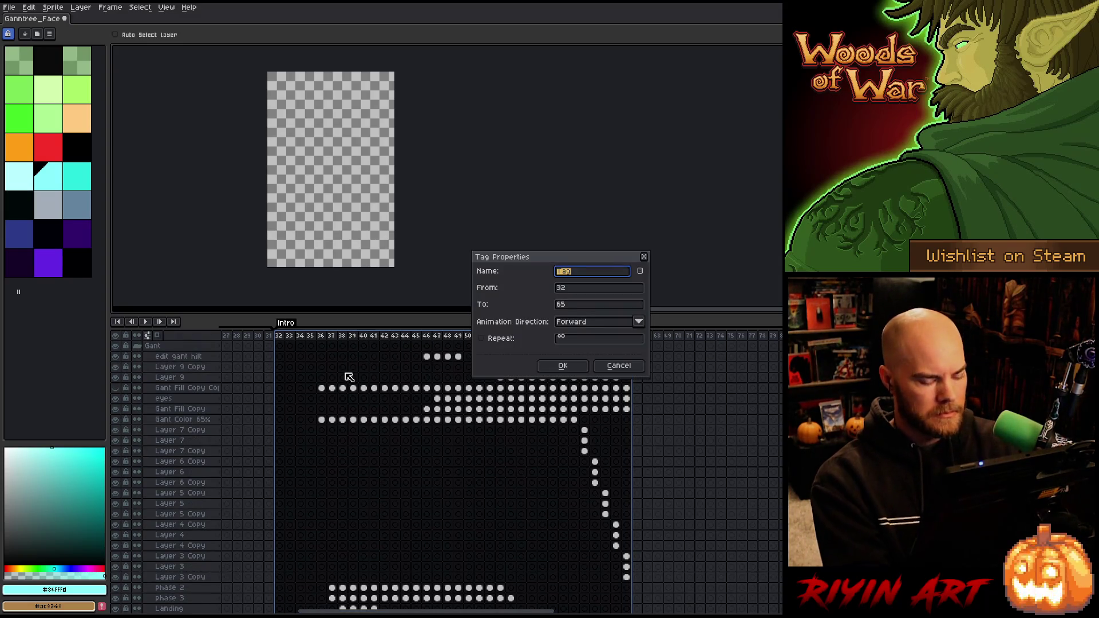
text(Gant Intro)
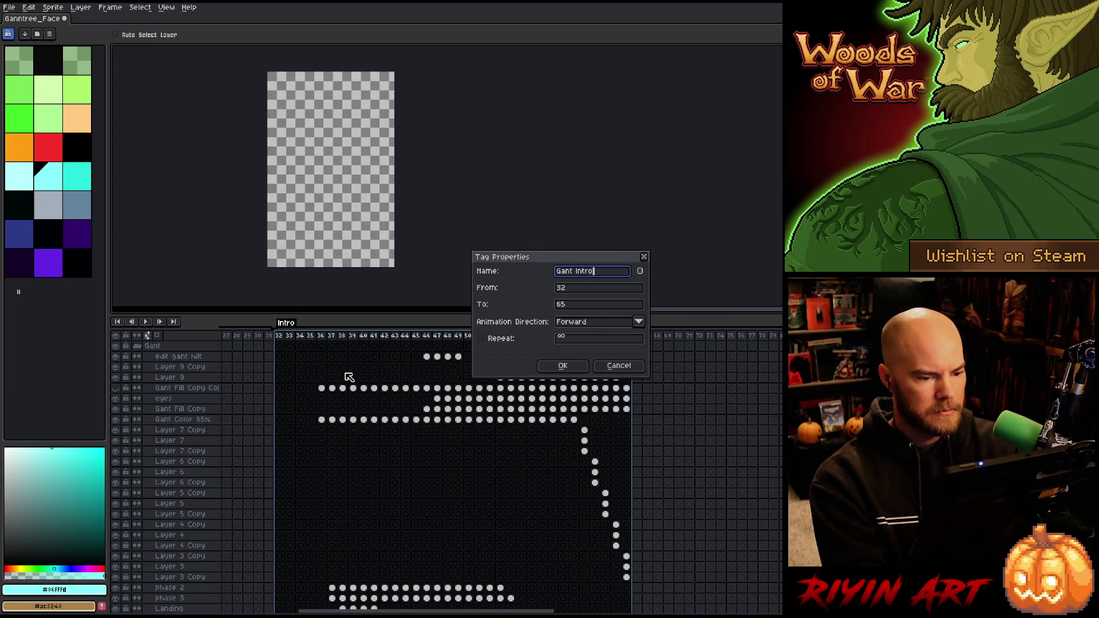
key(Return)
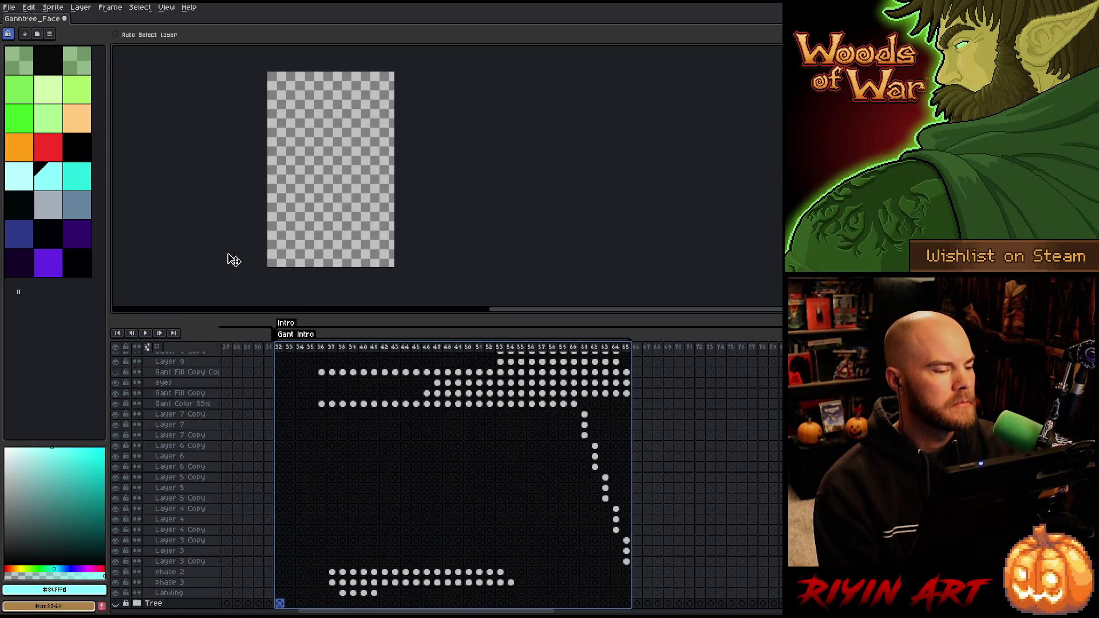
Open Export Sprite Sheet and set Frames to Tag: Gant Intro
click(8, 8)
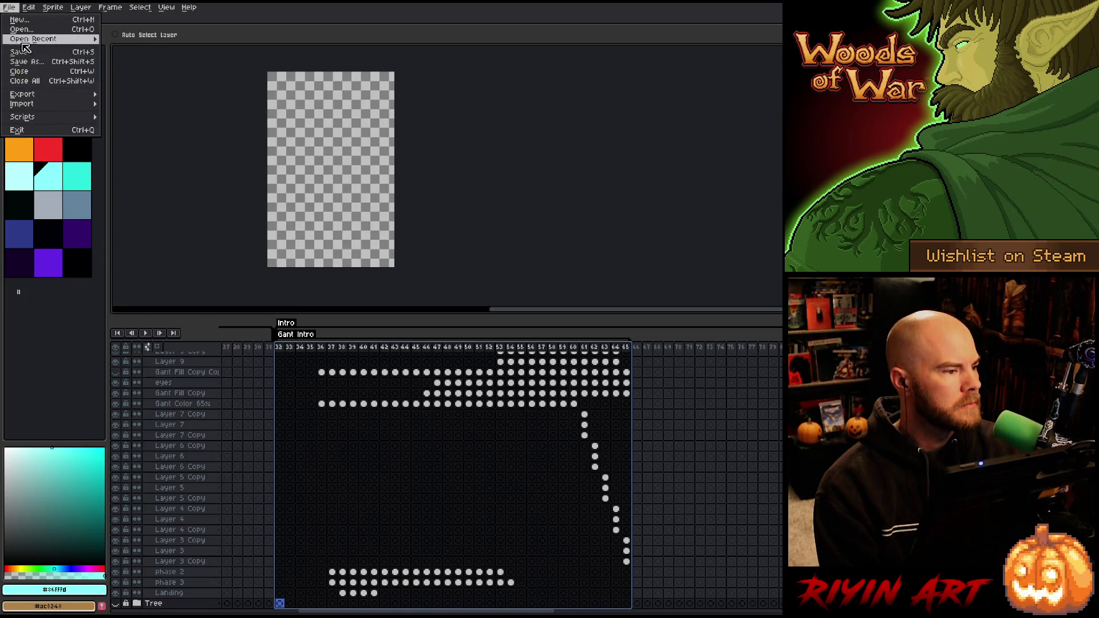
mouse_move(43, 95)
click(132, 108)
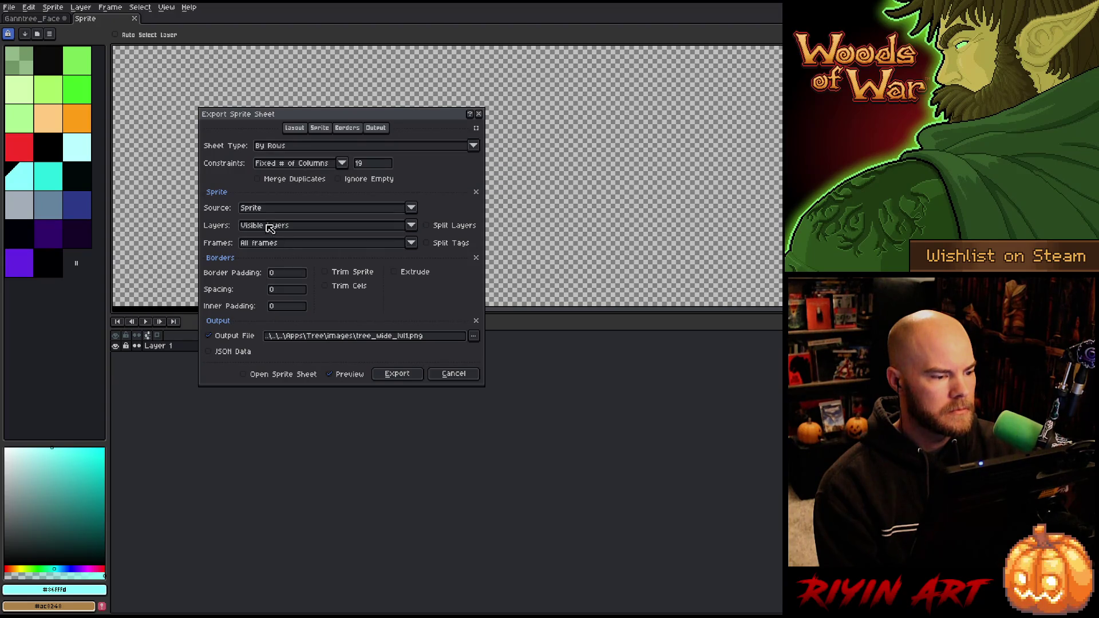
click(273, 244)
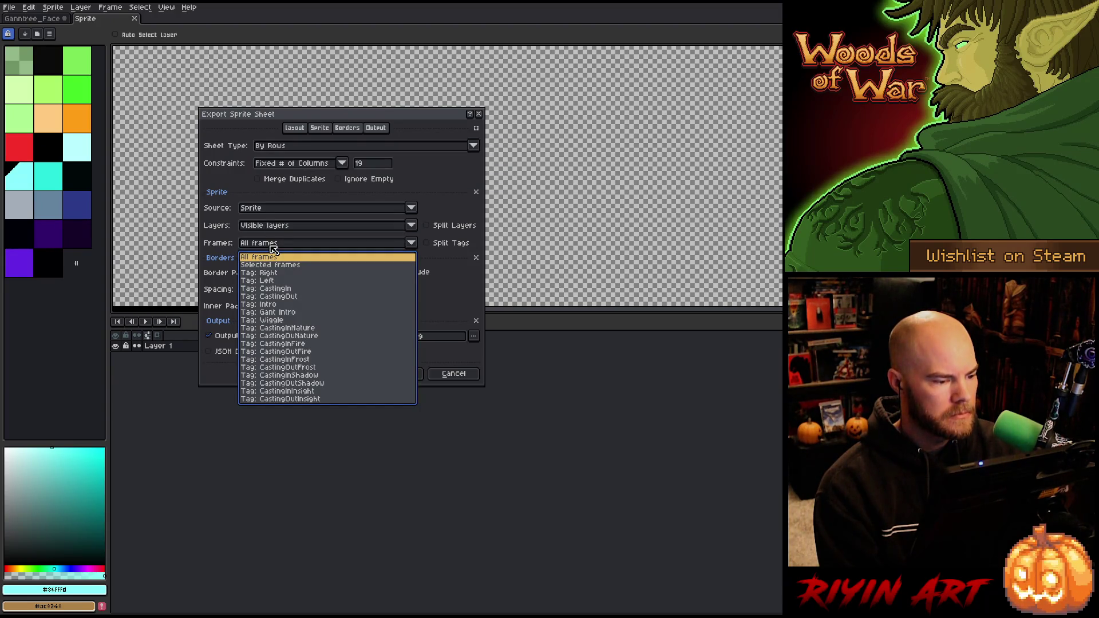
click(290, 312)
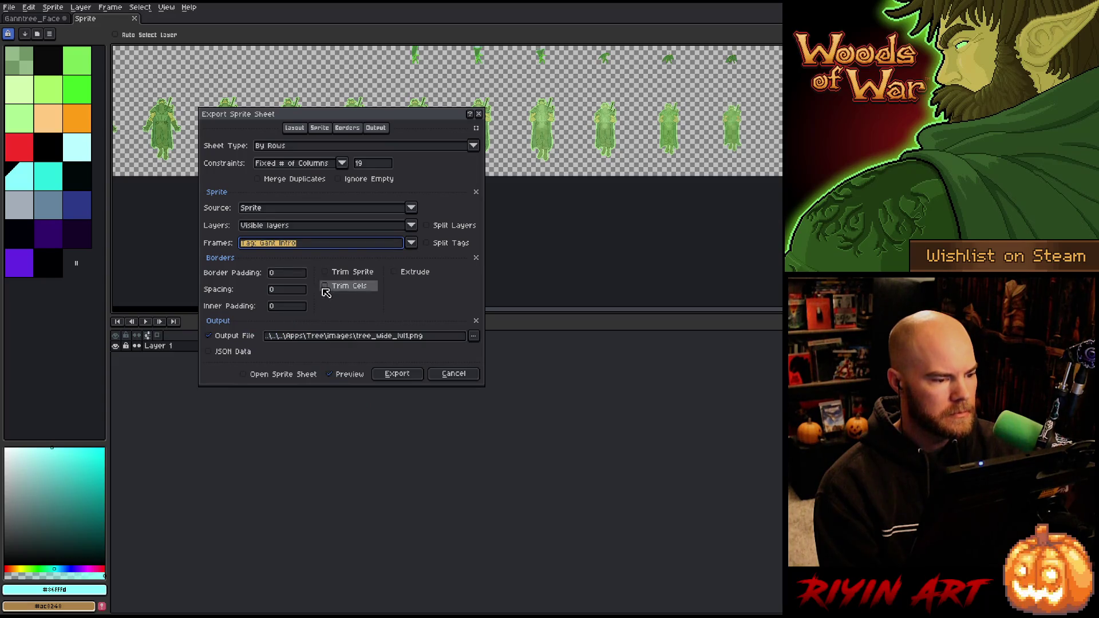
Append _gant to the output file name and export the sheet as tree_wide_1x1_gant.png
drag(347, 111, 402, 329)
scroll(458, 137, down, 5)
scroll(467, 101, up, 3)
scroll(467, 102, down, 3)
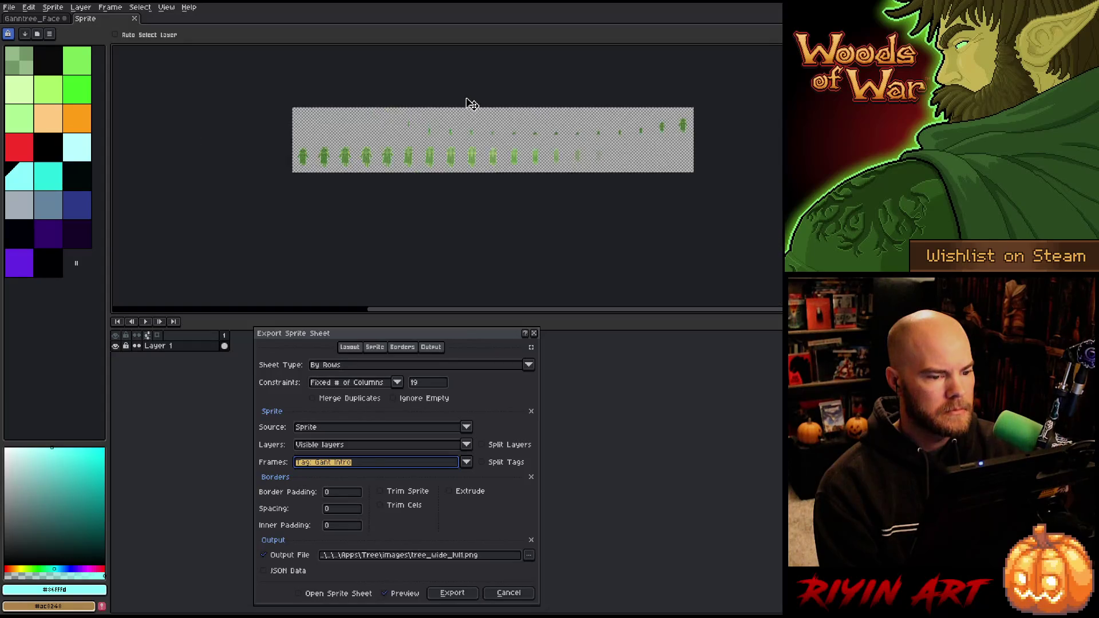
scroll(465, 103, up, 1)
scroll(464, 108, up, 1)
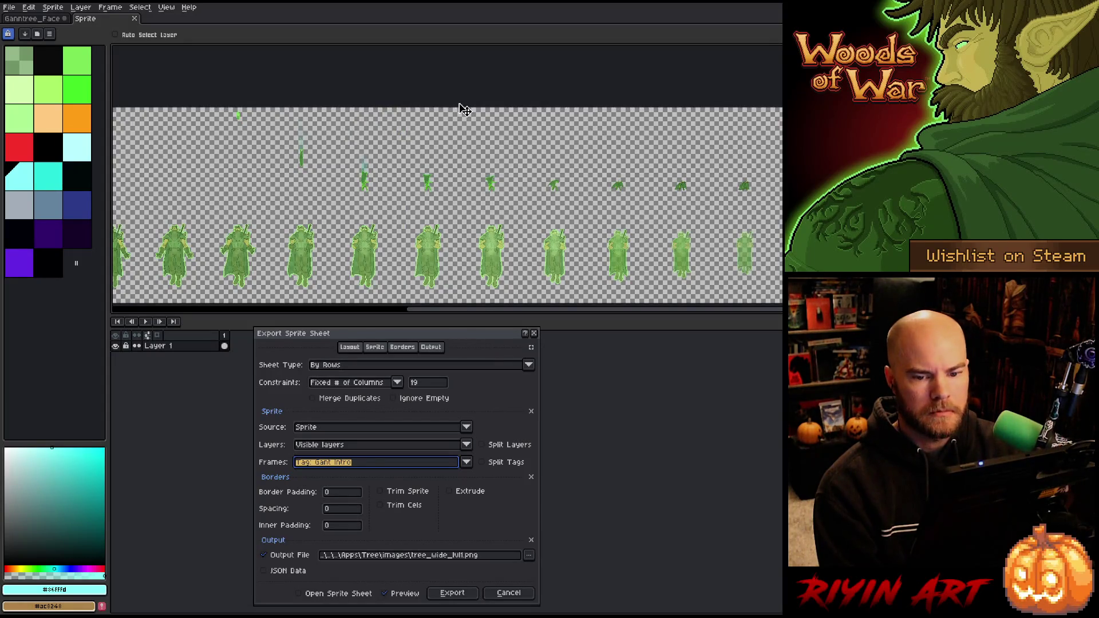
scroll(465, 109, down, 1)
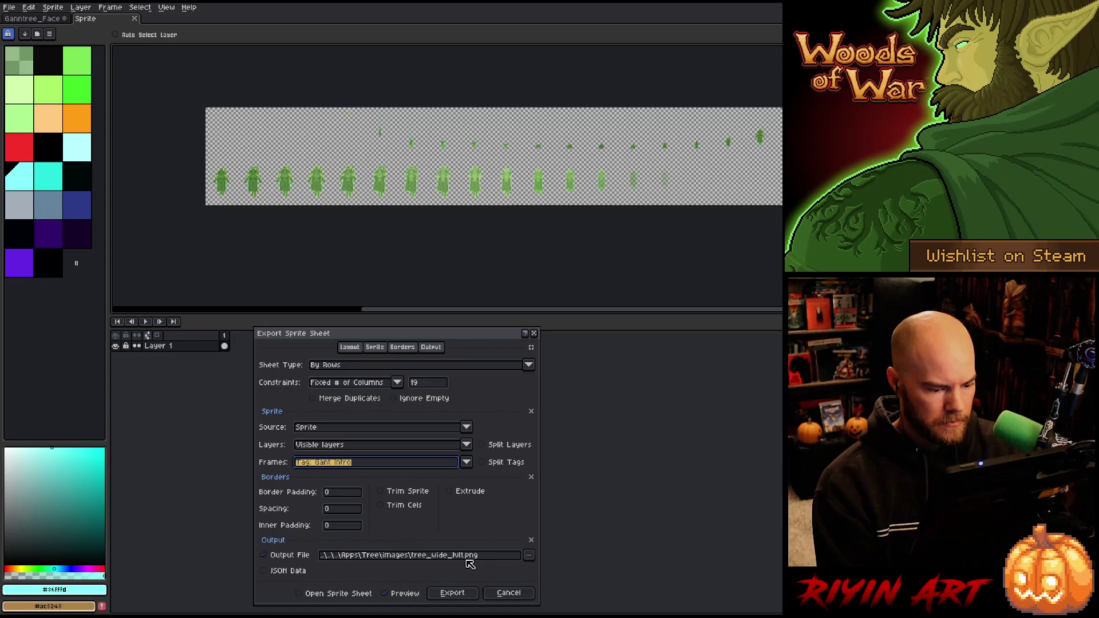
click(467, 560)
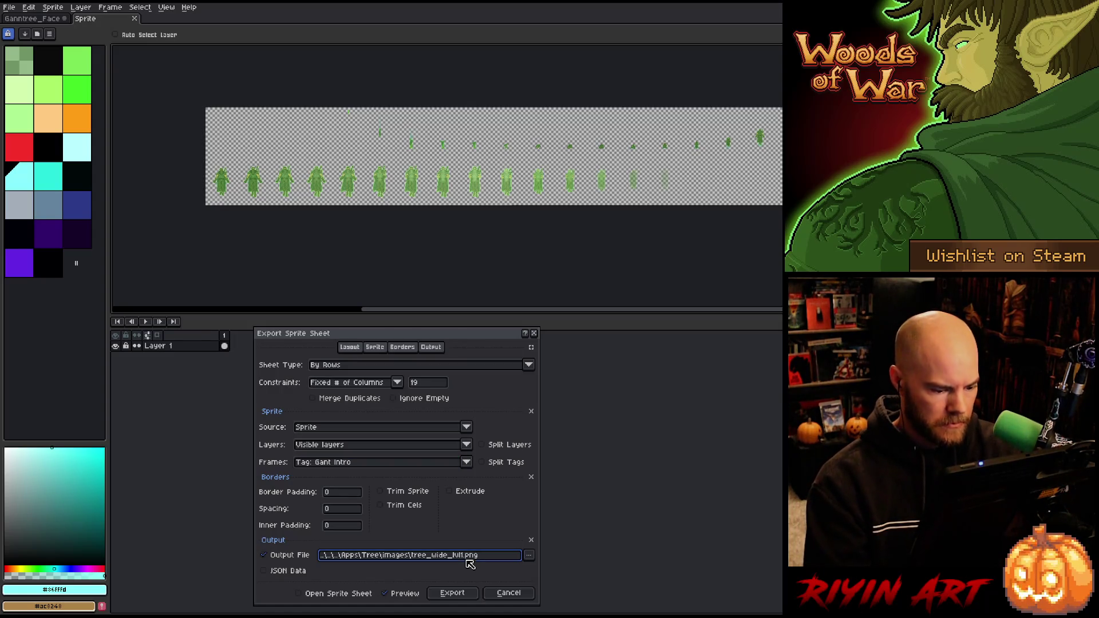
text(_gant)
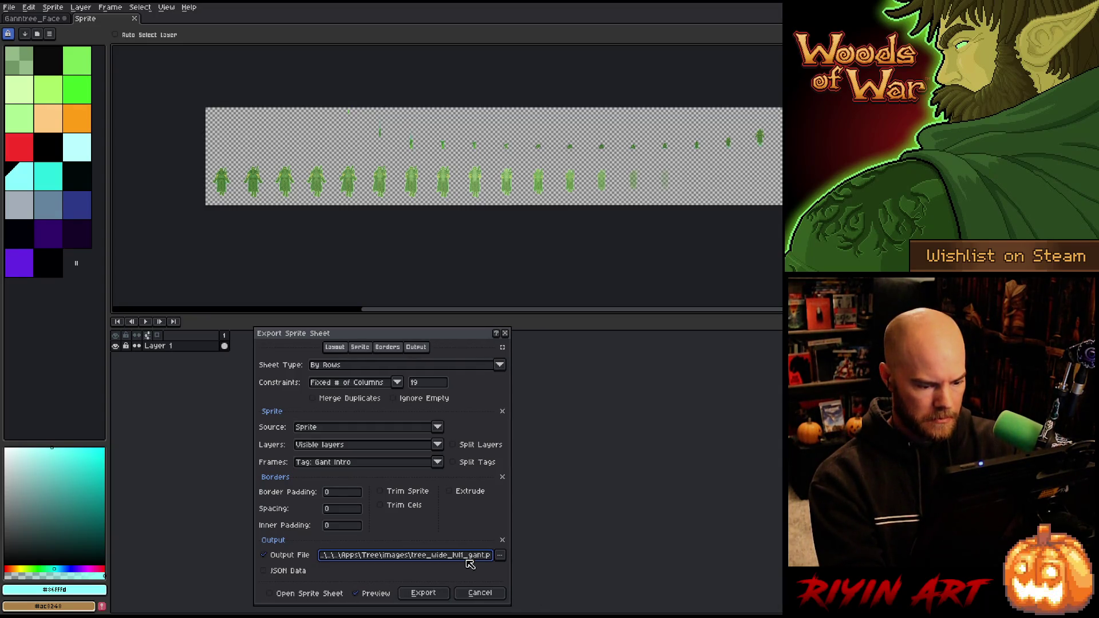
click(428, 596)
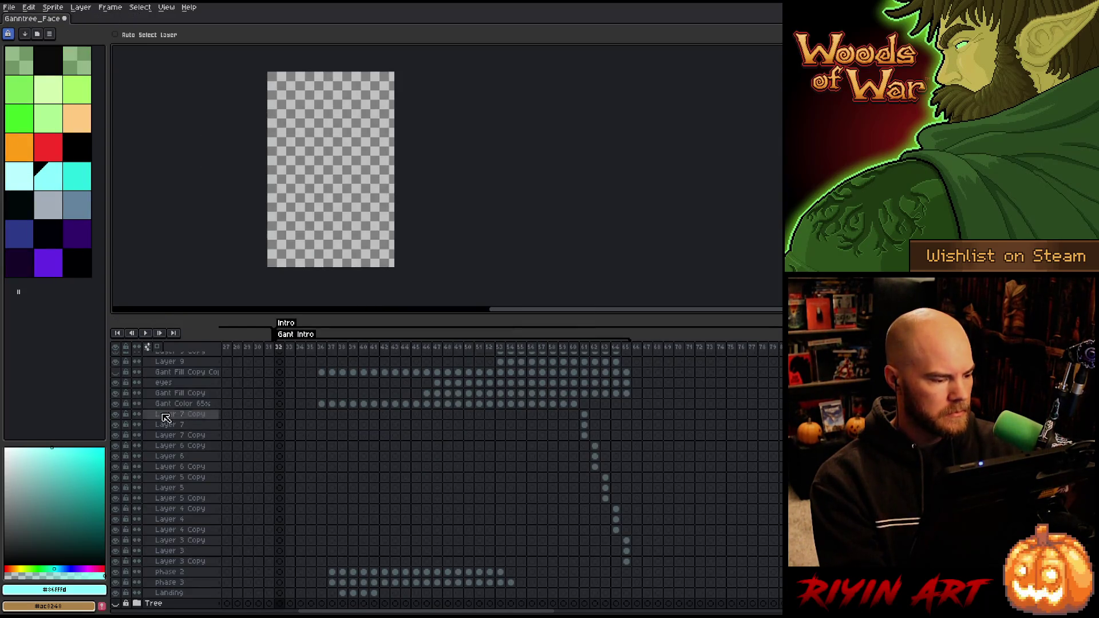
Collapse the Gant group, make the Tree group visible, and play the animation
scroll(164, 415, up, 2)
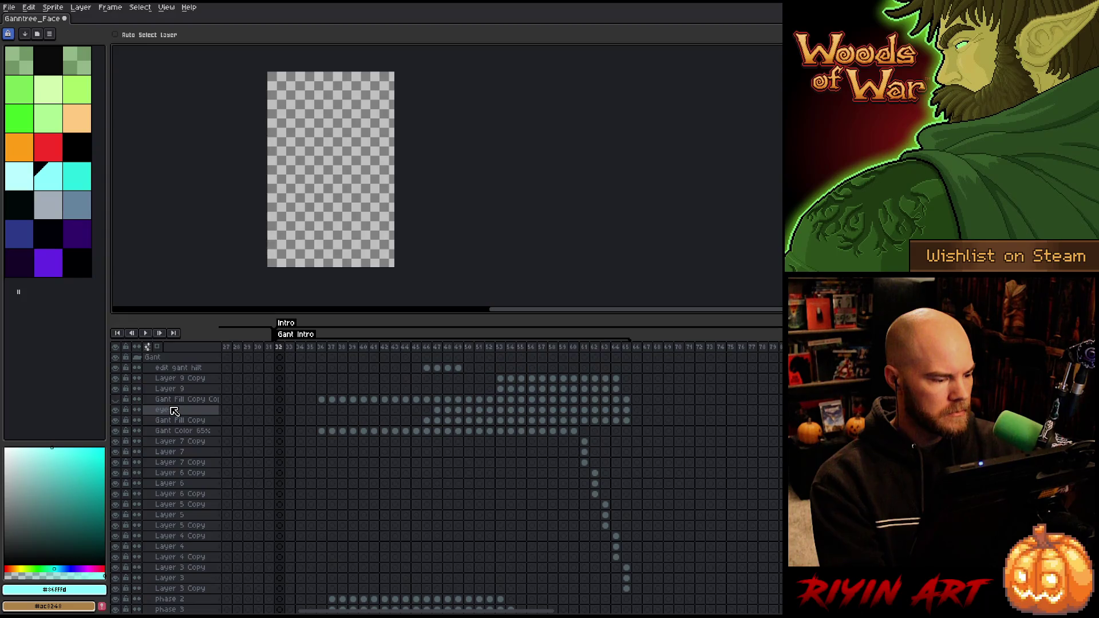
click(142, 359)
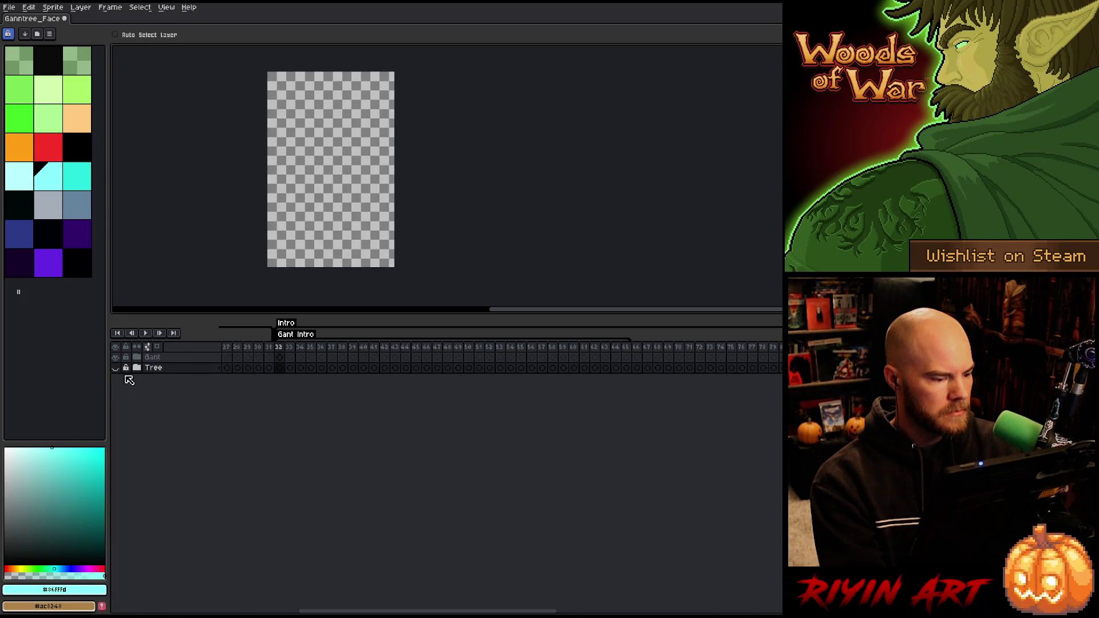
click(116, 368)
key(Return)
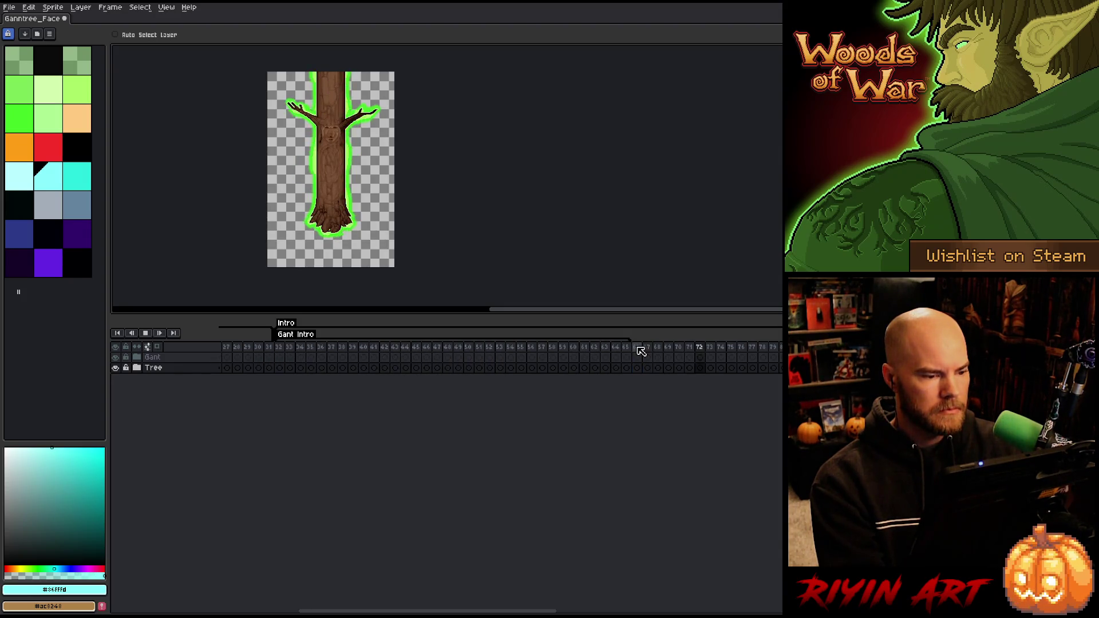
Hide the timeline, fit the whole sprite in view, and save the file
scroll(399, 164, down, 3)
scroll(378, 163, up, 3)
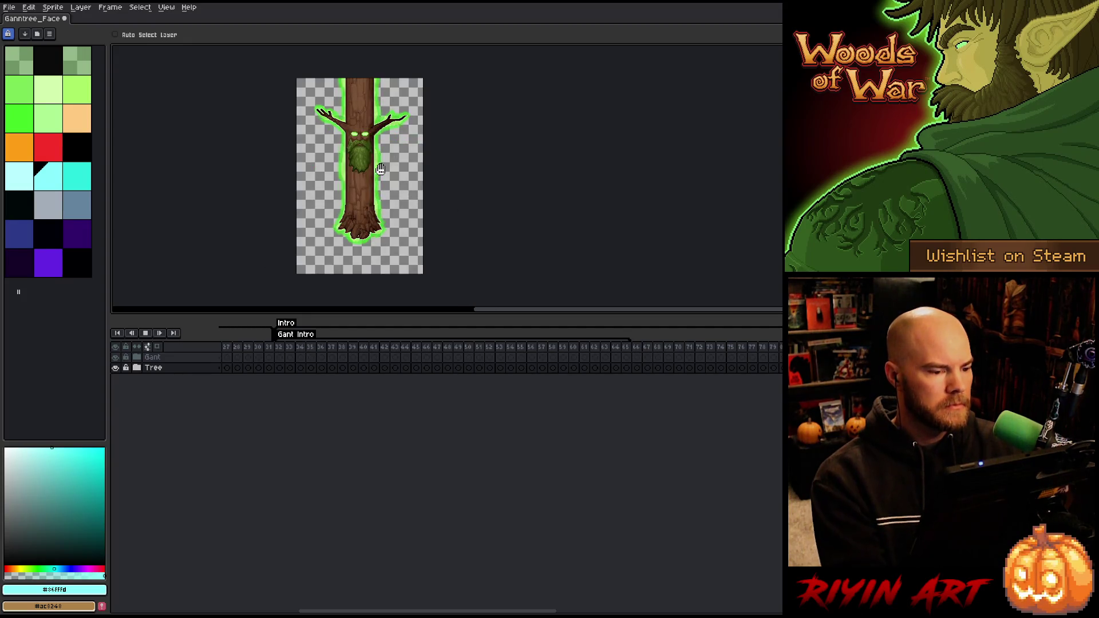
key(Tab)
scroll(357, 170, up, 3)
drag(361, 160, 383, 297)
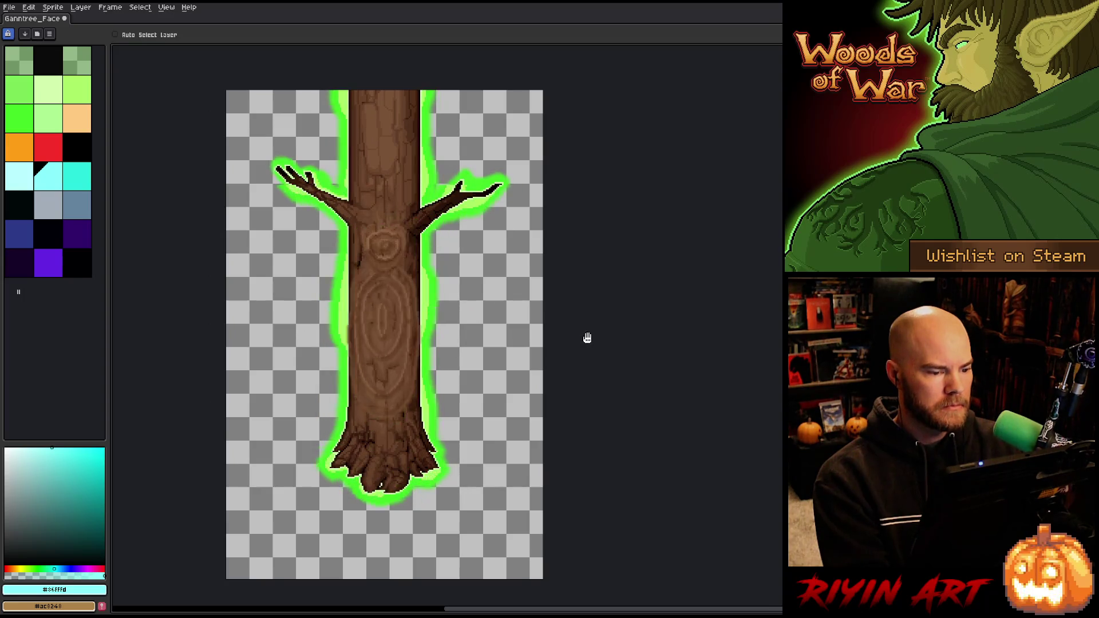
key(ctrl+s)
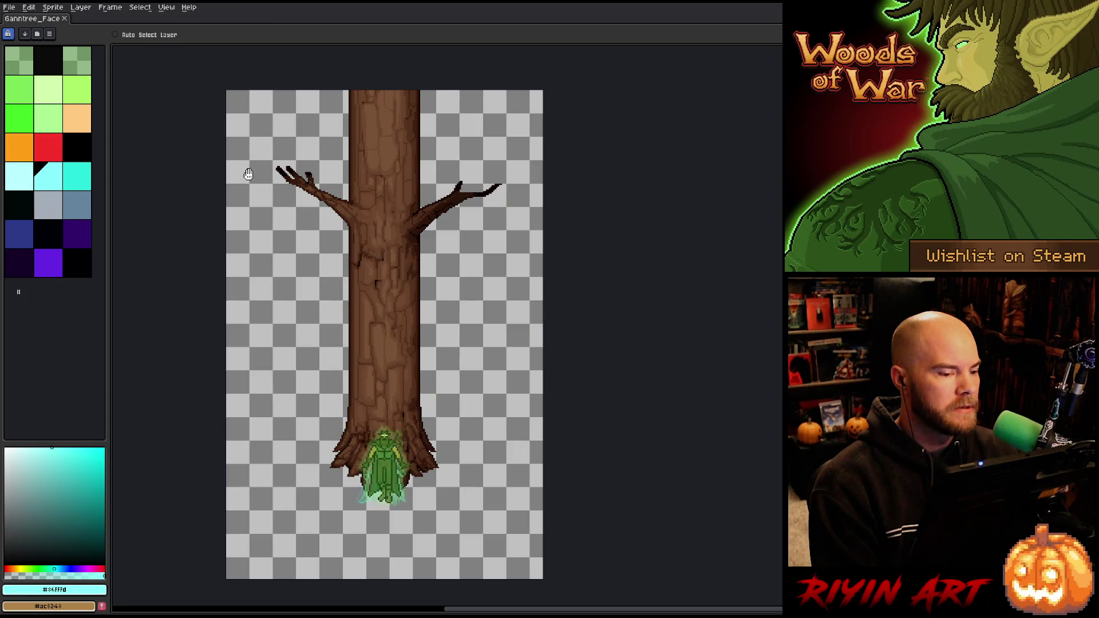
Bring up the File > Open browser and type 'tree' to narrow the file list
click(9, 7)
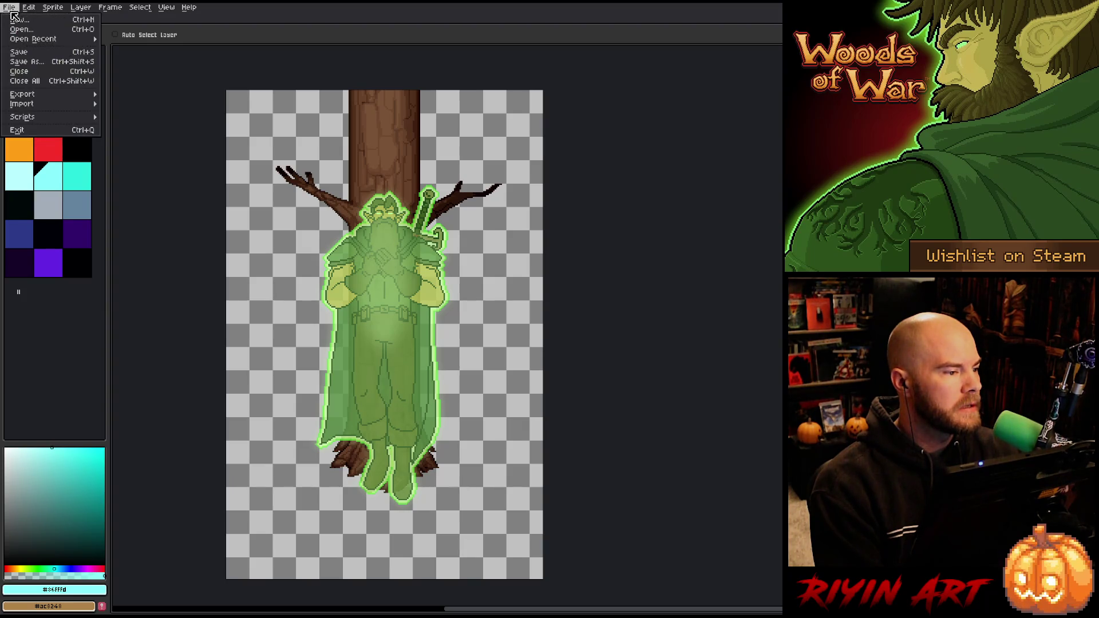
click(19, 29)
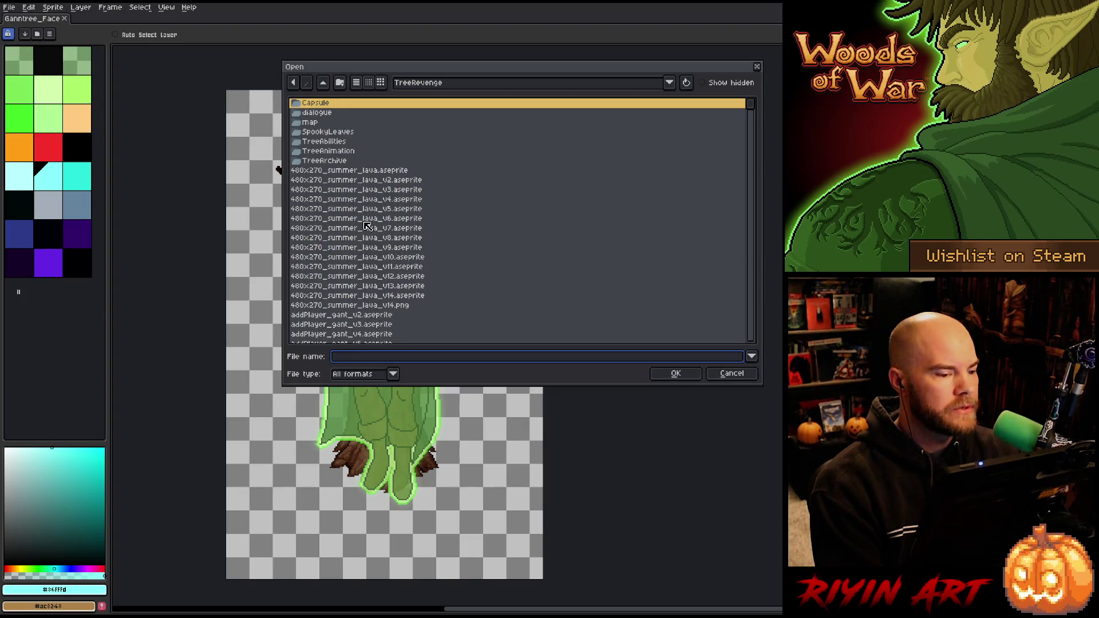
scroll(368, 297, down, 5)
scroll(368, 298, down, 10)
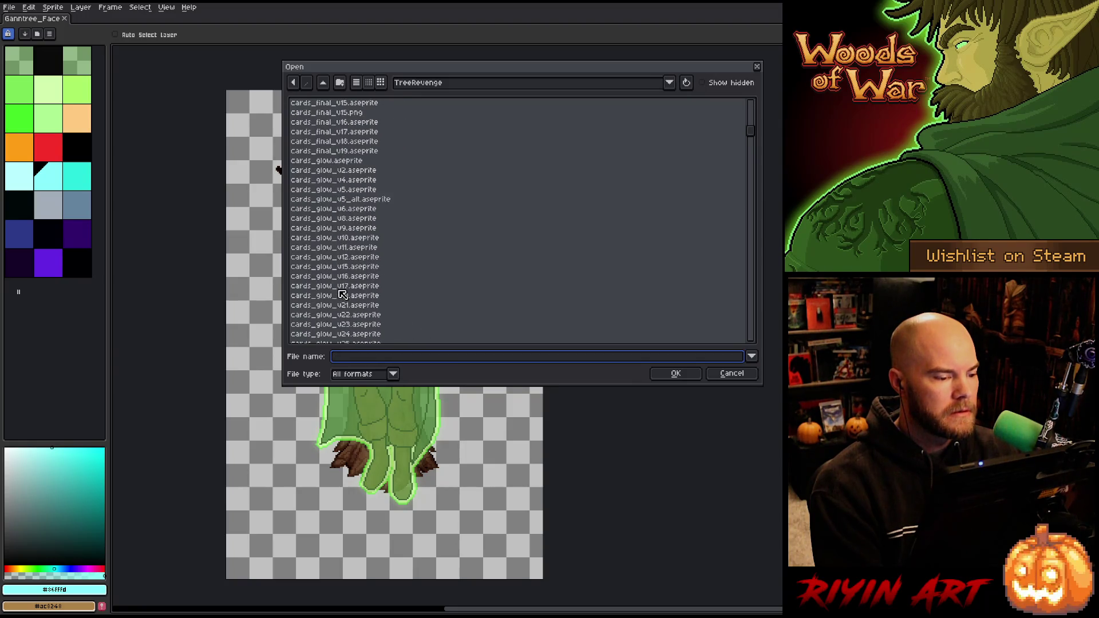
click(334, 278)
text(tree)
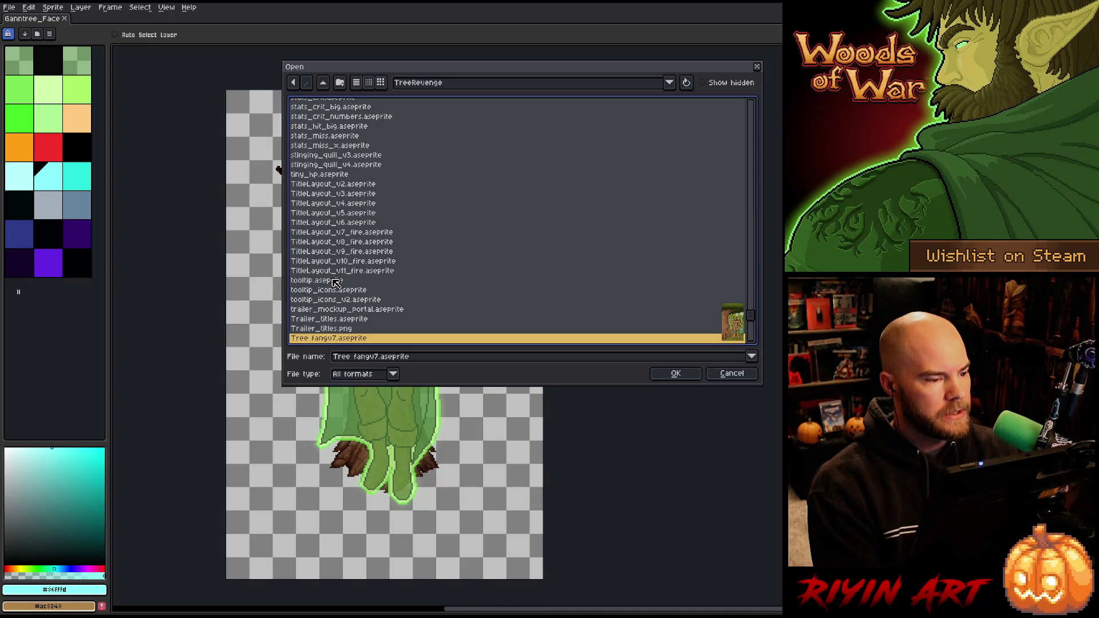
Scroll through the files and select Ganntree_Face_v34_wide_lvl2_v2.aseprite
scroll(336, 283, down, 7)
scroll(335, 284, down, 1)
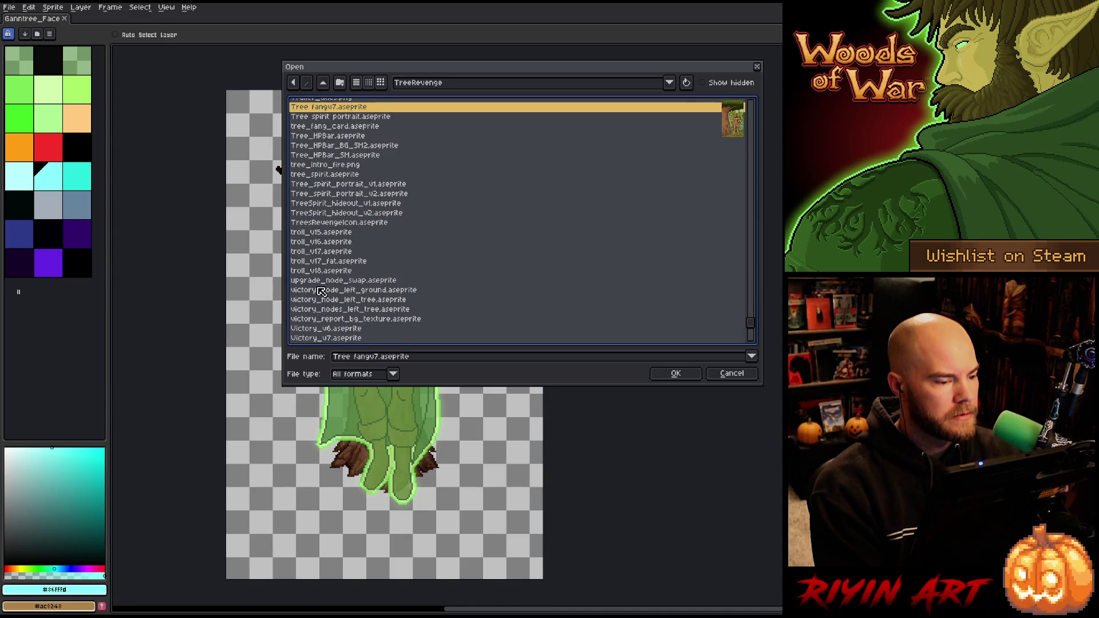
scroll(366, 284, up, 4)
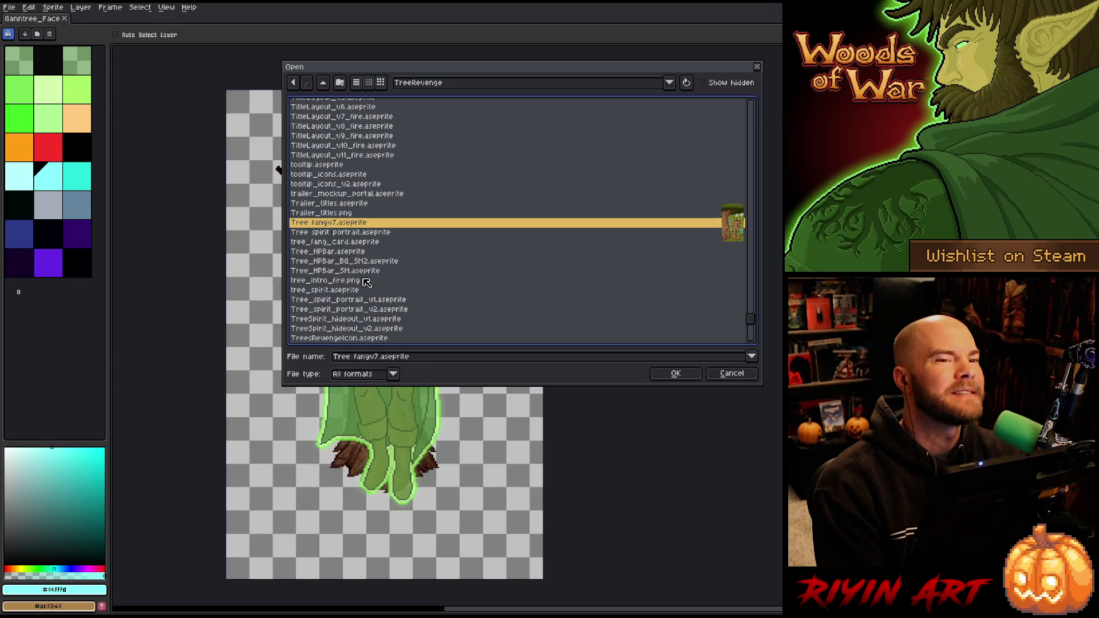
scroll(366, 283, up, 2)
scroll(375, 272, up, 1)
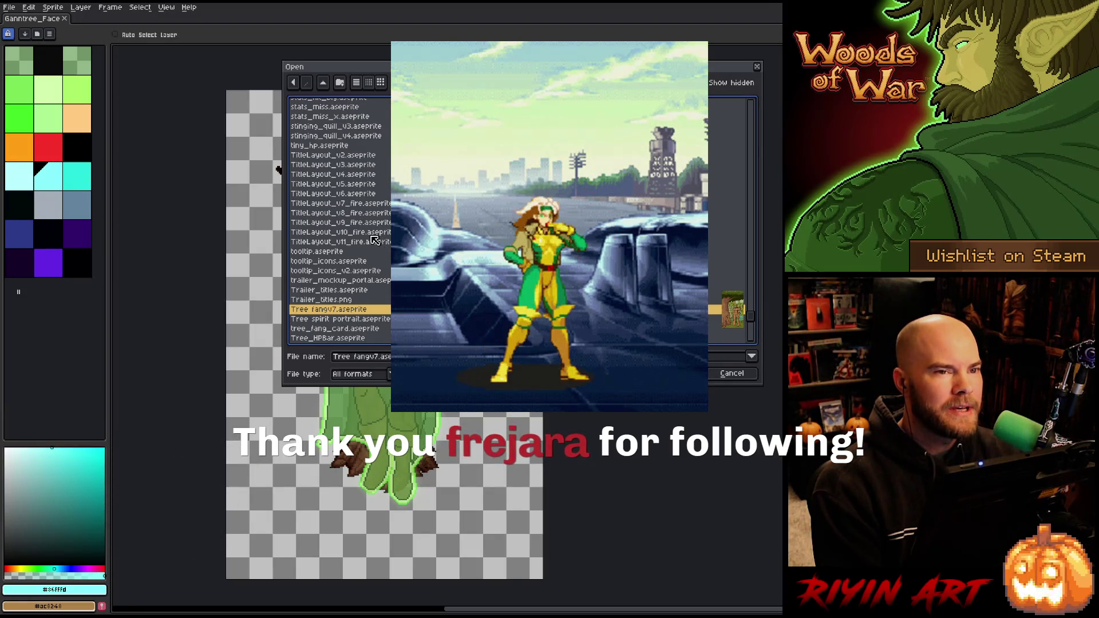
scroll(375, 240, up, 3)
scroll(374, 240, up, 10)
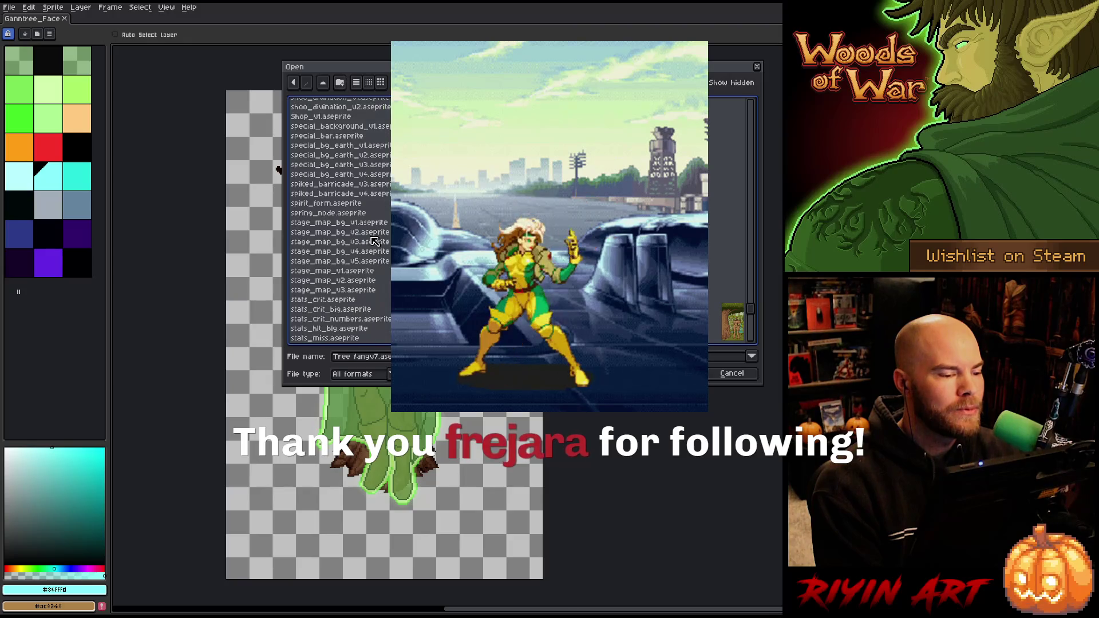
scroll(378, 243, up, 12)
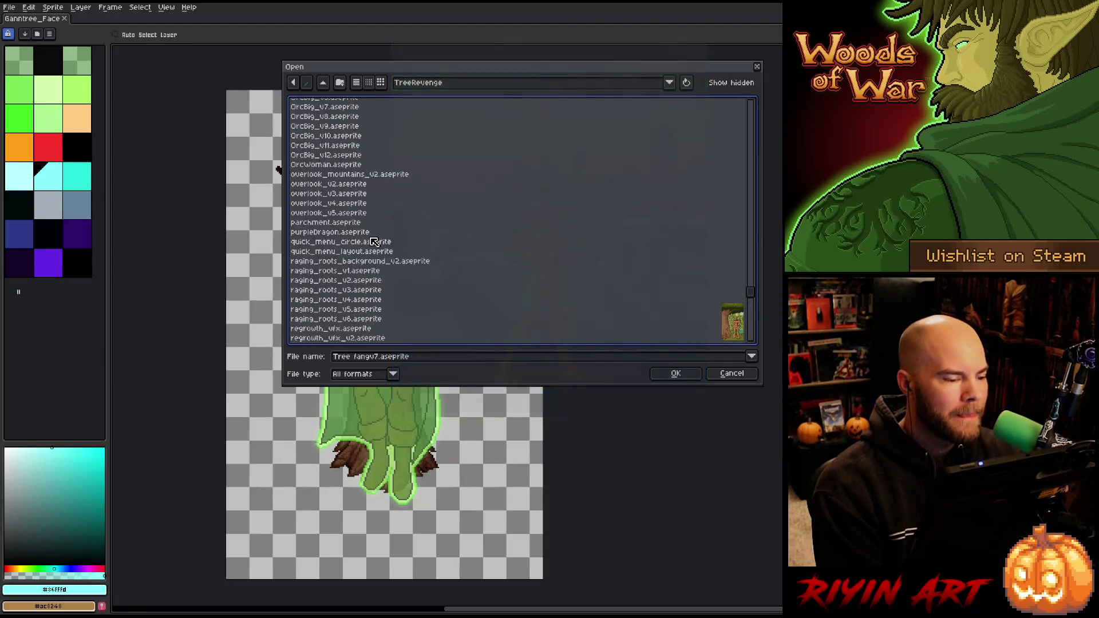
scroll(383, 246, down, 20)
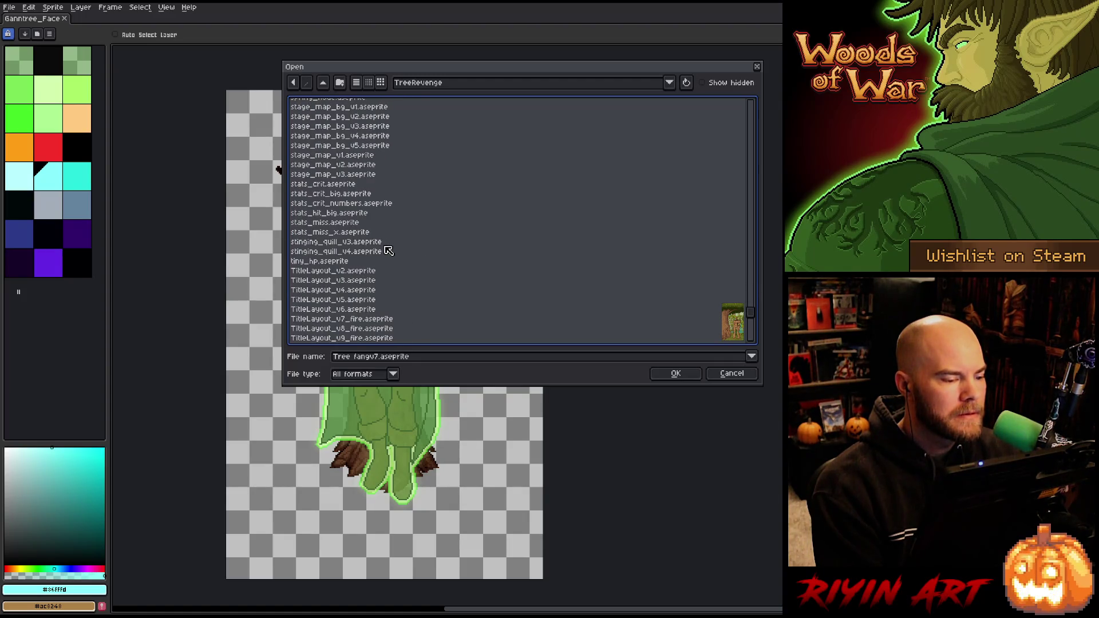
scroll(388, 250, down, 5)
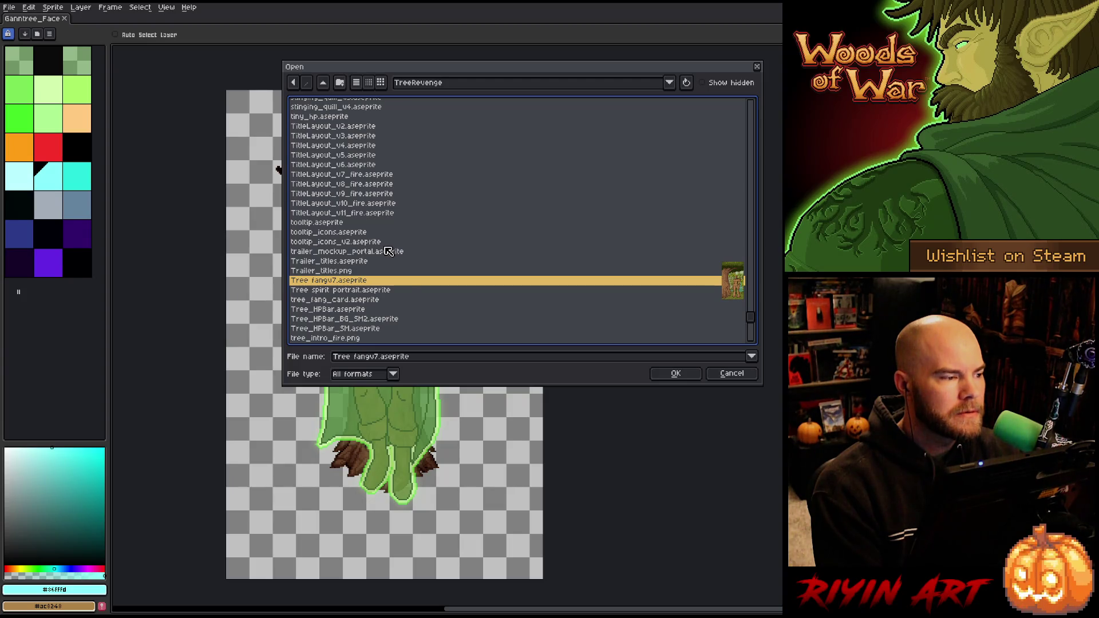
scroll(385, 247, up, 12)
click(346, 205)
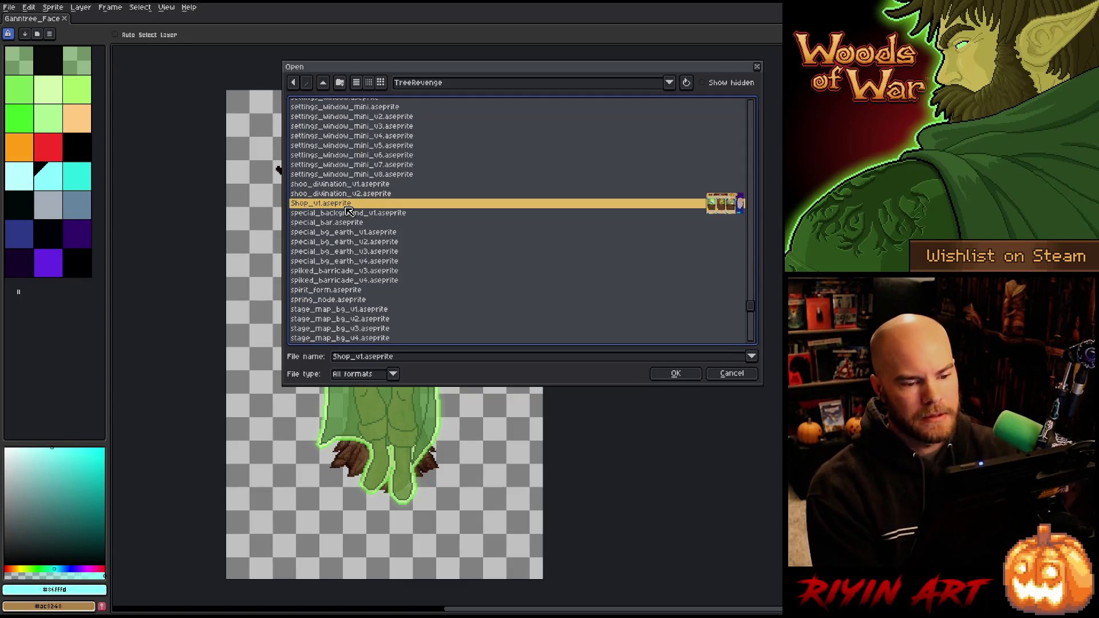
drag(755, 313, 740, 218)
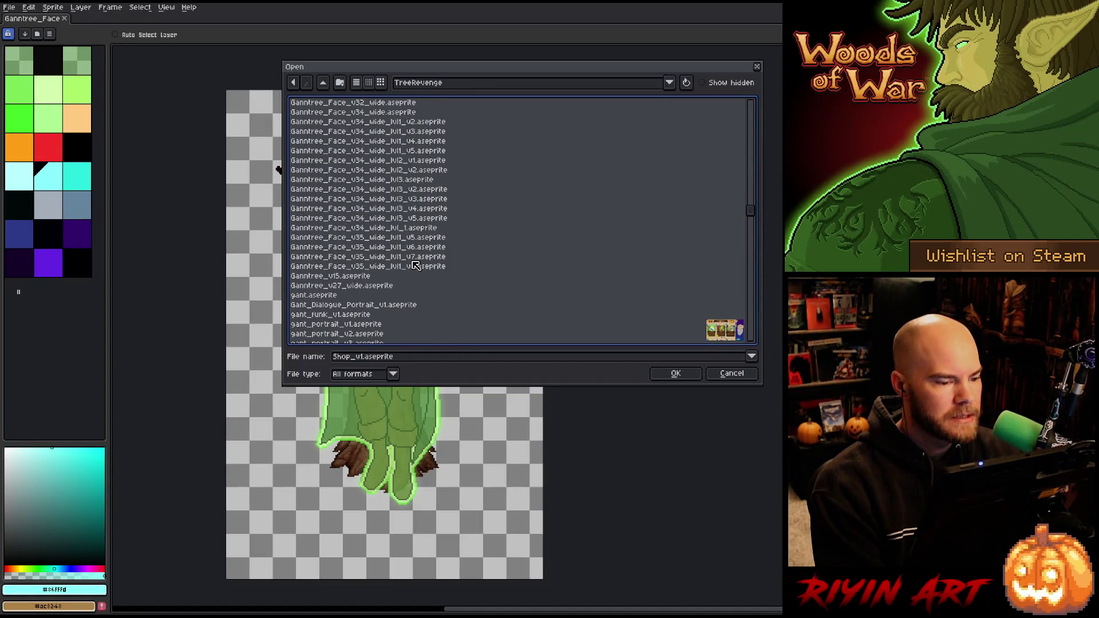
click(395, 170)
Open Ganntree_Face_v34_wide_lvl2_v2 in a new tab and show its timeline with layers and Intro tag
key(Return)
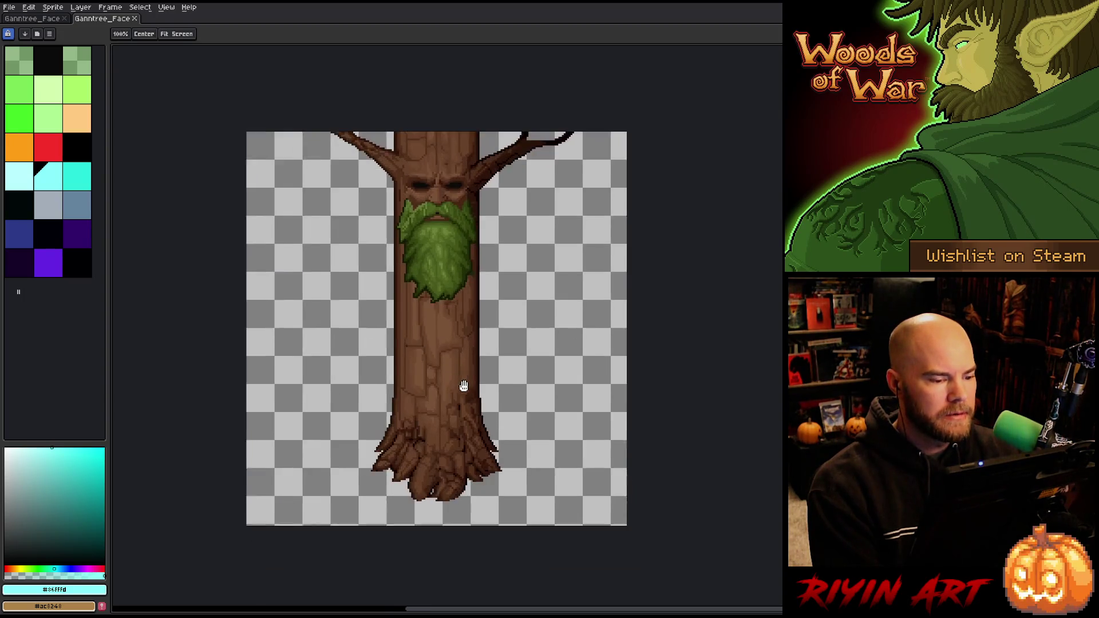
key(Tab)
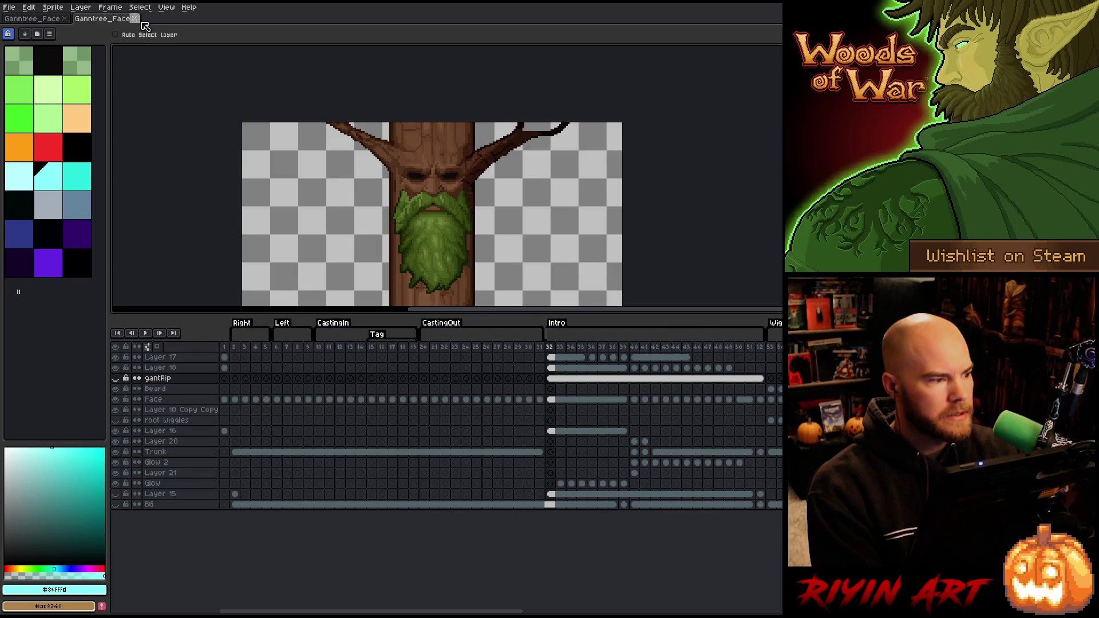
scroll(335, 198, down, 2)
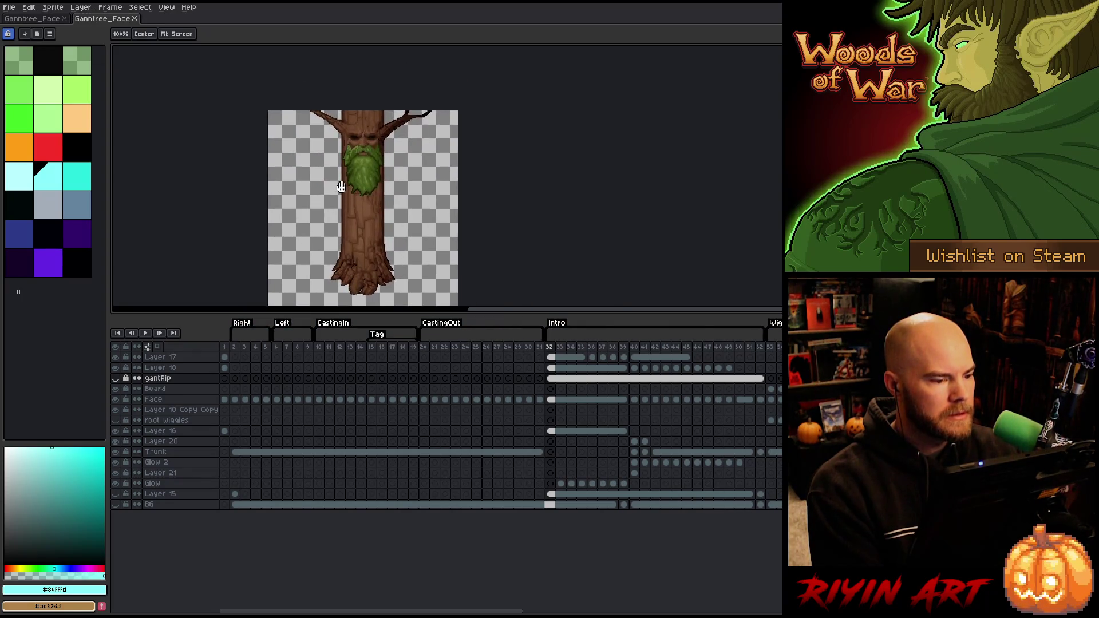
Anchor the canvas to the bottom and raise its height to 270 px
click(52, 7)
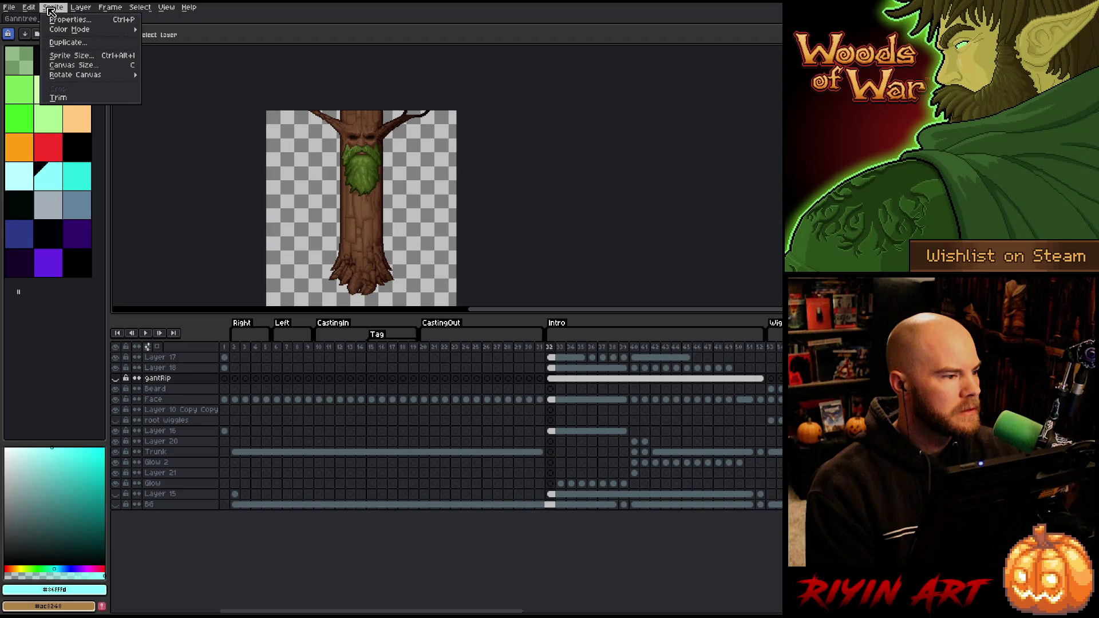
click(68, 71)
click(794, 100)
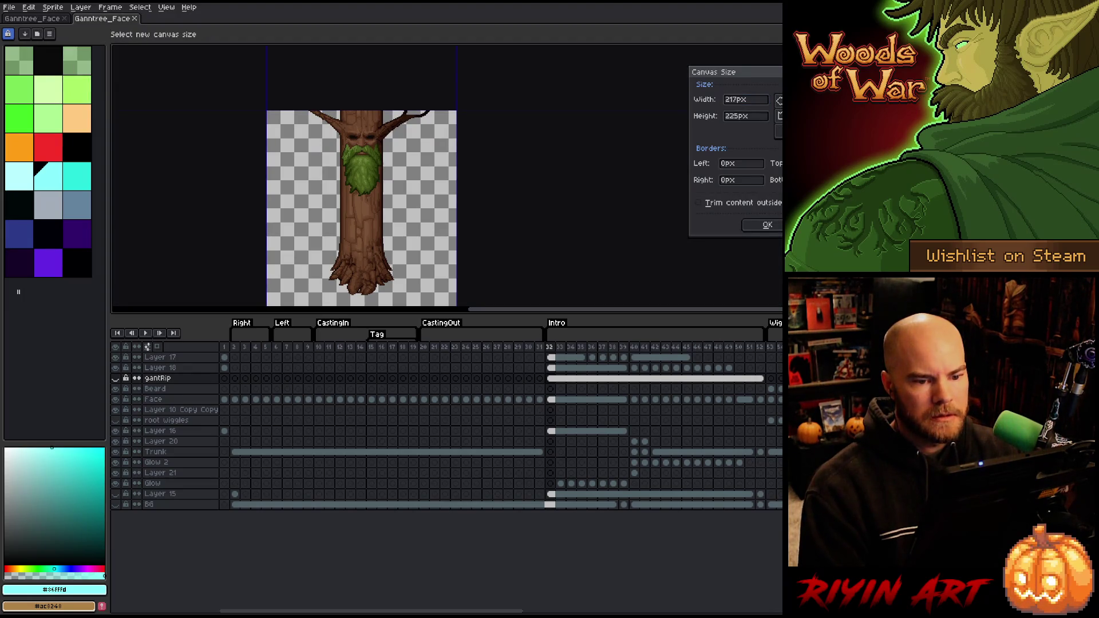
double_click(741, 118)
text(270)
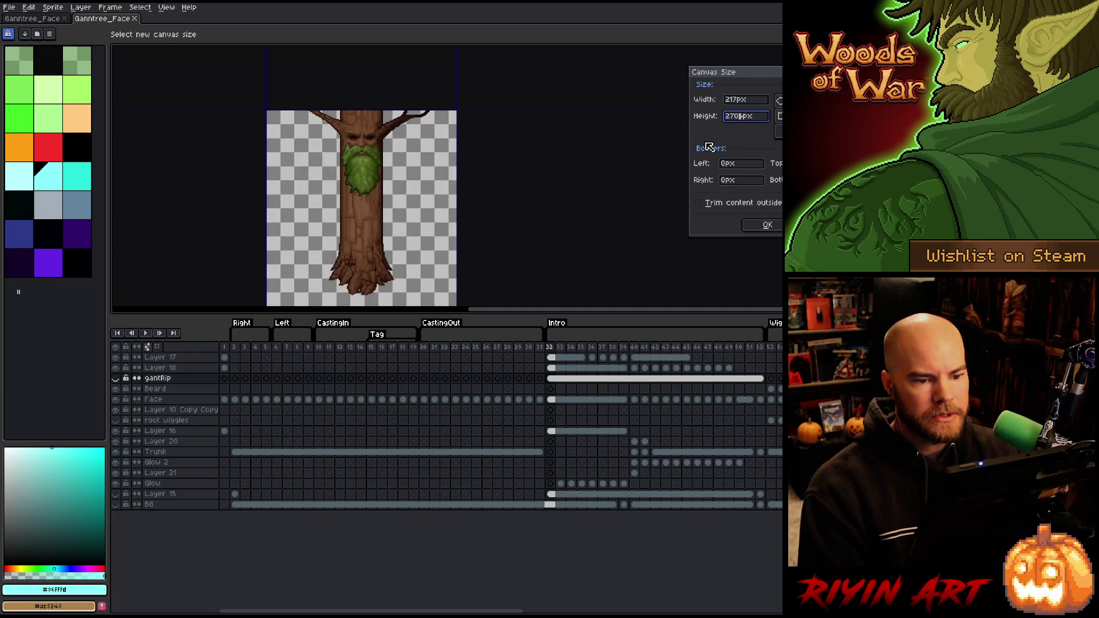
click(767, 224)
scroll(298, 178, down, 2)
scroll(297, 178, up, 2)
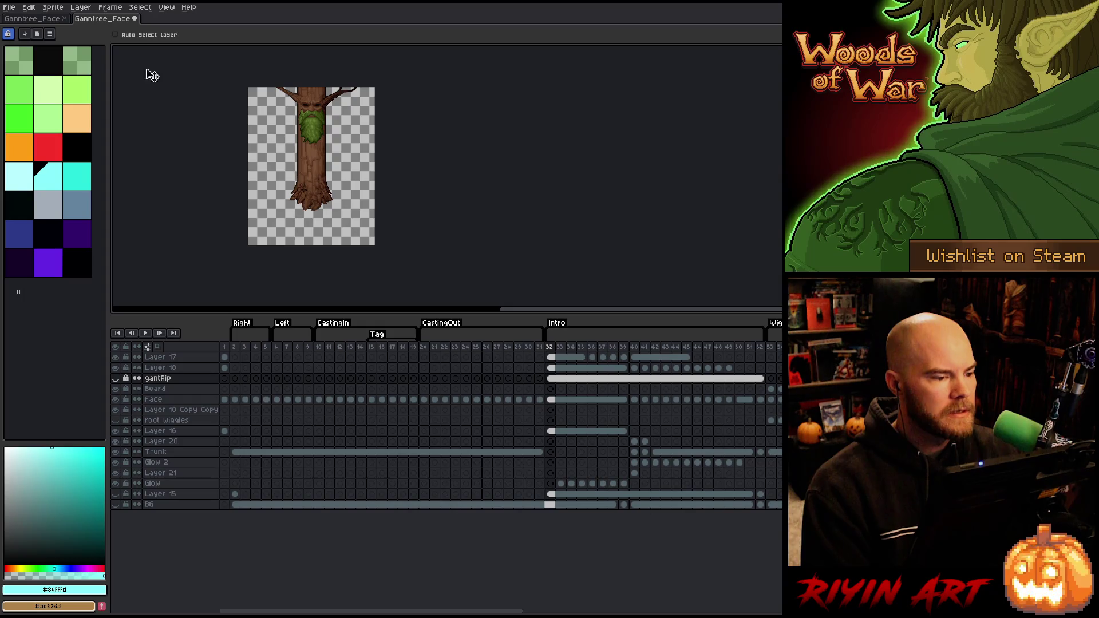
Raise the canvas height again to 335 px, keeping the 217 px width
click(52, 7)
click(78, 69)
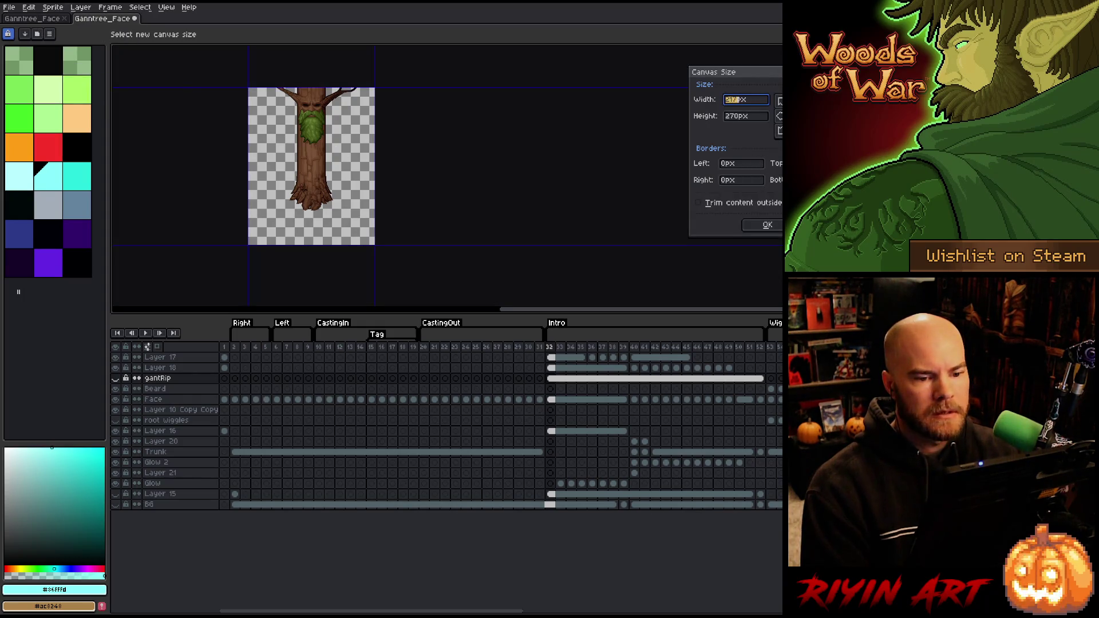
click(742, 115)
text(335)
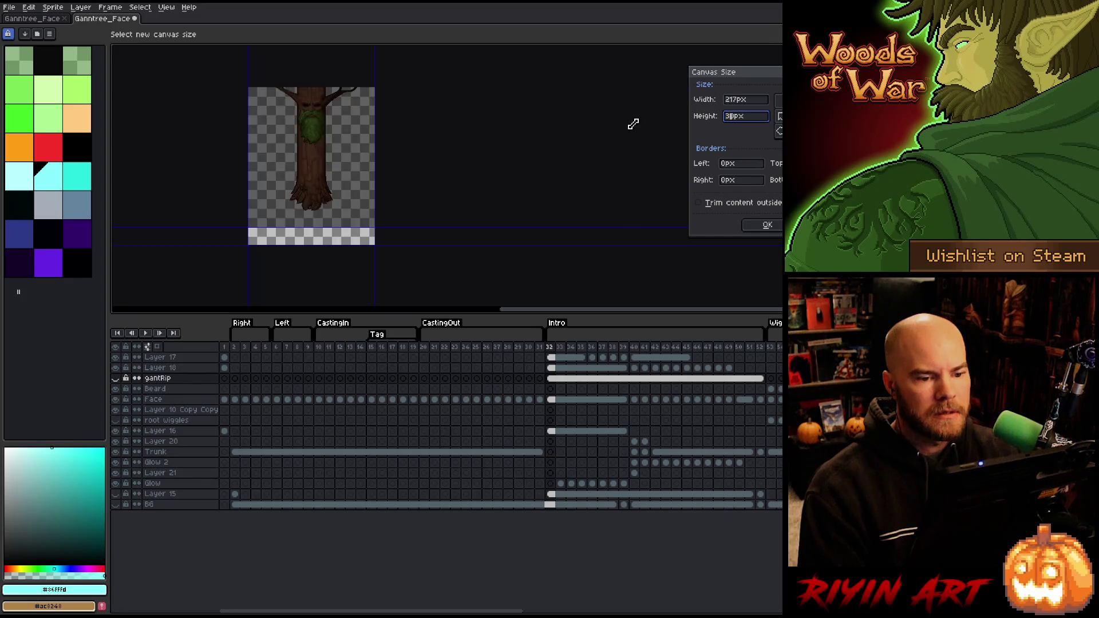
key(Return)
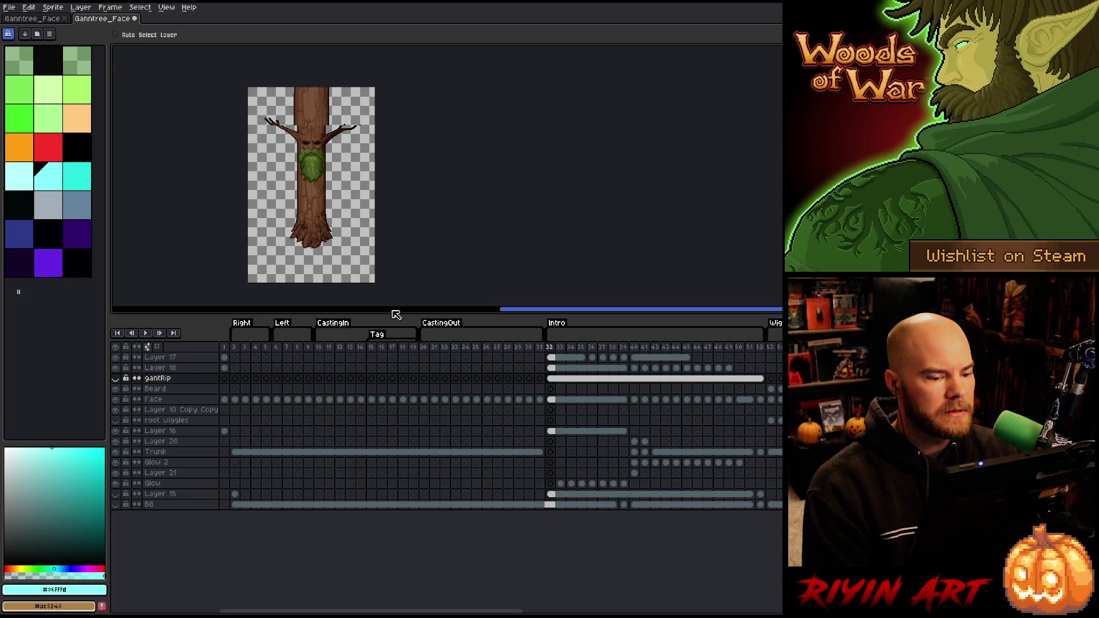
Play the tree animation with the timeline hidden to review it, then show the timeline again
scroll(311, 112, up, 2)
key(Return)
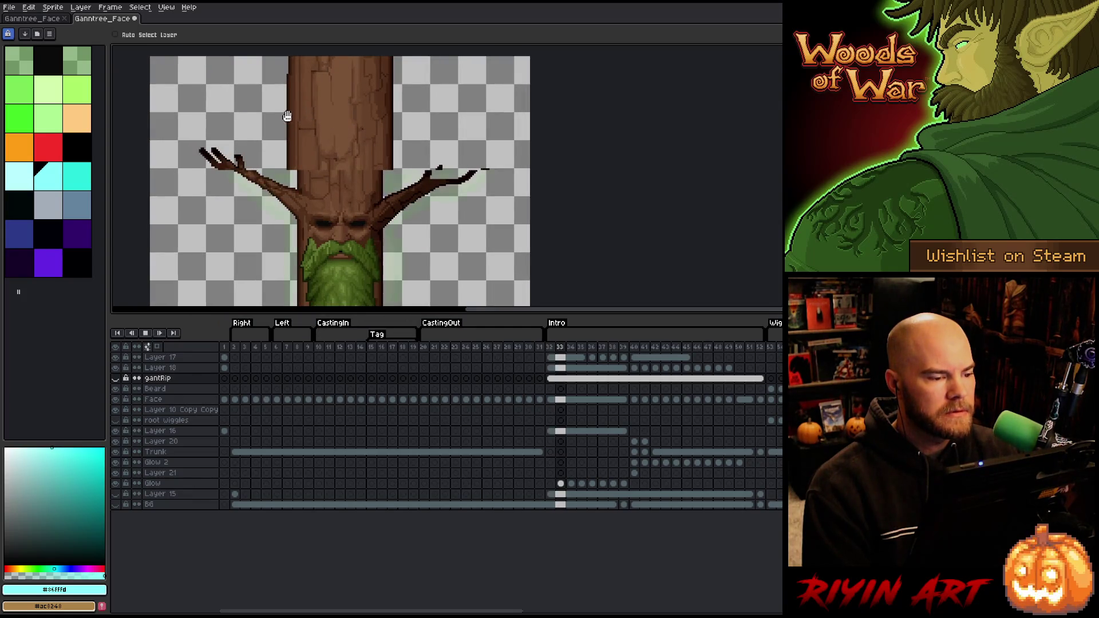
scroll(269, 123, down, 1)
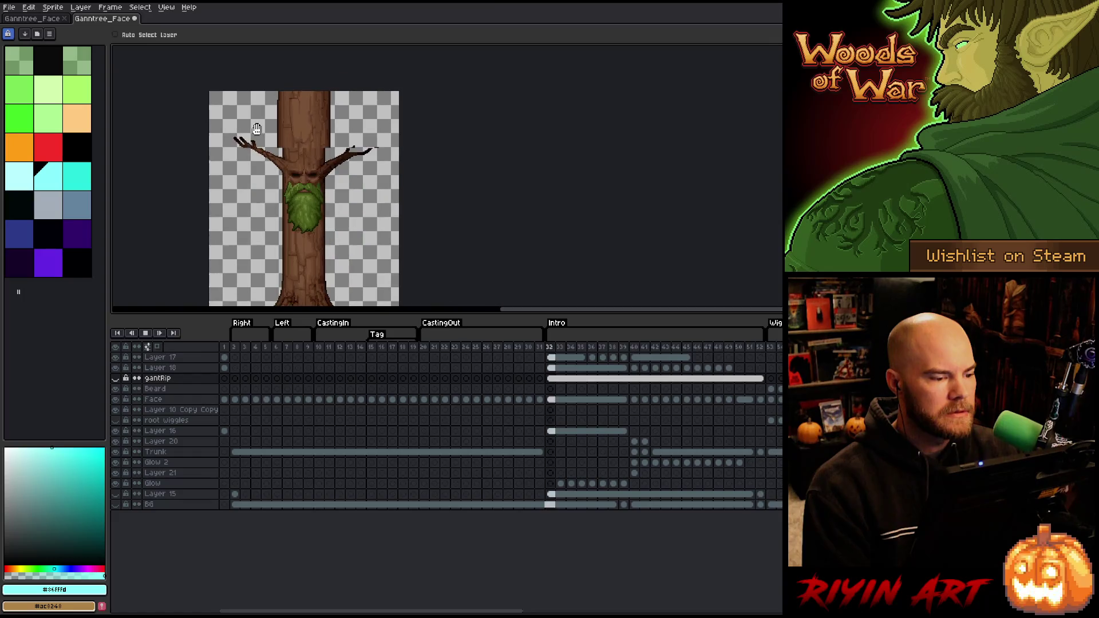
scroll(233, 141, down, 1)
scroll(232, 143, up, 2)
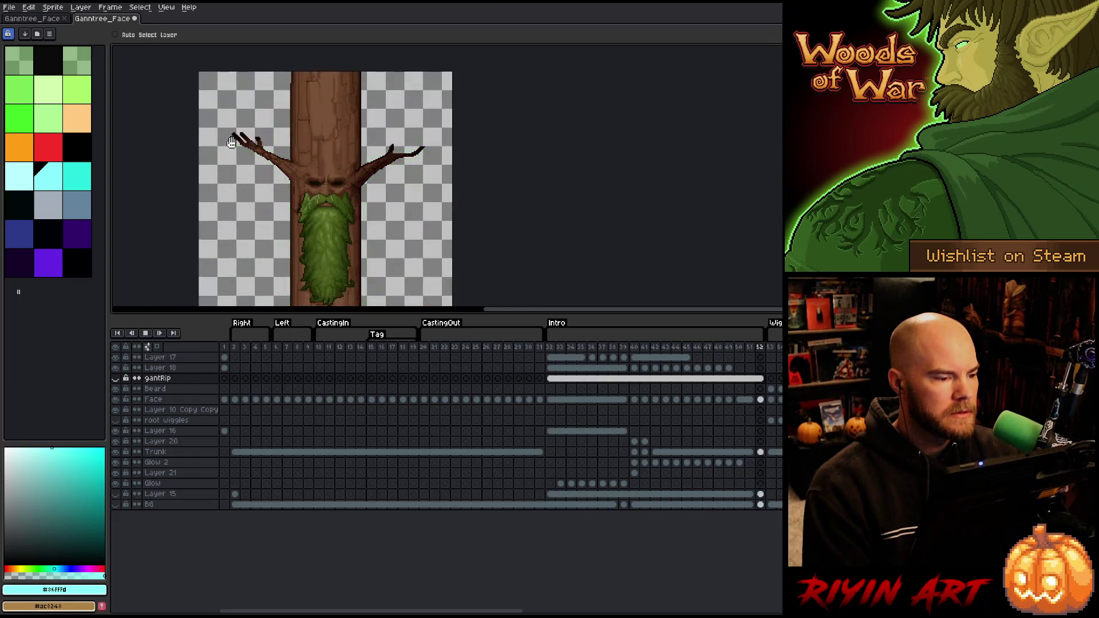
scroll(232, 141, down, 2)
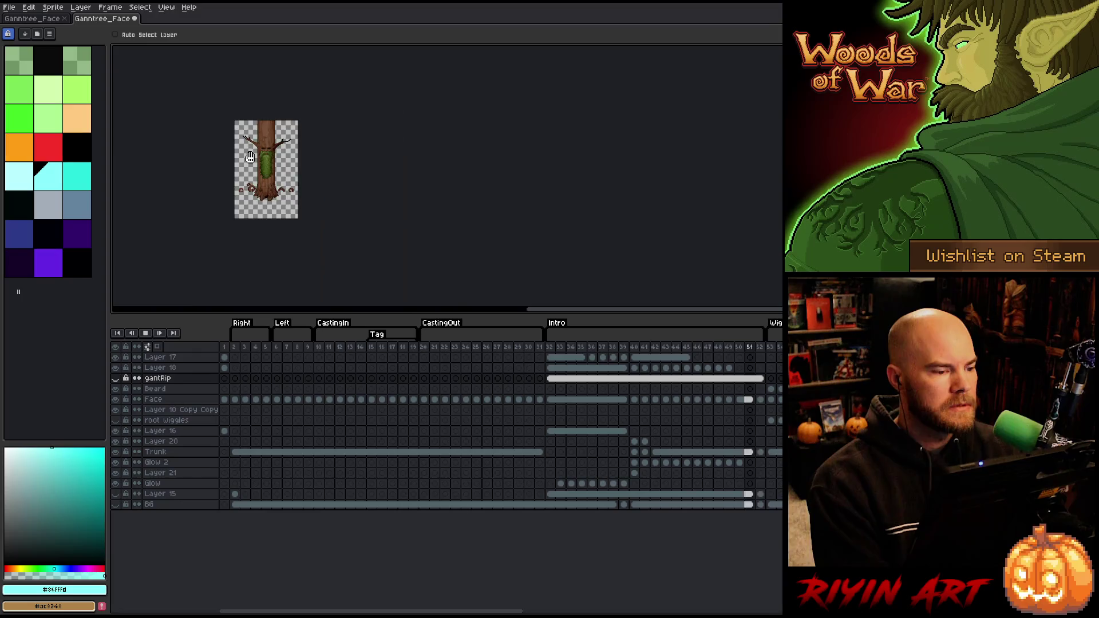
scroll(246, 150, up, 3)
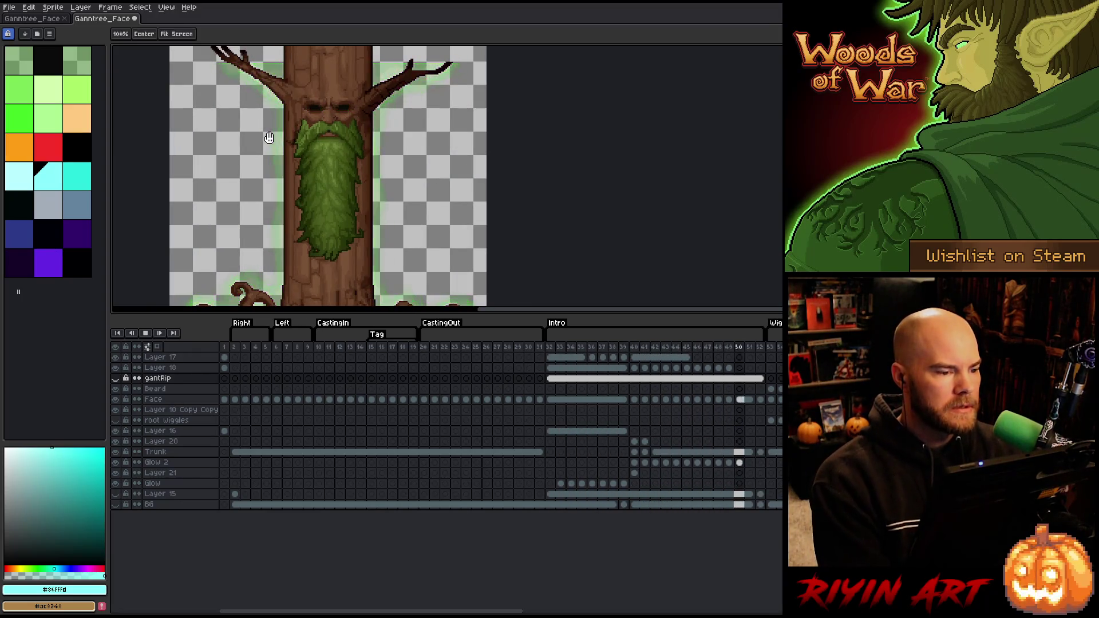
key(Tab)
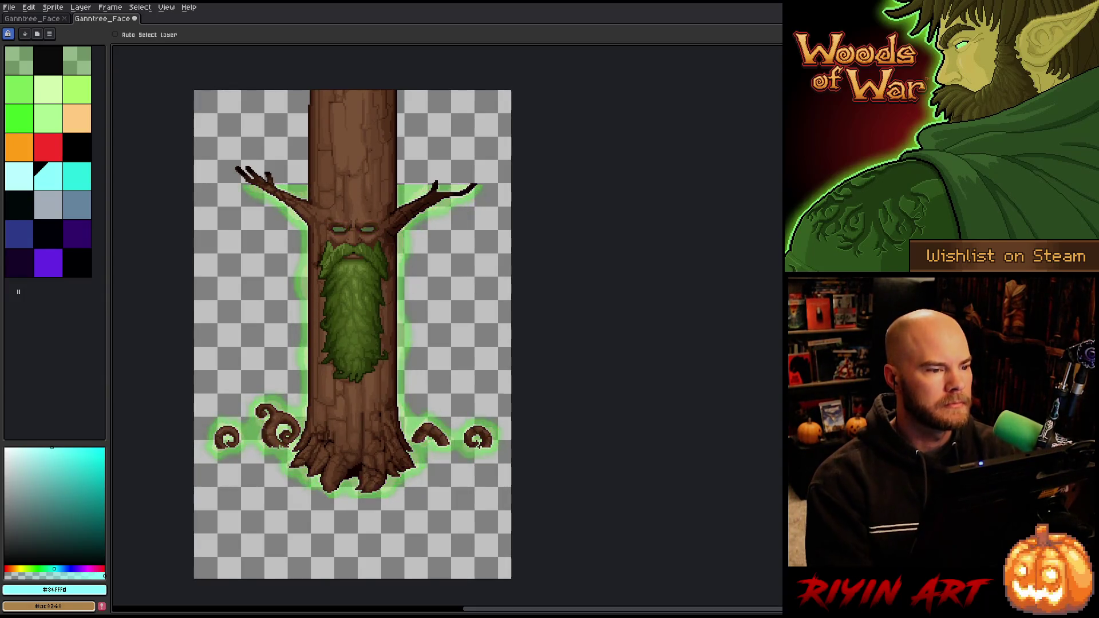
scroll(303, 143, up, 2)
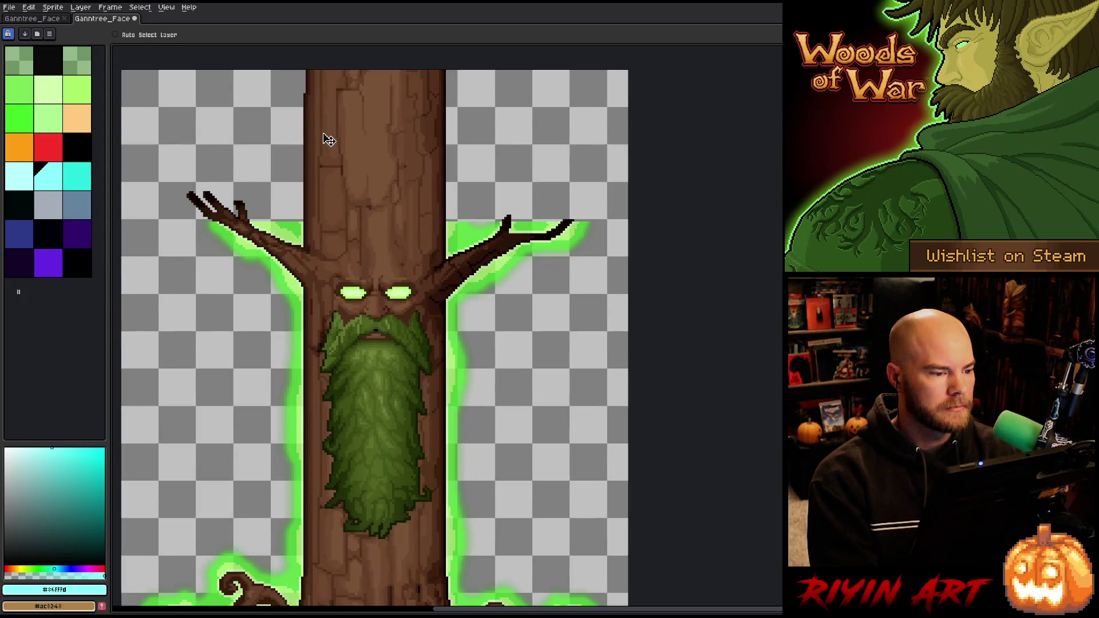
scroll(329, 146, down, 1)
key(Tab)
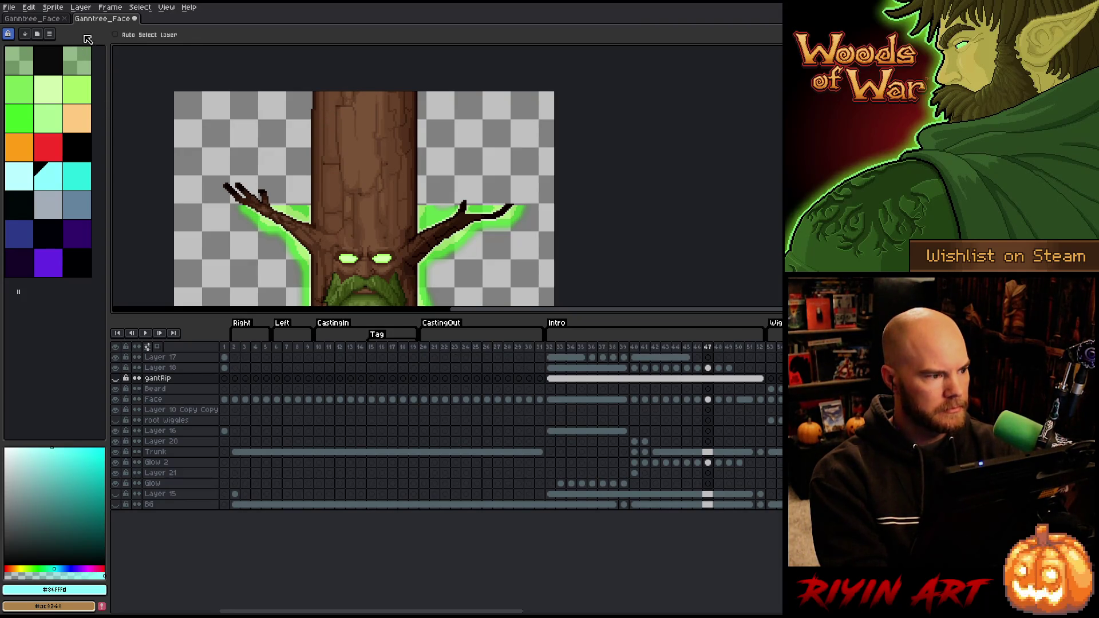
Enable Auto Select Layer, pick the Trunk layer, and delete a strip along its left edge
click(116, 35)
click(351, 115)
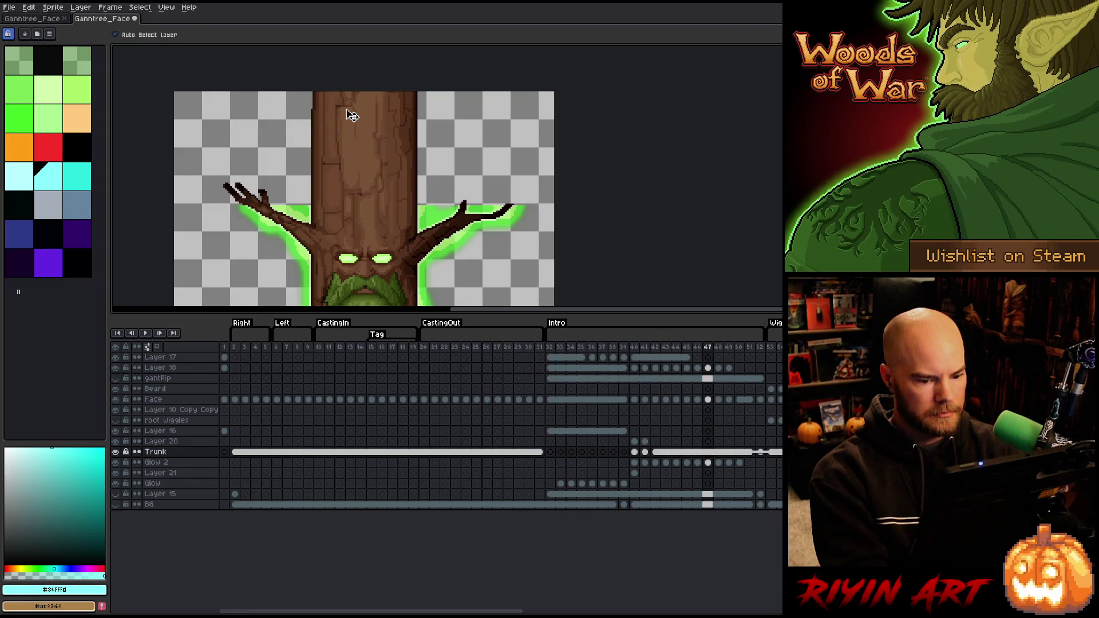
scroll(351, 112, up, 2)
scroll(265, 74, up, 2)
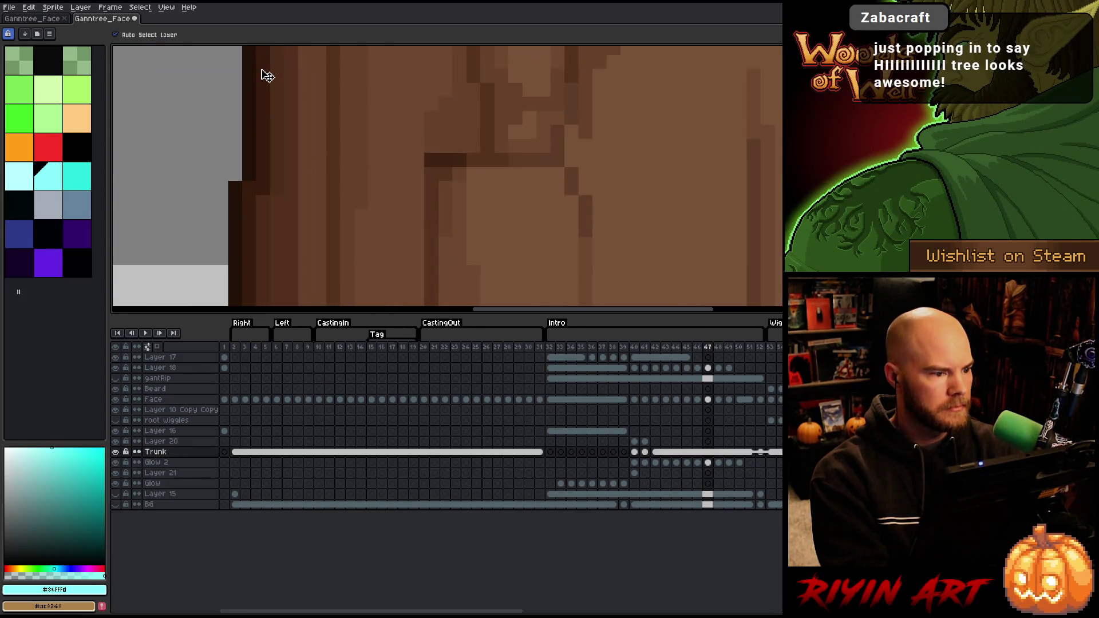
key(m)
scroll(265, 76, down, 2)
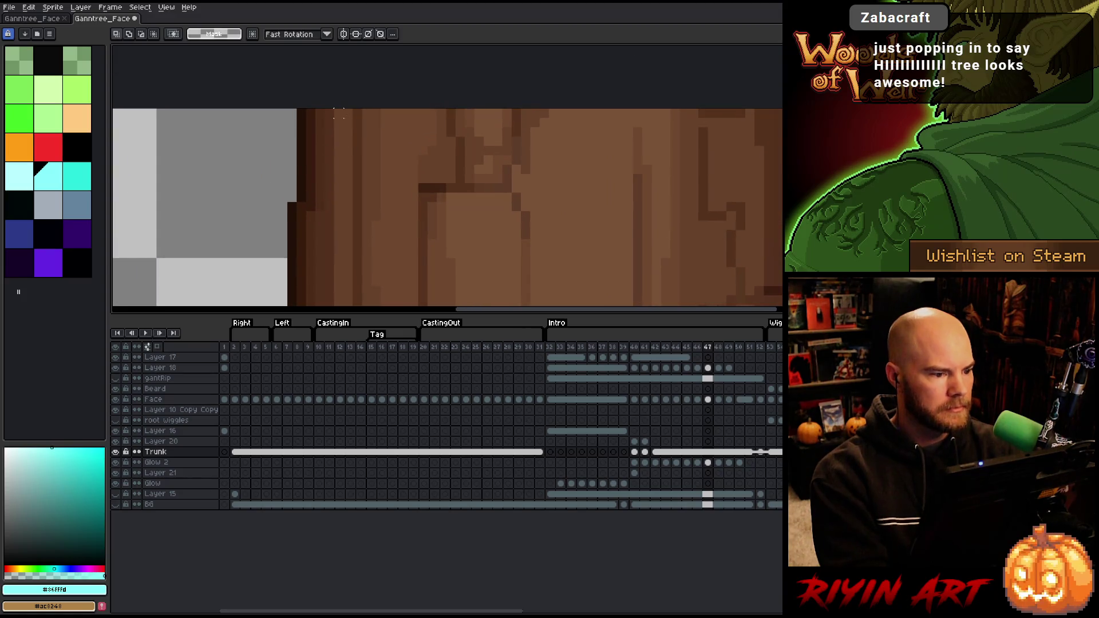
mouse_move(327, 105)
mouse_down()
mouse_move(299, 146)
mouse_move(298, 202)
mouse_up()
key(Delete)
click(329, 225)
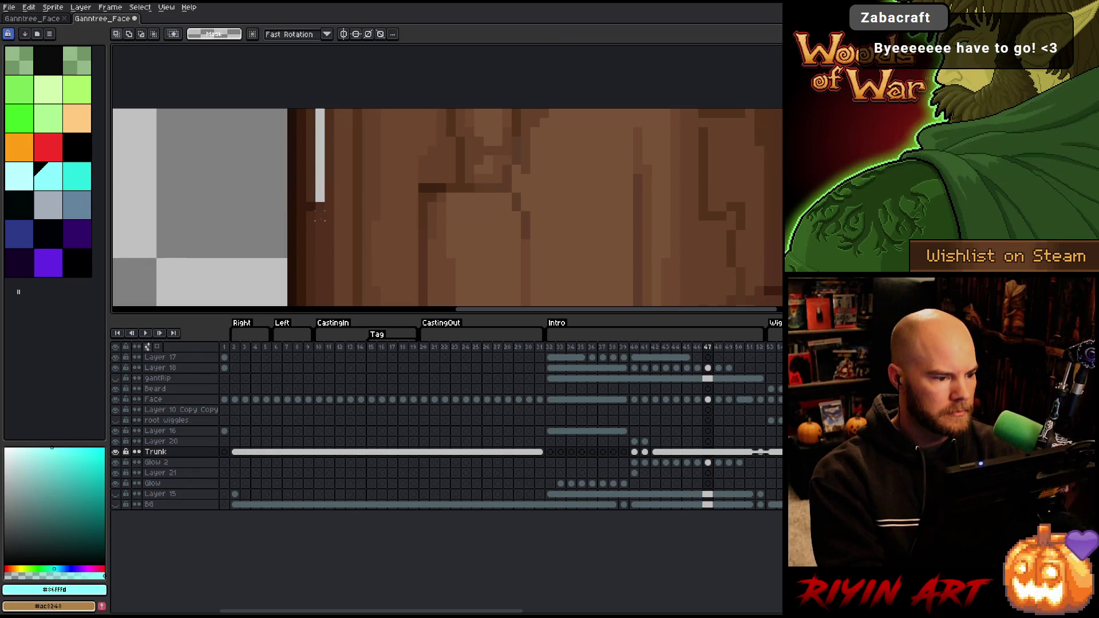
Select a small area on the trunk edge, enlarge the canvas view, and stop playback
drag(303, 210, 336, 232)
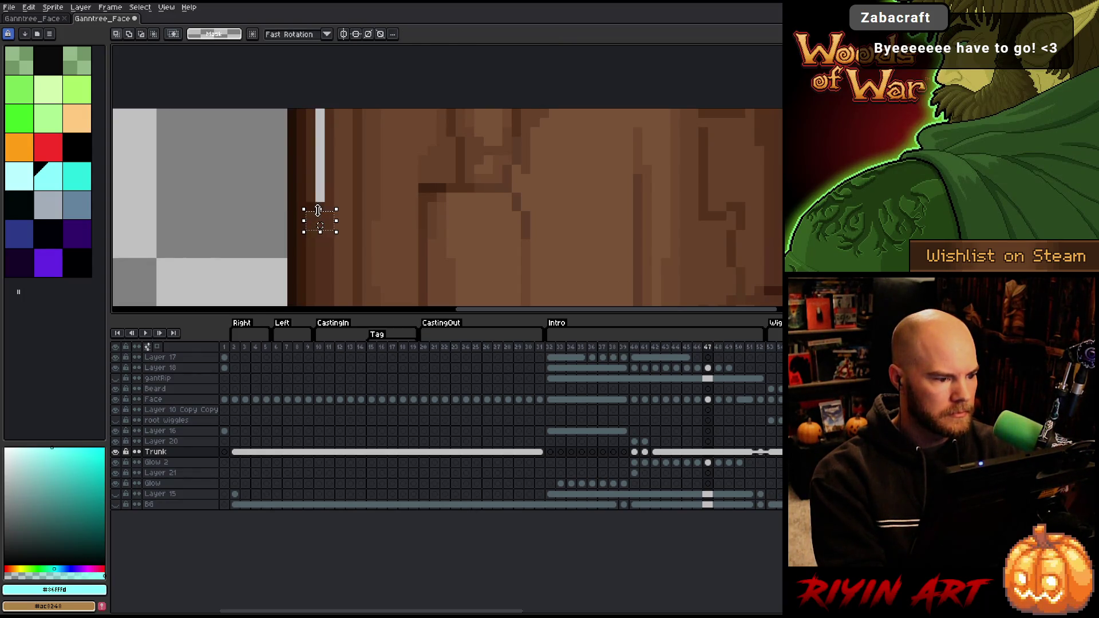
scroll(419, 136, down, 4)
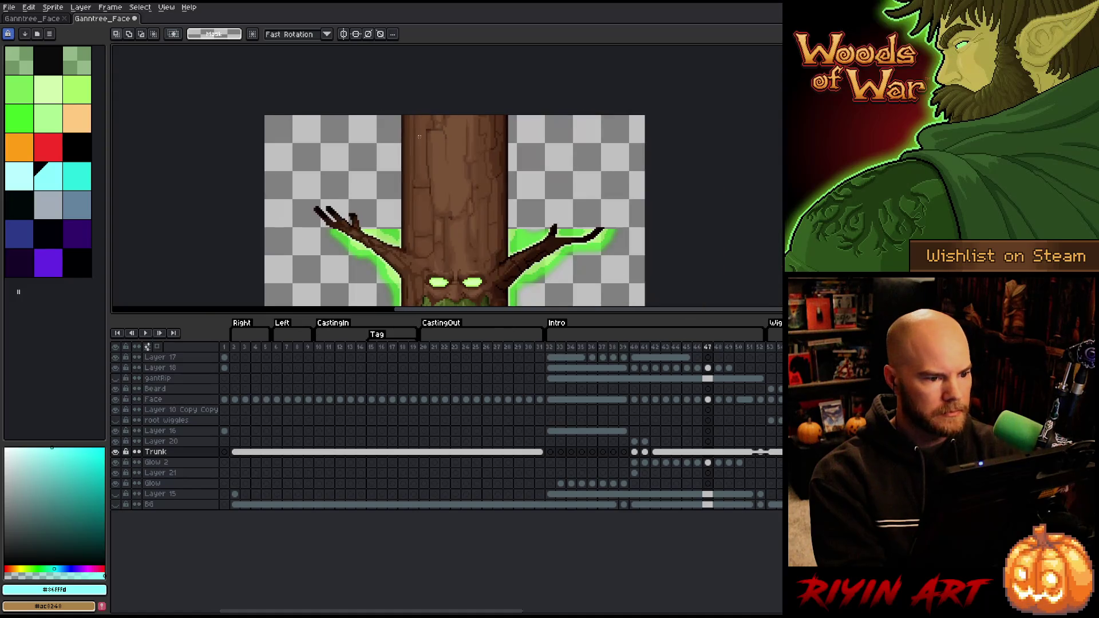
scroll(457, 220, down, 2)
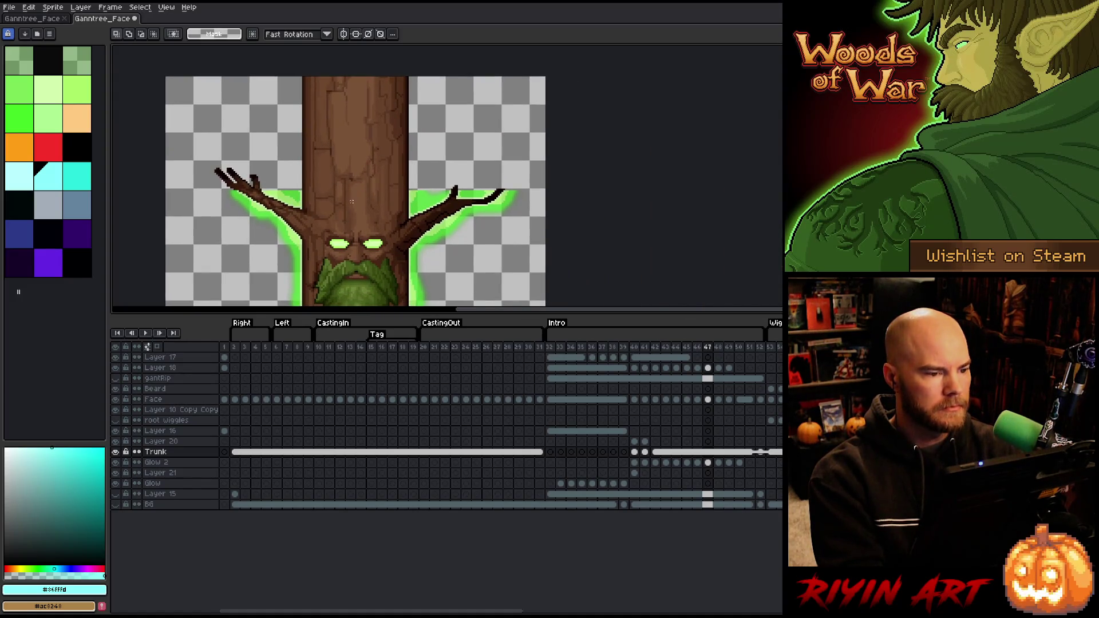
scroll(372, 218, down, 1)
scroll(372, 218, down, 1)
scroll(346, 167, up, 1)
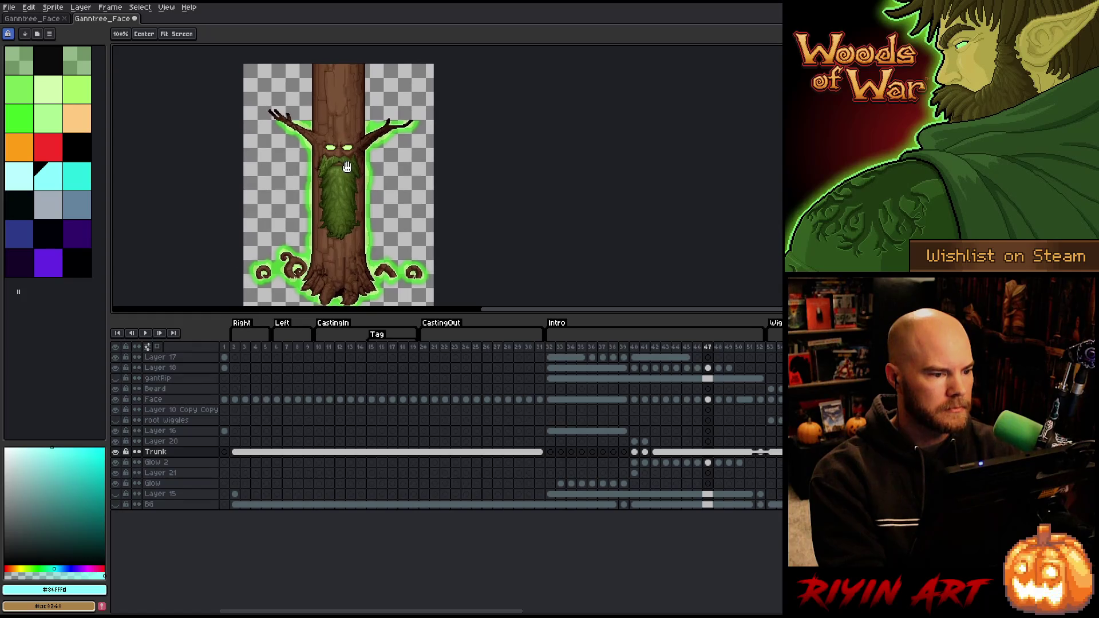
scroll(347, 166, down, 1)
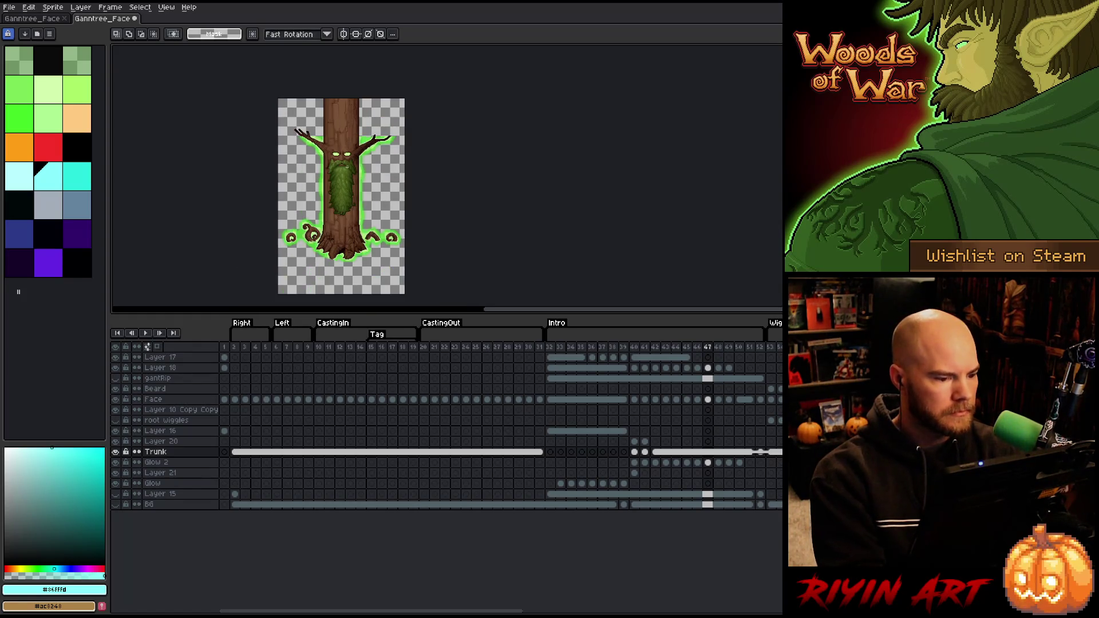
scroll(347, 168, up, 1)
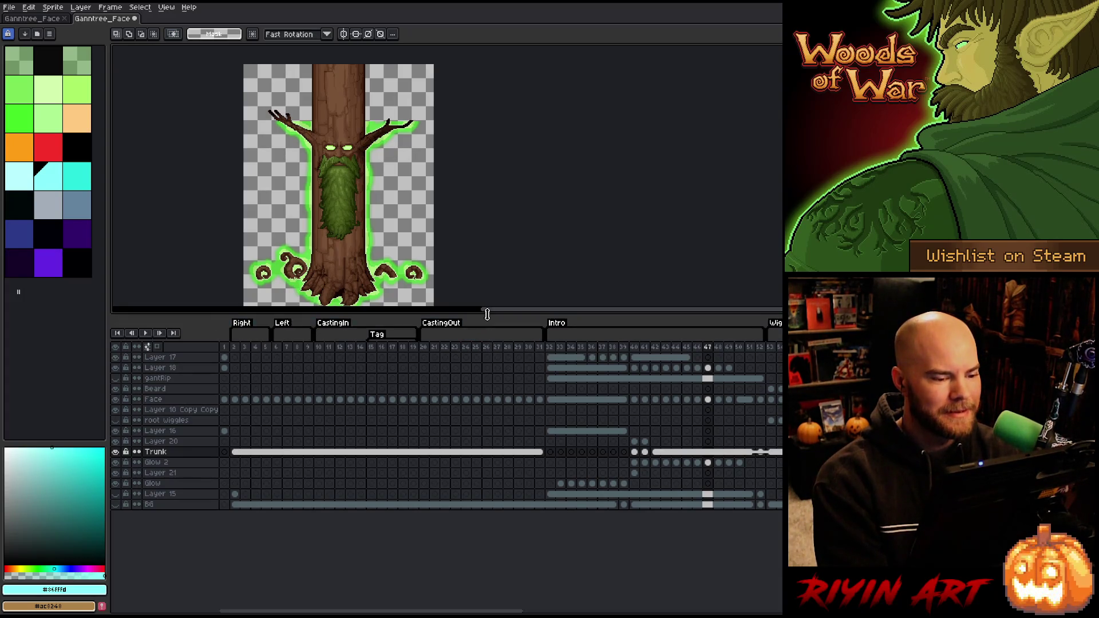
drag(482, 314, 477, 368)
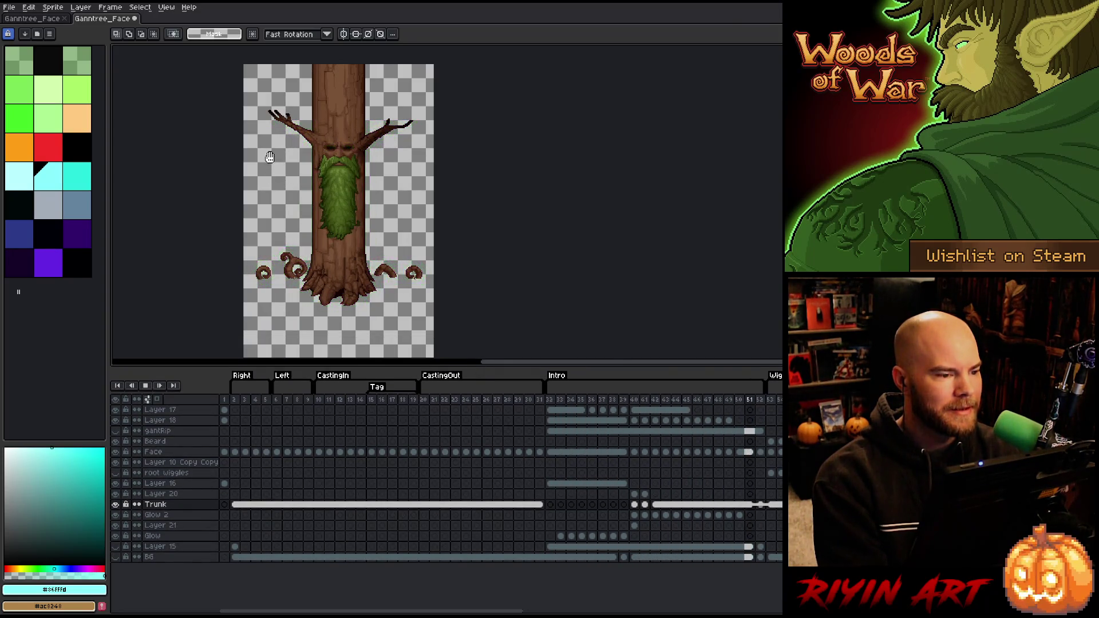
key(Return)
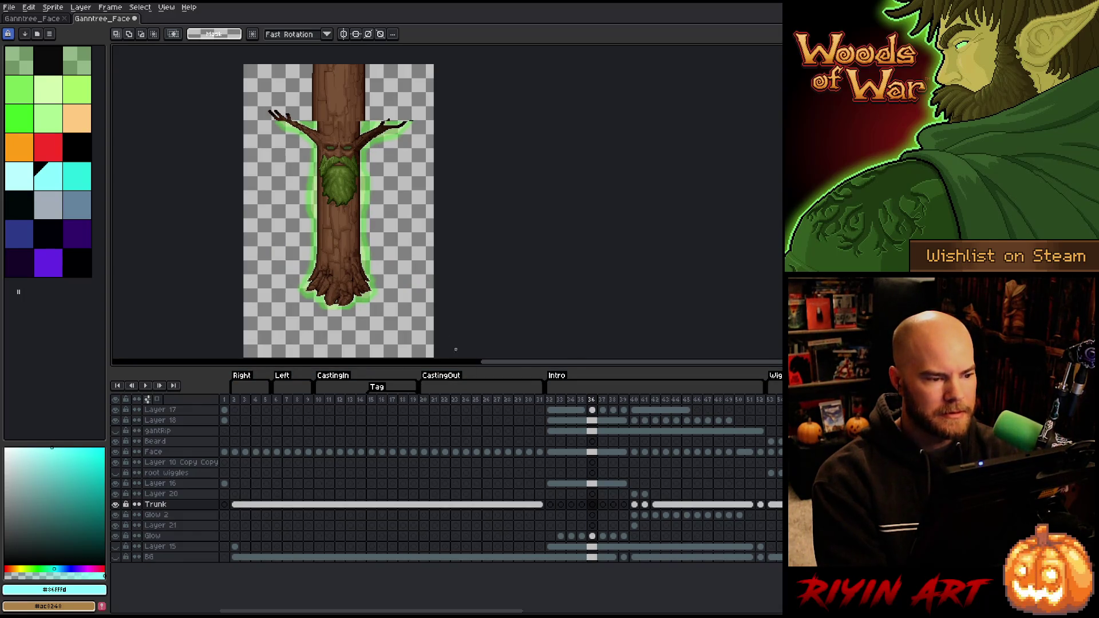
In the other tree document, expand the Tree group, go to frame 78, and pick the Trunk Lvl 1 layer
click(42, 19)
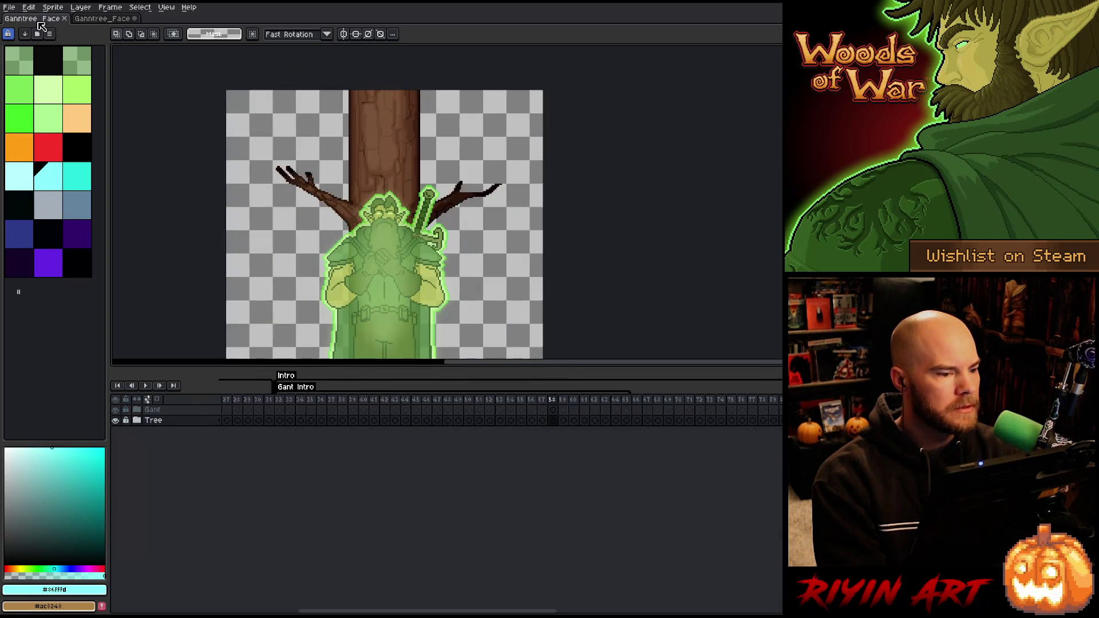
click(132, 425)
scroll(400, 486, down, 3)
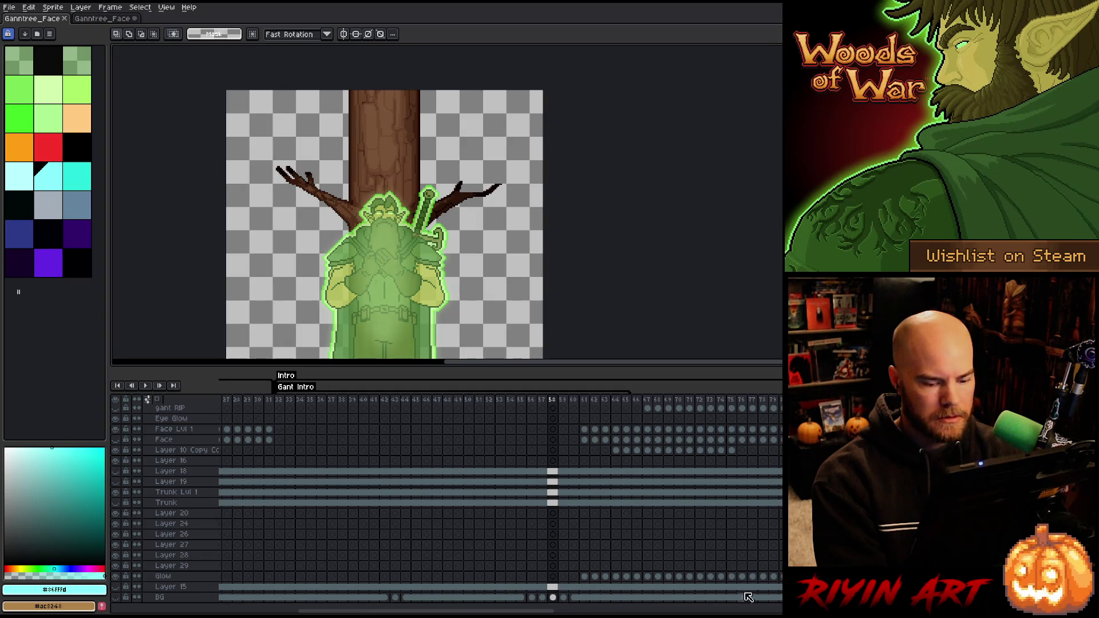
click(764, 598)
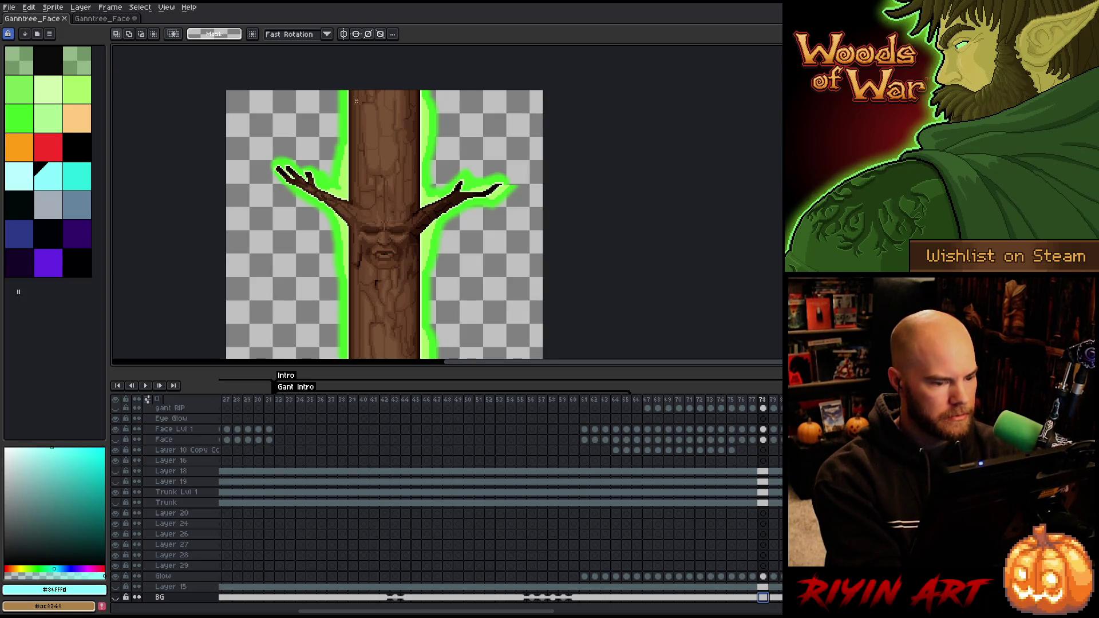
key(v)
click(395, 126)
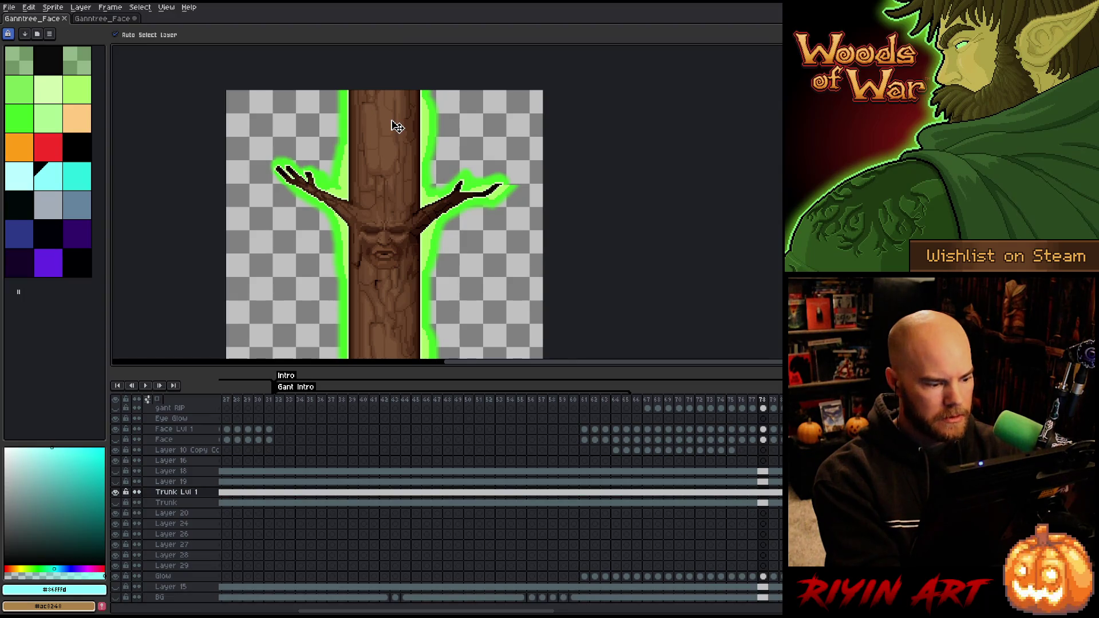
Solo and restore the Trunk Lvl 1 layer to compare, then marquee the upper trunk section
key(m)
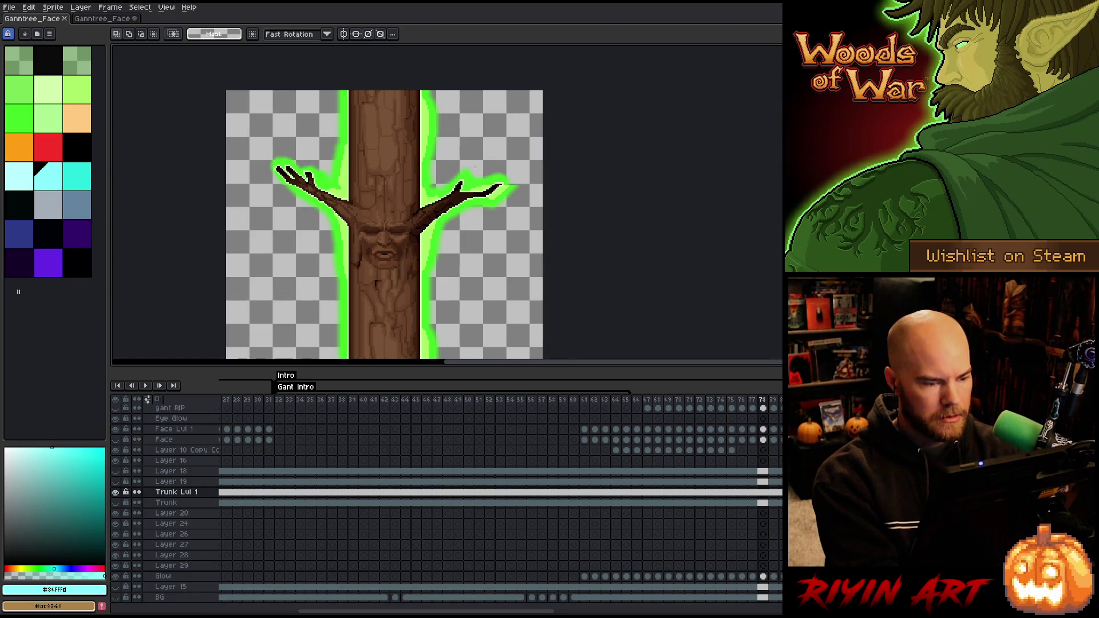
alt+click(115, 493)
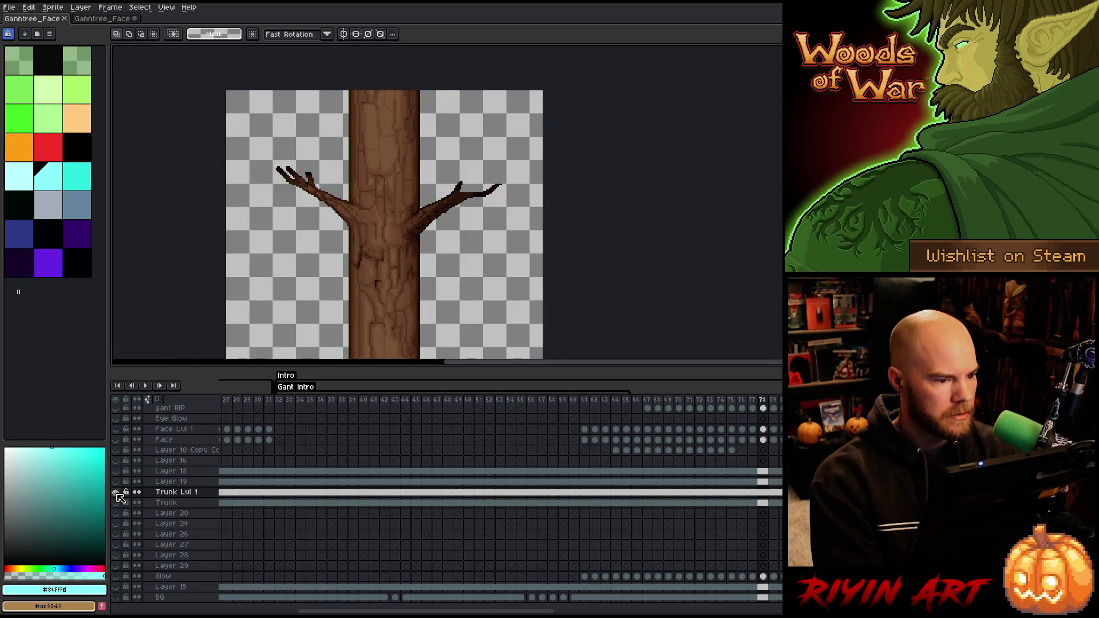
alt+click(116, 492)
alt+click(116, 493)
alt+click(116, 493)
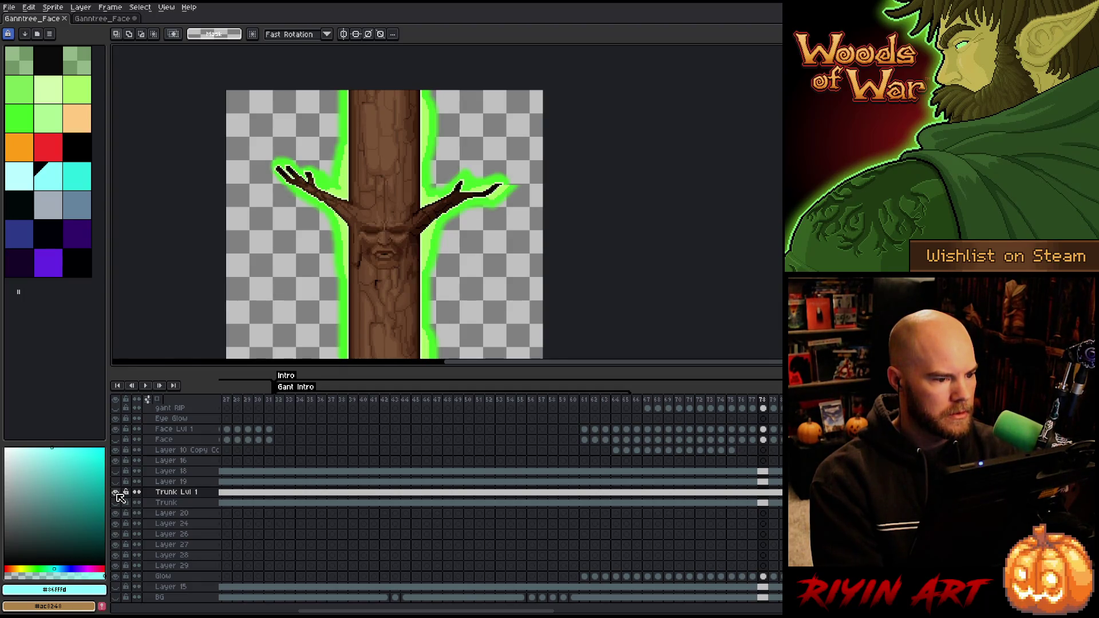
alt+click(116, 492)
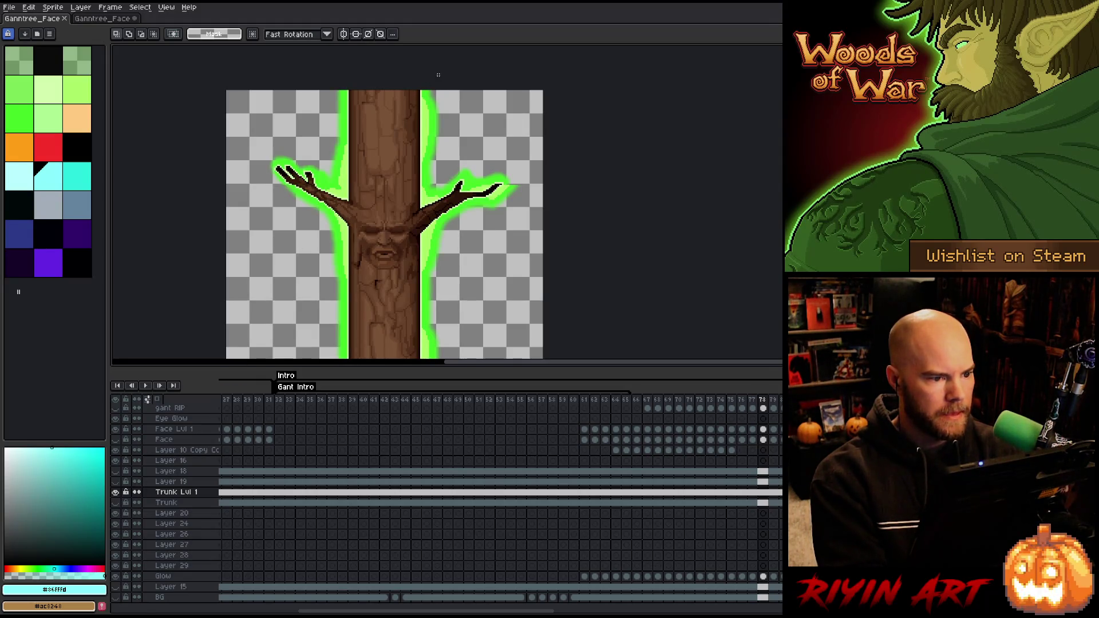
drag(438, 75, 333, 181)
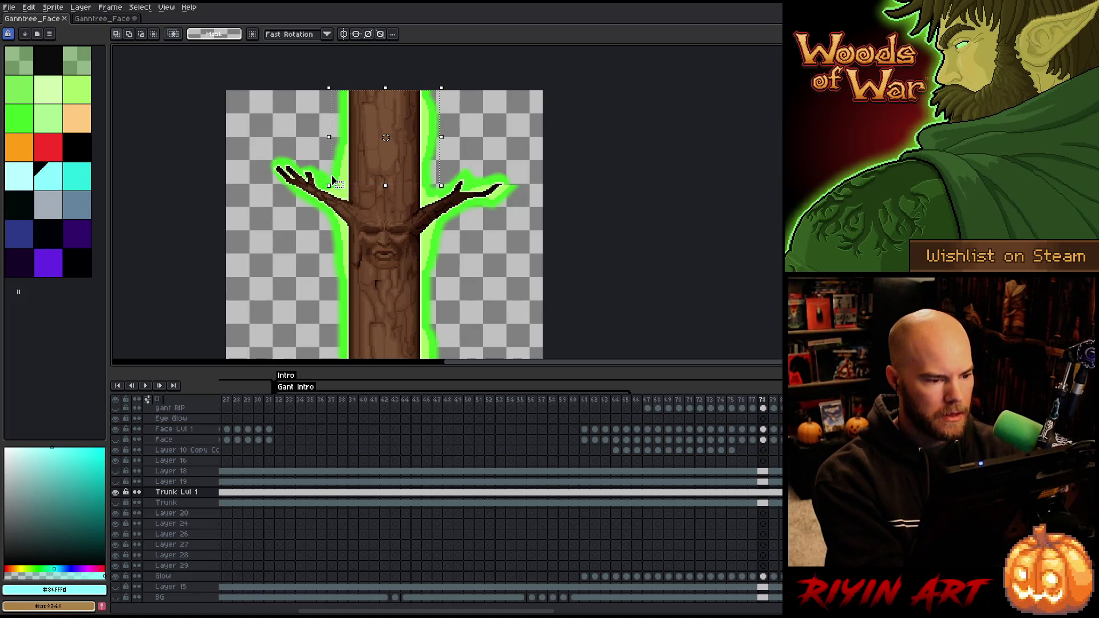
click(117, 20)
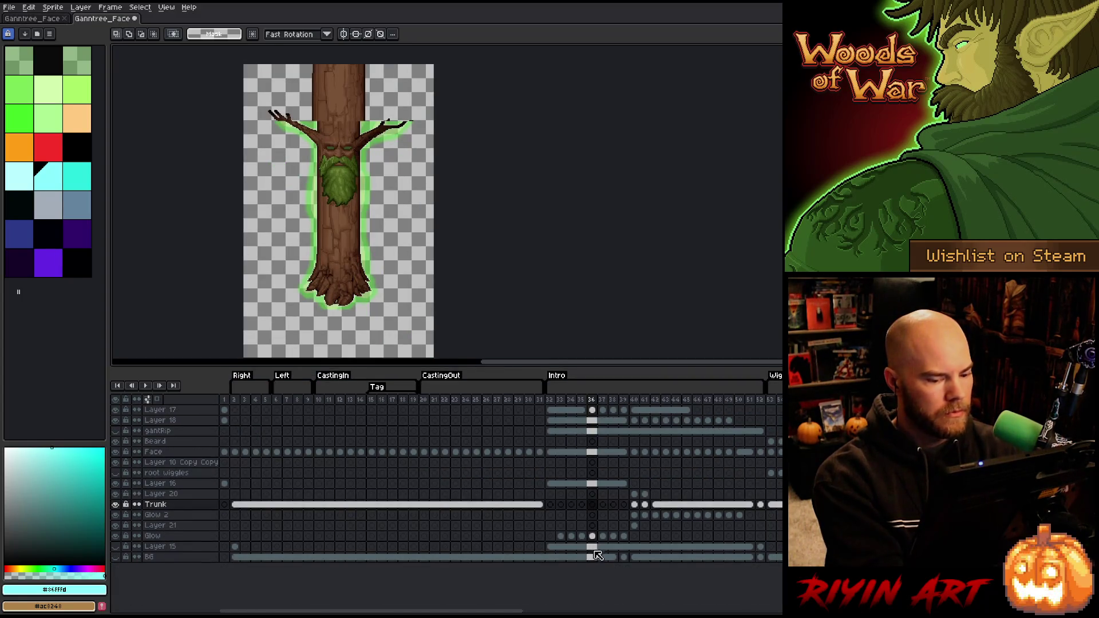
On Layer 16 at frame 32, stretch the trunk-top piece one pixel taller to meet the lower trunk
click(551, 558)
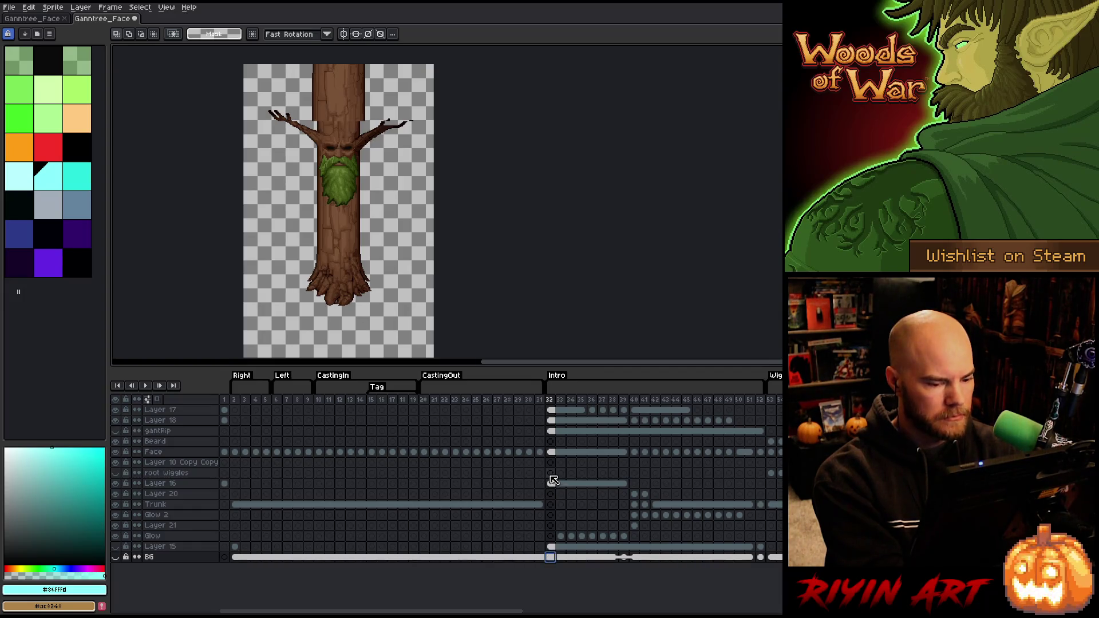
click(551, 453)
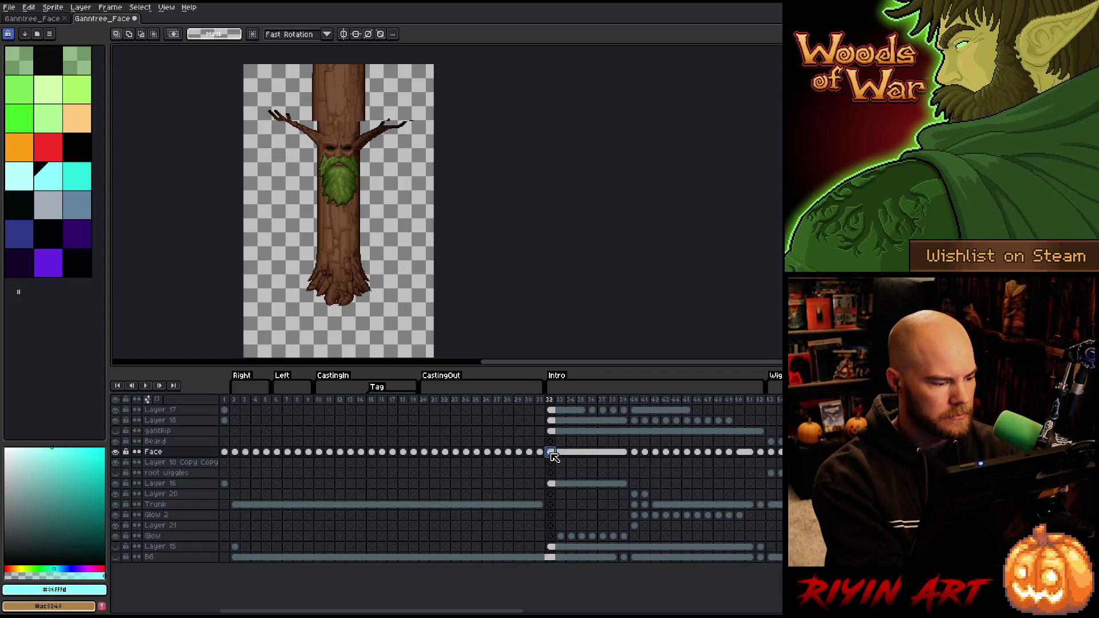
click(552, 484)
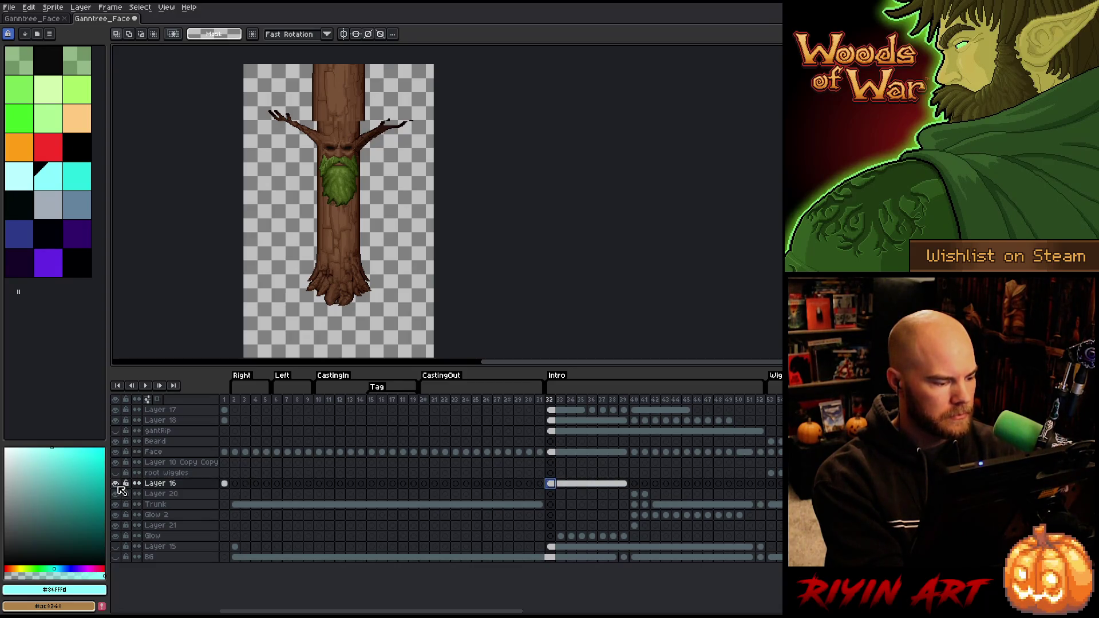
key(ctrl+t)
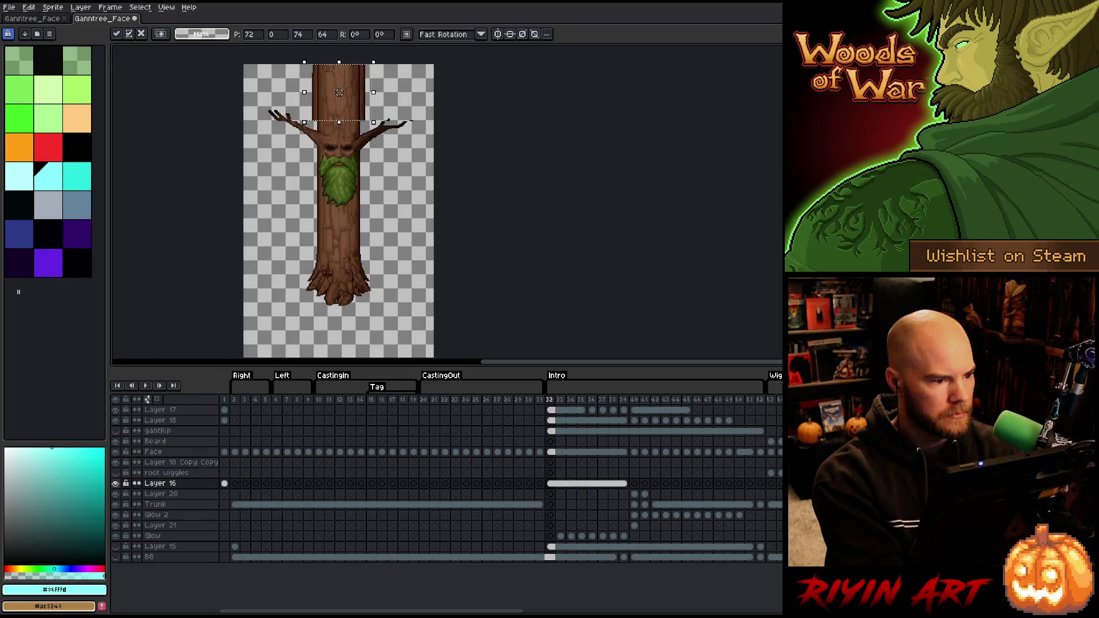
scroll(332, 129, up, 4)
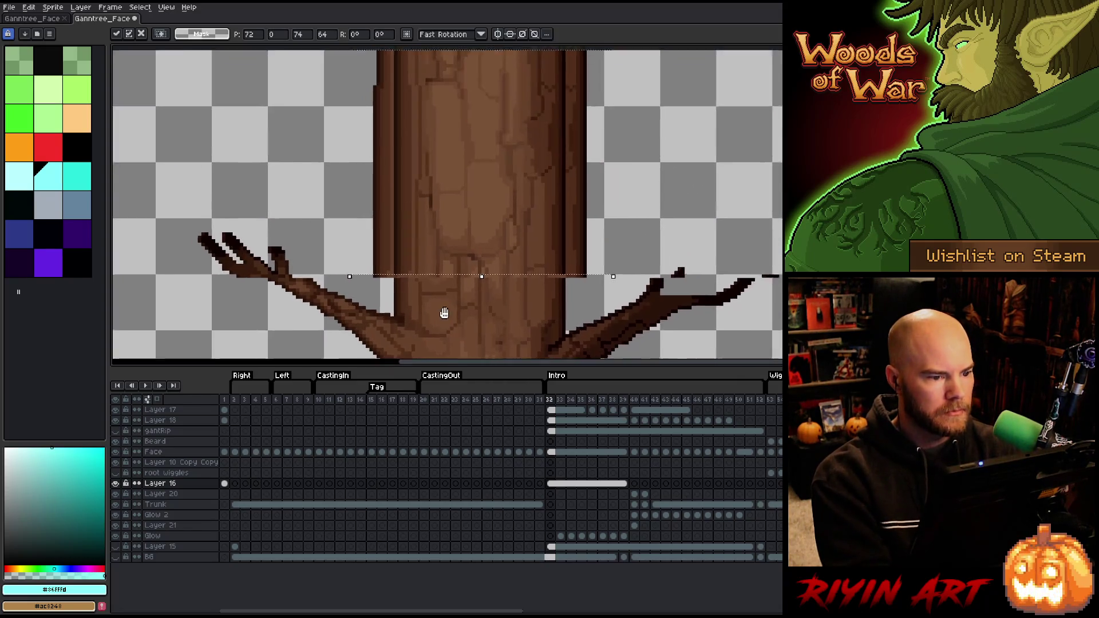
drag(444, 313, 433, 325)
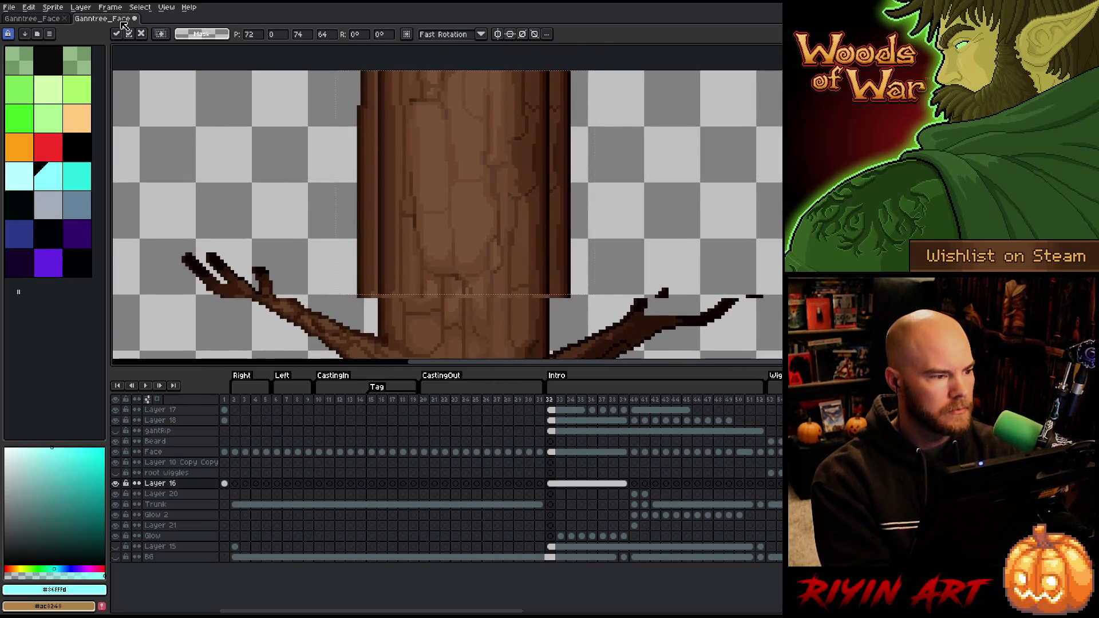
click(46, 18)
scroll(408, 189, up, 3)
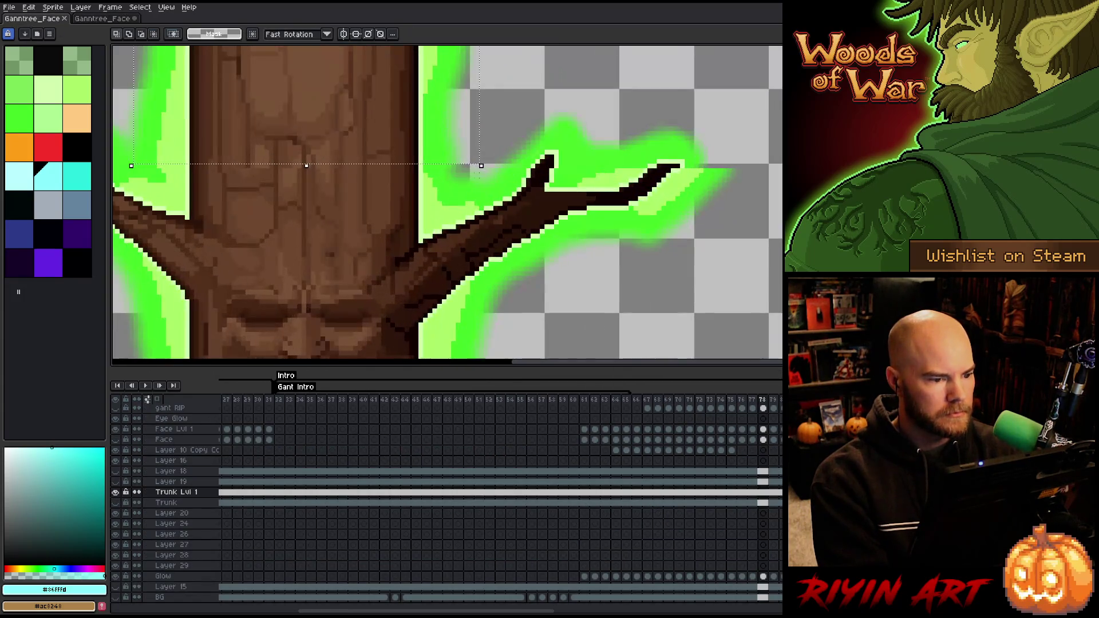
drag(474, 167, 171, 146)
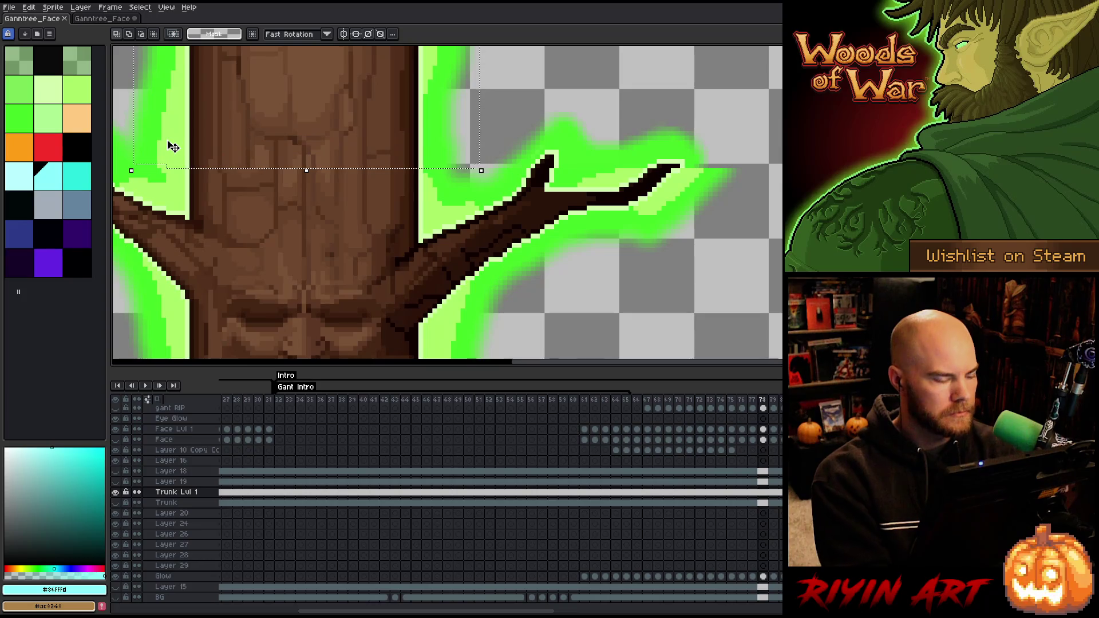
click(103, 19)
drag(465, 297, 466, 299)
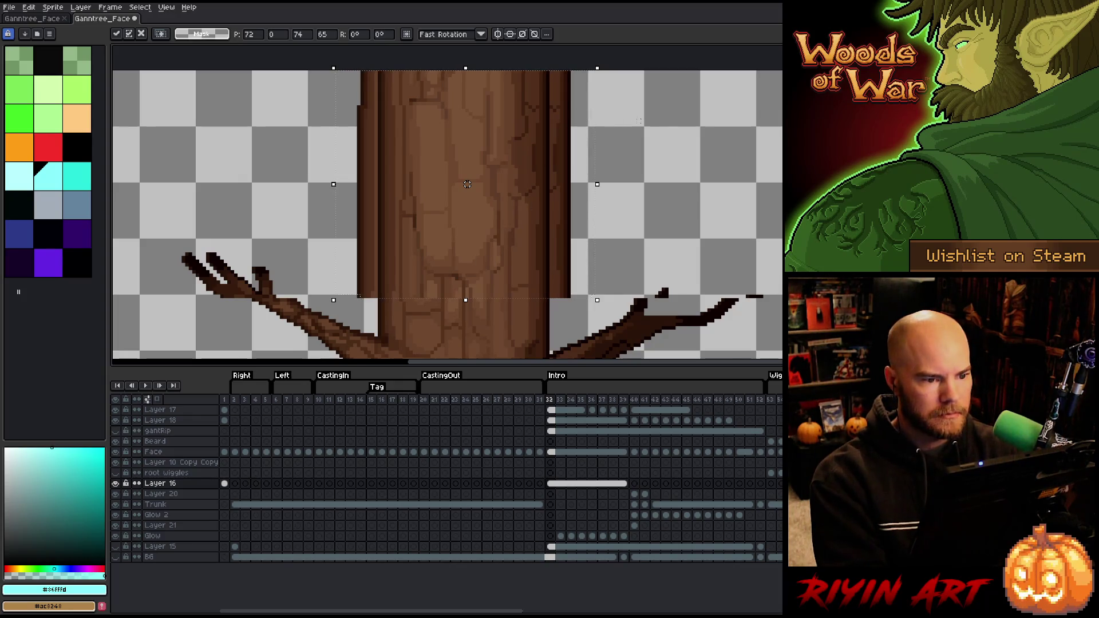
key(Return)
Delete the overhanging strips on the trunk's right and left edges, then deselect
mouse_move(586, 307)
mouse_down()
mouse_move(558, 70)
mouse_move(548, 69)
mouse_up()
key(Delete)
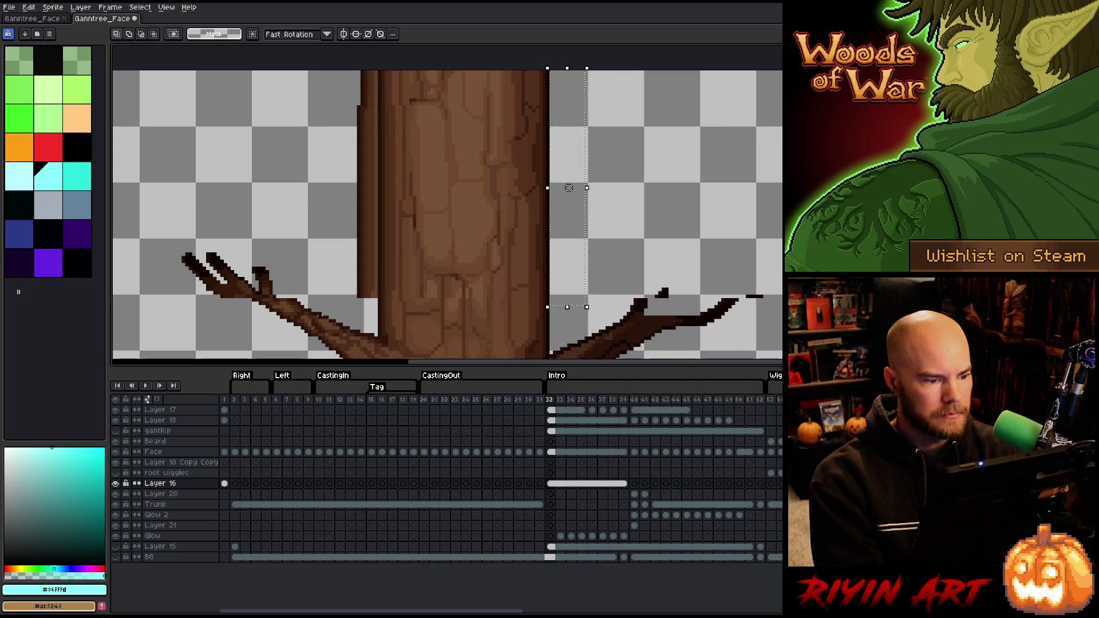
drag(346, 302, 378, 70)
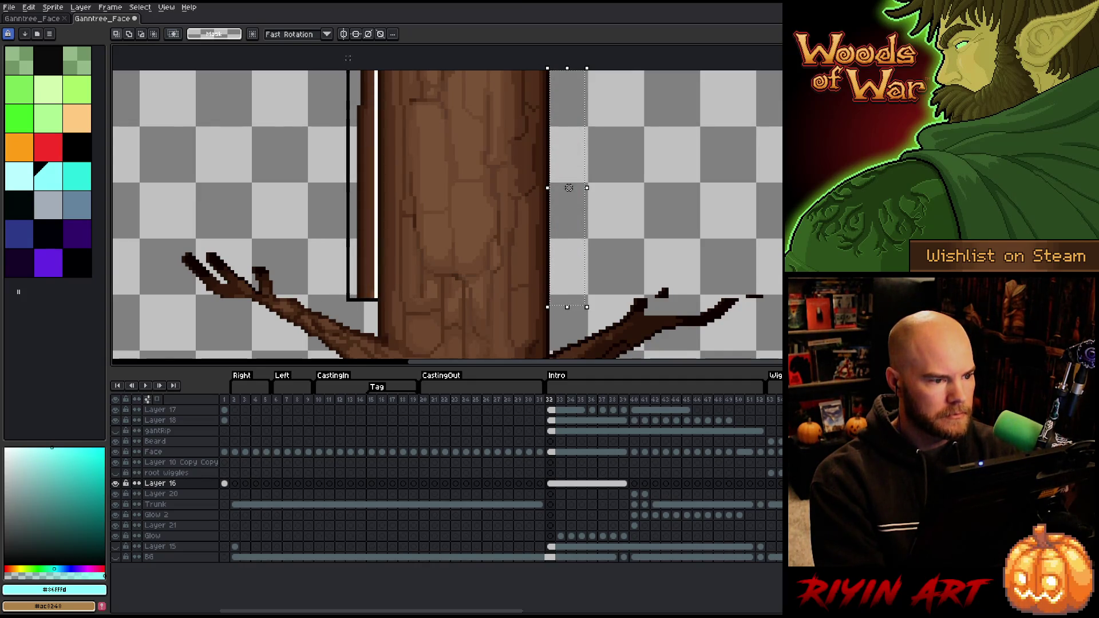
key(Delete)
key(ctrl+d)
scroll(289, 135, down, 3)
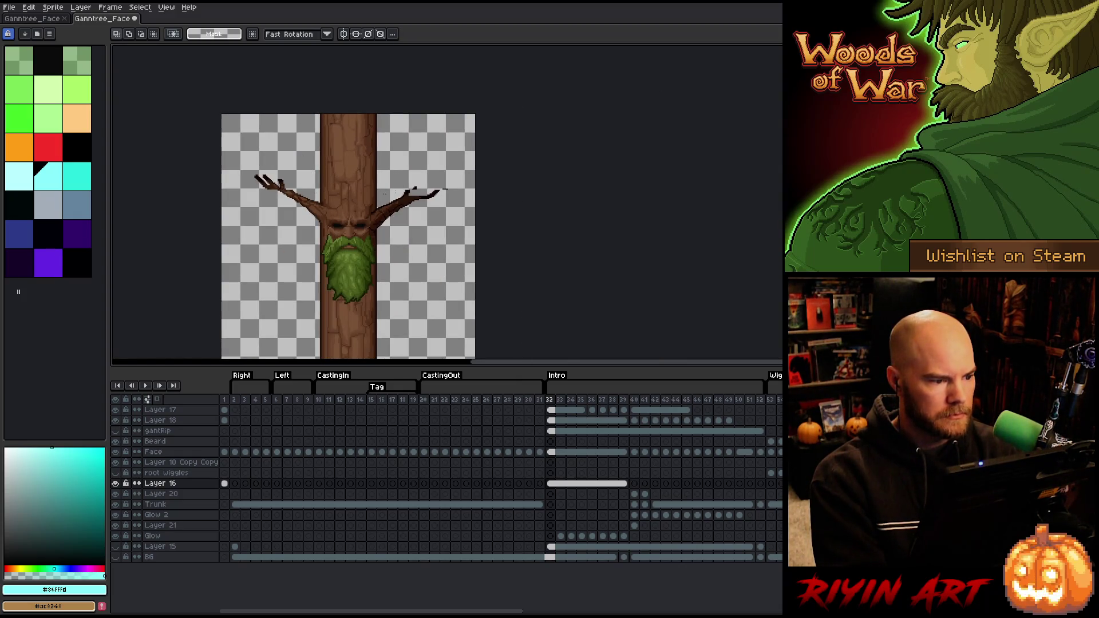
scroll(382, 189, up, 3)
Shift the right branch tip 2 pixels left and move the left branch tip right
drag(451, 165, 687, 209)
key(Left)
key(Left)
key(Left)
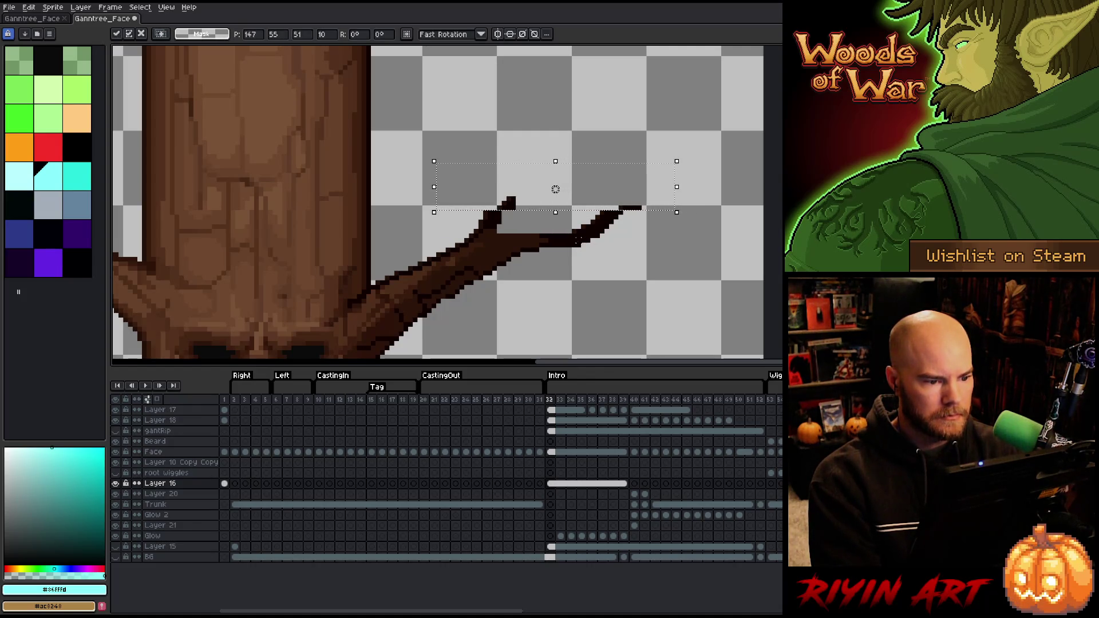
key(Left)
key(Left)
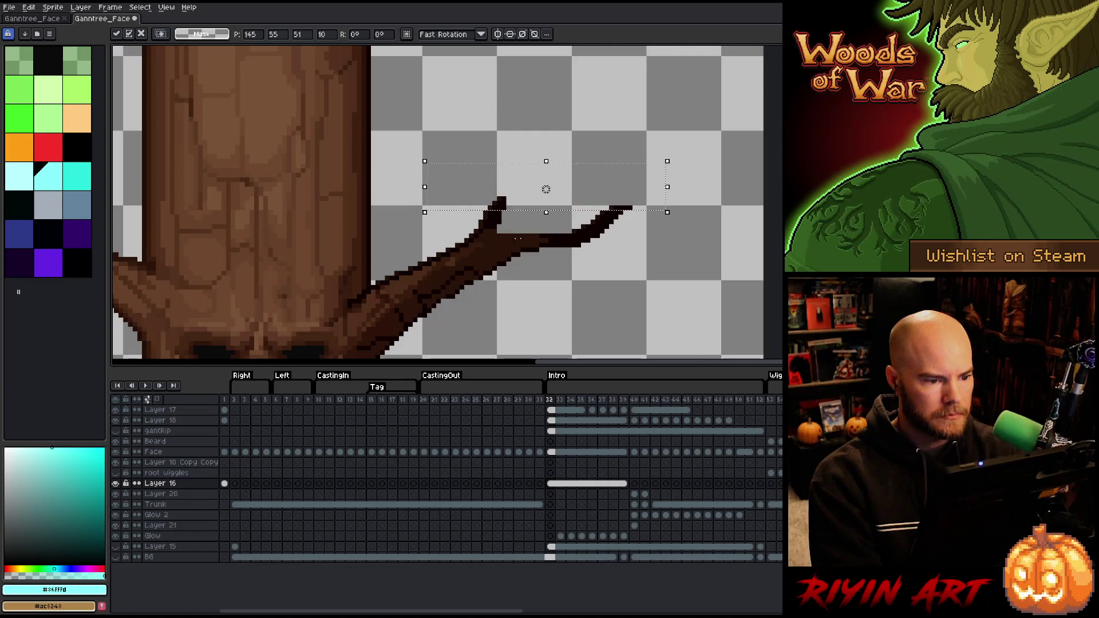
scroll(517, 239, down, 3)
scroll(320, 263, up, 2)
scroll(321, 263, up, 1)
mouse_move(245, 182)
mouse_down()
mouse_move(407, 286)
mouse_move(494, 323)
mouse_up()
drag(362, 254, 380, 254)
scroll(568, 248, down, 2)
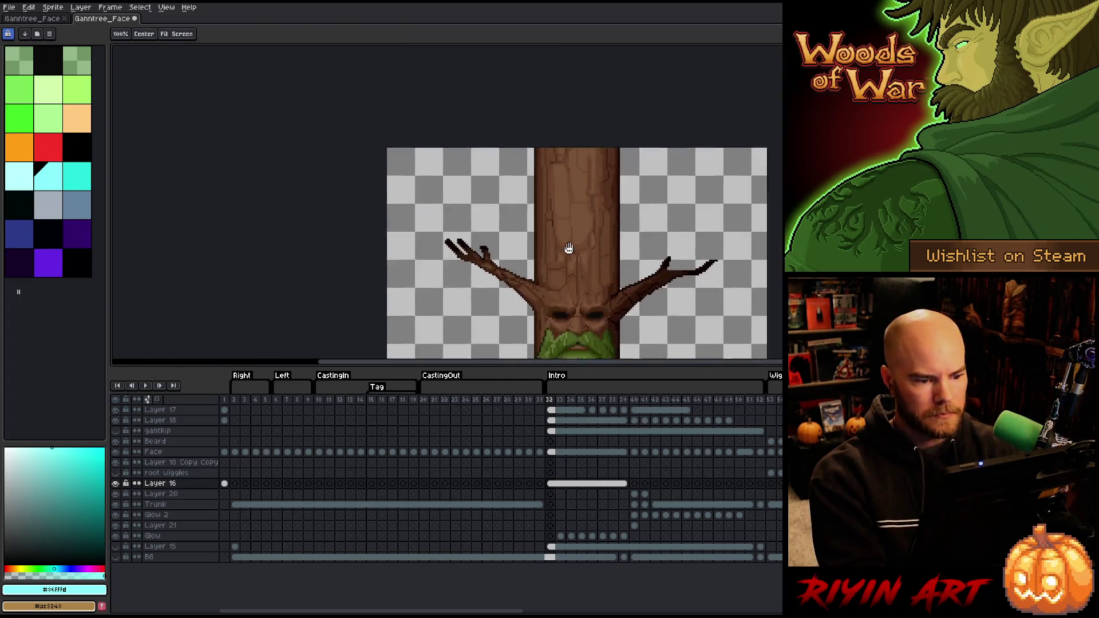
drag(568, 248, 368, 180)
key(period)
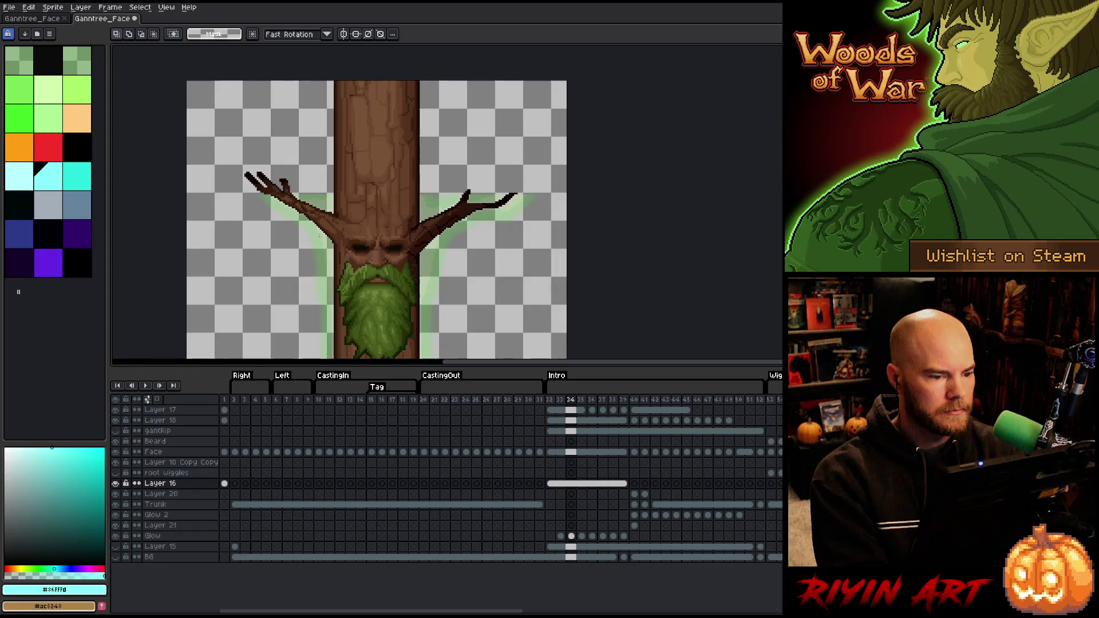
key(period)
key(period)
key(period)
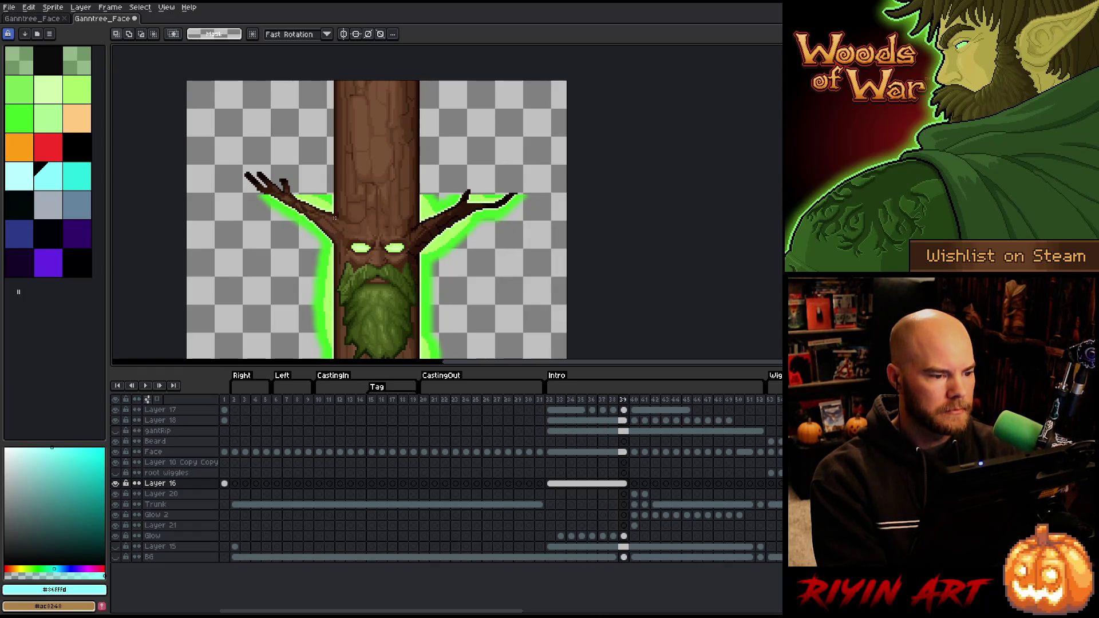
key(period)
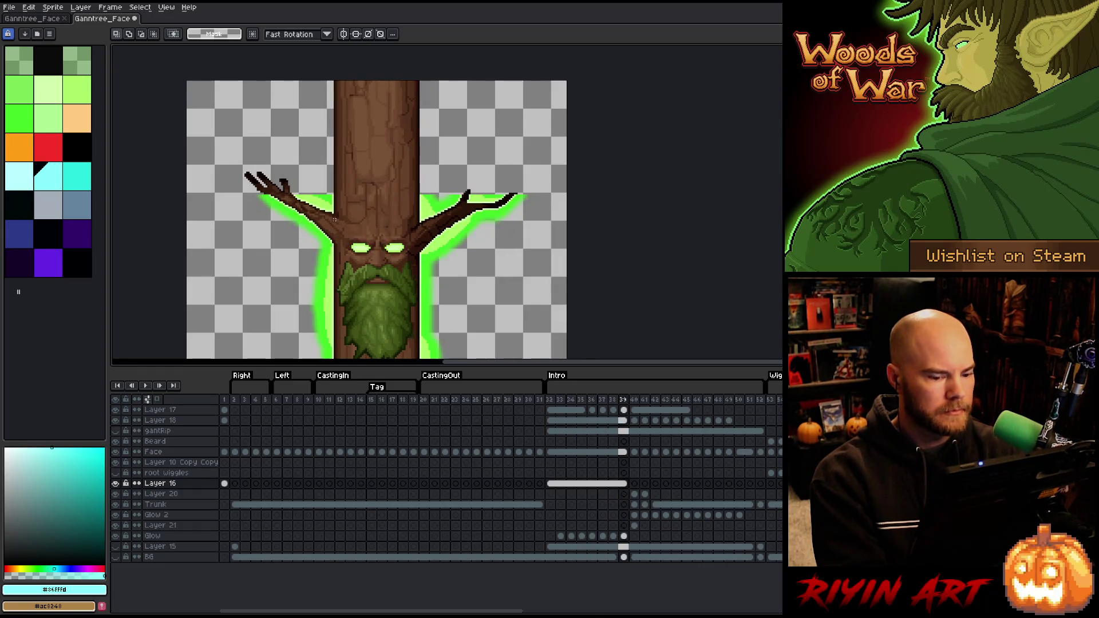
key(period)
key(comma)
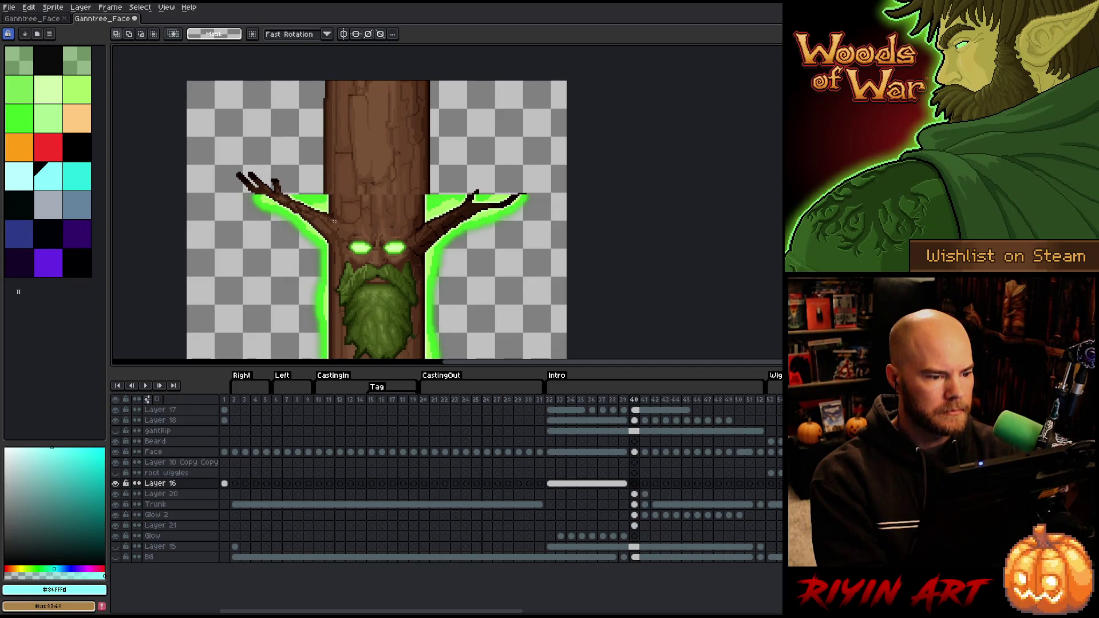
key(period)
key(comma)
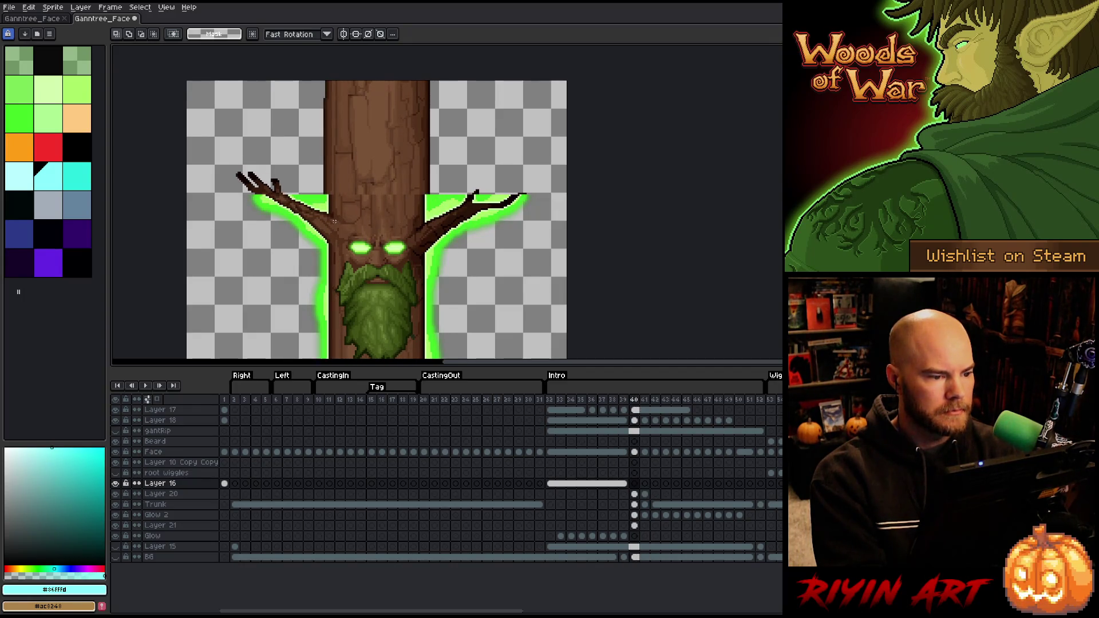
key(period)
key(comma)
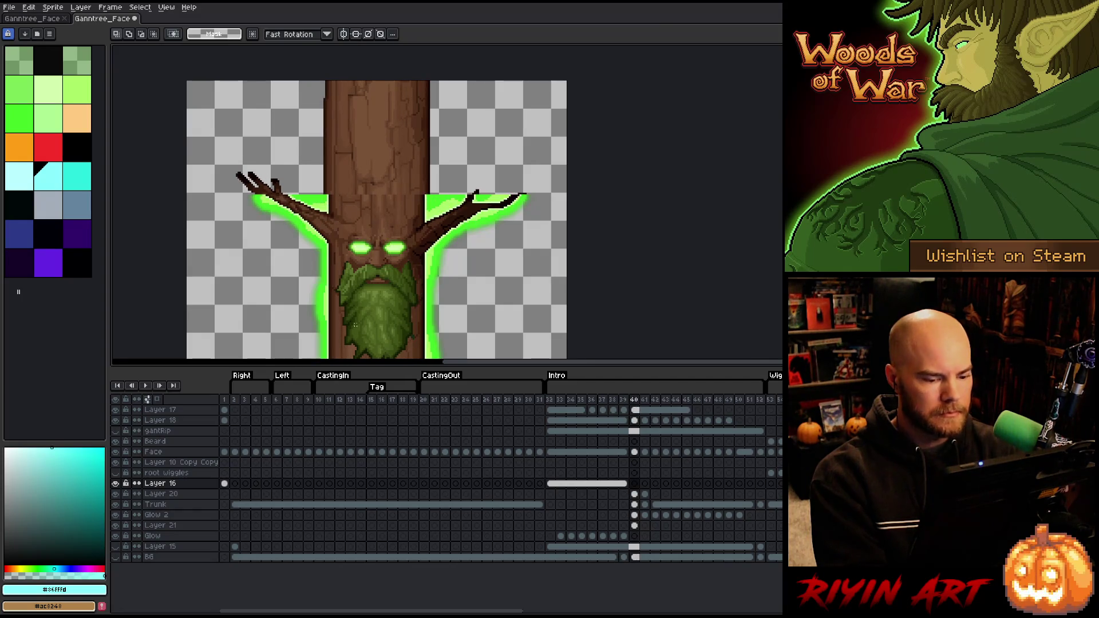
click(625, 484)
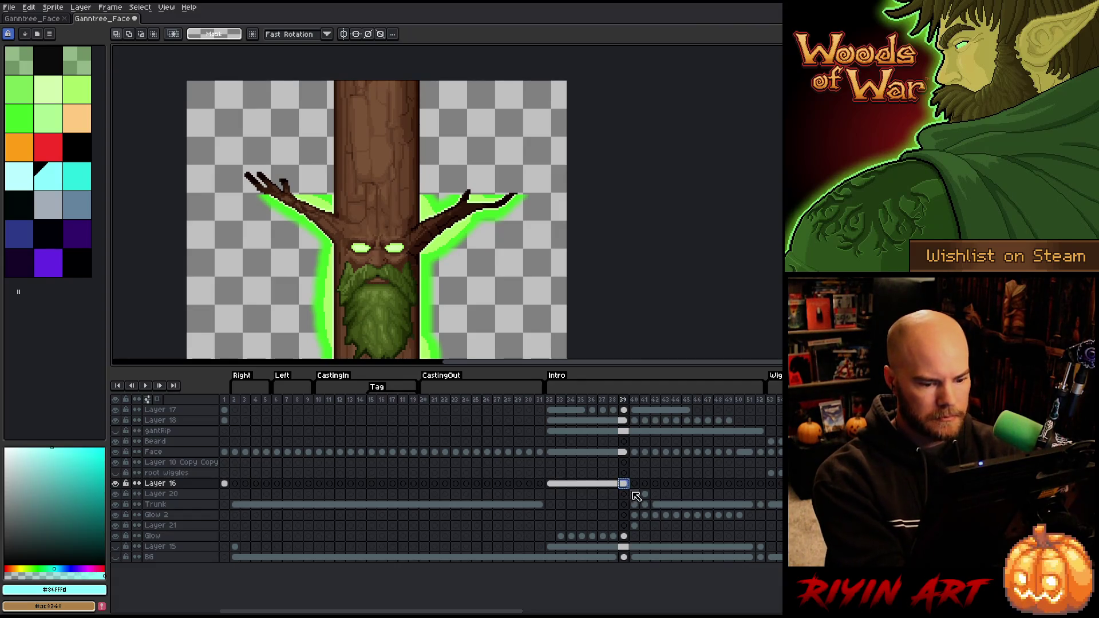
click(634, 493)
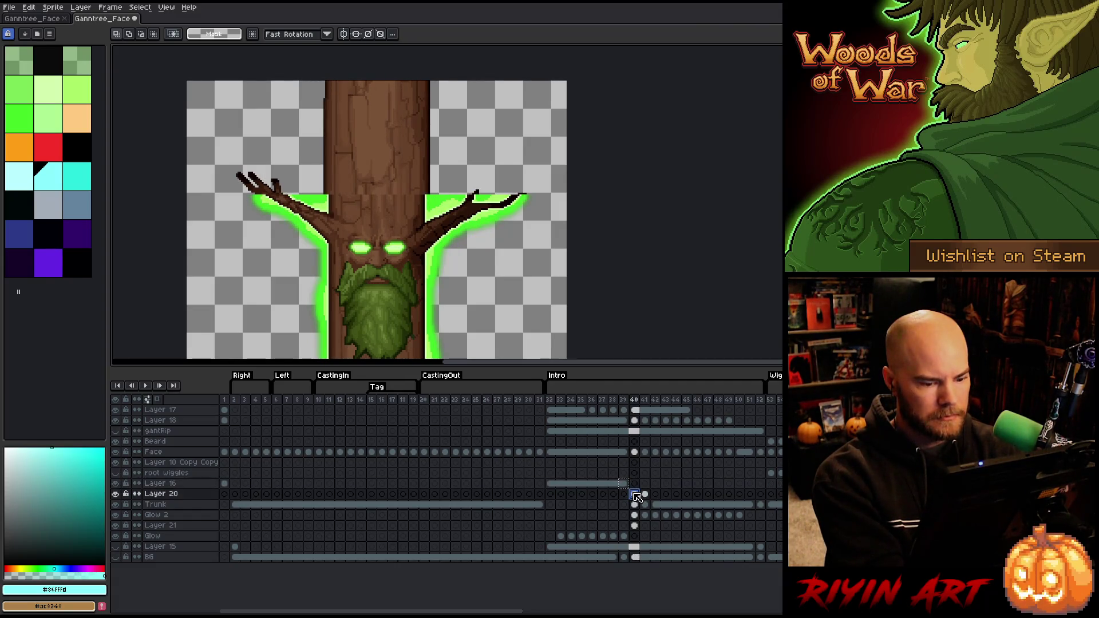
click(621, 483)
click(624, 484)
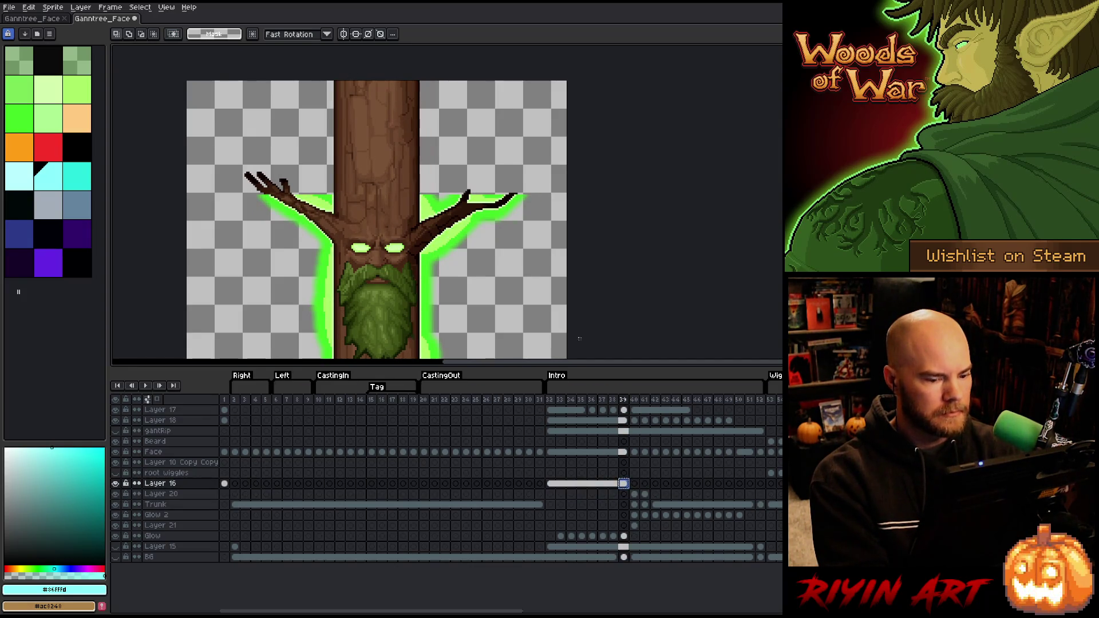
click(636, 494)
mouse_move(284, 80)
mouse_down()
mouse_move(422, 160)
mouse_move(517, 197)
mouse_move(482, 184)
mouse_move(463, 195)
mouse_up()
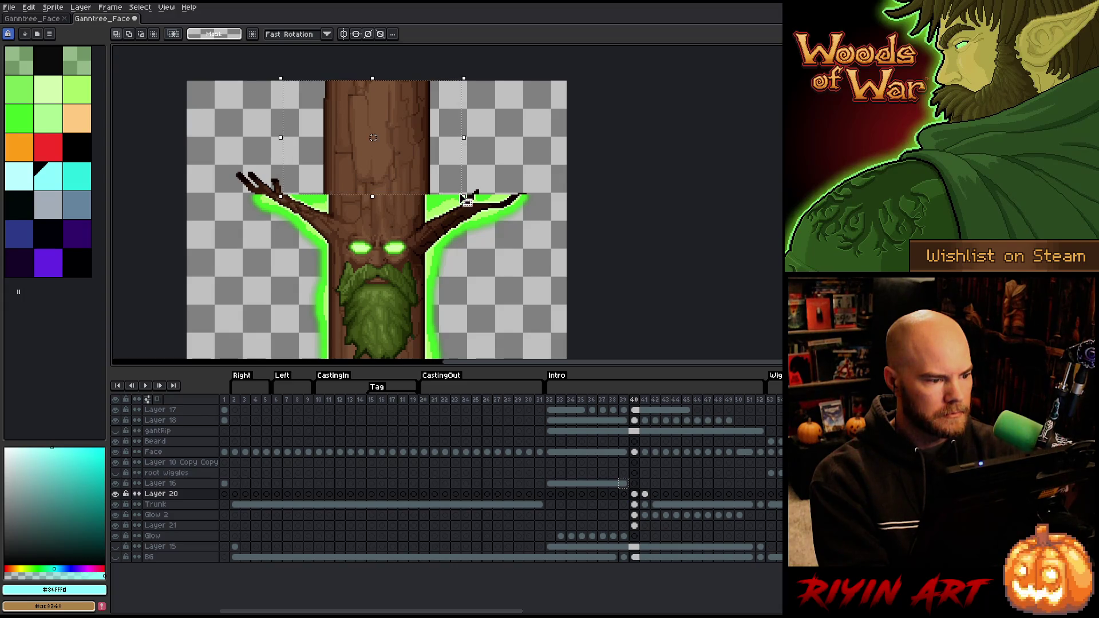
drag(238, 81, 310, 224)
click(624, 484)
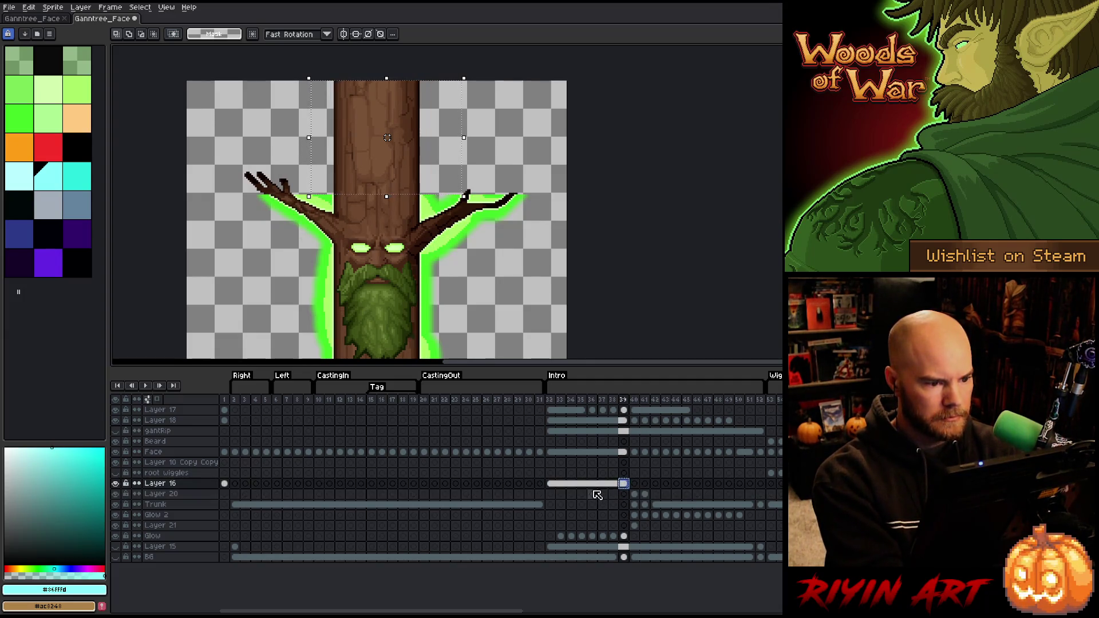
click(635, 494)
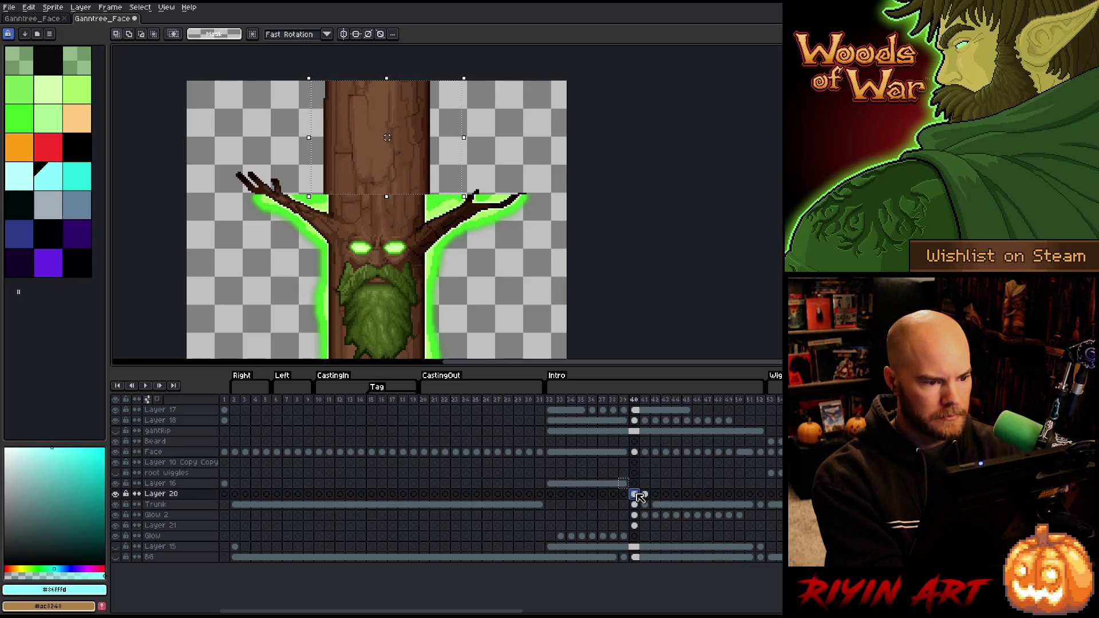
click(634, 484)
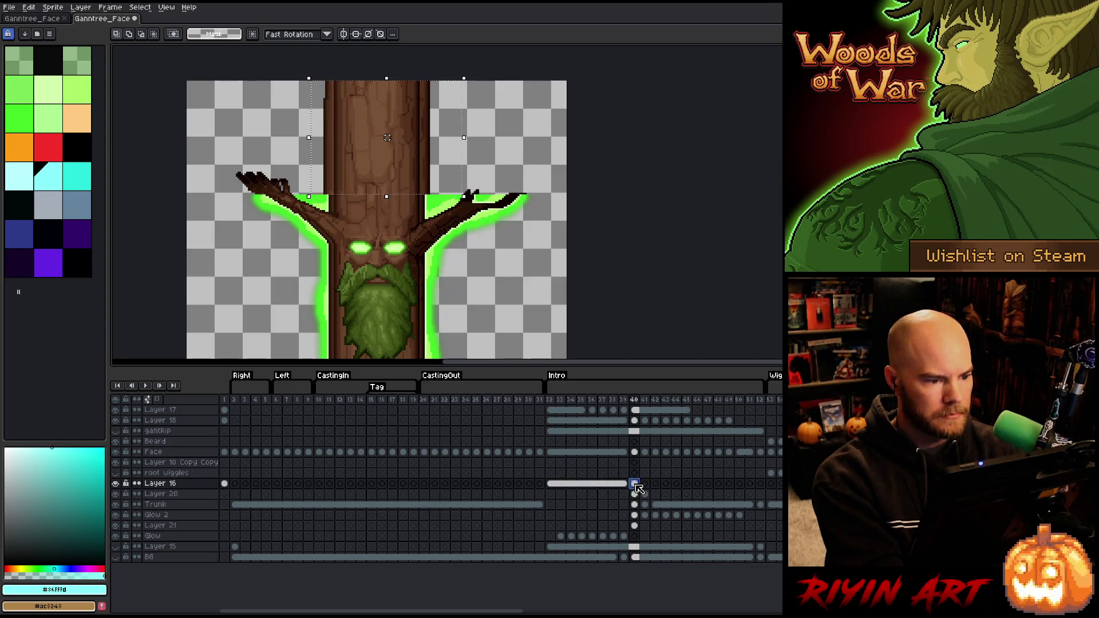
key(ctrl+a)
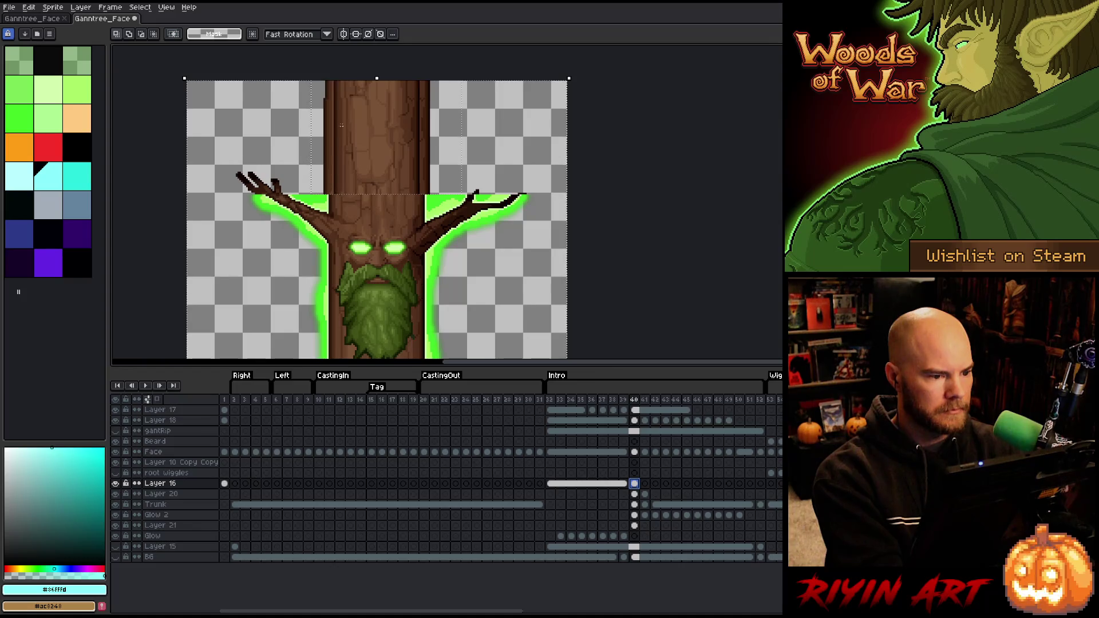
Move the frame 40 cel from Layer 16 onto Layer 20
scroll(371, 108, up, 2)
scroll(370, 108, down, 1)
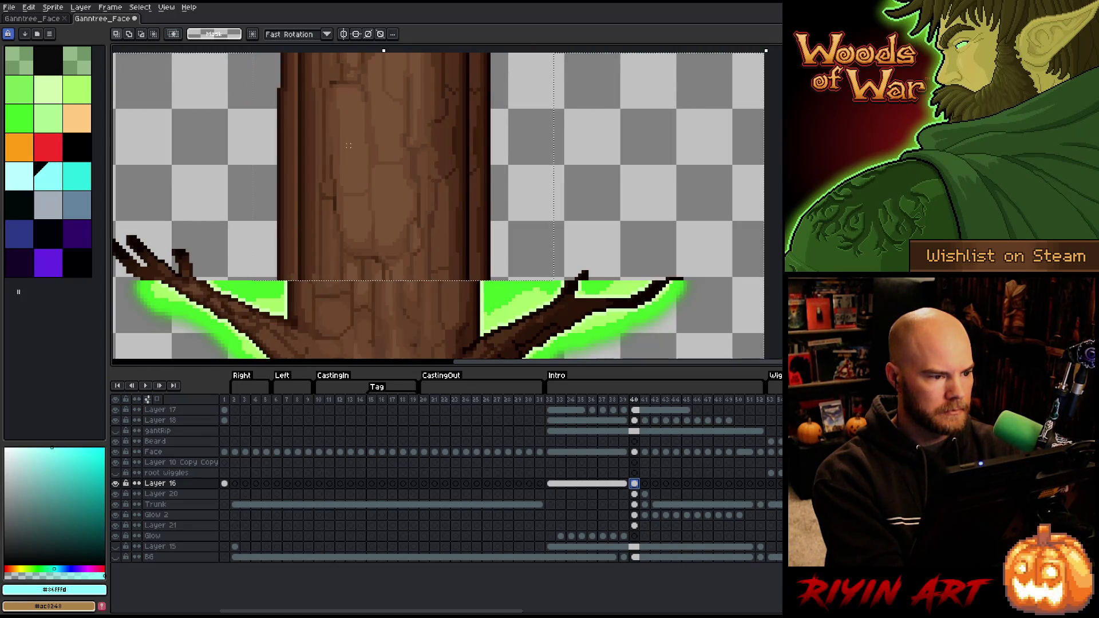
key(ctrl+t)
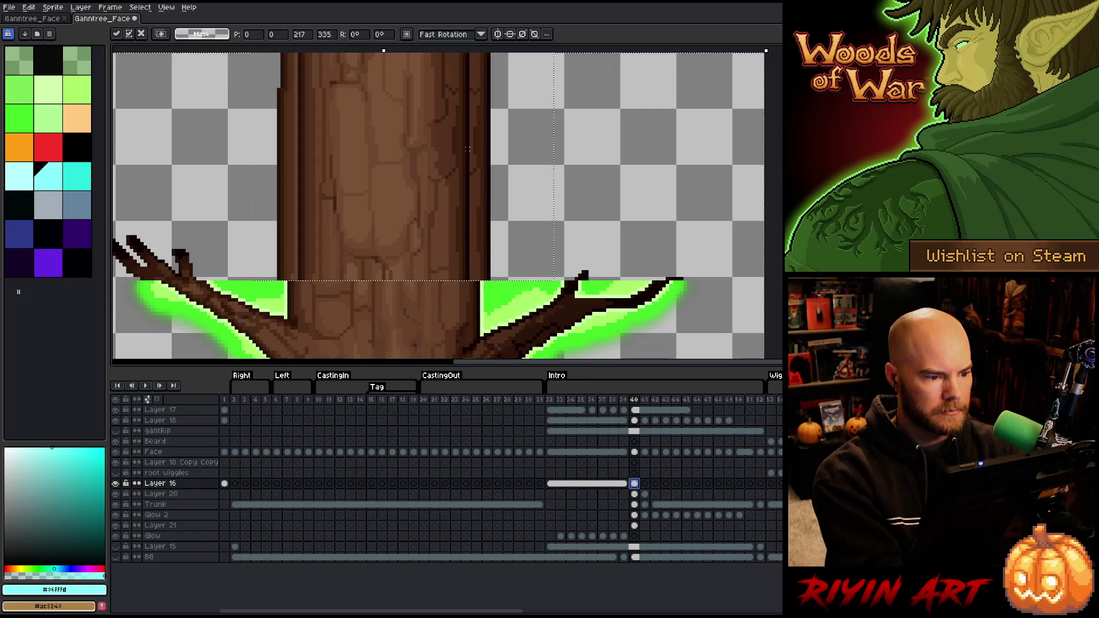
key(Return)
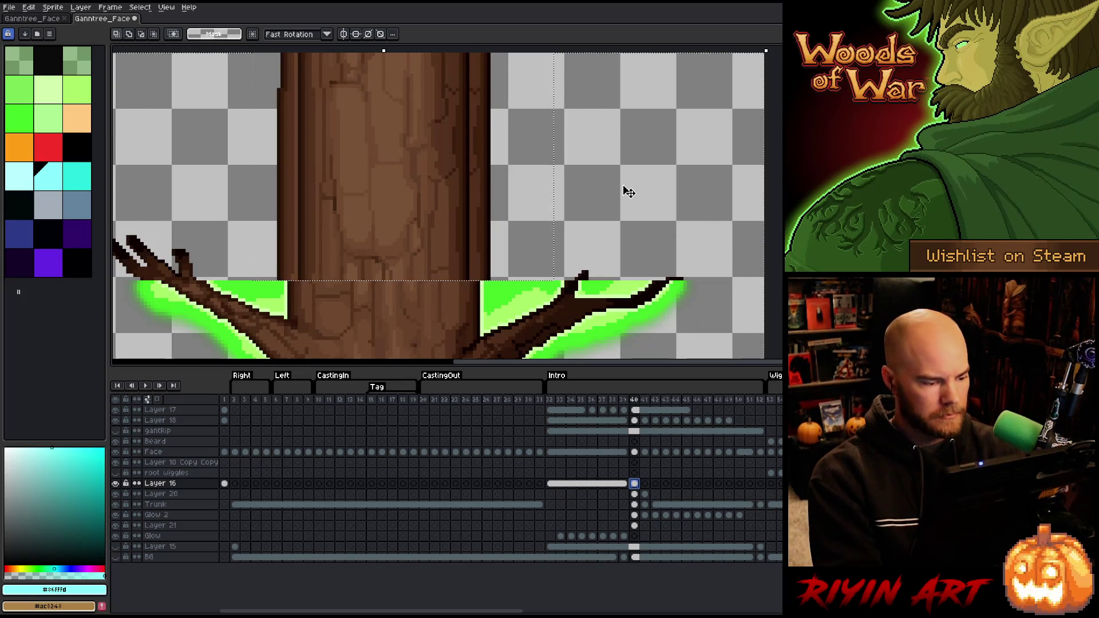
key(ctrl+d)
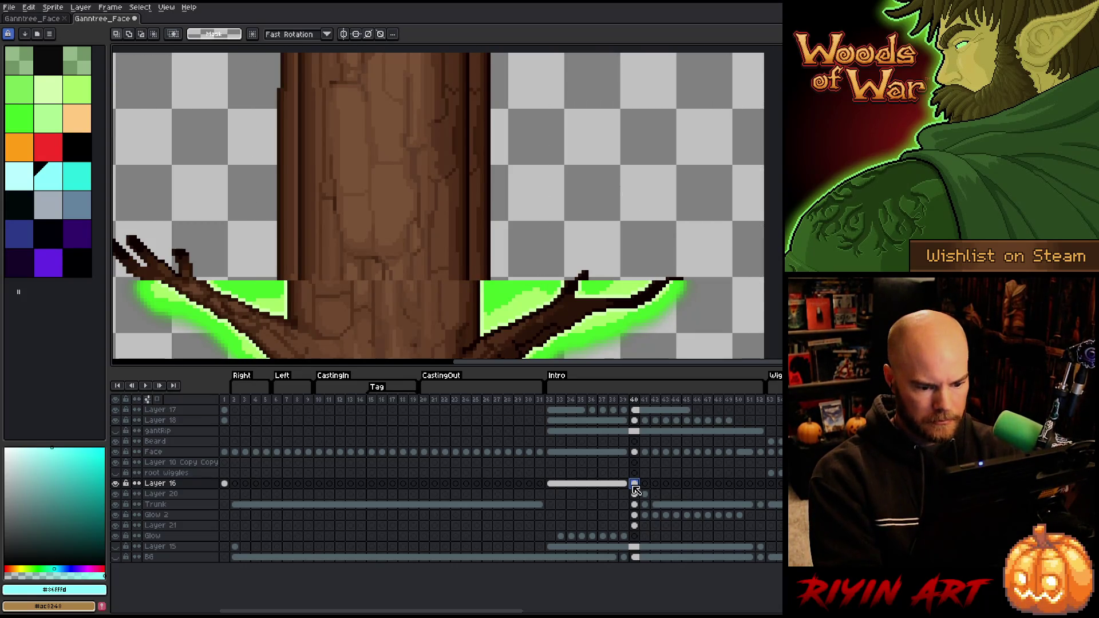
drag(633, 484, 634, 494)
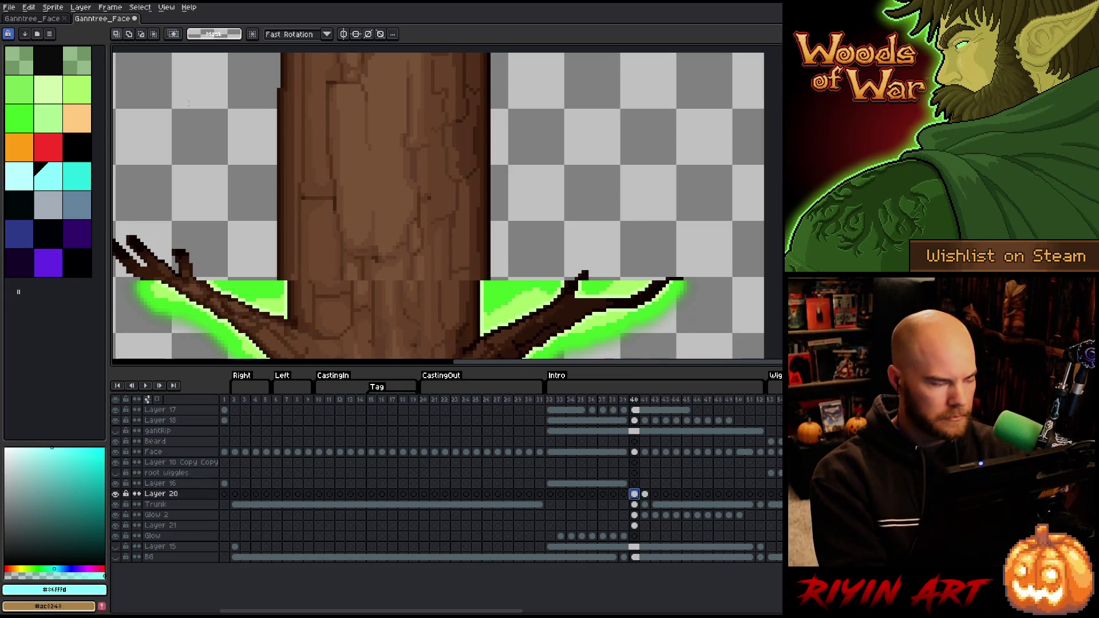
scroll(255, 84, up, 1)
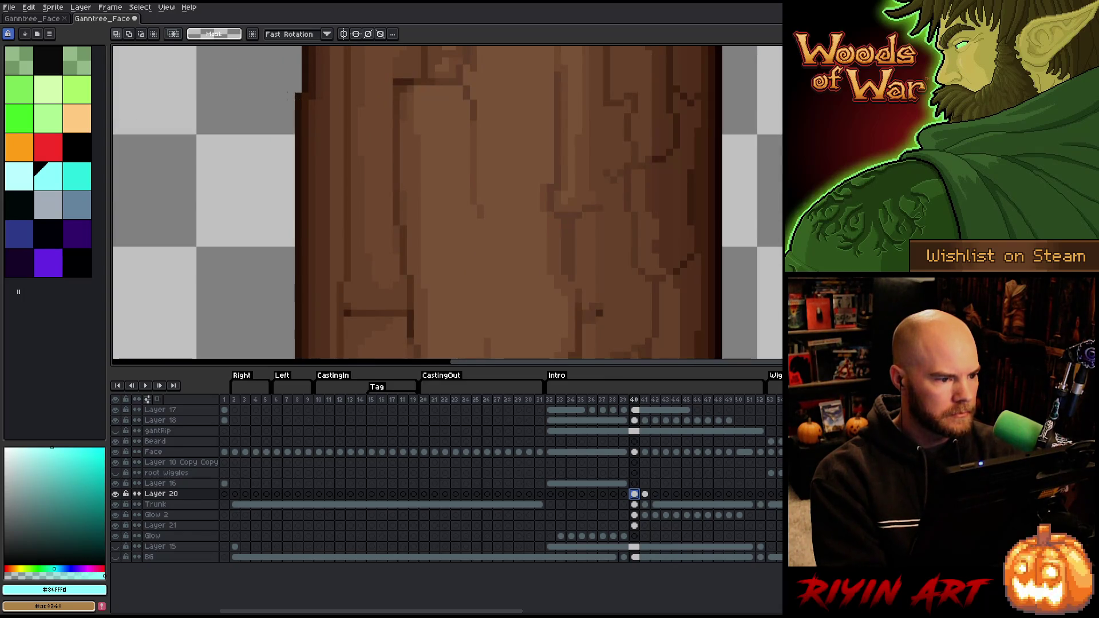
Select a narrow trunk-edge strip, test nudging it, and hide Layer 20
mouse_move(297, 96)
mouse_down()
mouse_move(299, 350)
mouse_move(256, 301)
mouse_move(309, 346)
mouse_move(319, 50)
mouse_up()
scroll(321, 142, up, 1)
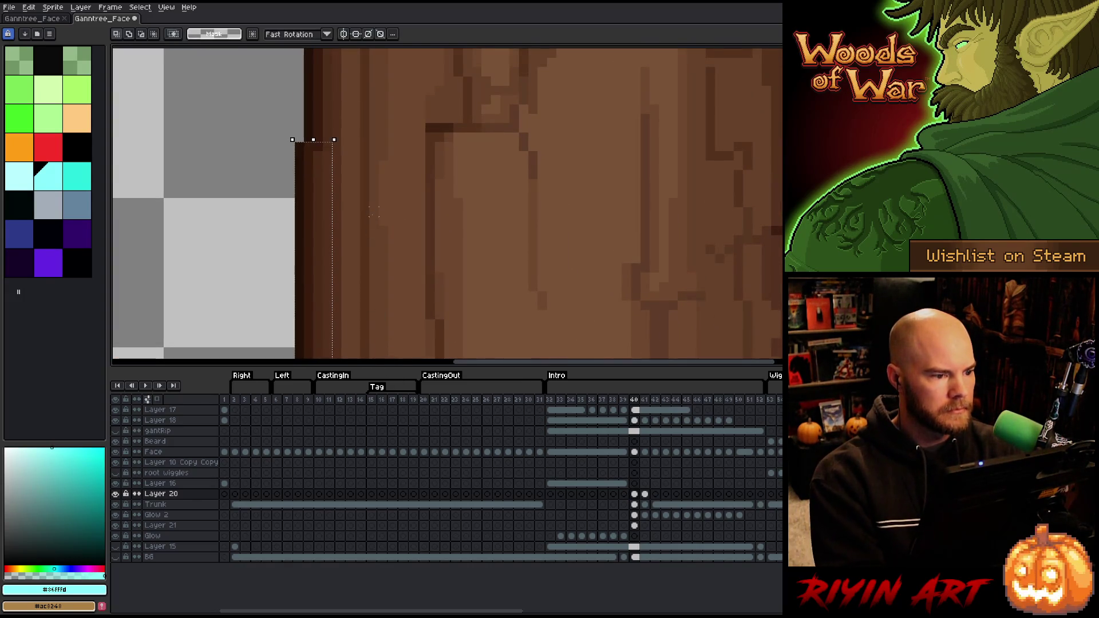
key(Right)
key(Left)
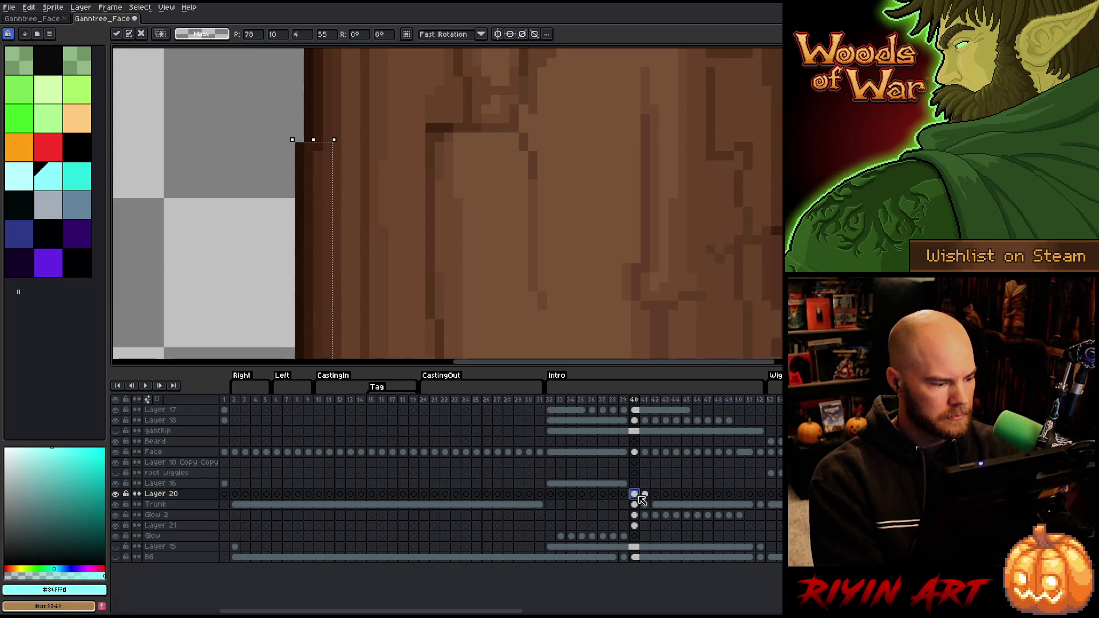
click(115, 493)
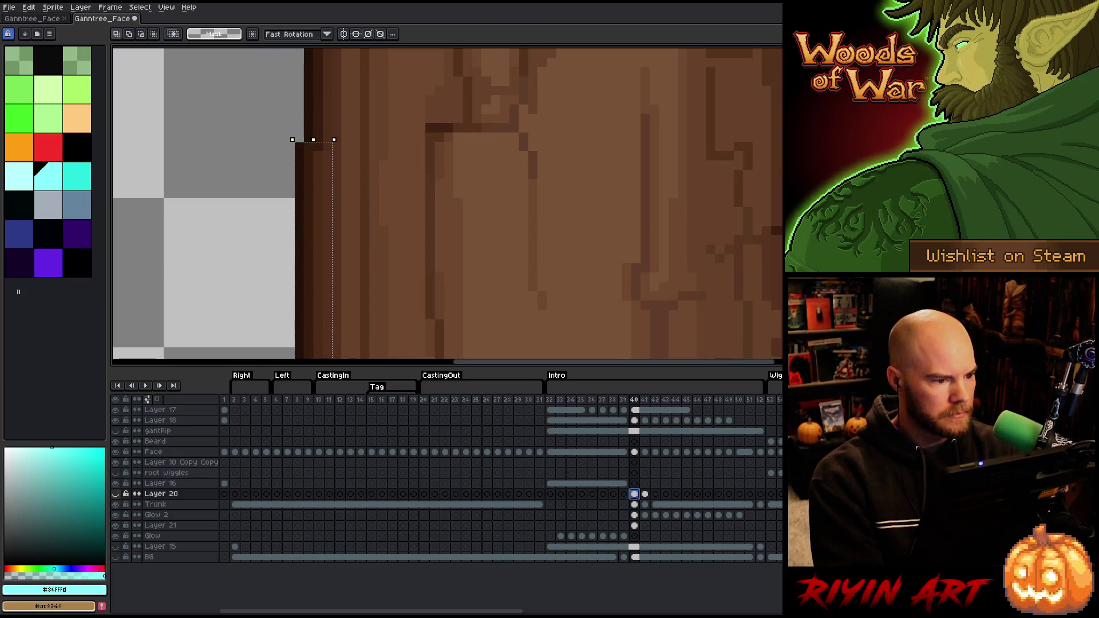
On the Trunk layer at frame 40, shift the left-edge strip one pixel right and sample the dark brown
click(634, 505)
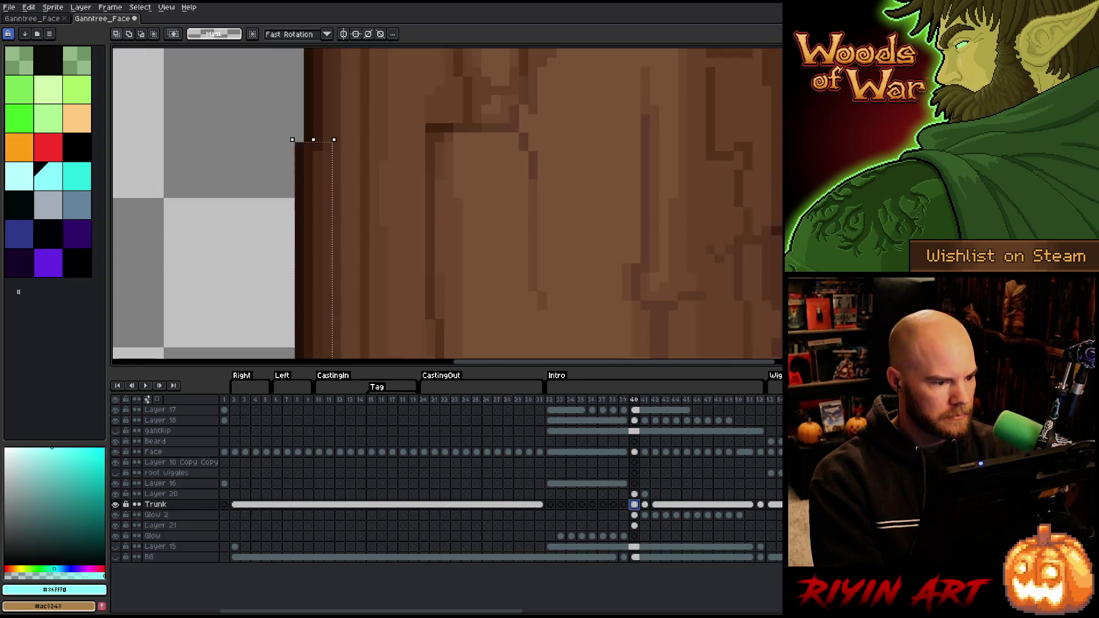
key(Right)
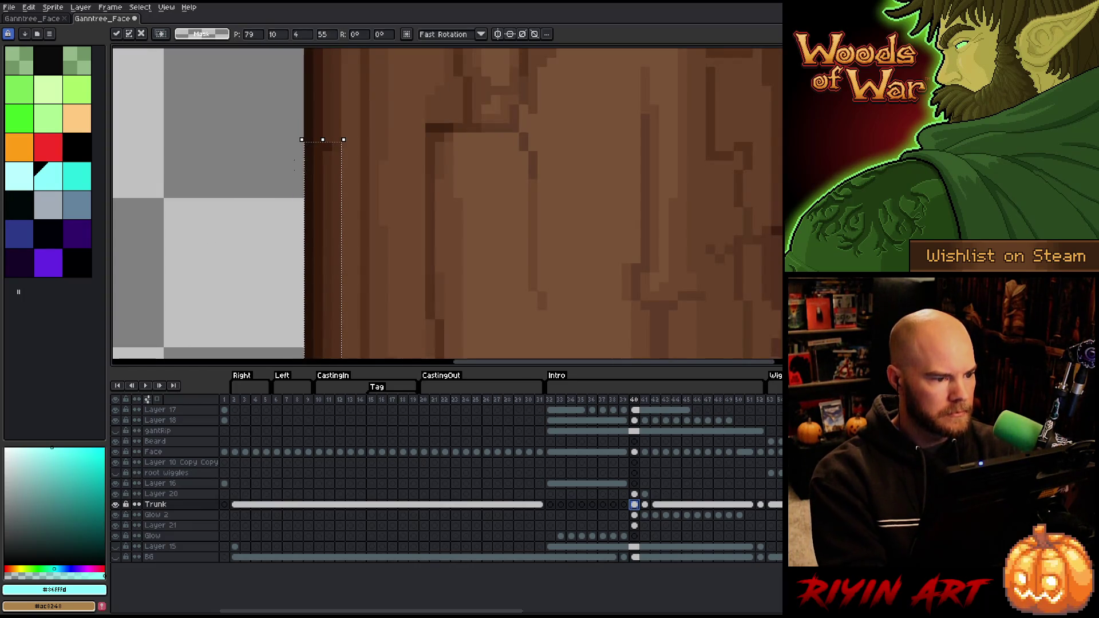
alt+click(326, 142)
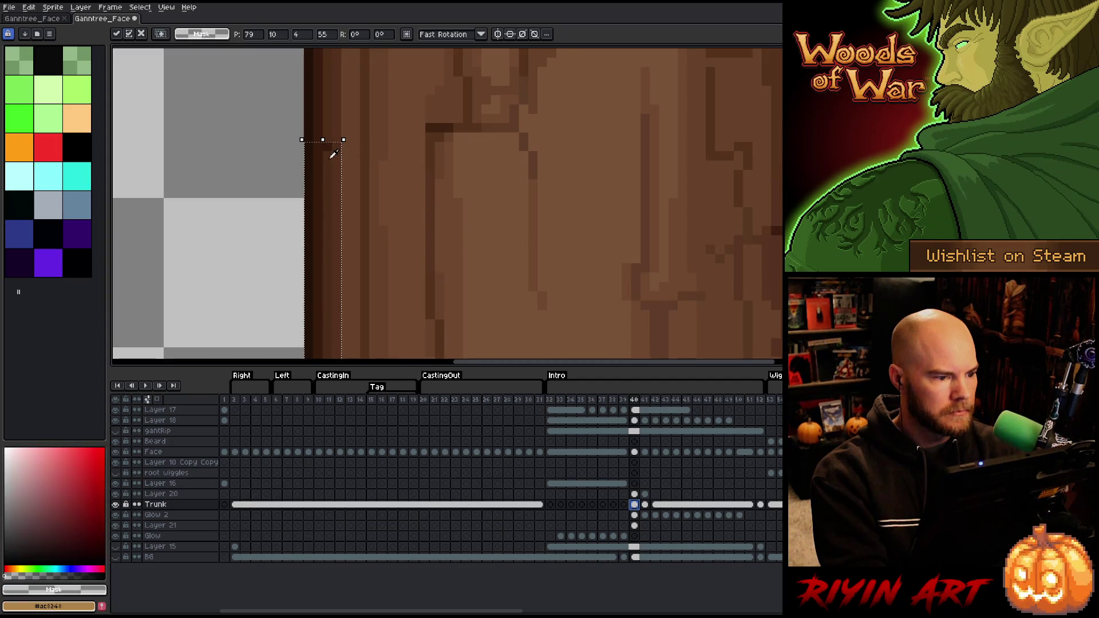
alt+click(330, 163)
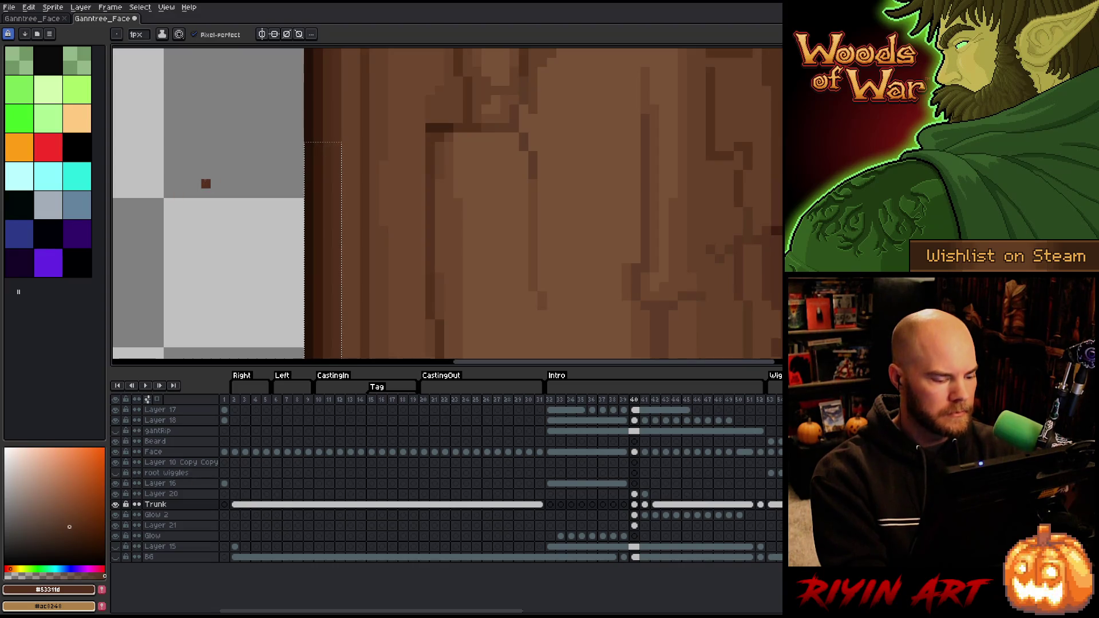
Shift the trunk's left portion a few pixels right on the Intro frame
scroll(256, 197, down, 4)
scroll(256, 197, up, 2)
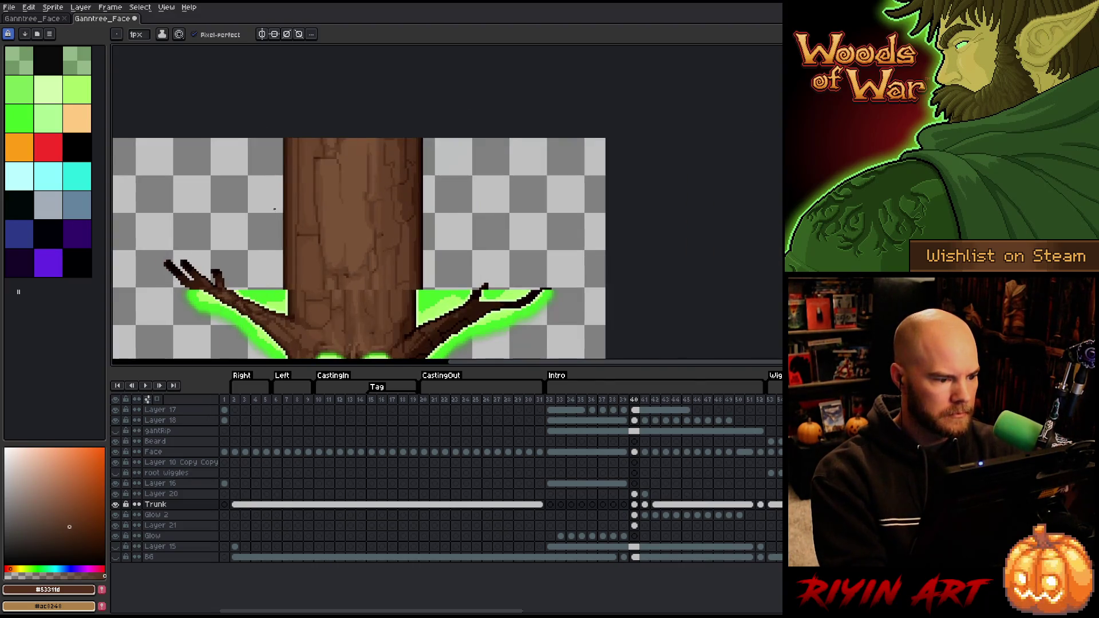
scroll(289, 208, down, 1)
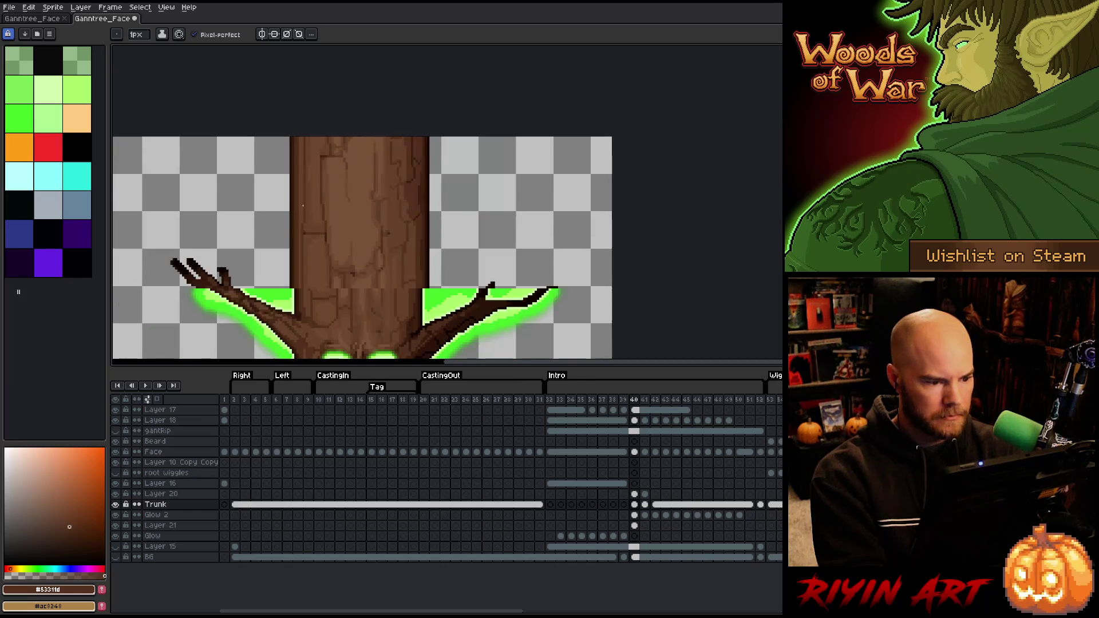
key(m)
mouse_move(272, 137)
mouse_down()
mouse_move(333, 280)
mouse_move(357, 286)
mouse_up()
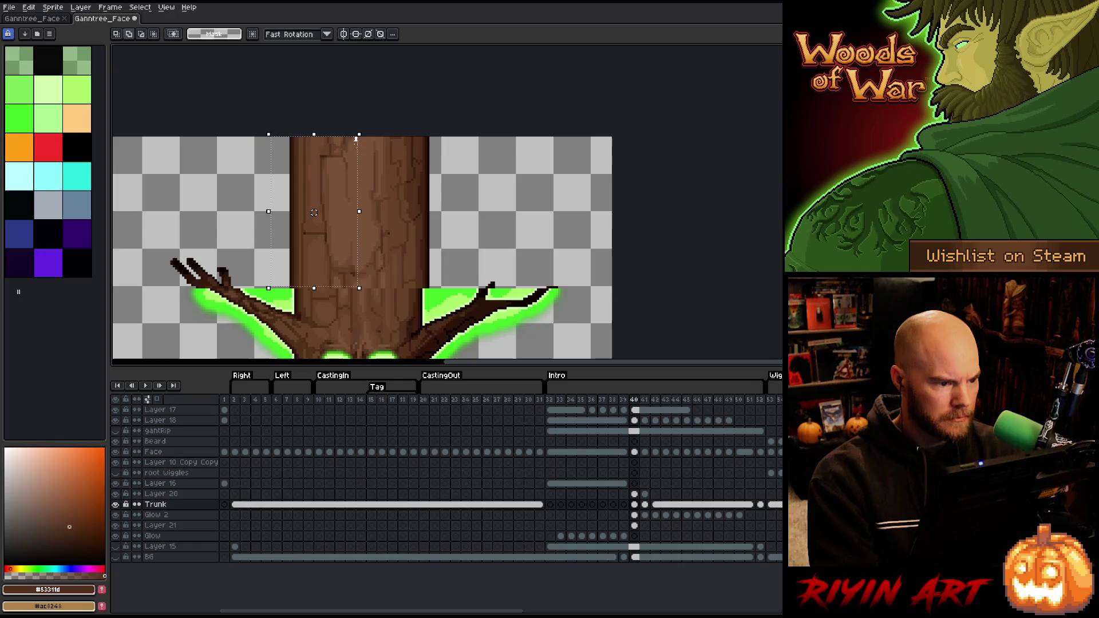
mouse_move(356, 139)
mouse_down()
mouse_move(294, 282)
mouse_move(270, 290)
mouse_up()
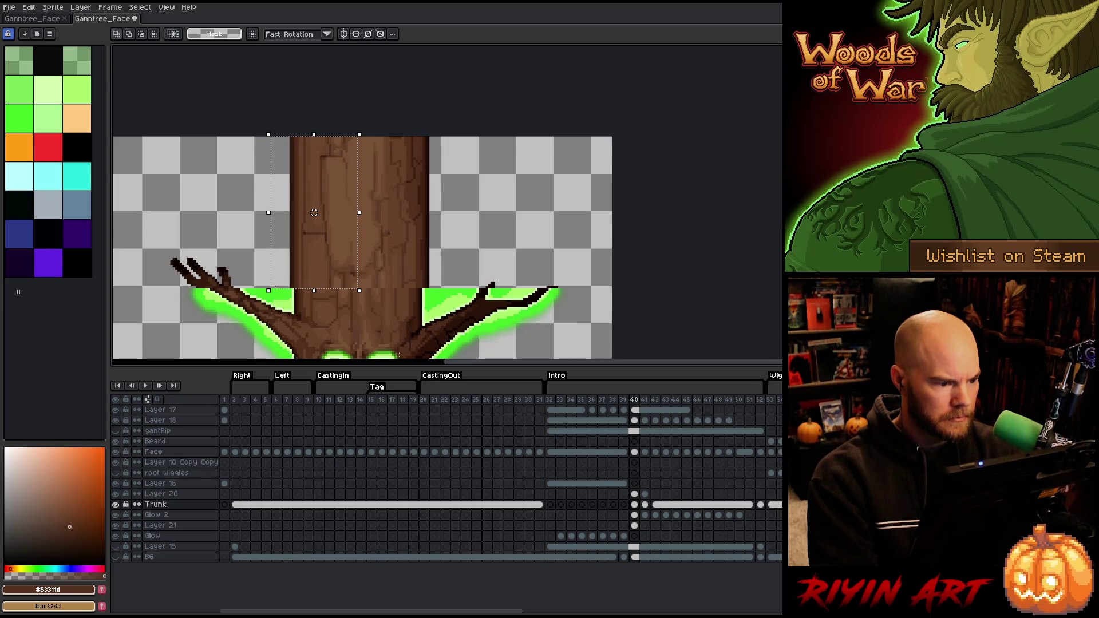
drag(313, 212, 318, 213)
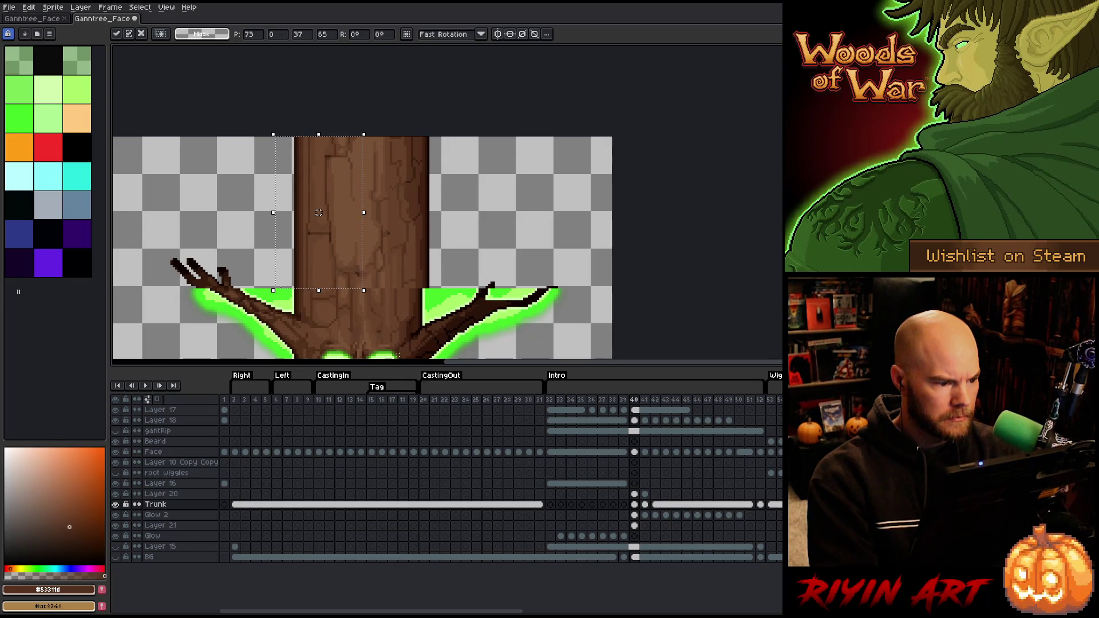
Move another trunk strip left and the upper-left strip slightly right to even the trunk
drag(452, 136, 364, 289)
drag(410, 213, 403, 212)
click(330, 285)
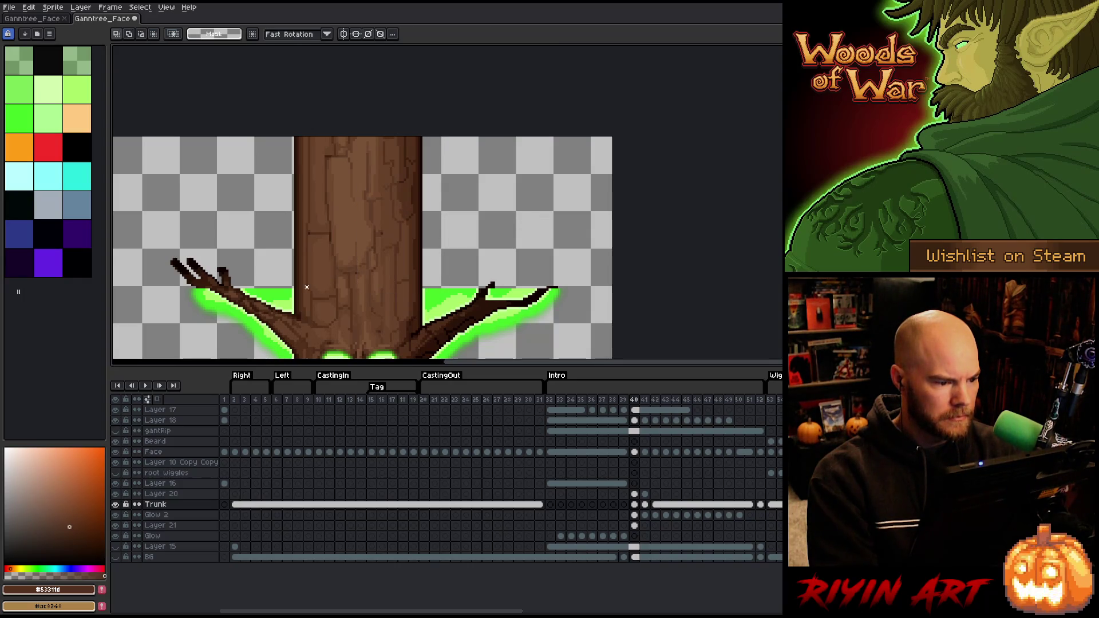
drag(306, 287, 351, 125)
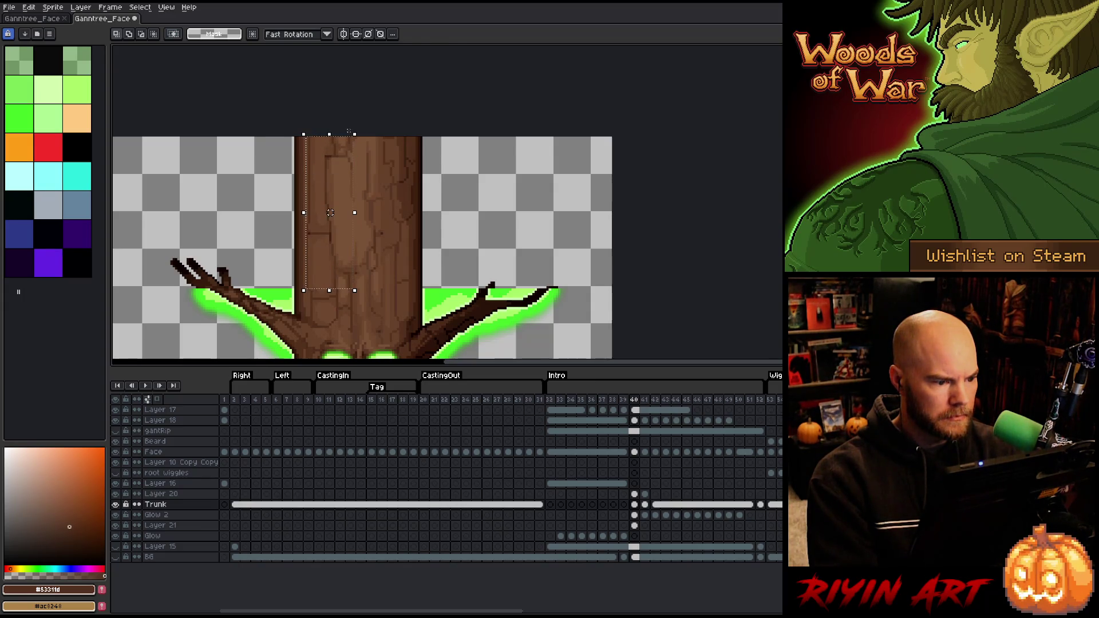
drag(330, 213, 332, 212)
key(Return)
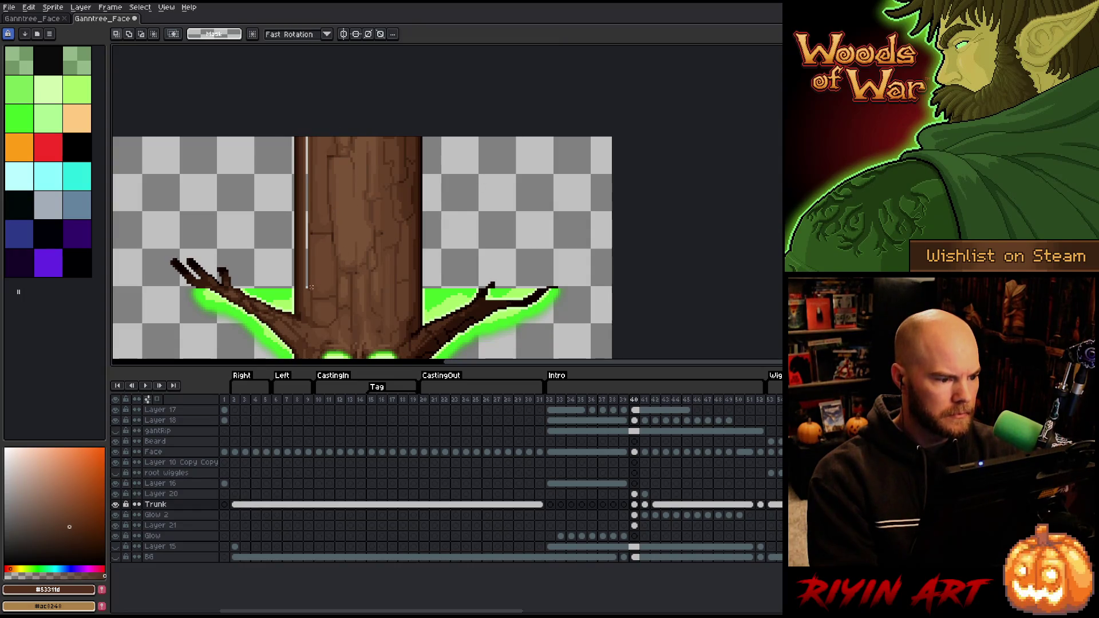
Fill the light gap stripe in the trunk with the sampled mid brown
scroll(309, 287, up, 2)
key(alt)
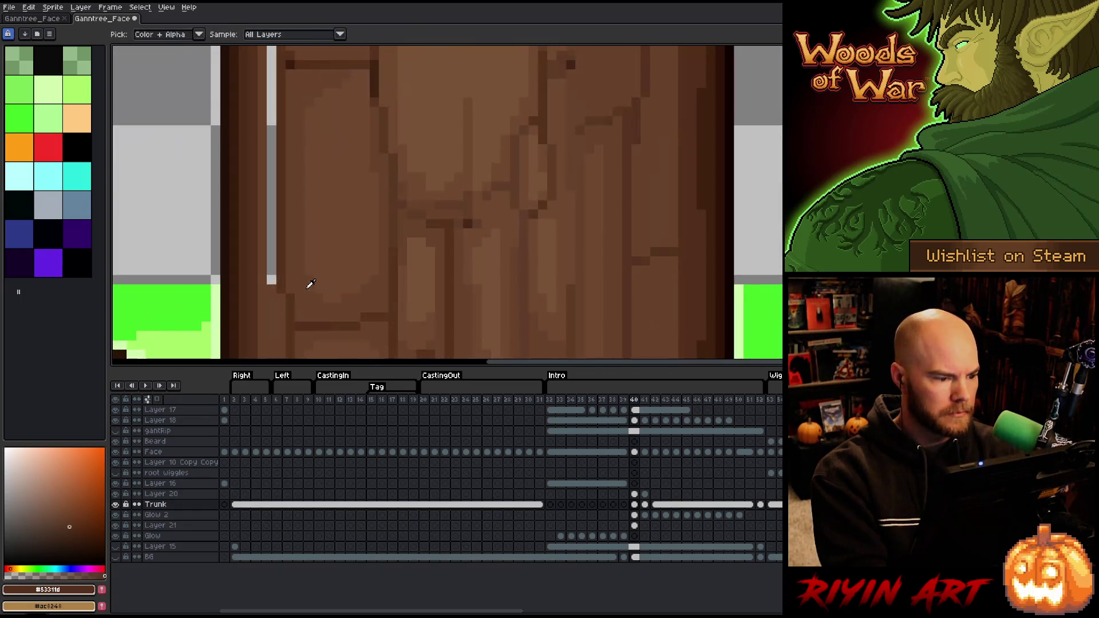
click(270, 304)
key(g)
click(269, 244)
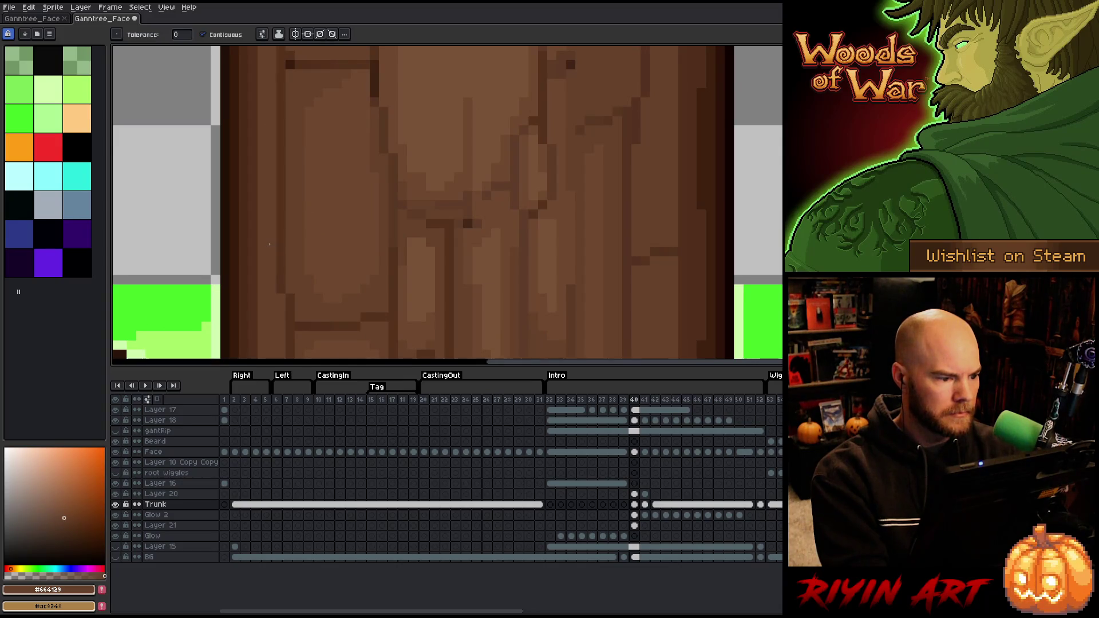
scroll(270, 244, down, 3)
Reposition the left and right branch tips and commit the moved pixels
drag(307, 284, 317, 260)
key(m)
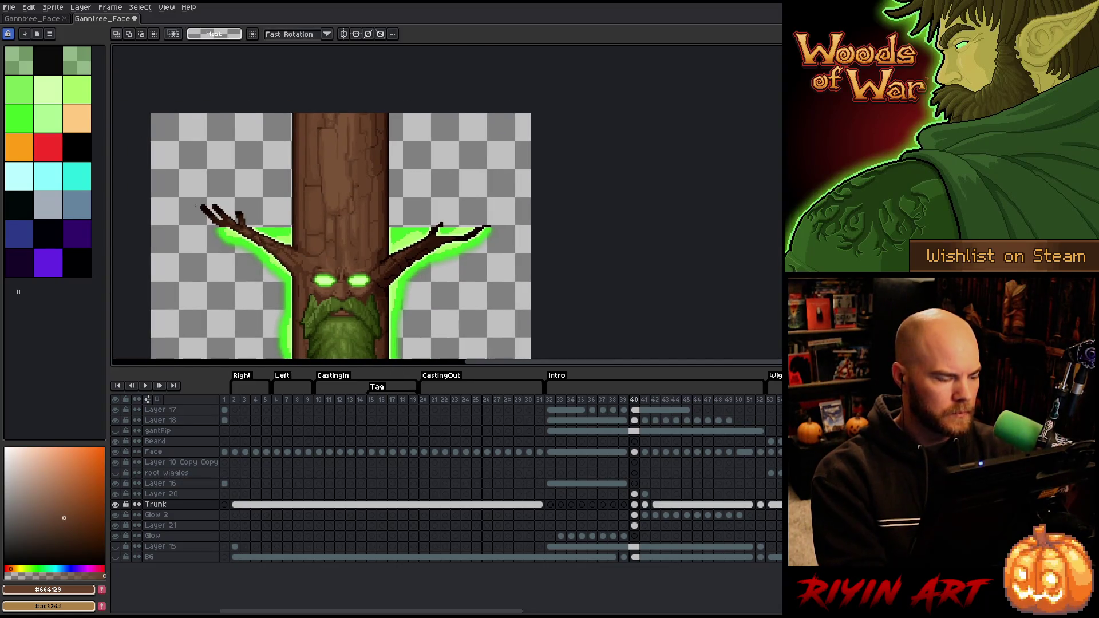
mouse_move(179, 186)
mouse_down()
mouse_move(237, 220)
mouse_move(294, 220)
mouse_up()
scroll(210, 204, up, 3)
scroll(293, 220, down, 3)
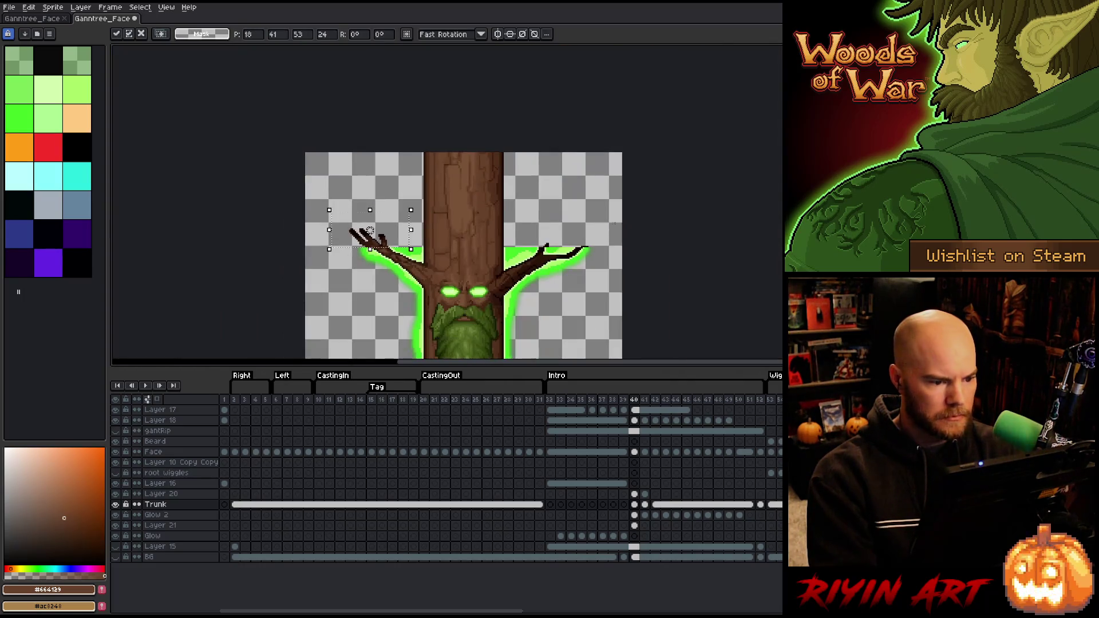
scroll(616, 234, up, 3)
mouse_move(543, 230)
mouse_down()
mouse_move(456, 282)
mouse_move(341, 299)
mouse_up()
key(Return)
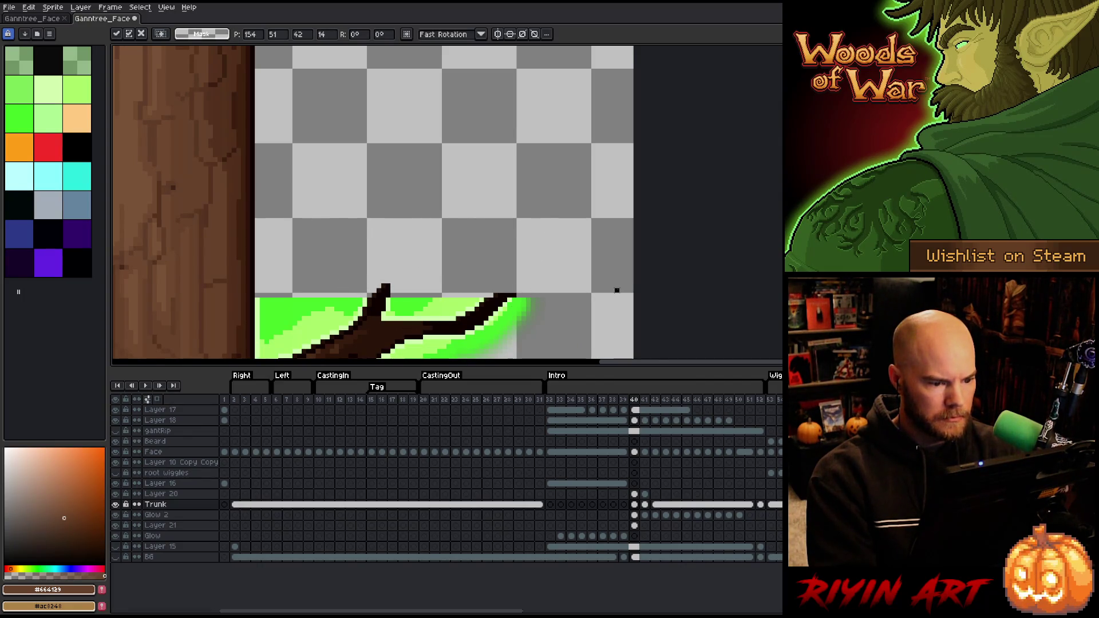
Flip through frames 39–42 to compare the trunk and branches, ending on frame 40
scroll(613, 287, down, 3)
drag(437, 197, 397, 151)
key(comma)
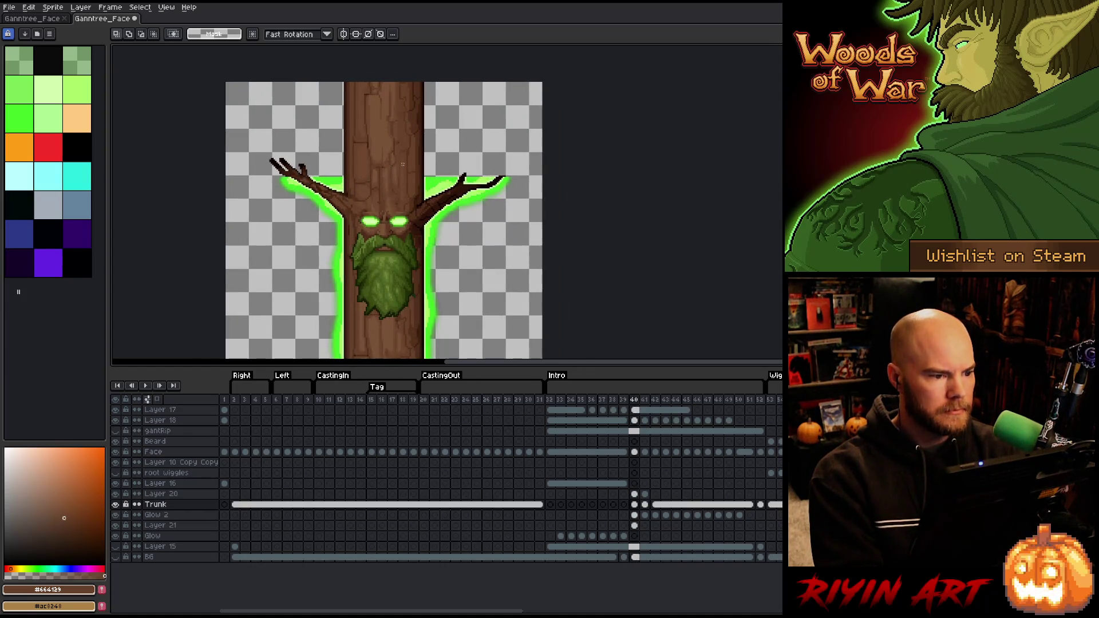
key(period)
key(period)
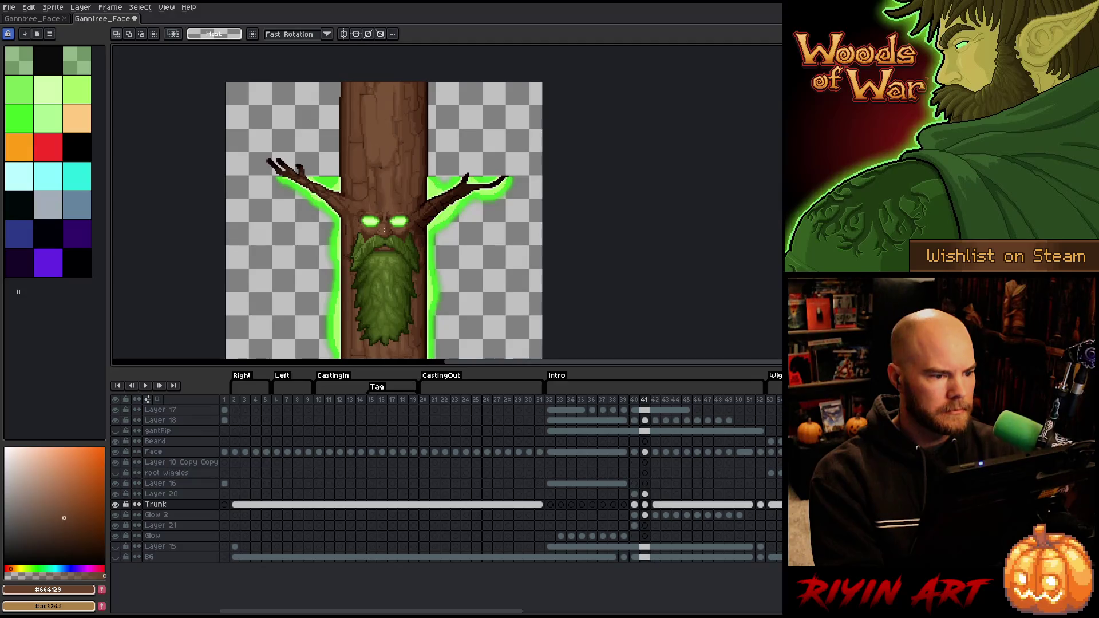
key(comma)
key(comma)
key(period)
key(period)
key(comma)
key(comma)
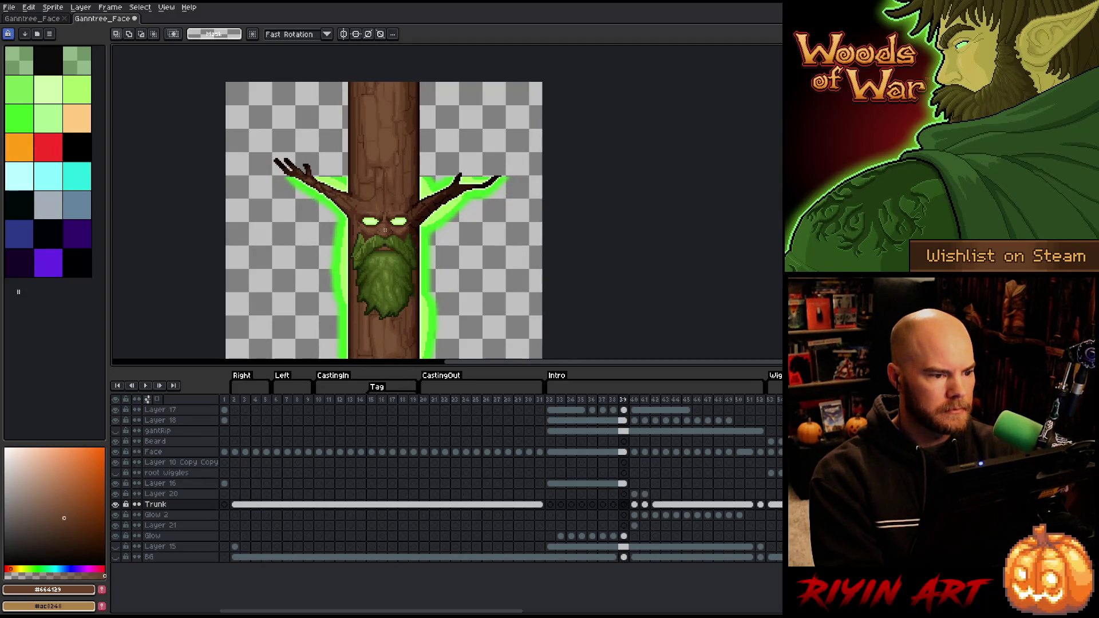
key(period)
key(period)
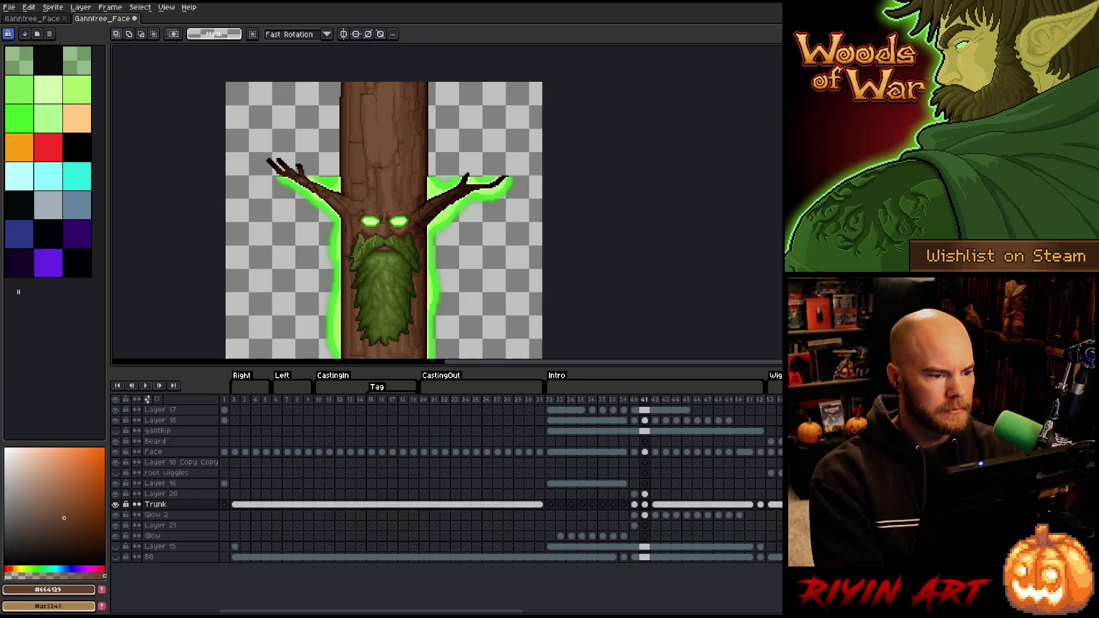
key(period)
key(comma)
key(period)
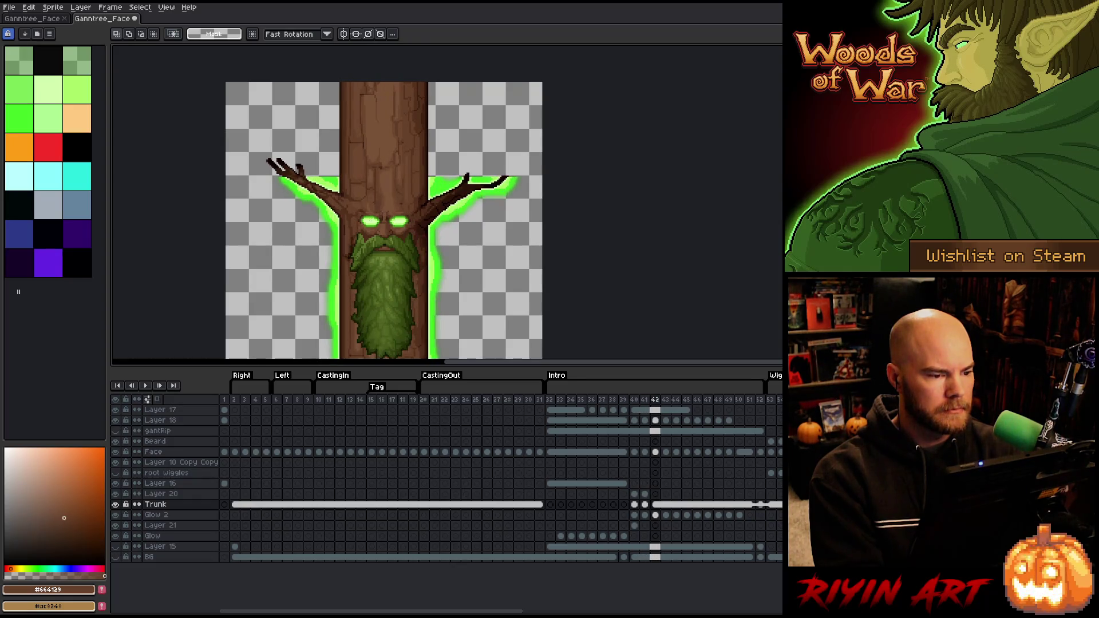
key(comma)
key(comma)
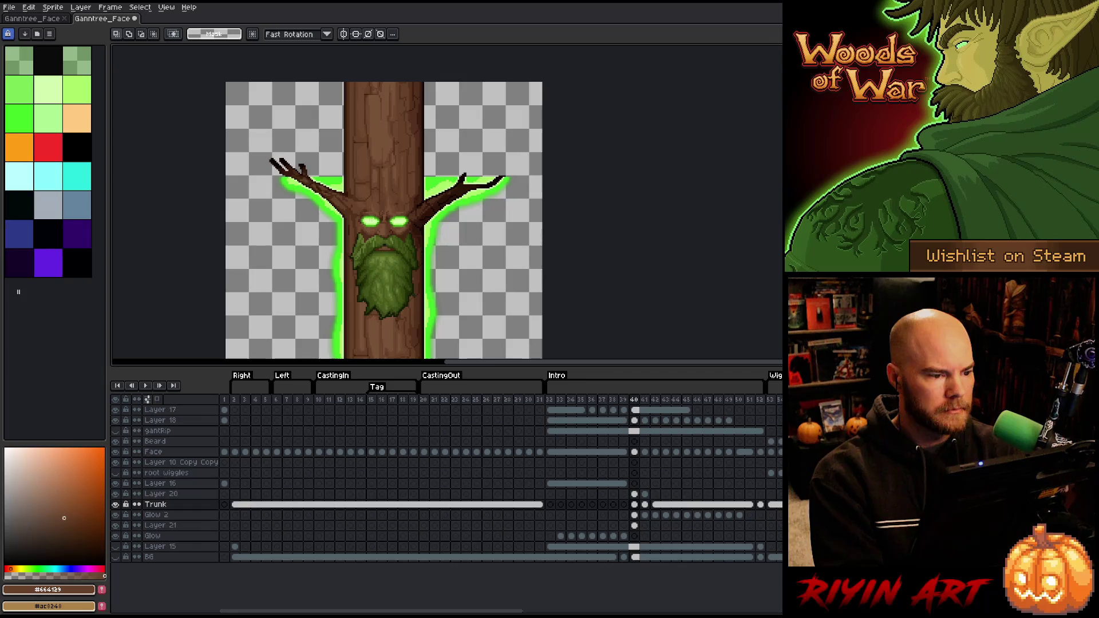
key(period)
key(comma)
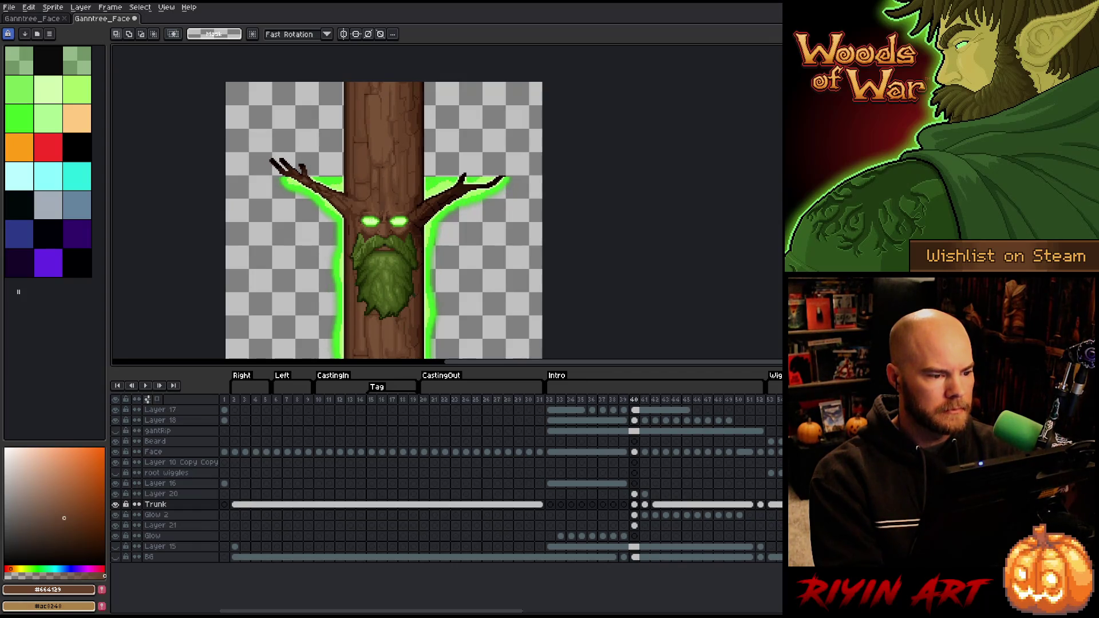
key(comma)
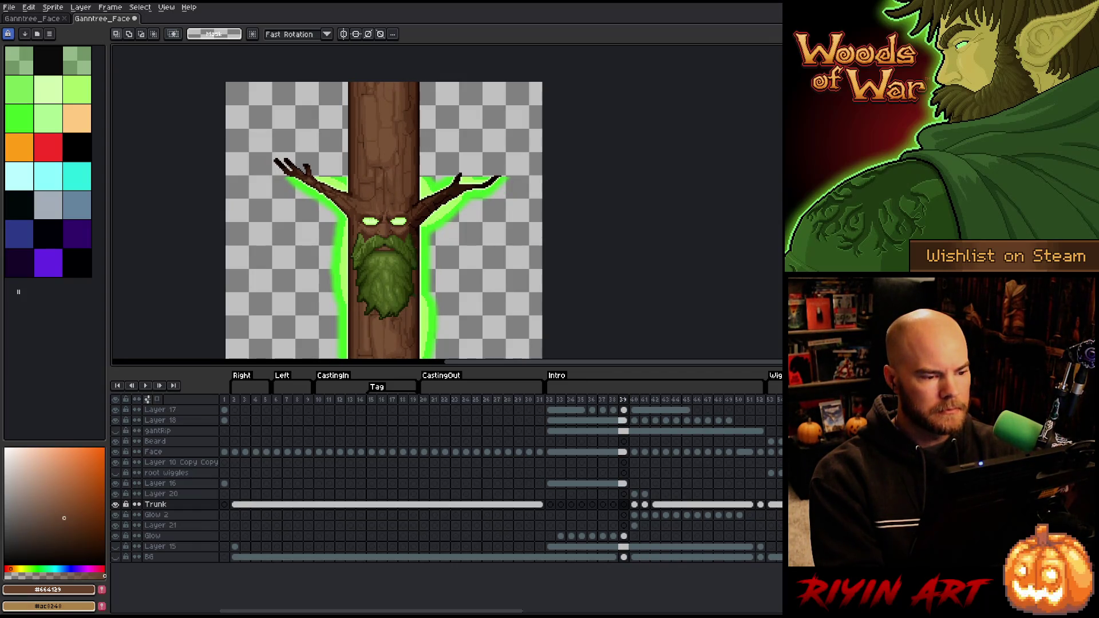
key(period)
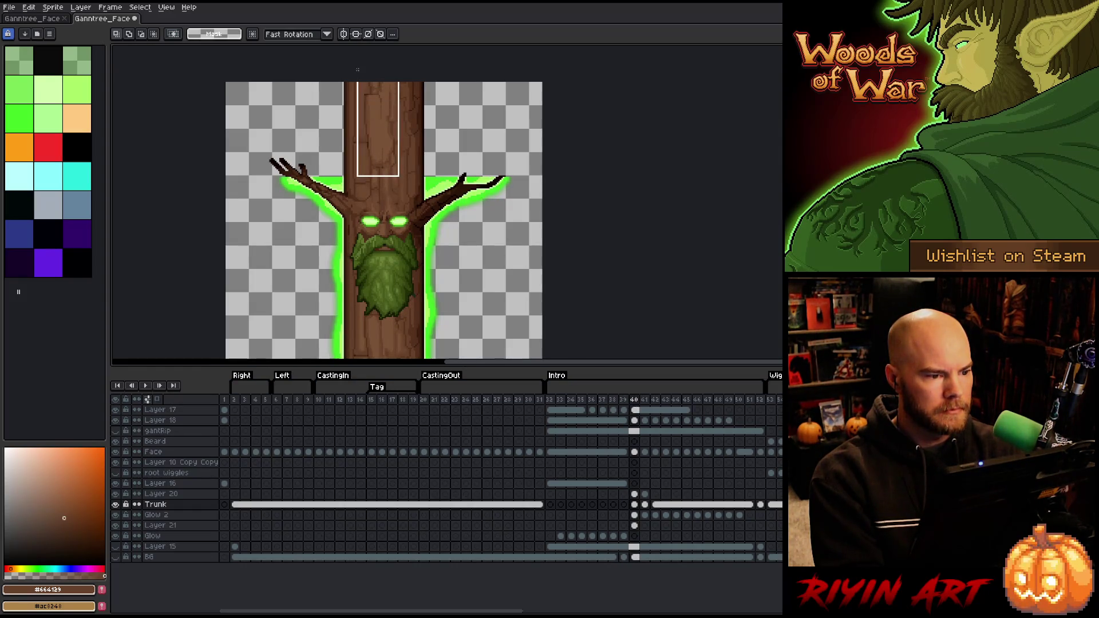
Select the upper trunk on Layer 16 and try a transform, then cancel it
drag(357, 70, 360, 68)
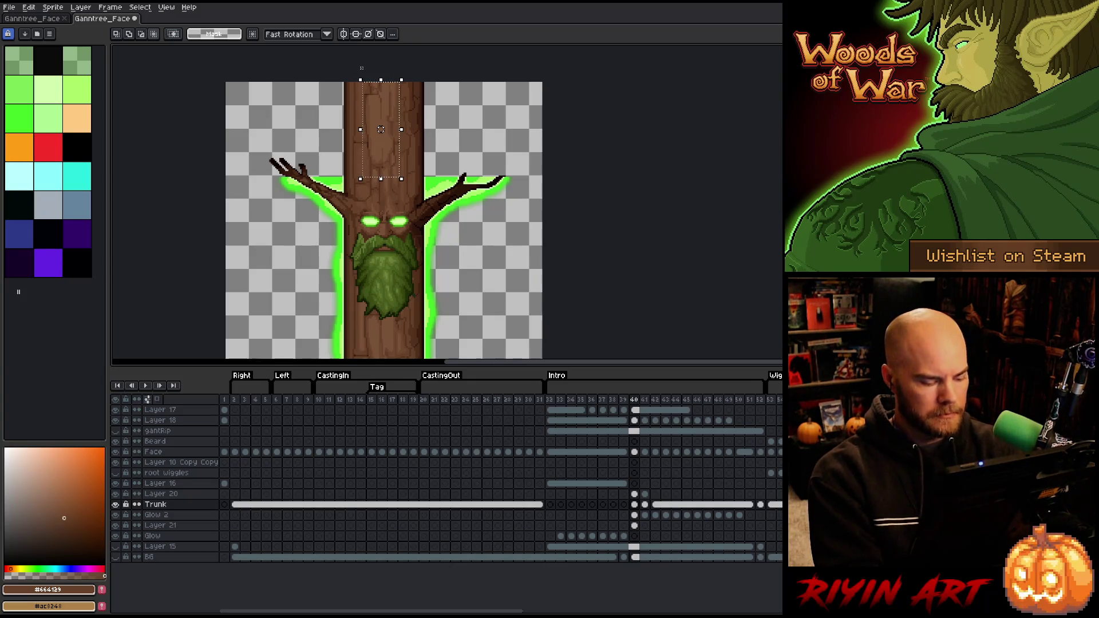
key(comma)
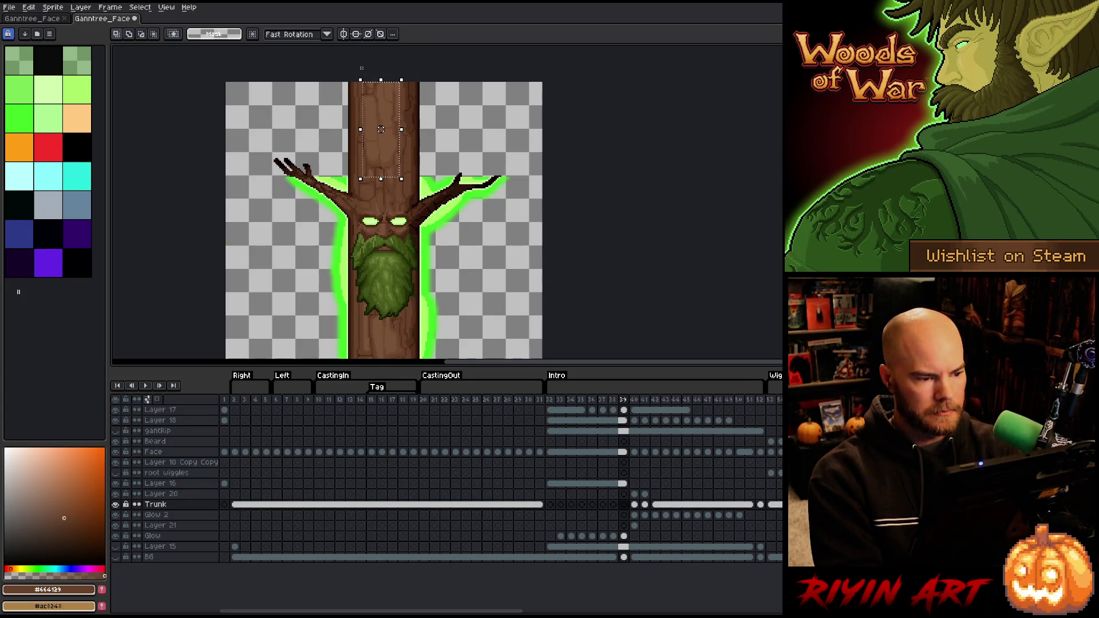
click(624, 483)
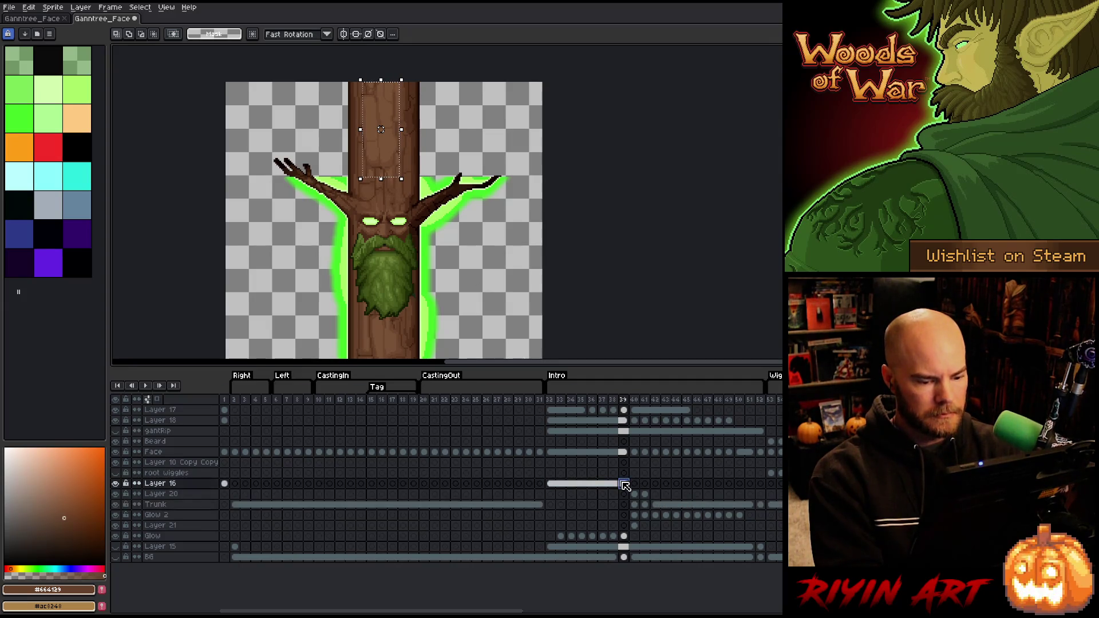
key(ctrl+t)
key(Return)
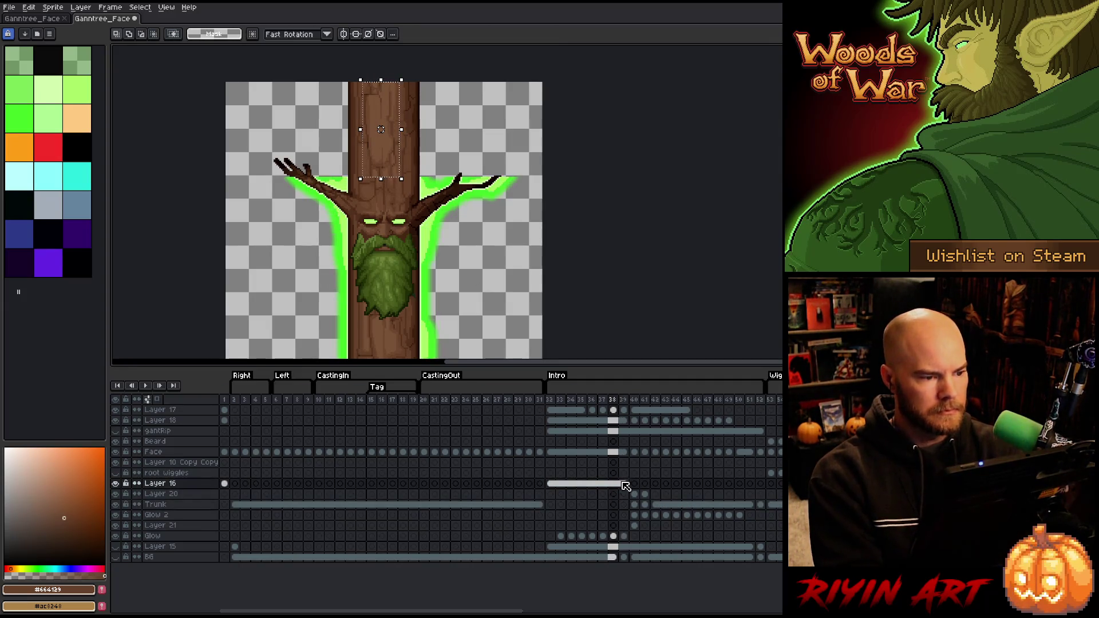
Compare frames 40–42 back and forth, settling on frame 41
key(period)
key(period)
key(period)
key(comma)
key(comma)
key(comma)
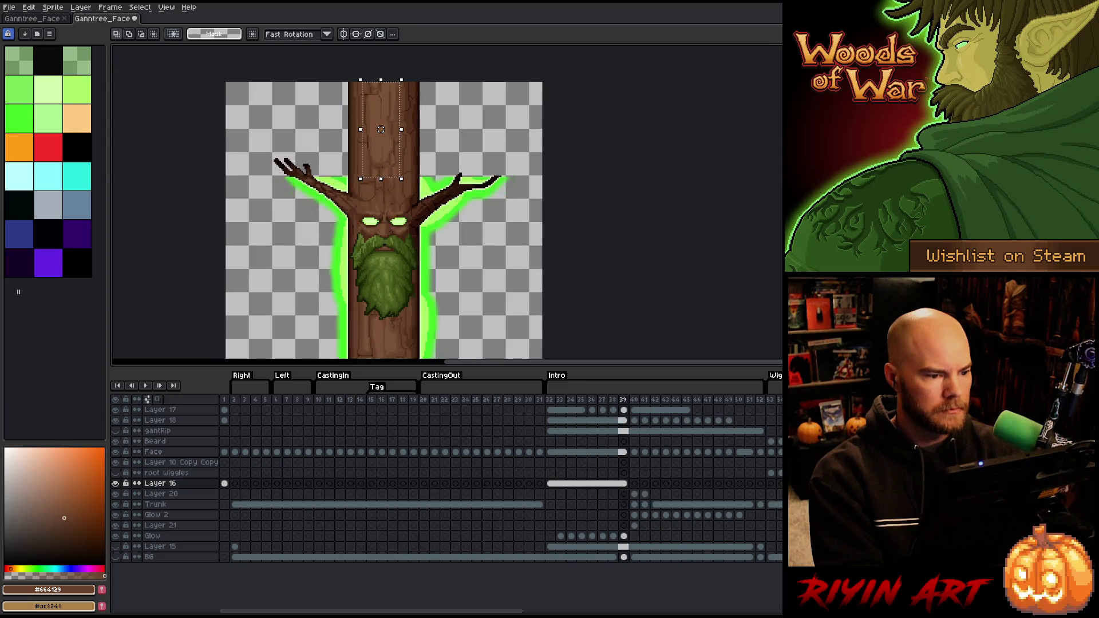
key(period)
key(period)
key(comma)
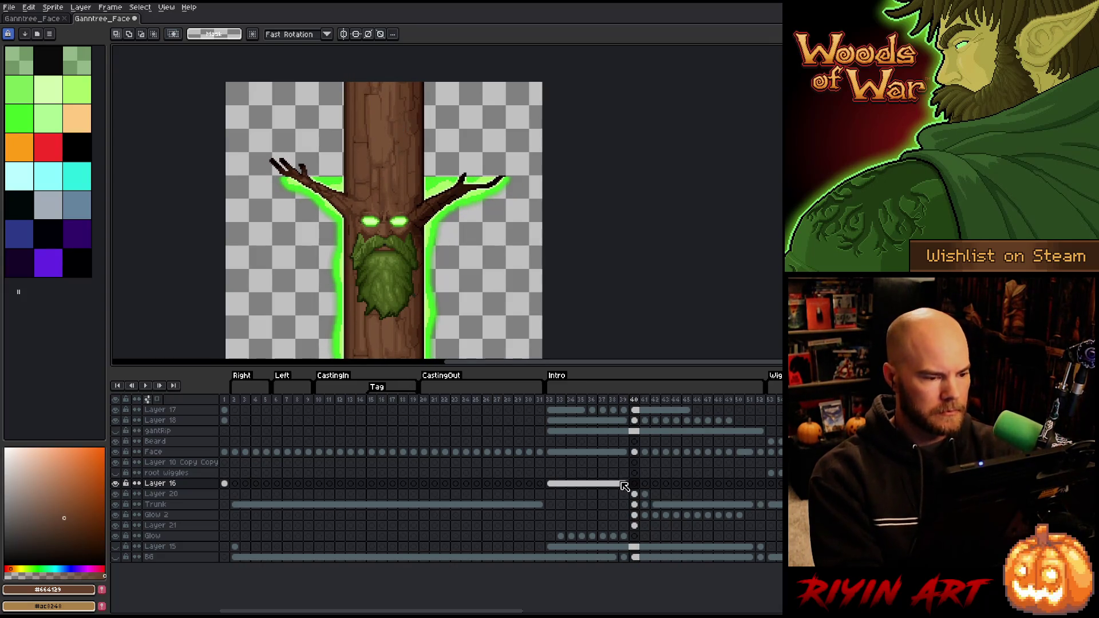
key(period)
key(period)
key(comma)
key(comma)
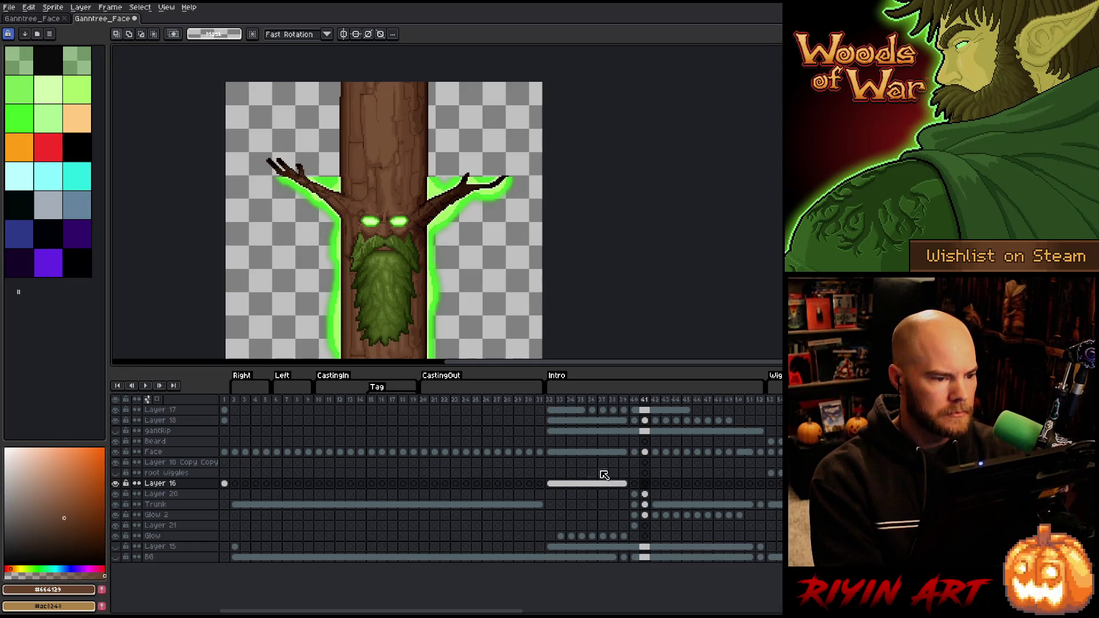
key(period)
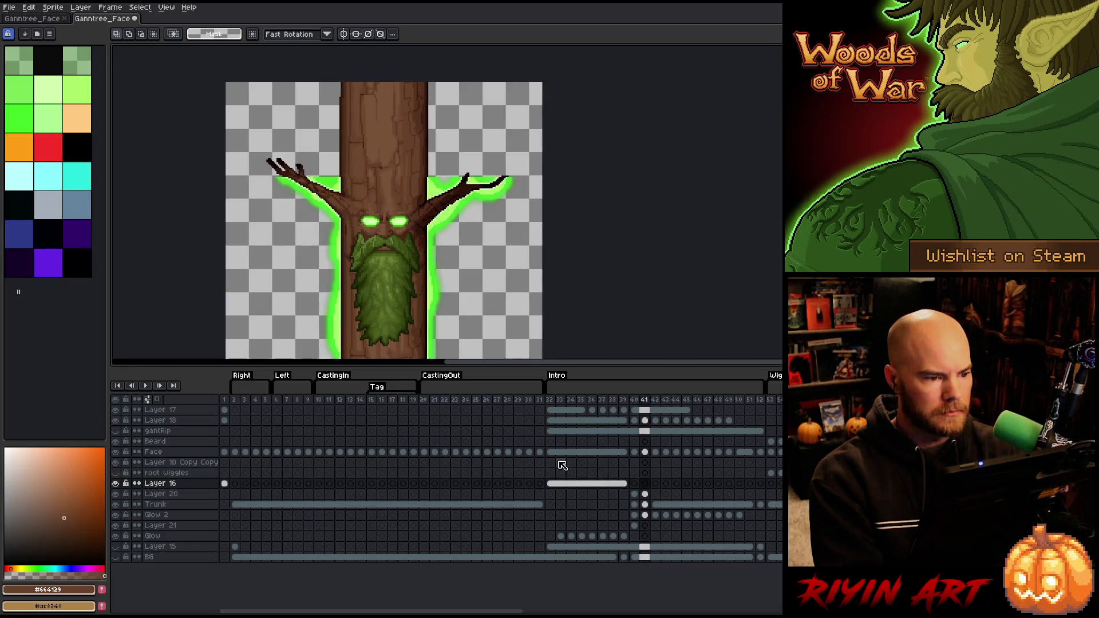
key(period)
key(comma)
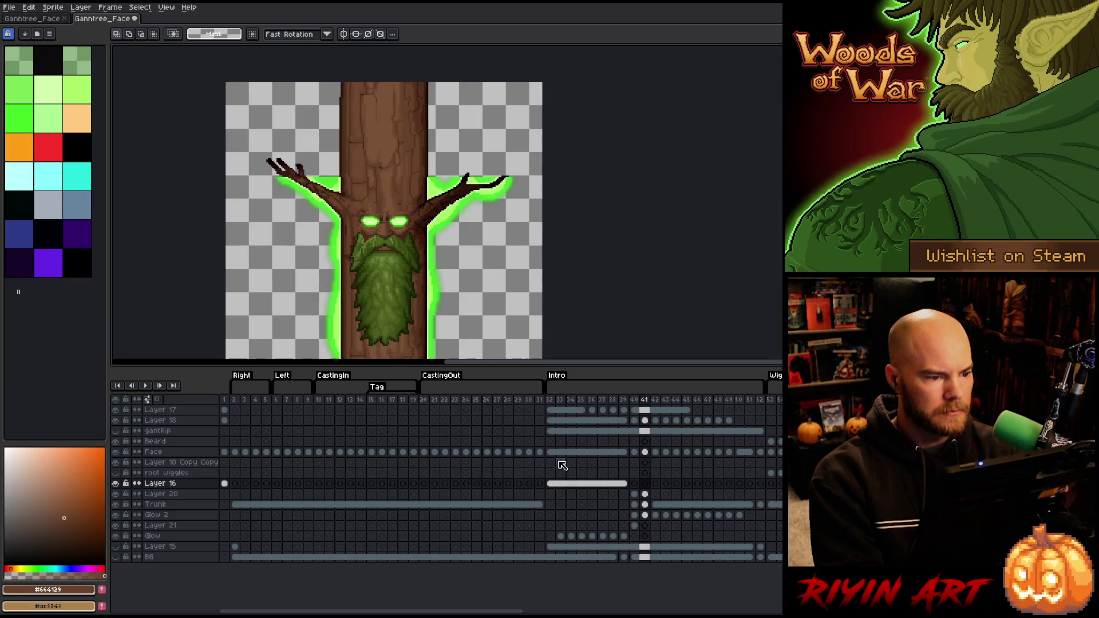
key(period)
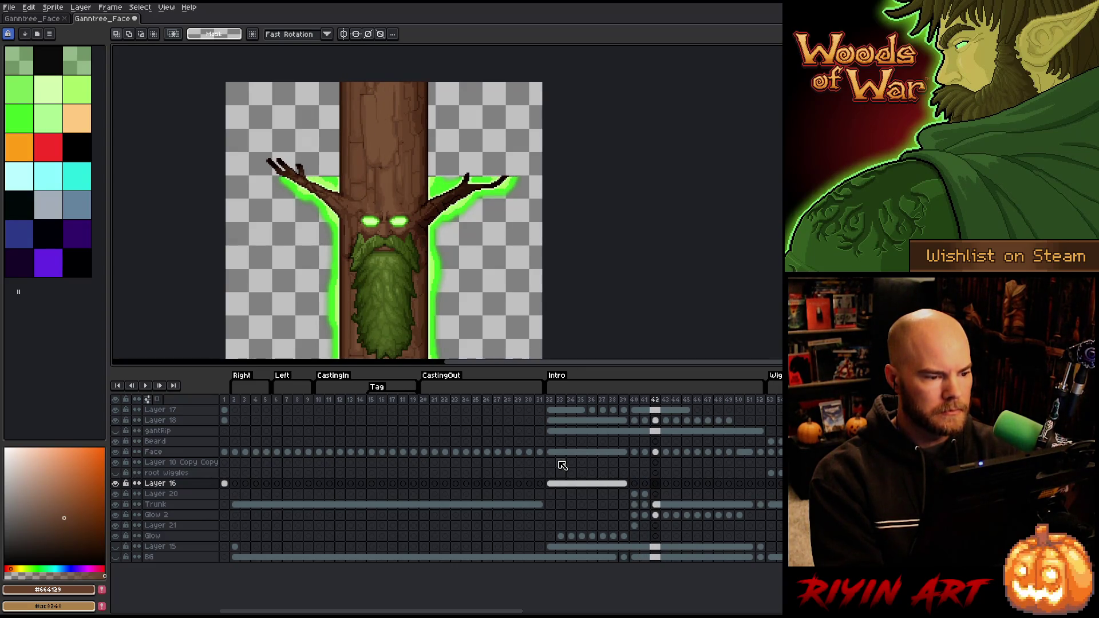
key(comma)
On the Trunk layer at frame 41, shift the trunk's left-edge strip one pixel right
scroll(333, 68, up, 1)
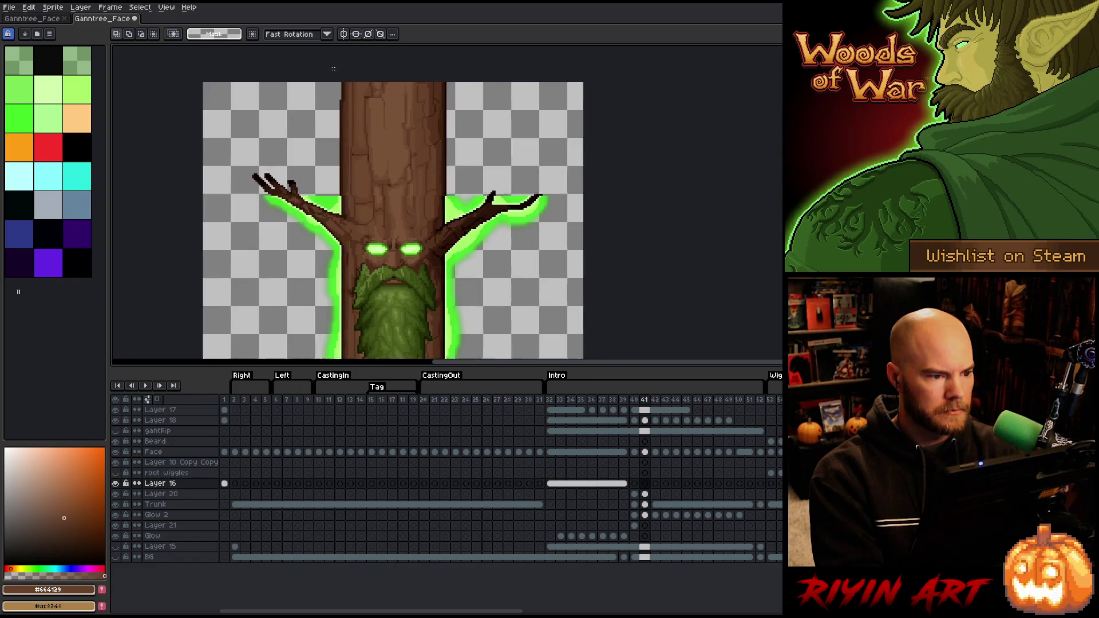
scroll(333, 69, up, 1)
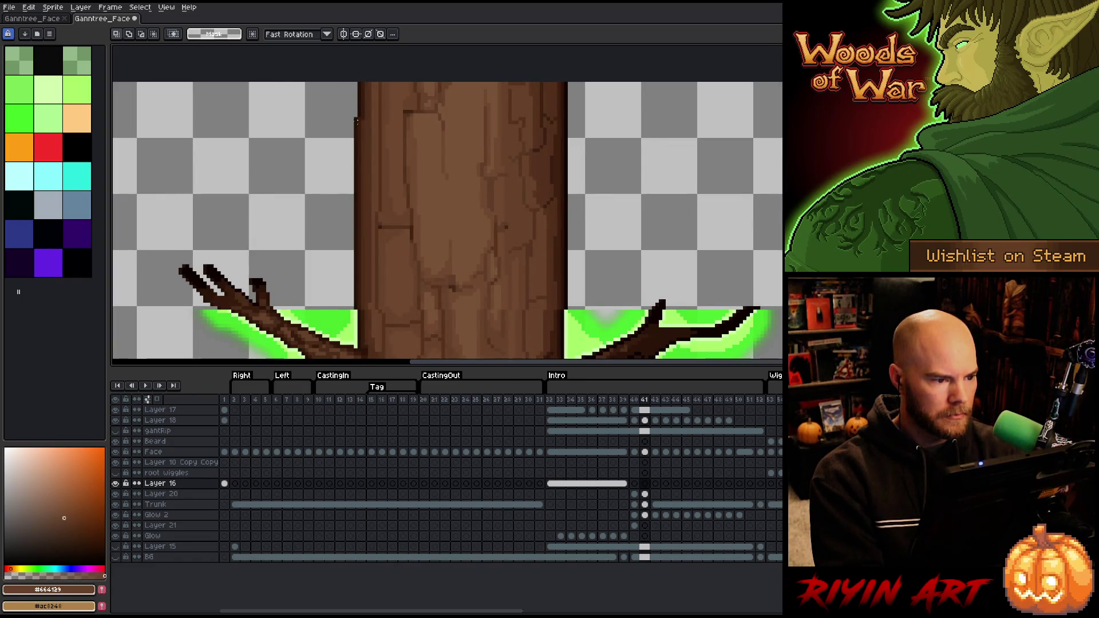
mouse_move(355, 118)
mouse_down()
mouse_move(371, 316)
mouse_move(357, 304)
mouse_up()
scroll(379, 308, up, 1)
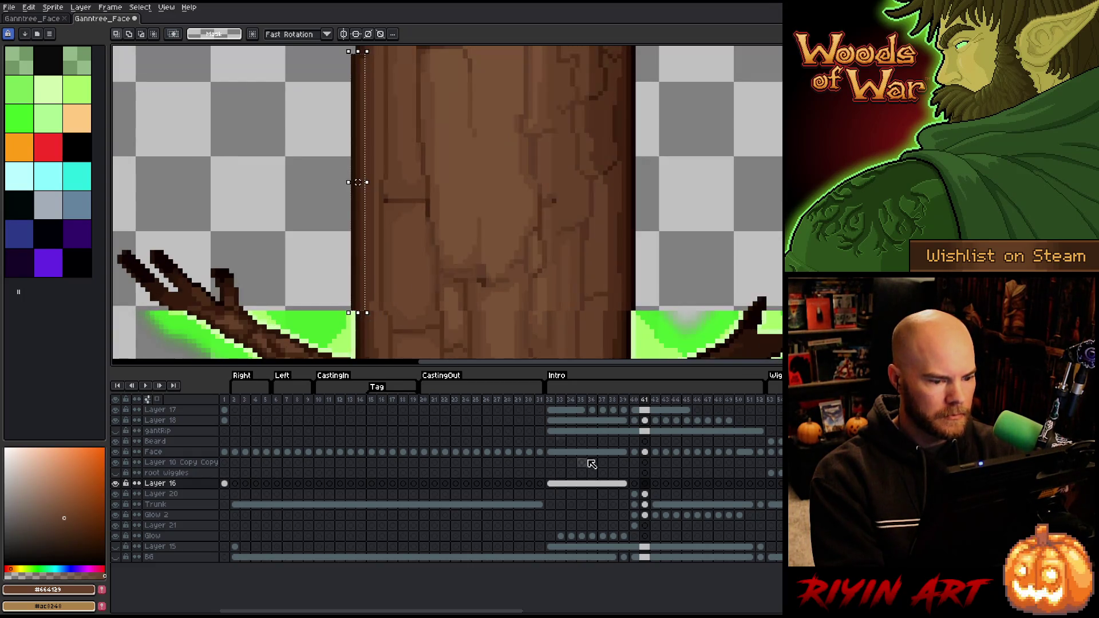
click(645, 505)
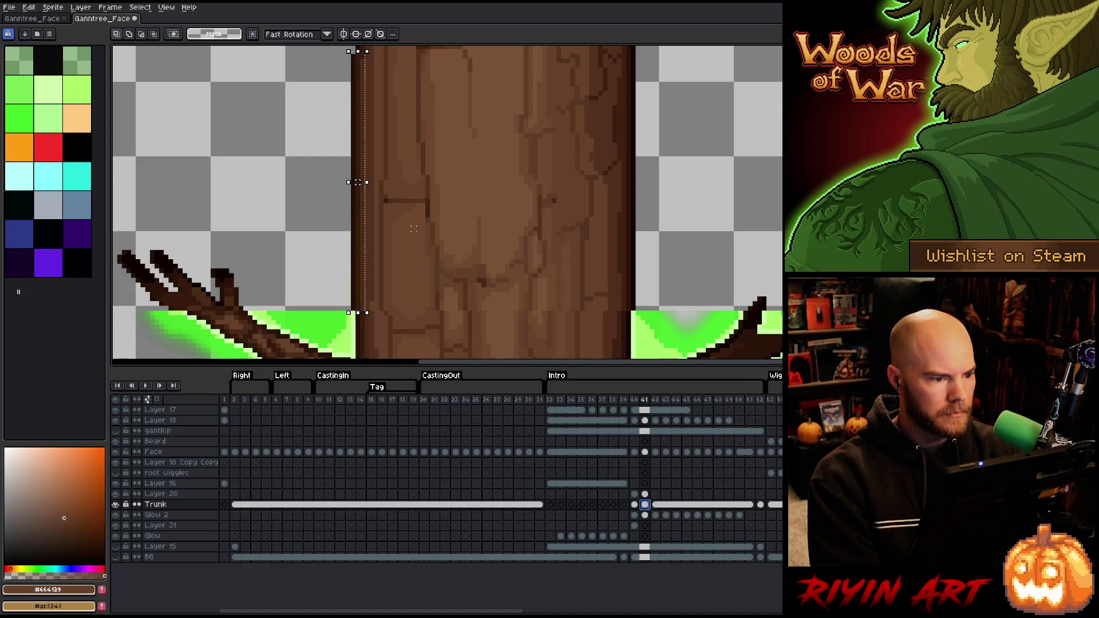
key(Right)
key(ctrl+d)
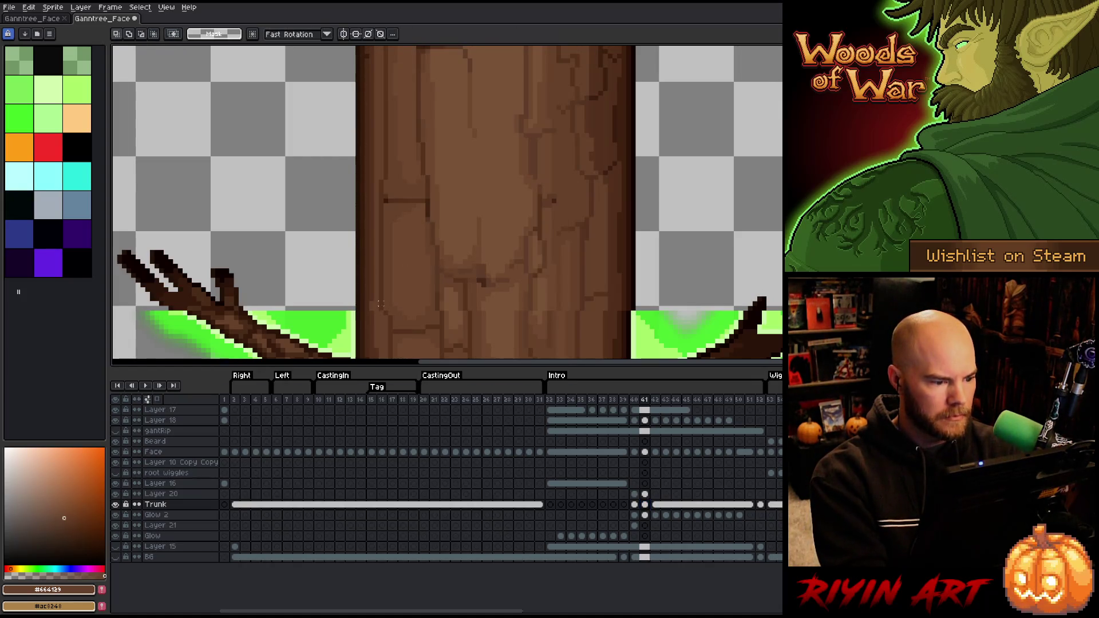
Pick the dark bark brown #53311d from the trunk and switch to the pencil
key(i)
click(375, 294)
key(b)
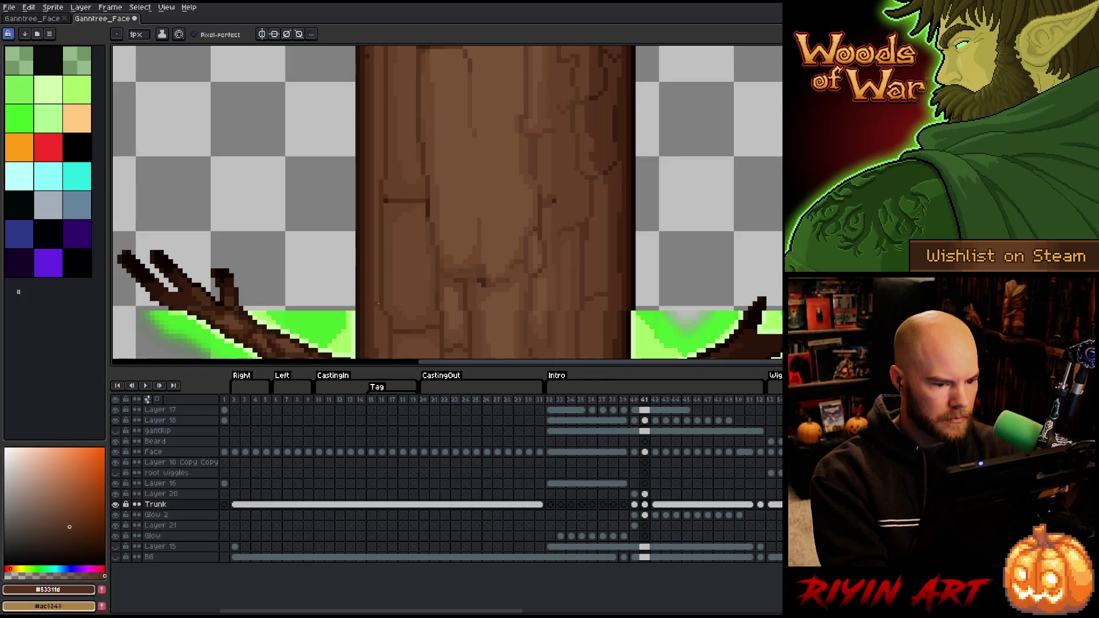
scroll(378, 303, down, 2)
scroll(500, 247, up, 1)
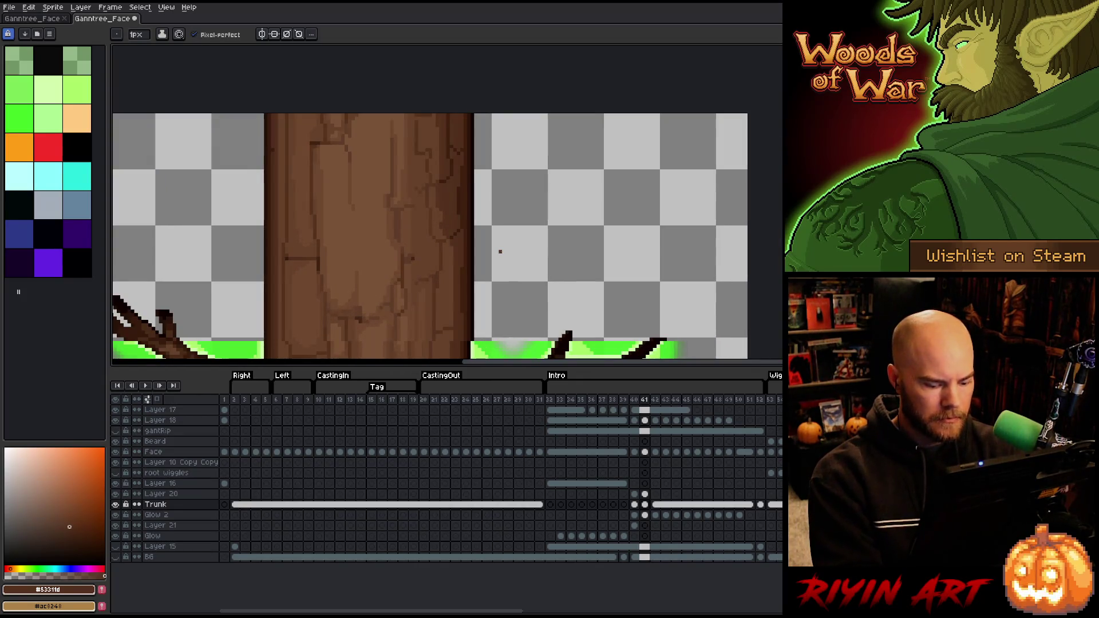
key(Right)
key(Left)
key(m)
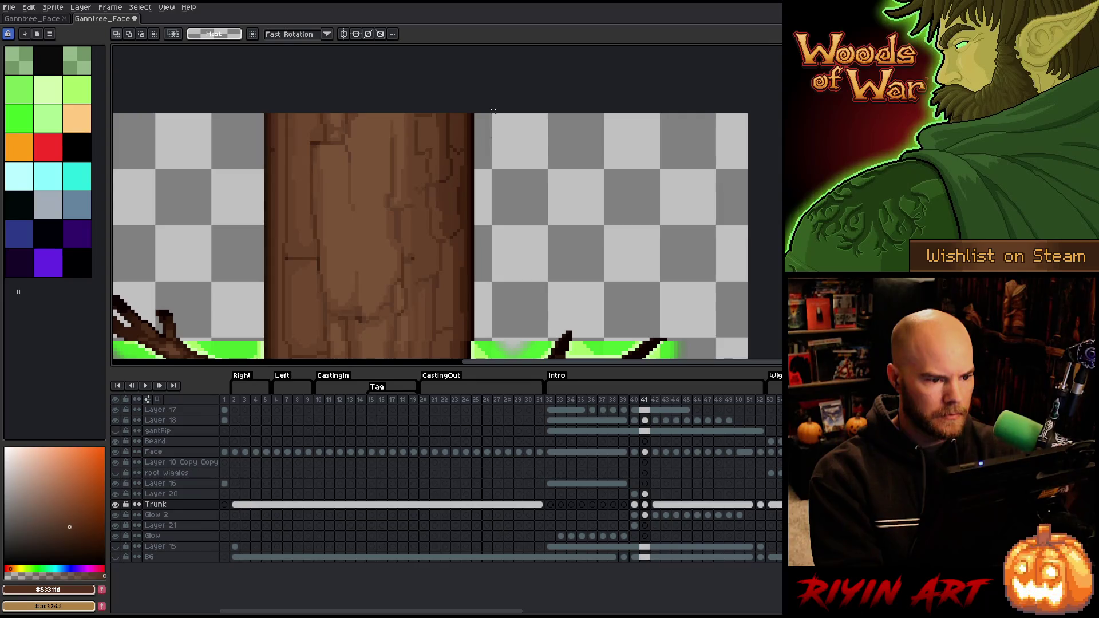
mouse_move(501, 114)
mouse_down()
mouse_move(443, 325)
mouse_move(433, 338)
mouse_move(379, 342)
mouse_up()
scroll(385, 343, up, 1)
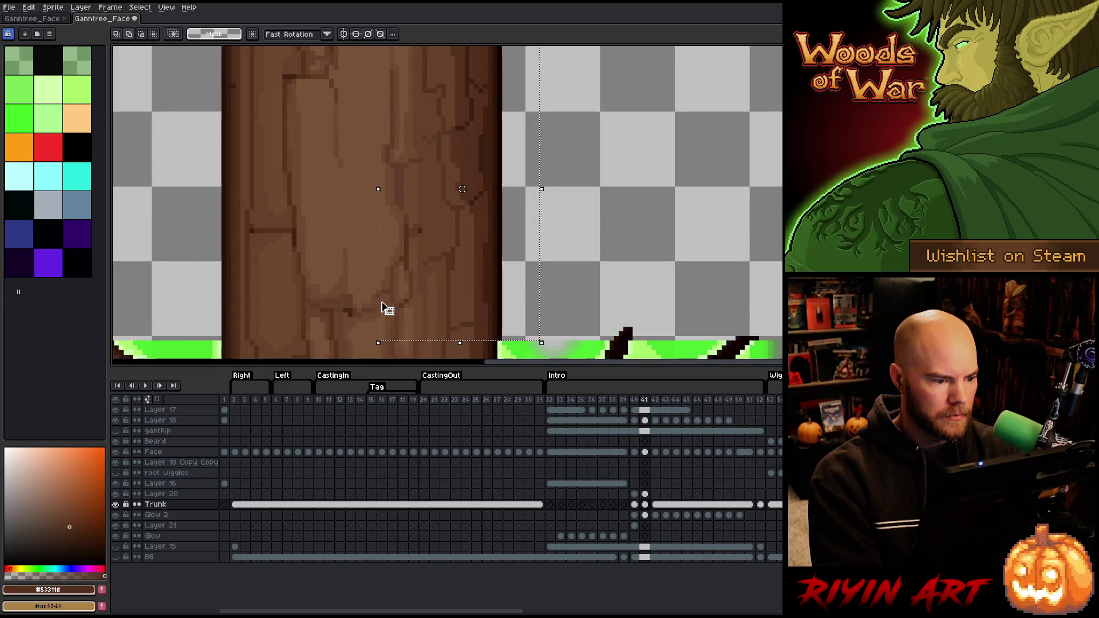
key(Left)
key(ctrl+d)
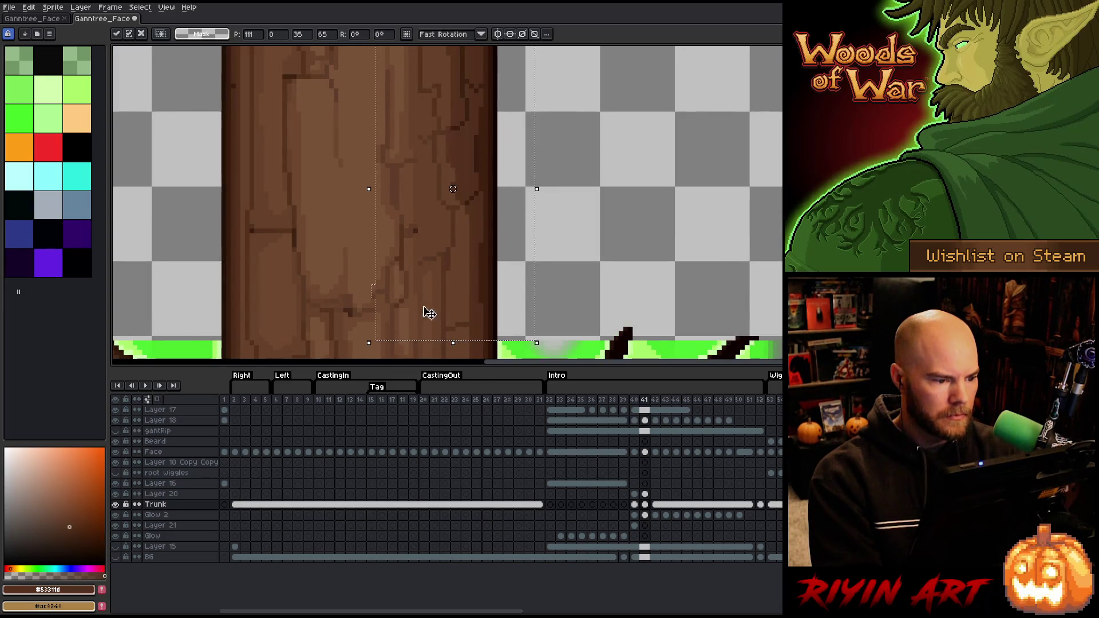
scroll(644, 245, down, 3)
scroll(646, 243, up, 1)
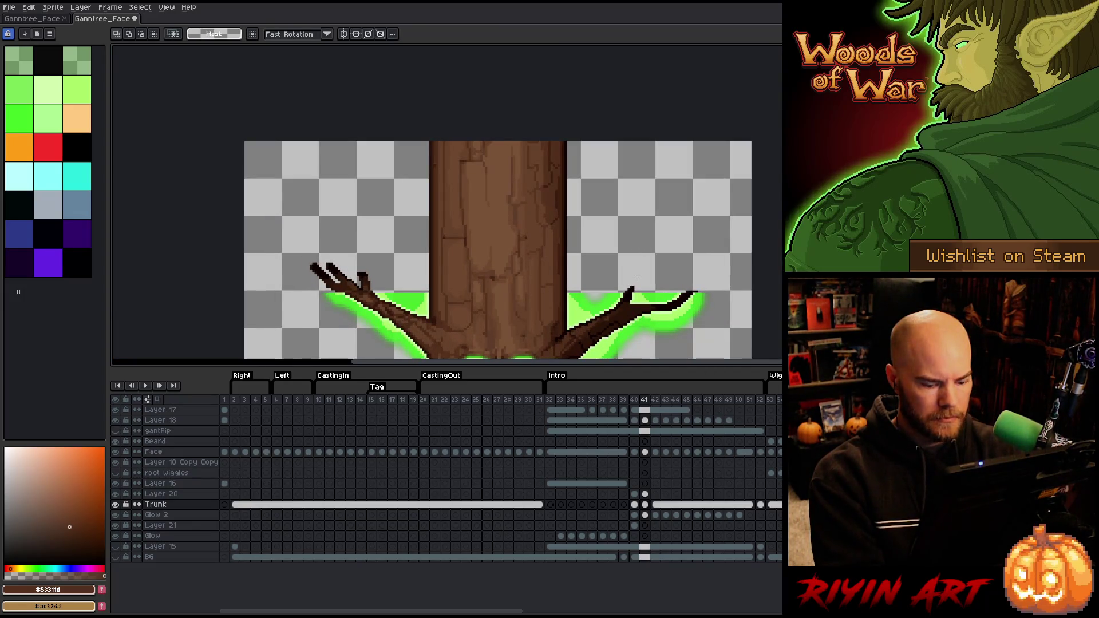
key(Left)
key(Right)
key(Left)
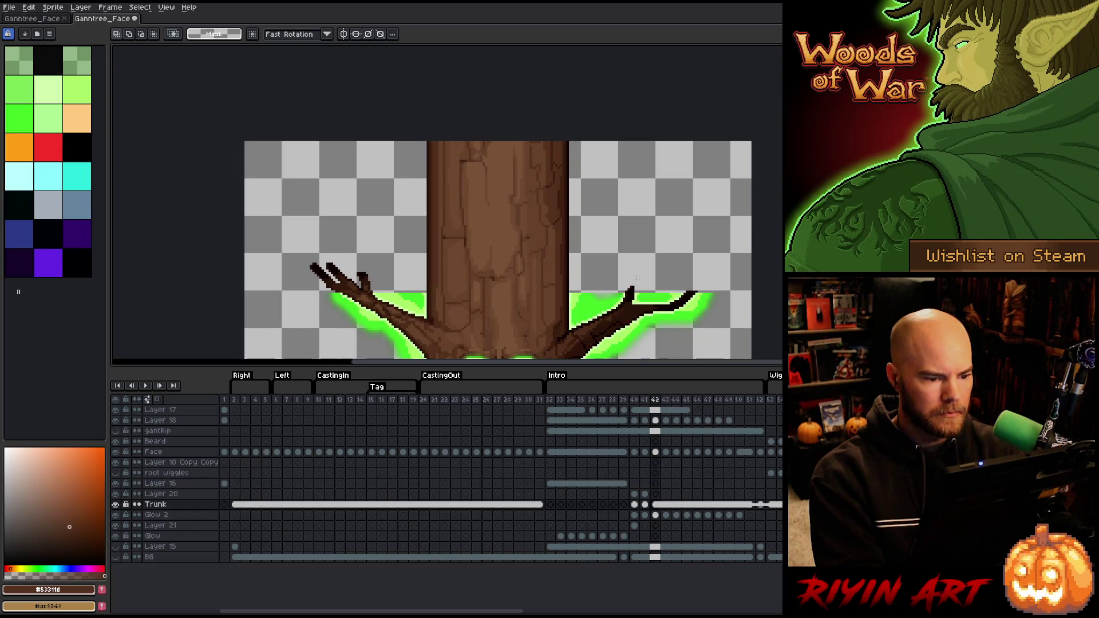
key(Right)
scroll(465, 298, up, 1)
key(Left)
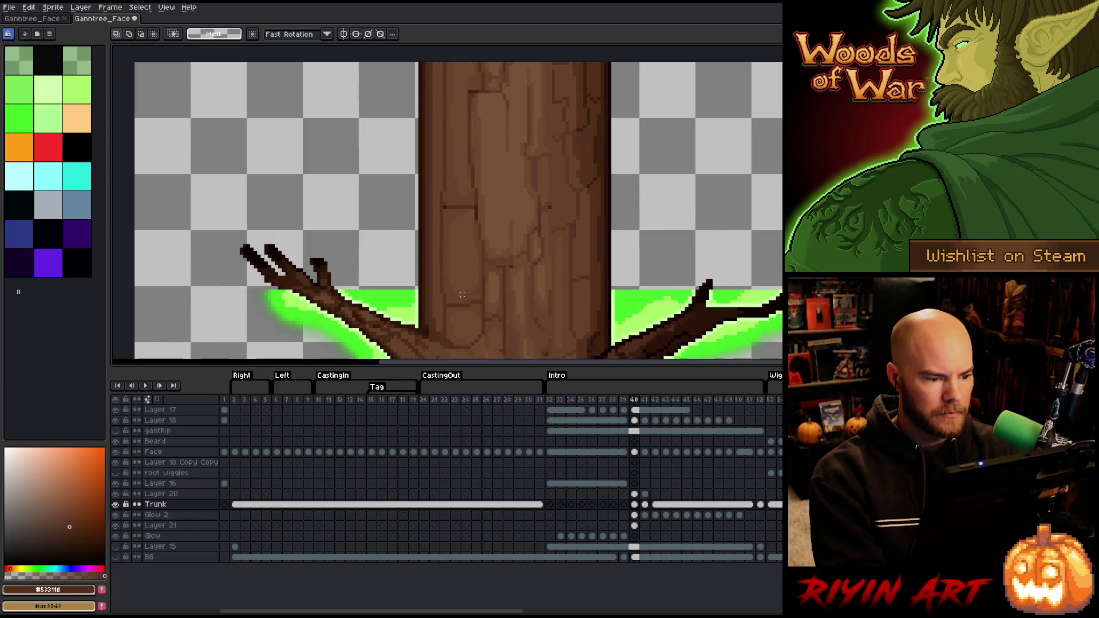
key(Right)
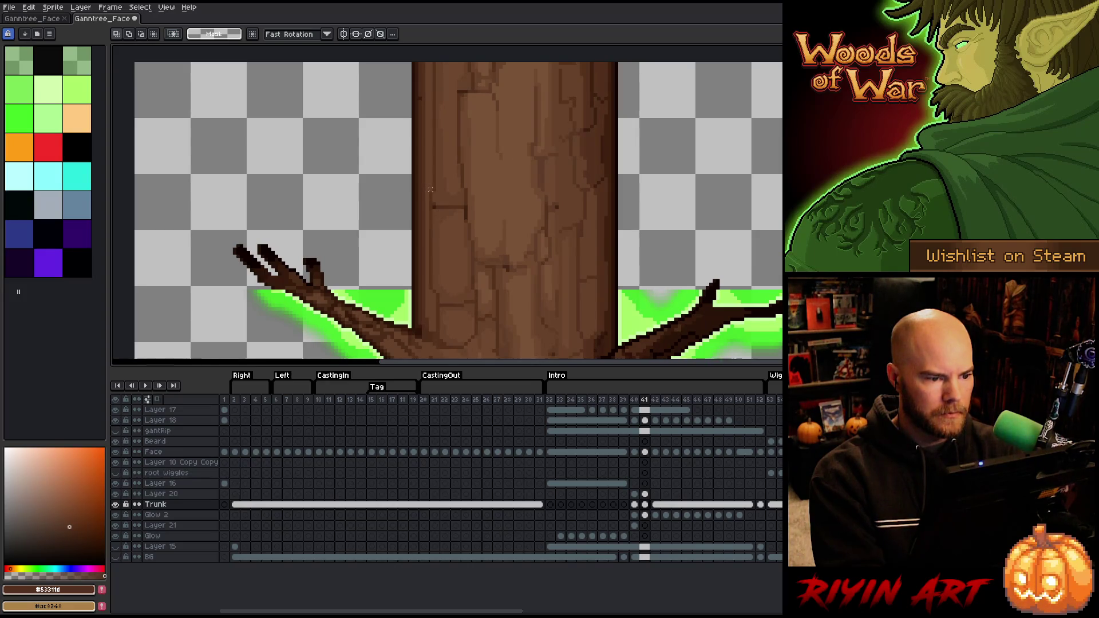
key(Left)
key(Right)
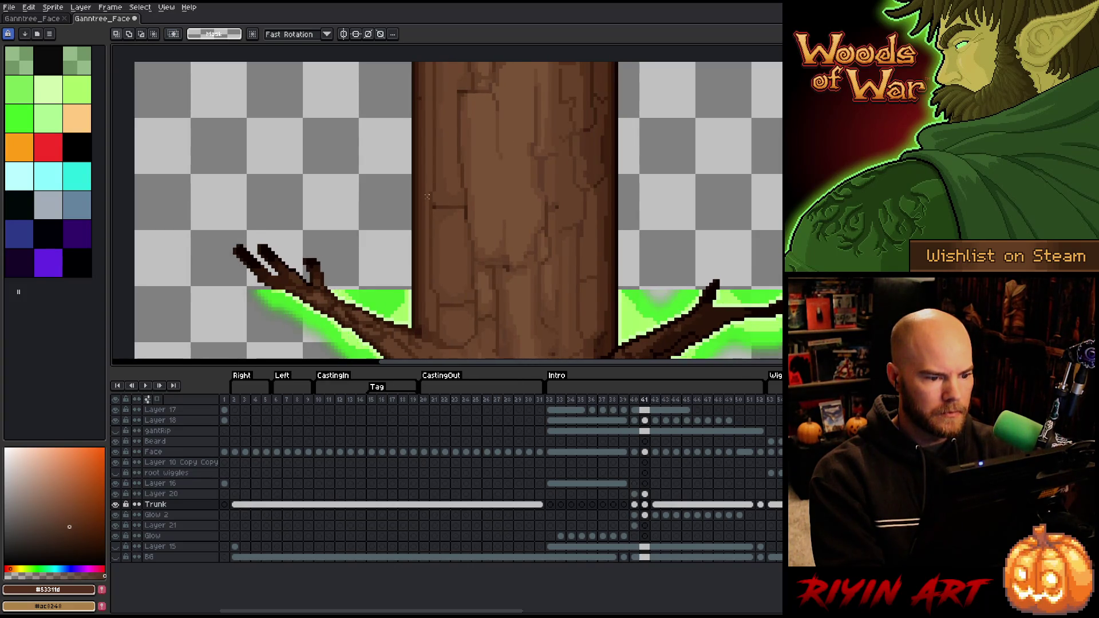
scroll(449, 192, down, 1)
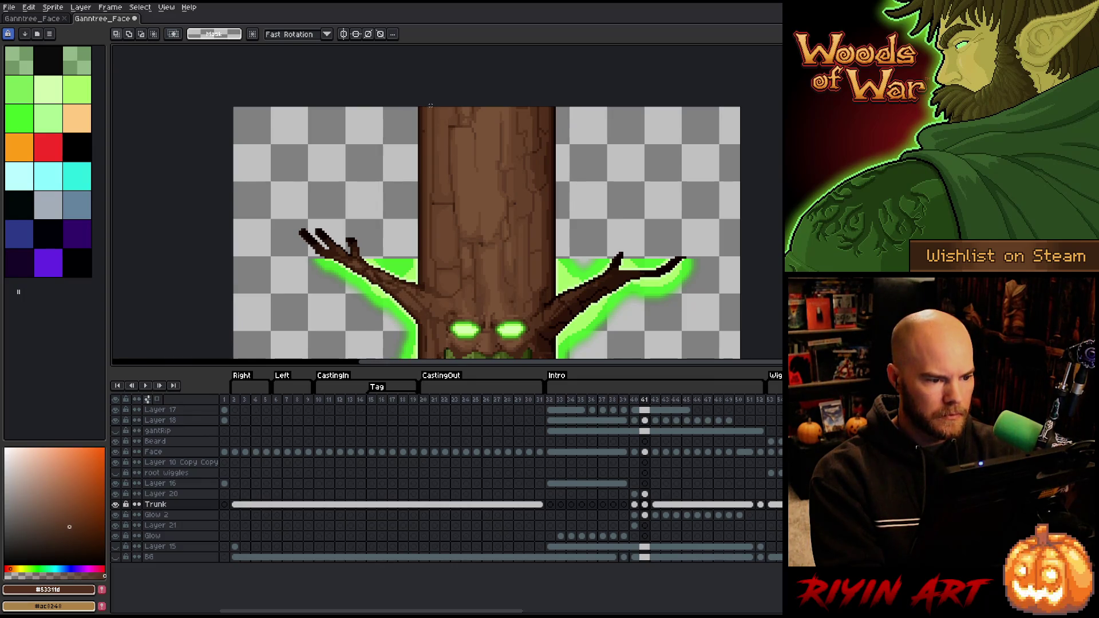
drag(430, 107, 479, 259)
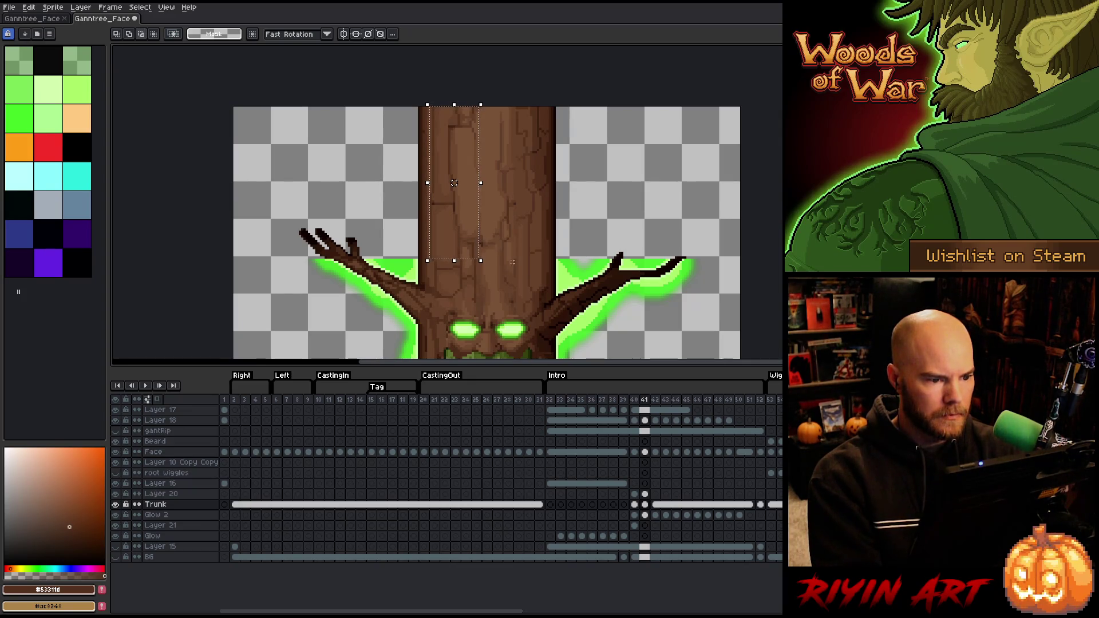
mouse_move(491, 107)
mouse_down()
mouse_move(491, 225)
mouse_move(473, 107)
mouse_up()
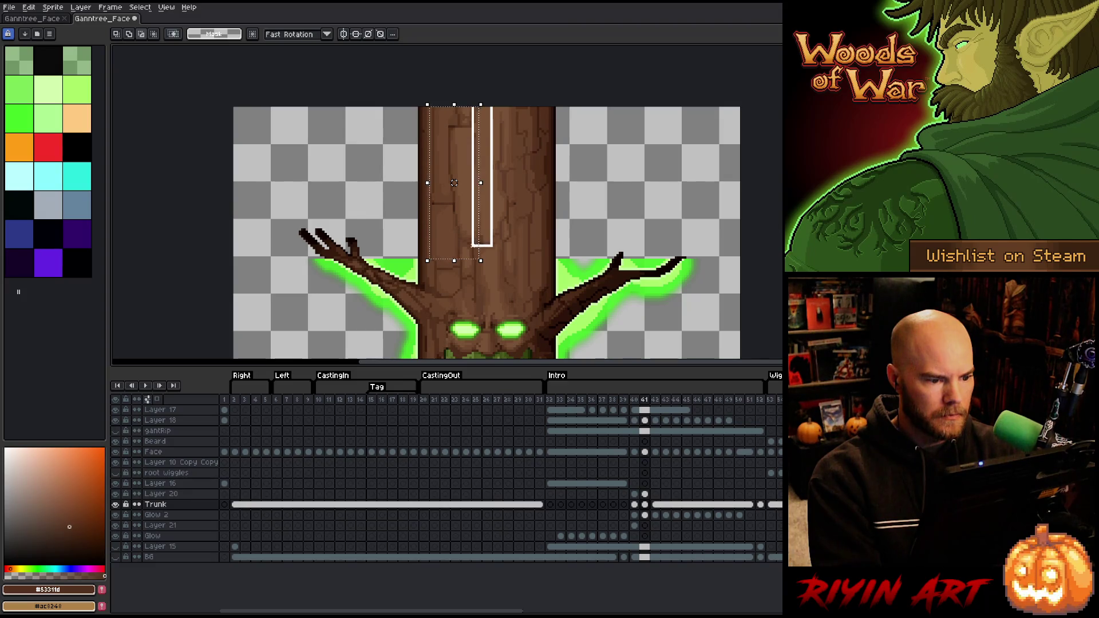
key(ctrl+z)
key(ctrl+z)
key(ctrl+z)
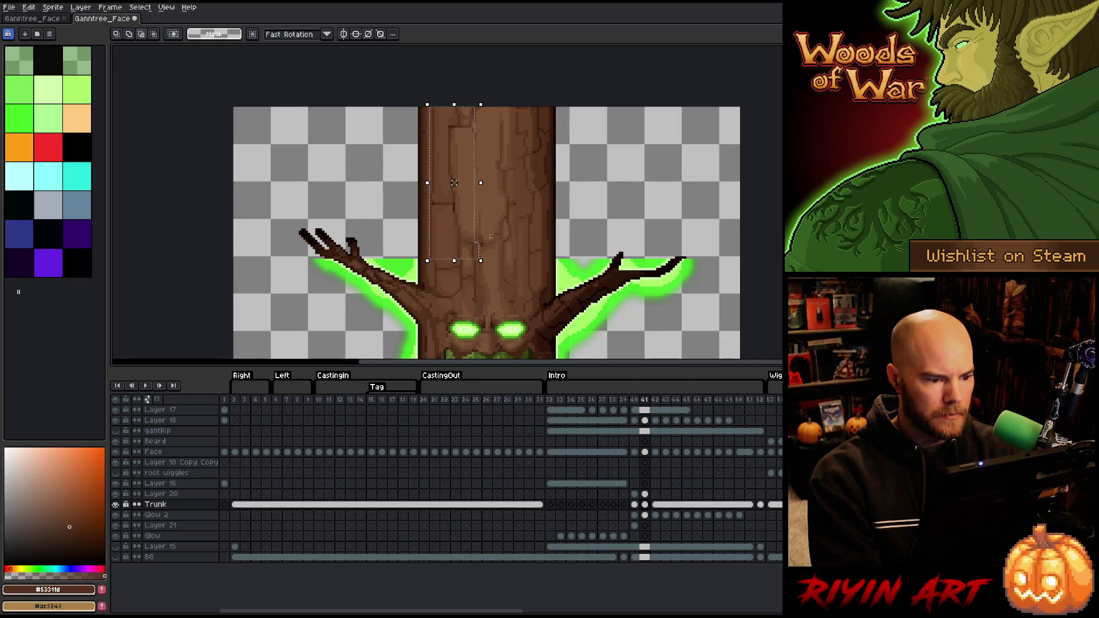
mouse_move(476, 237)
mouse_down()
mouse_move(489, 266)
mouse_move(480, 269)
mouse_up()
drag(454, 182, 458, 196)
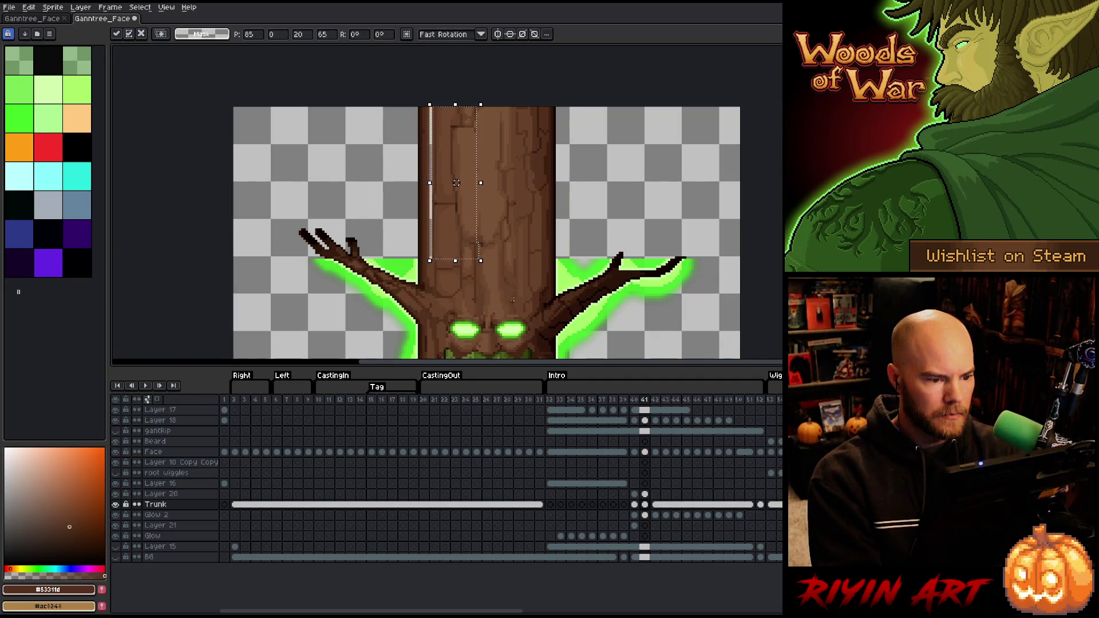
key(ctrl+d)
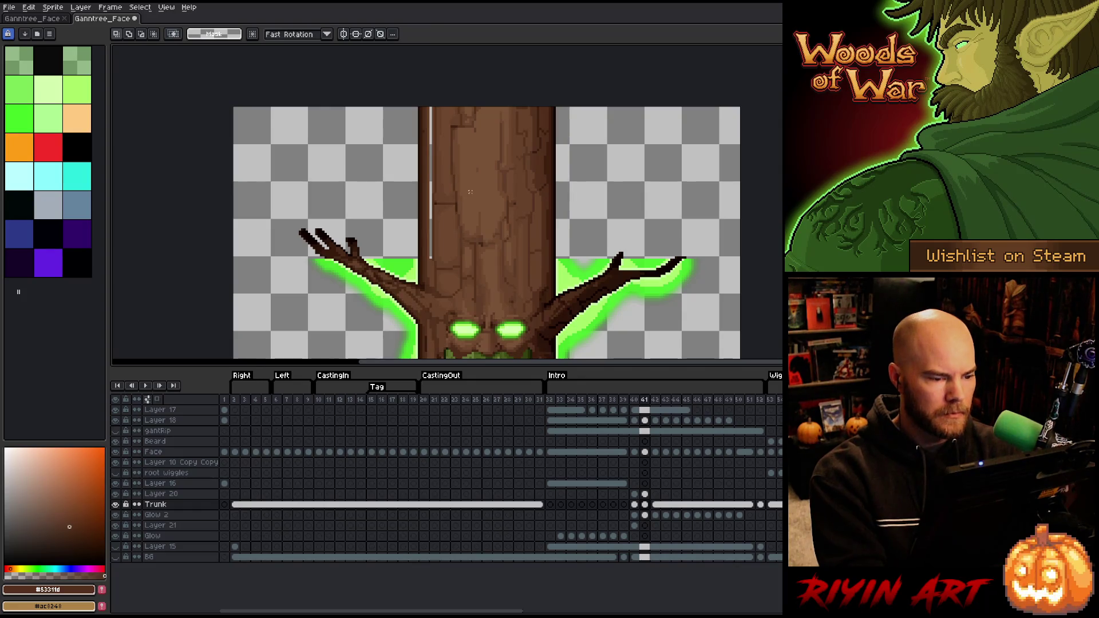
scroll(475, 178, up, 2)
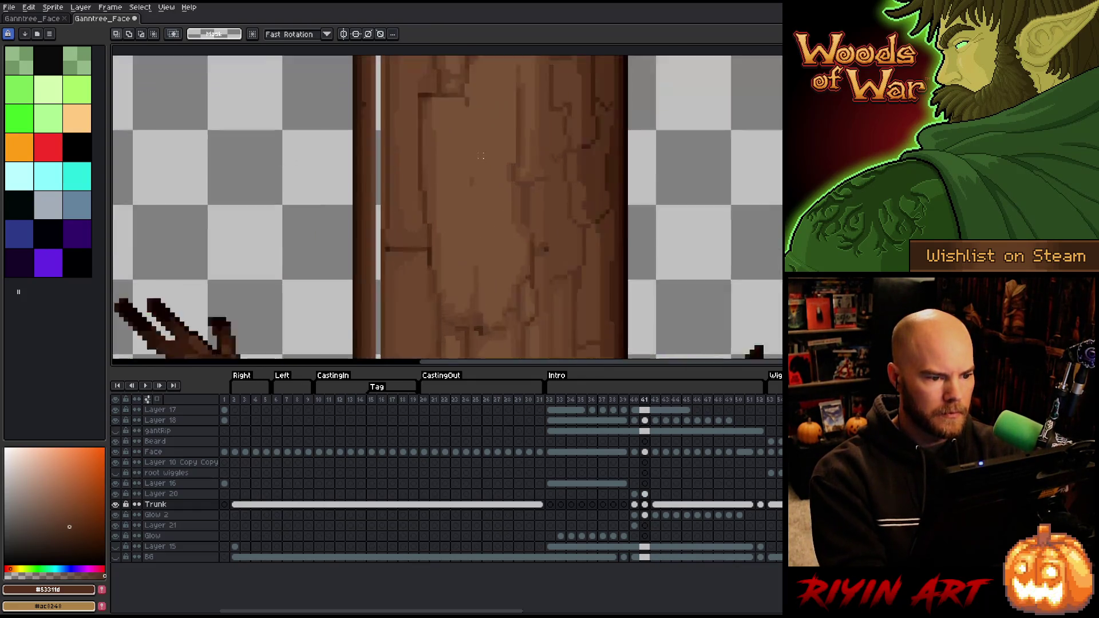
alt+click(468, 147)
key(b)
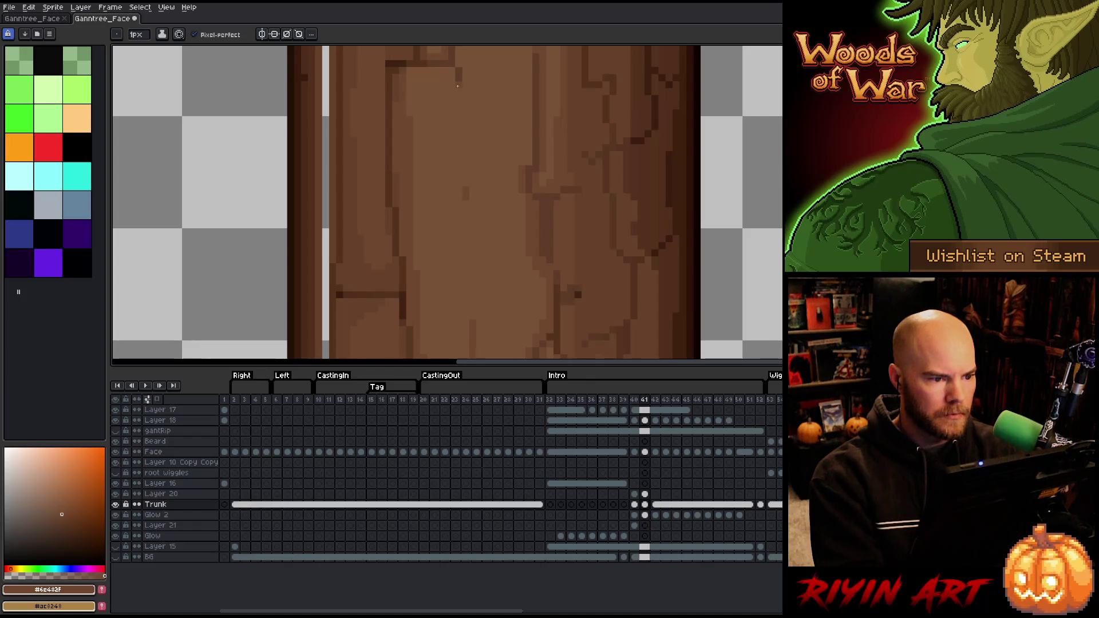
drag(456, 90, 459, 182)
key(Left)
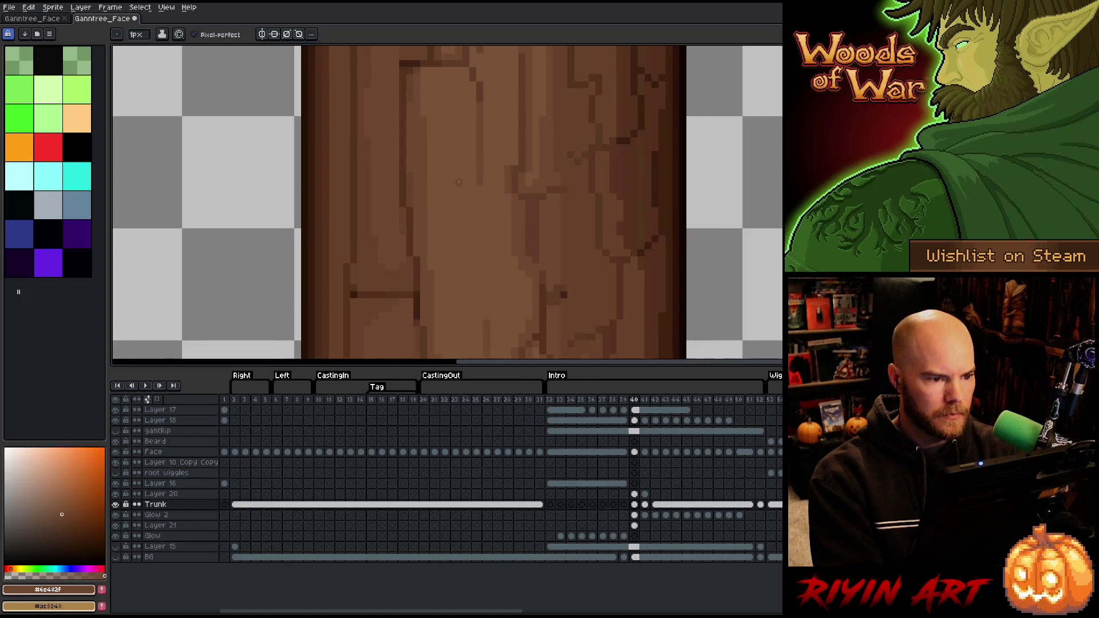
key(Right)
key(Right)
key(Left)
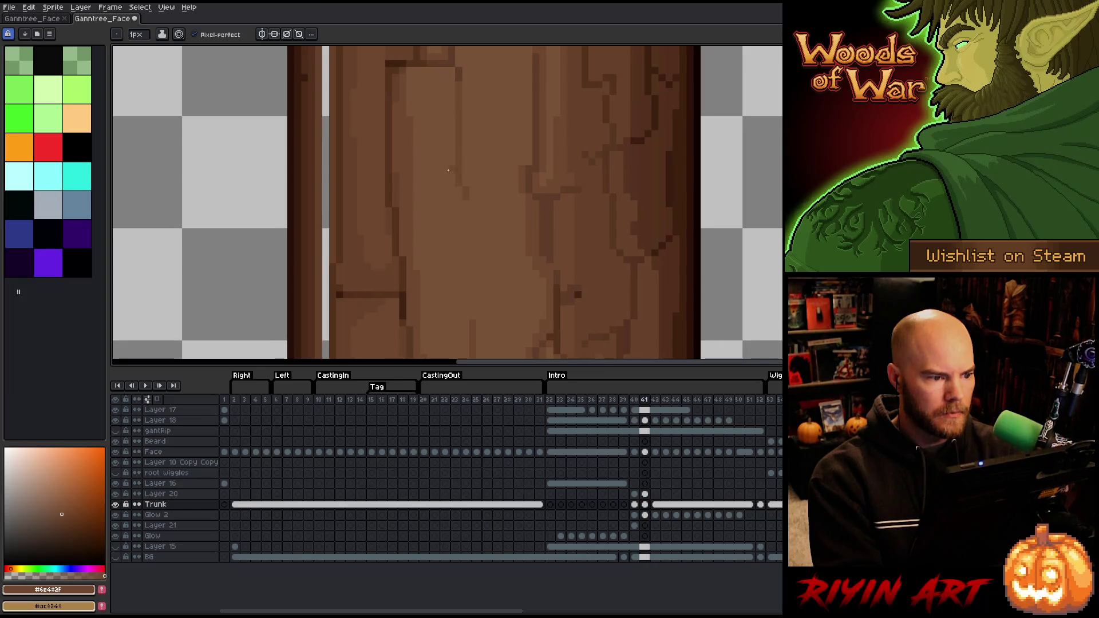
alt+click(337, 208)
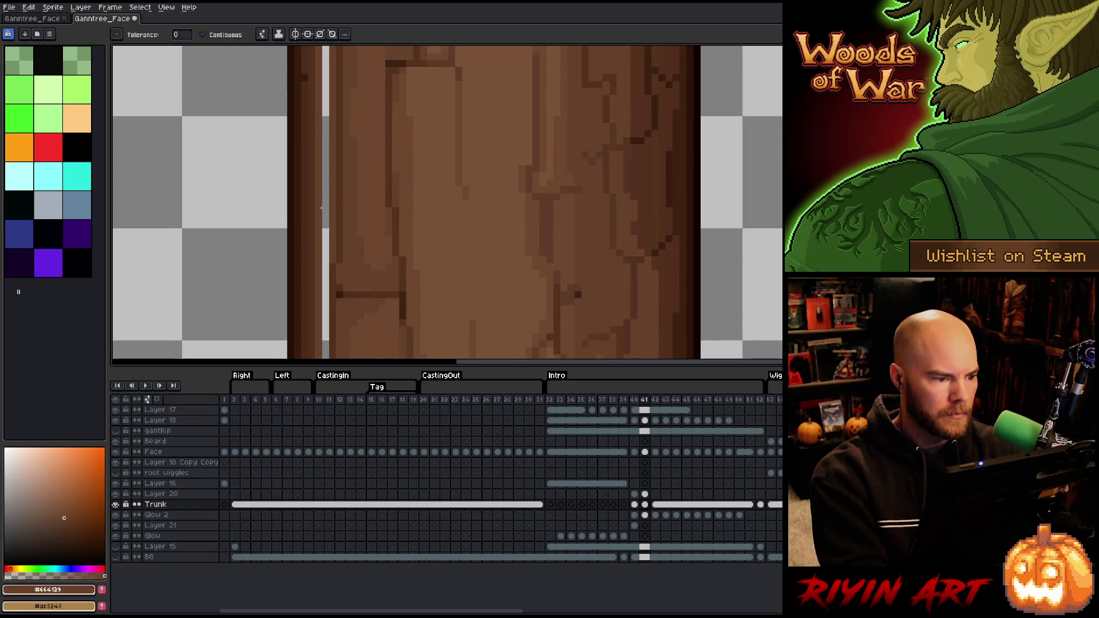
key(Right)
scroll(337, 208, down, 5)
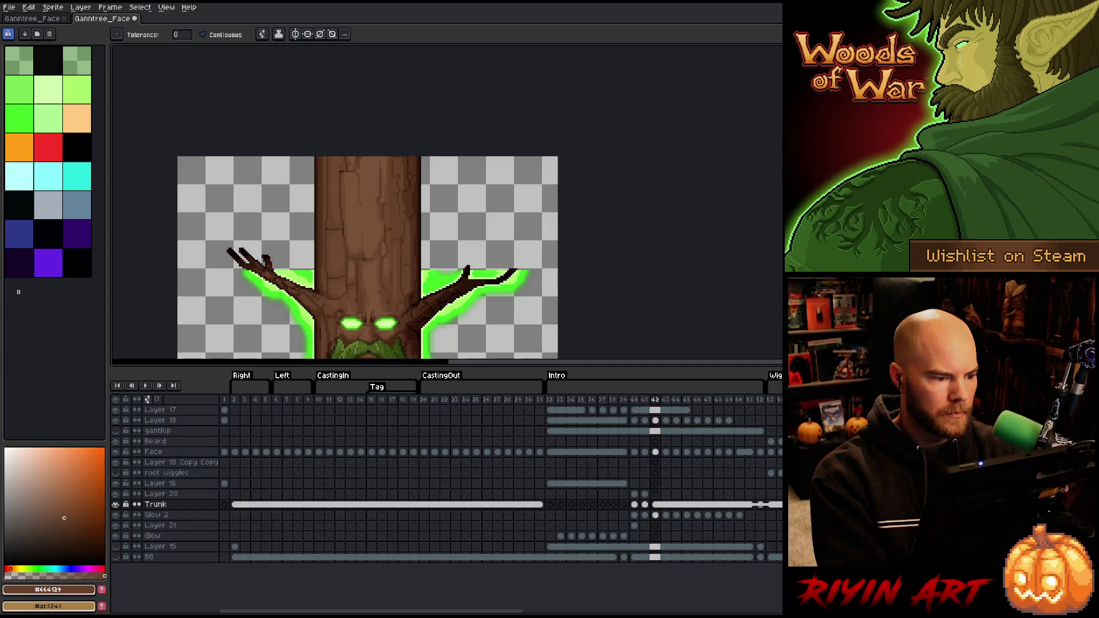
key(Left)
key(Right)
scroll(326, 267, up, 3)
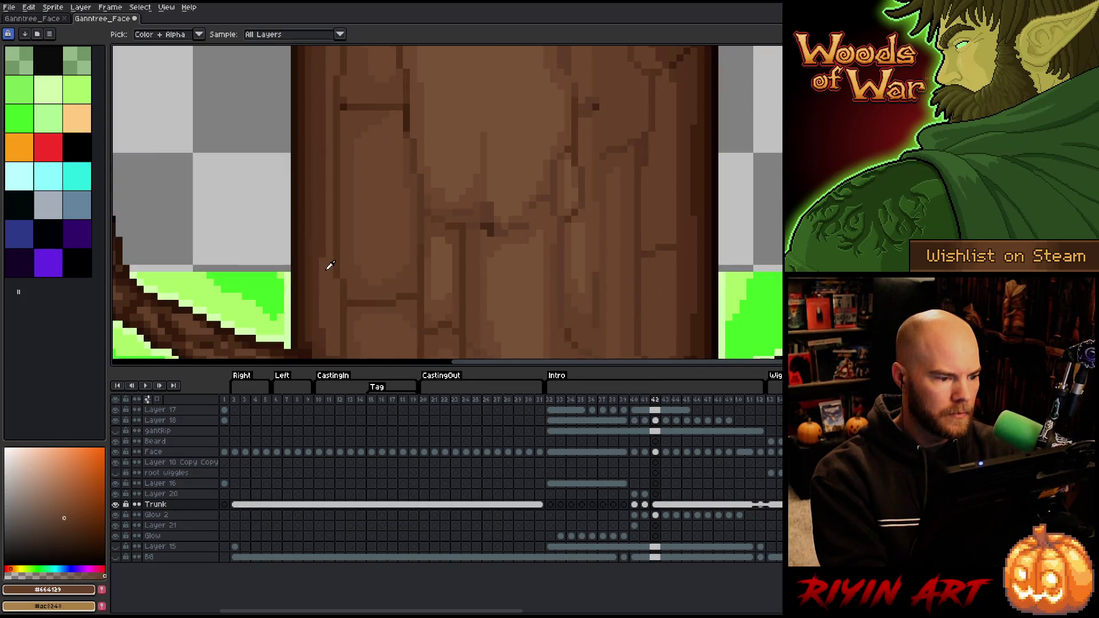
alt+click(323, 247)
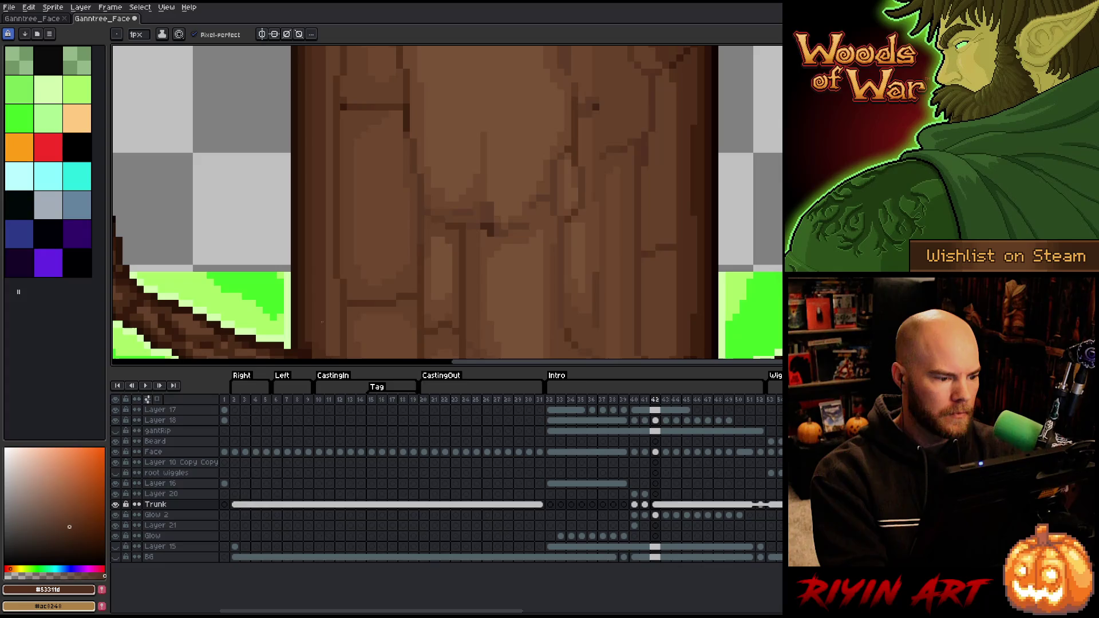
key(Left)
scroll(364, 330, down, 3)
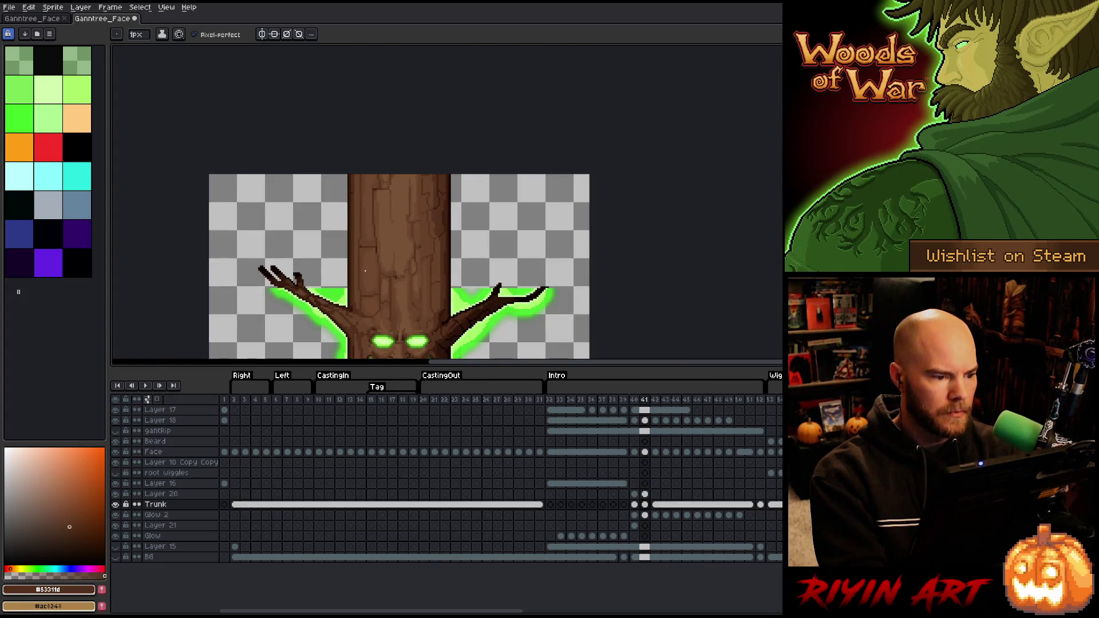
key(Right)
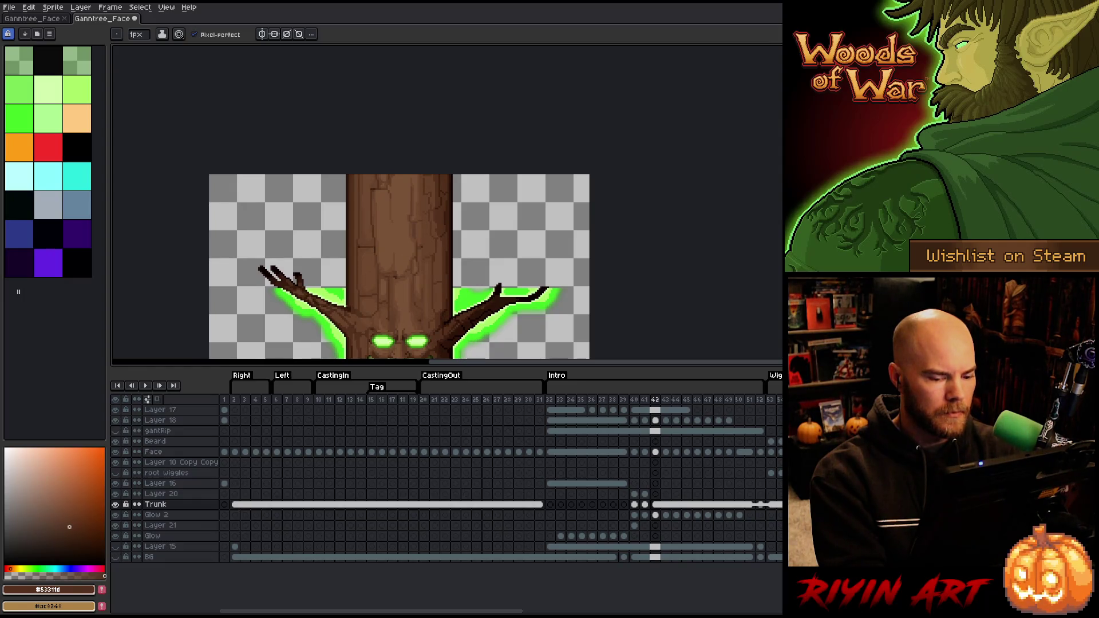
key(Left)
key(Right)
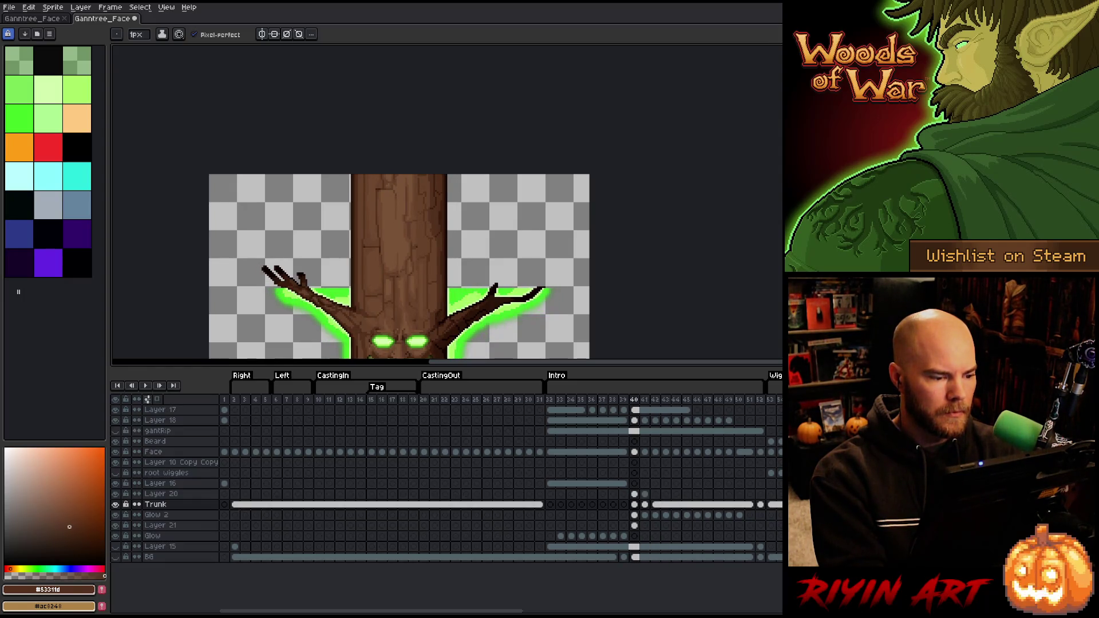
key(Left)
key(Right)
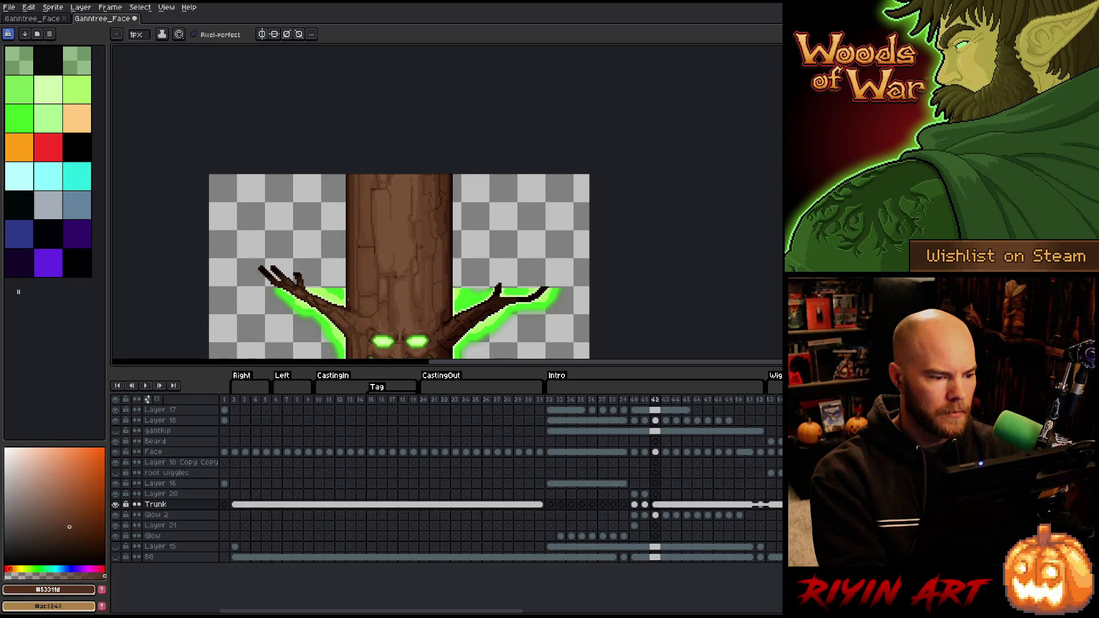
scroll(350, 299, up, 4)
key(Left)
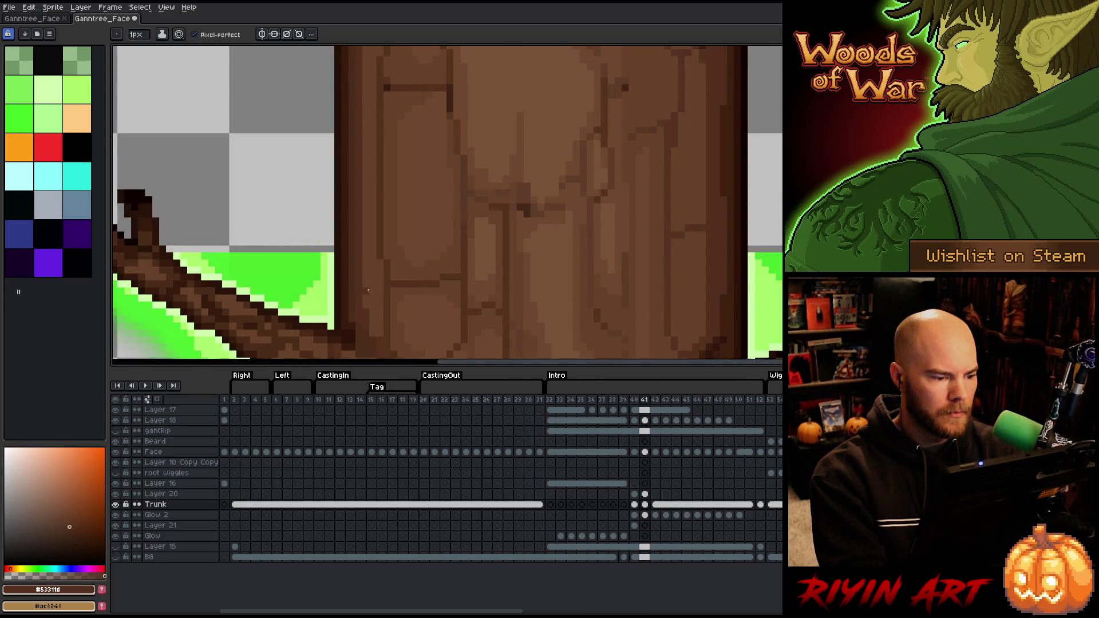
alt+click(372, 300)
key(Right)
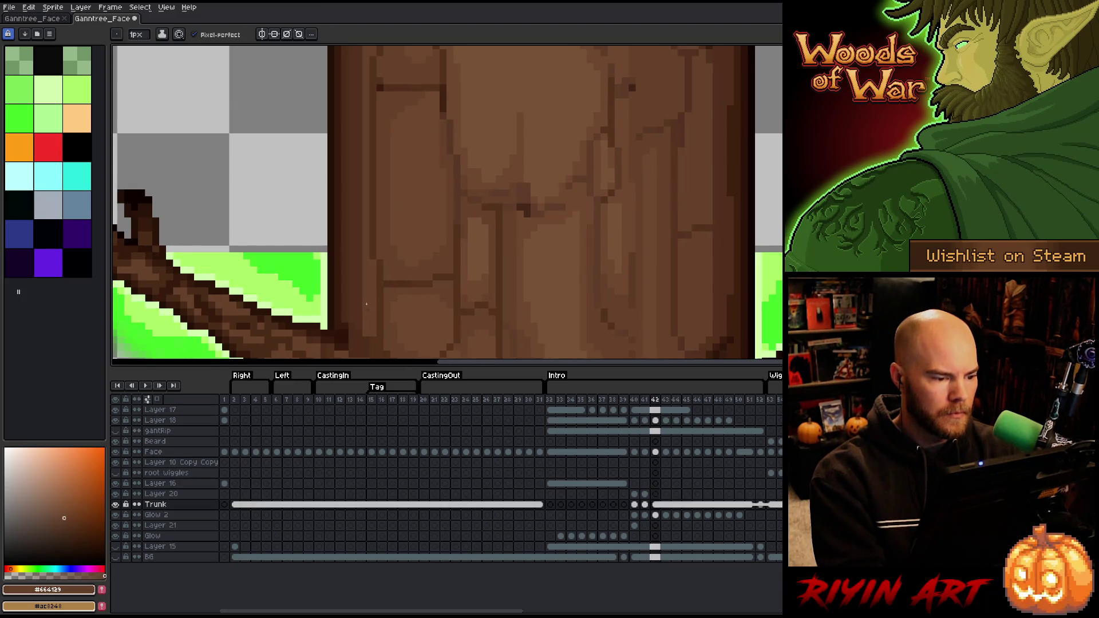
key(Left)
key(Right)
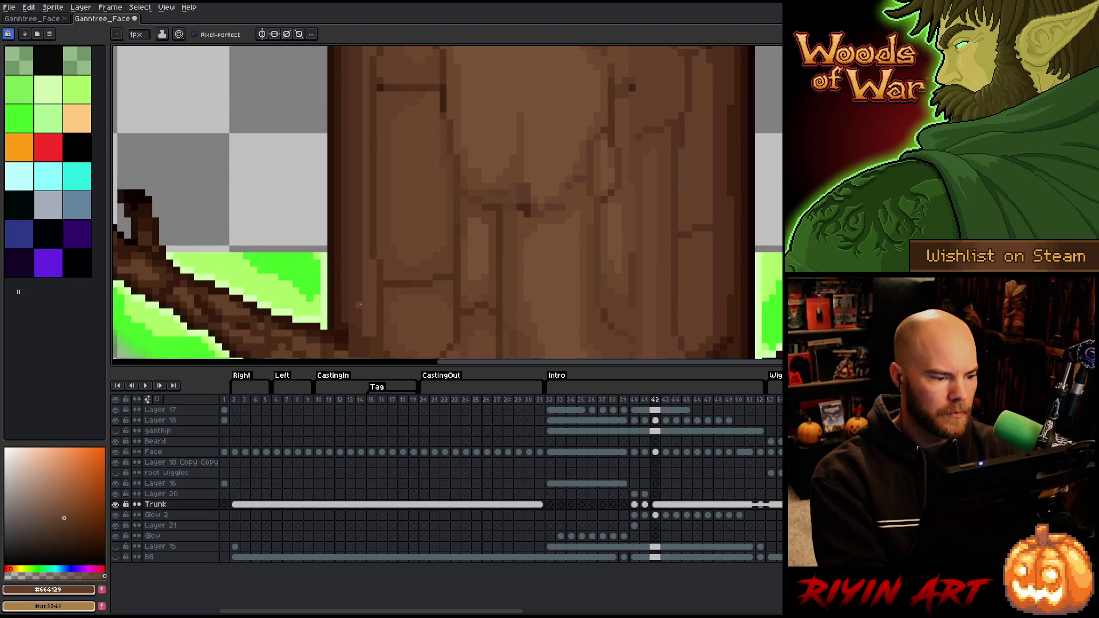
mouse_move(376, 203)
mouse_down()
mouse_move(370, 346)
mouse_move(385, 341)
mouse_up()
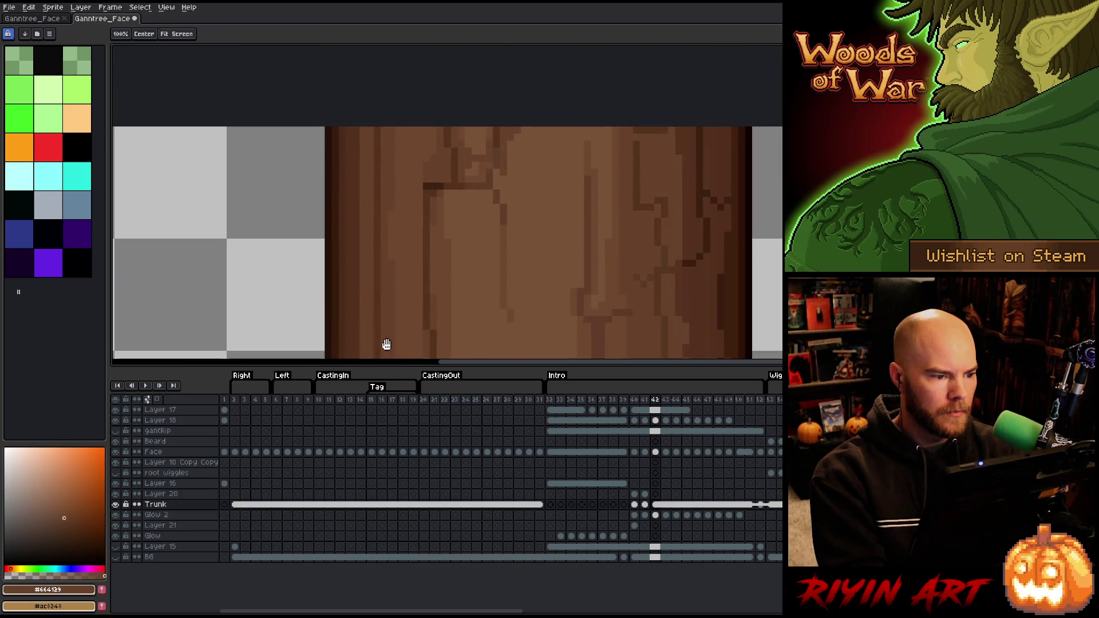
scroll(406, 279, down, 5)
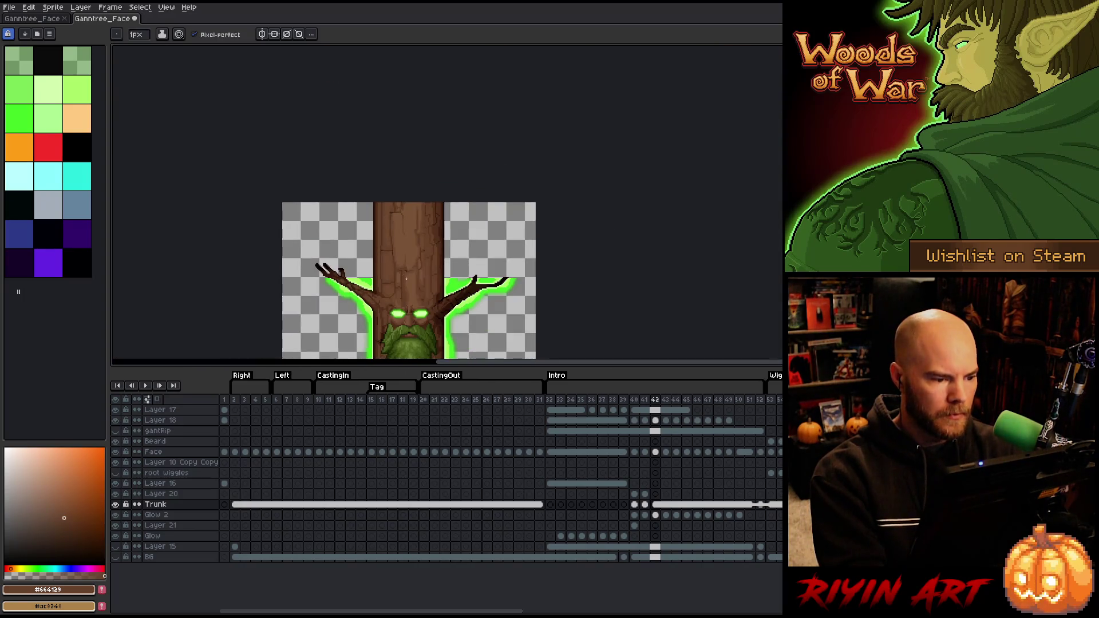
key(Left)
key(Right)
key(Left)
key(Right)
key(Left)
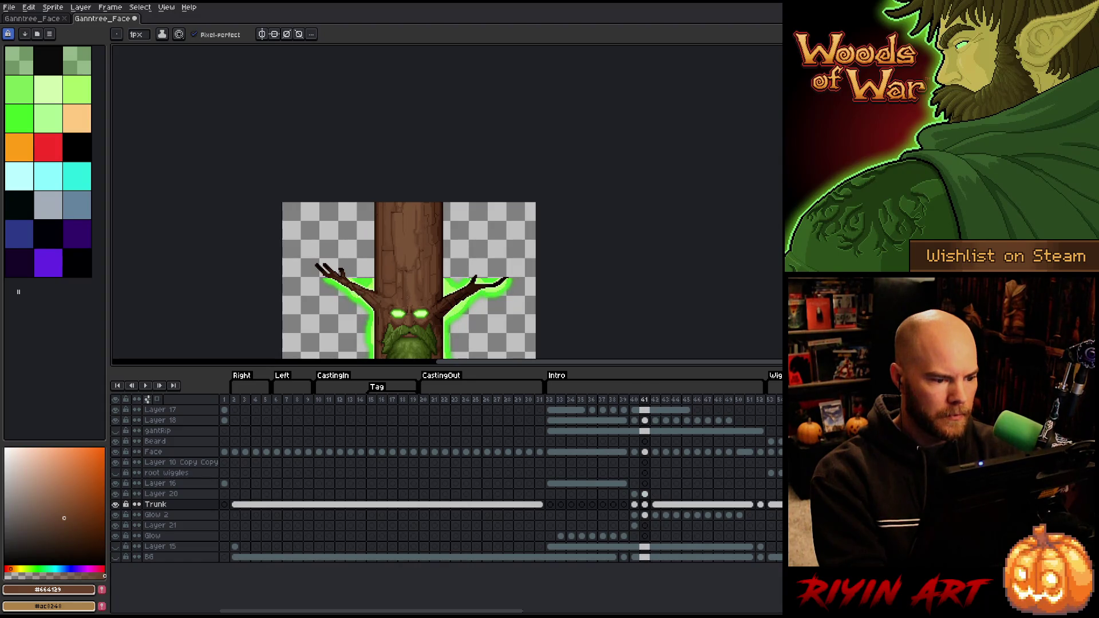
key(Right)
key(Left)
key(Left)
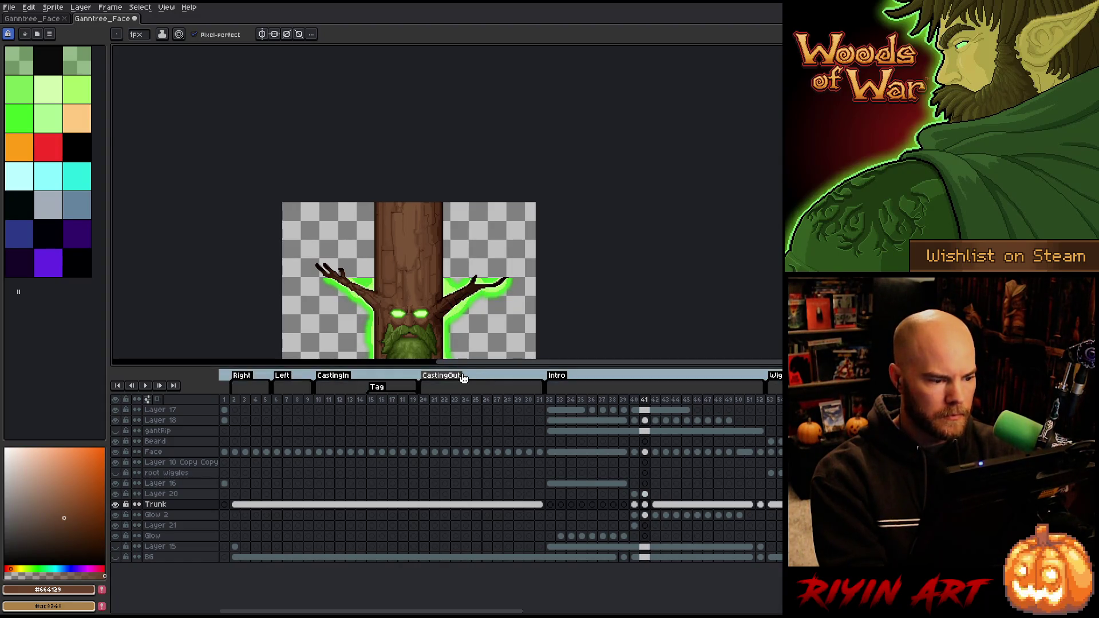
scroll(317, 252, up, 3)
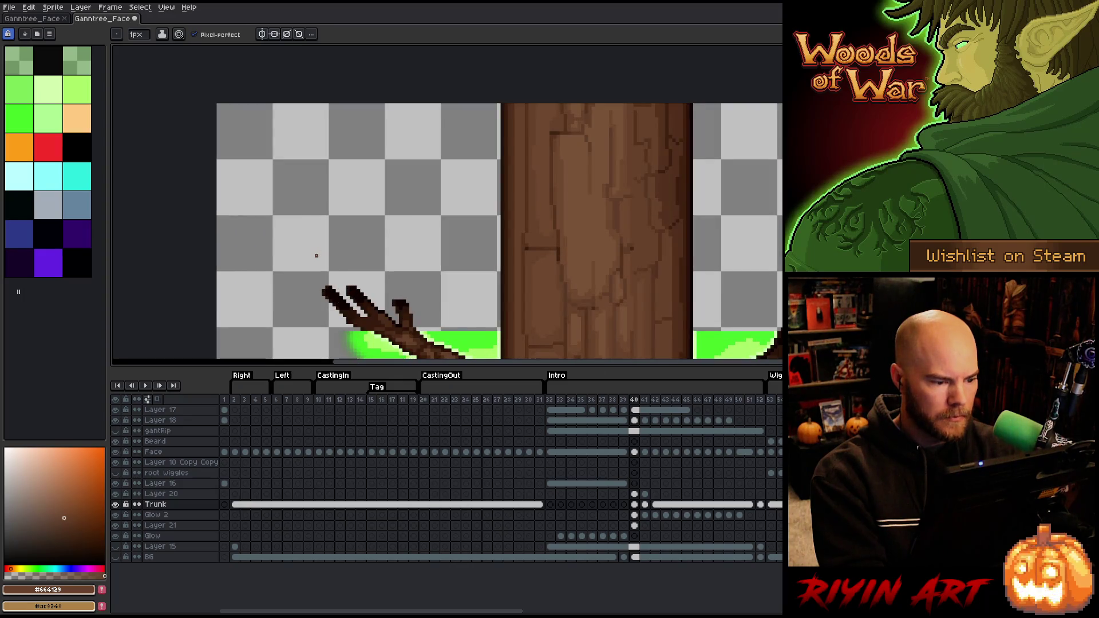
key(Right)
key(Right)
key(Left)
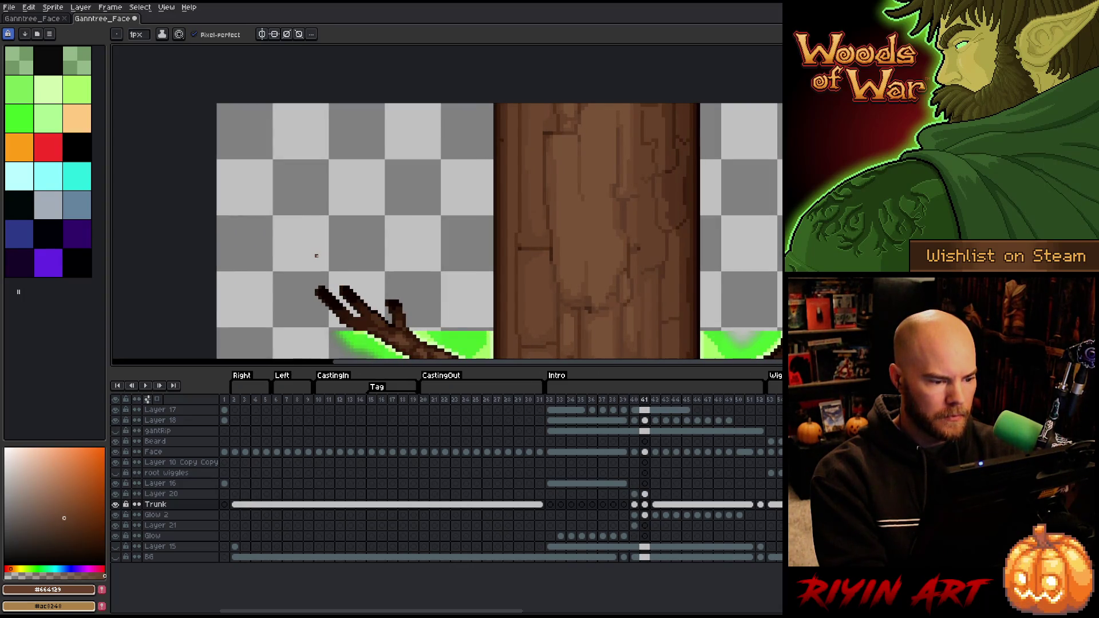
key(Right)
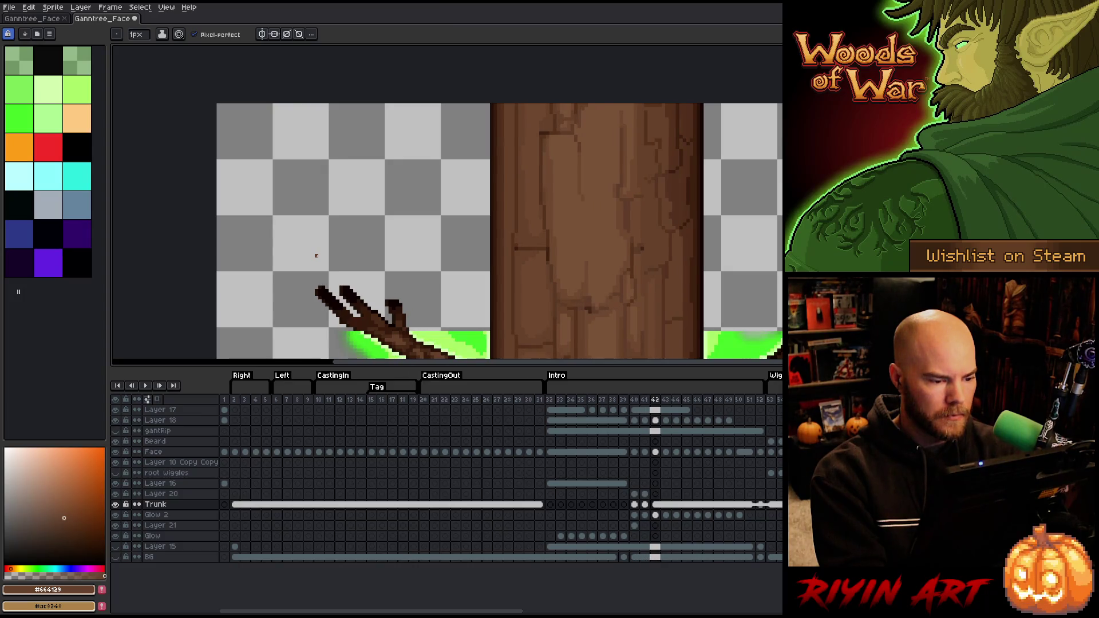
scroll(316, 255, down, 3)
scroll(444, 291, down, 1)
scroll(441, 289, up, 4)
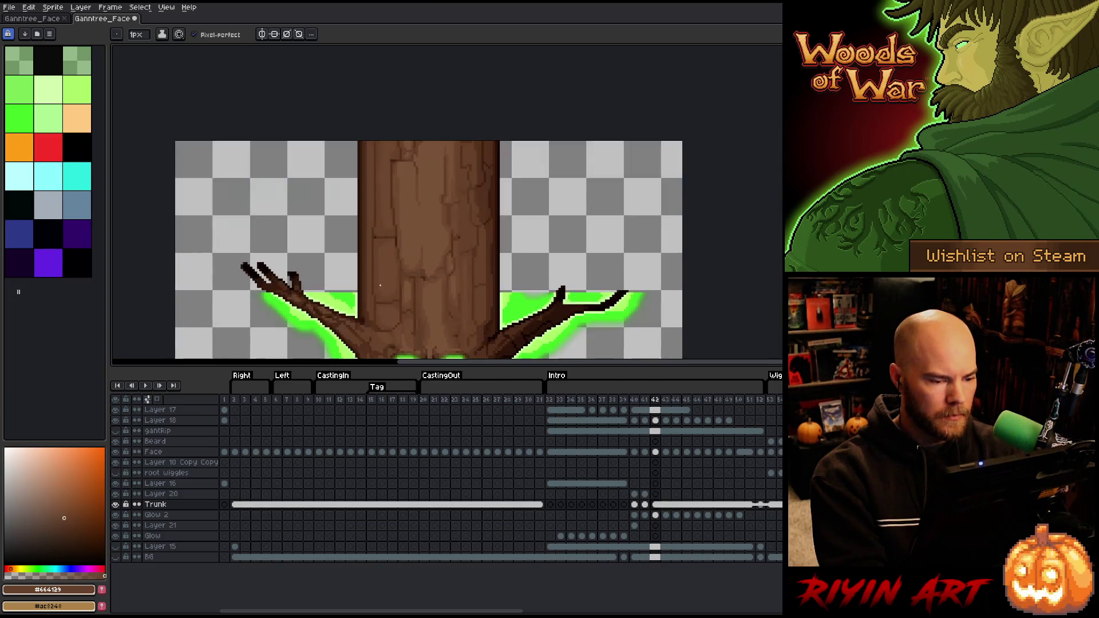
Select the right branch and shift it one pixel left
key(Left)
key(m)
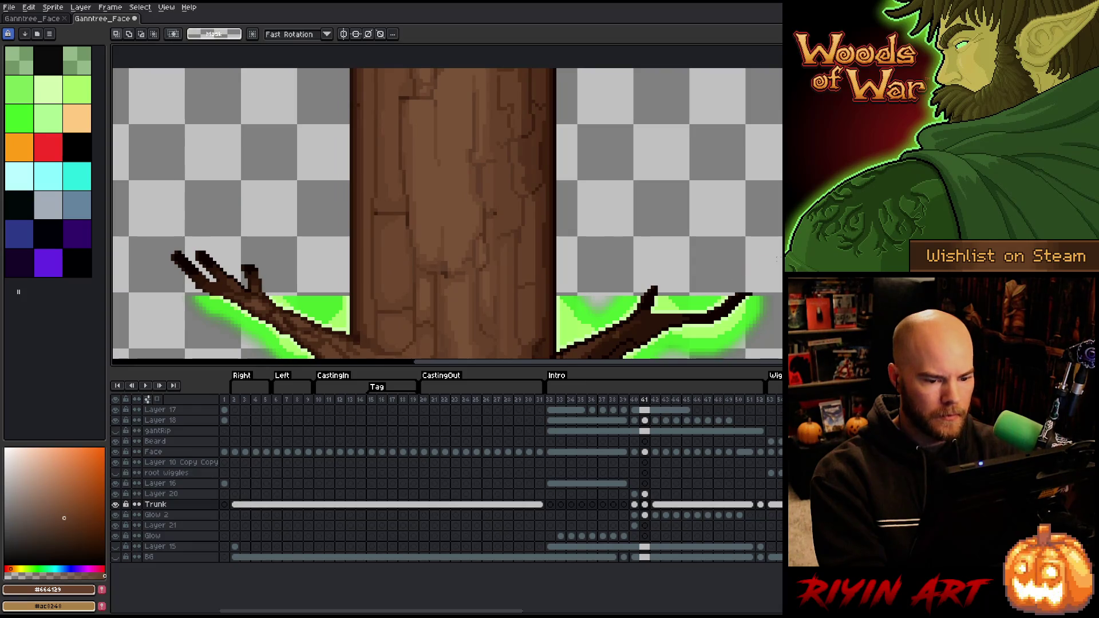
drag(801, 255, 605, 298)
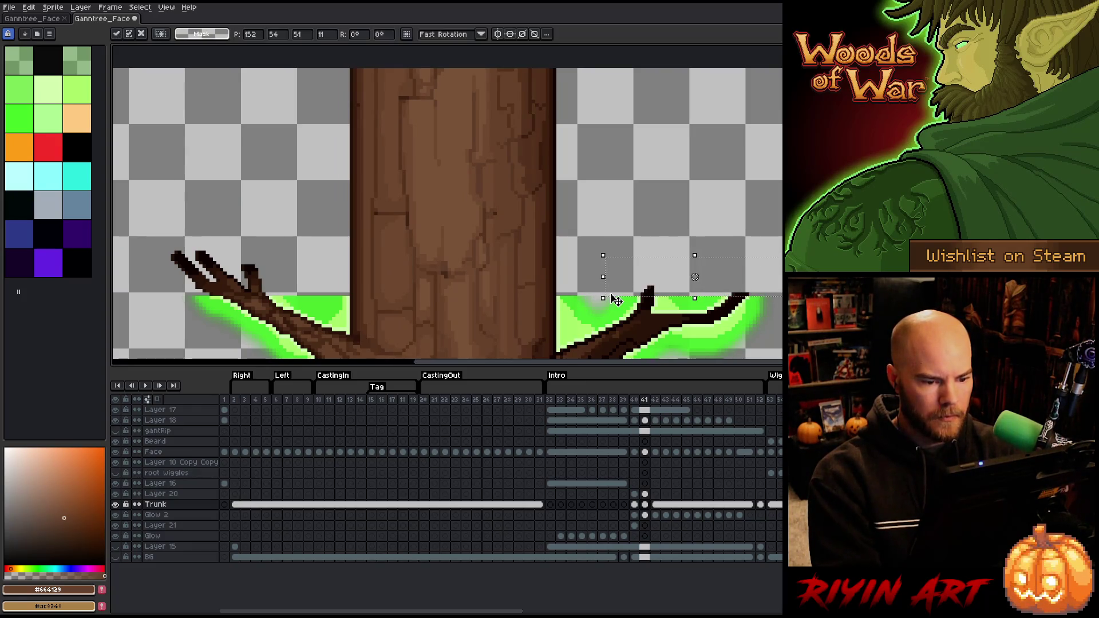
key(Right)
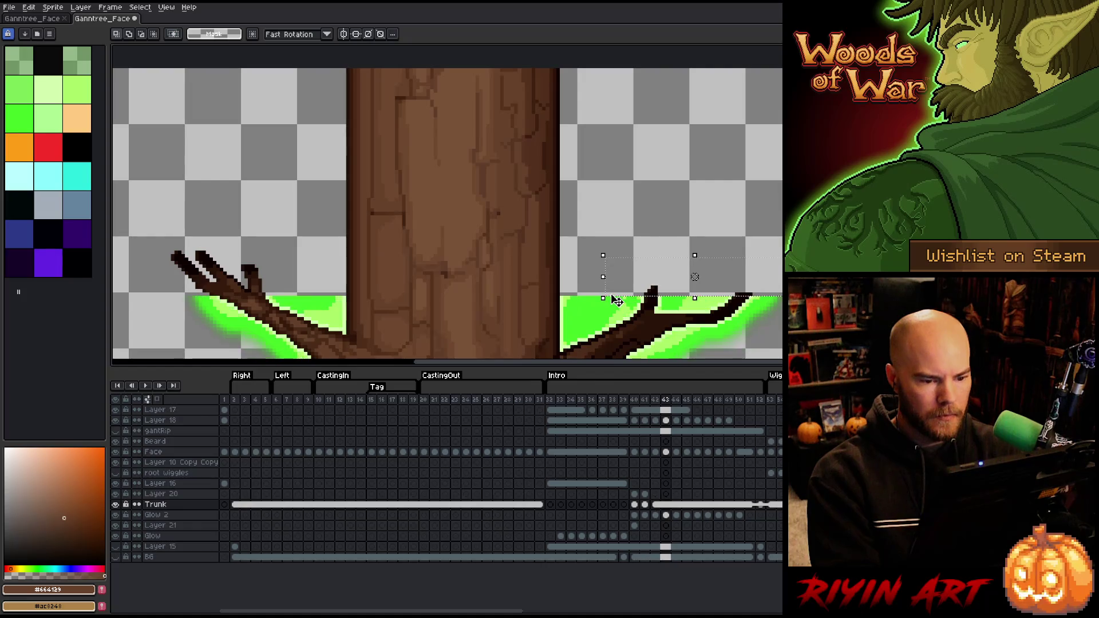
key(Left)
key(Left)
key(Left)
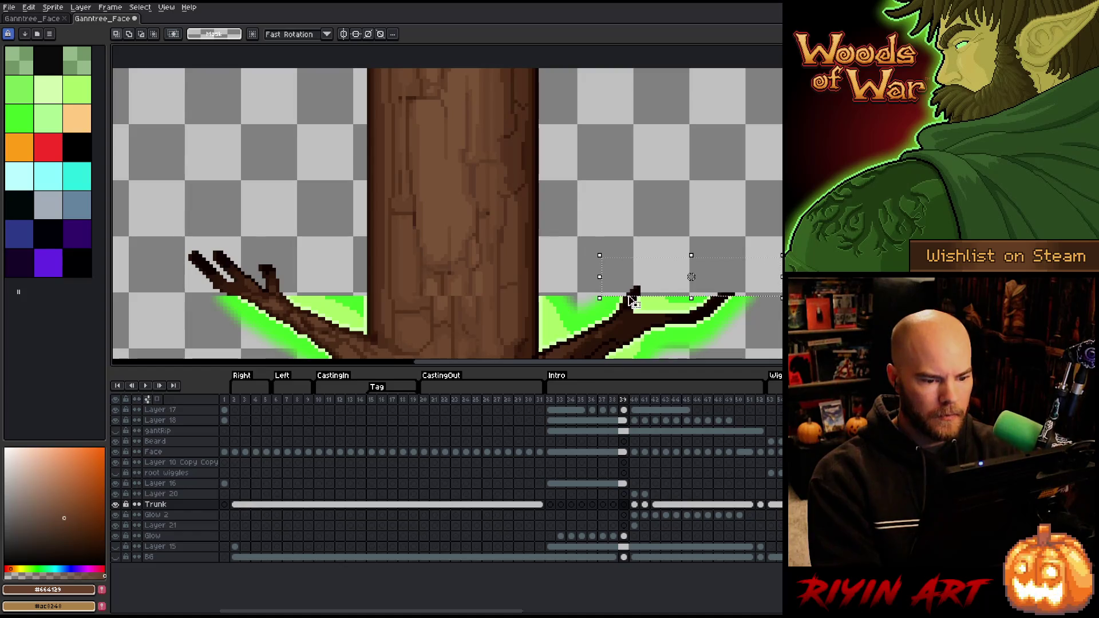
drag(638, 297, 632, 297)
Select the left branch on the Trunk layer at frame 40, widening the selection to its tips
click(623, 483)
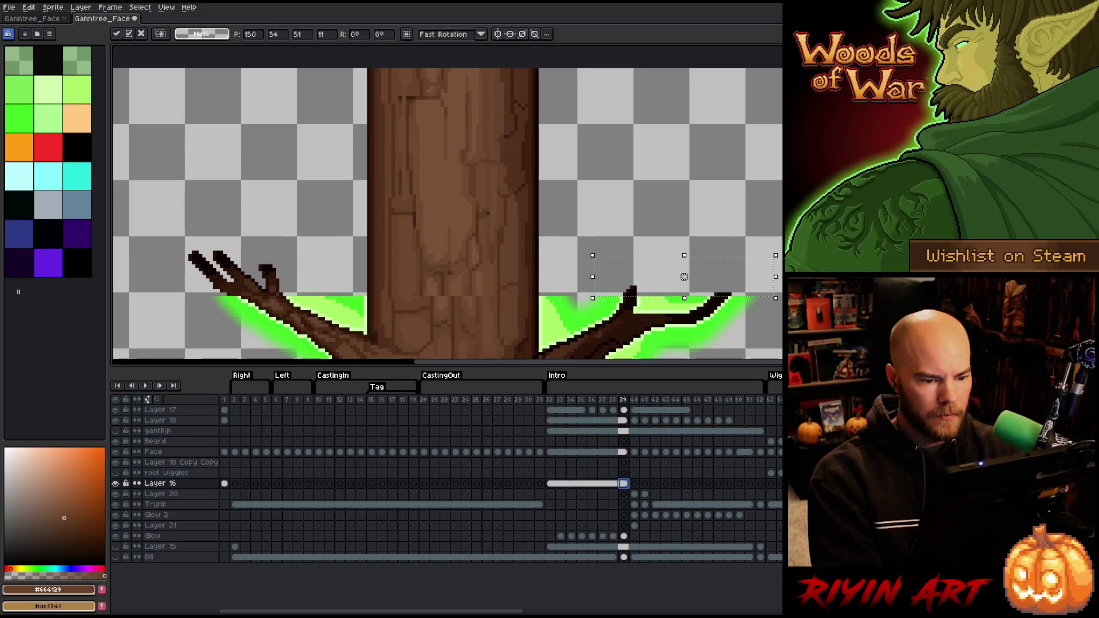
drag(185, 202, 313, 298)
key(period)
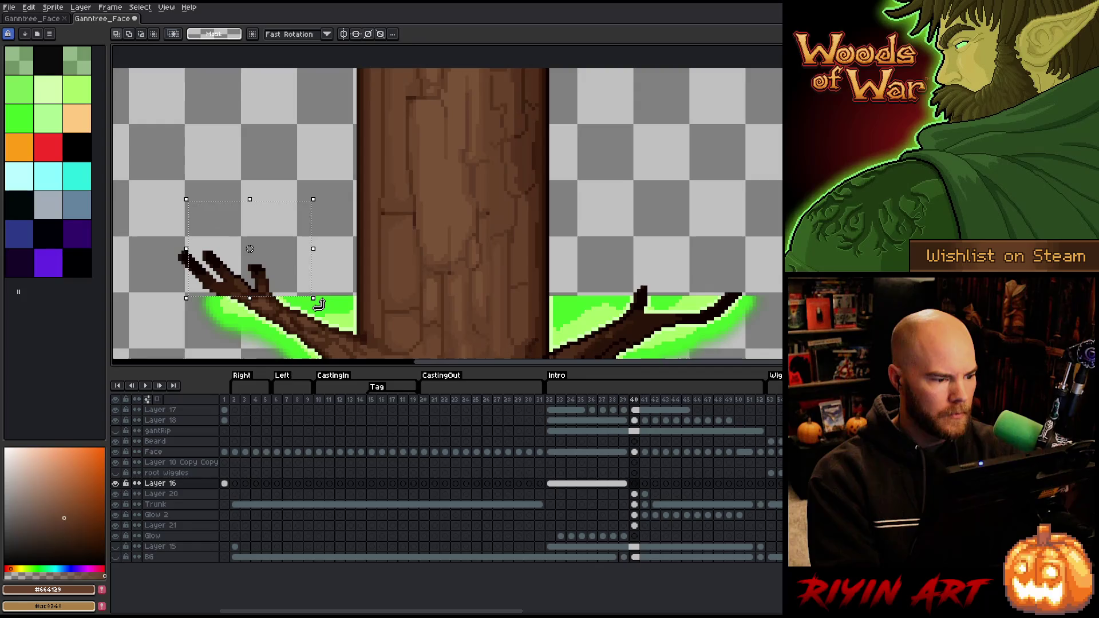
click(634, 504)
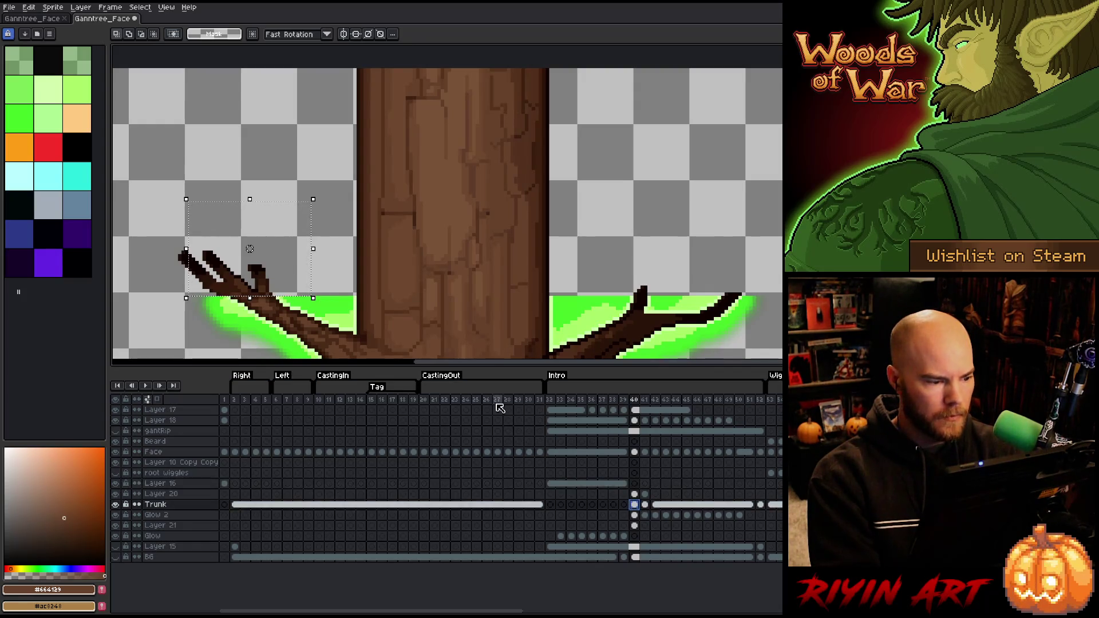
key(Right)
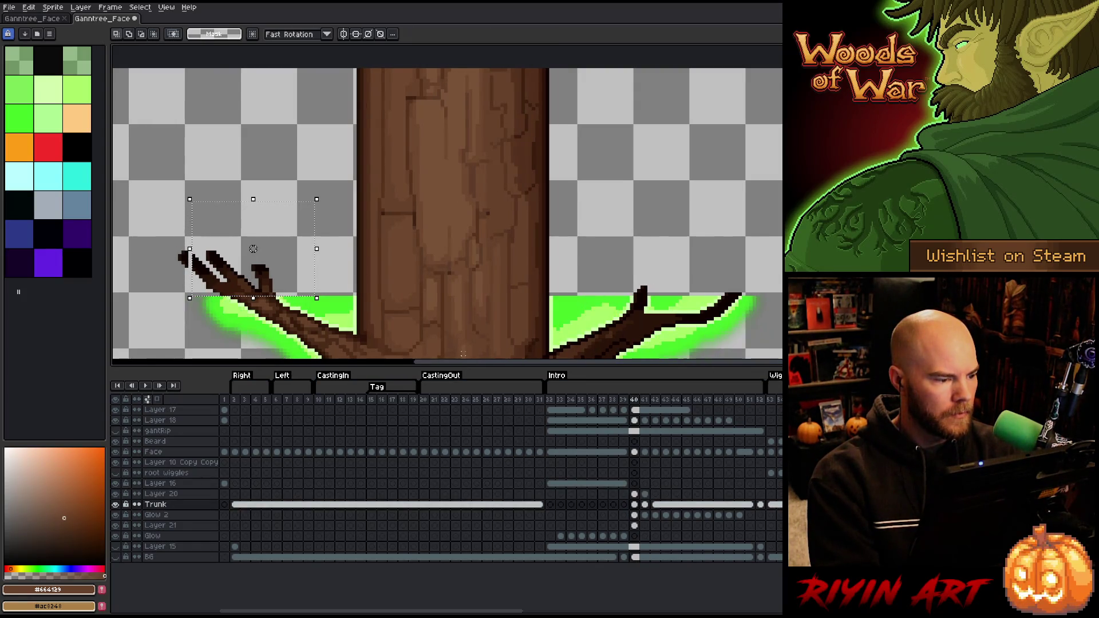
key(Left)
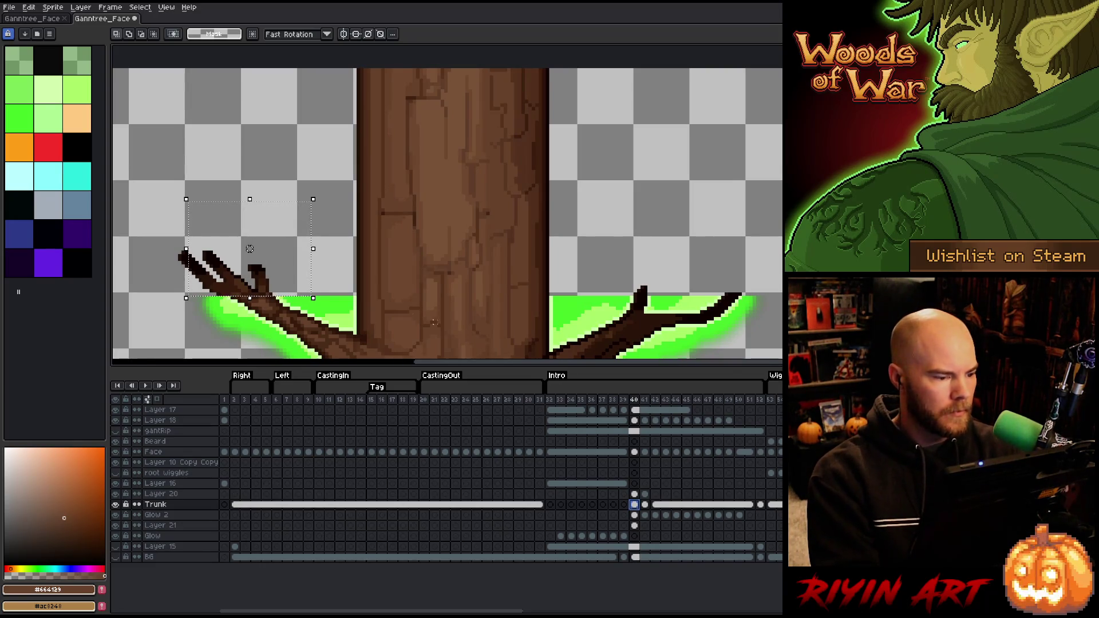
drag(158, 227, 246, 278)
On frame 41, move the left branch one pixel right, then deselect
key(comma)
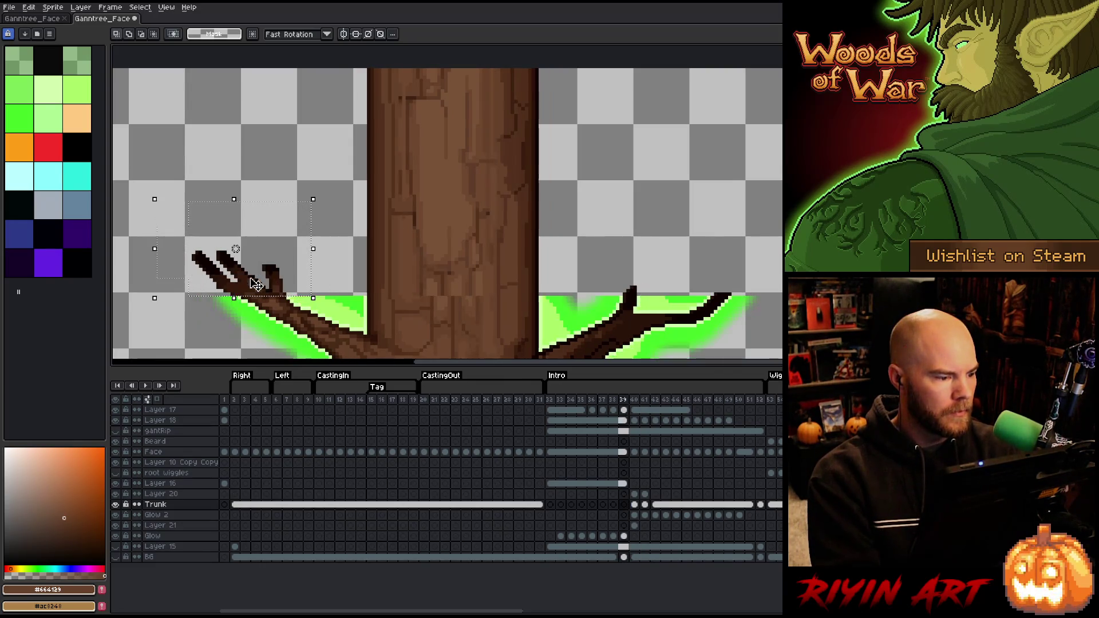
key(period)
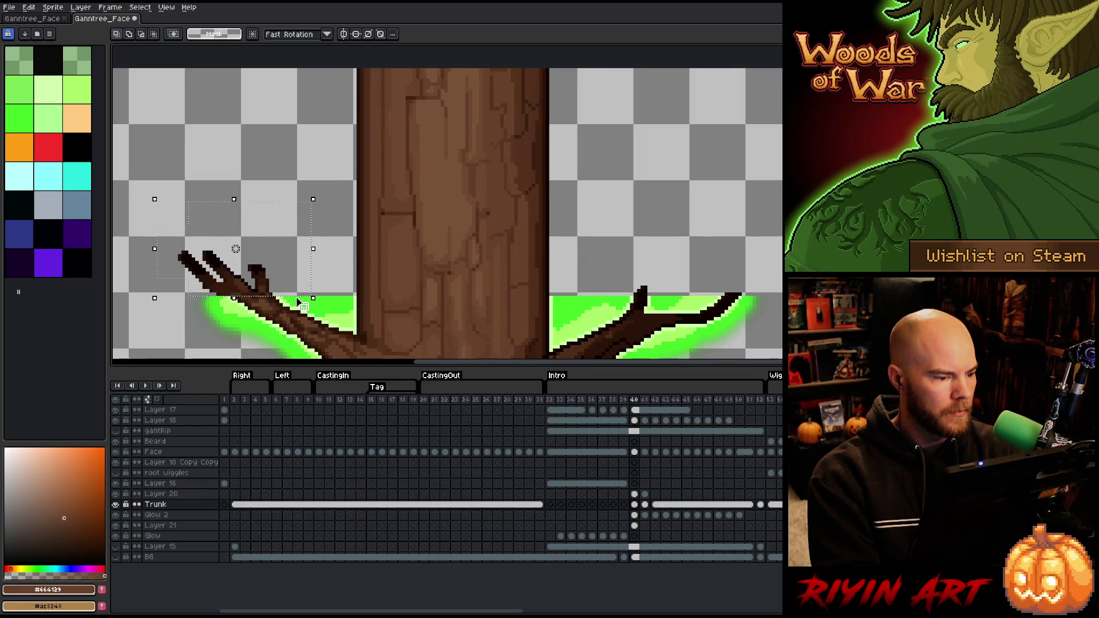
key(period)
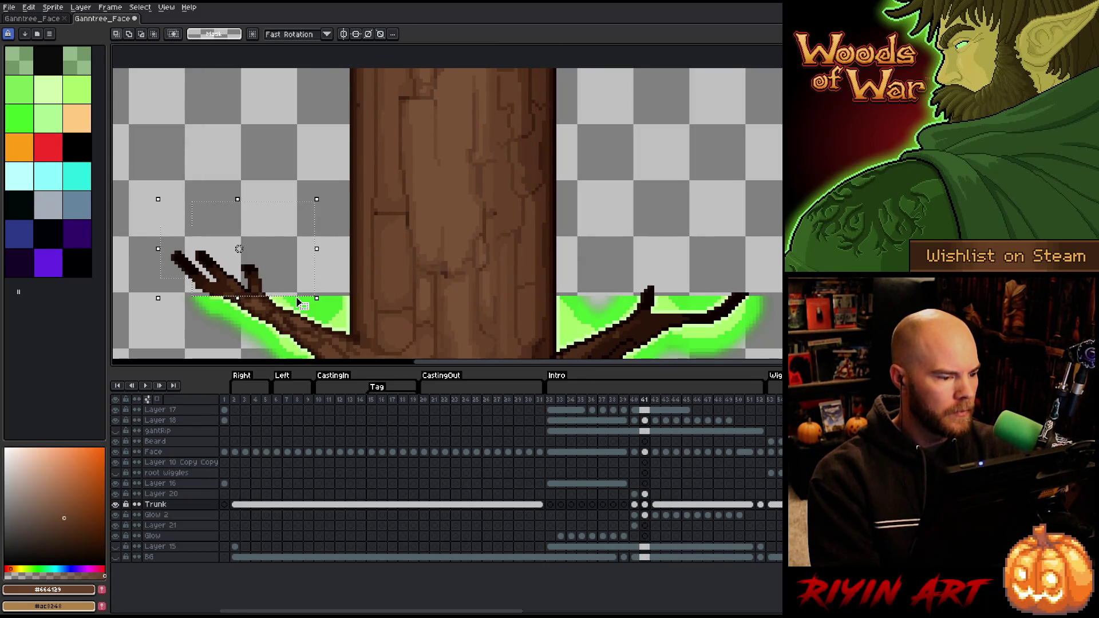
drag(239, 249, 242, 249)
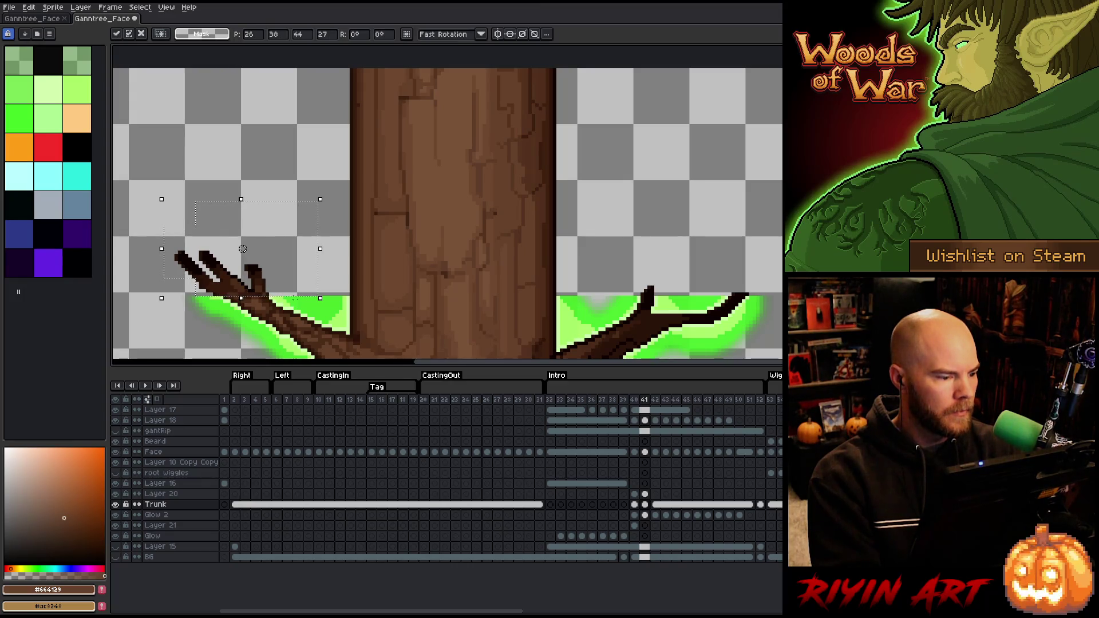
key(period)
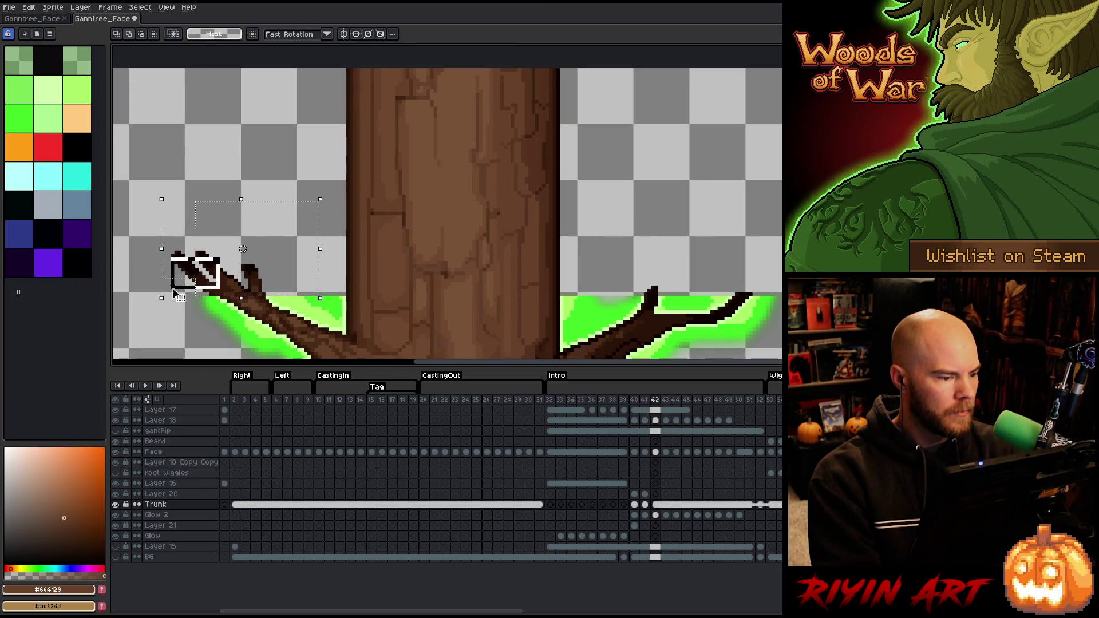
key(ctrl+d)
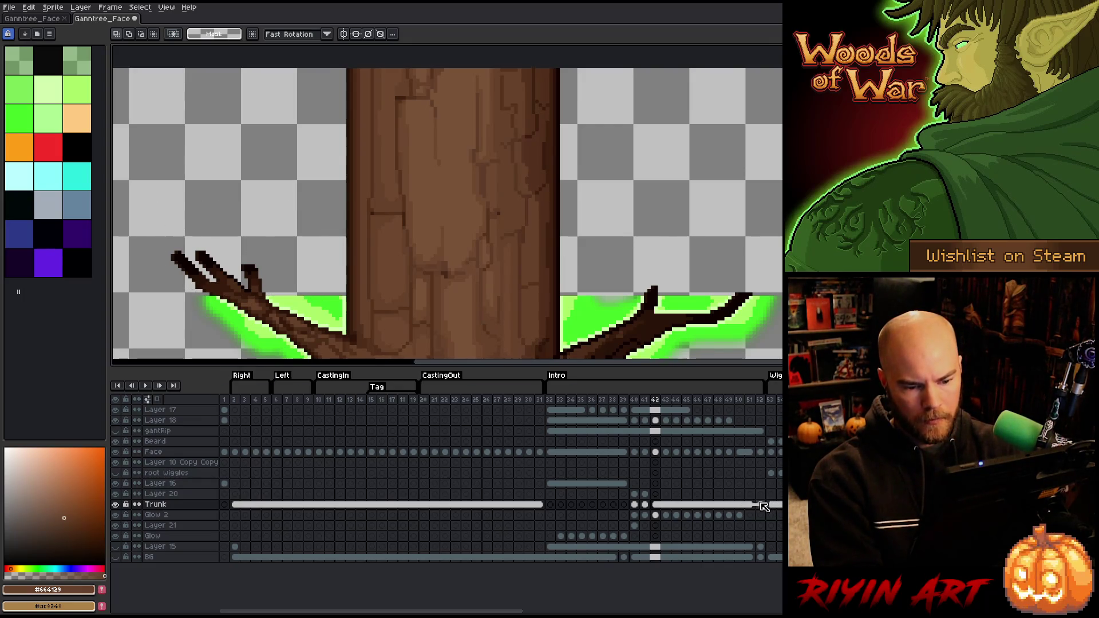
Compare Trunk layer frames 51 and 52 with the whole trunk and roots in view
click(761, 504)
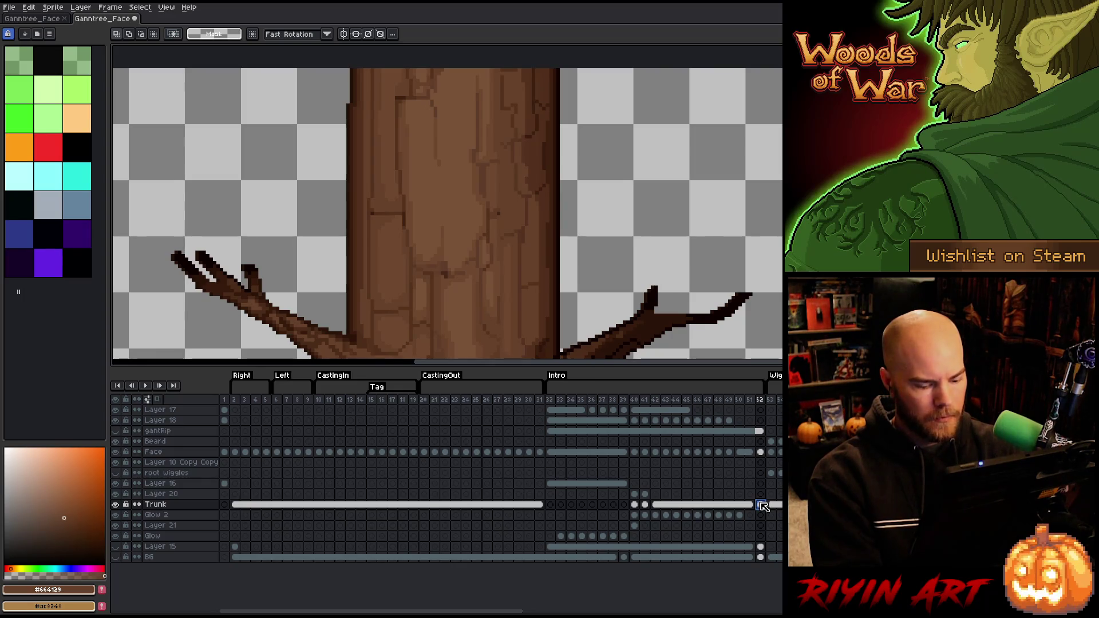
key(Left)
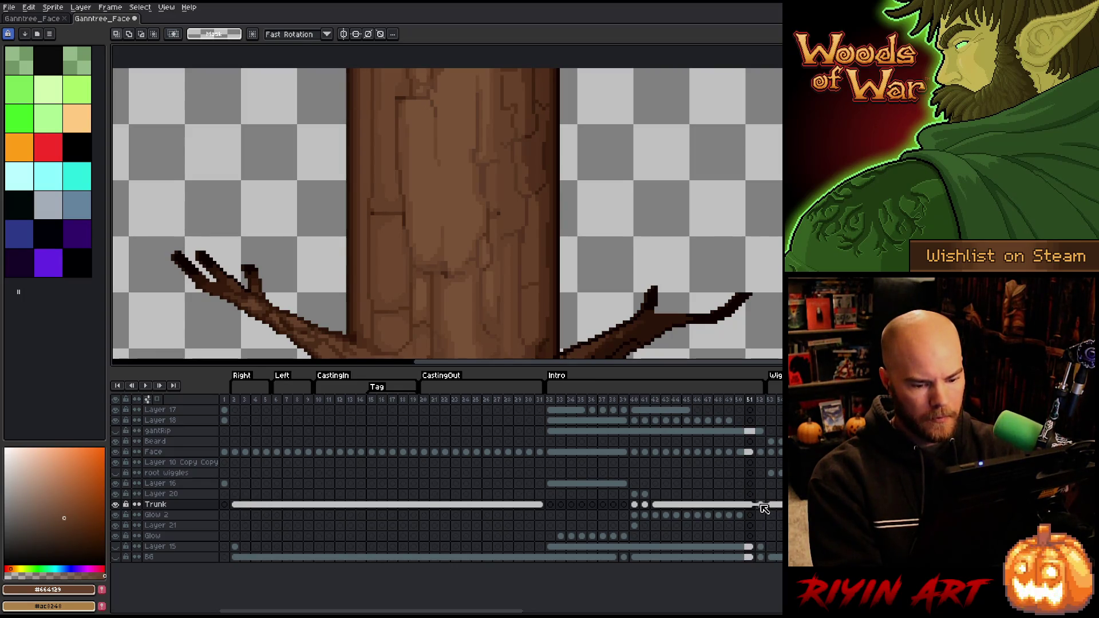
click(762, 506)
scroll(633, 268, down, 4)
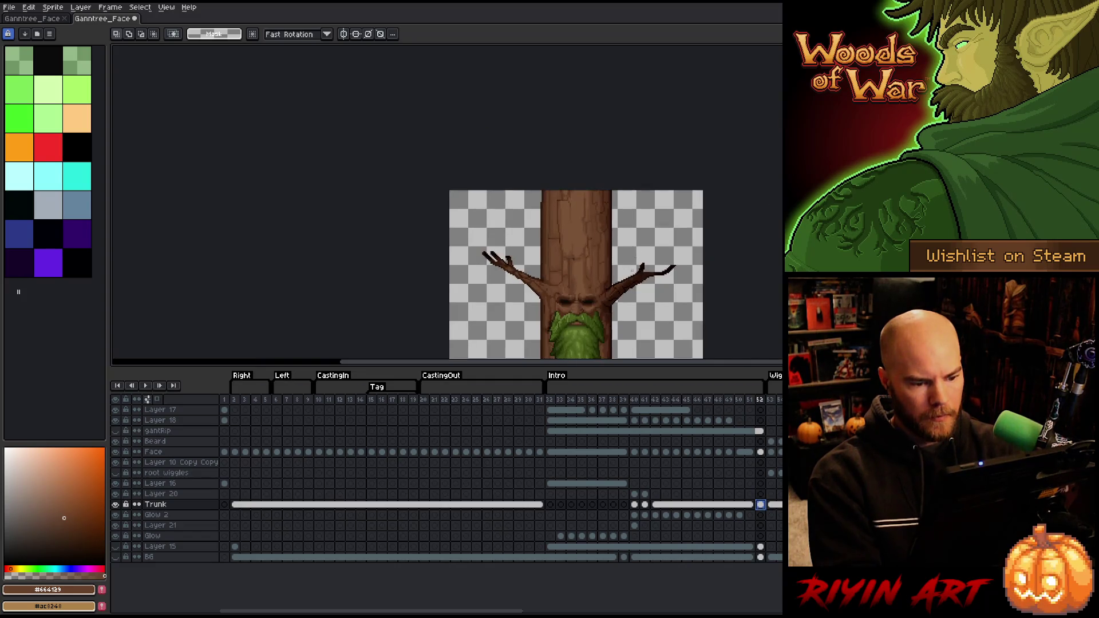
drag(632, 269, 514, 109)
key(Left)
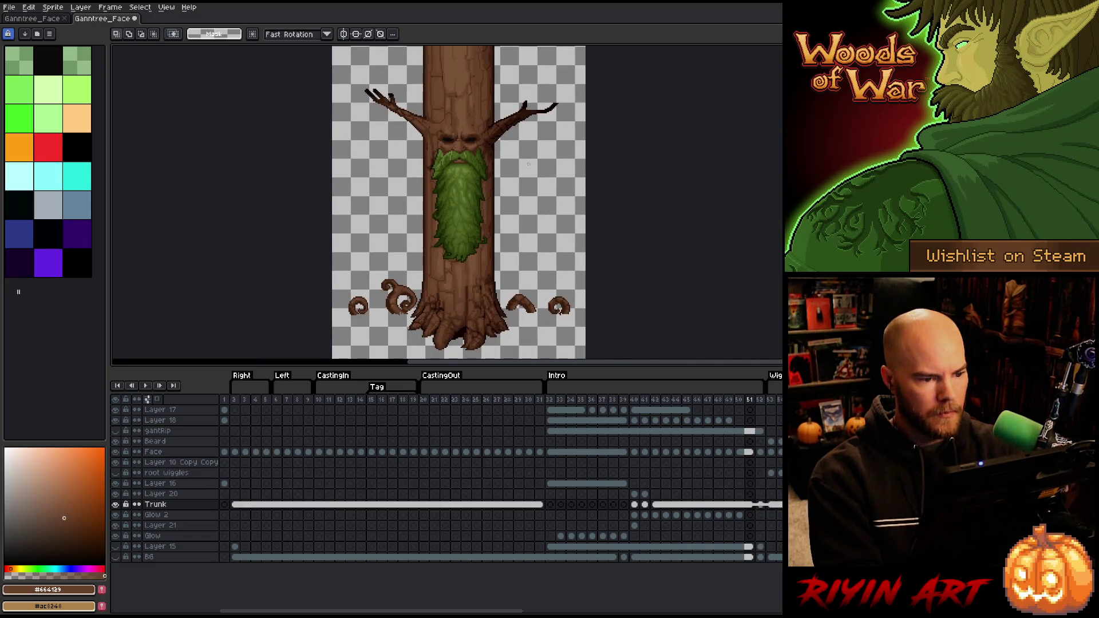
click(760, 505)
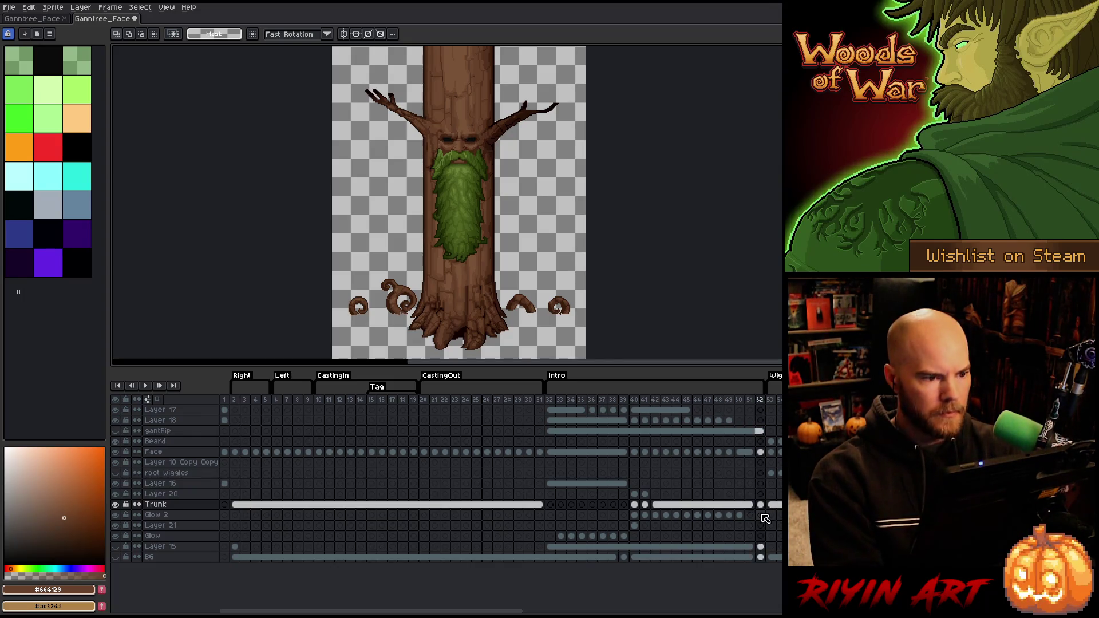
key(Left)
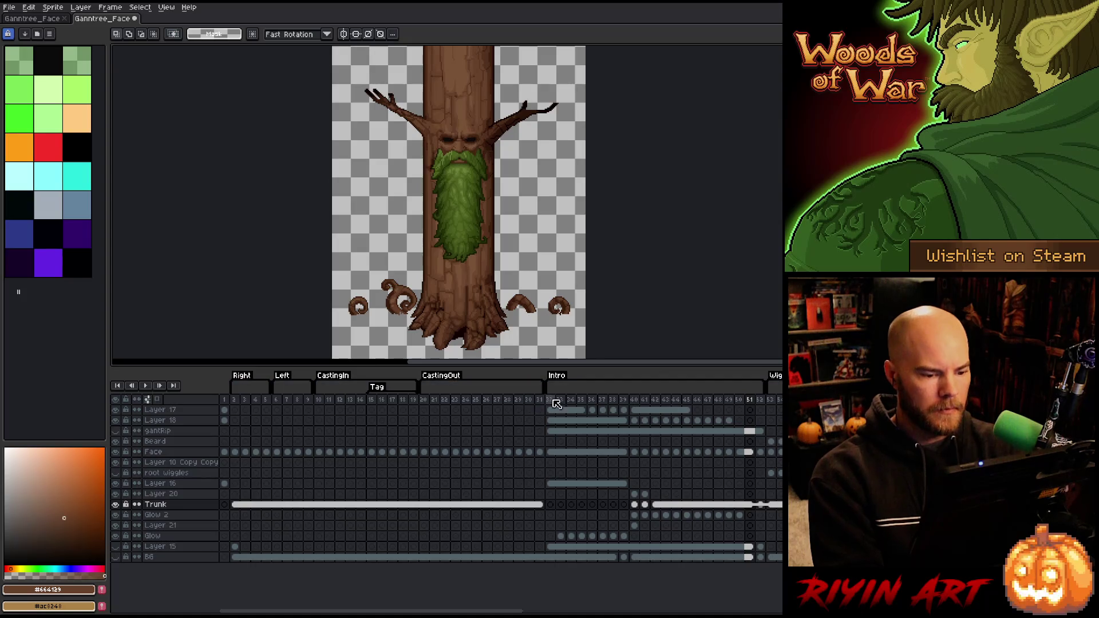
Play the animation from frame 32 at the start of the Intro
click(550, 399)
scroll(470, 219, down, 2)
scroll(471, 219, up, 1)
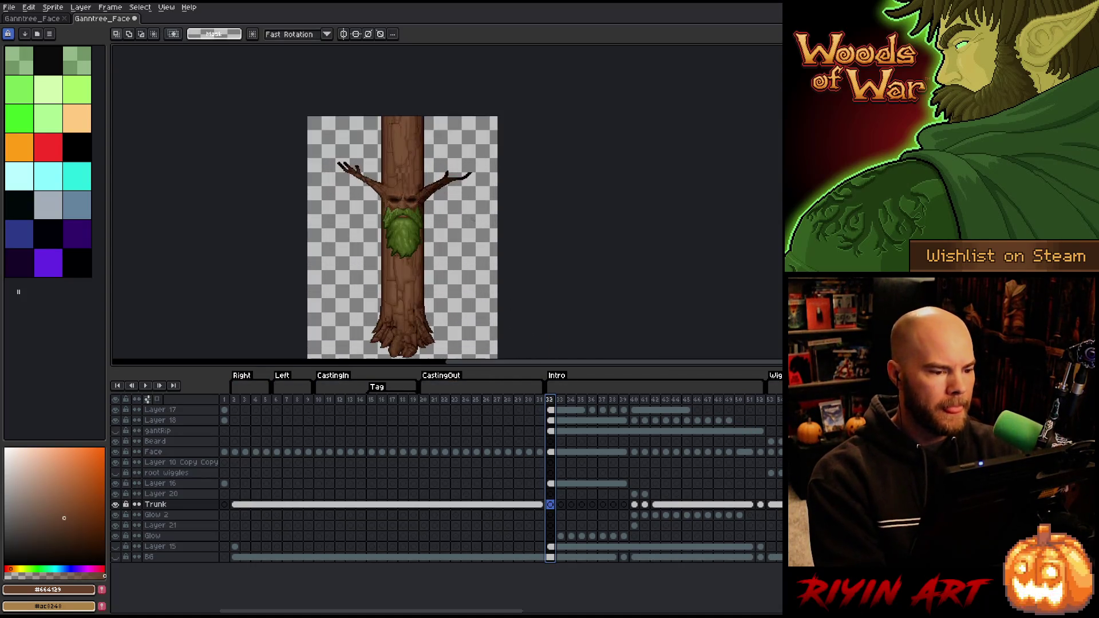
key(Return)
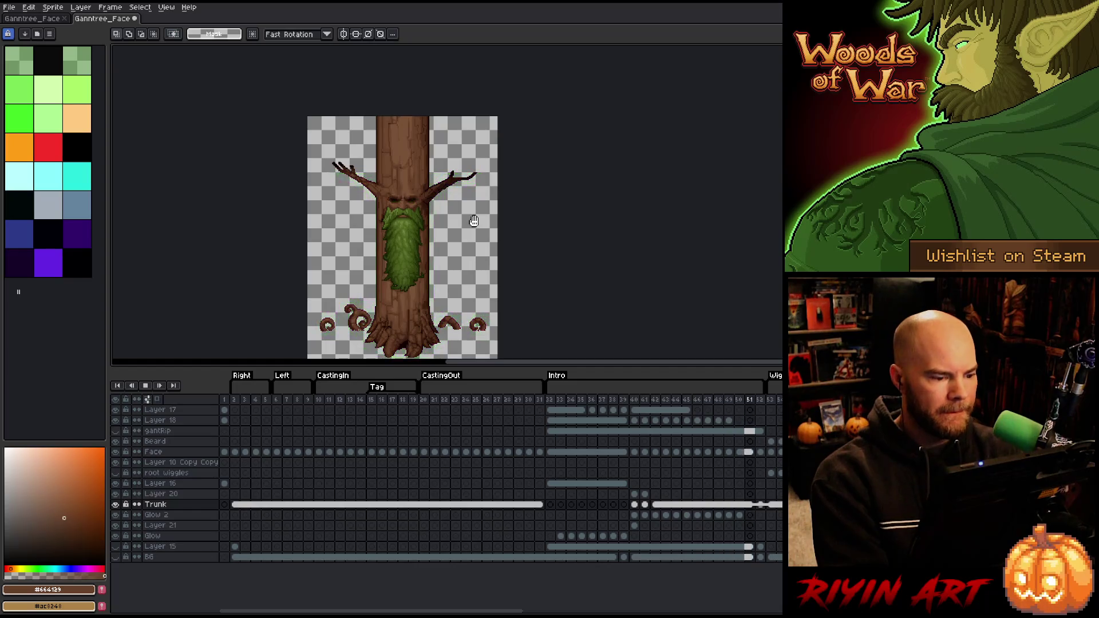
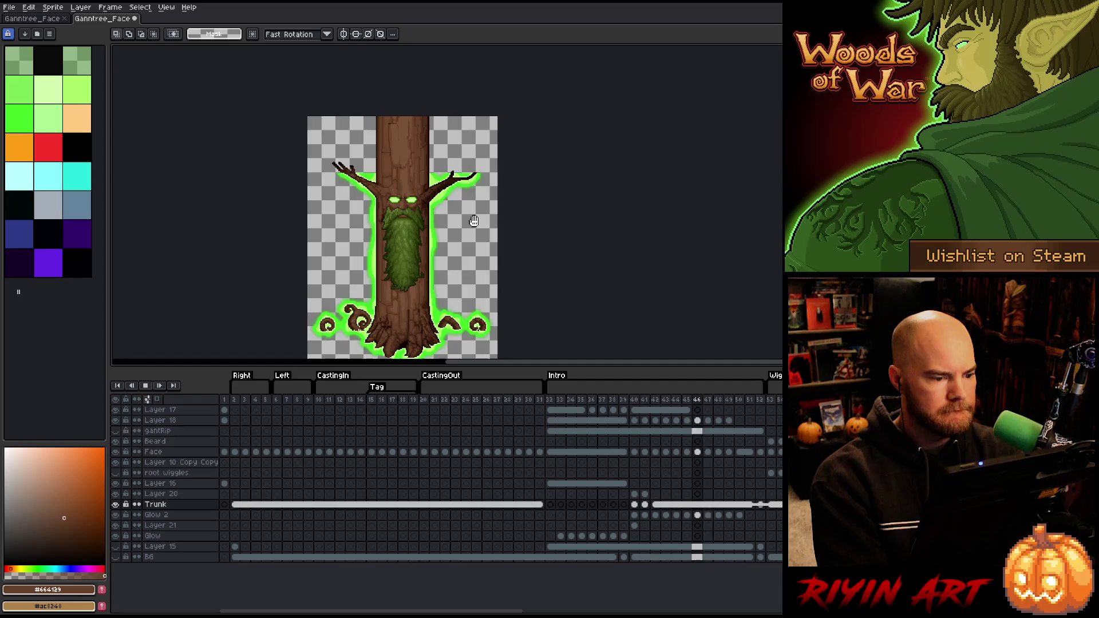
Check the glow across frames 39–43, then add Layer 22 directly above Glow 2
key(Return)
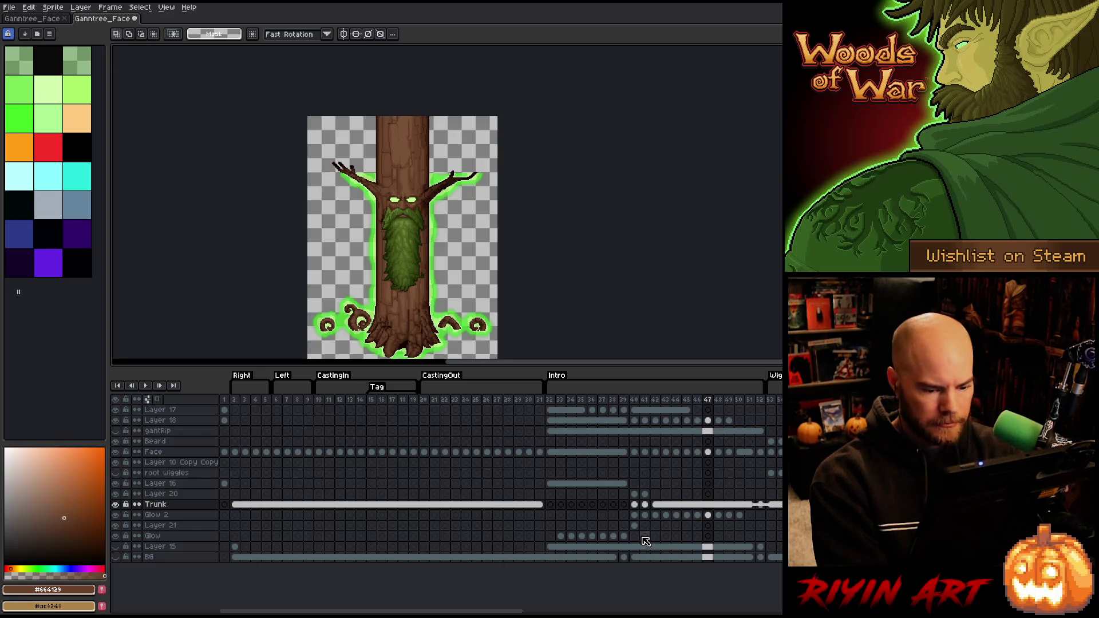
click(634, 515)
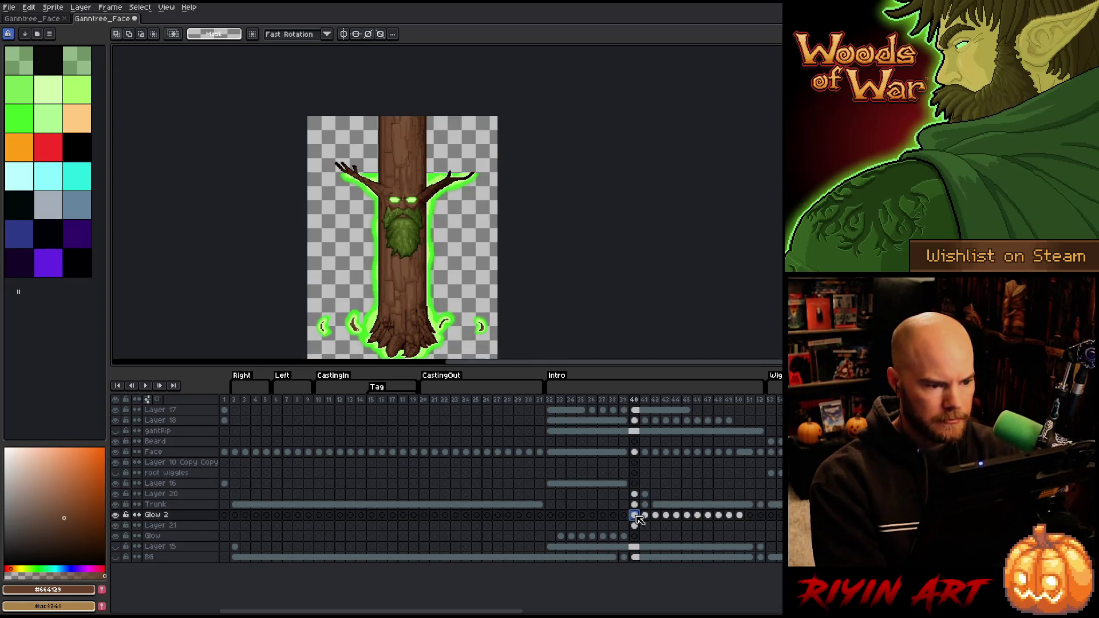
key(Return)
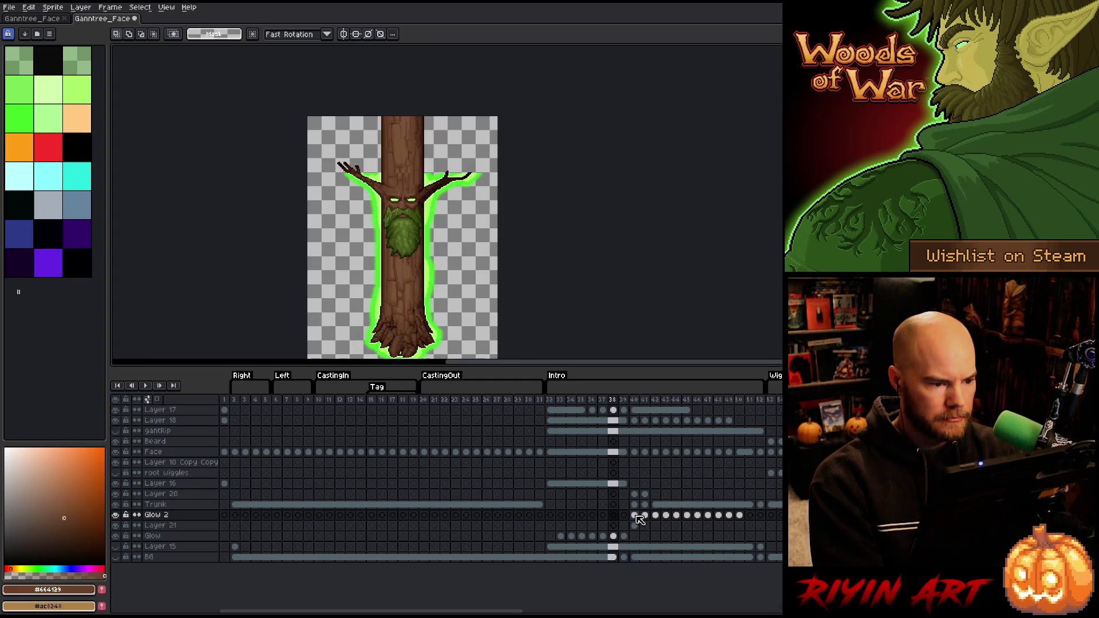
key(Return)
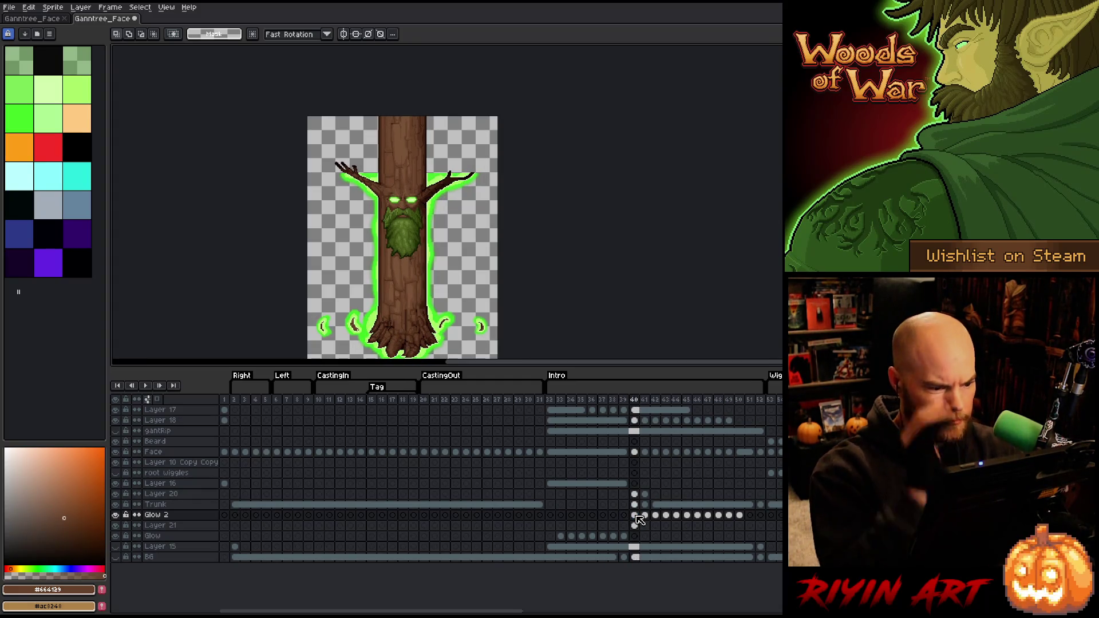
key(Left)
key(Right)
key(Right)
key(Right)
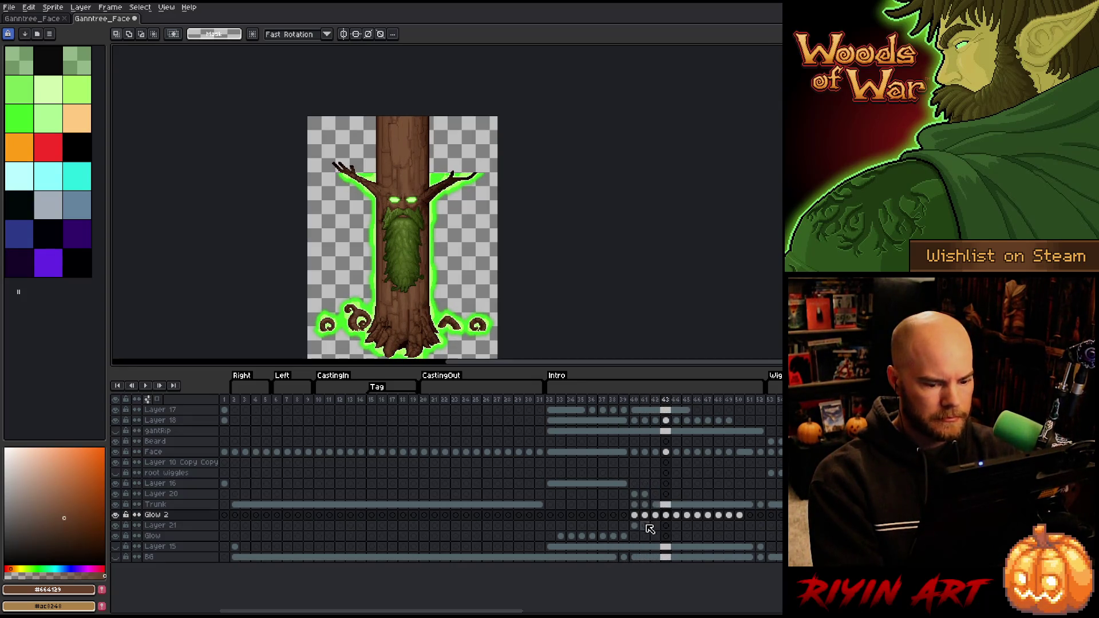
key(Left)
key(Left)
key(Left)
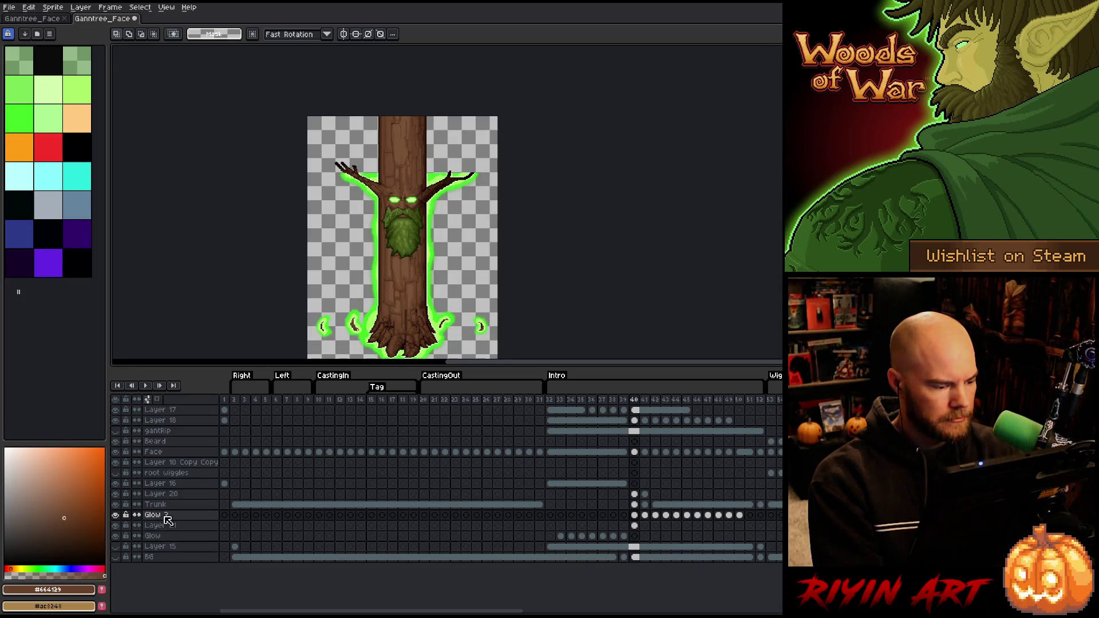
click(167, 517)
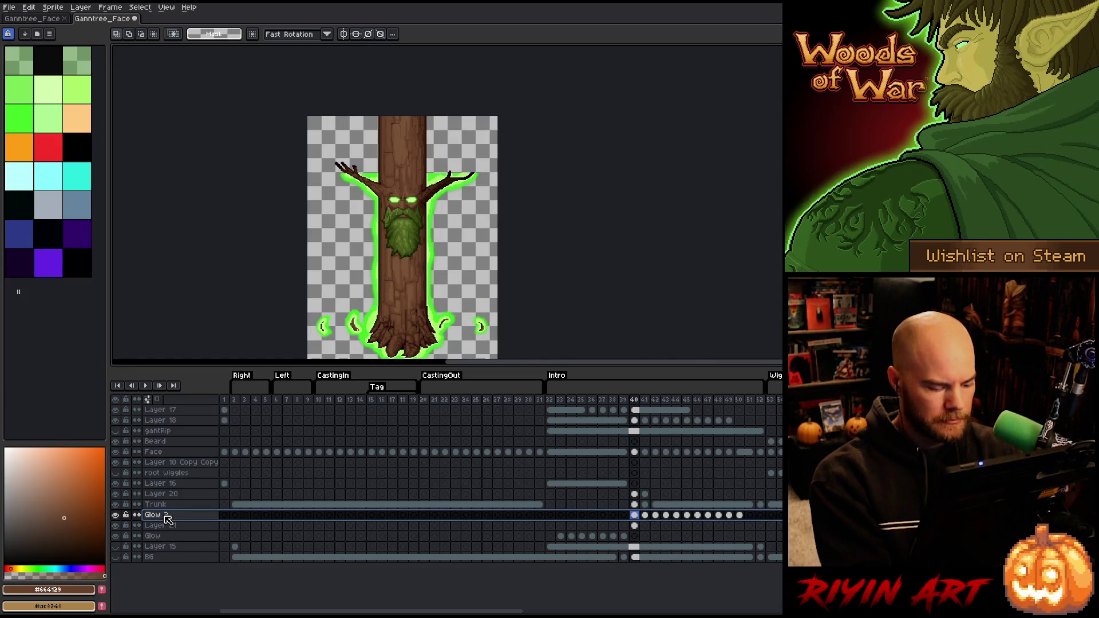
key(shift+n)
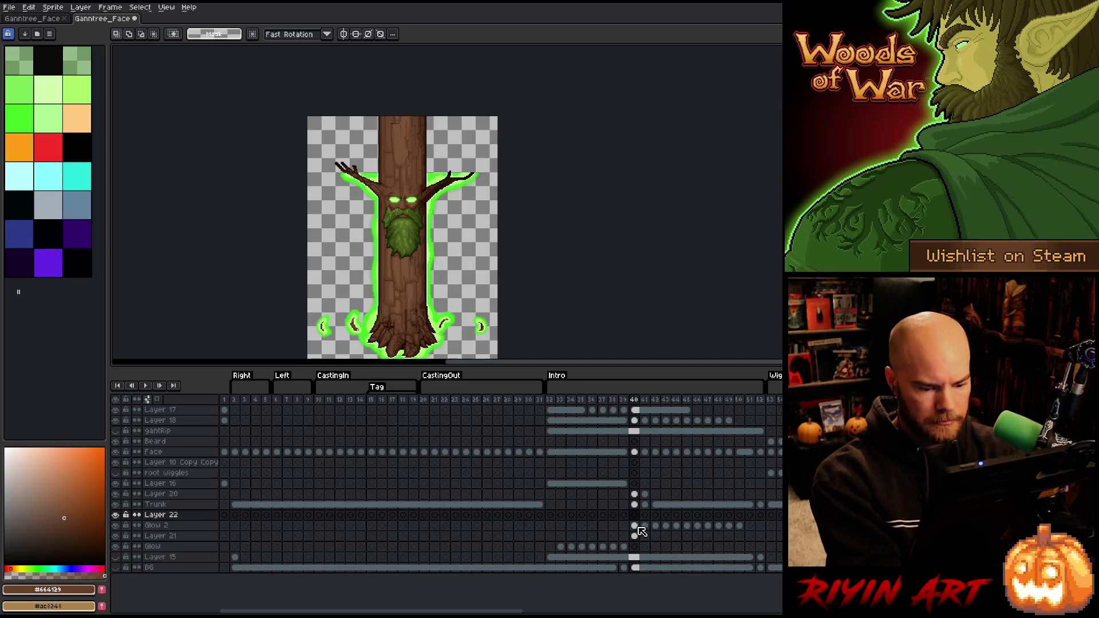
Copy Glow 2's cels 40–50 into Layer 22 and shift the glow up the trunk with Auto Select Layer off
mouse_move(635, 526)
mouse_down()
mouse_move(746, 524)
mouse_move(740, 515)
mouse_up()
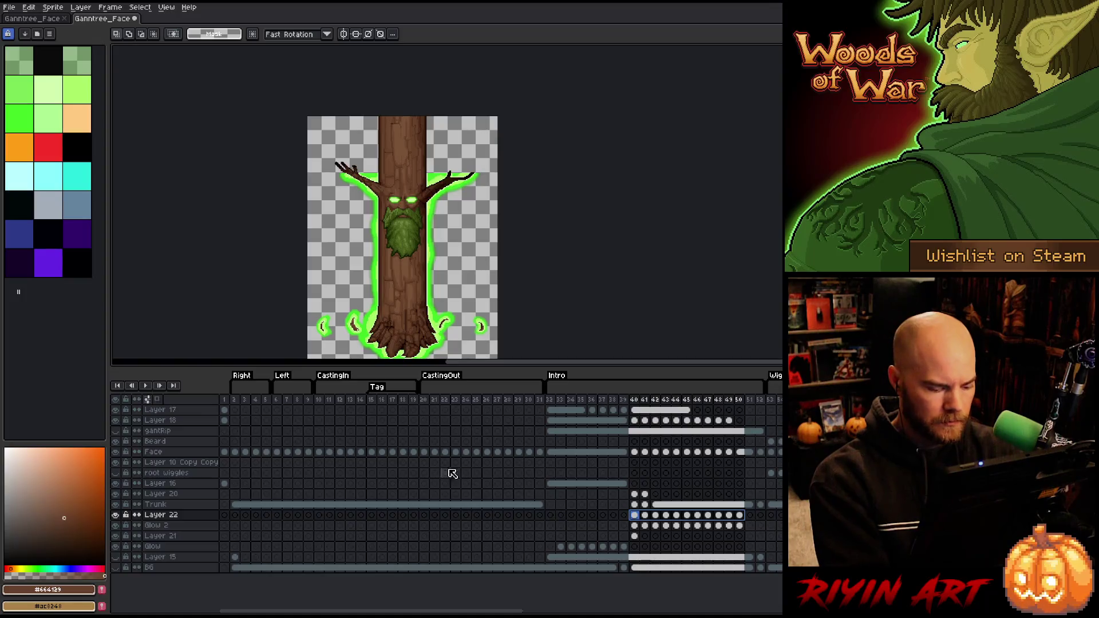
key(v)
click(118, 35)
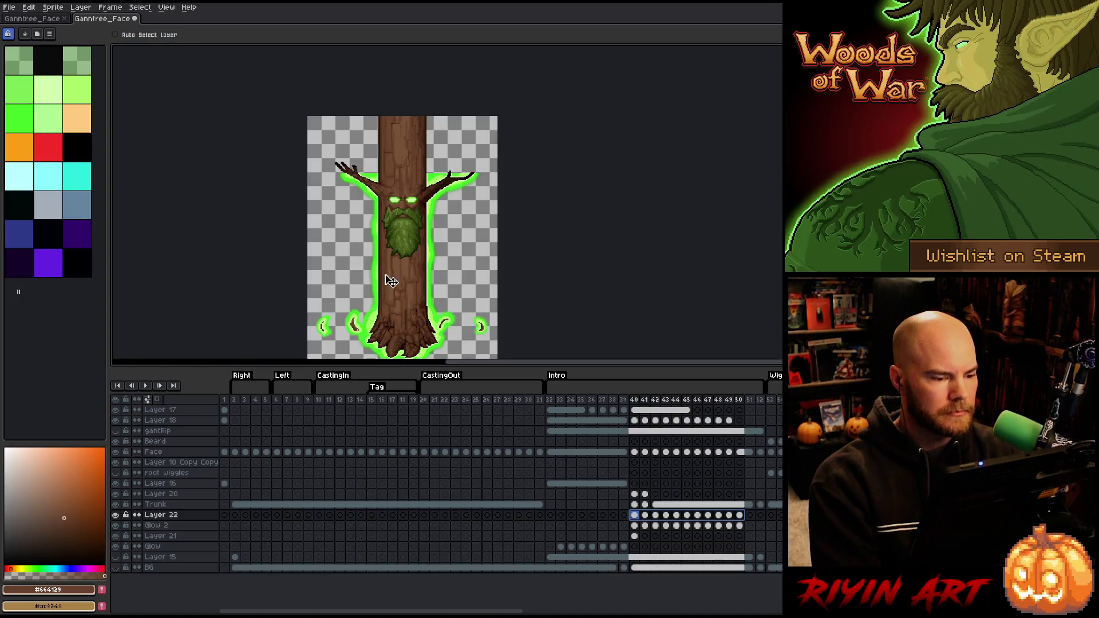
mouse_move(413, 318)
mouse_down()
mouse_move(406, 164)
mouse_move(412, 197)
mouse_up()
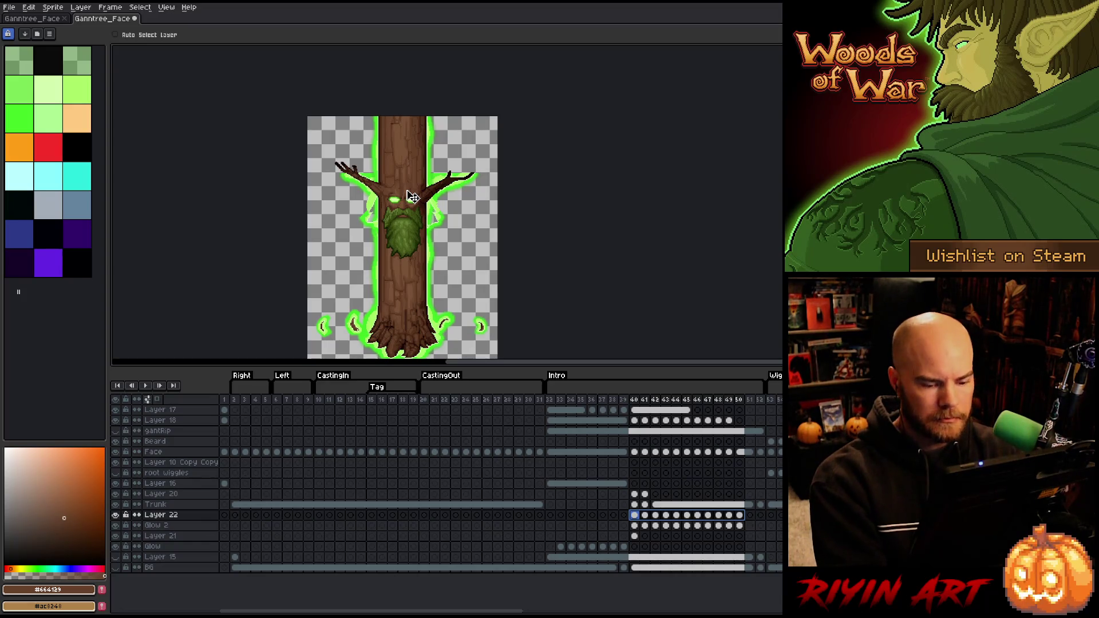
Select a band across the sprite and cels 44–50, then deselect and play the animation
key(m)
mouse_move(498, 313)
mouse_down()
mouse_move(365, 249)
mouse_move(273, 179)
mouse_up()
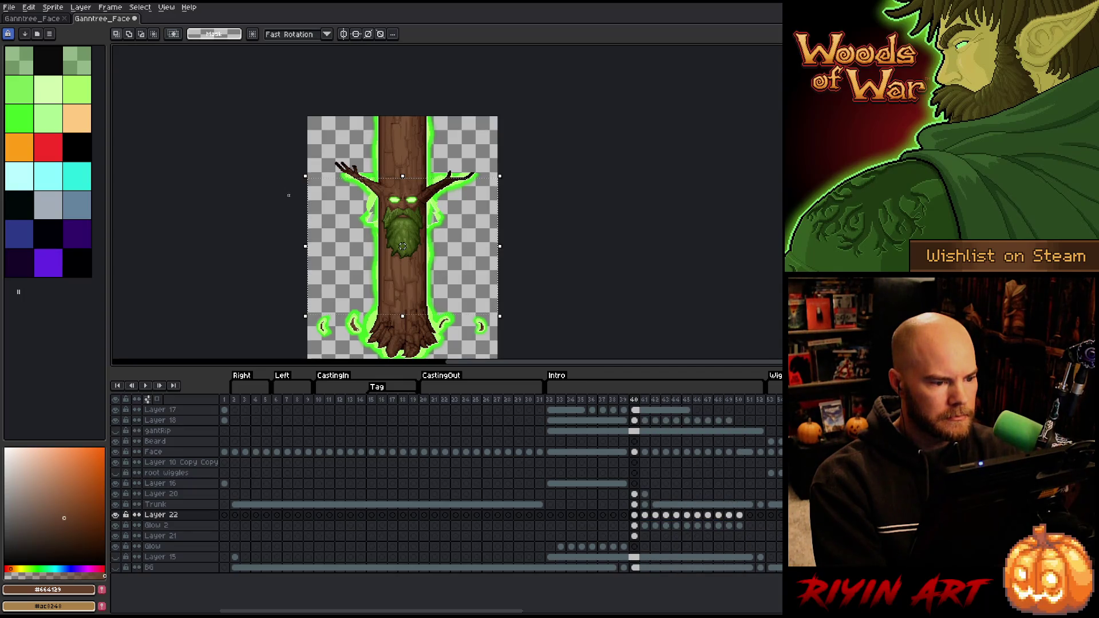
drag(738, 515, 641, 523)
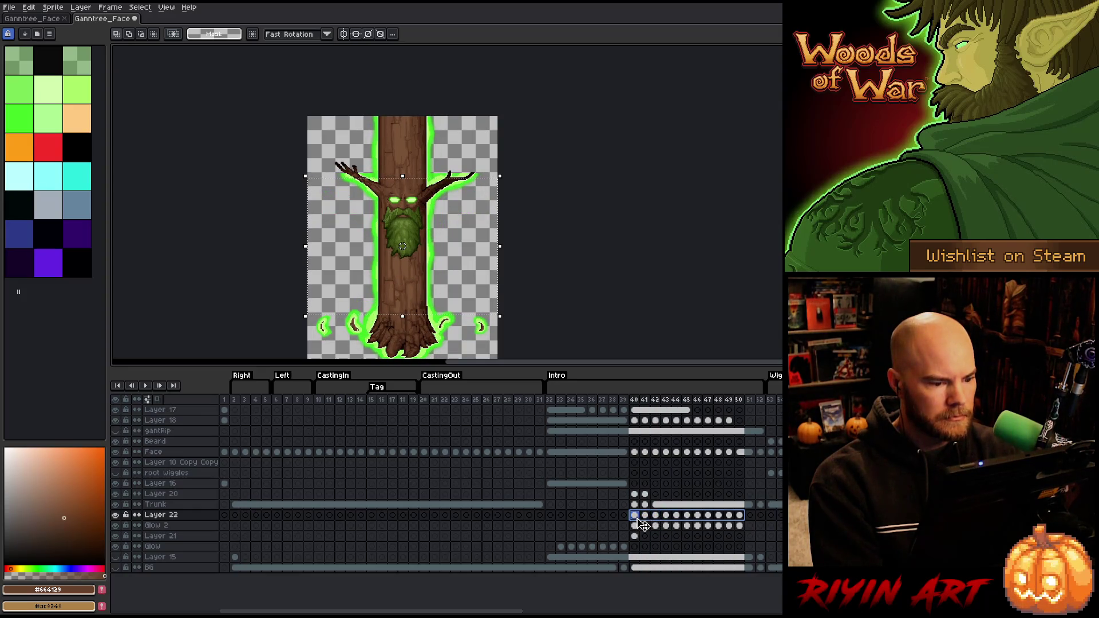
key(ctrl+d)
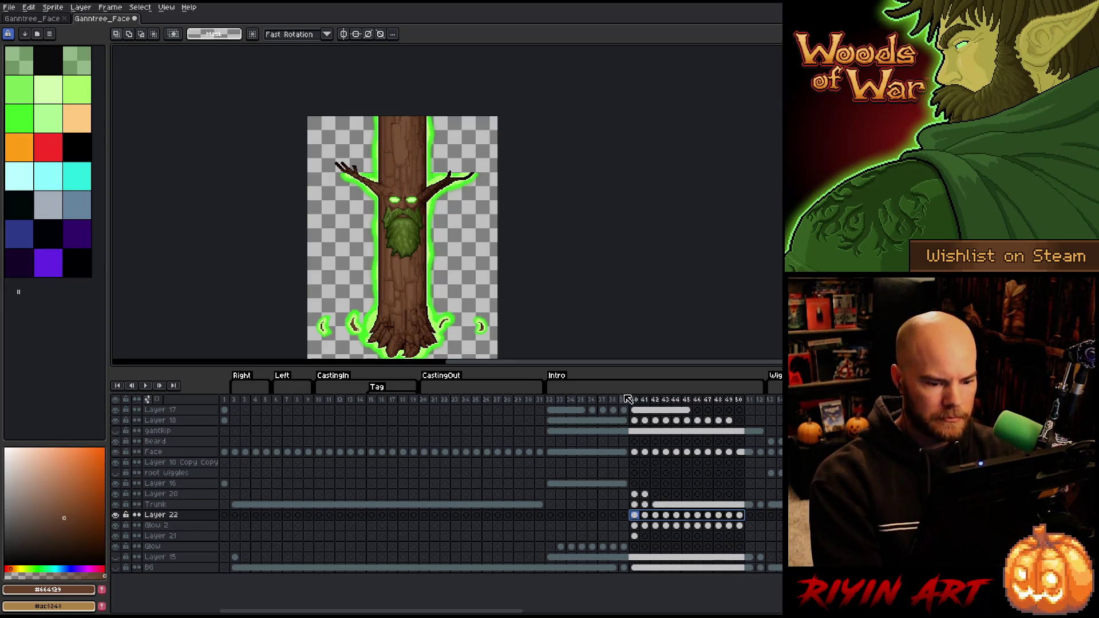
key(Return)
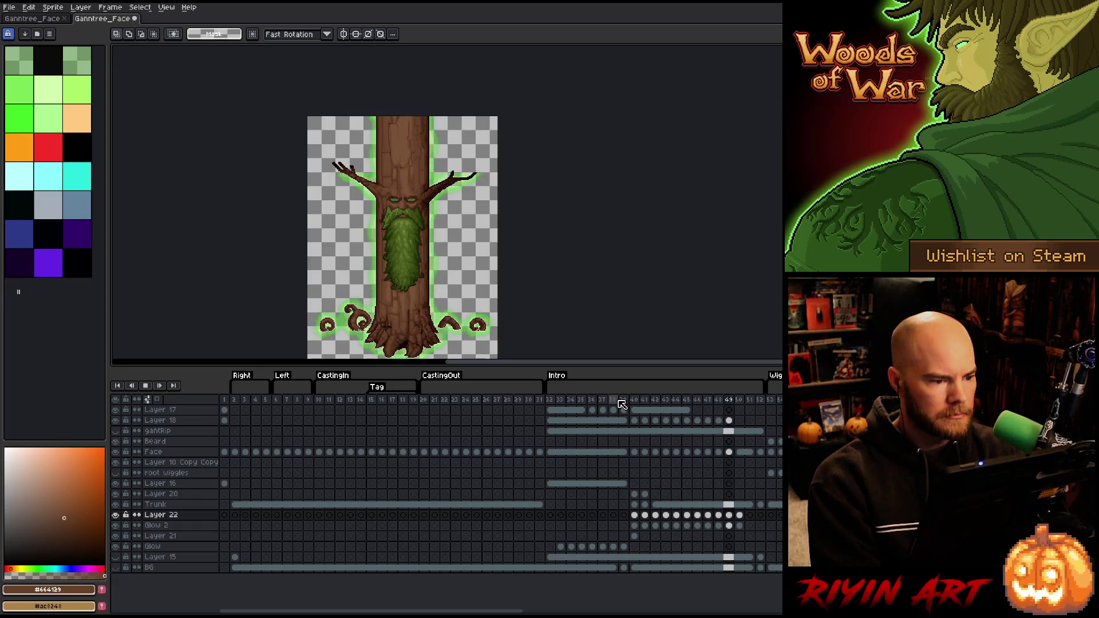
Restart playback and make Layer 22's glow visible again
scroll(390, 172, up, 3)
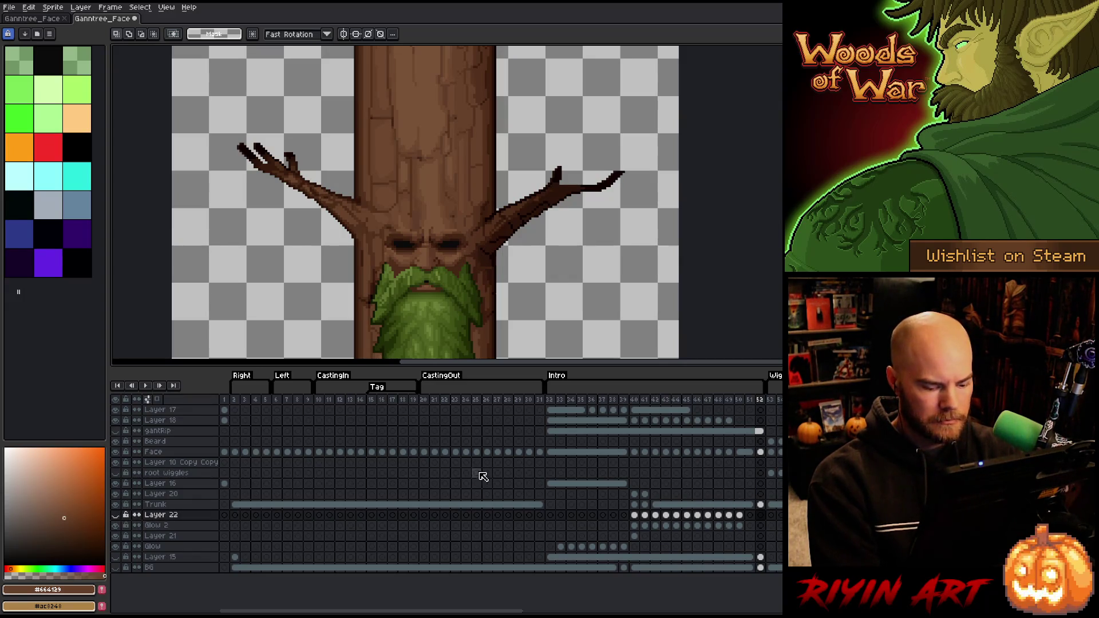
key(Return)
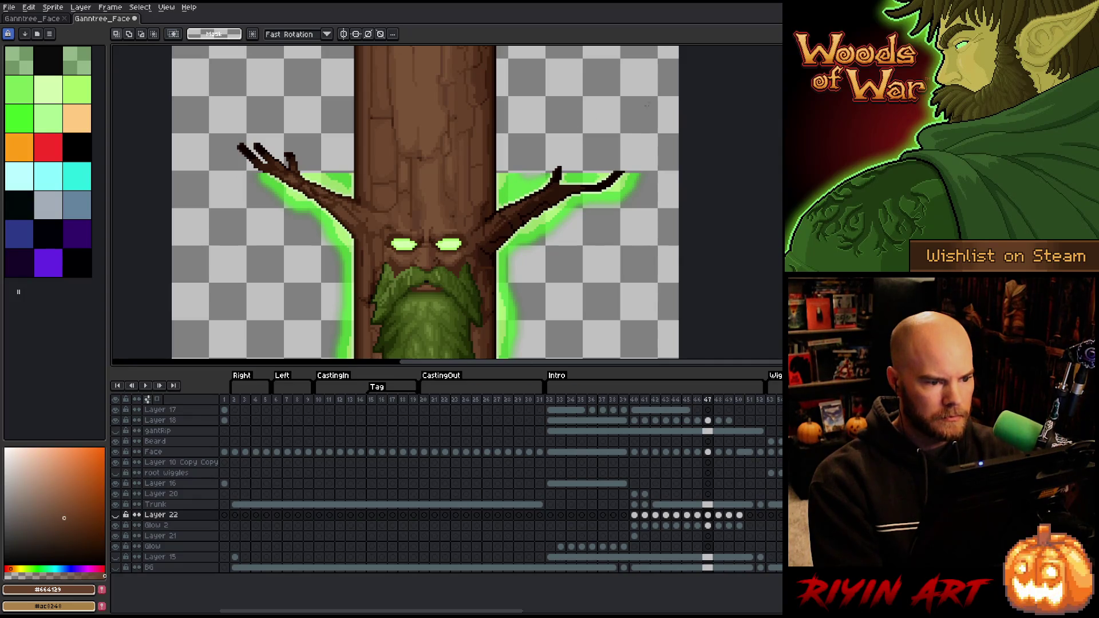
mouse_move(700, 93)
mouse_down()
mouse_move(271, 136)
mouse_move(145, 171)
mouse_up()
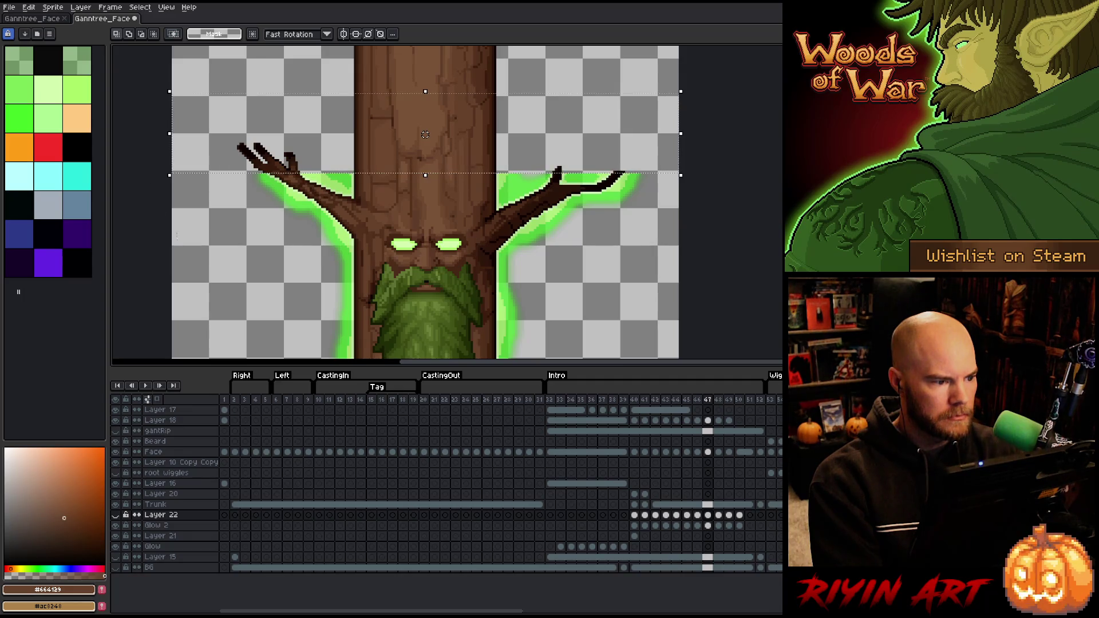
click(115, 514)
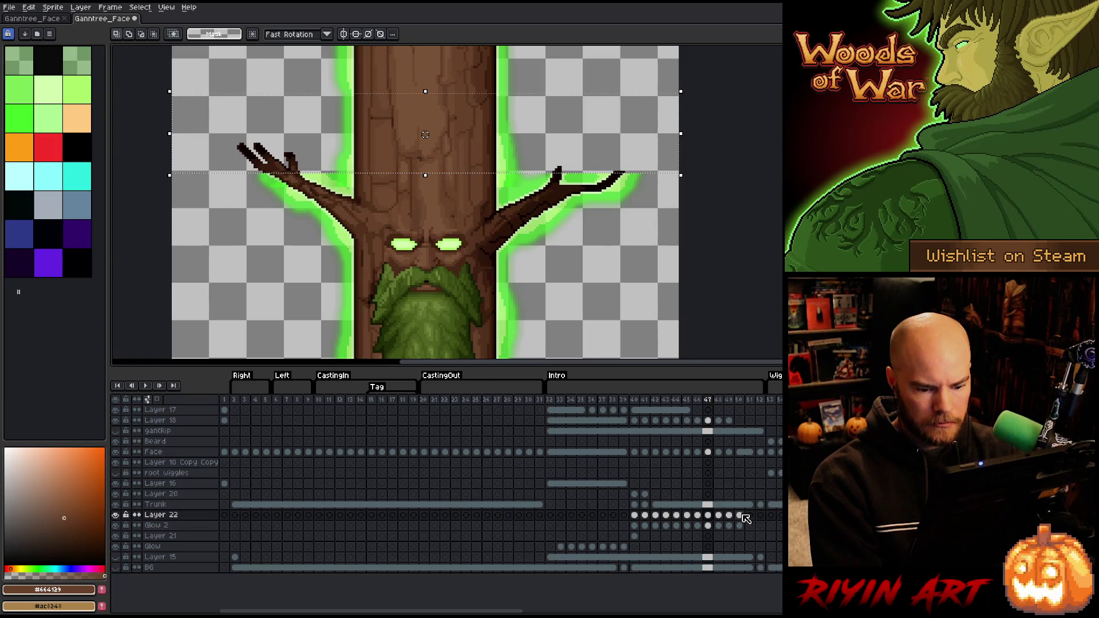
Select the Trunk and Layer 22 cels for frames 40–50 and play to review the glow
drag(742, 515, 634, 515)
scroll(564, 257, down, 2)
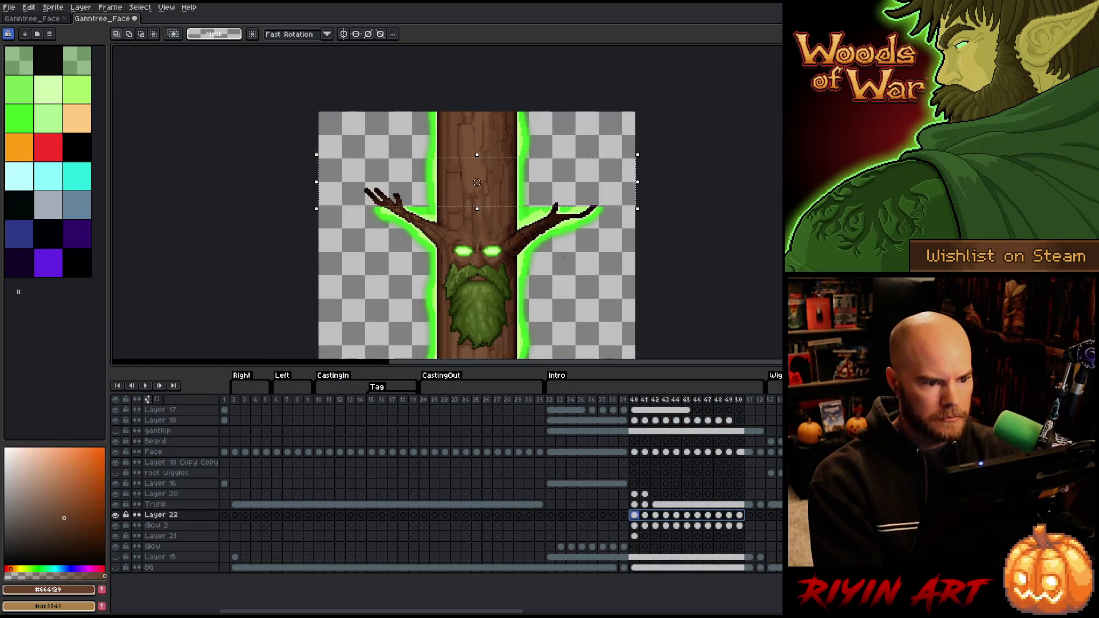
key(ctrl+z)
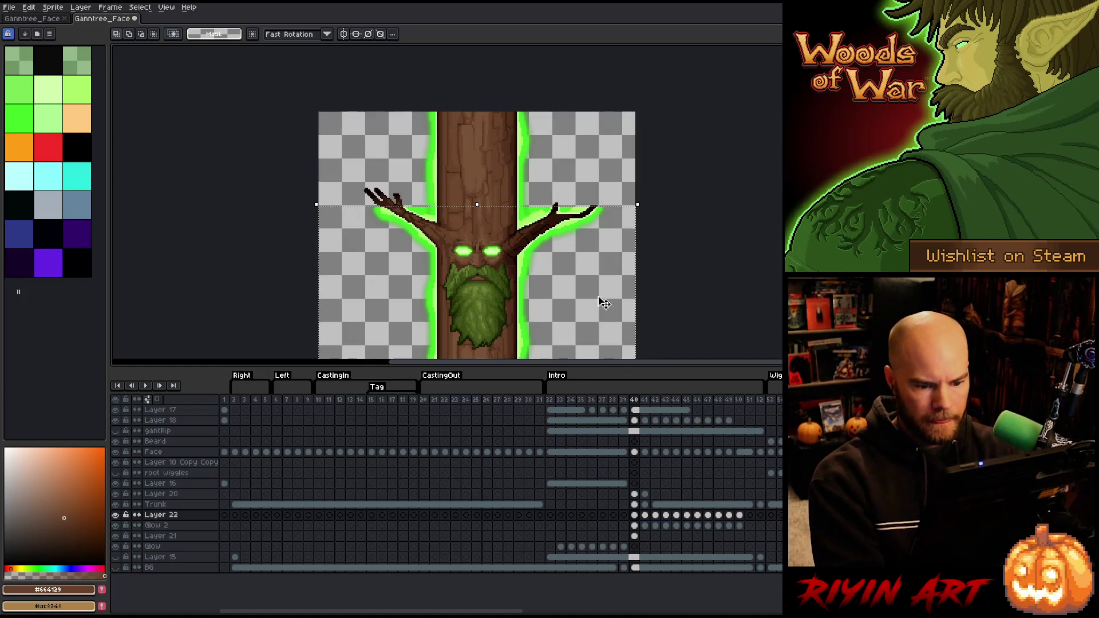
drag(739, 504, 635, 518)
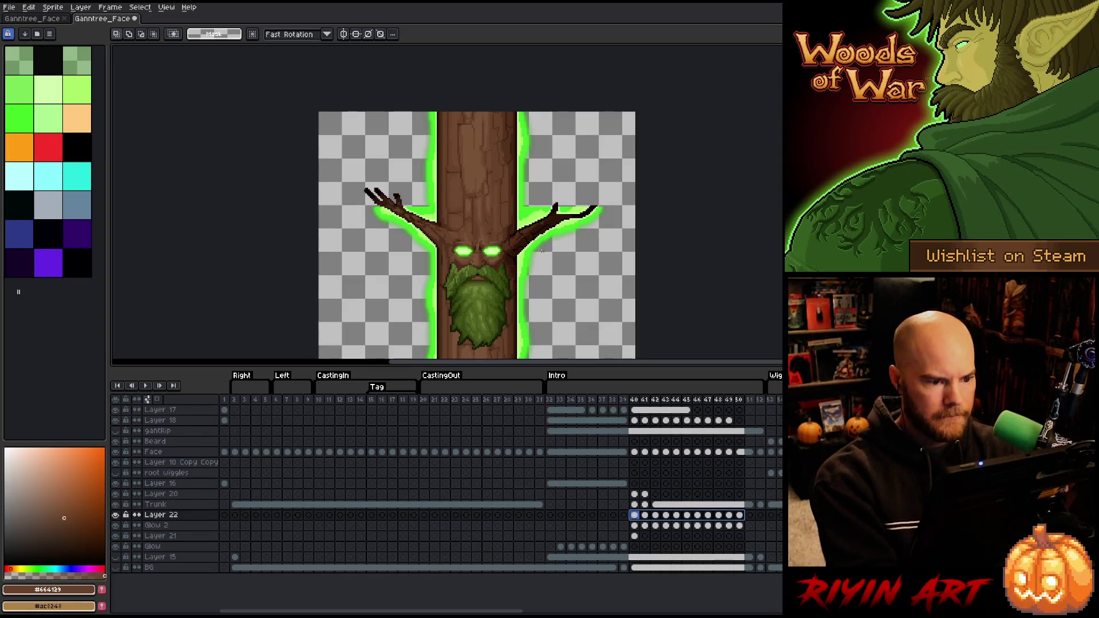
key(Return)
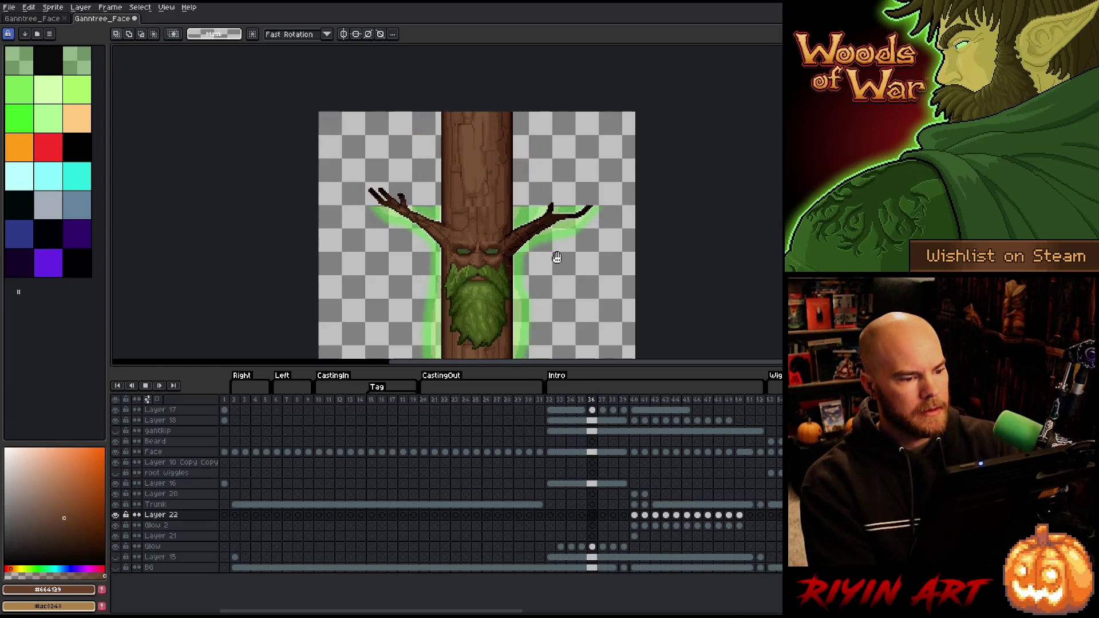
Switch to the other Ganntree_Face document
scroll(558, 256, down, 3)
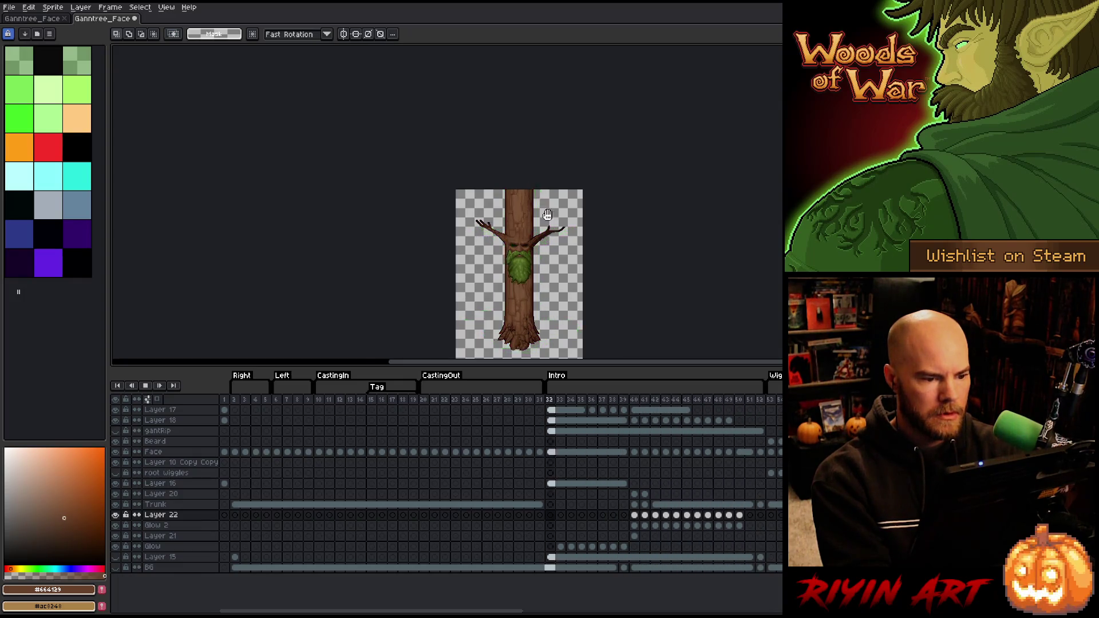
scroll(564, 255, up, 2)
scroll(564, 274, up, 1)
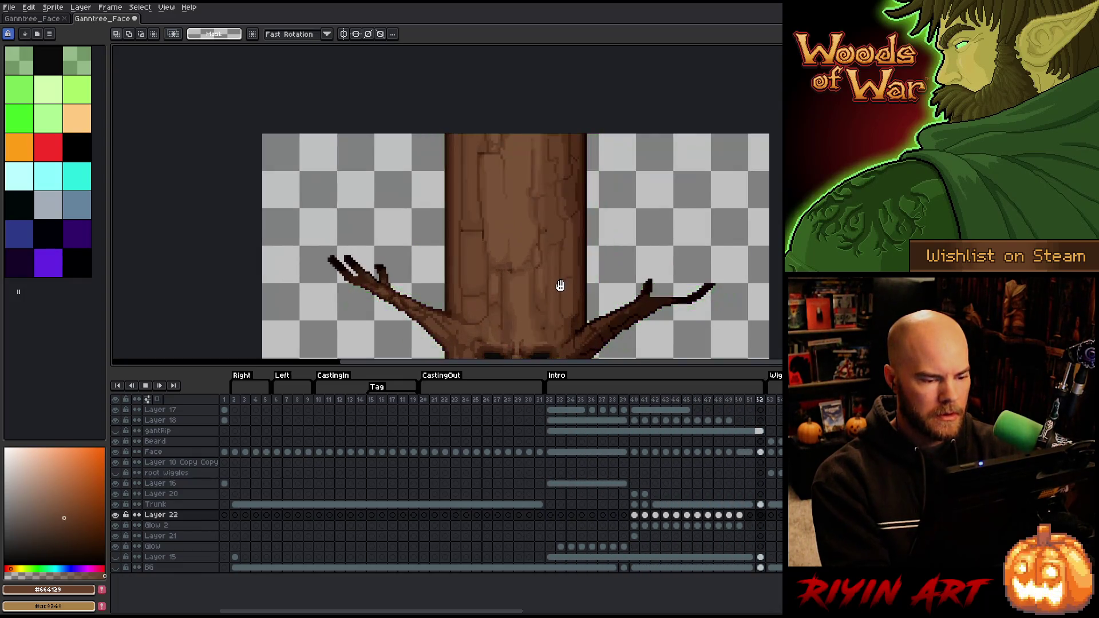
scroll(576, 295, down, 2)
scroll(559, 278, up, 4)
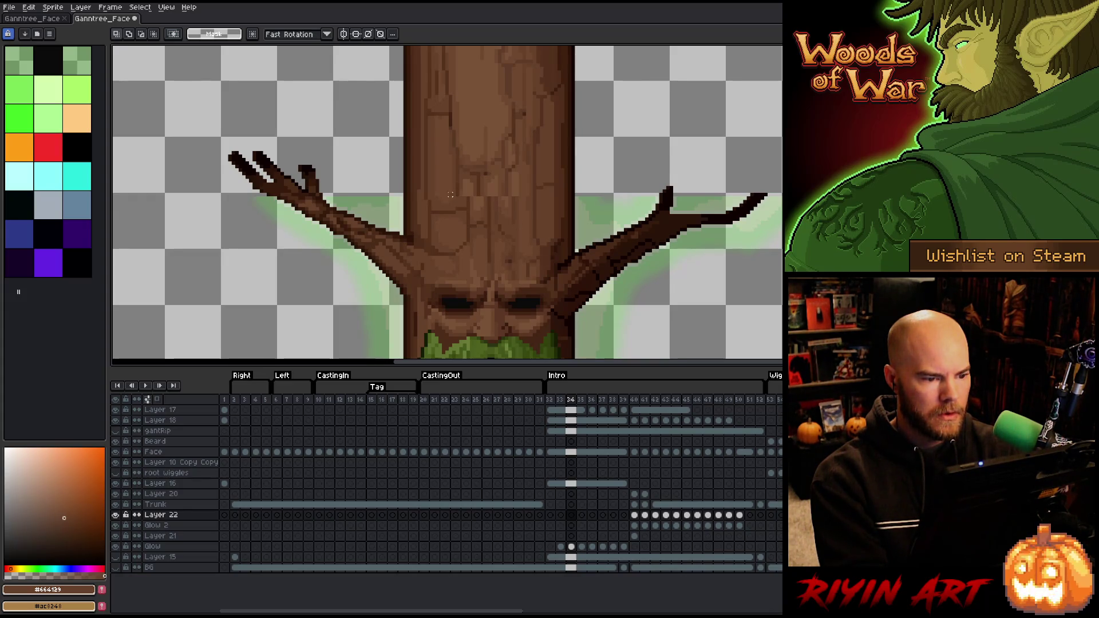
click(39, 18)
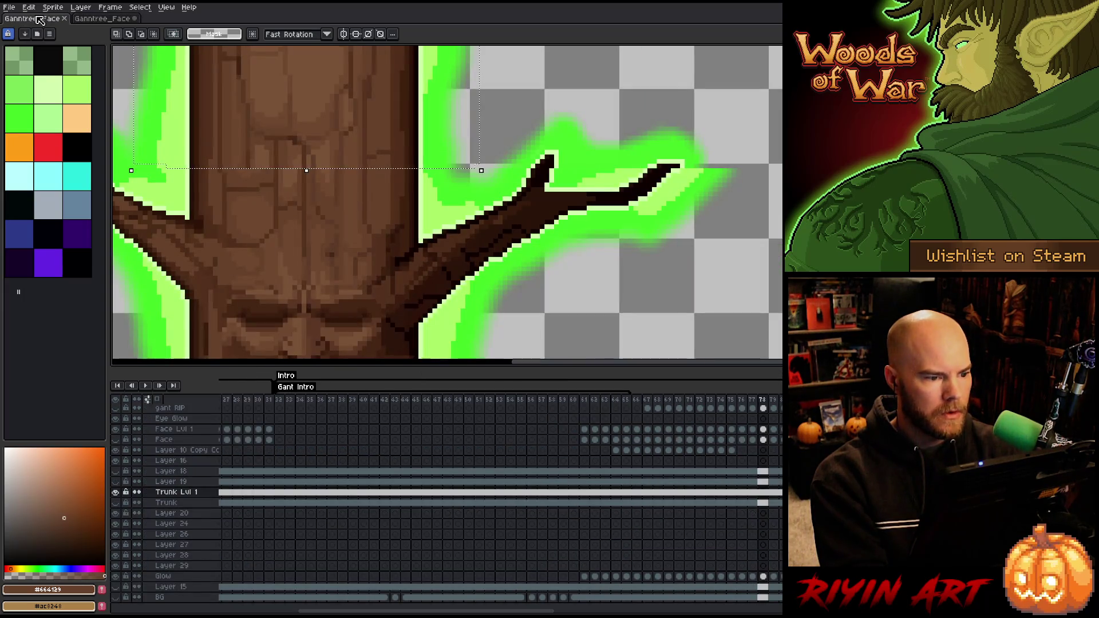
Touch up the upper trunk bark with darker, mid and lighter browns sampled from the trunk
key(ctrl+d)
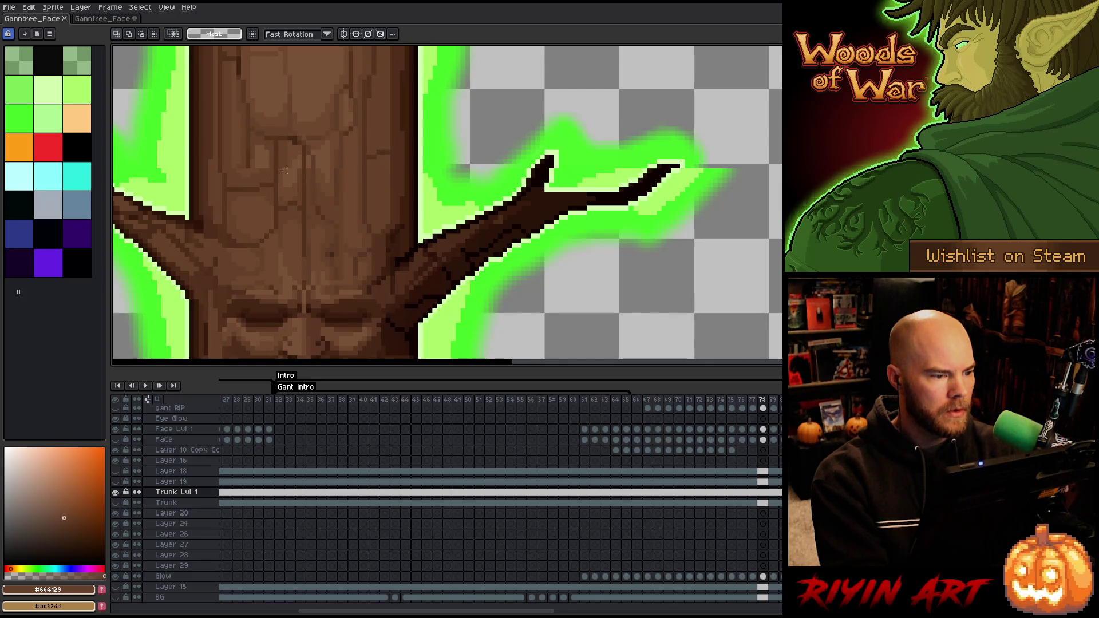
scroll(285, 171, down, 4)
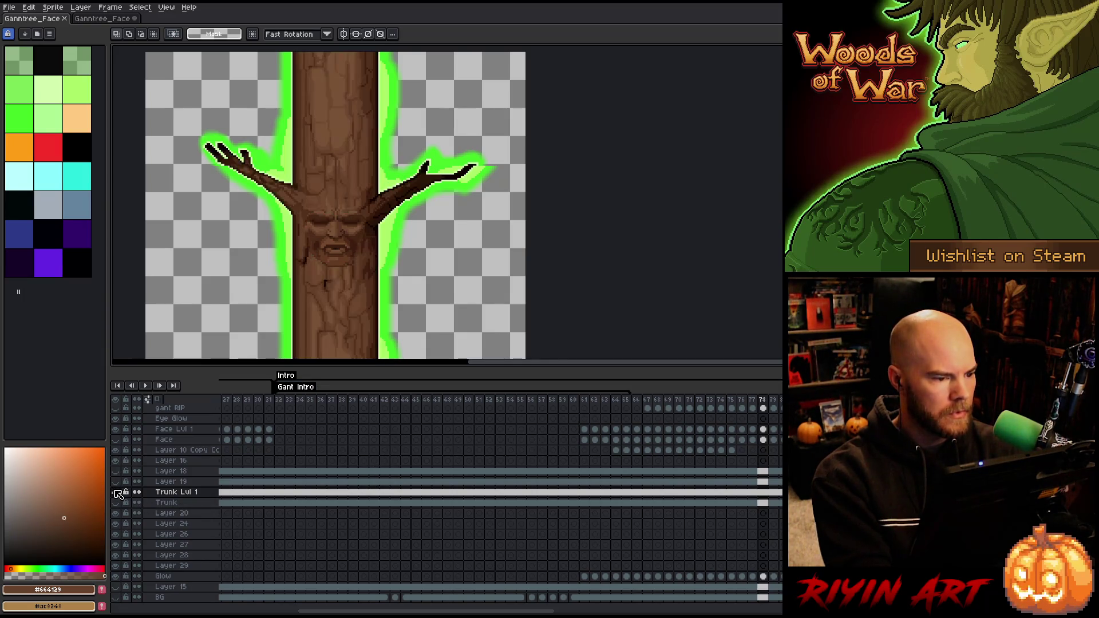
scroll(336, 150, up, 5)
key(i)
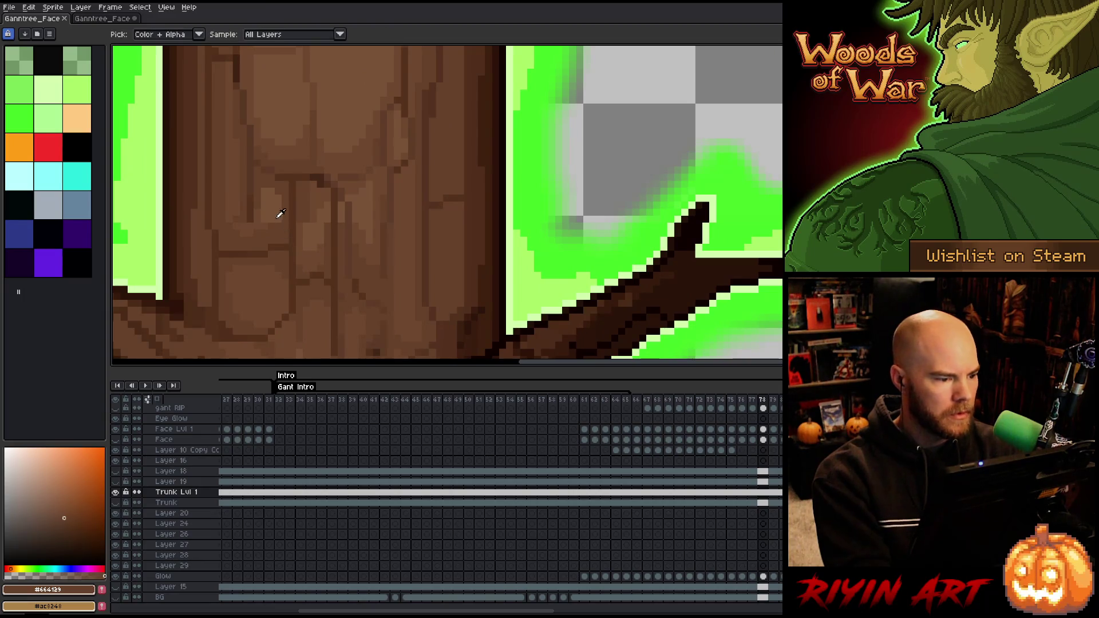
key(b)
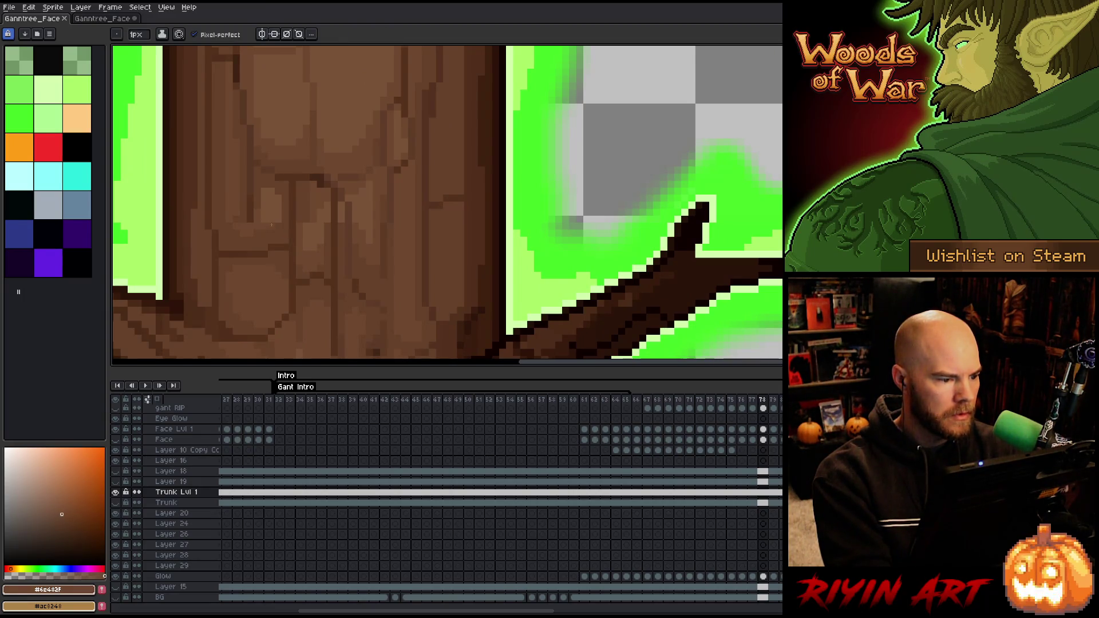
key(i)
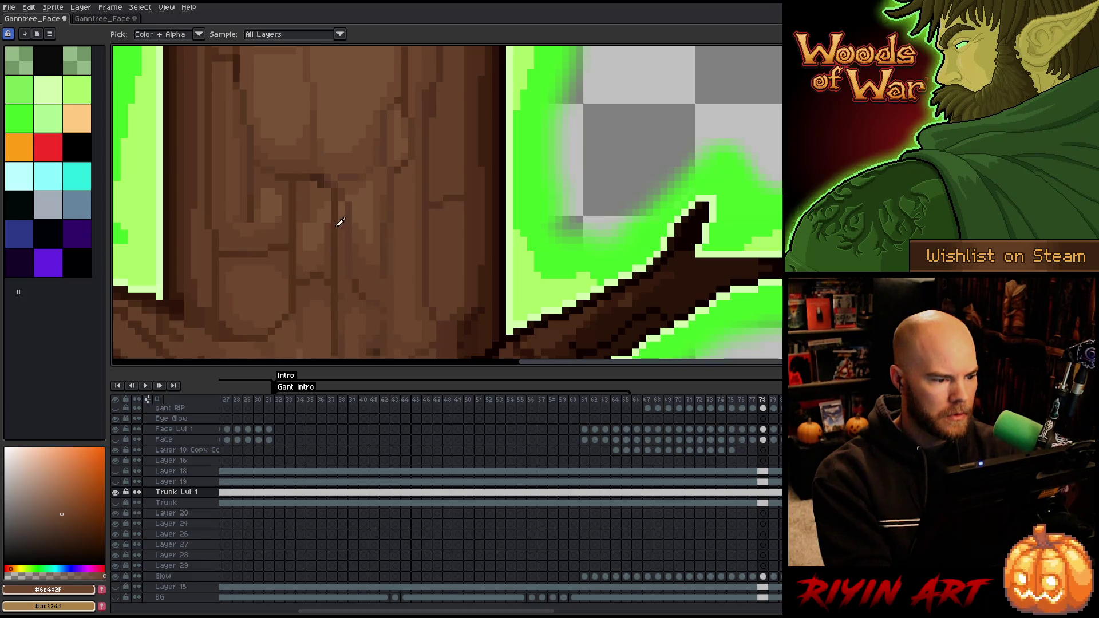
alt+click(330, 227)
key(alt)
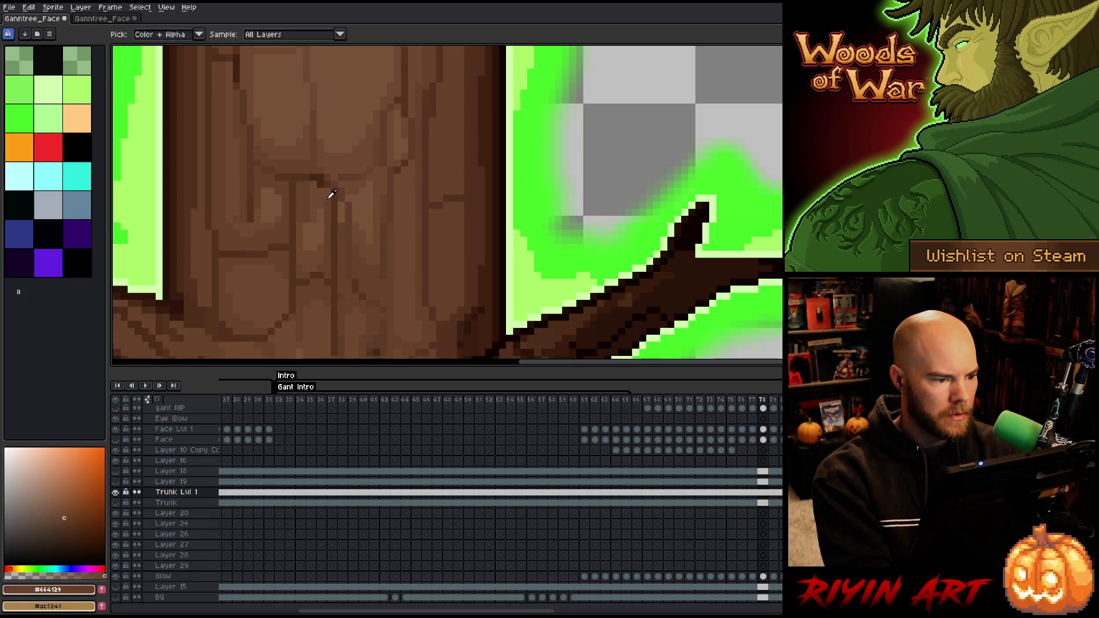
alt+click(320, 213)
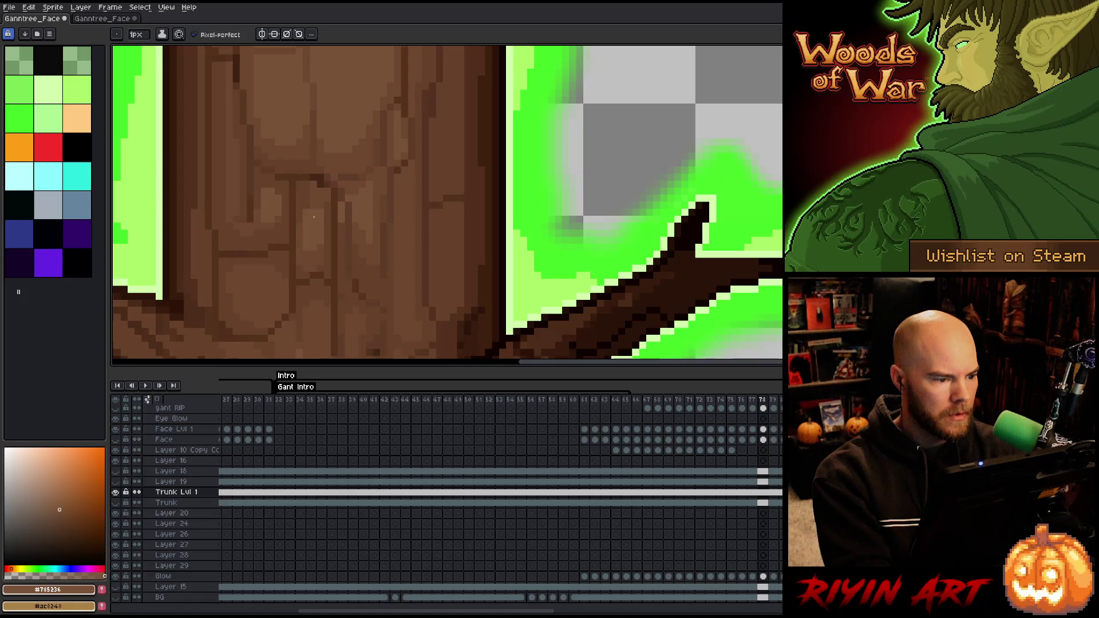
key(alt)
alt+click(307, 200)
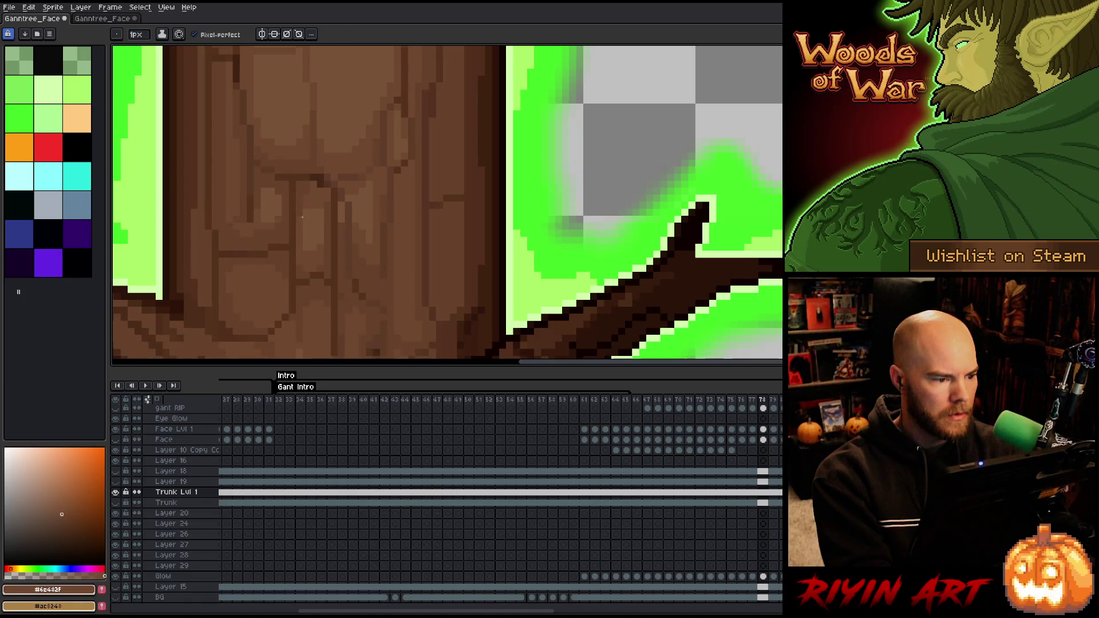
alt+click(342, 218)
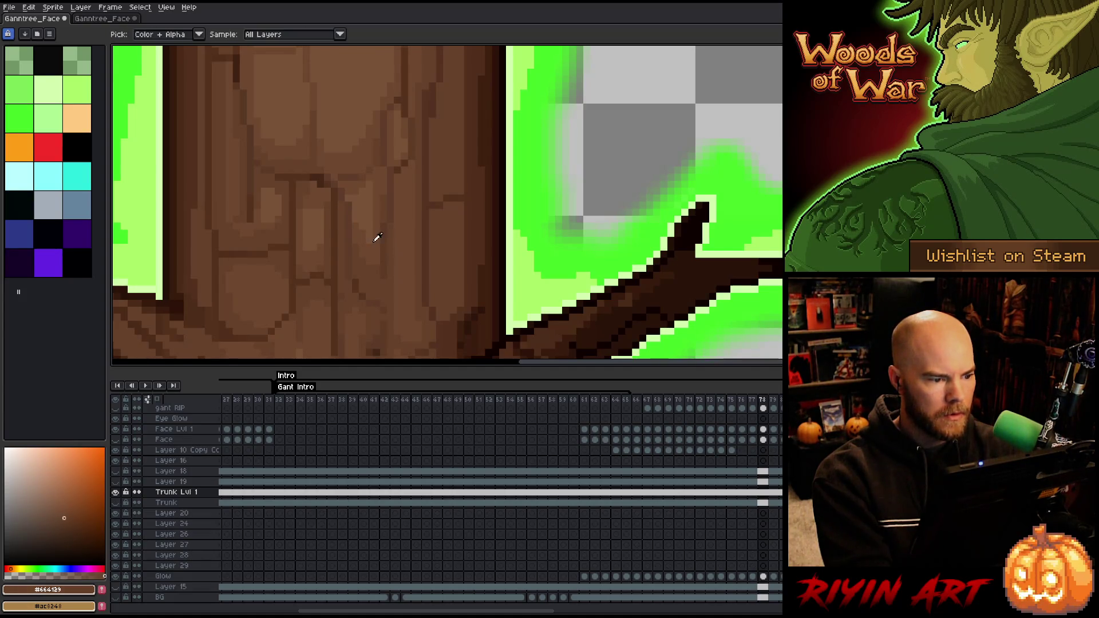
alt+click(357, 227)
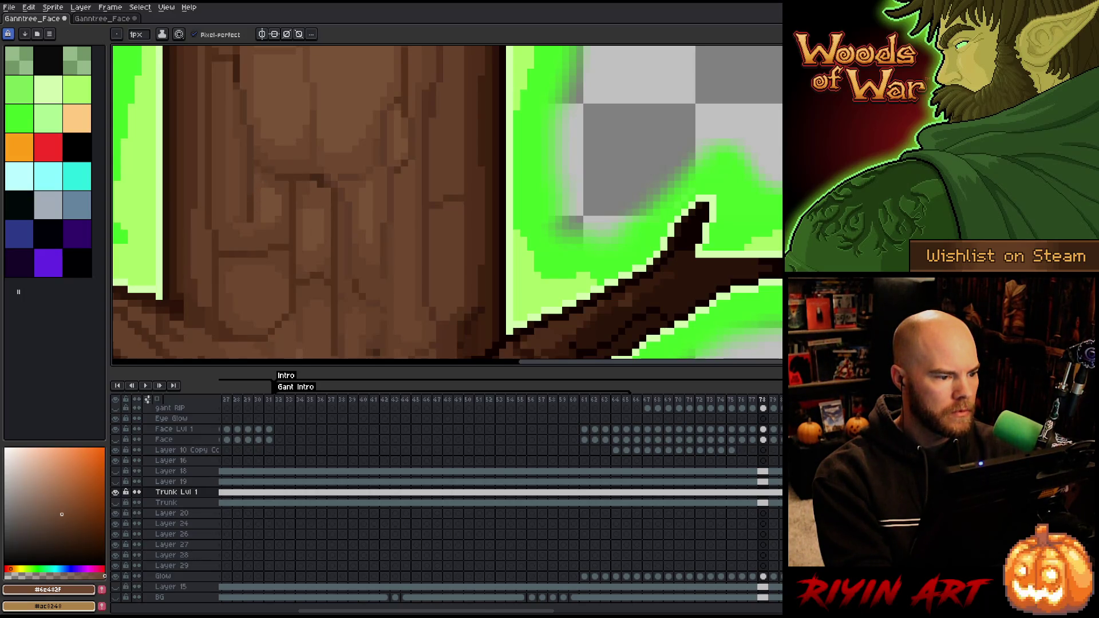
Draw a rectangular selection over the upper section of the trunk
scroll(366, 218, down, 3)
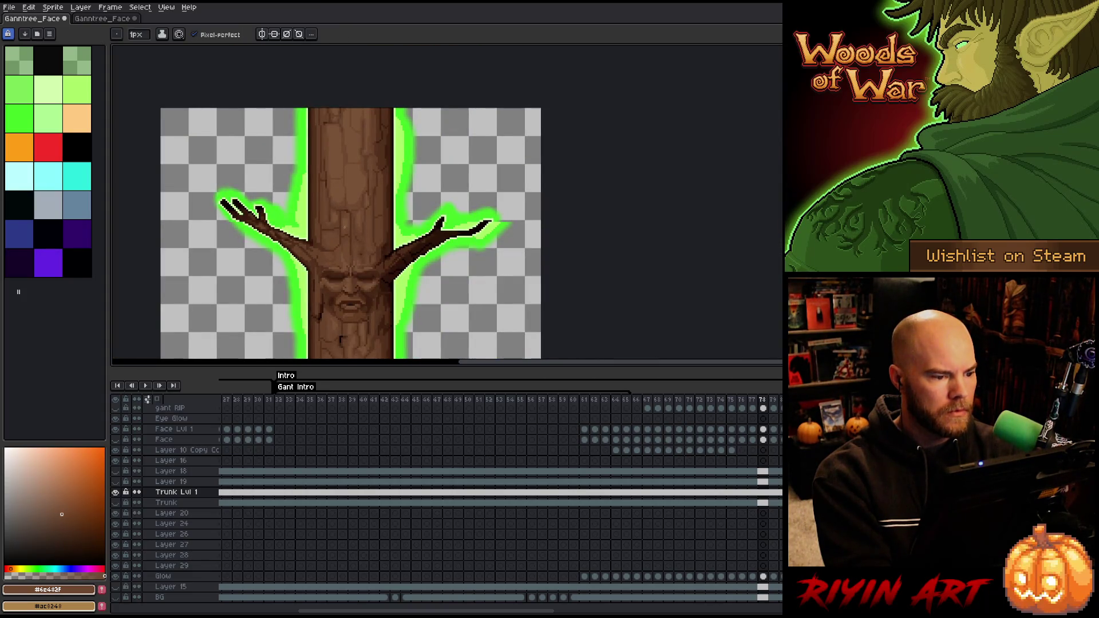
scroll(344, 227, up, 2)
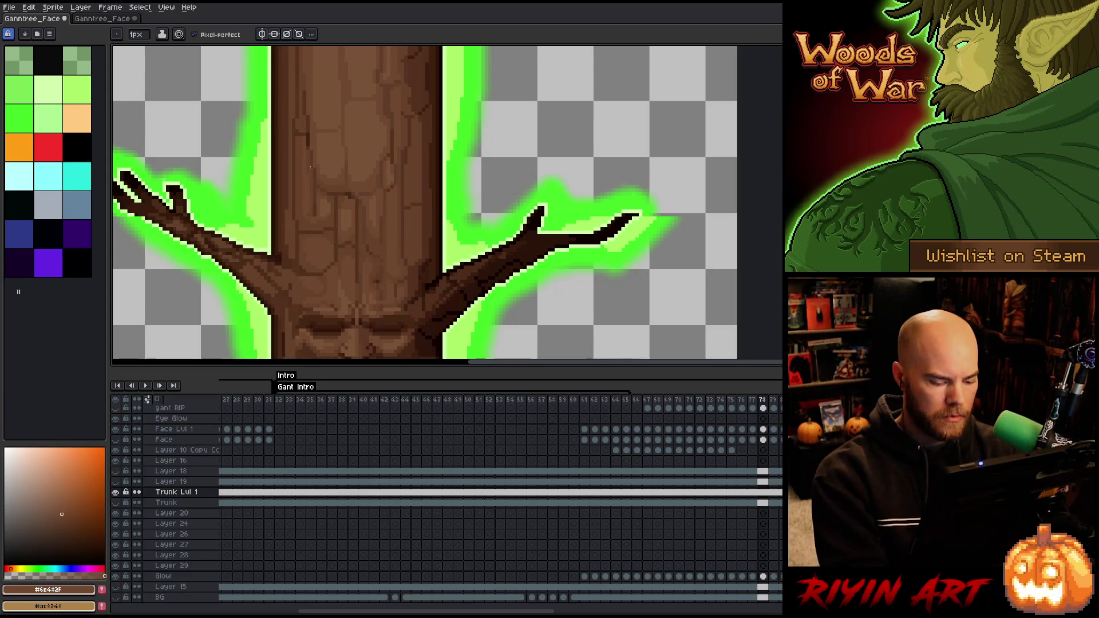
key(m)
drag(280, 120, 434, 271)
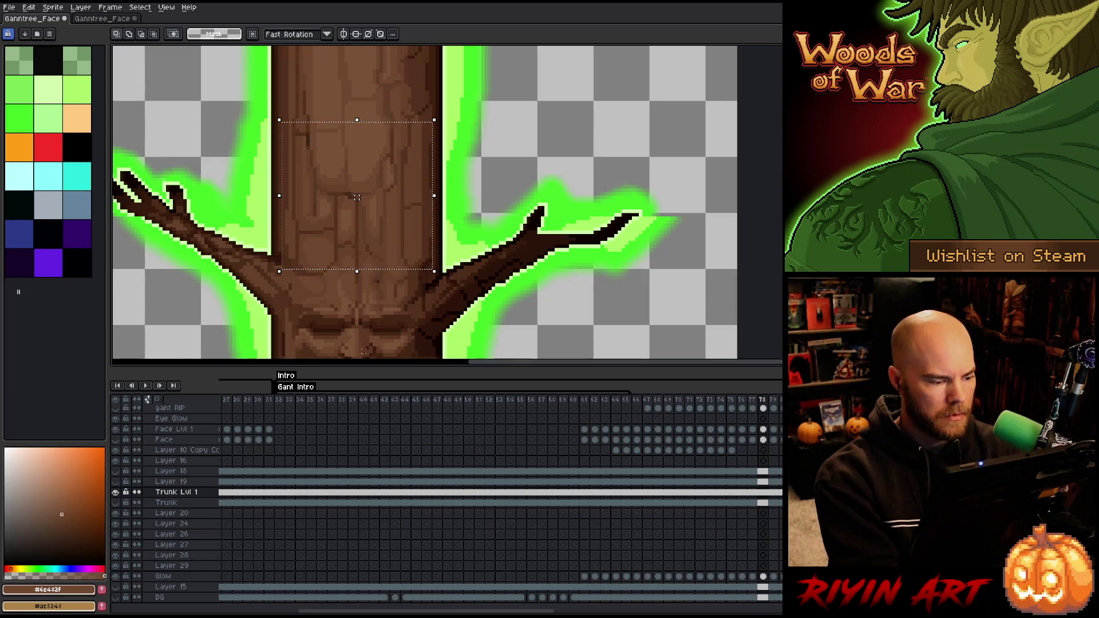
scroll(137, 458, up, 2)
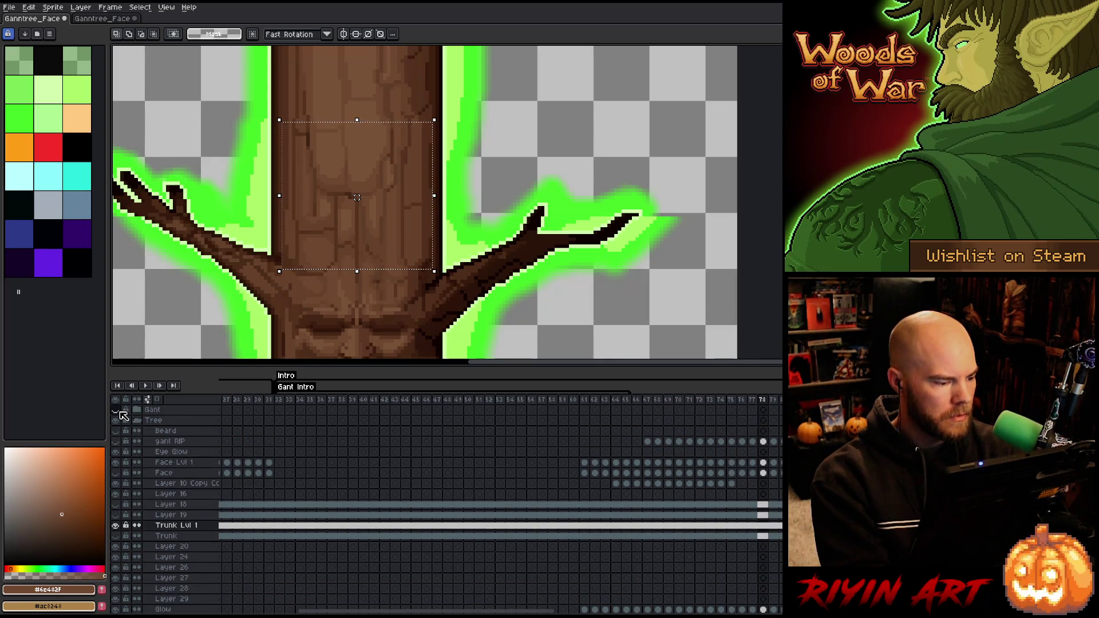
Open Export Sprite Sheet and set Frames to All frames instead of the Gant Intro tag
click(9, 7)
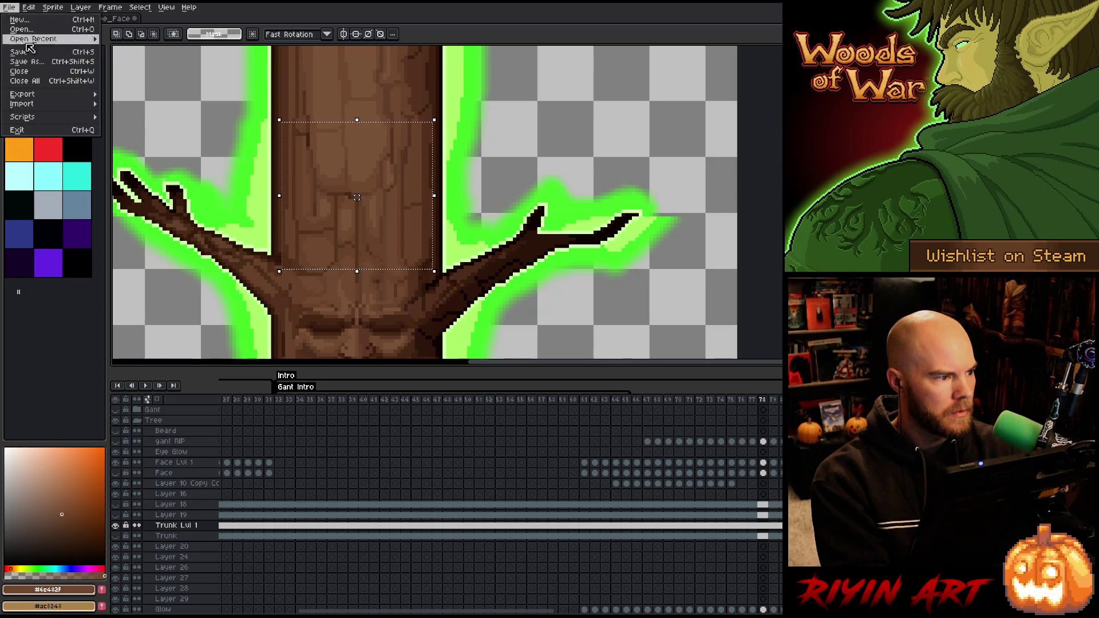
mouse_move(51, 94)
click(138, 112)
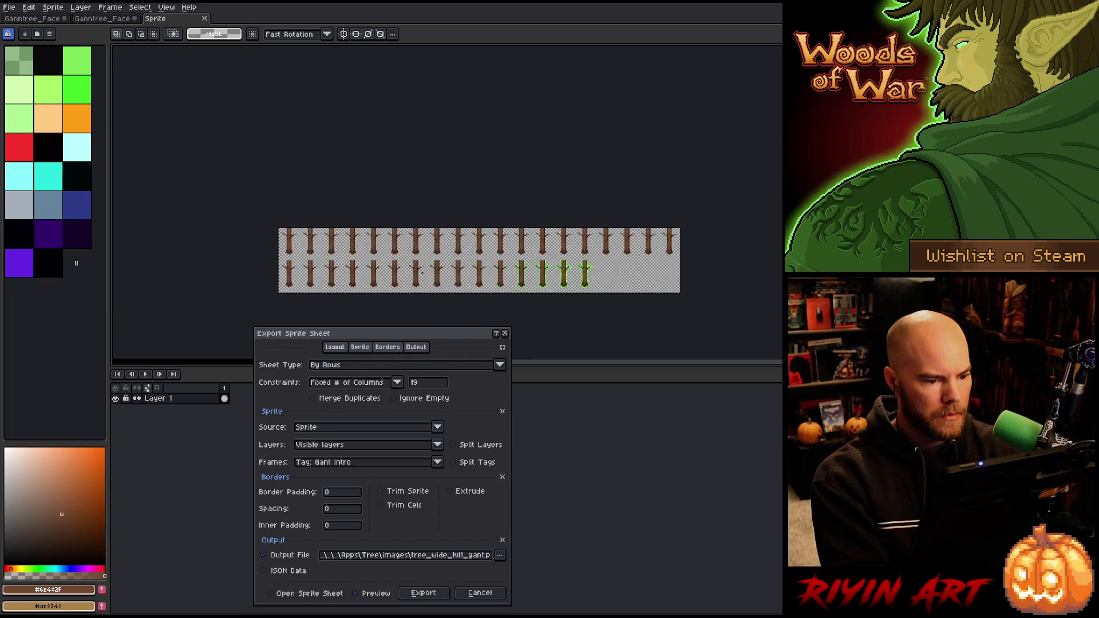
click(344, 463)
click(341, 477)
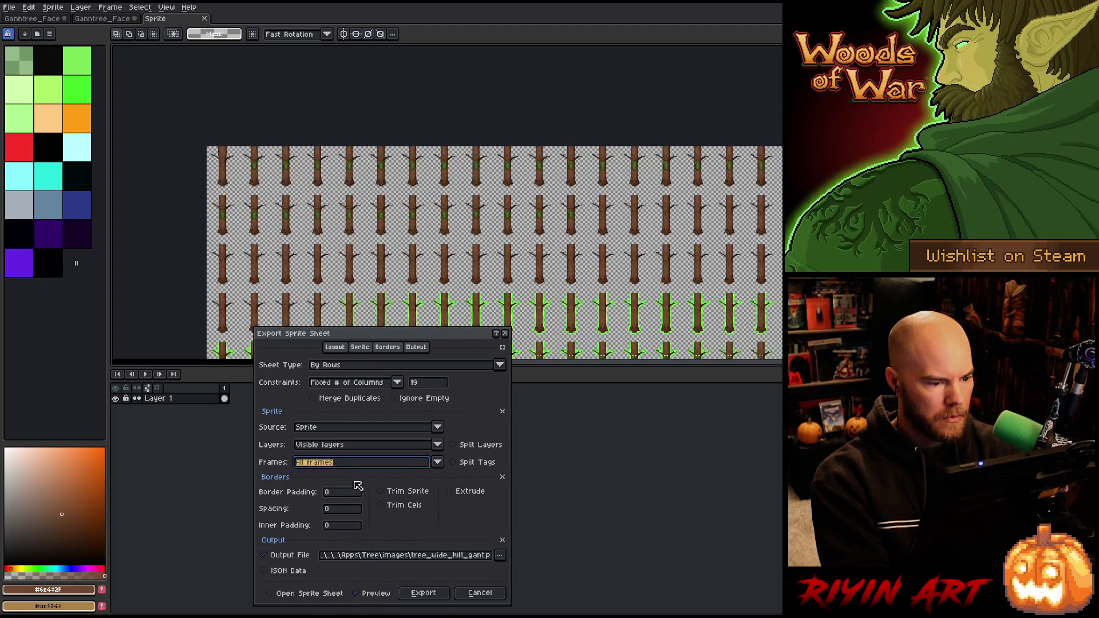
Export the sheet, overwriting tree_wide_hit.png, and switch to the other Ganntree_Face document
click(470, 556)
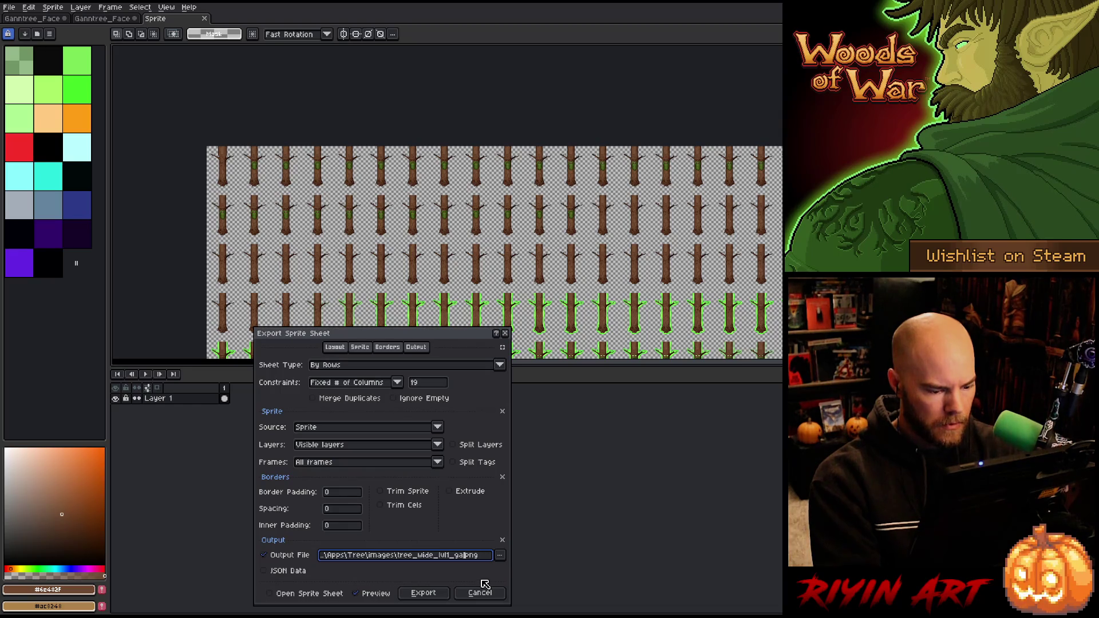
click(431, 595)
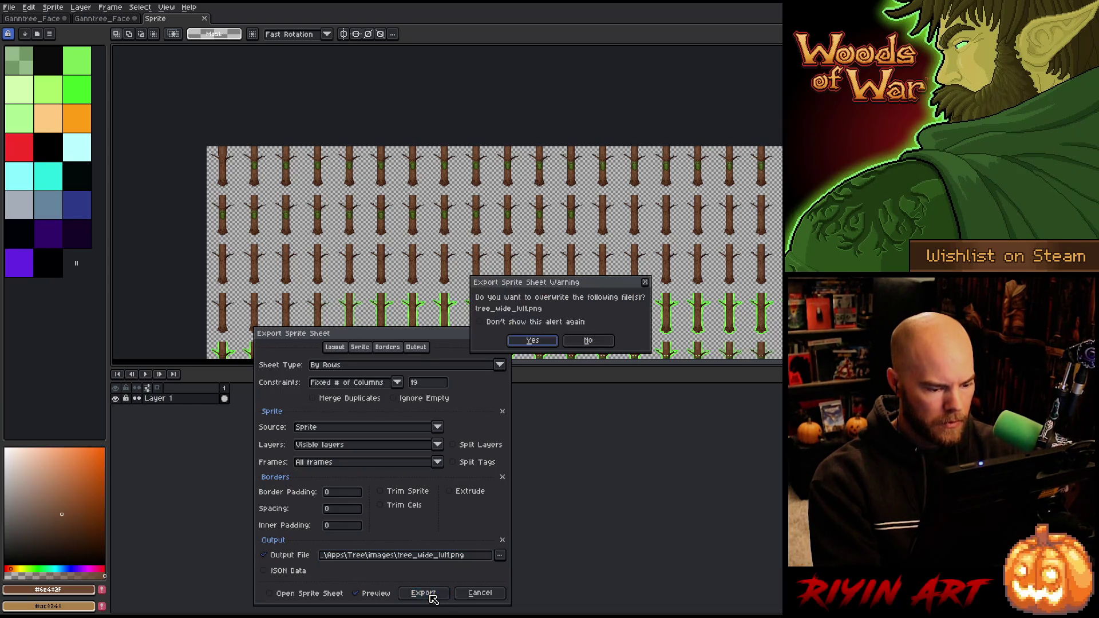
click(531, 340)
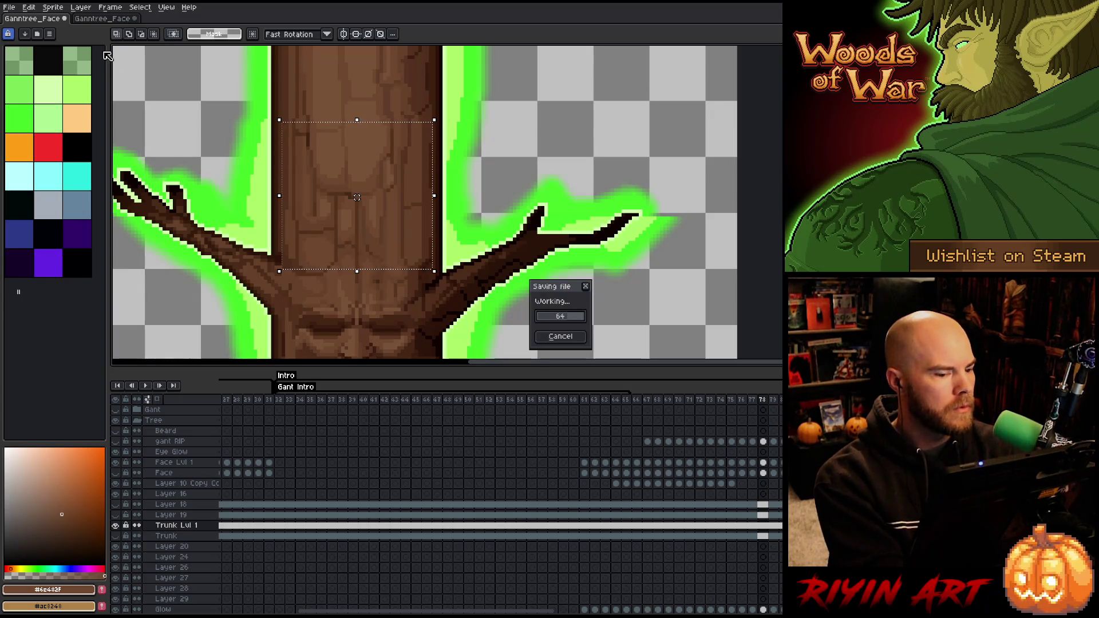
click(100, 21)
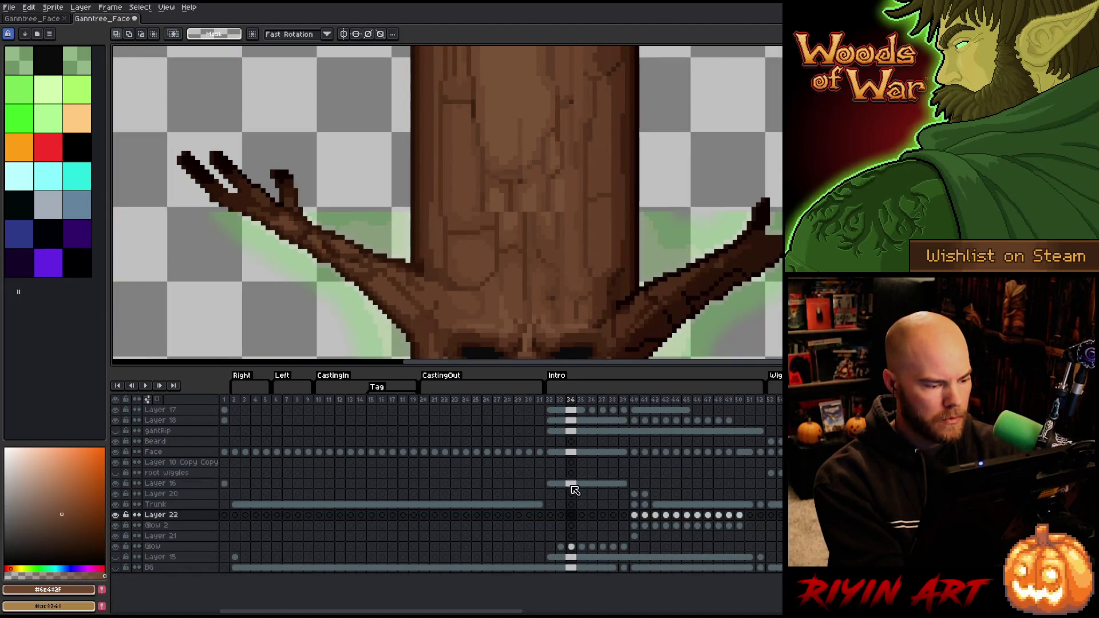
Select Layer 16's frame 33 cel and cut its trunk bark pixels
click(550, 483)
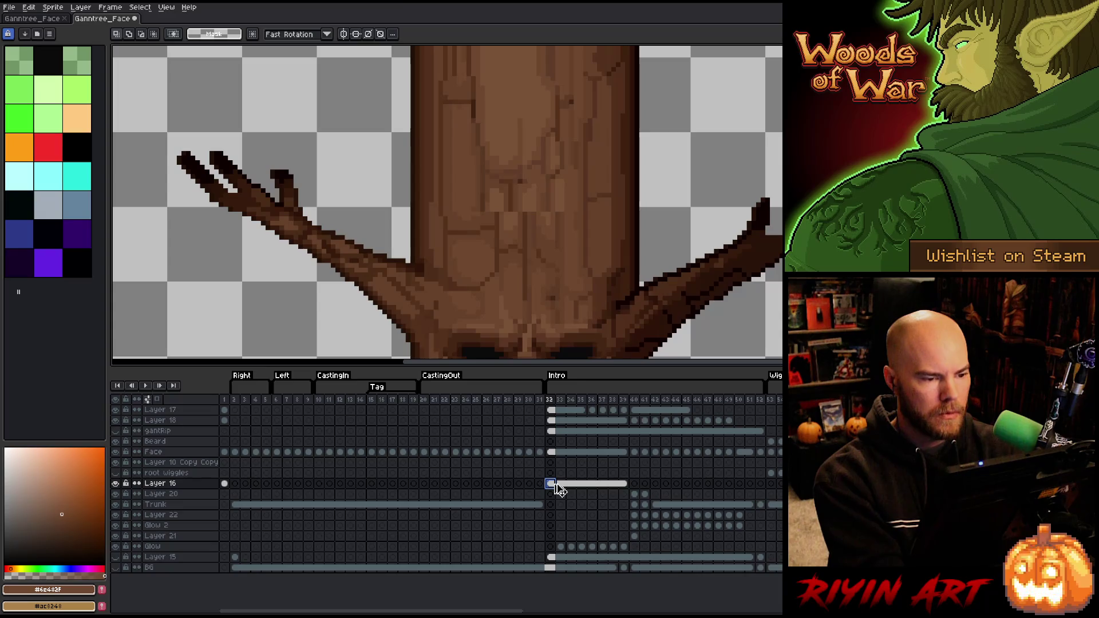
key(ctrl+t)
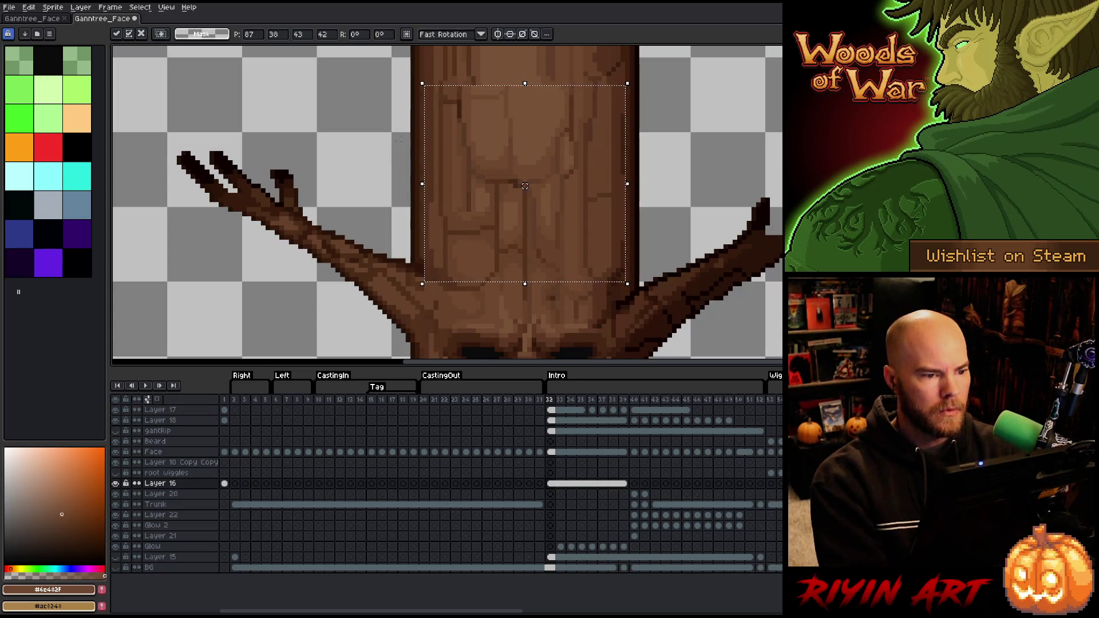
drag(520, 184, 468, 248)
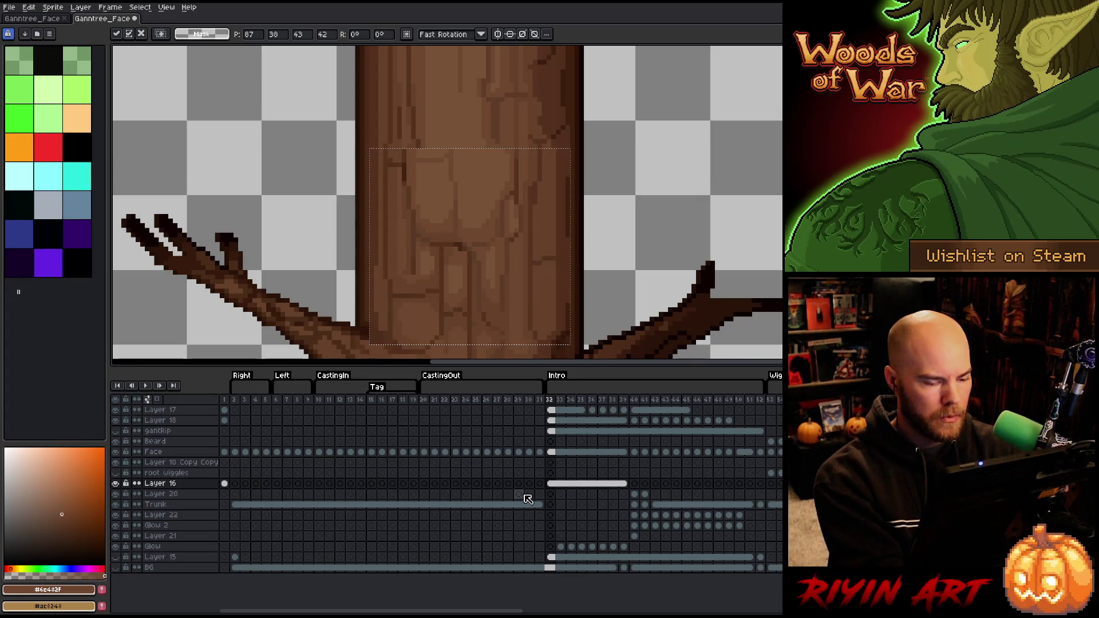
key(ctrl+d)
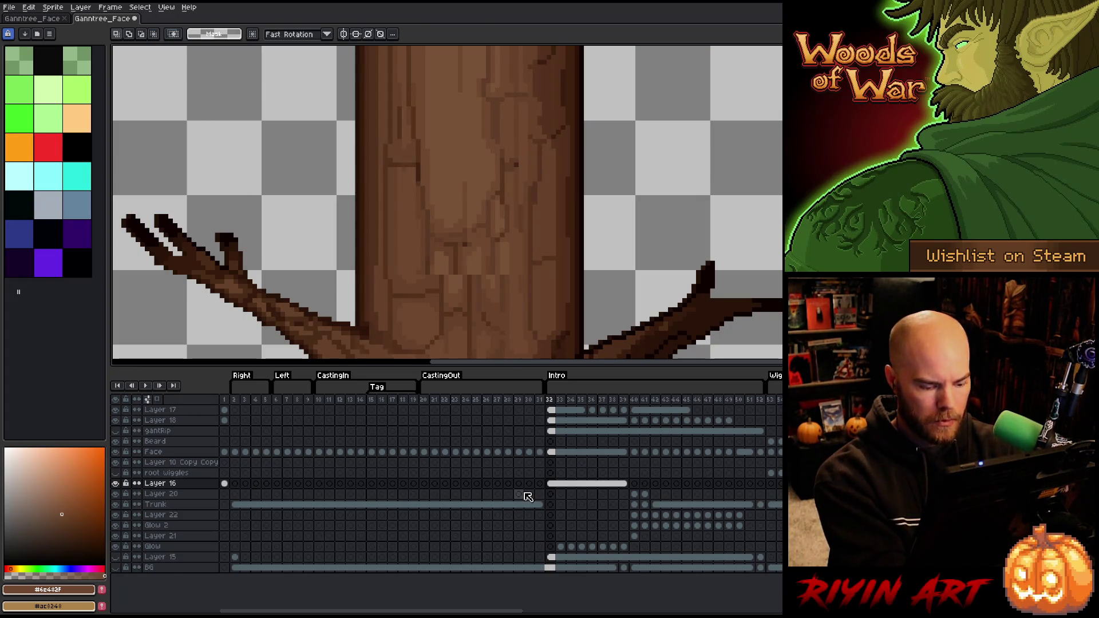
Paste the bark into a new Layer 23 and shift the trunk's left edge one pixel right
key(shift+n)
click(550, 483)
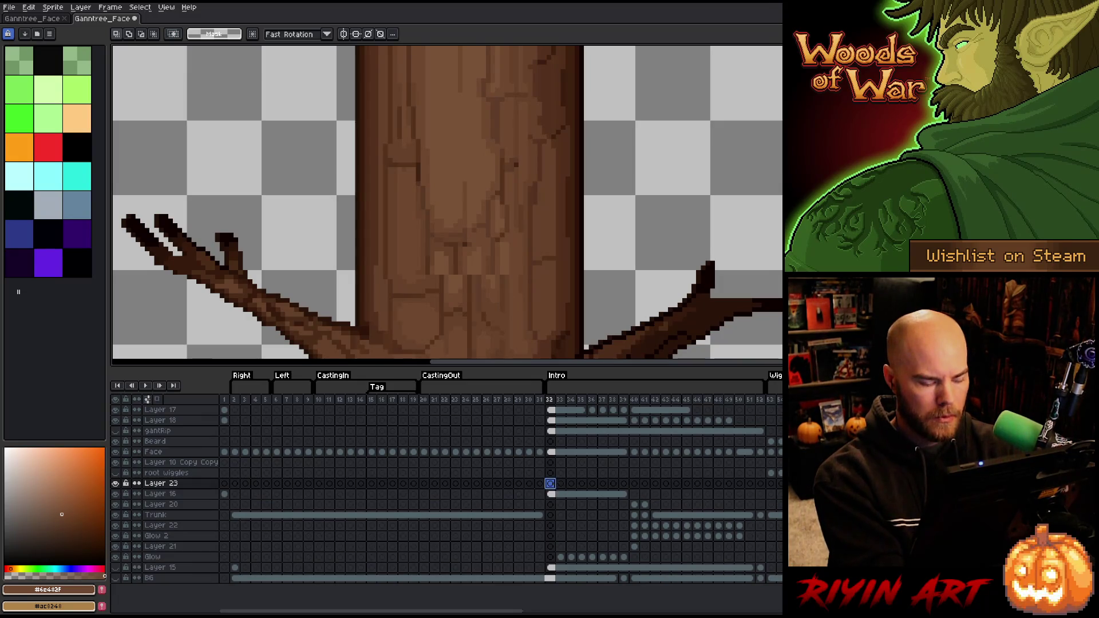
key(ctrl+v)
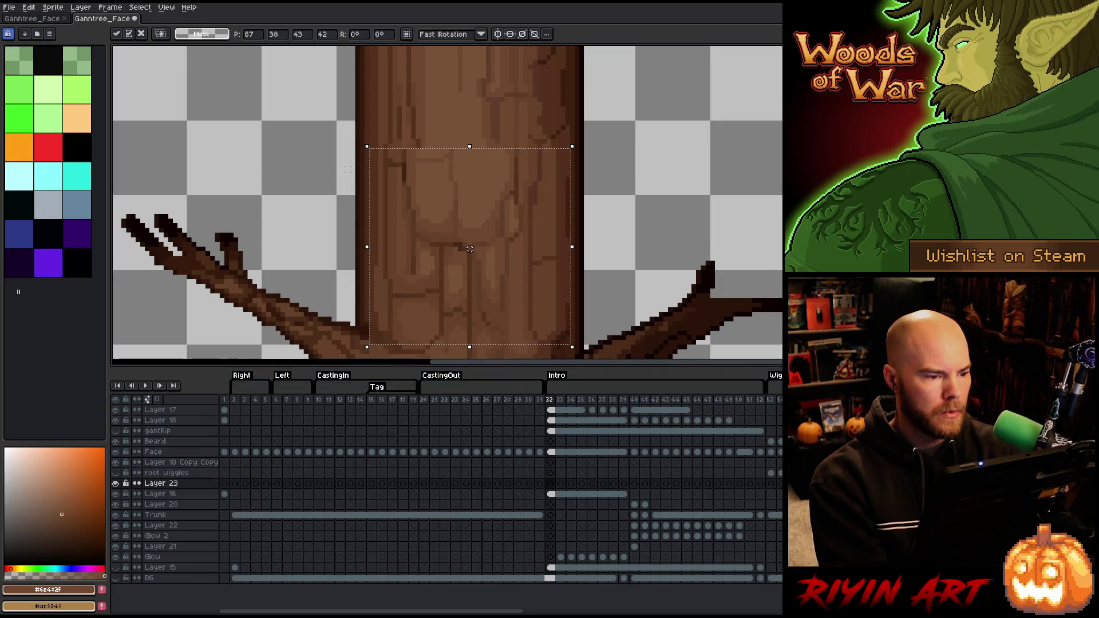
mouse_move(320, 114)
mouse_down()
mouse_move(444, 285)
mouse_move(432, 291)
mouse_up()
key(Right)
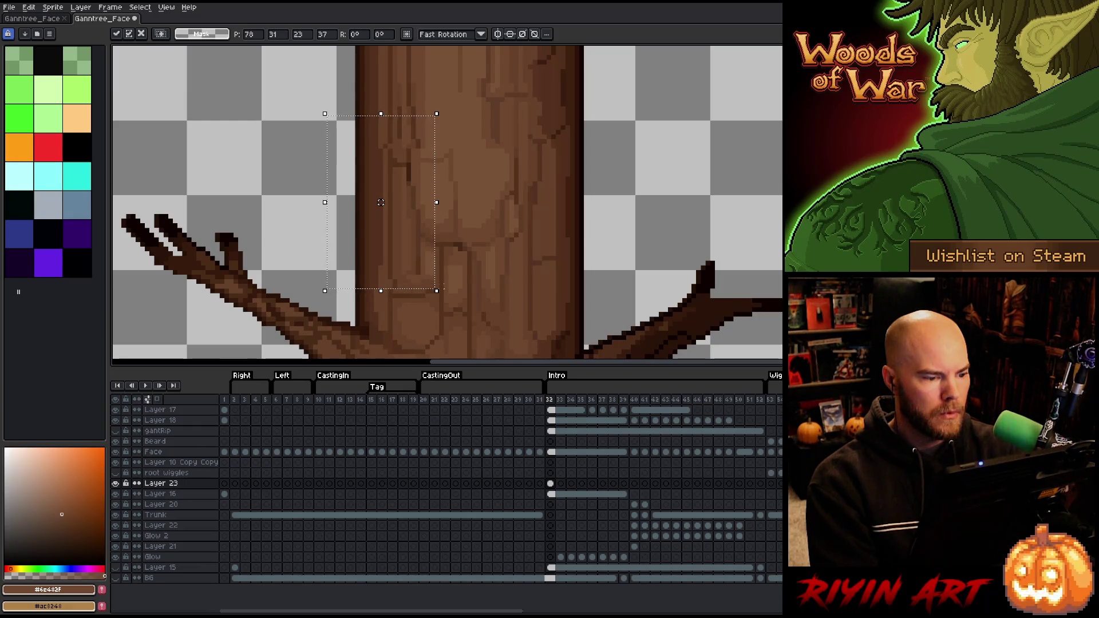
key(ctrl+d)
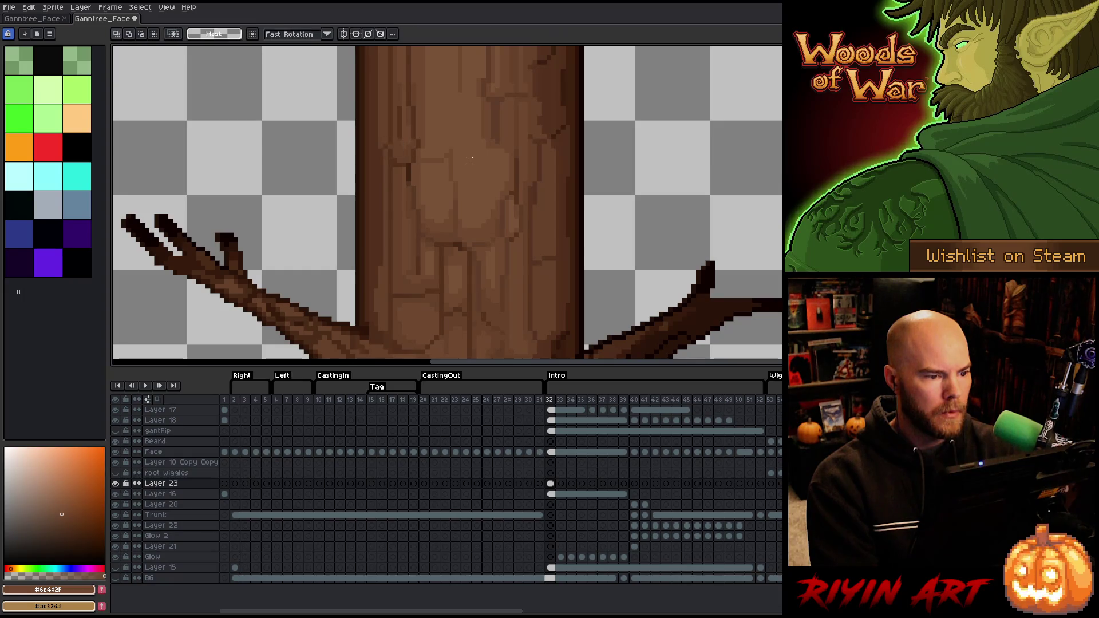
scroll(469, 159, down, 4)
Paint over the lower dark trunk crack with a lighter brown sampled from the trunk
scroll(428, 196, up, 4)
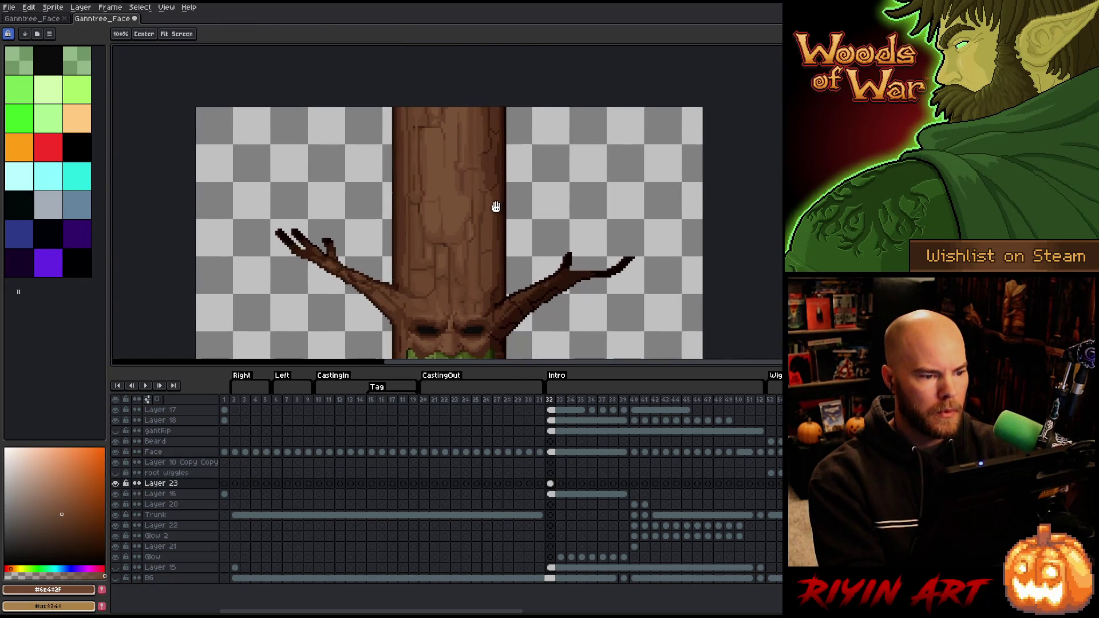
scroll(428, 196, up, 1)
key(b)
alt+click(390, 197)
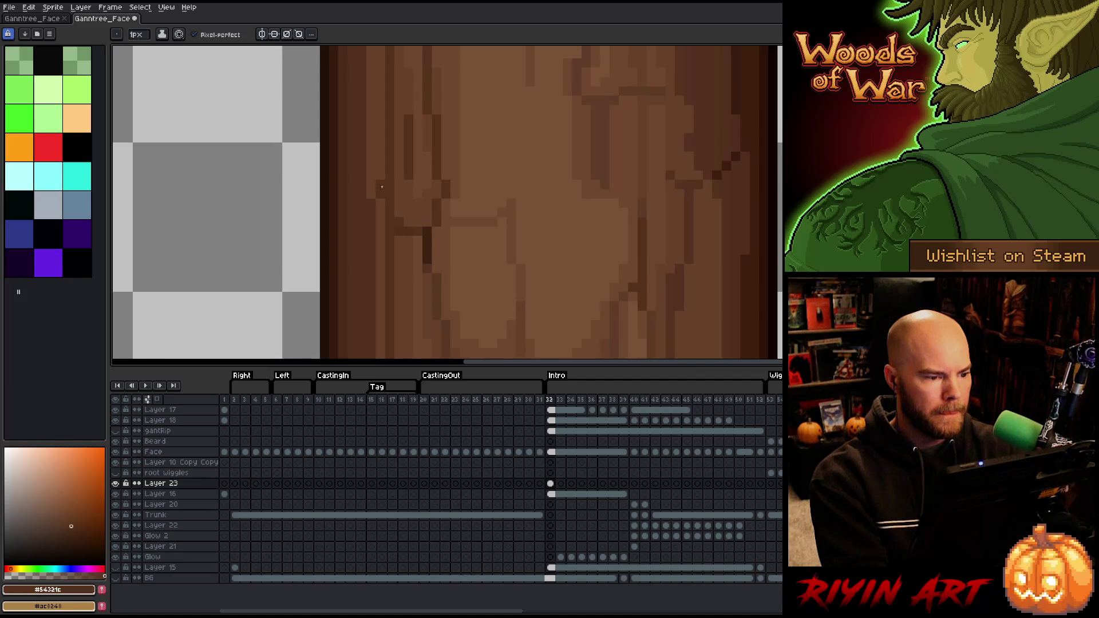
alt+click(382, 195)
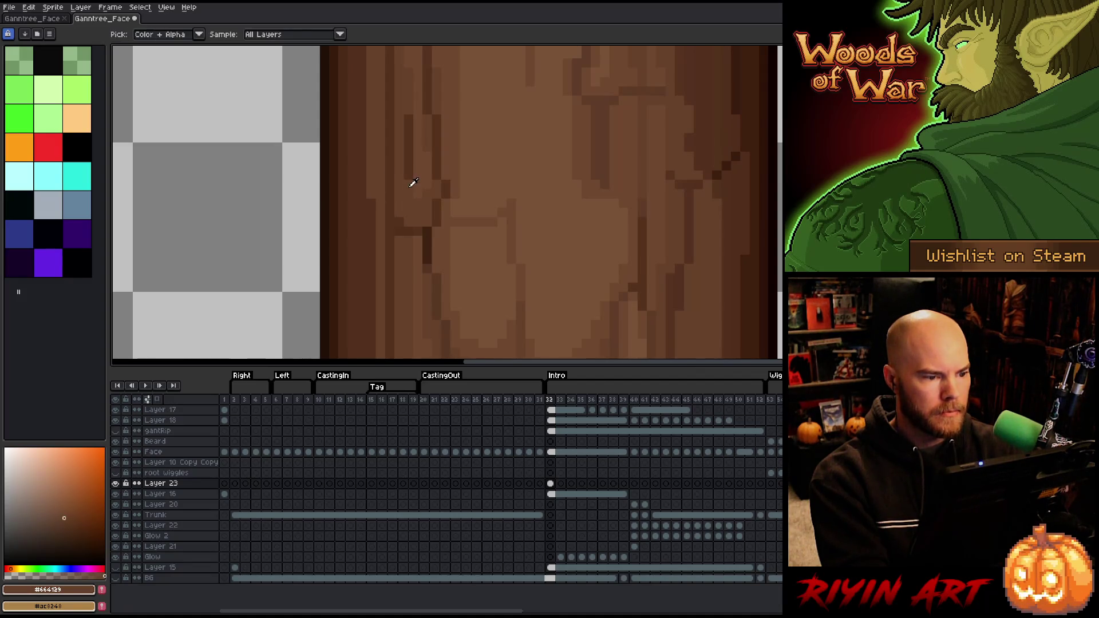
drag(410, 180, 408, 143)
Link Layer 23's cels 32–39 into one shared cel, then toggle layer visibility to compare
scroll(408, 122, down, 3)
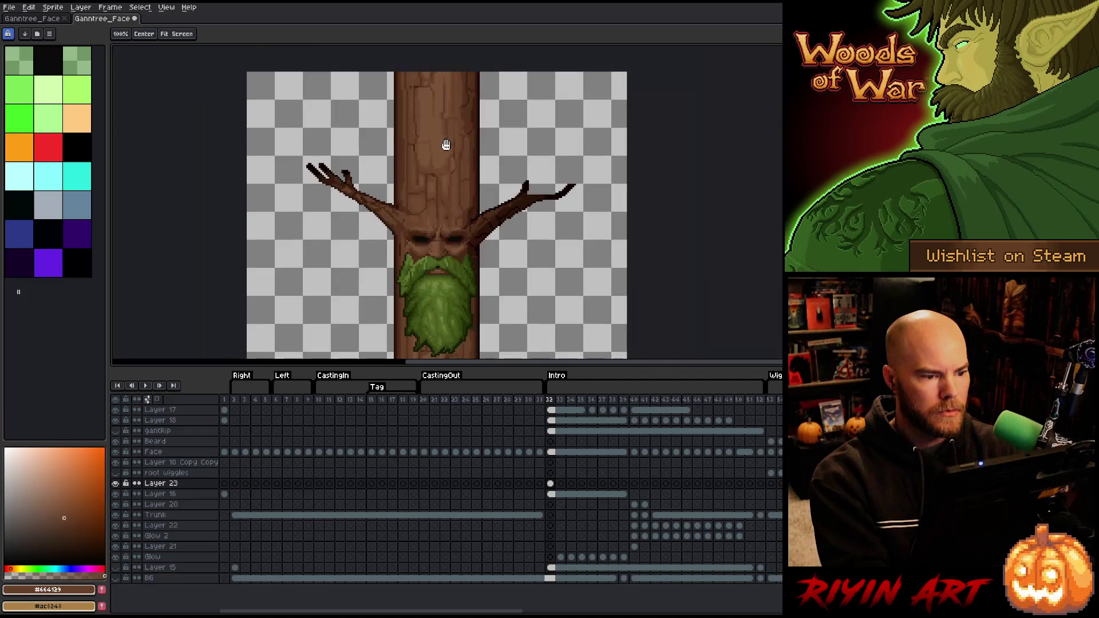
scroll(442, 186, up, 2)
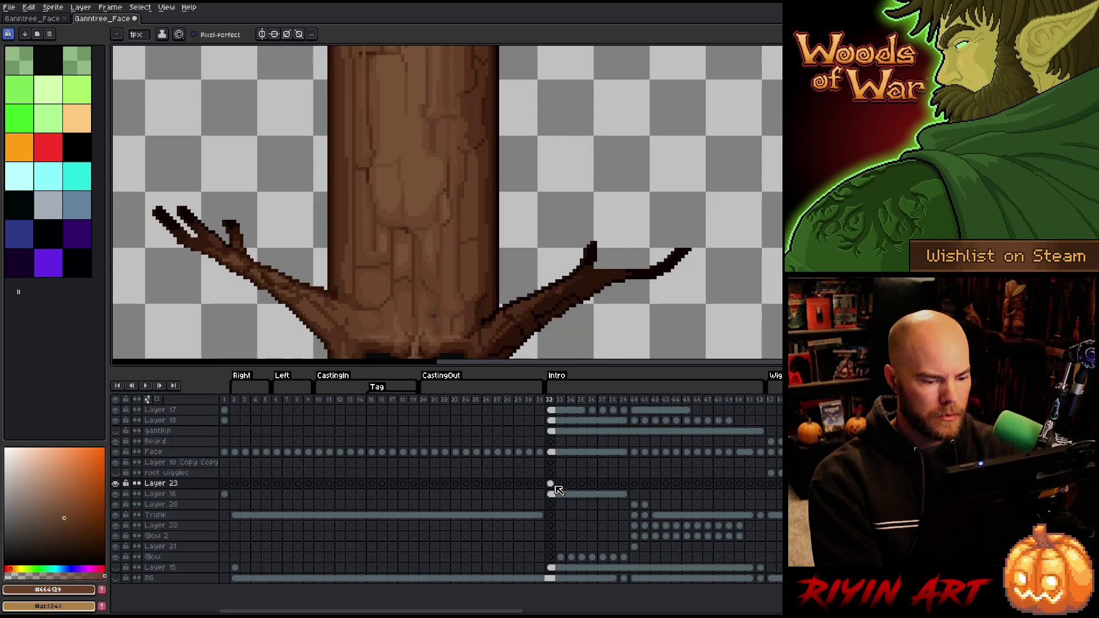
drag(555, 486, 624, 483)
right_click(623, 483)
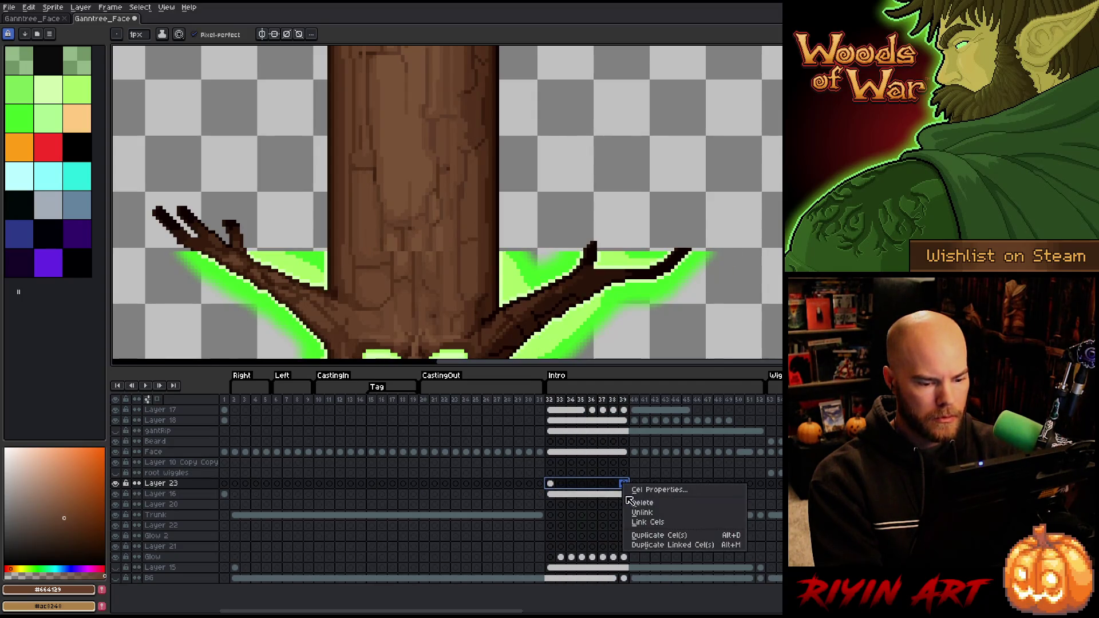
click(644, 522)
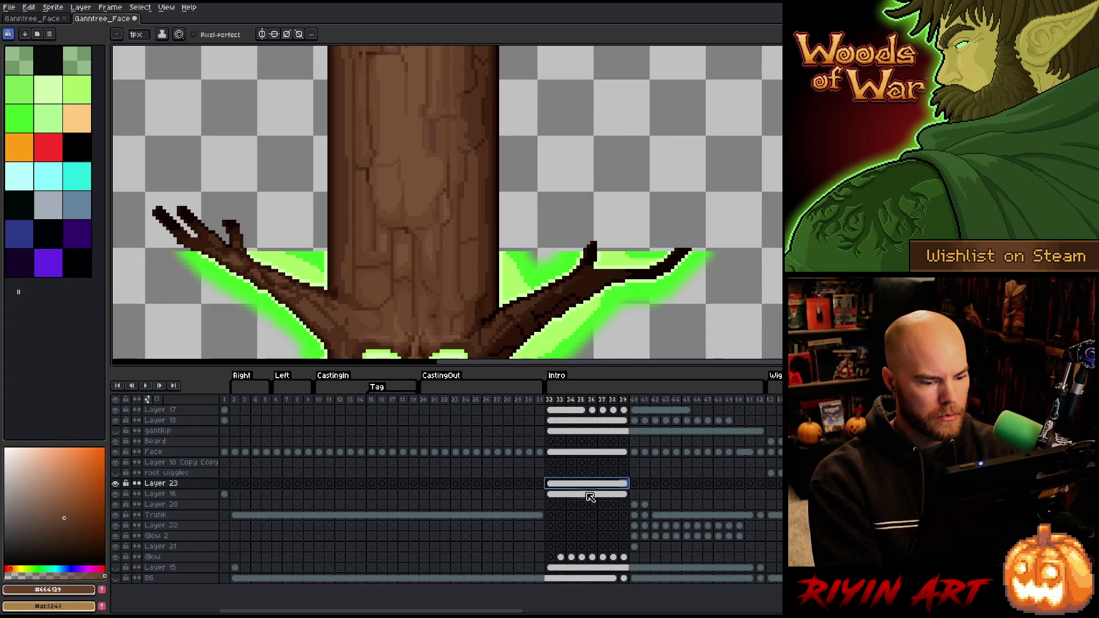
click(116, 494)
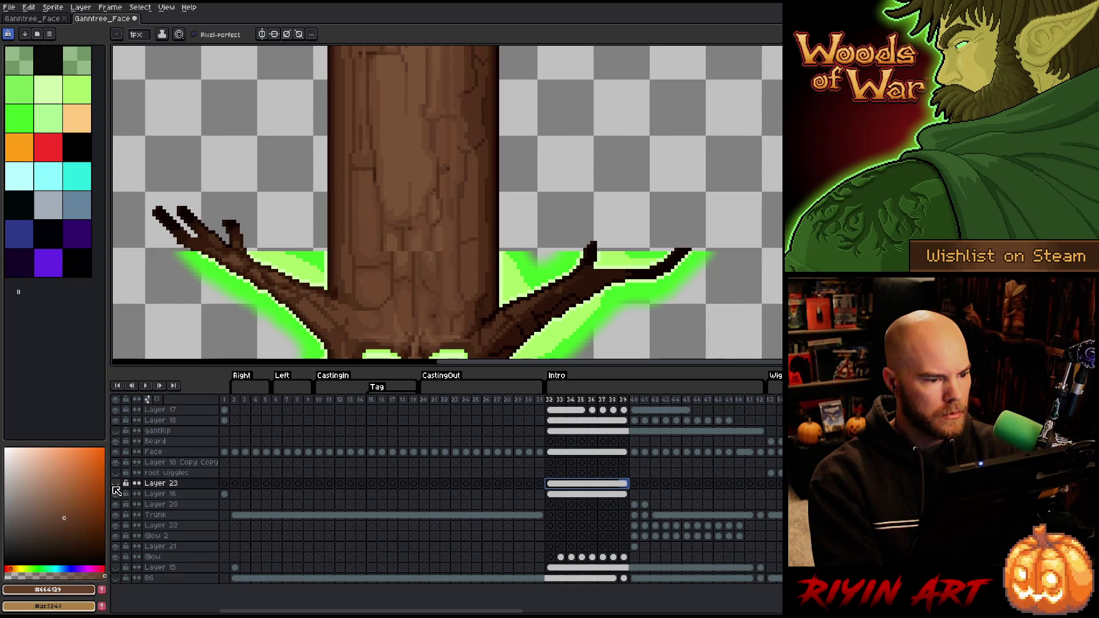
click(114, 485)
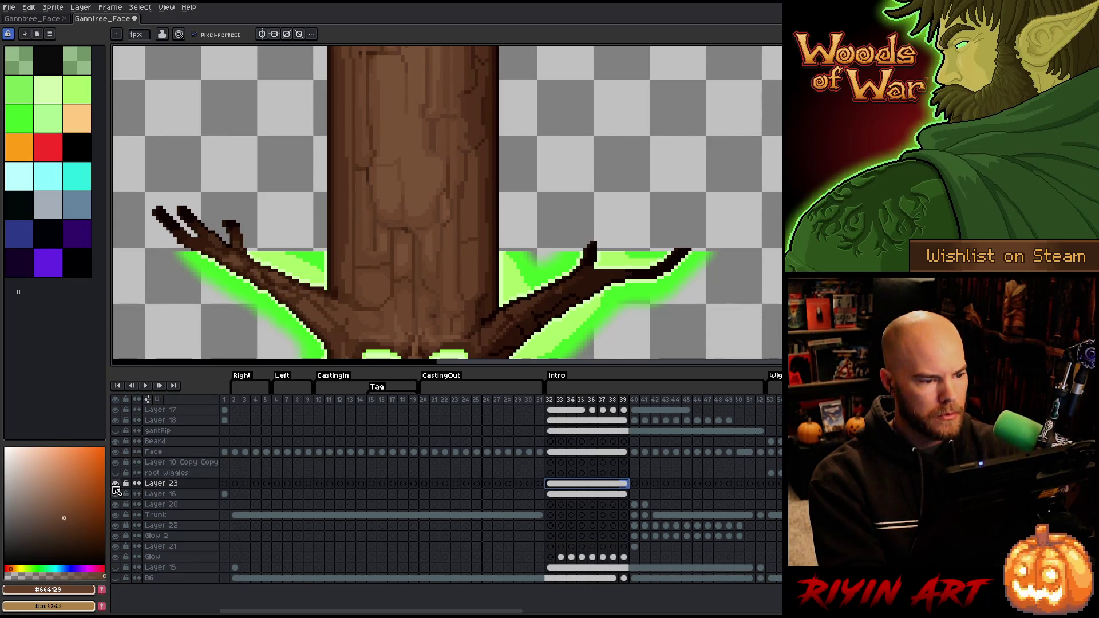
click(115, 486)
Select a rectangle of upper trunk bark on Layer 23's frame 32 cel and briefly transform it
key(m)
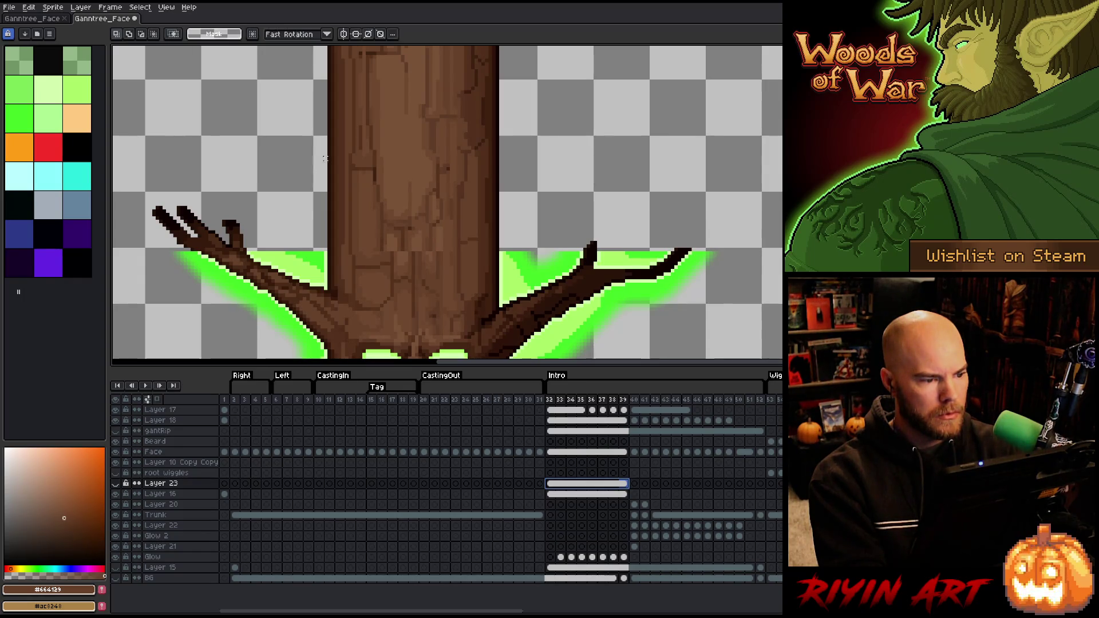
mouse_move(370, 131)
mouse_down()
mouse_move(400, 199)
mouse_move(450, 218)
mouse_move(444, 225)
mouse_up()
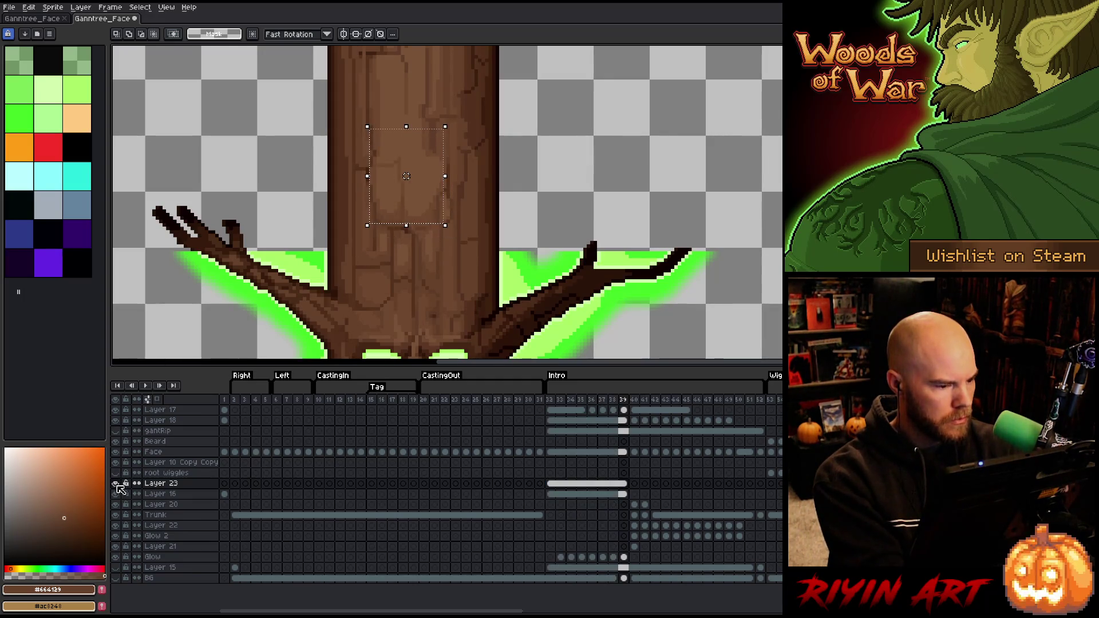
click(551, 484)
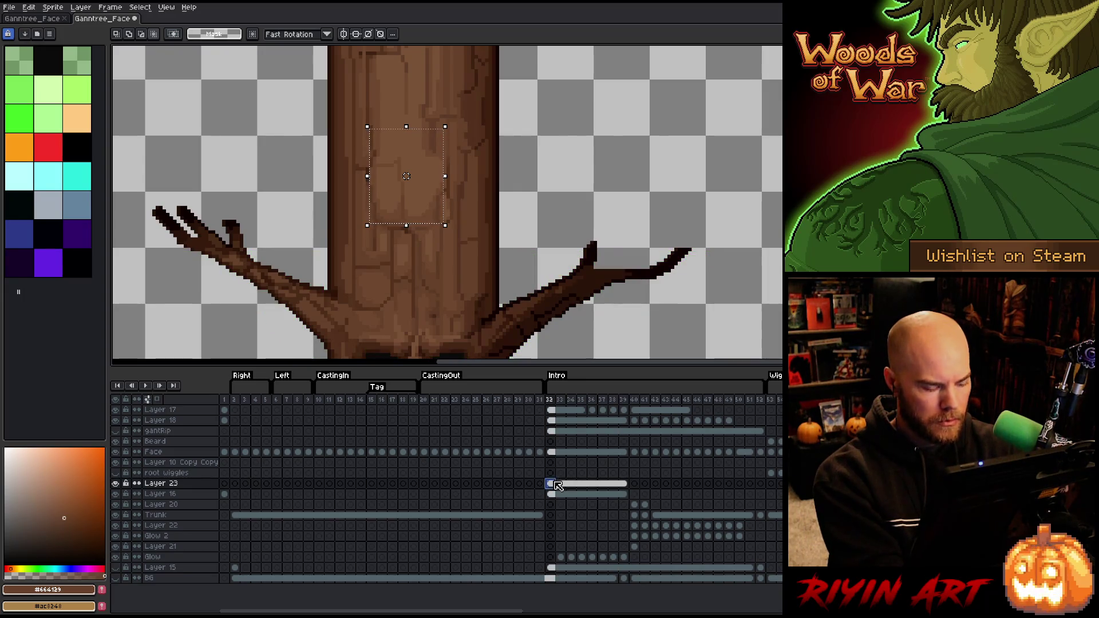
key(ctrl+t)
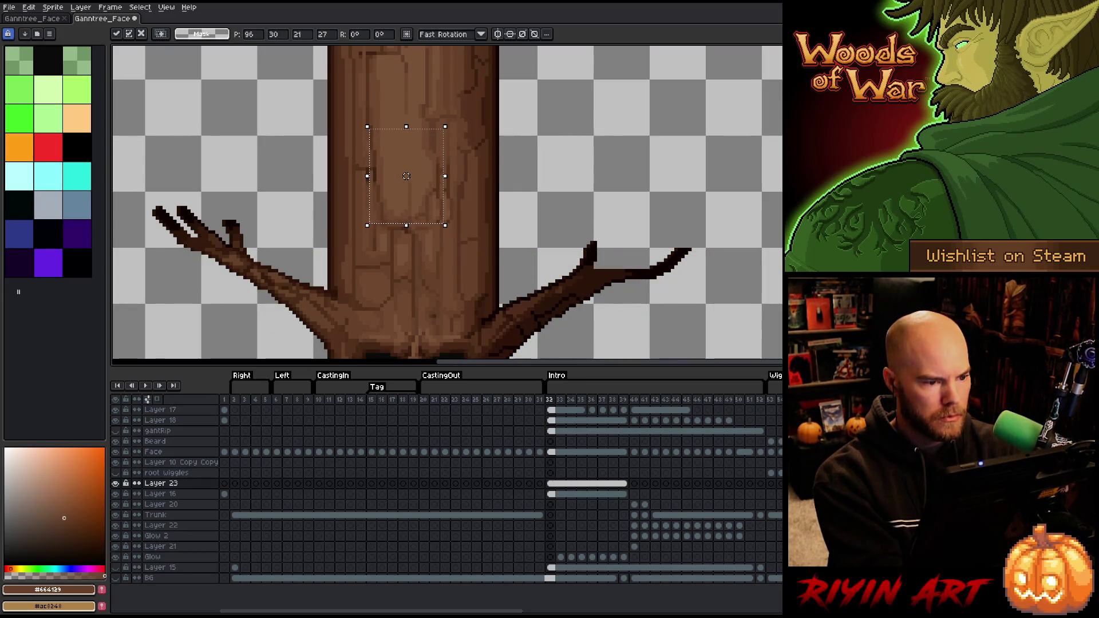
key(Return)
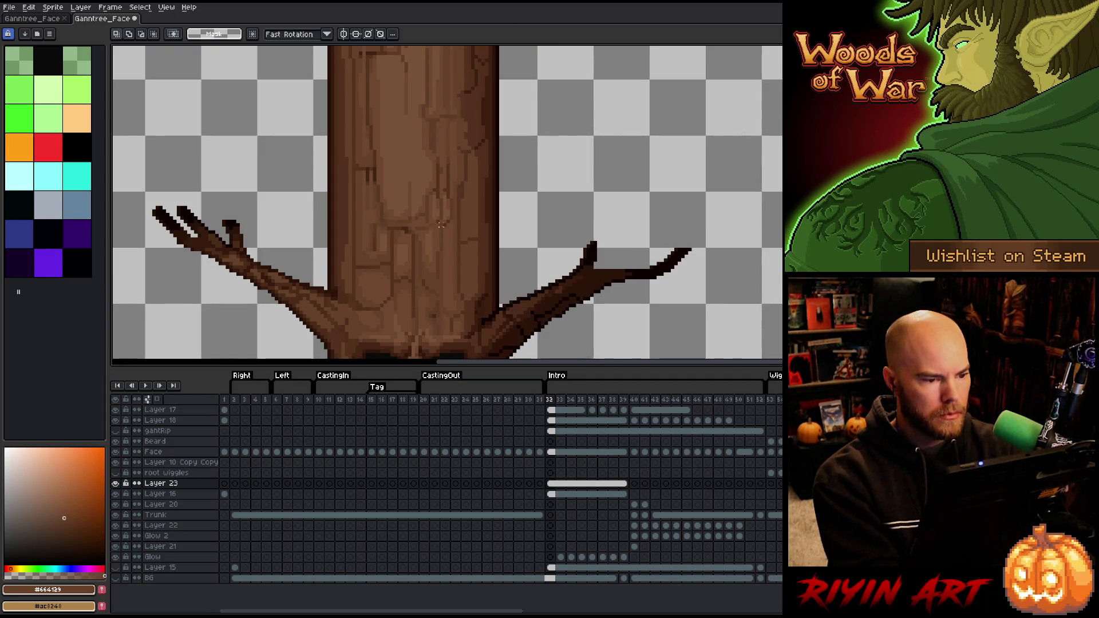
scroll(446, 195, up, 1)
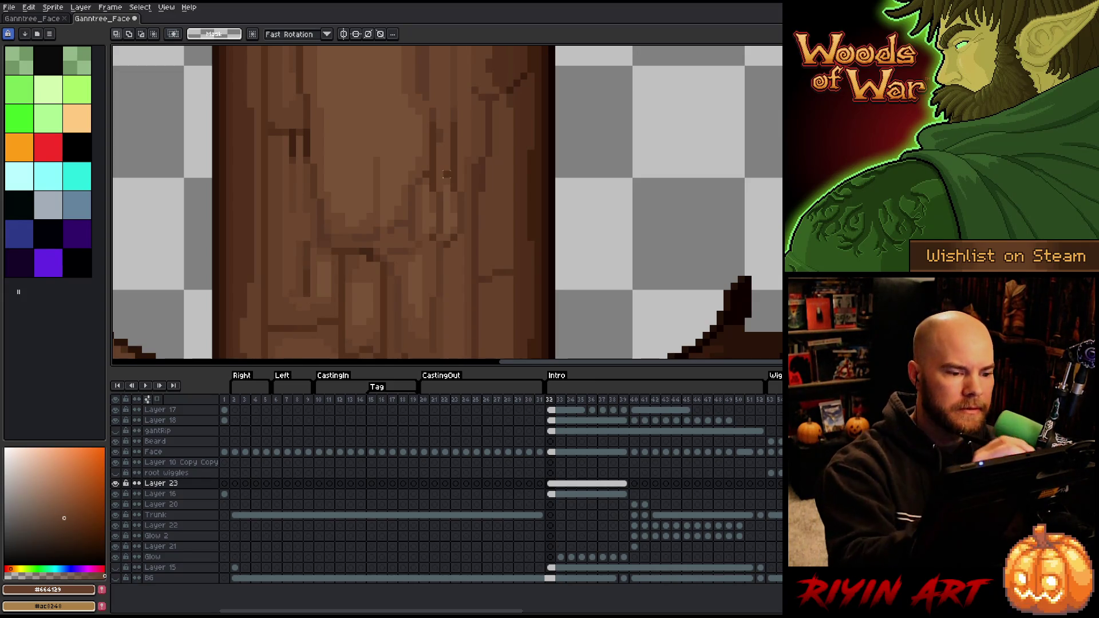
Redraw a few darker and lighter bark pixels with sampled browns, then preview the animation
key(b)
alt+click(456, 218)
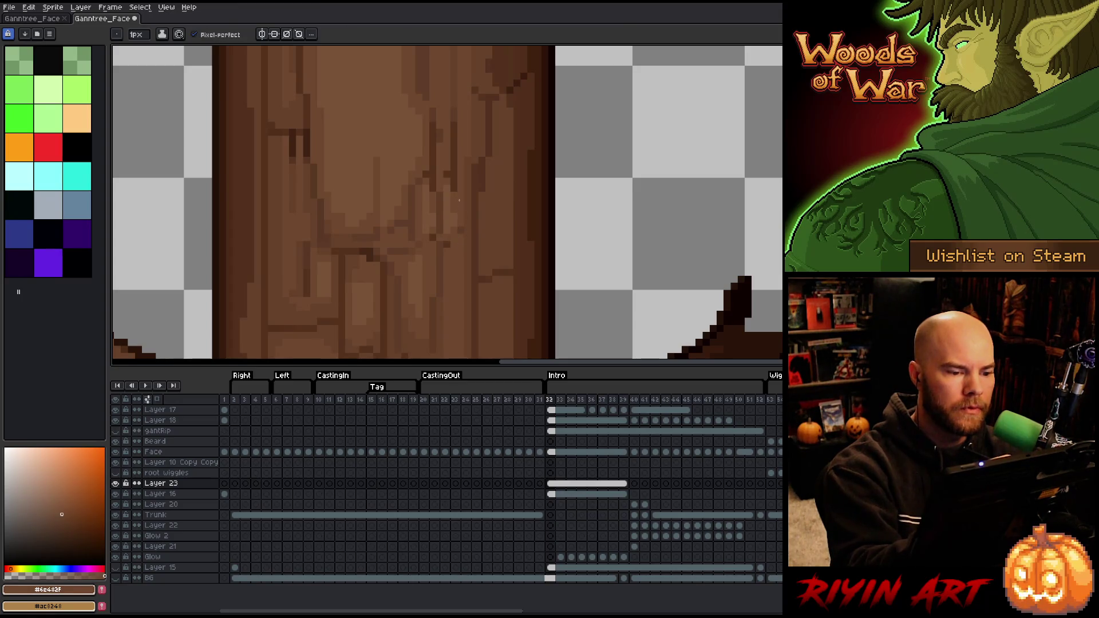
drag(448, 189, 446, 229)
drag(453, 172, 453, 191)
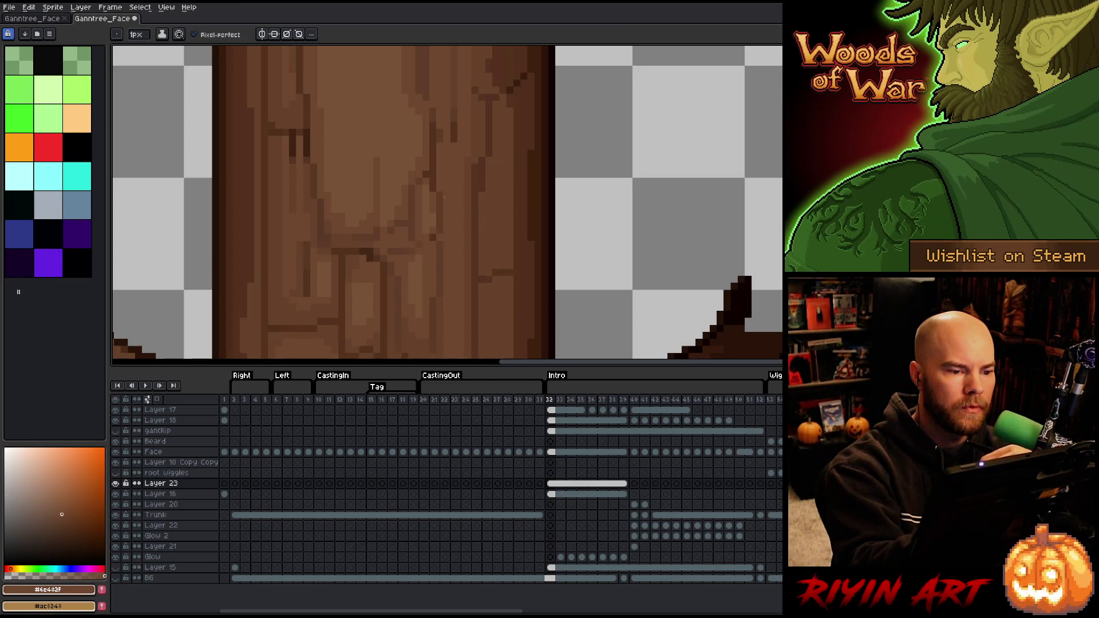
click(446, 130)
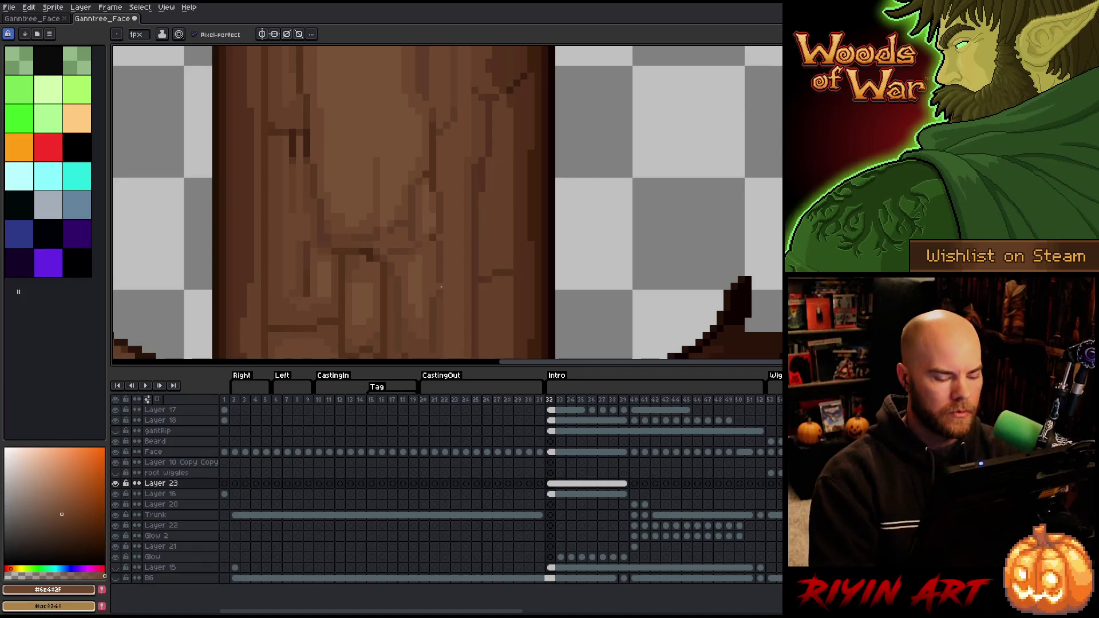
key(Right)
key(Return)
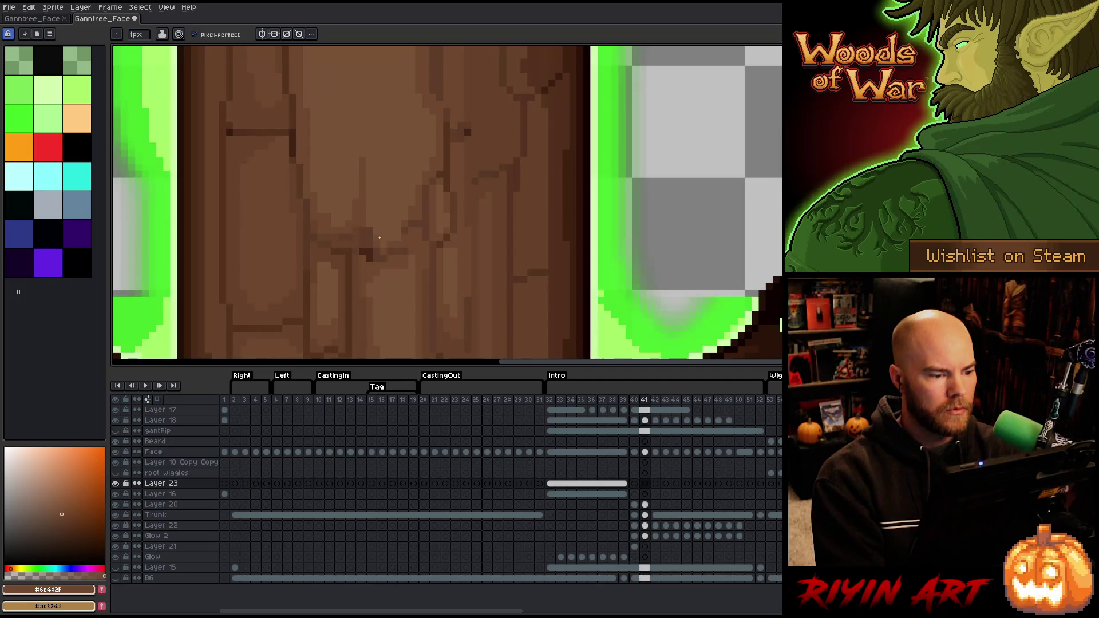
scroll(347, 262, down, 5)
key(Return)
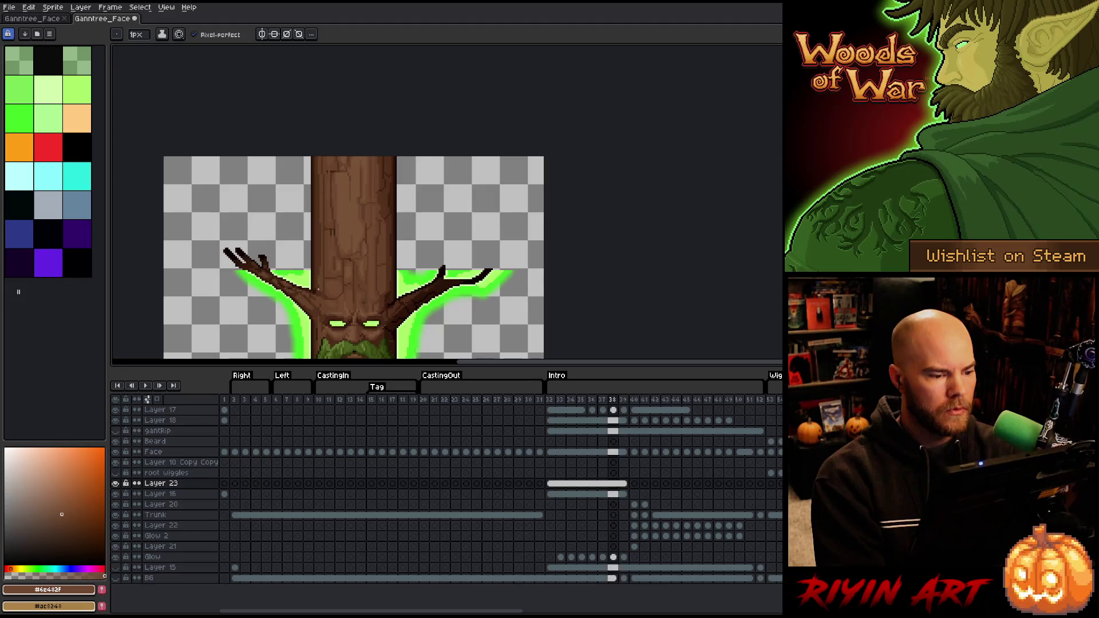
key(Right)
key(Left)
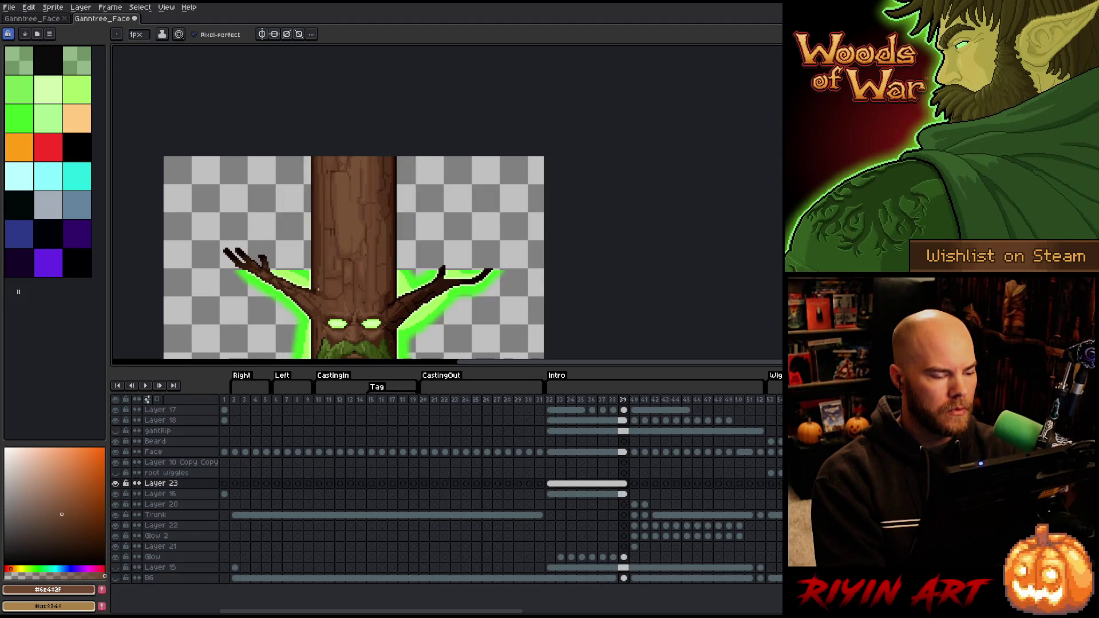
key(Right)
key(Left)
key(Left)
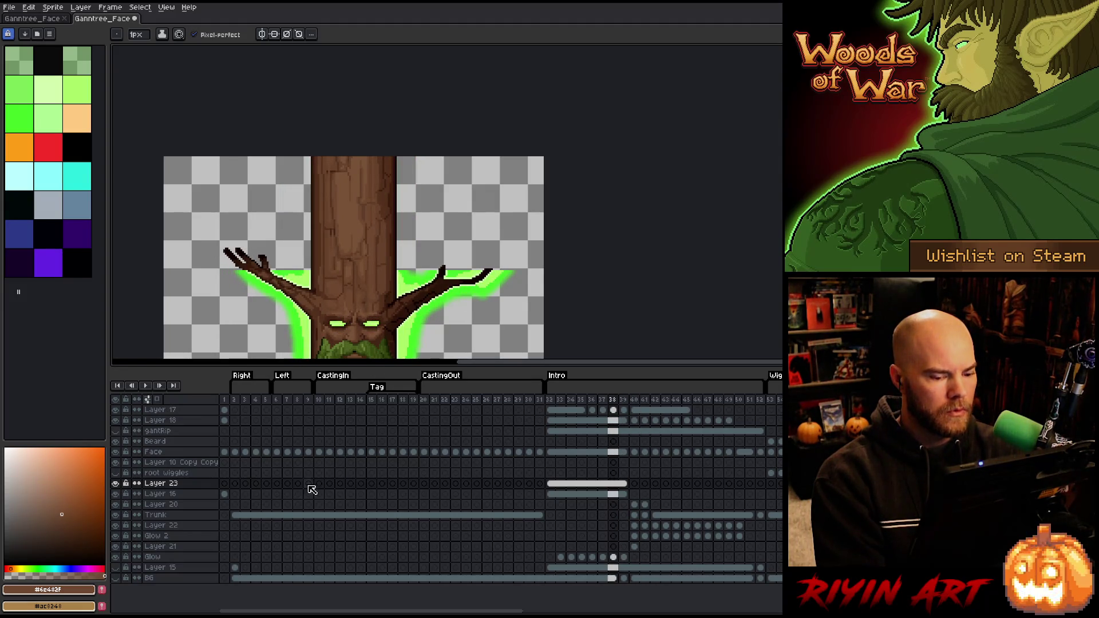
click(118, 483)
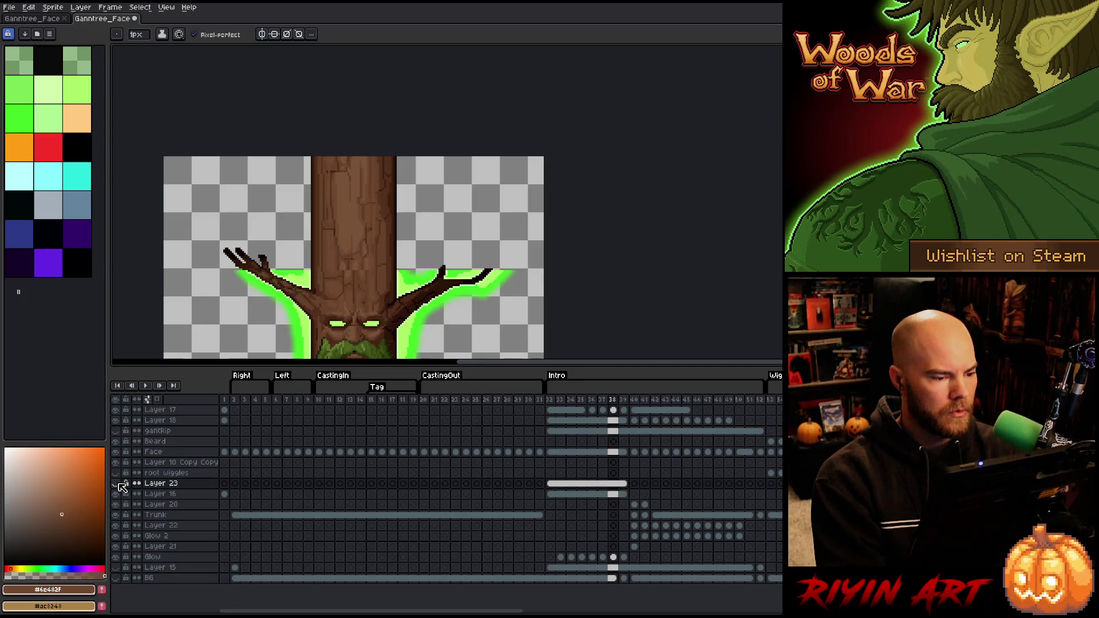
click(118, 483)
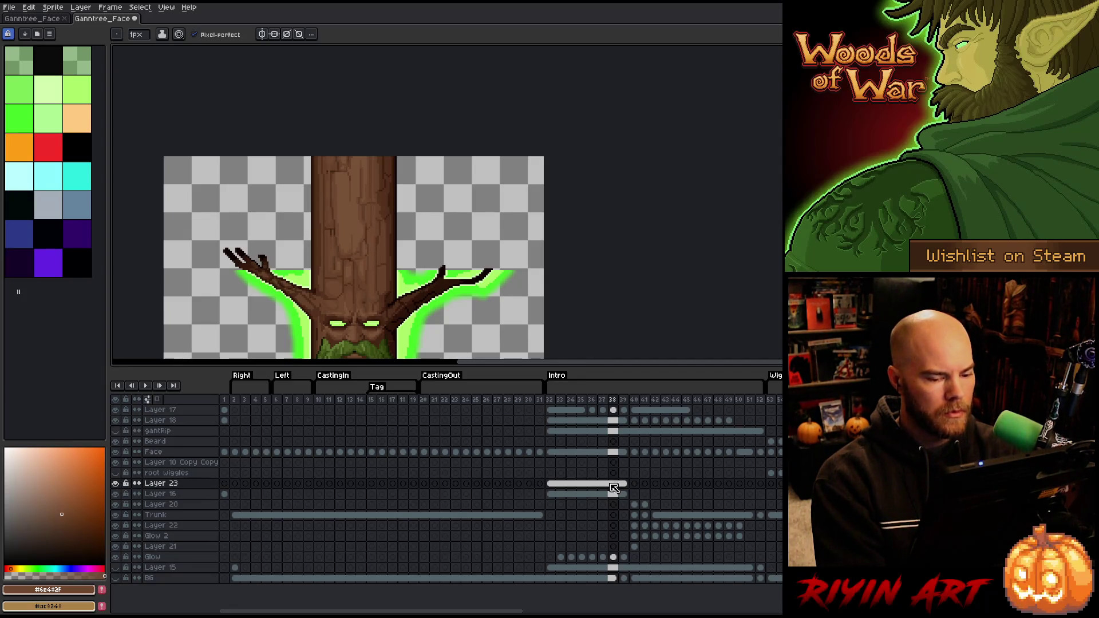
key(Home)
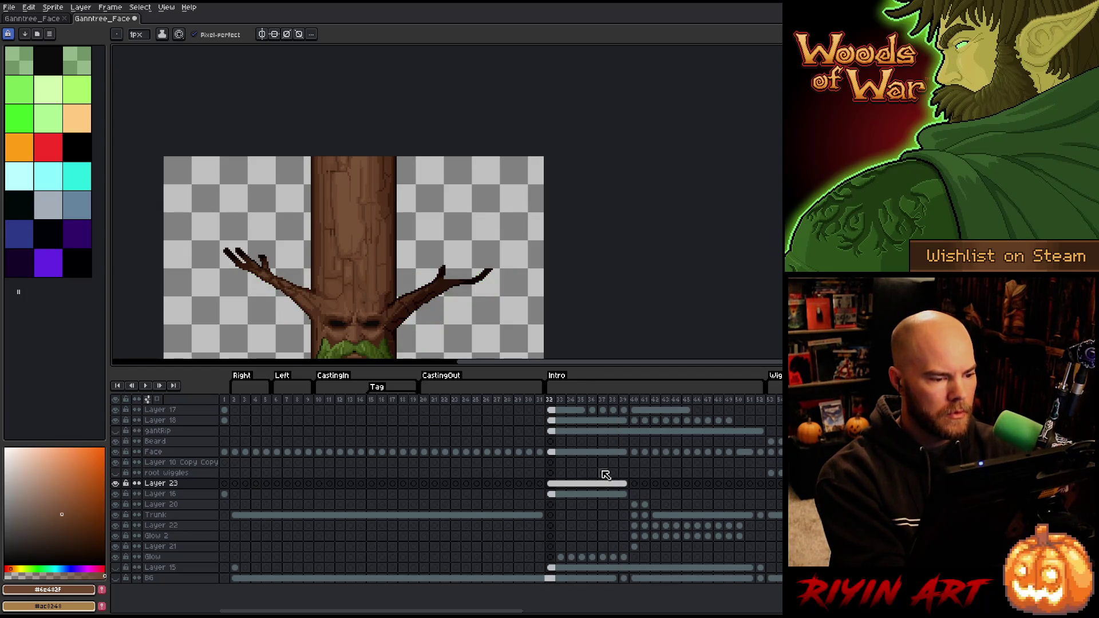
key(Return)
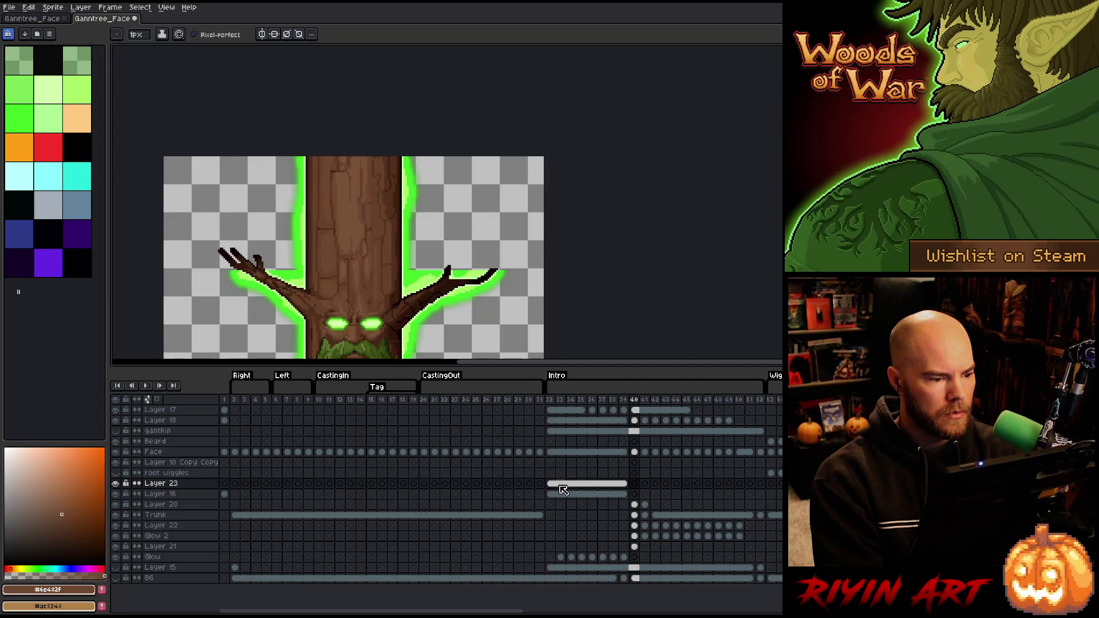
click(589, 399)
key(m)
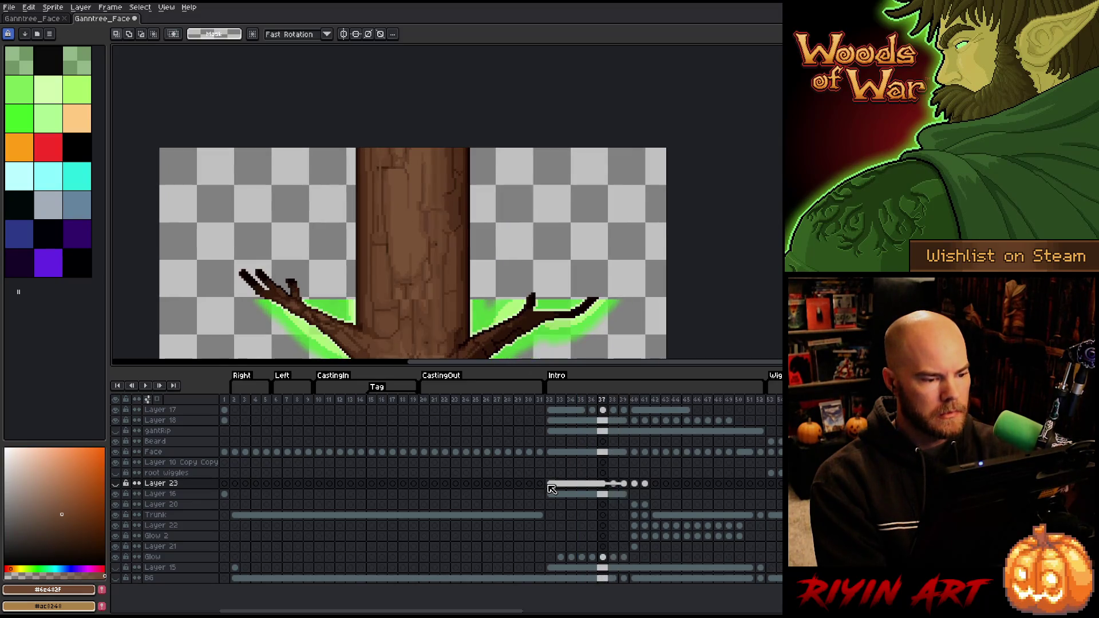
key(Return)
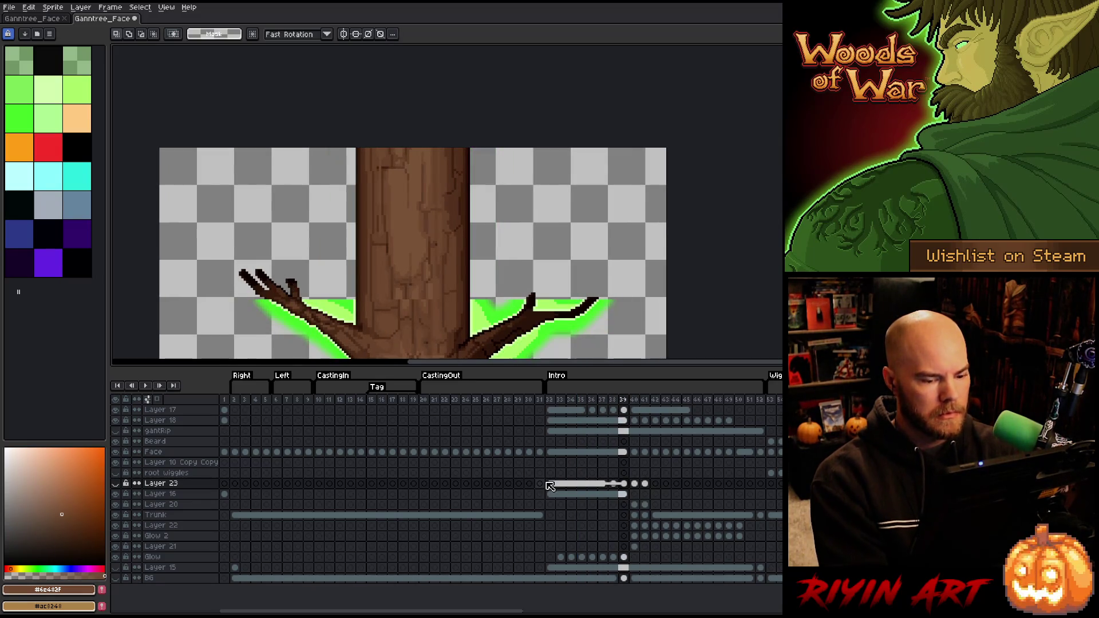
key(Return)
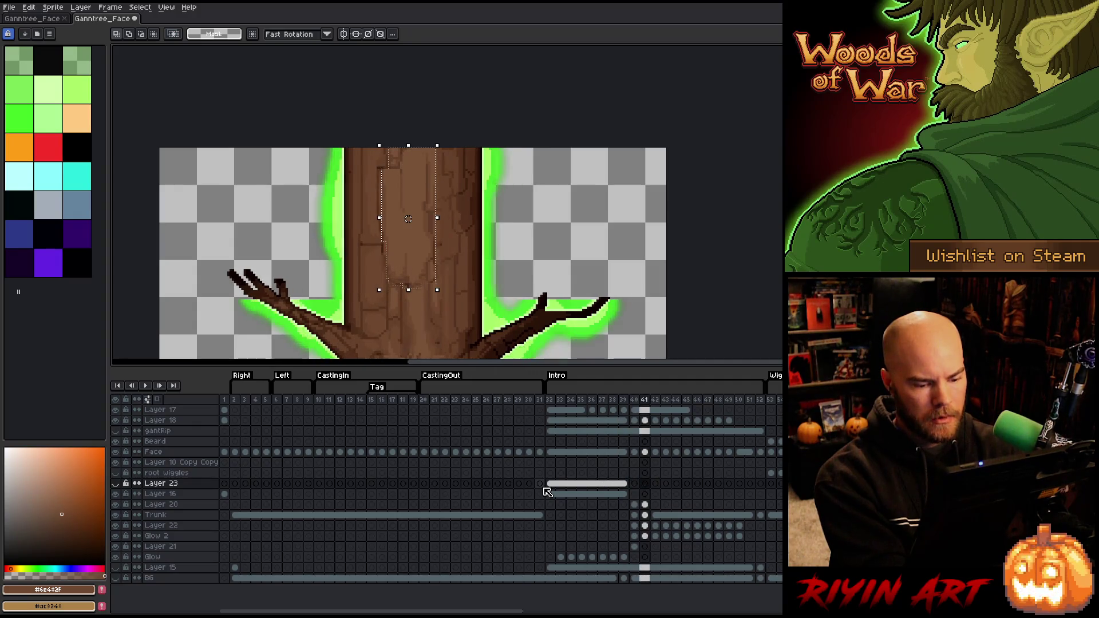
drag(549, 483, 621, 487)
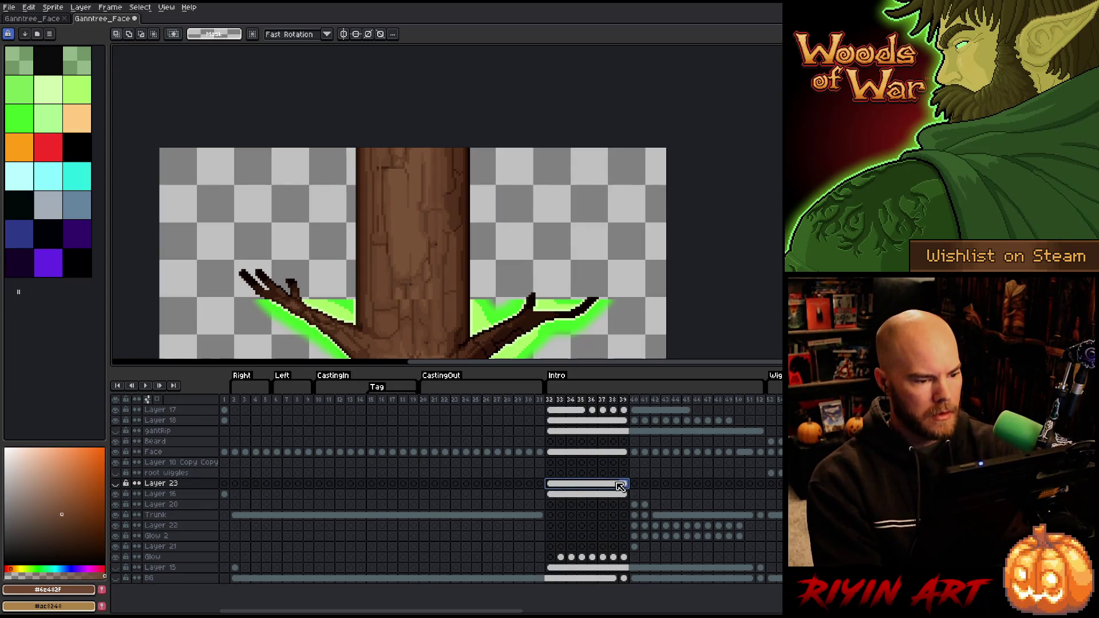
Go to Layer 16's frame 39 and zoom onto the middle of the trunk
click(550, 495)
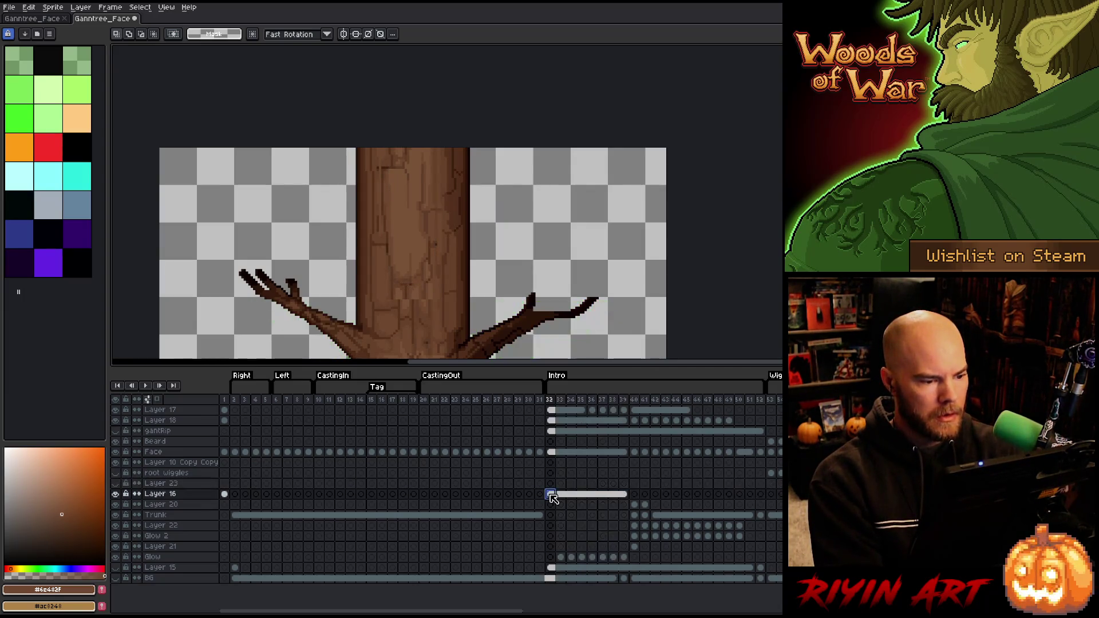
click(634, 495)
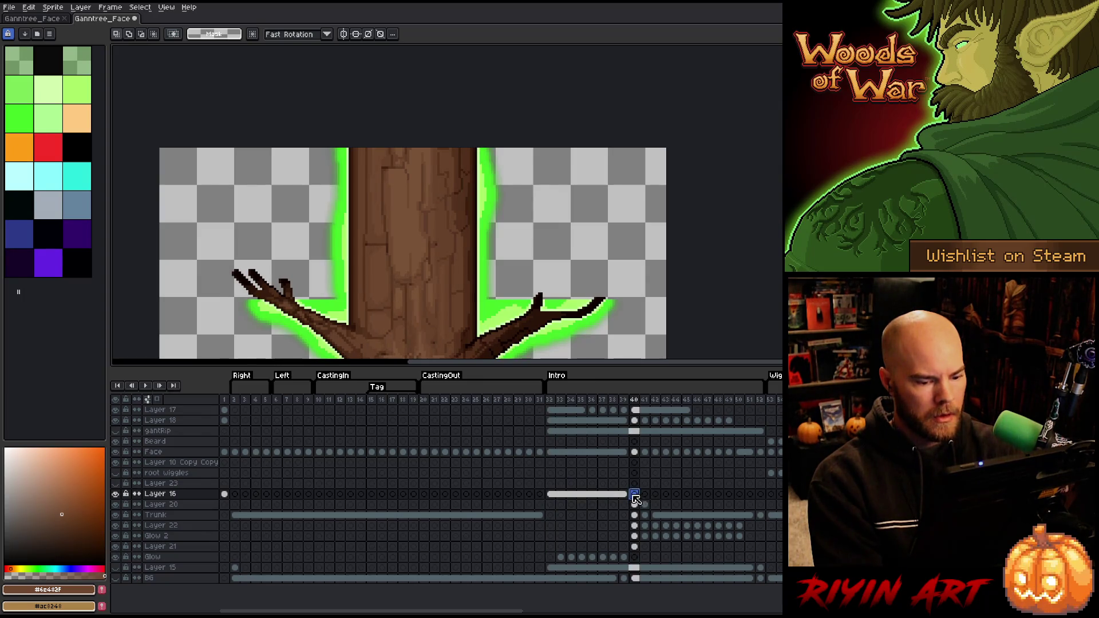
click(623, 495)
scroll(414, 285, up, 3)
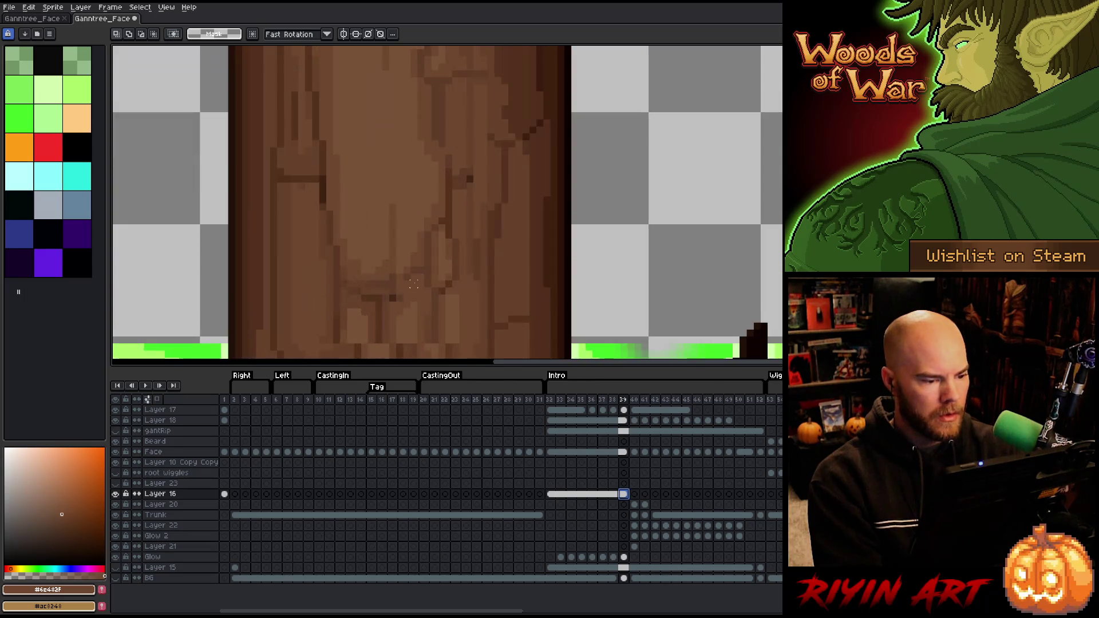
drag(414, 284, 444, 200)
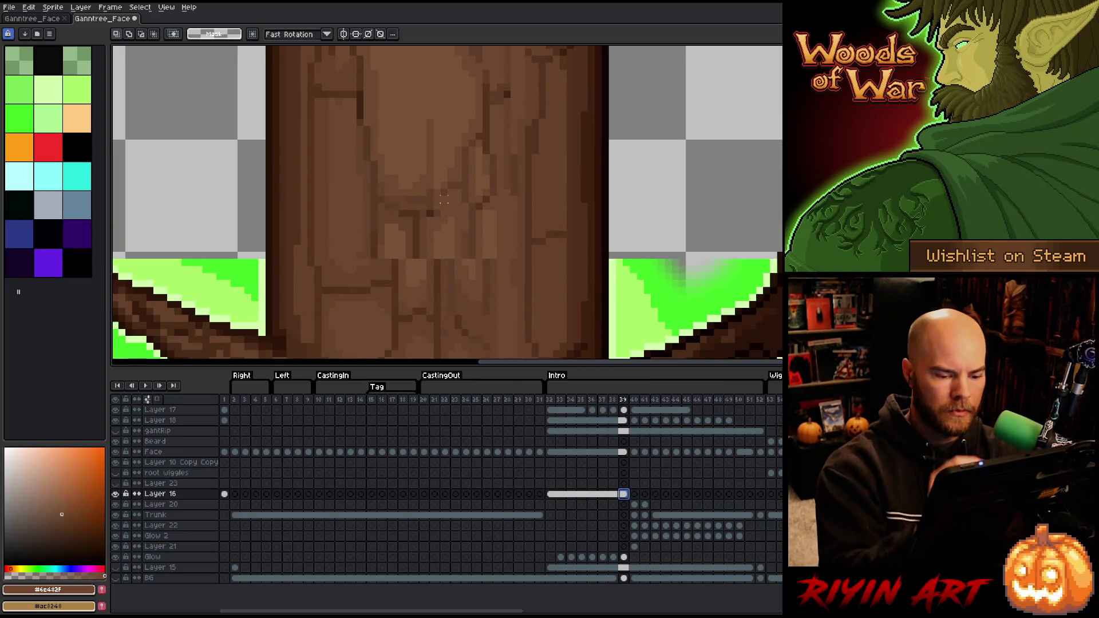
Sample trunk browns (#54321c, #6c482f, #664129, #785236) and draw darker bark lines mid-trunk
key(b)
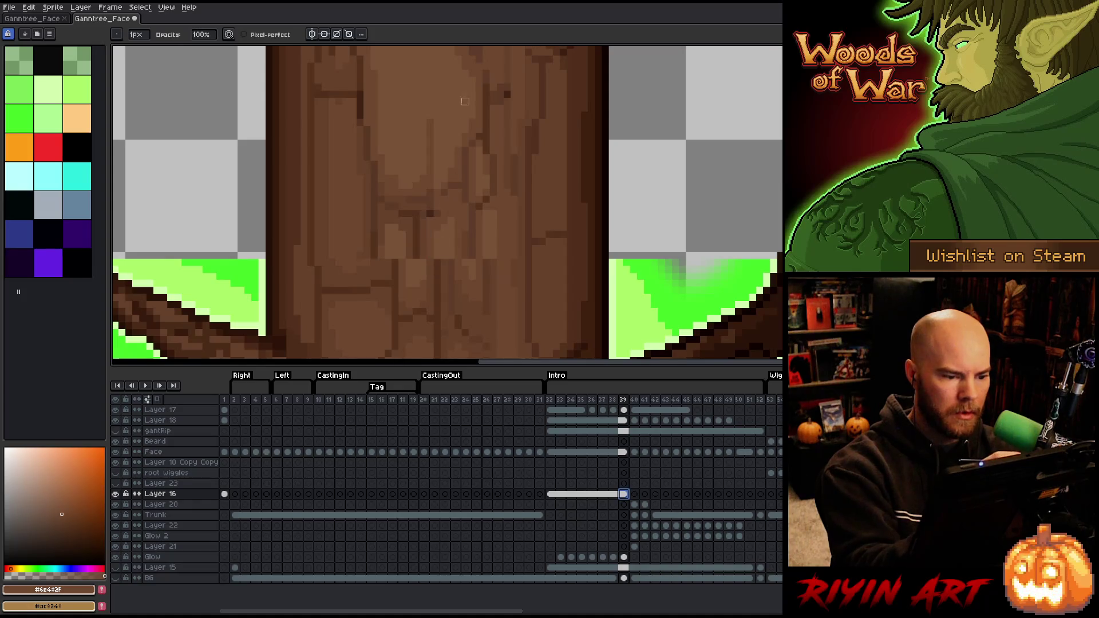
alt+click(419, 236)
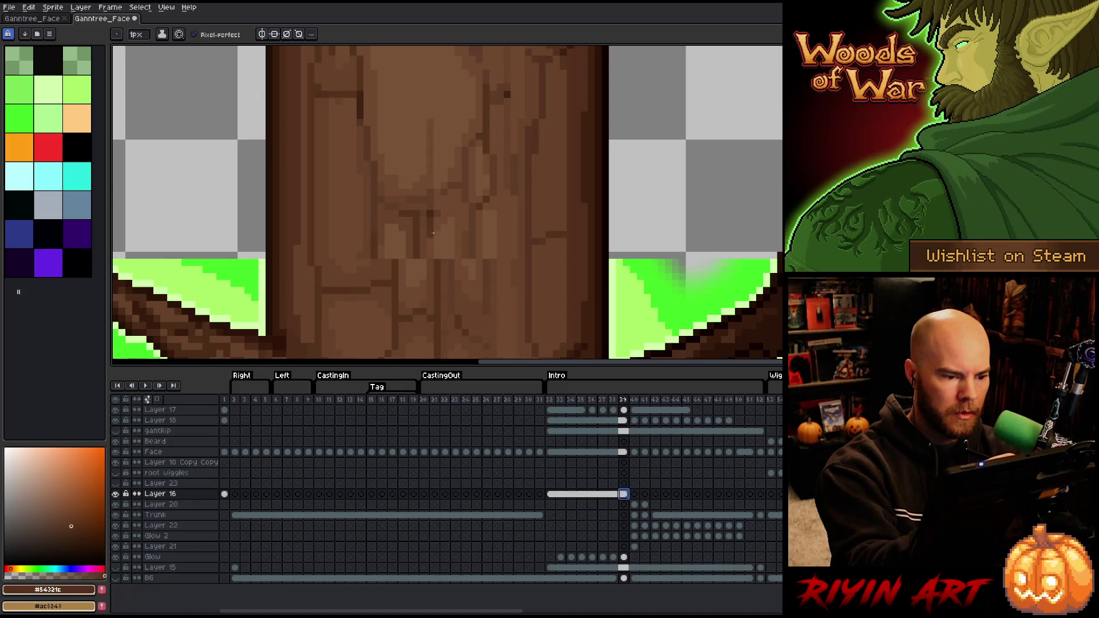
alt+click(444, 217)
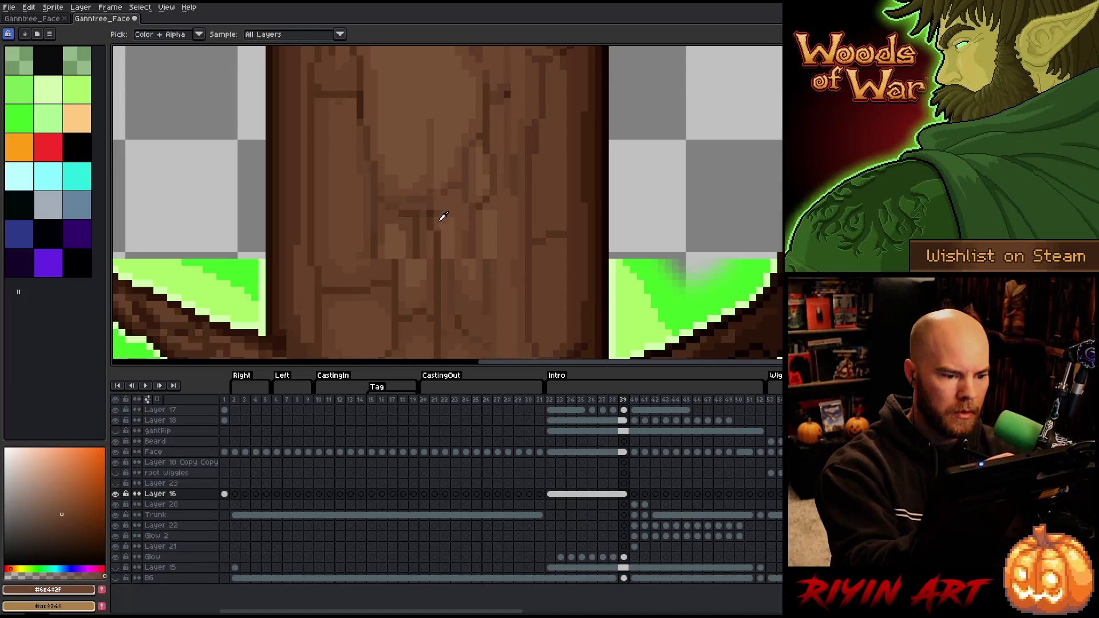
alt+click(428, 246)
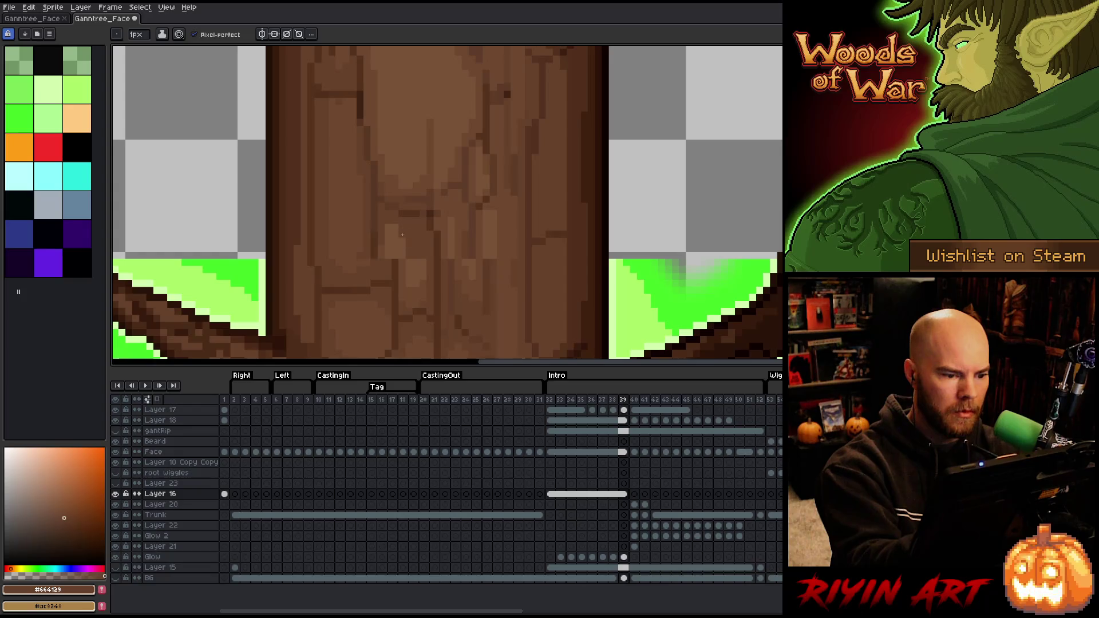
alt+click(415, 248)
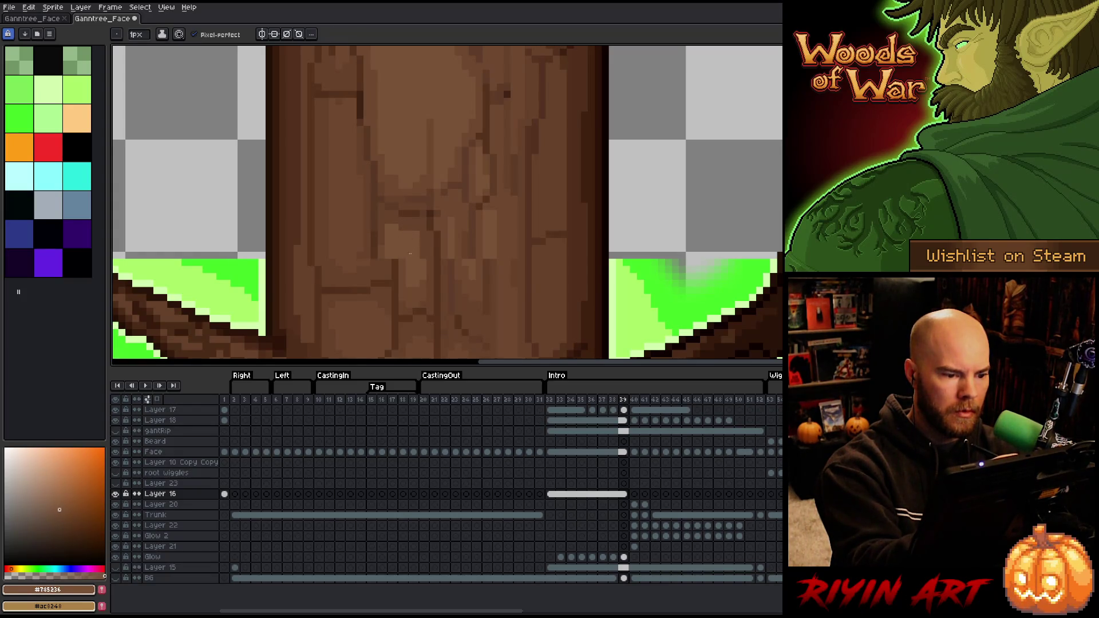
alt+click(400, 263)
mouse_move(402, 259)
mouse_down()
mouse_move(401, 231)
mouse_move(395, 257)
mouse_up()
alt+click(400, 255)
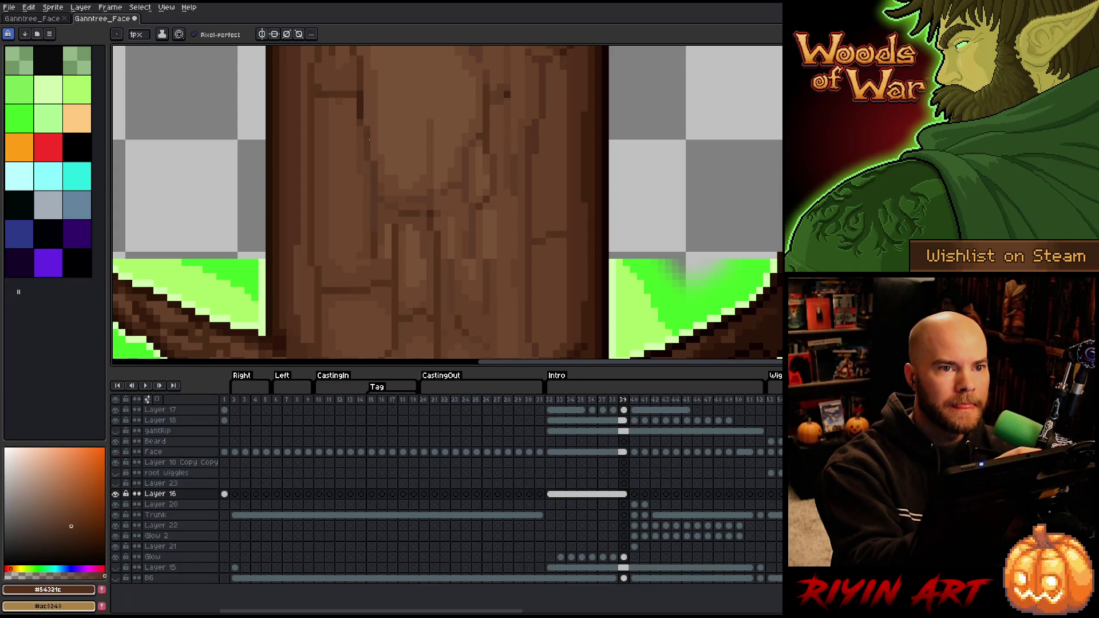
Pick brown #664129 and flip between frames 39 and 40 to compare the bark
alt+click(381, 225)
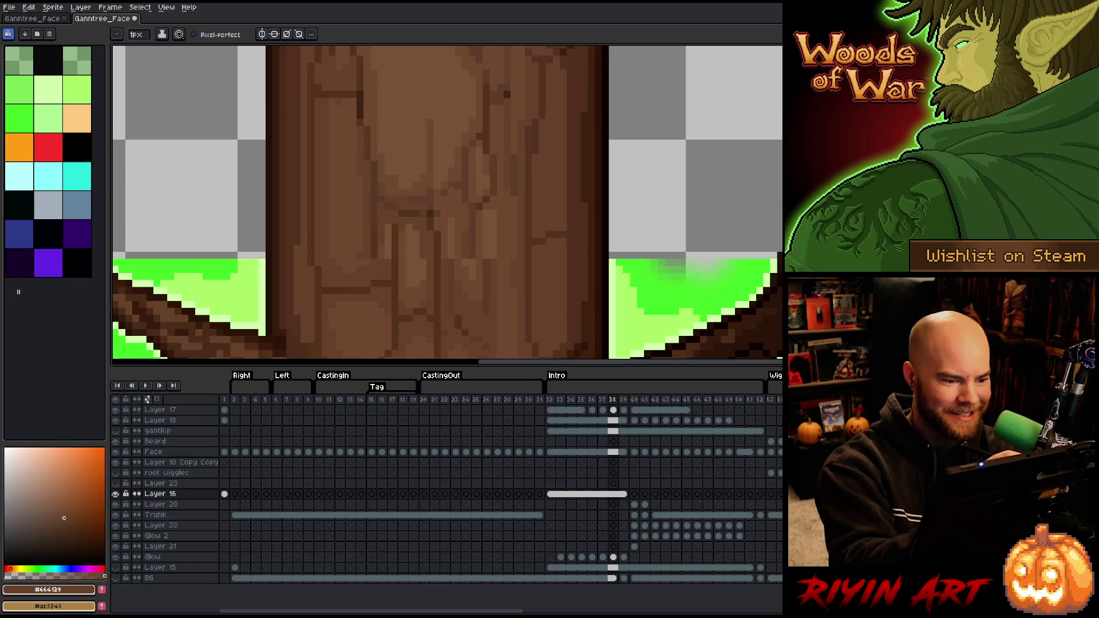
key(period)
key(comma)
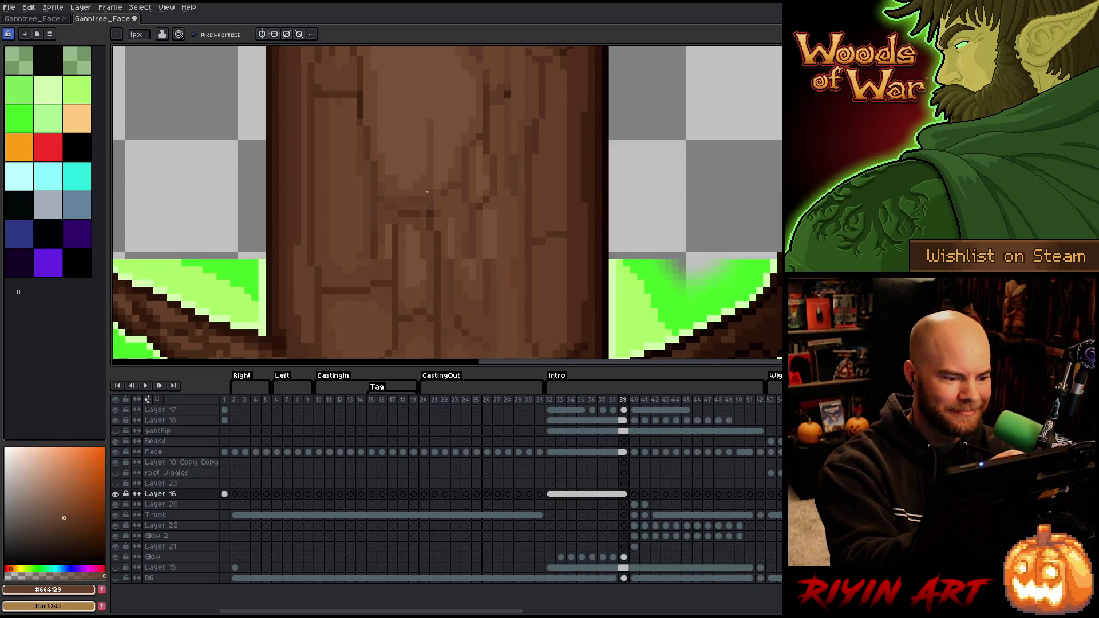
key(period)
key(comma)
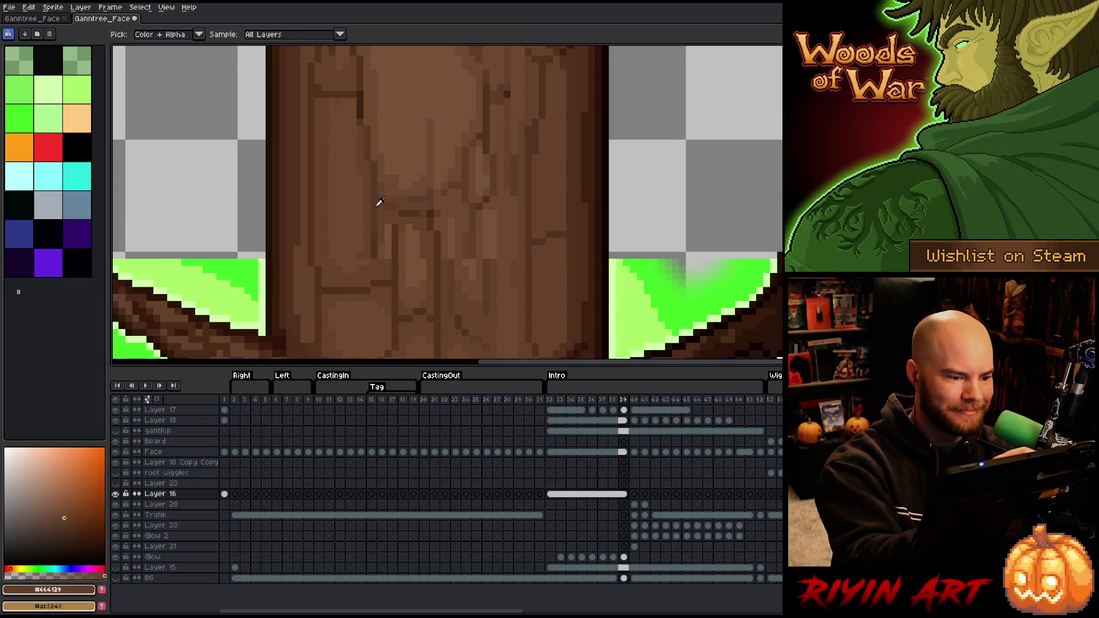
Sample #593824, #664129 and #6c482f from the trunk and recheck frame 39 against 40
alt+click(389, 215)
alt+click(383, 221)
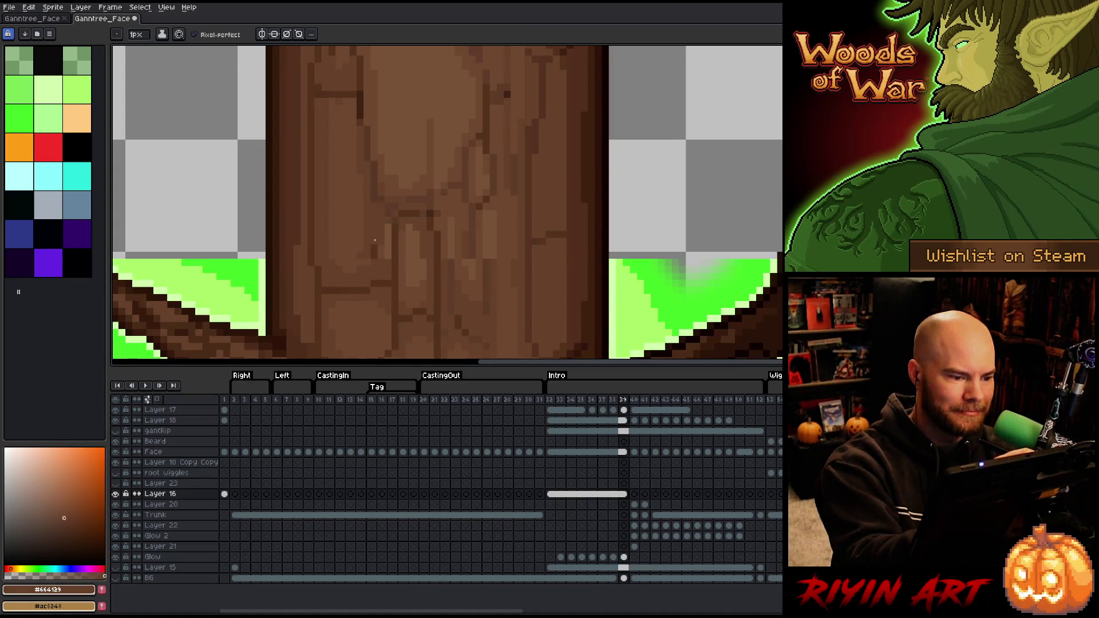
alt+click(364, 248)
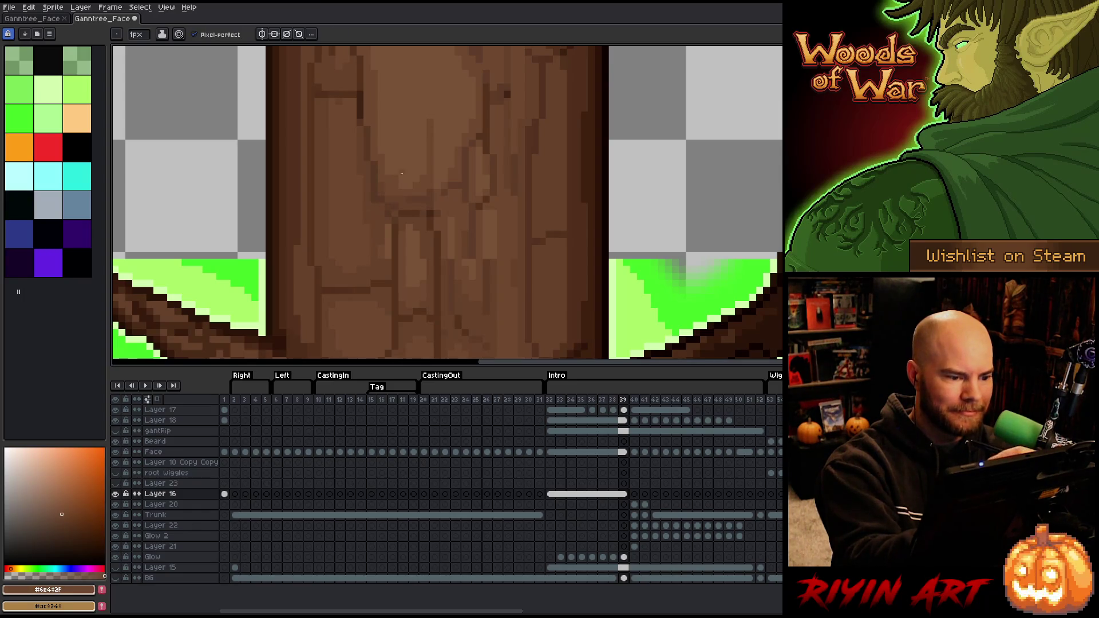
alt+click(385, 218)
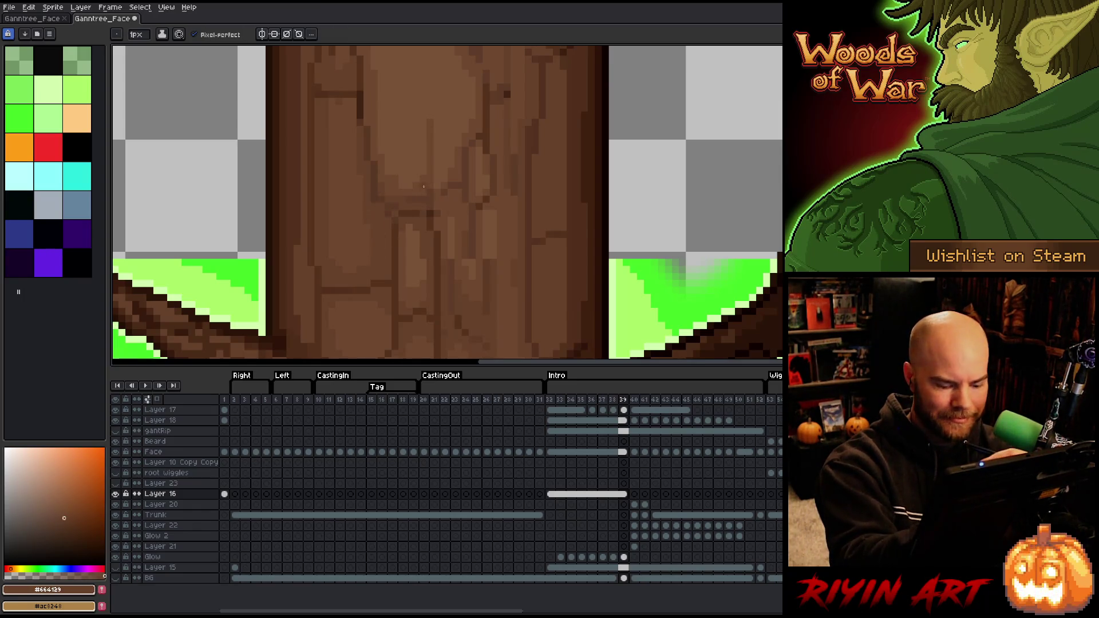
key(period)
key(comma)
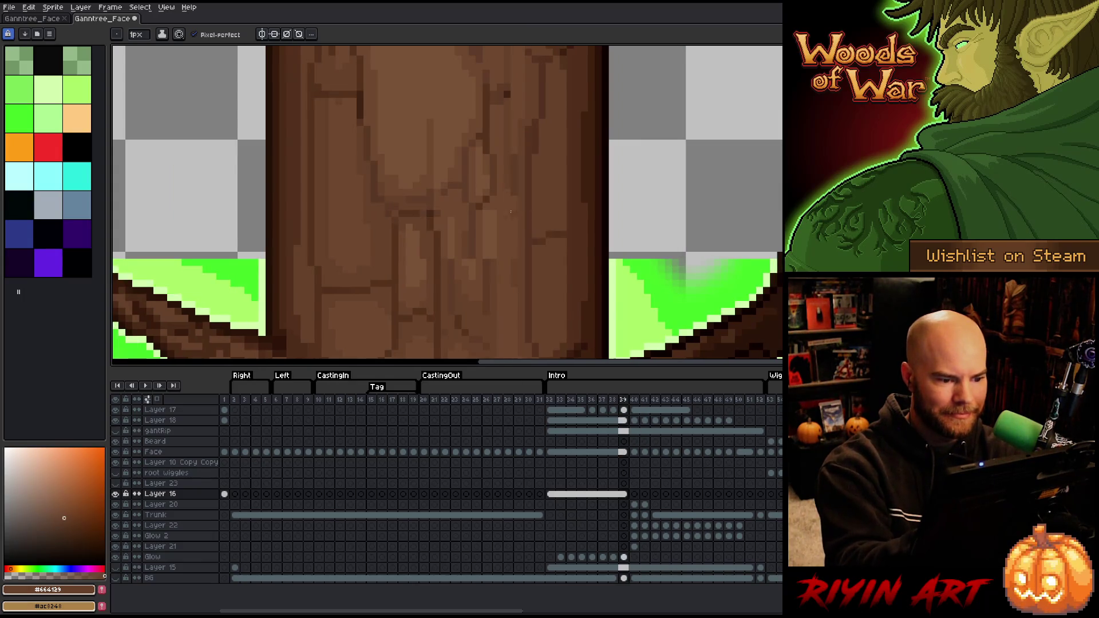
key(period)
key(comma)
Select a small bark patch on the trunk and nudge it two pixels left
drag(497, 266, 472, 225)
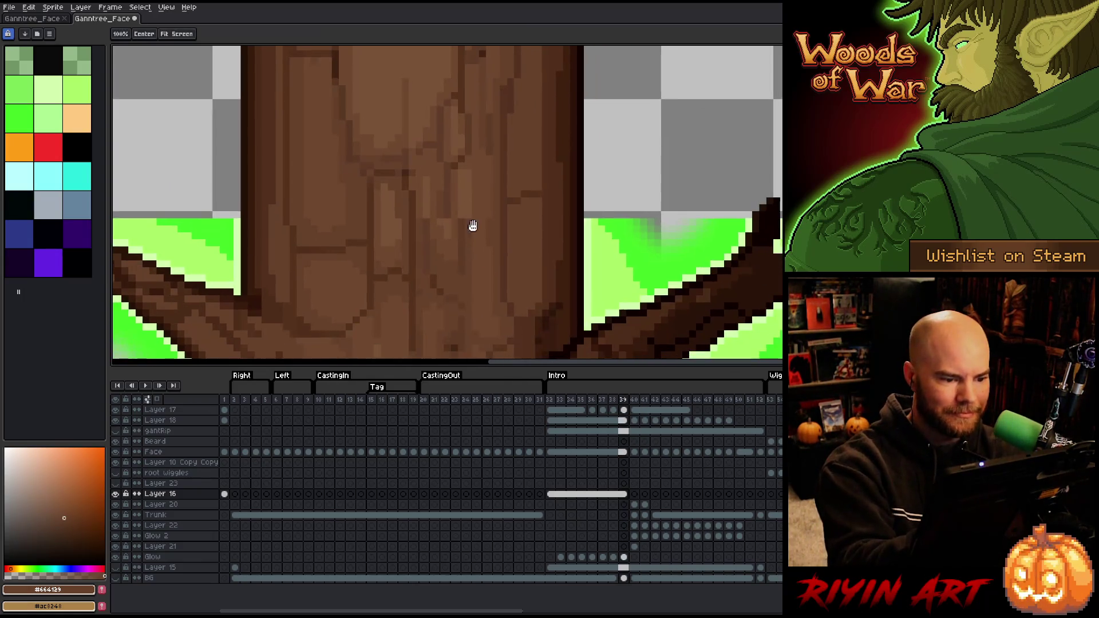
key(b)
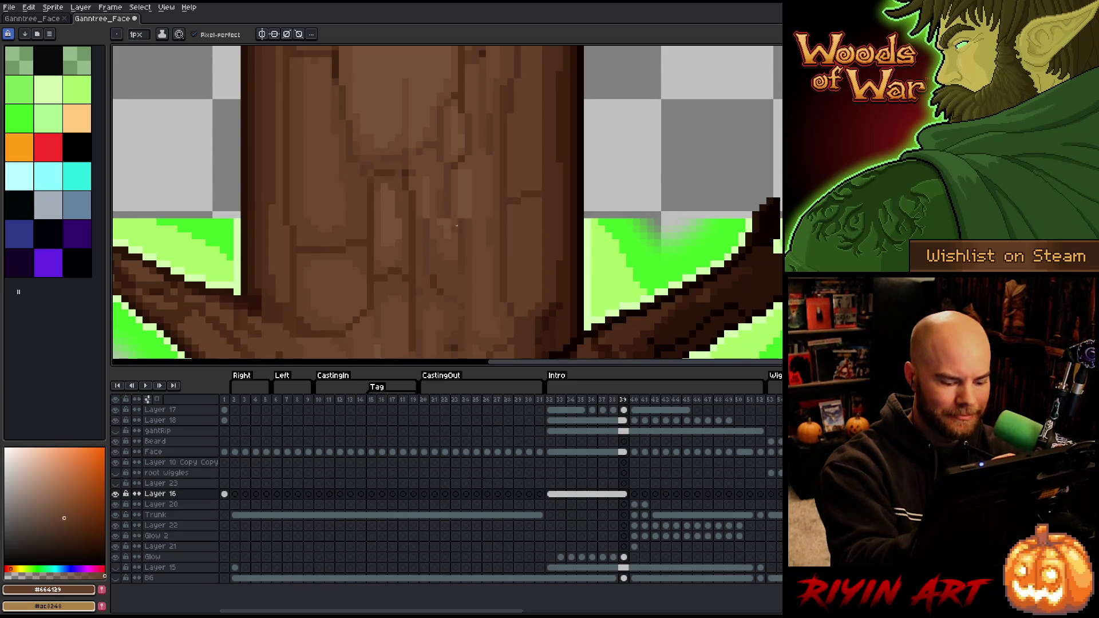
key(m)
drag(461, 222, 421, 277)
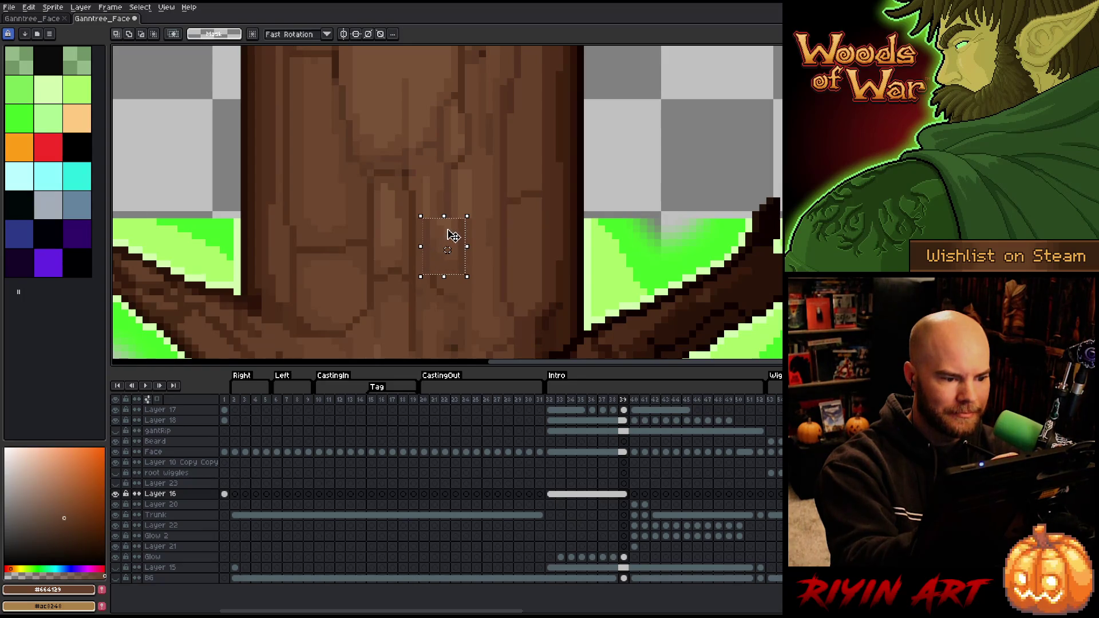
key(Left)
key(Left)
key(b)
alt+click(455, 250)
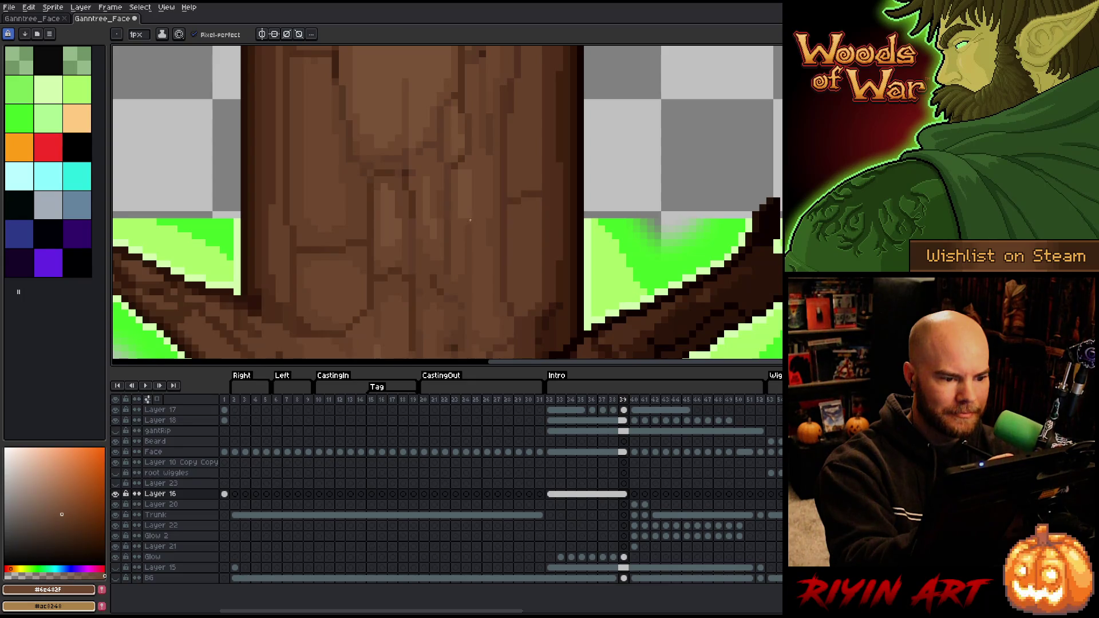
Sample browns #664129 and #785236 for touch-ups, then advance to frame 40
alt+click(456, 269)
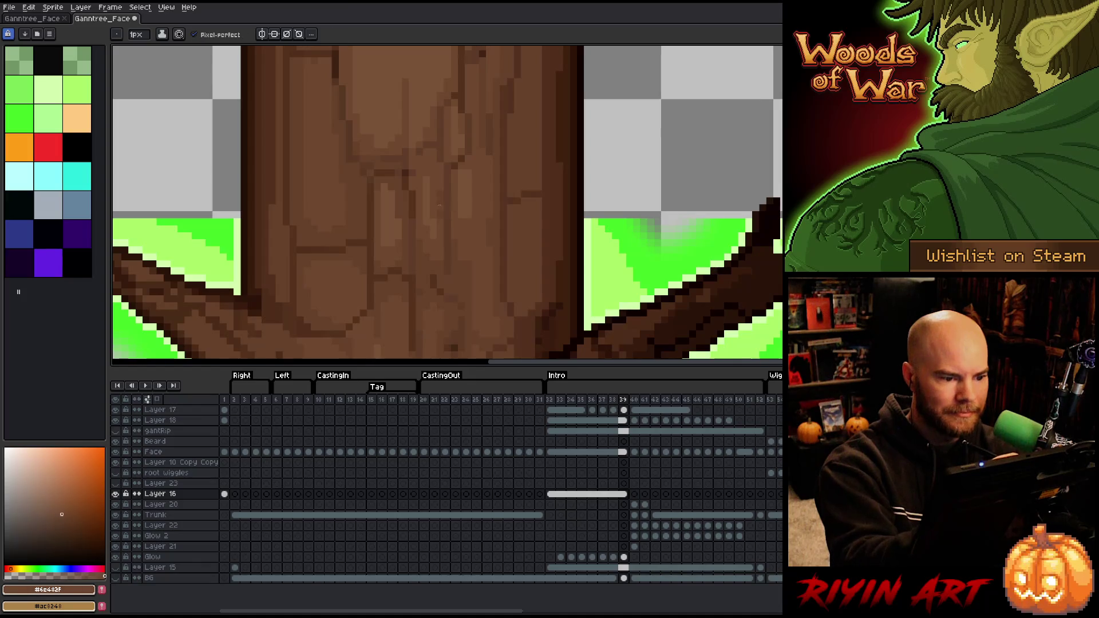
alt+click(430, 202)
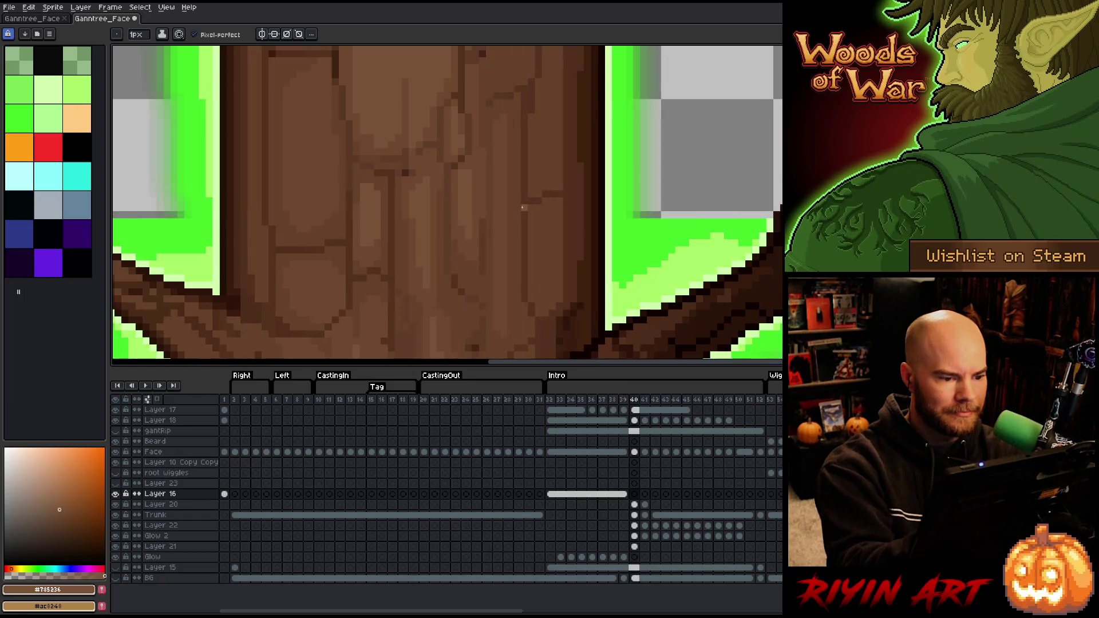
alt+click(441, 288)
scroll(441, 289, up, 1)
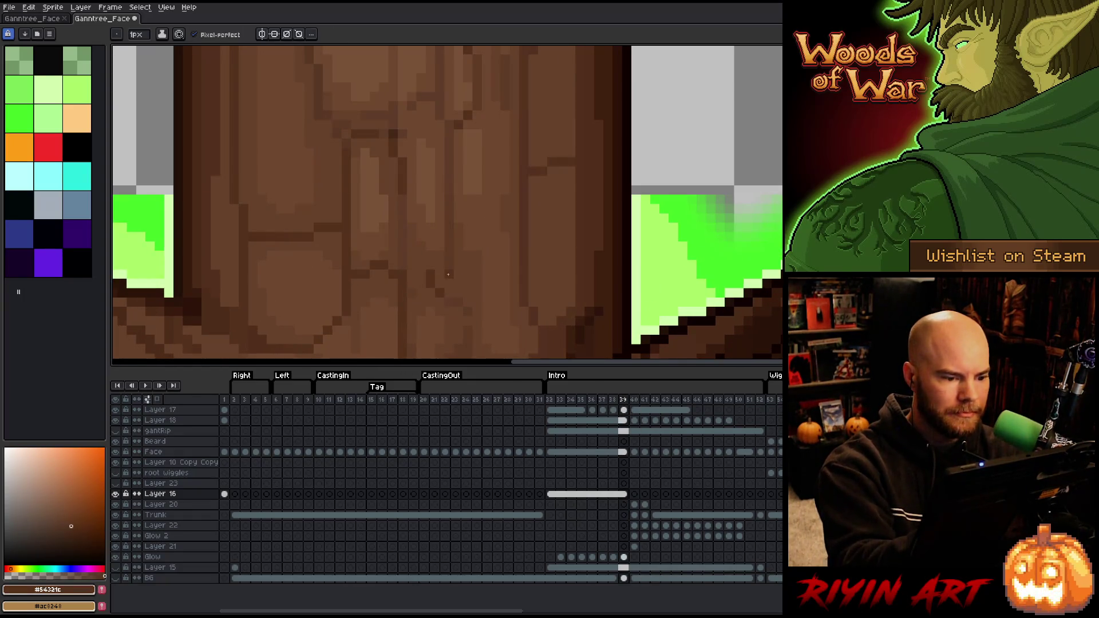
alt+click(440, 297)
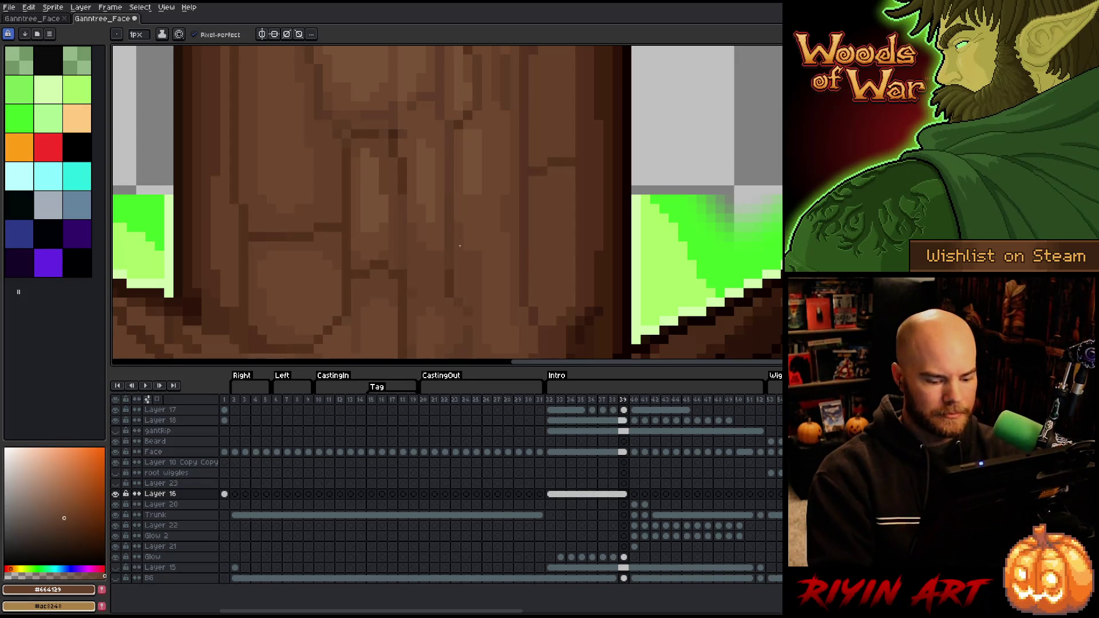
key(period)
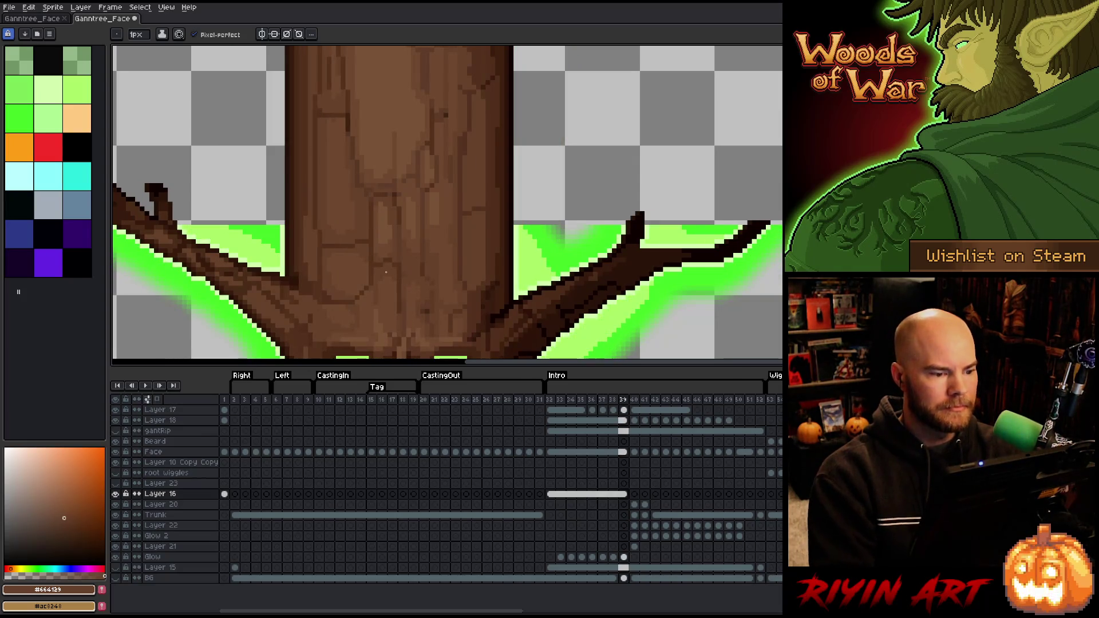
Sample trunk browns such as #6c482f and #664129 while flipping between adjacent frames
alt+click(410, 257)
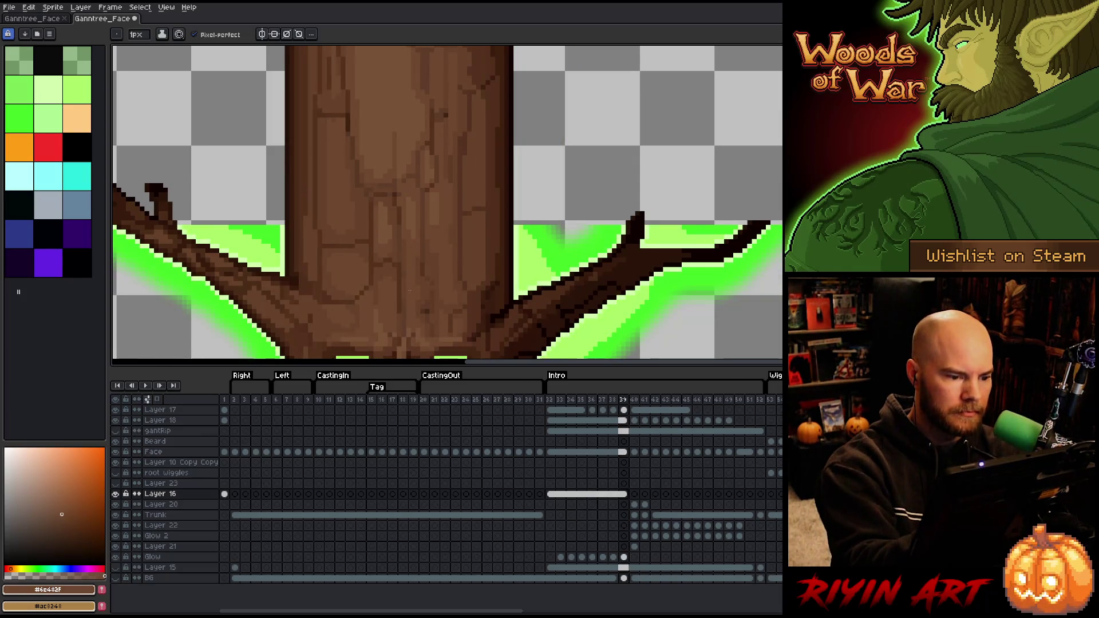
alt+click(406, 248)
alt+click(412, 221)
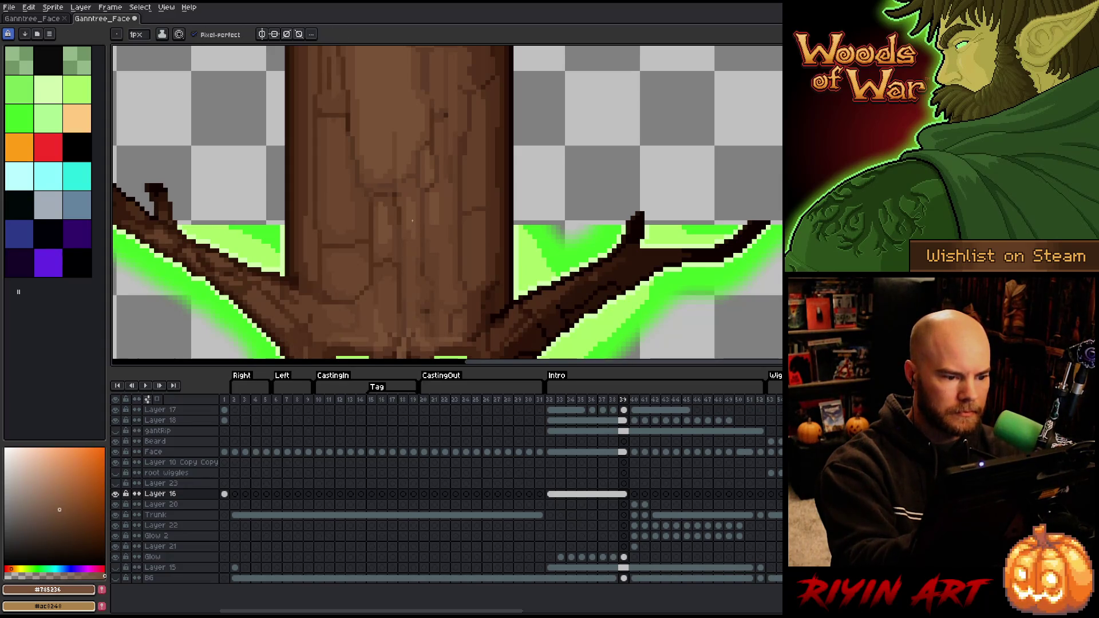
alt+click(418, 245)
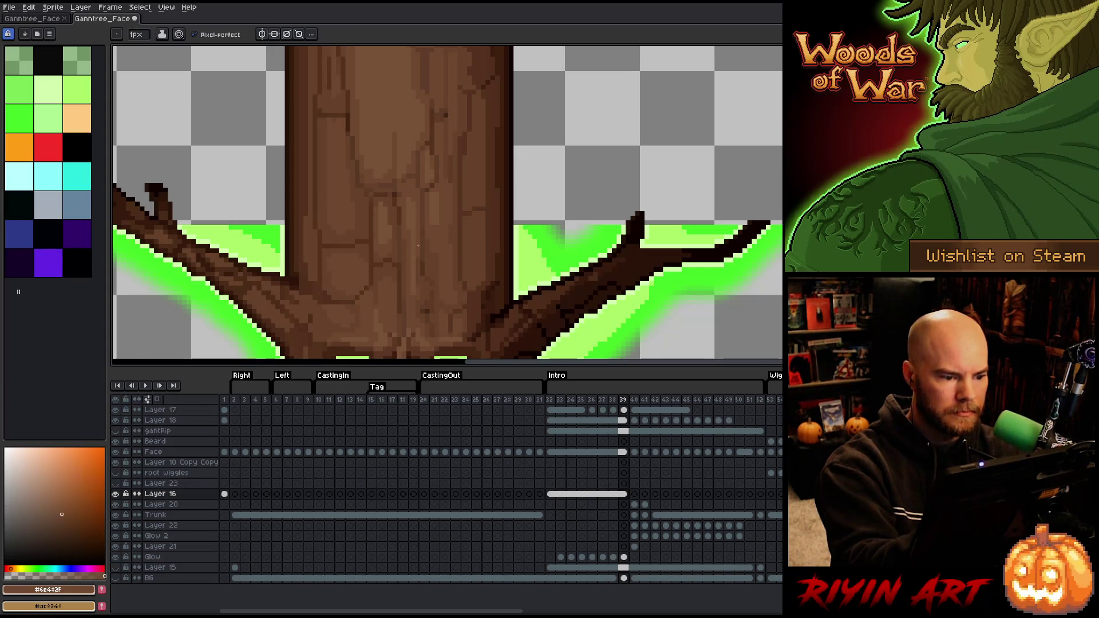
key(period)
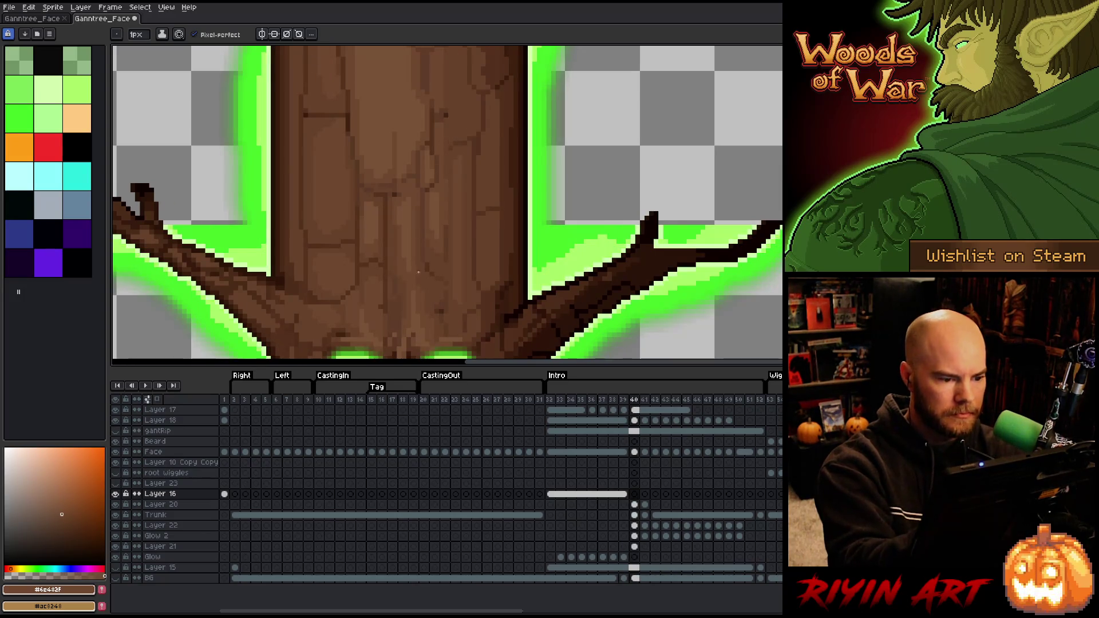
key(comma)
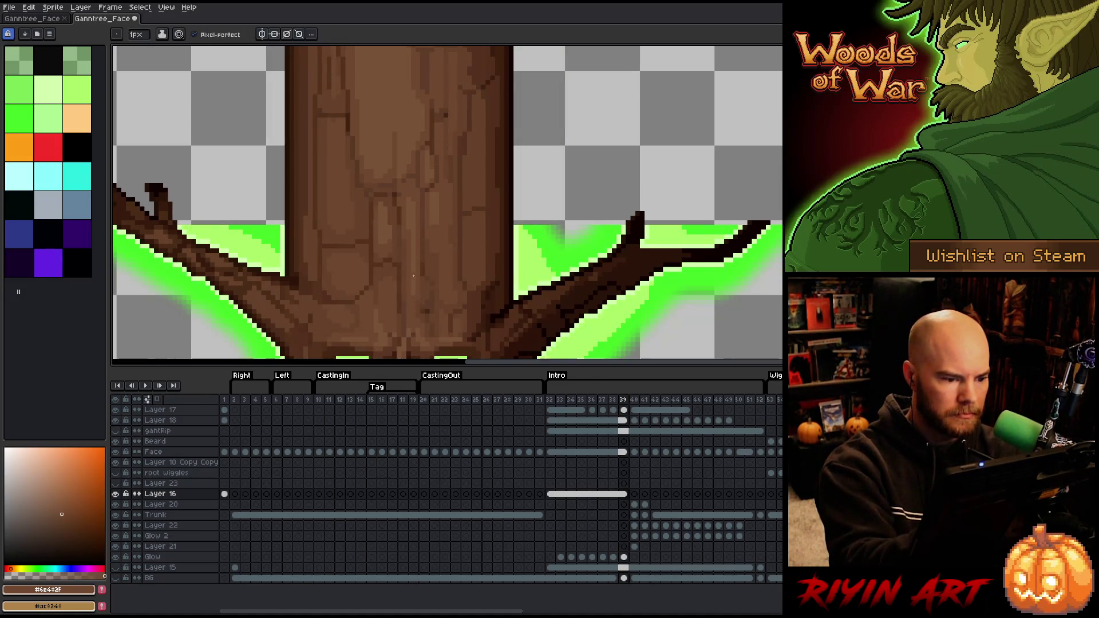
alt+click(412, 302)
alt+click(417, 285)
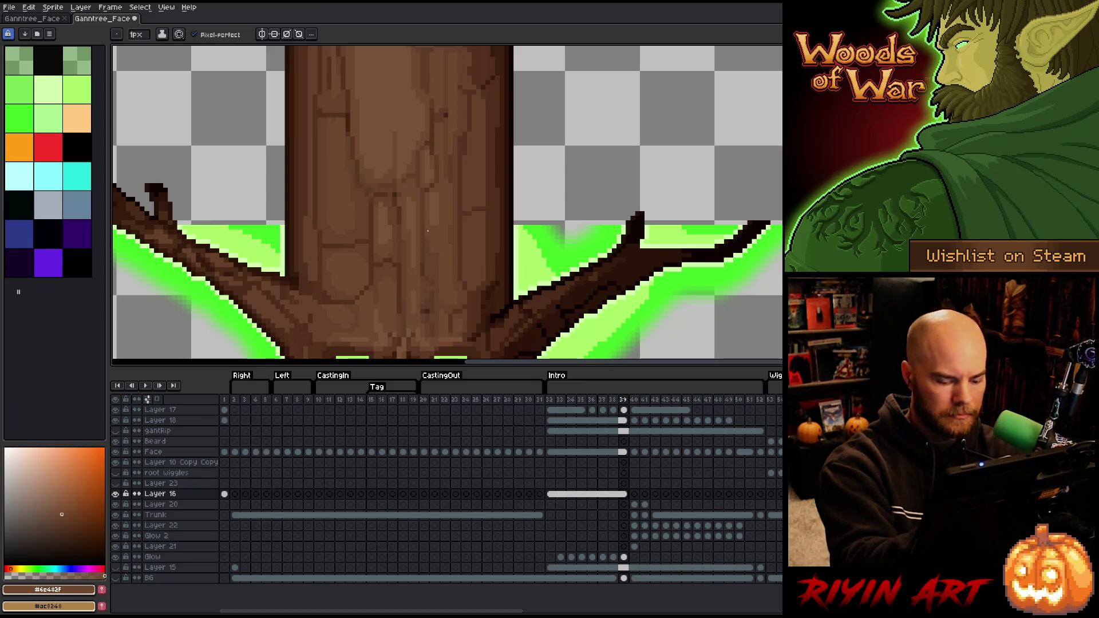
Compare frames 39 and 40, sampling the trunk browns #785236 and #6c4a2f
key(Right)
key(Left)
key(Right)
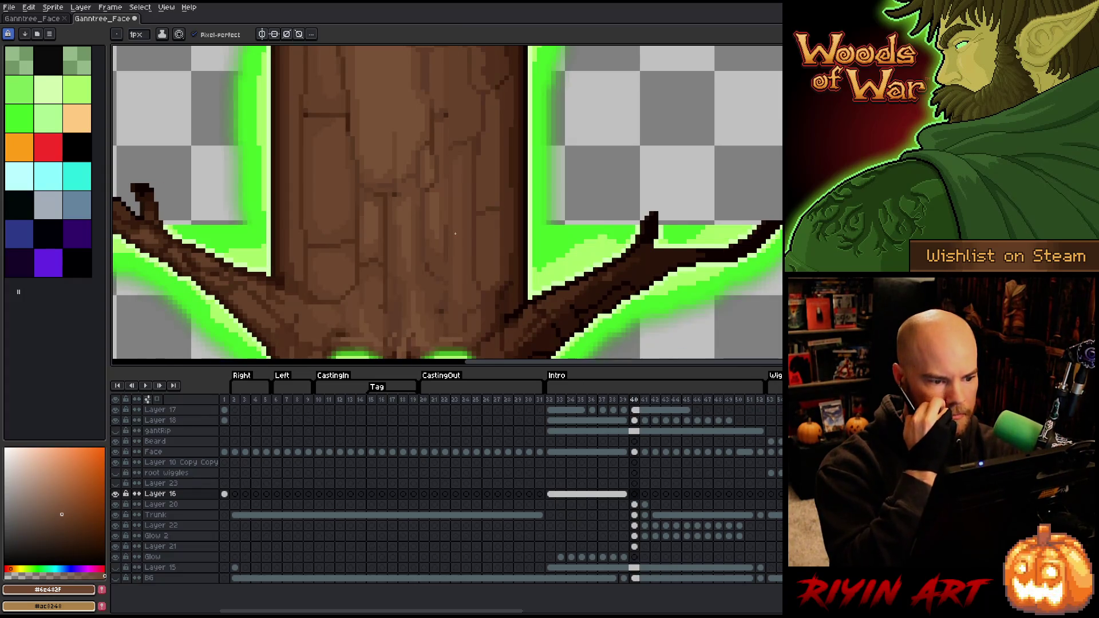
key(Left)
alt+click(412, 313)
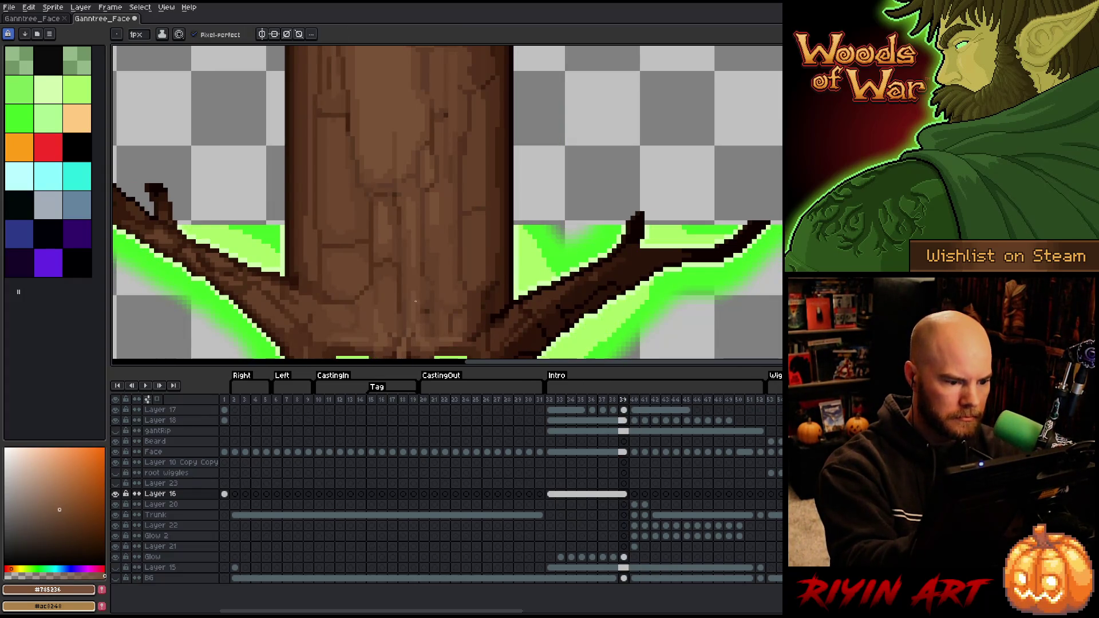
key(Right)
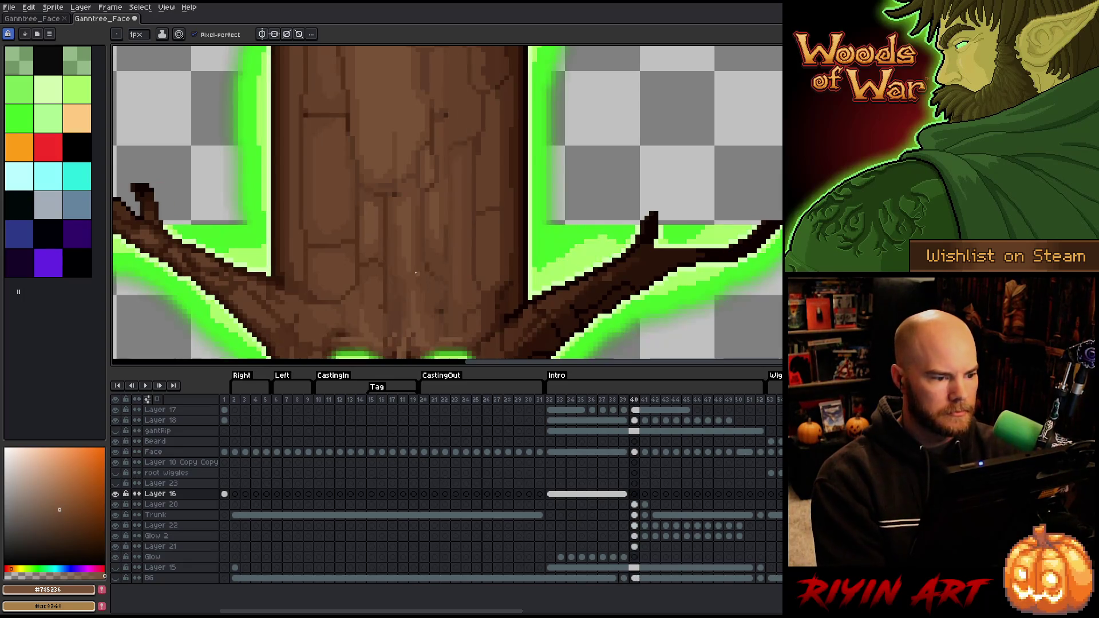
key(Left)
key(Right)
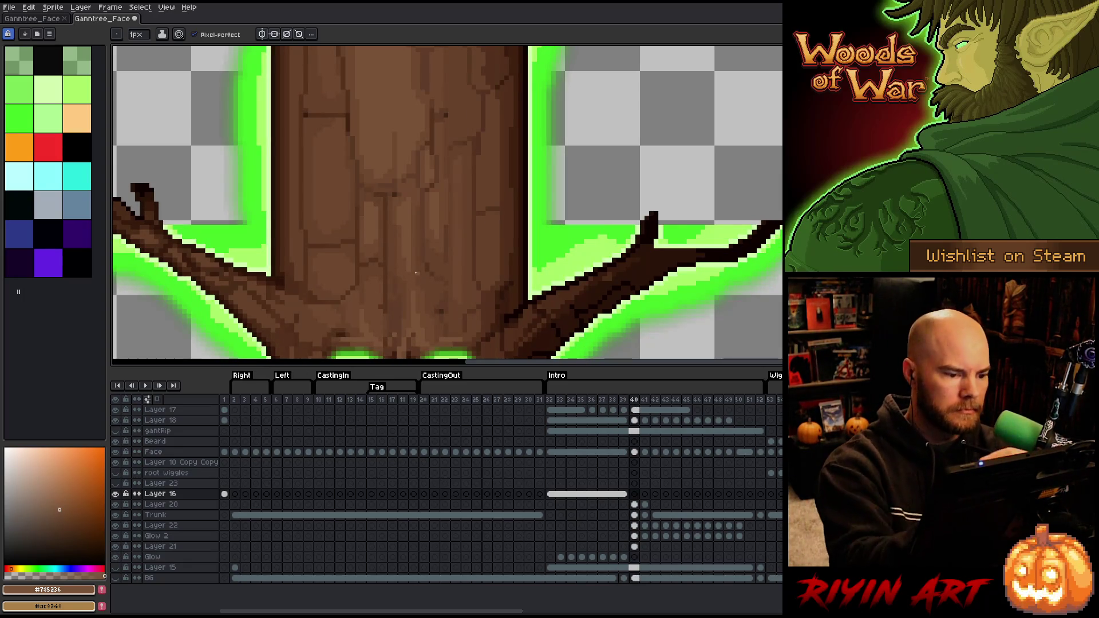
alt+click(416, 273)
Advance through frames 41 to 44 and select the Trunk layer
key(Right)
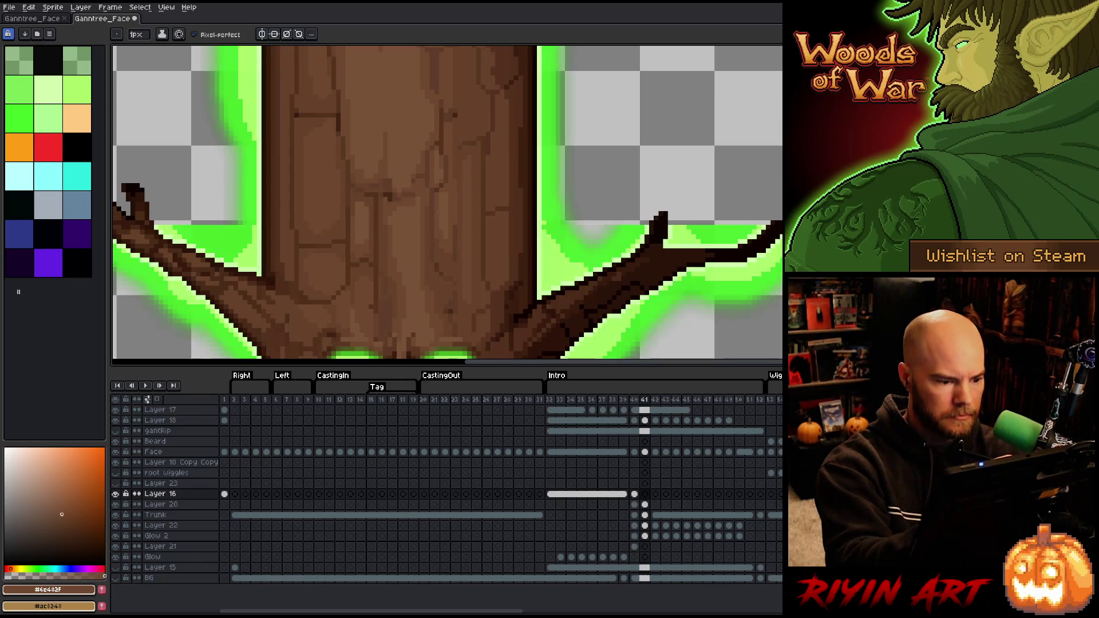
key(Right)
key(Right)
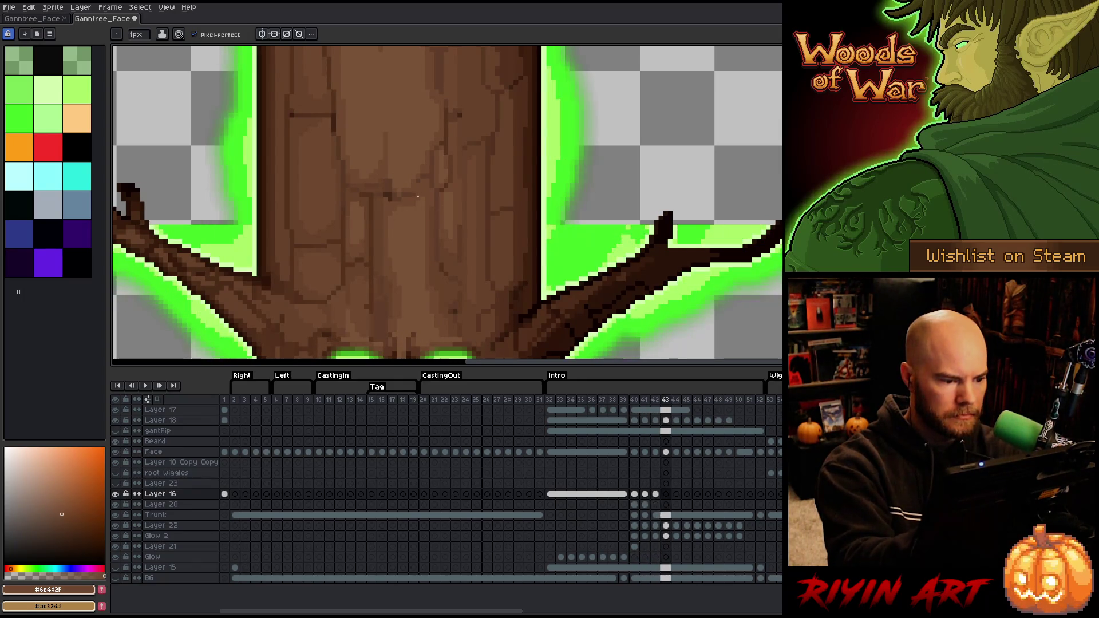
key(Right)
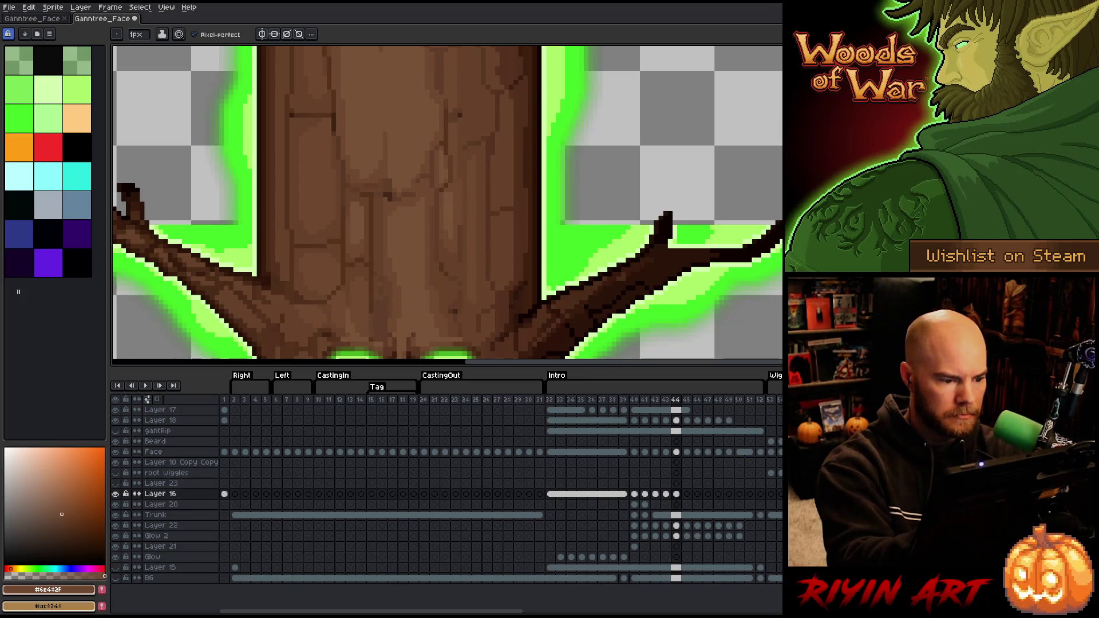
key(Right)
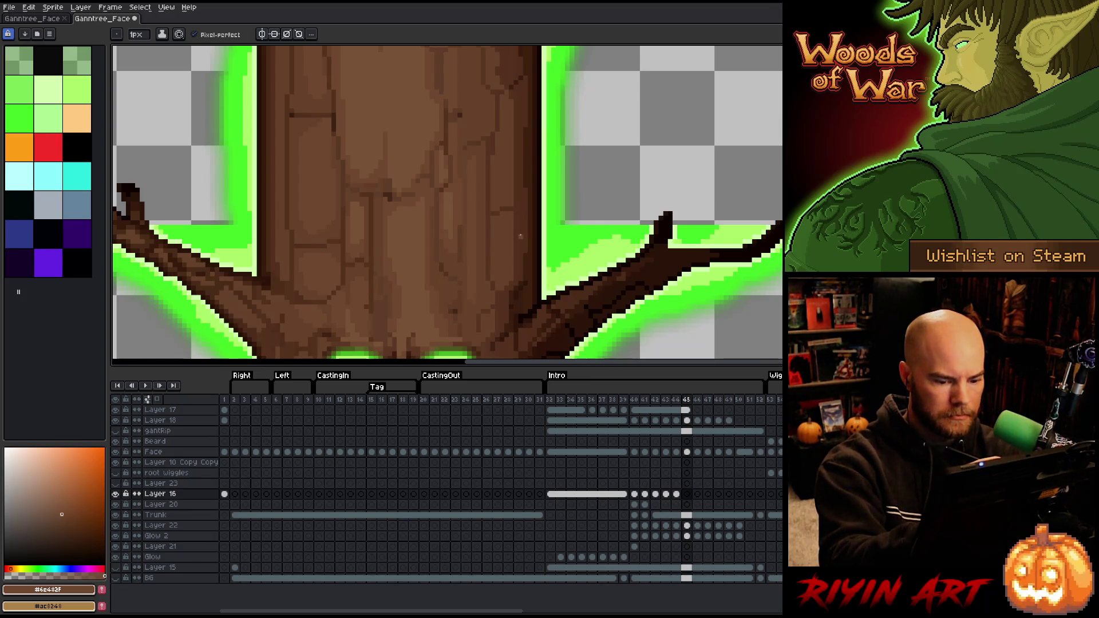
key(Down)
key(Down)
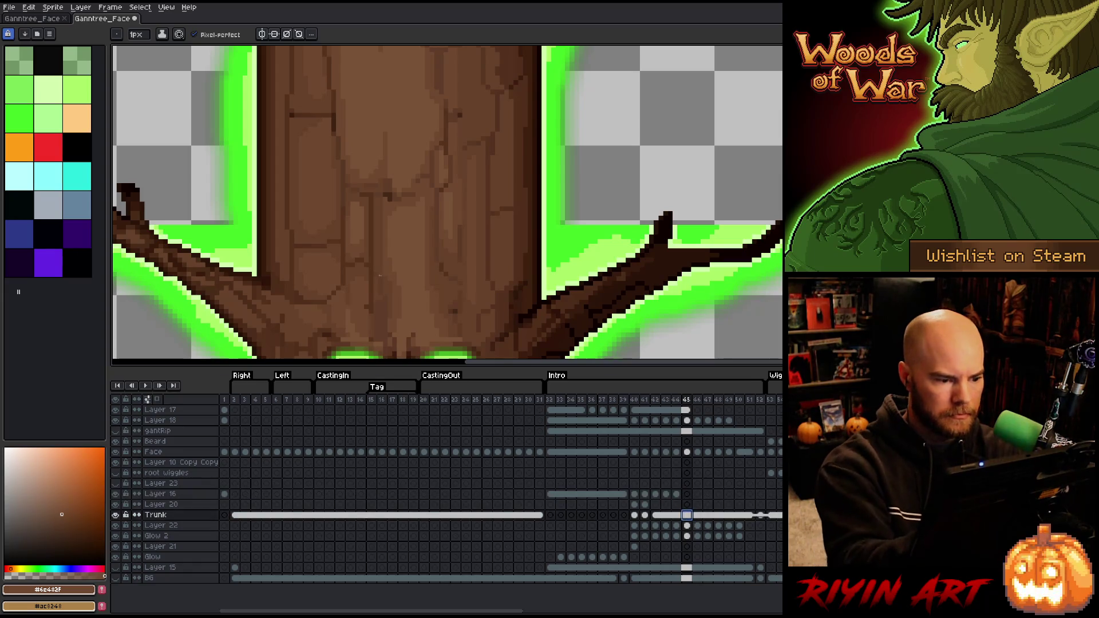
Clear the selection, select frames 42–44 on Layer 16 and play the animation
key(Escape)
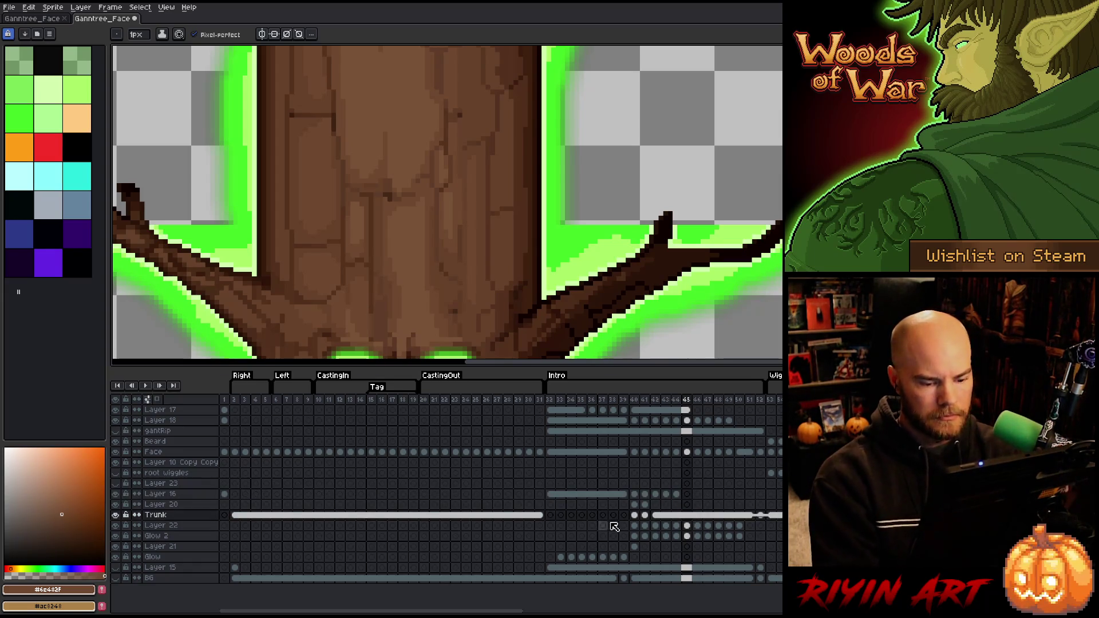
drag(676, 494, 659, 498)
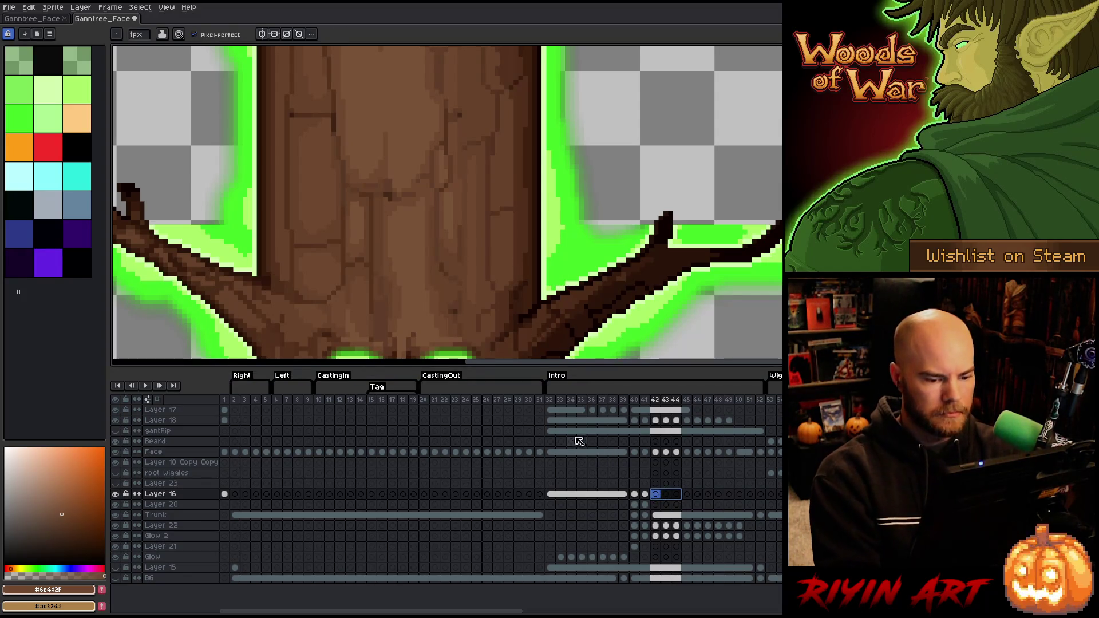
key(Return)
Zoom out and pan so the whole tree is centred in view
scroll(512, 276, down, 3)
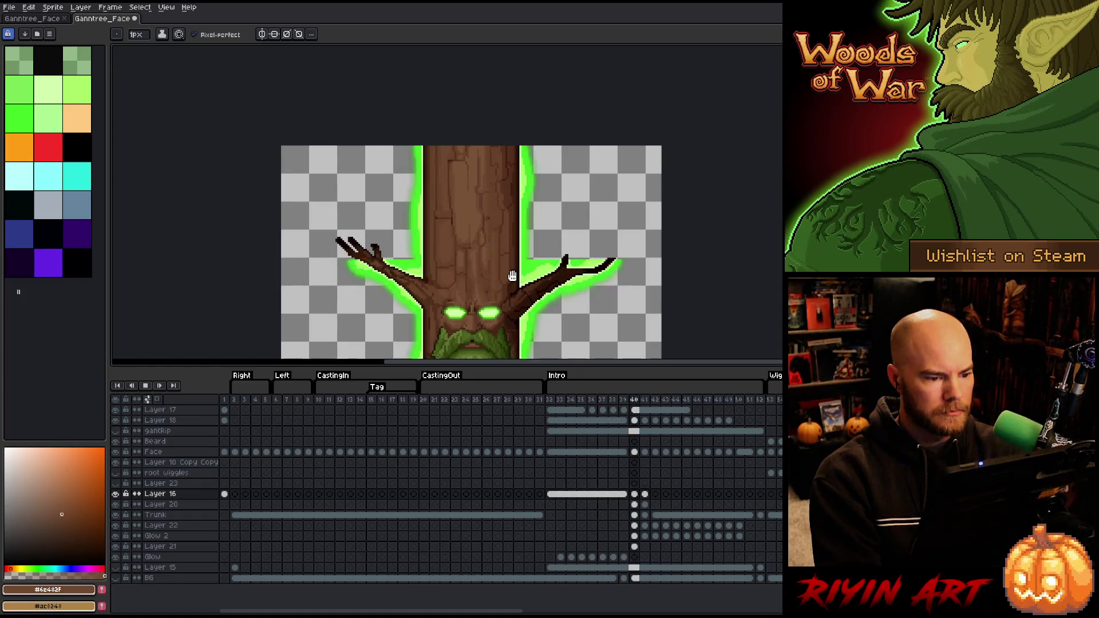
scroll(486, 263, down, 2)
drag(486, 264, 449, 186)
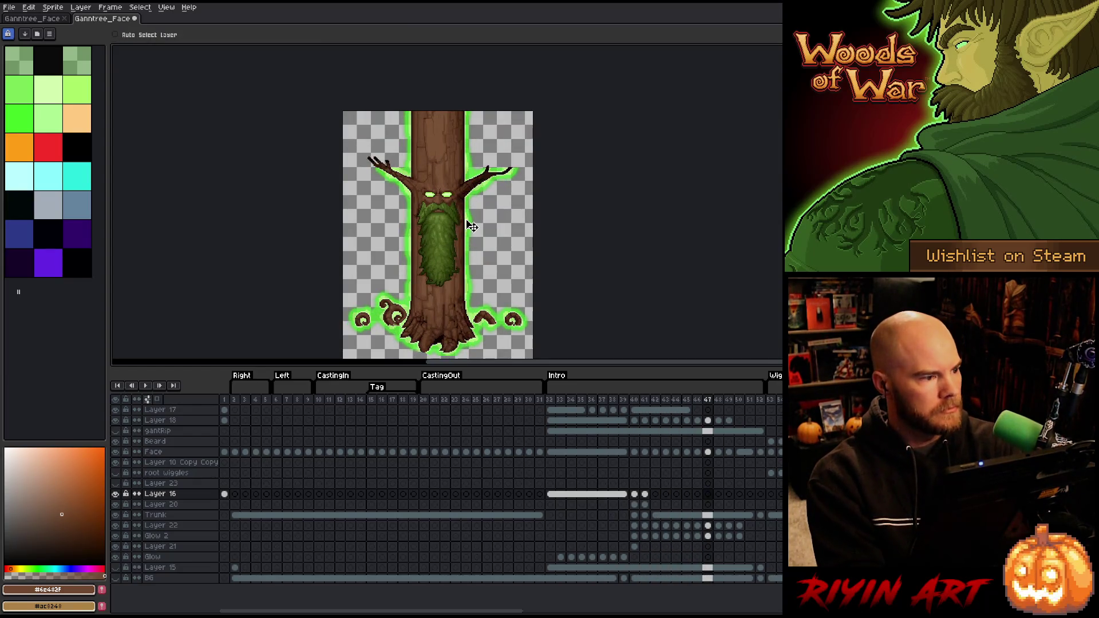
right_click(528, 278)
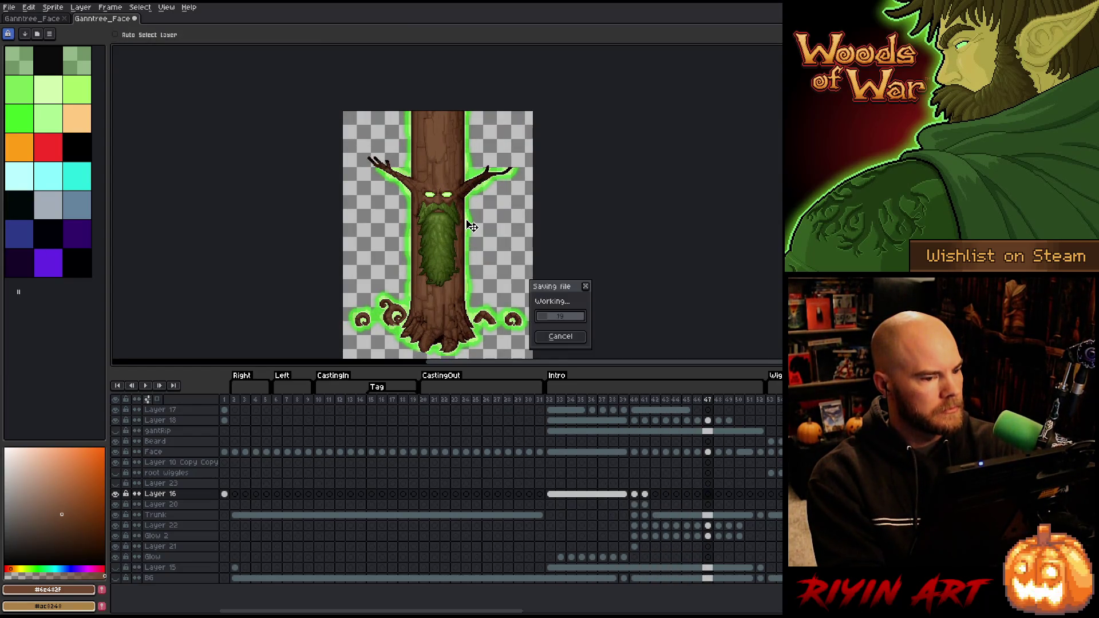
Close the extra Ganntree_Face document, then play and stop the animation
key(b)
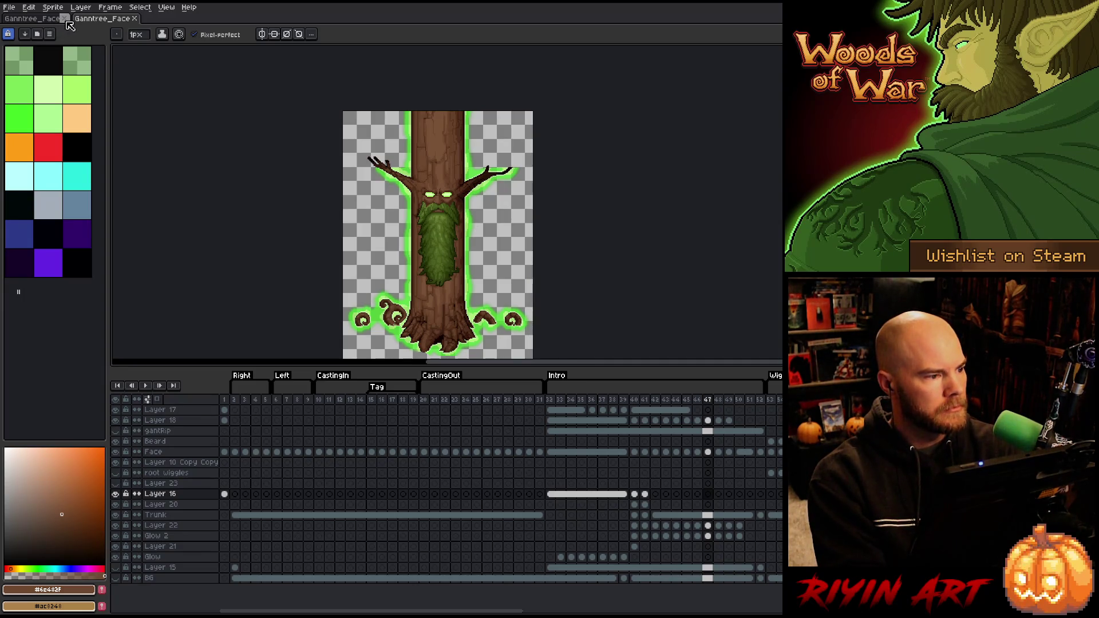
click(64, 18)
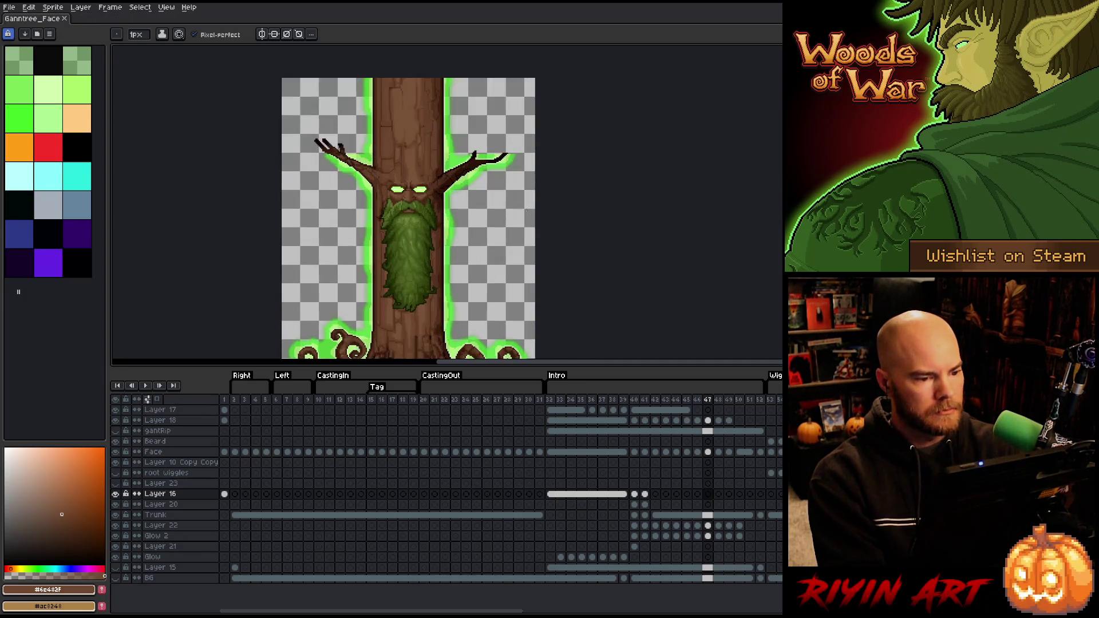
scroll(511, 203, up, 3)
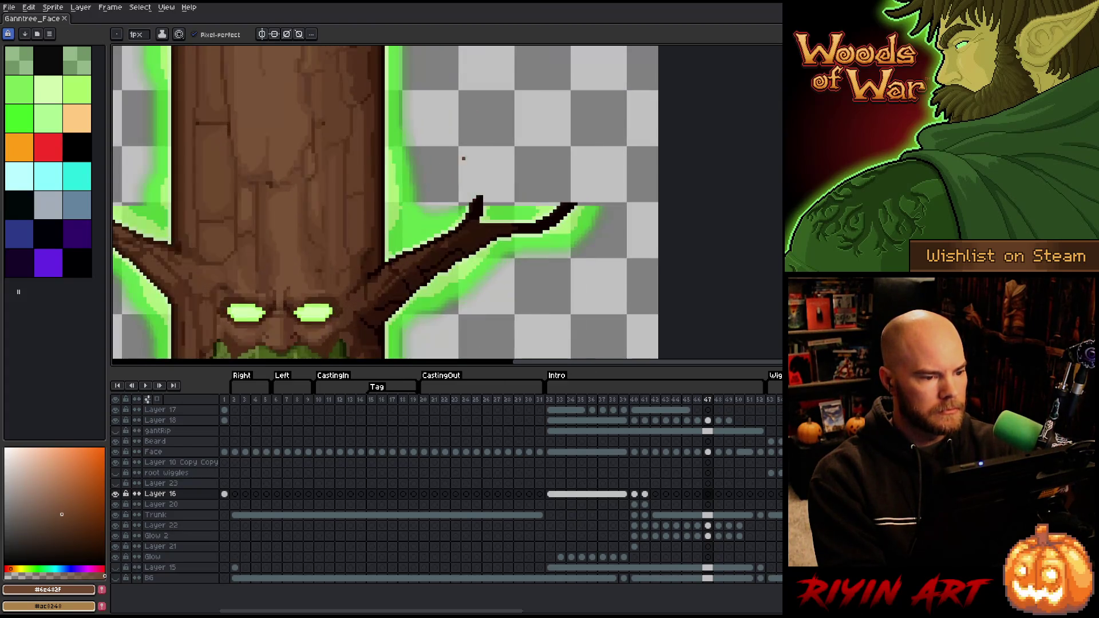
key(Return)
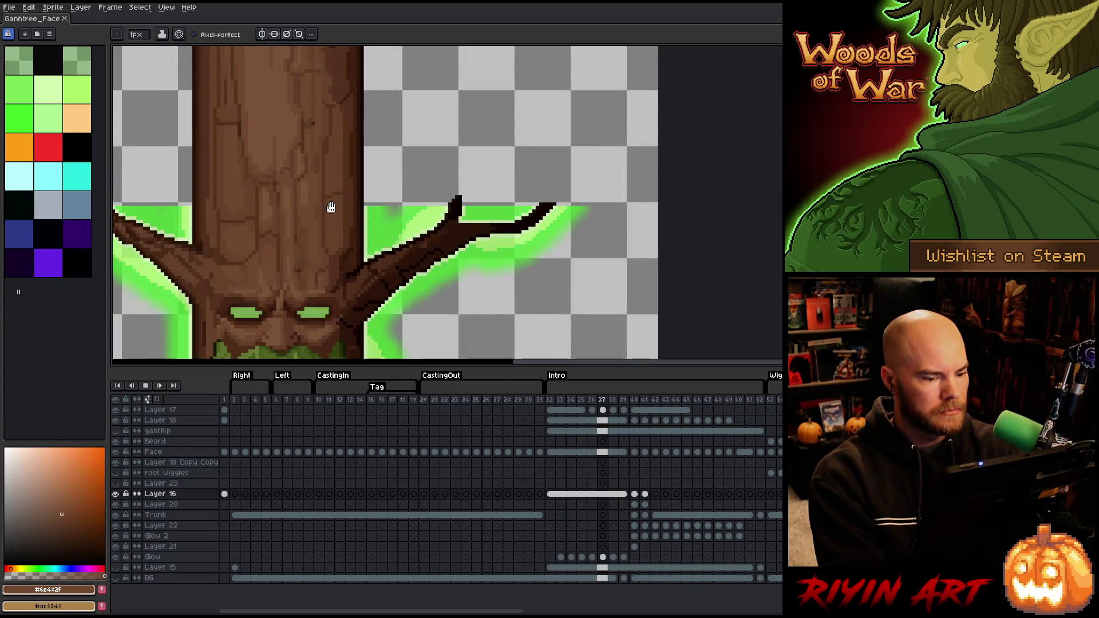
key(Return)
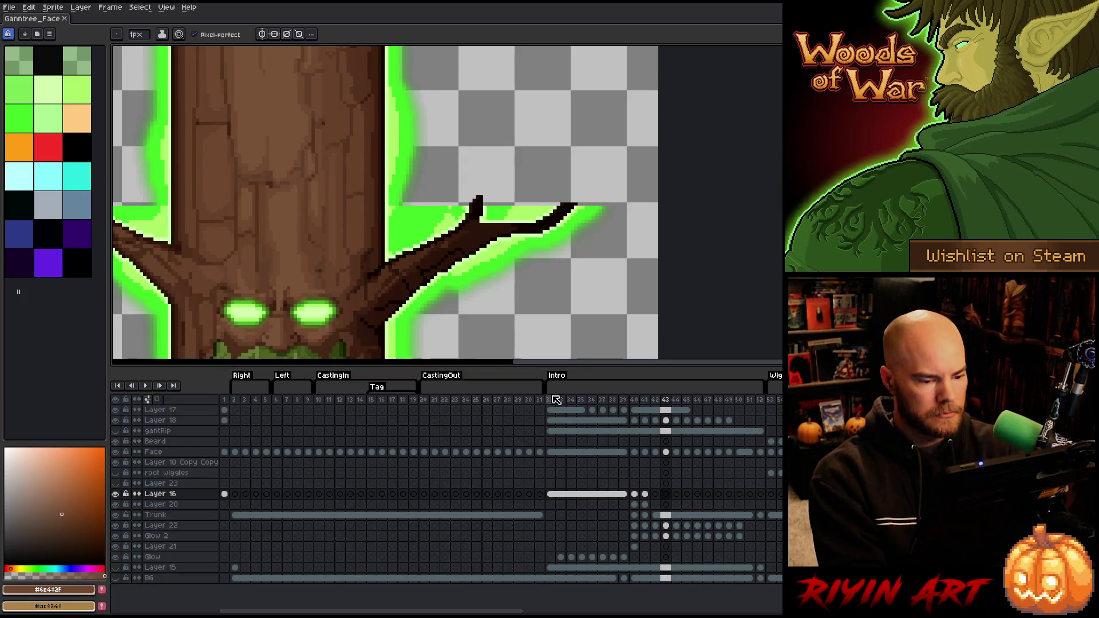
Go to frame 33, the first Intro frame, via frame 32
click(550, 399)
scroll(406, 269, down, 3)
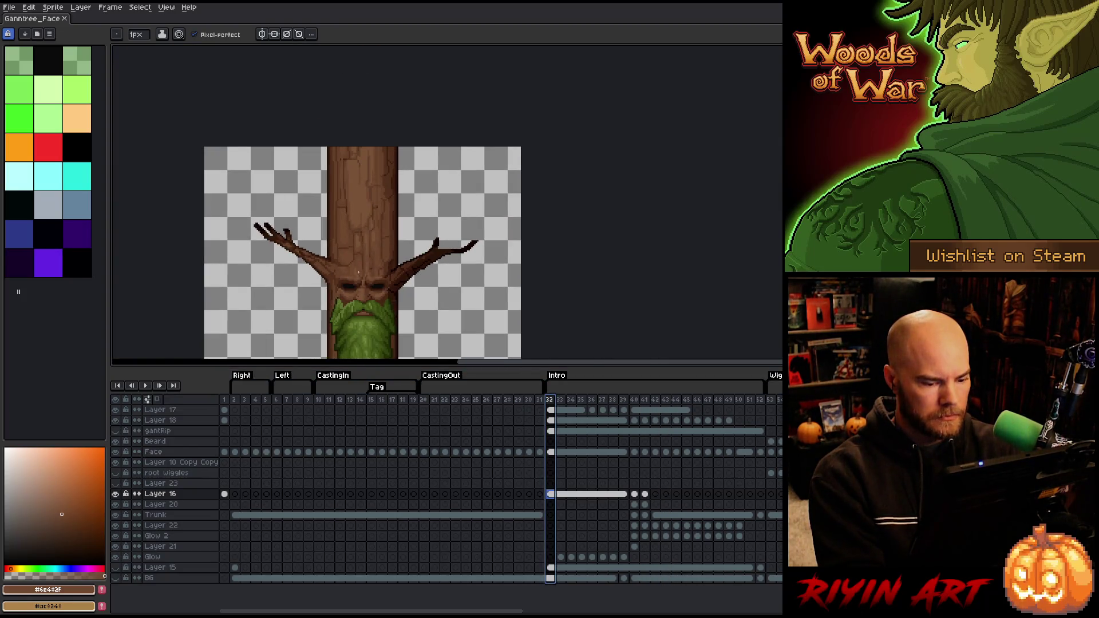
key(Right)
scroll(359, 272, up, 3)
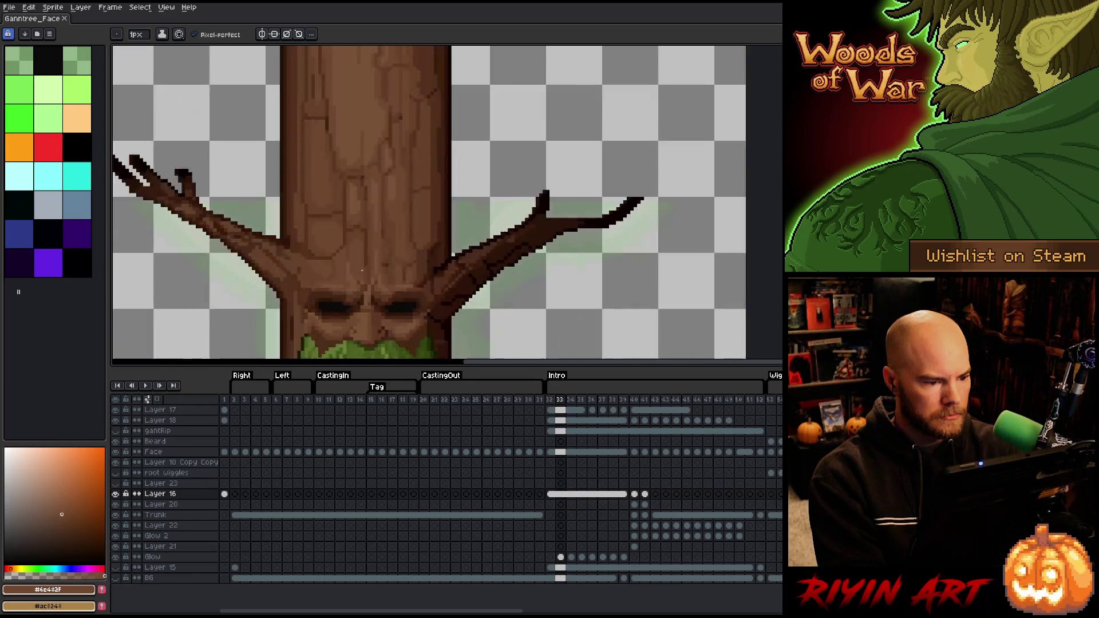
scroll(400, 251, down, 2)
scroll(438, 241, up, 2)
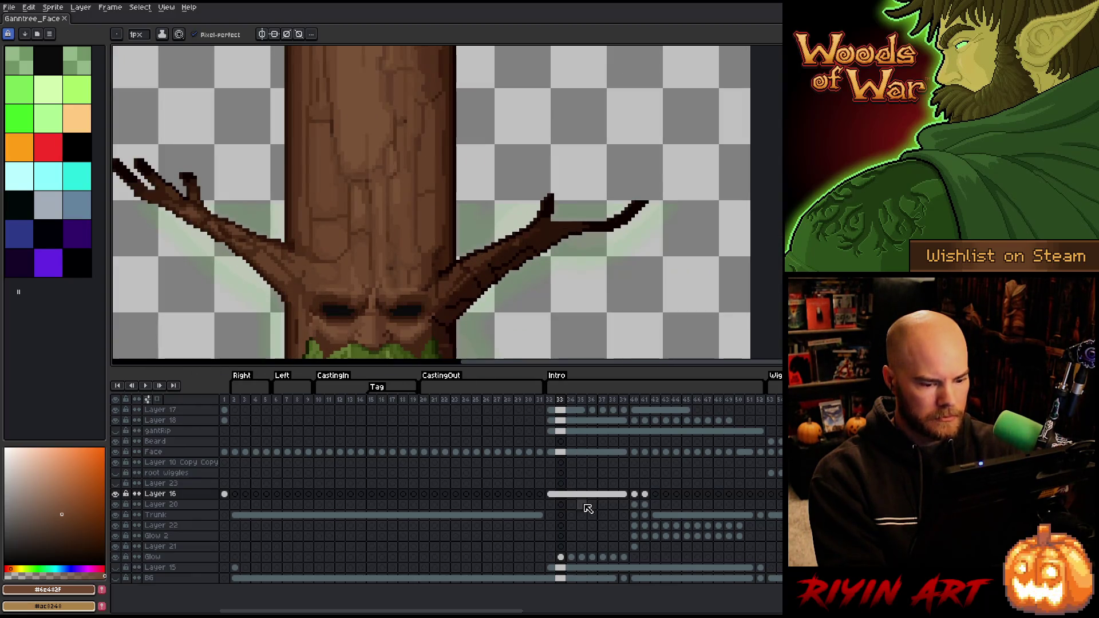
key(m)
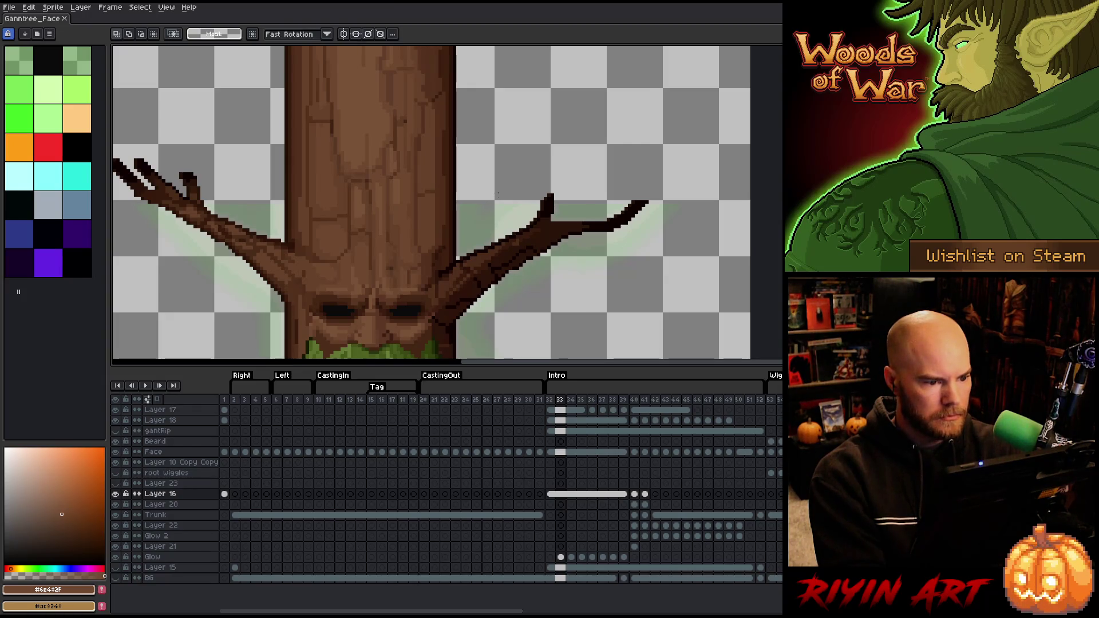
Select a thin strip across the trunk, try stretching it upward, then cancel
drag(490, 205, 250, 206)
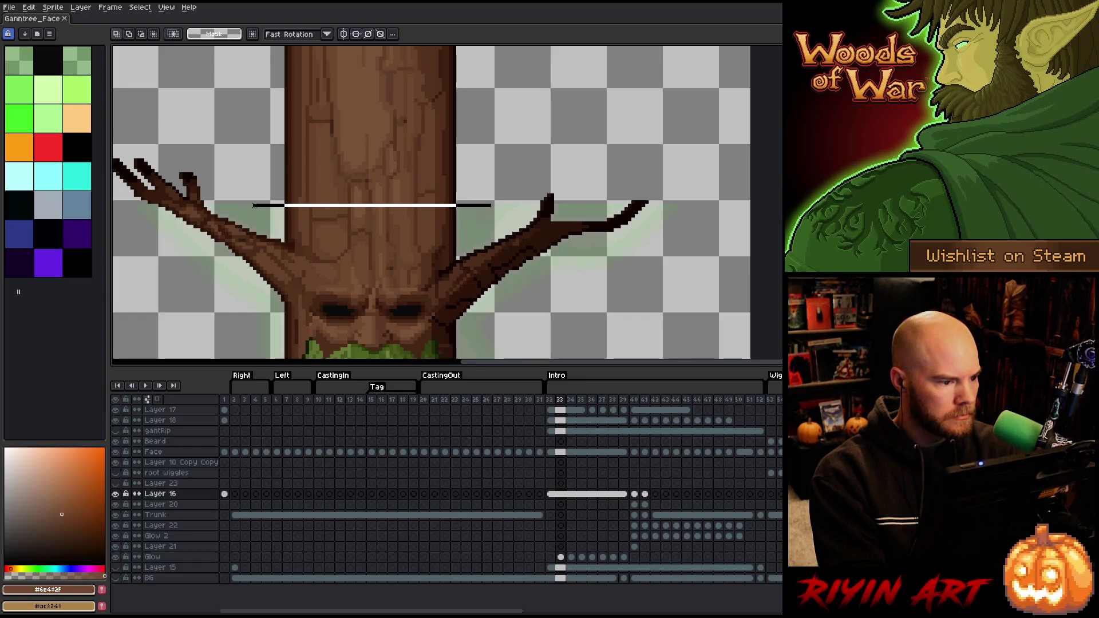
drag(371, 203, 372, 50)
key(Escape)
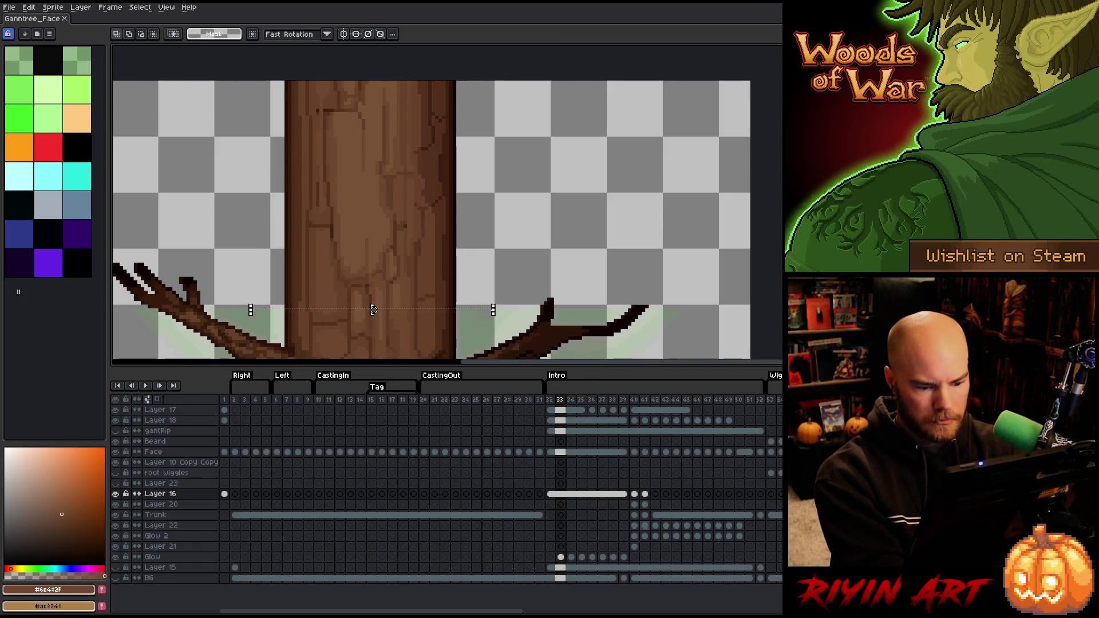
Stretch the Glow layer's trunk glow on frame 33 up to the trunk's full height
click(561, 556)
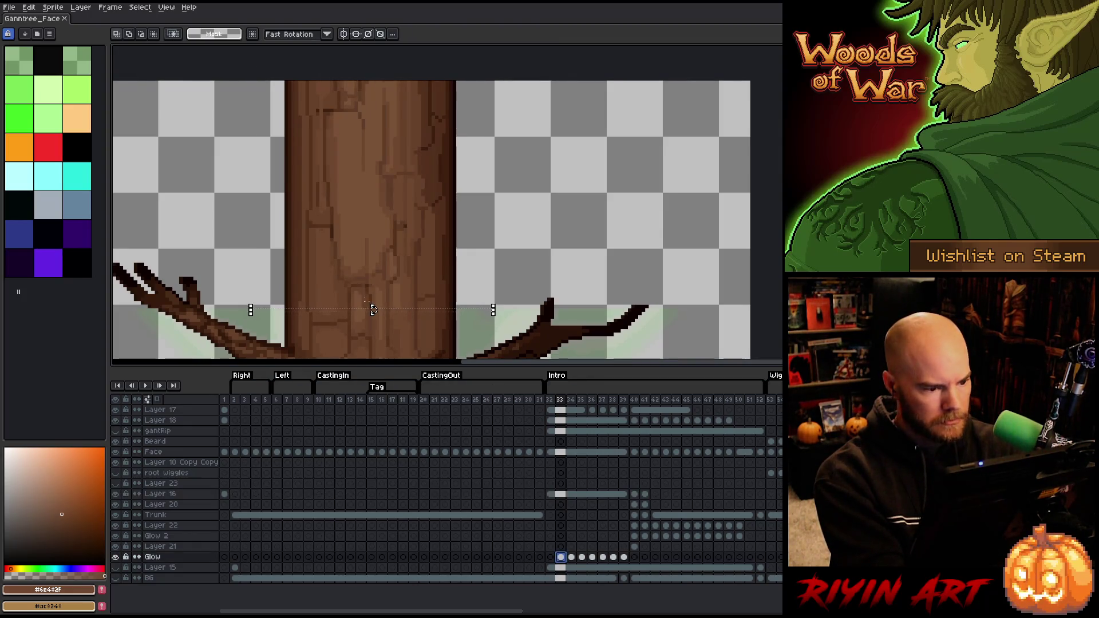
drag(377, 311, 368, 46)
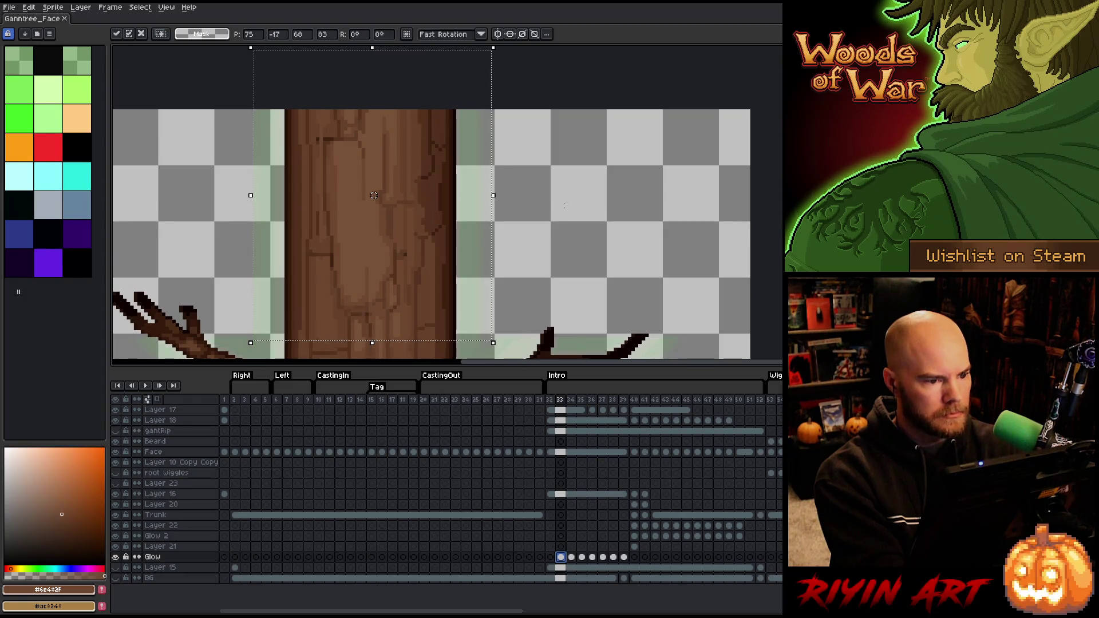
click(568, 211)
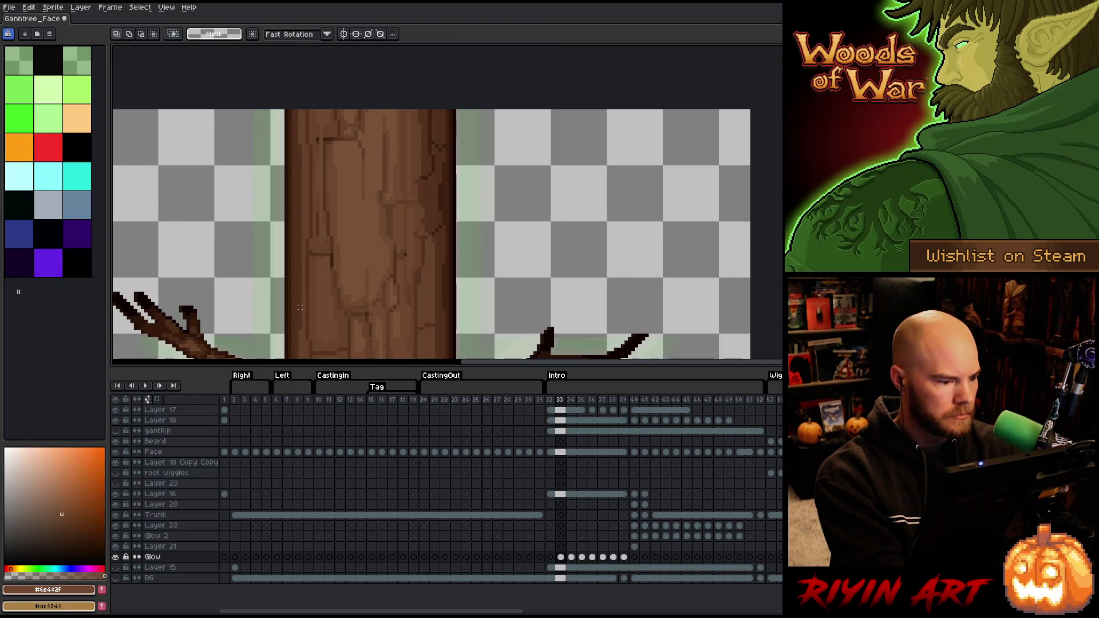
key(b)
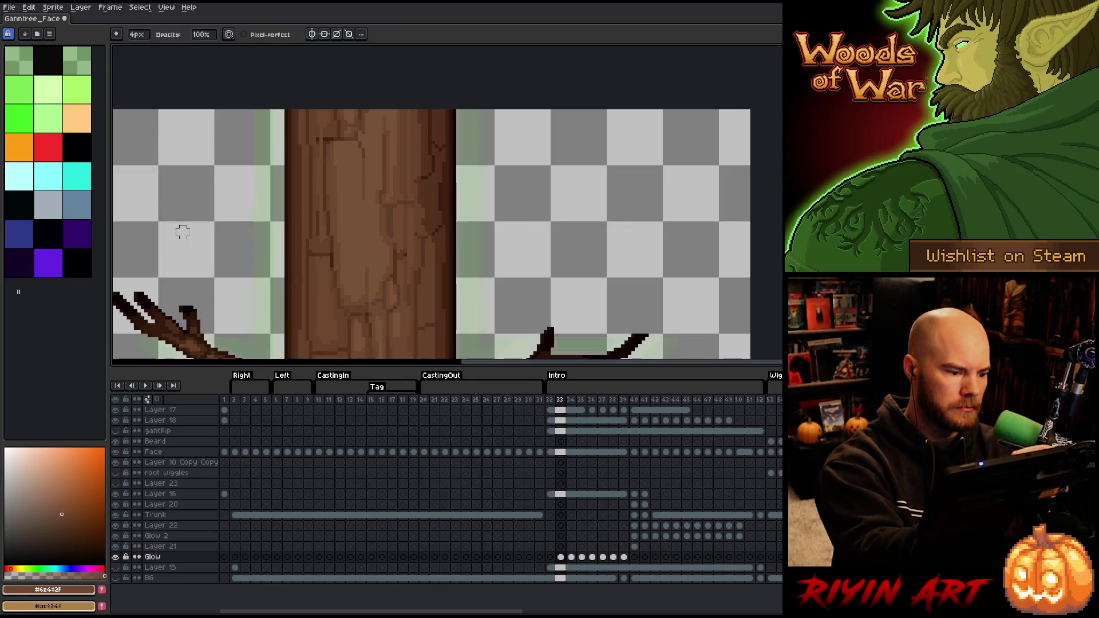
scroll(182, 231, down, 3)
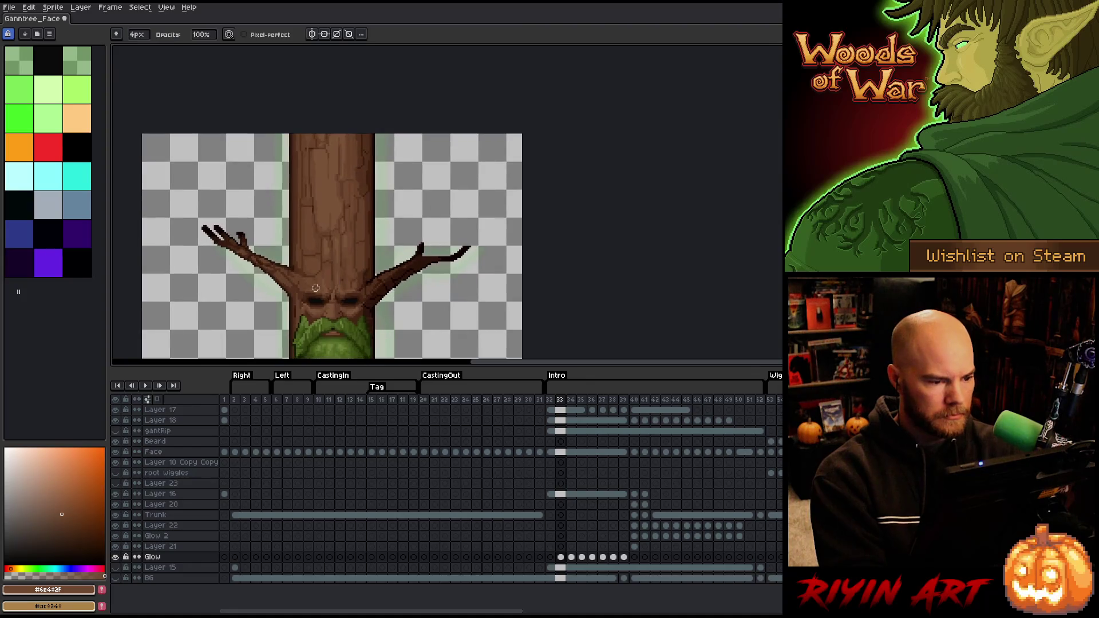
On frame 34, select a thin band of trunk glow and stretch it upward to match frame 33
key(Right)
scroll(277, 246, up, 3)
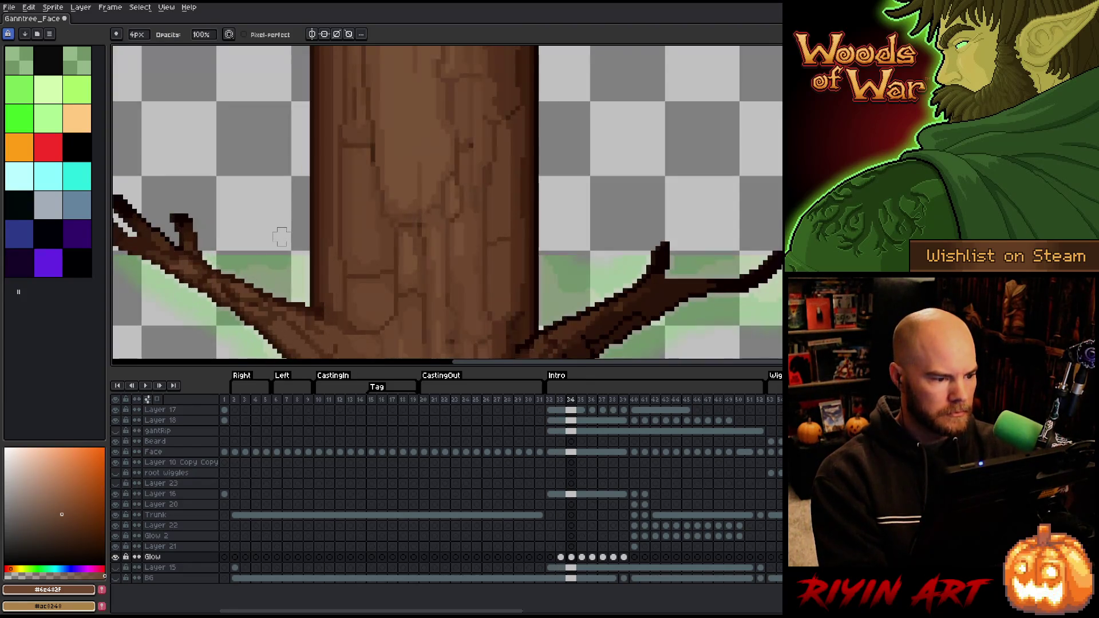
key(m)
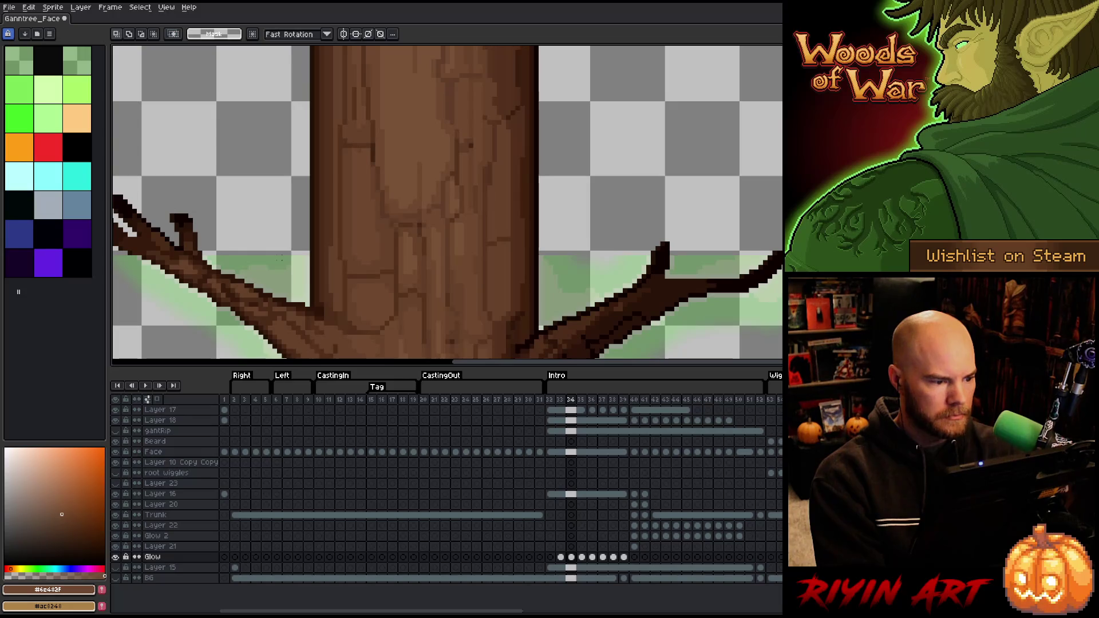
drag(268, 254, 599, 261)
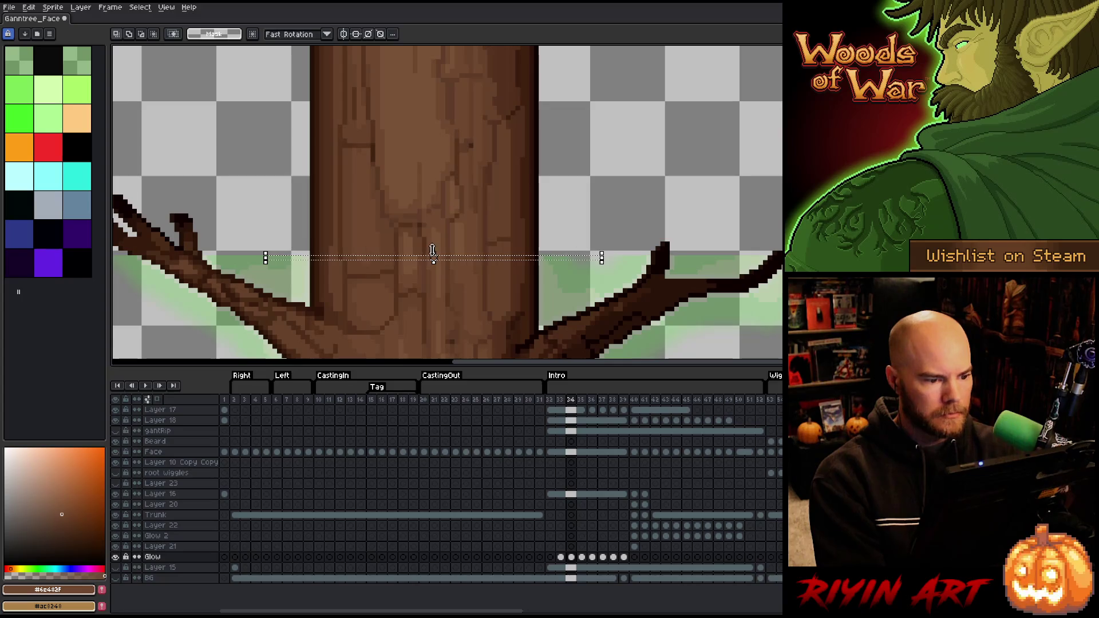
drag(432, 252, 435, 53)
scroll(441, 113, down, 3)
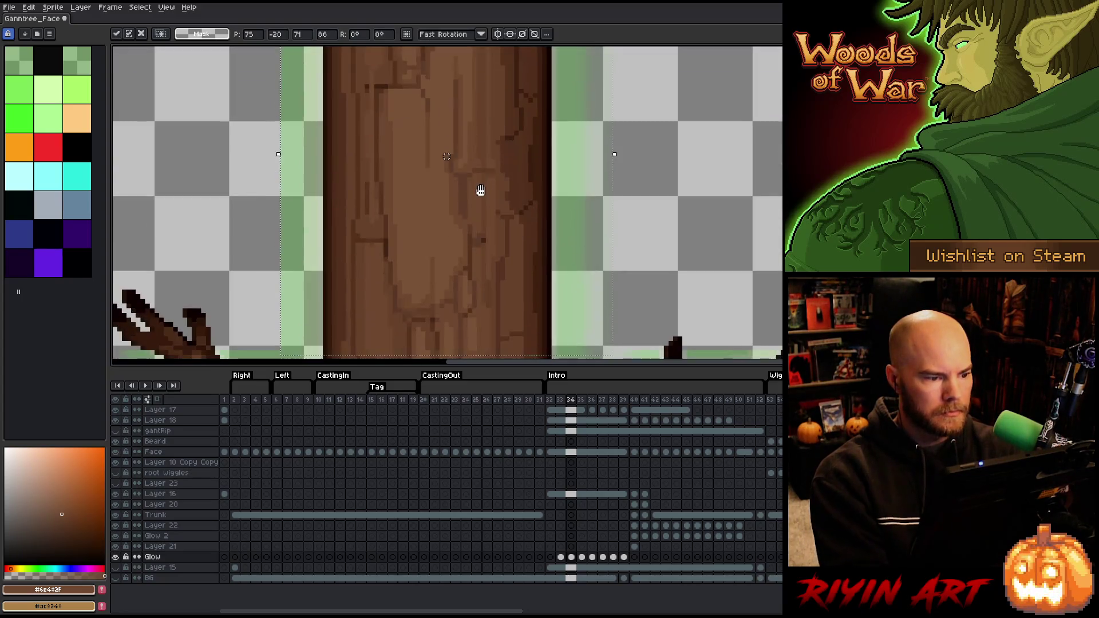
scroll(479, 191, down, 2)
scroll(464, 232, up, 1)
key(ctrl+d)
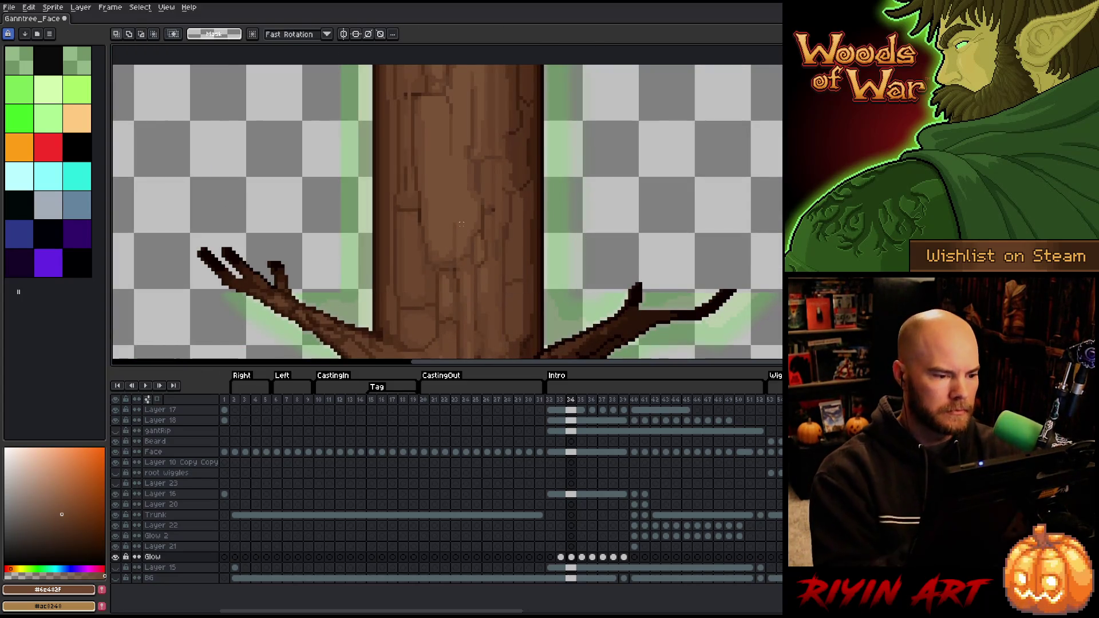
key(b)
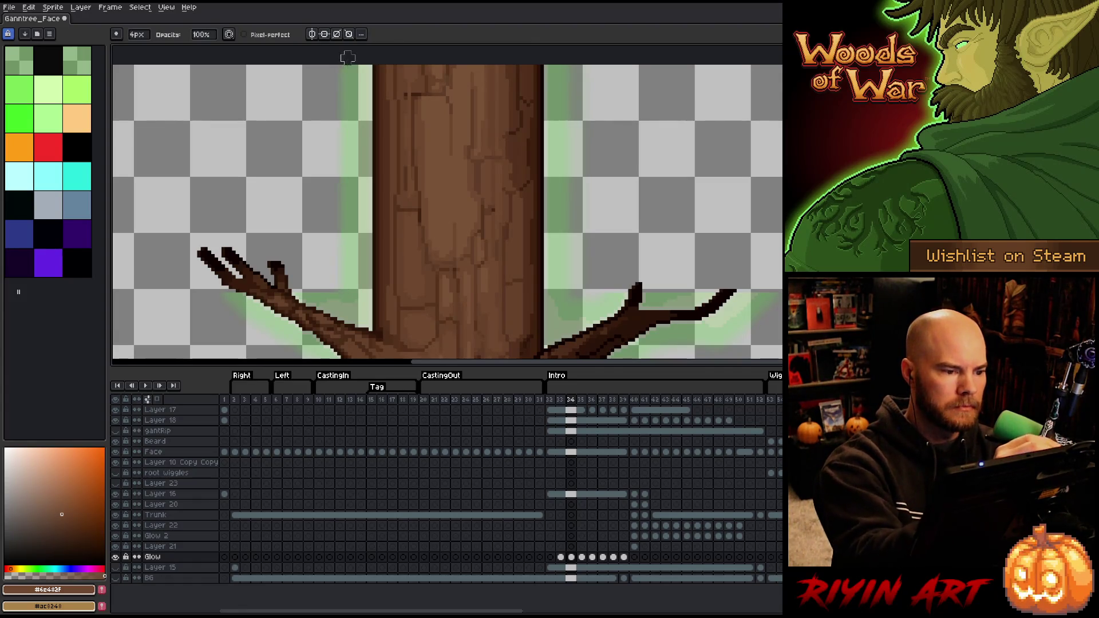
key(period)
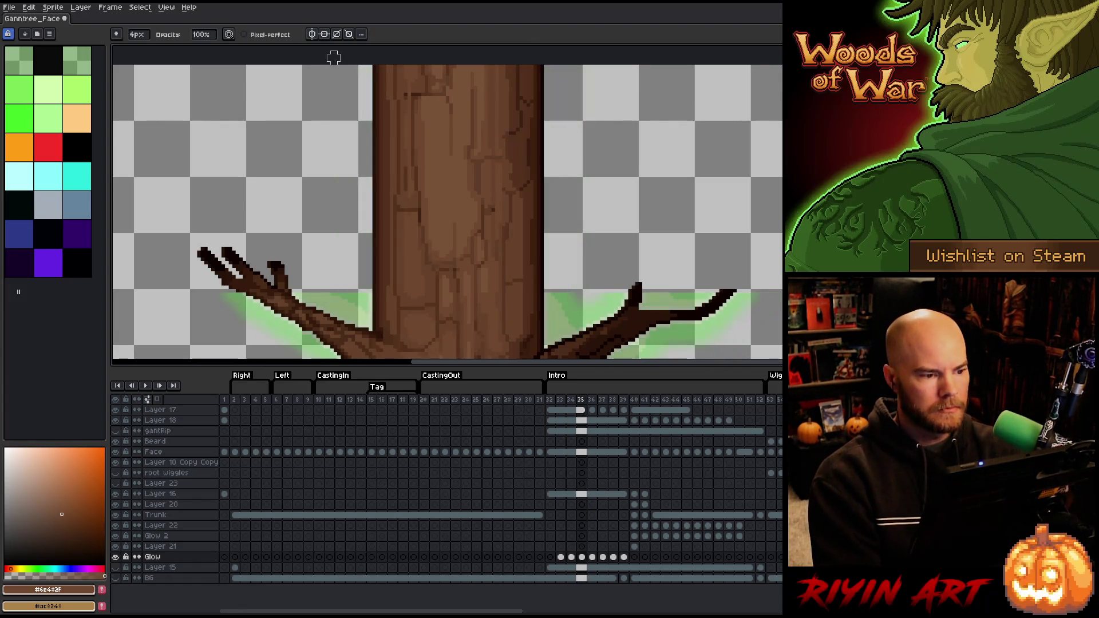
scroll(337, 77, down, 2)
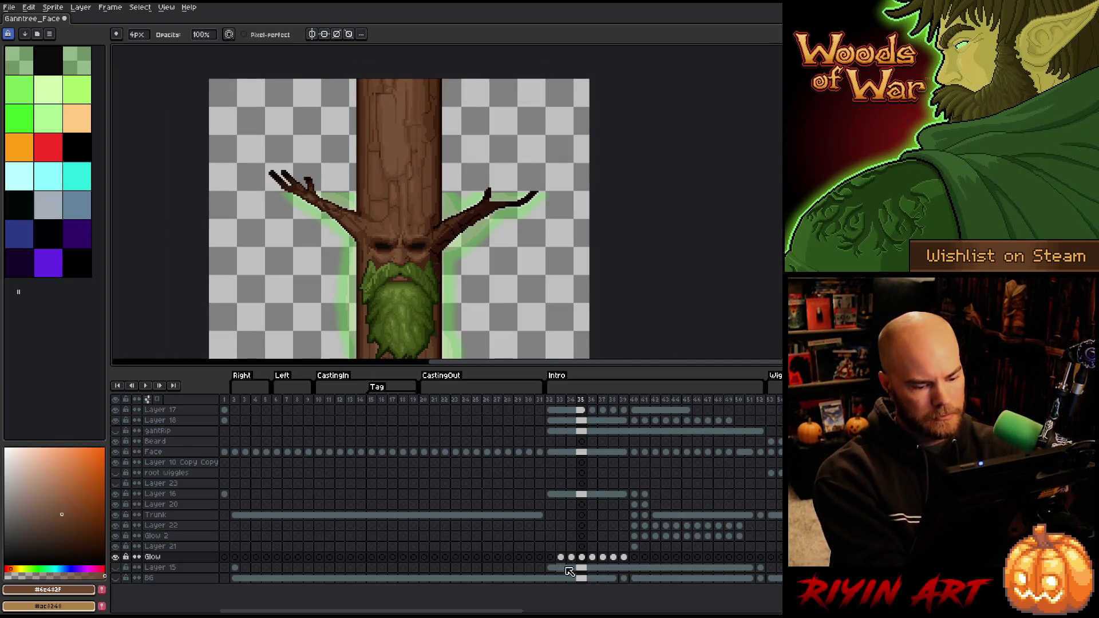
Back on frame 33, paste the Glow cels for frames 33–39 into Layer 22
key(comma)
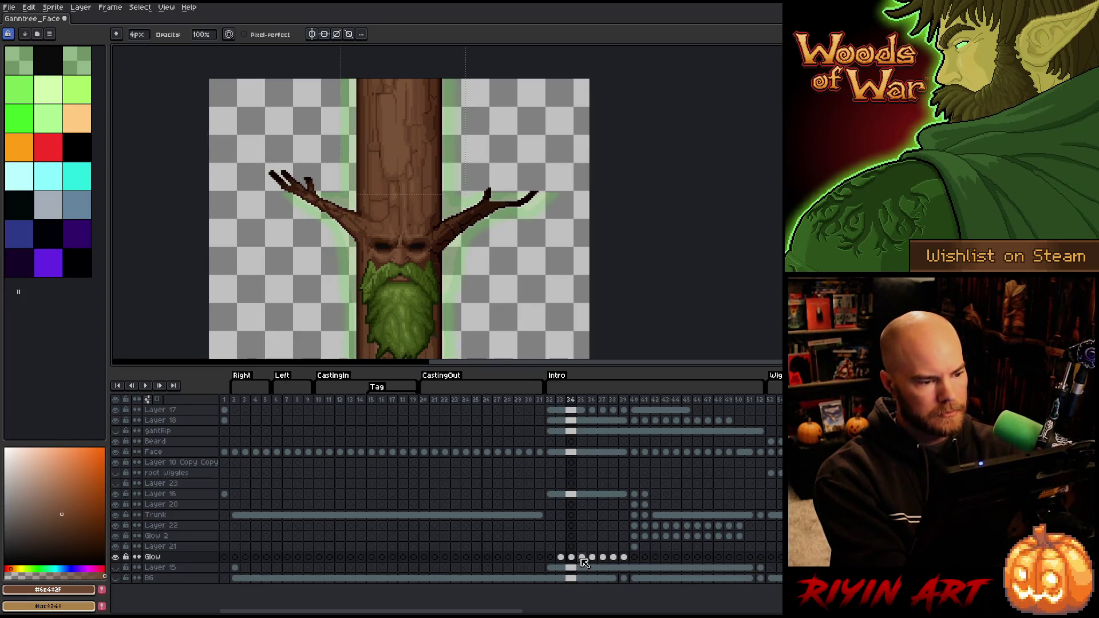
key(comma)
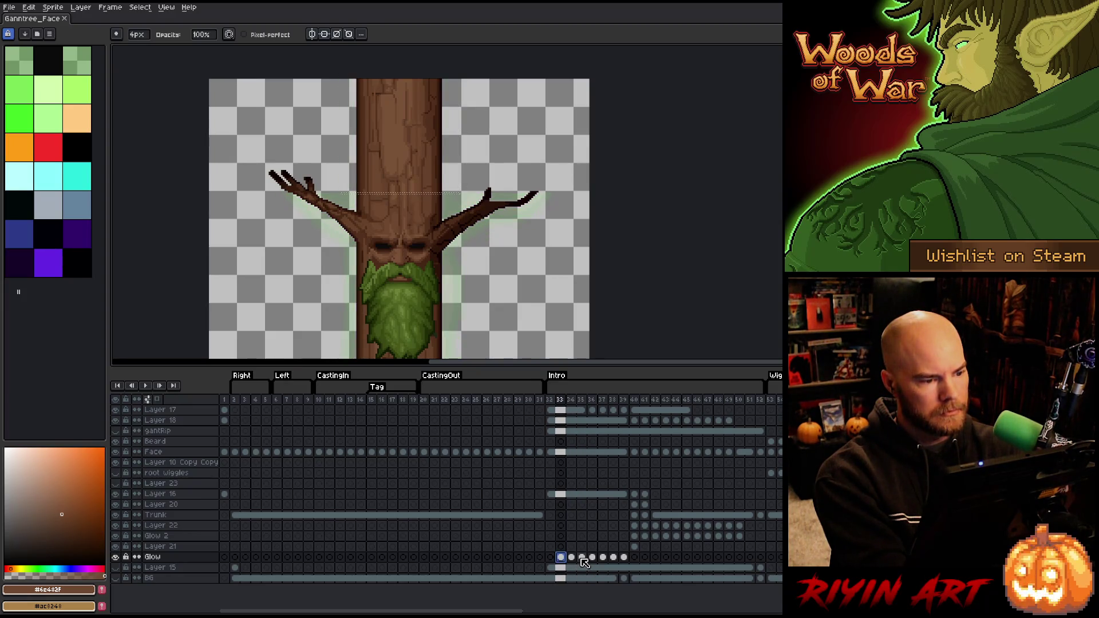
drag(624, 557, 565, 559)
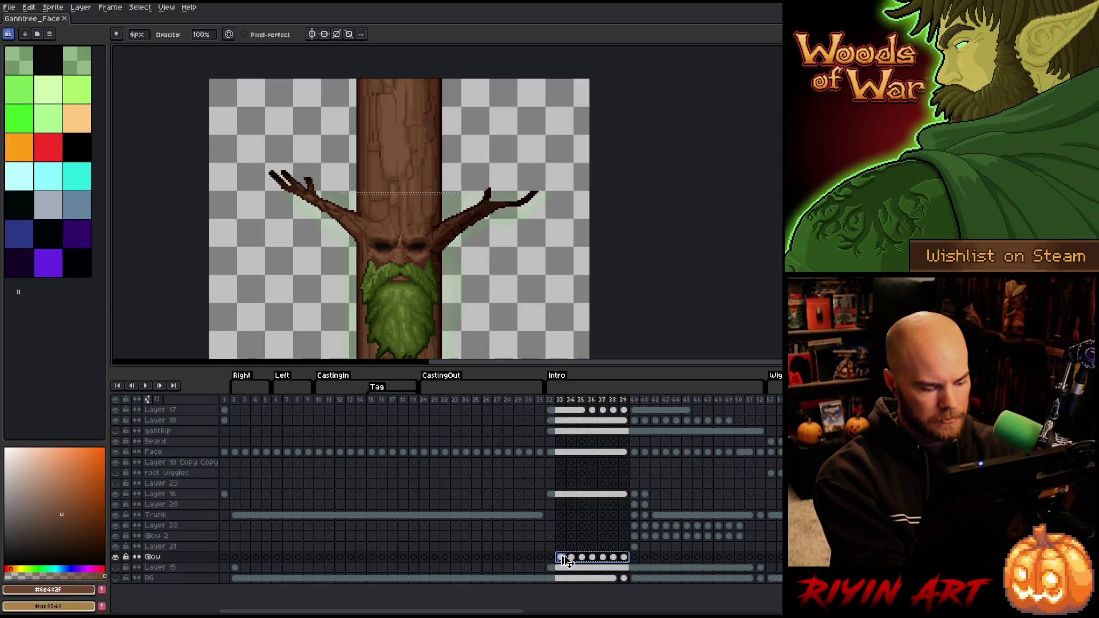
click(563, 529)
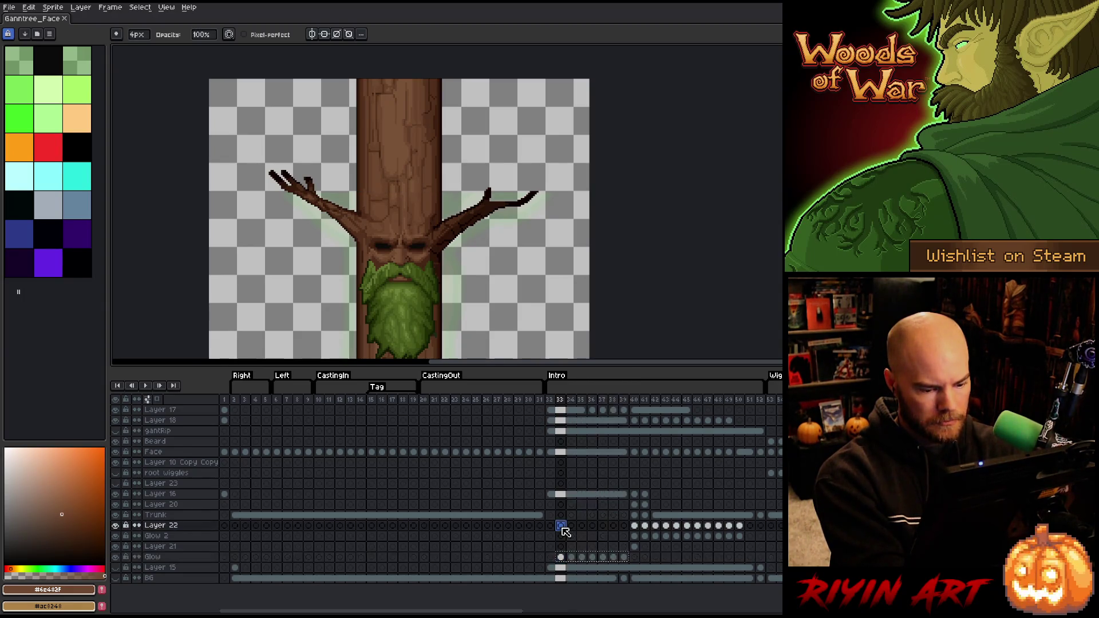
key(ctrl+v)
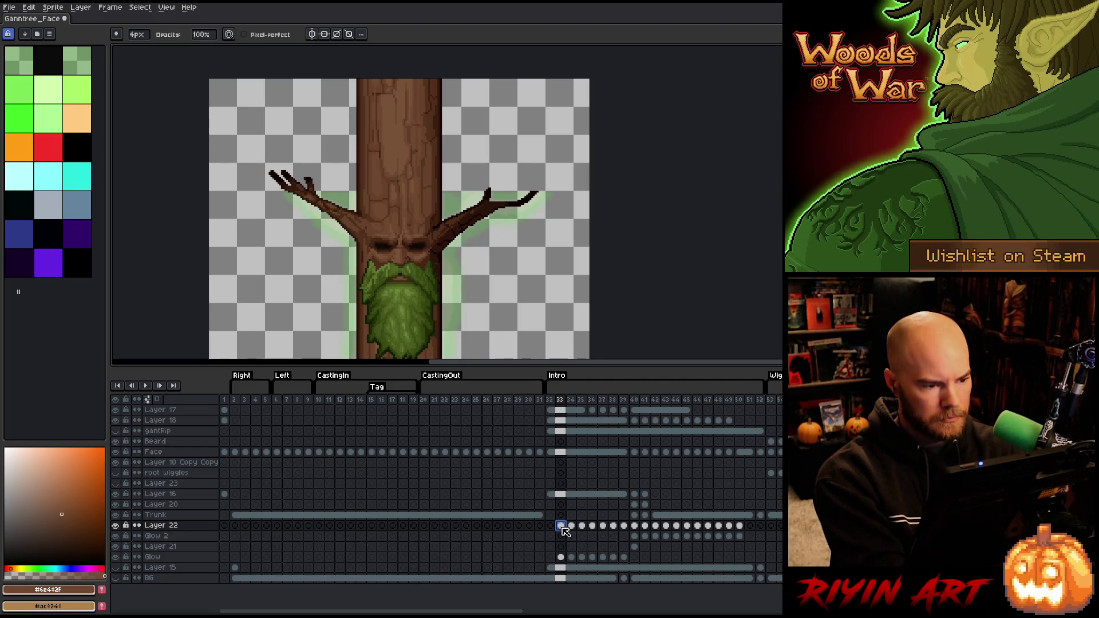
Select Layer 22's pasted cels for frames 33–39 with the Move tool
drag(624, 526, 565, 527)
key(v)
scroll(417, 263, down, 1)
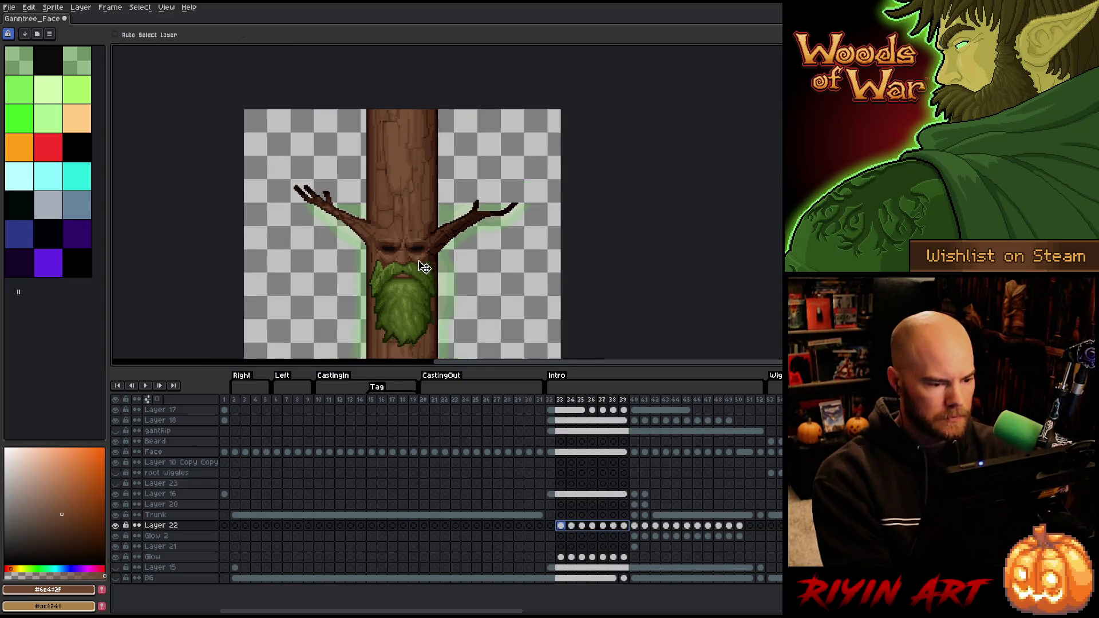
scroll(447, 318, down, 3)
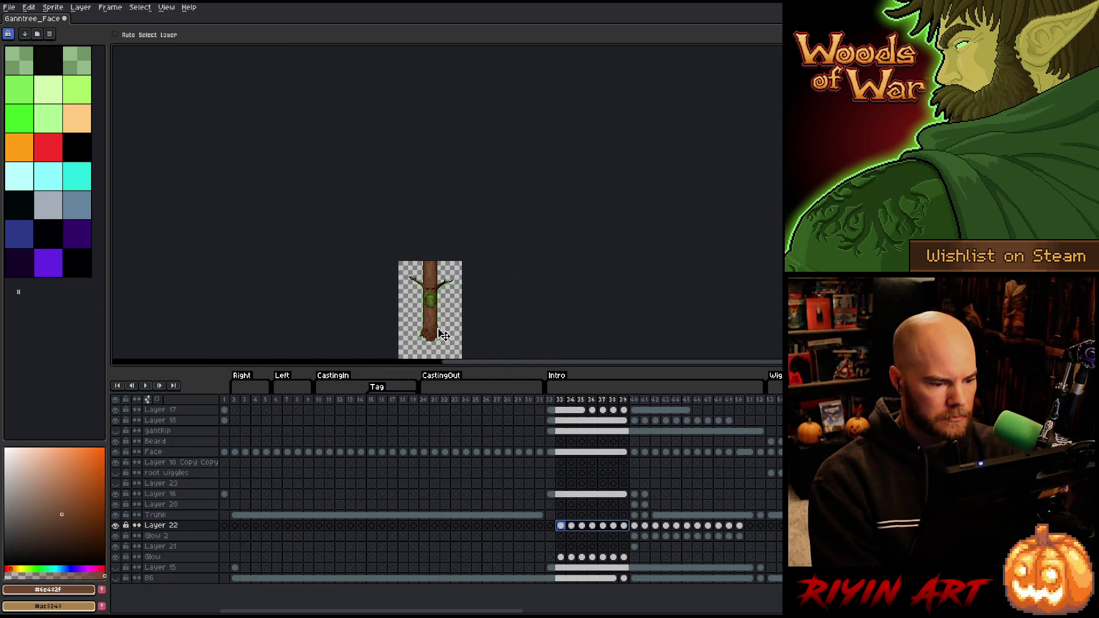
scroll(449, 318, up, 3)
scroll(452, 318, down, 1)
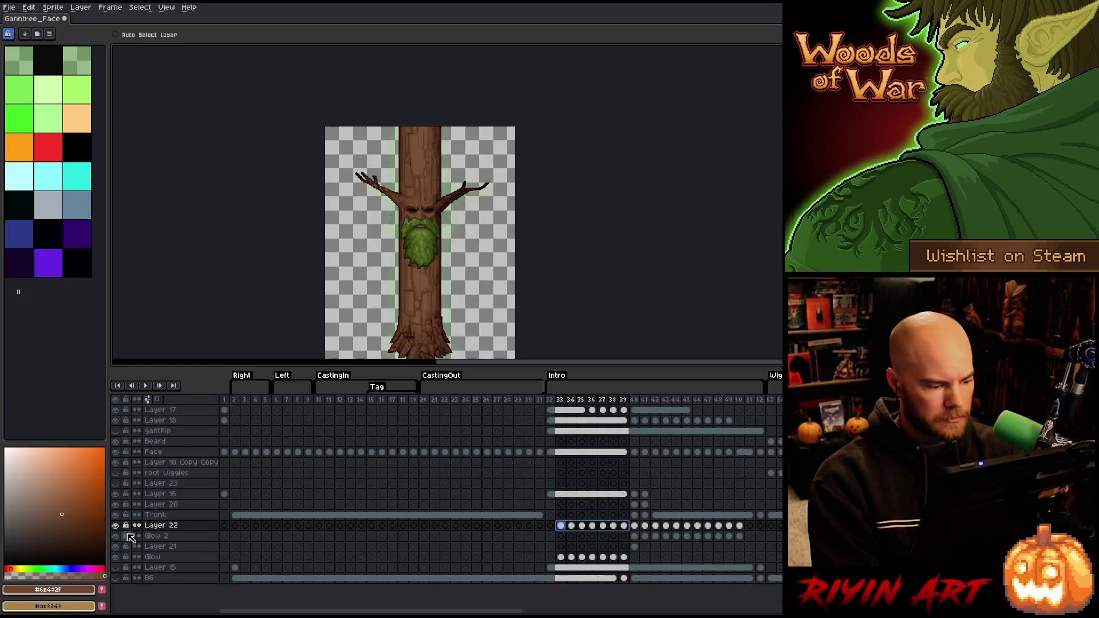
On Glow 2 at frame 40, marquee a large canvas area and invert the selection
click(634, 536)
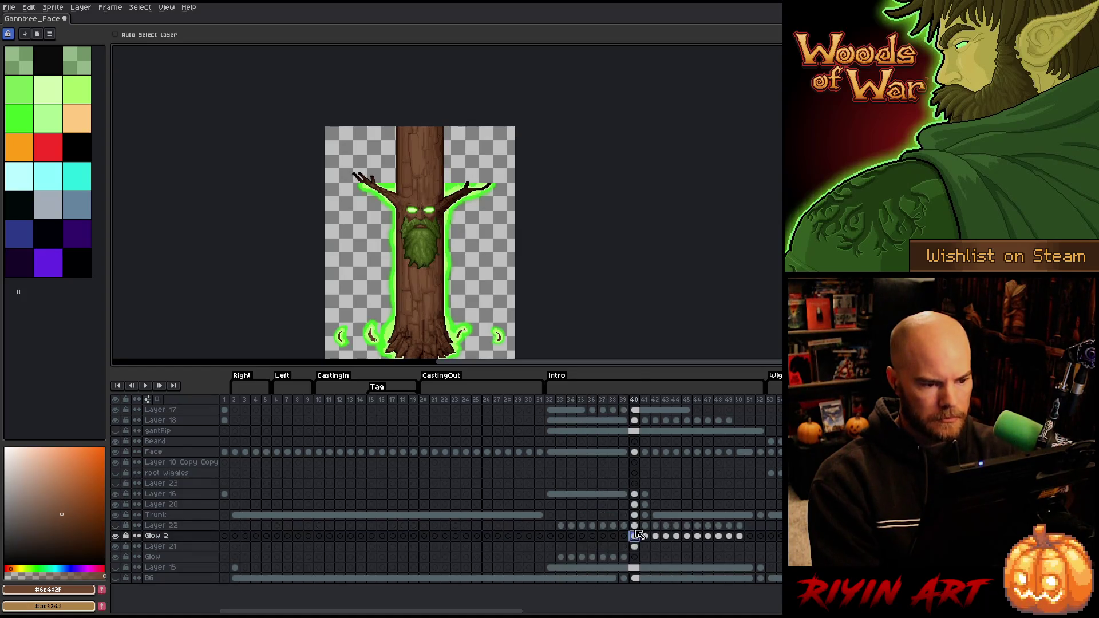
key(m)
scroll(532, 157, up, 2)
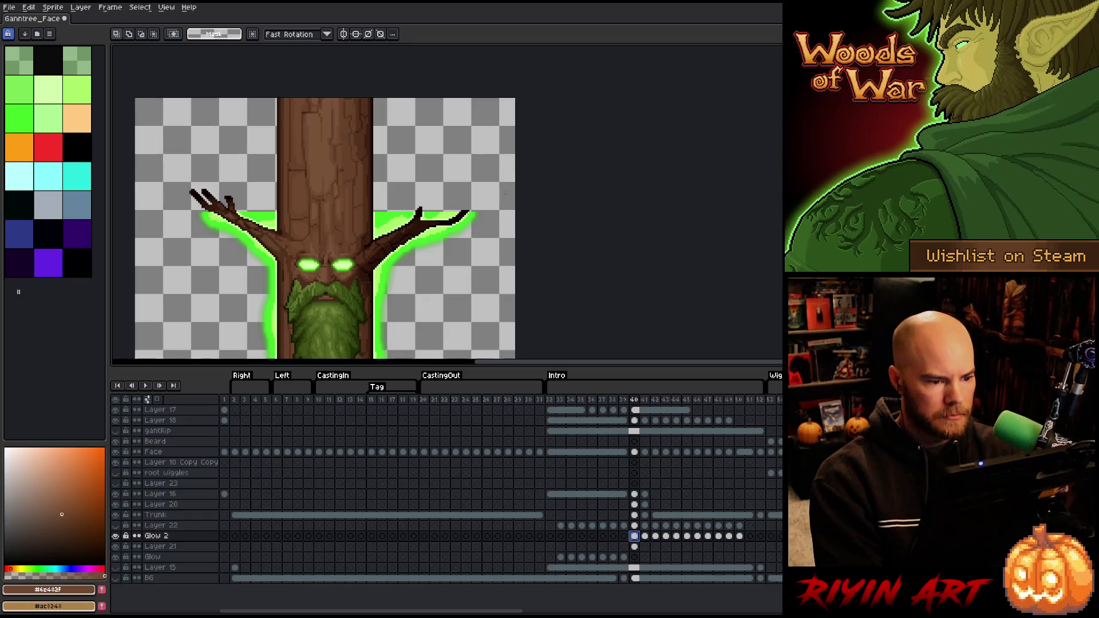
mouse_move(571, 65)
mouse_down()
mouse_move(114, 167)
mouse_move(113, 211)
mouse_up()
scroll(415, 182, up, 2)
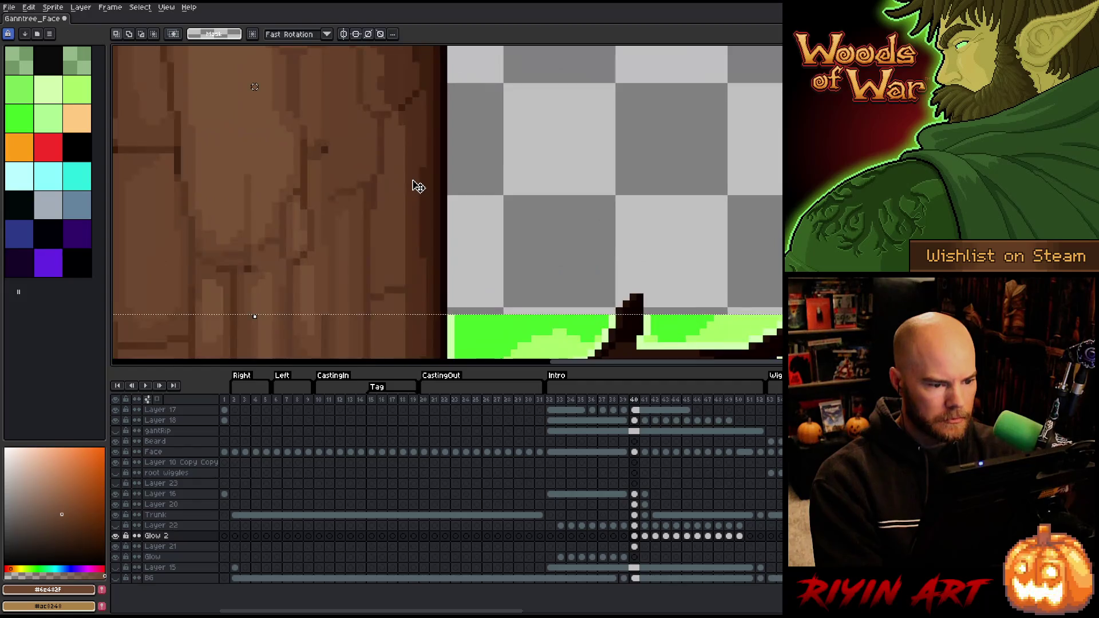
scroll(417, 192, down, 2)
key(ctrl+shift+i)
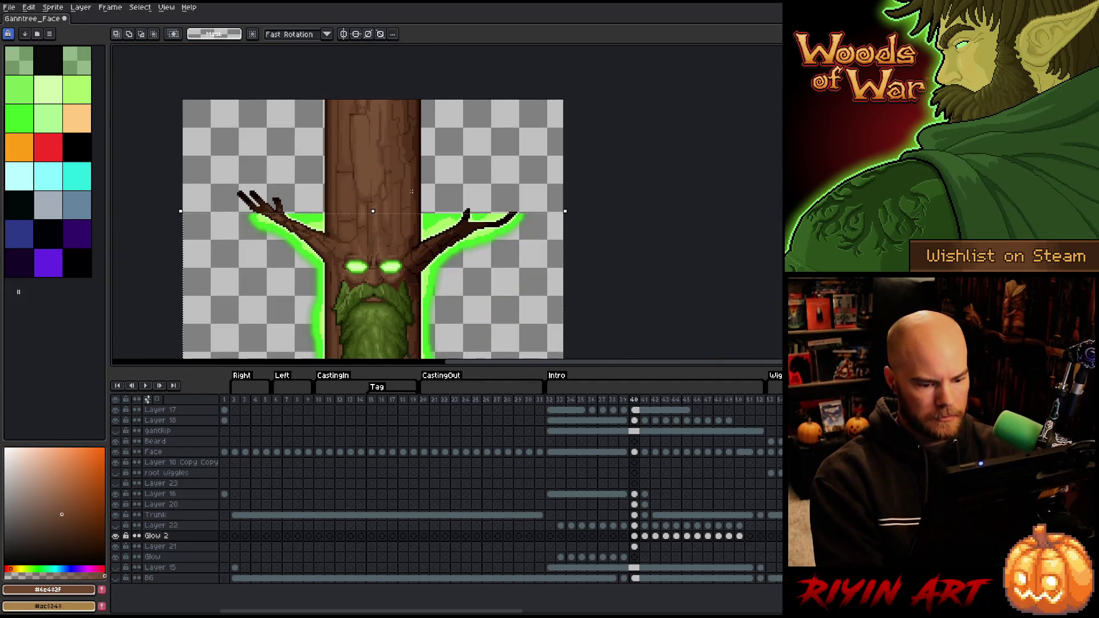
Select Layer 22's frames 33–39, toggle its visibility to compare, then play from frame 33
drag(627, 526, 566, 526)
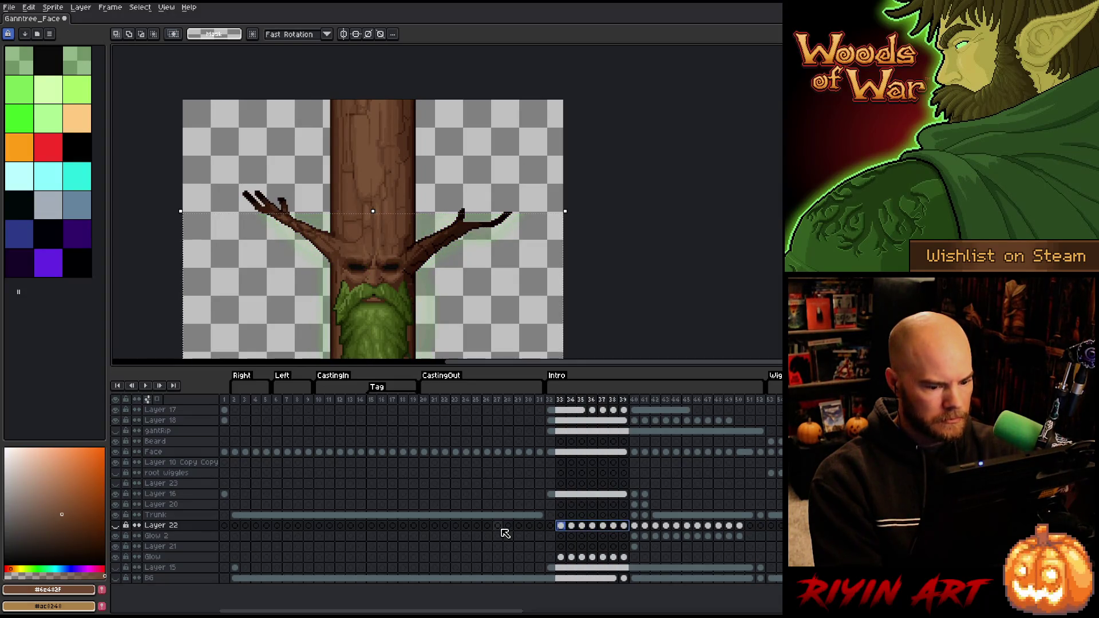
click(115, 527)
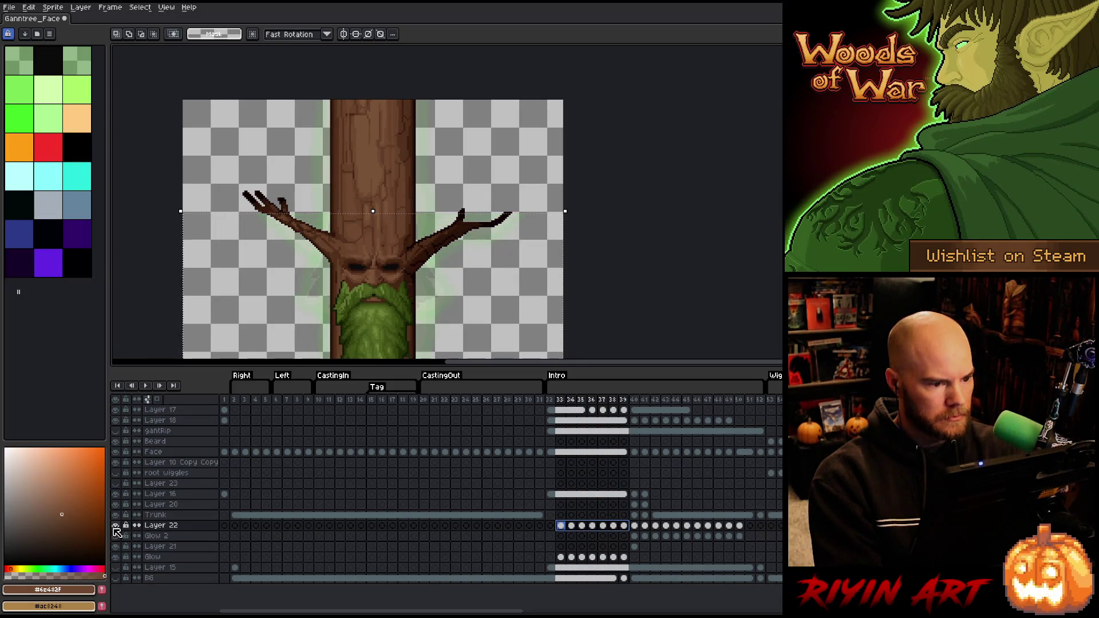
click(115, 527)
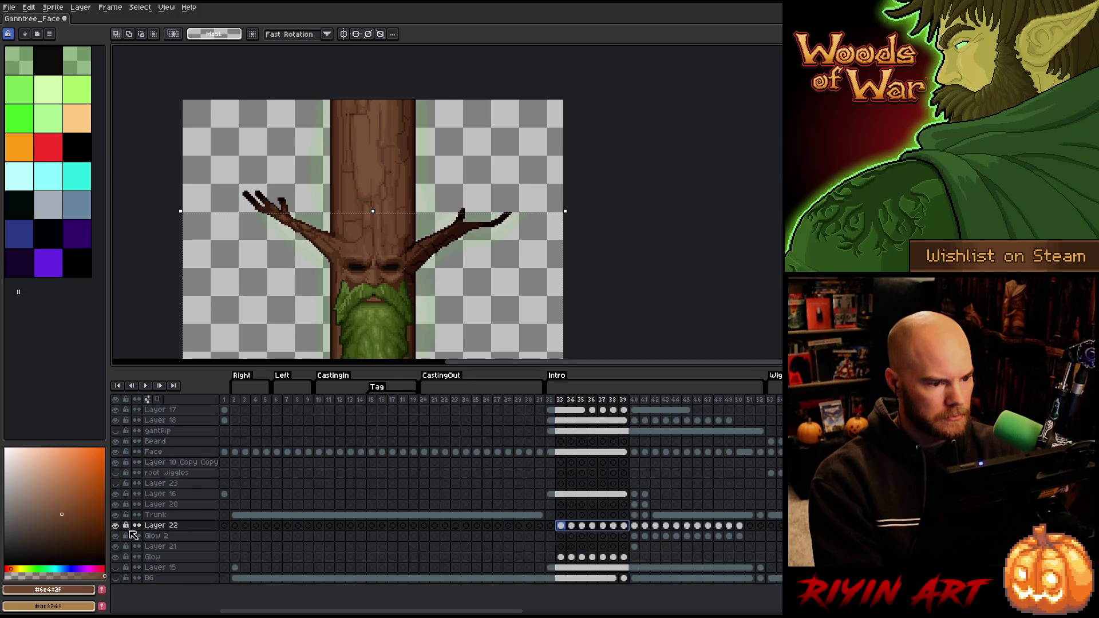
click(561, 526)
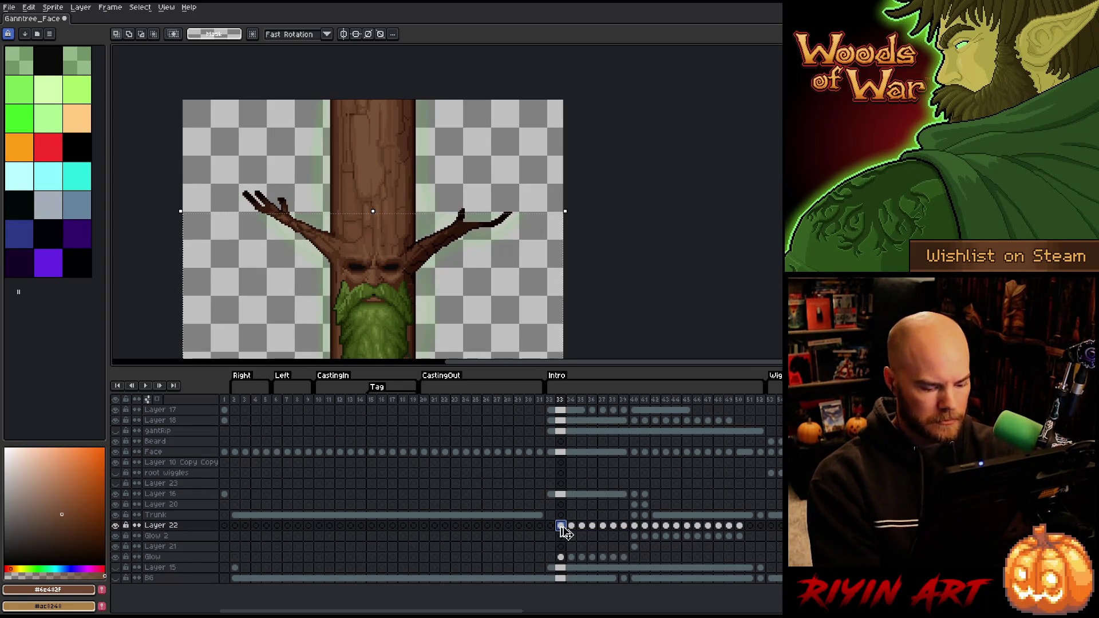
key(Return)
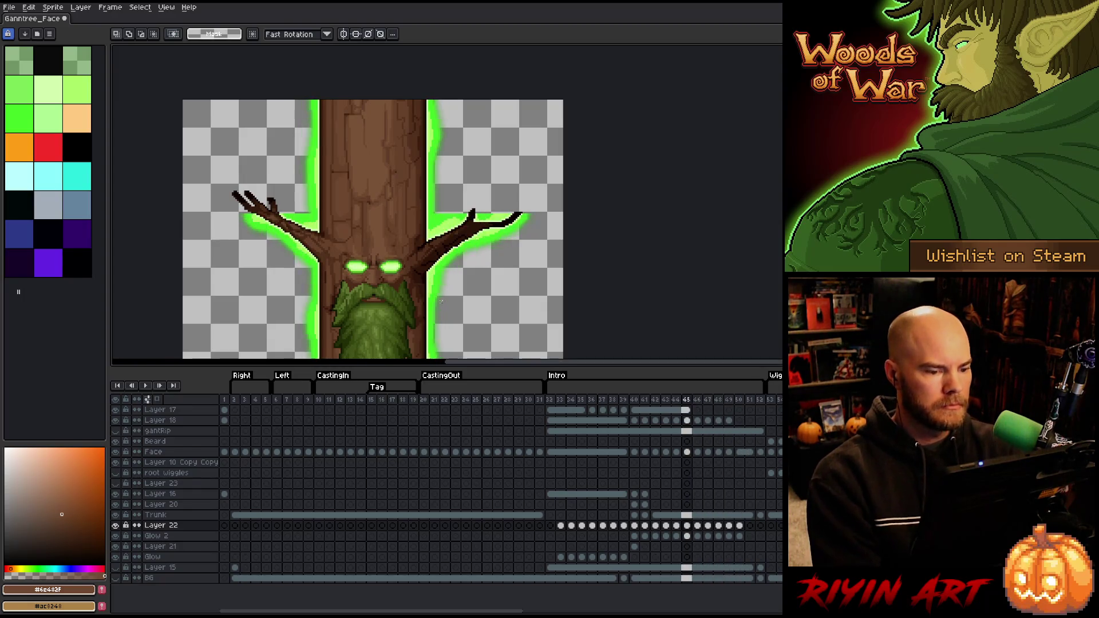
Stop playback on frame 33 and step forward to frame 36
click(561, 526)
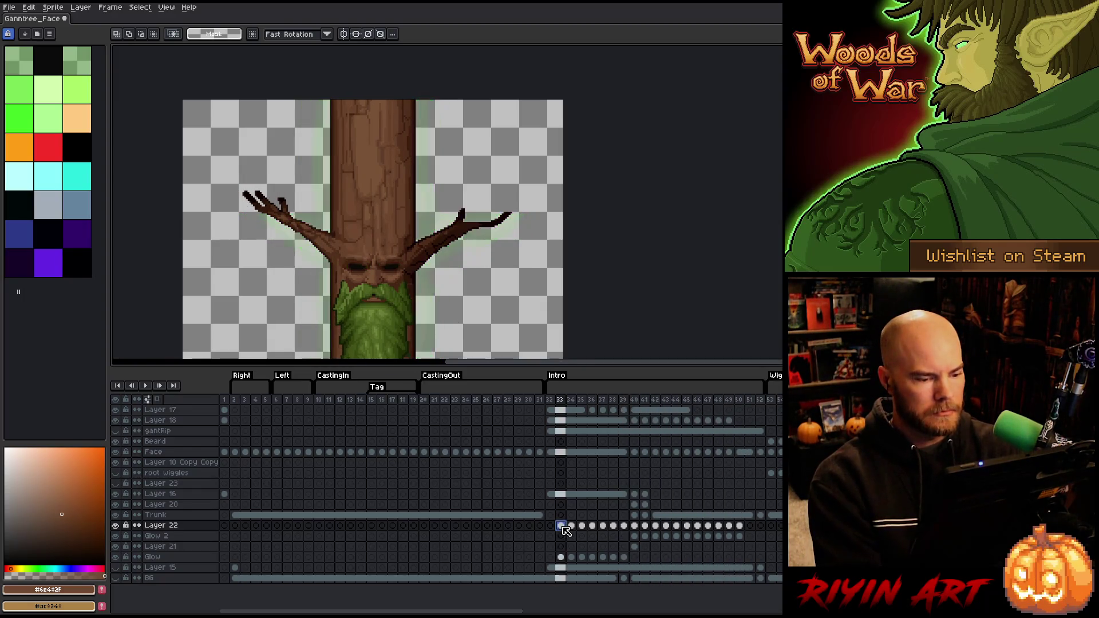
scroll(407, 191, up, 6)
key(Right)
scroll(434, 256, down, 3)
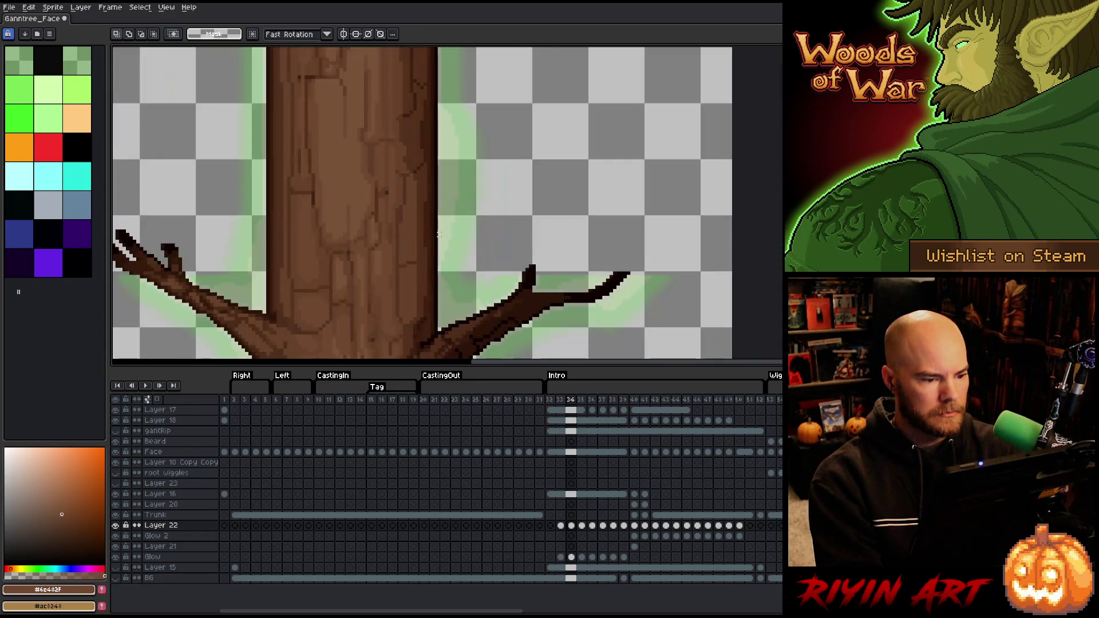
key(Right)
key(Right)
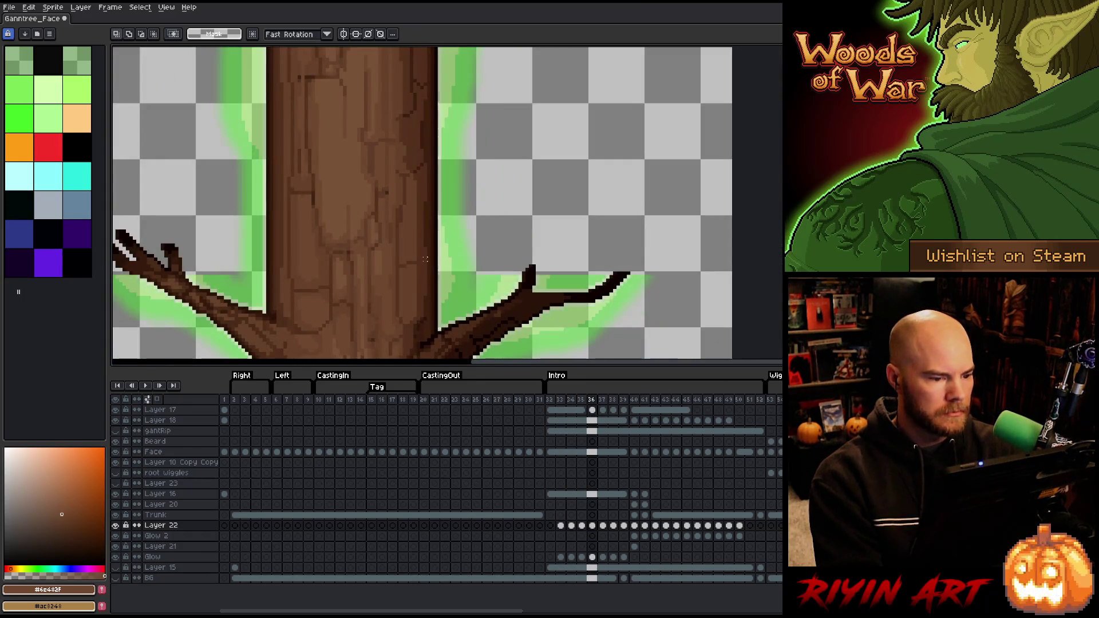
key(Right)
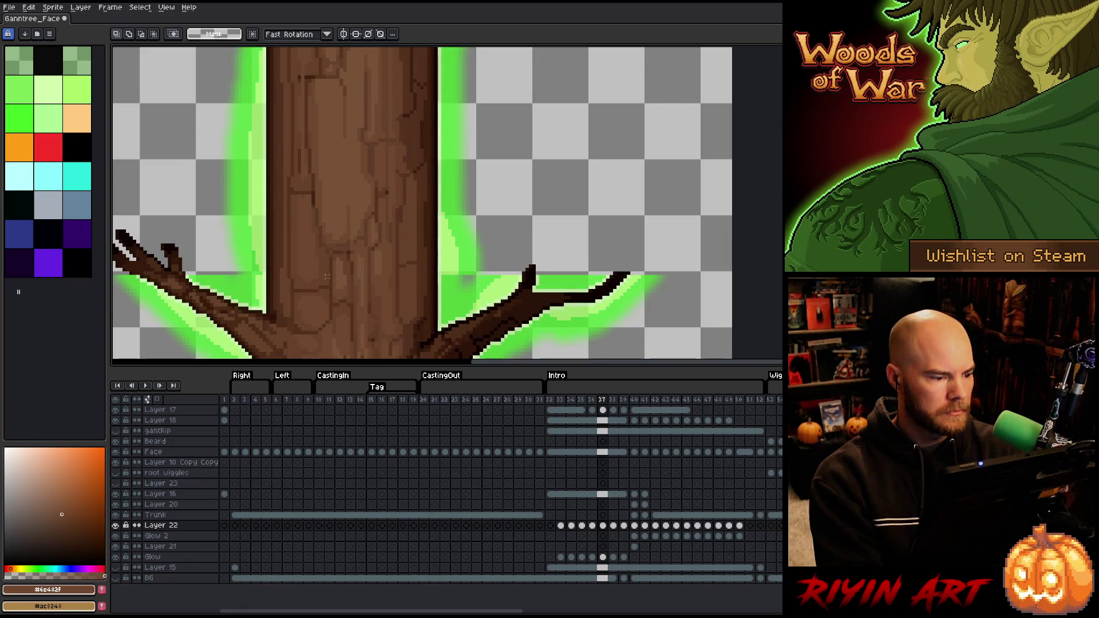
scroll(254, 267, up, 2)
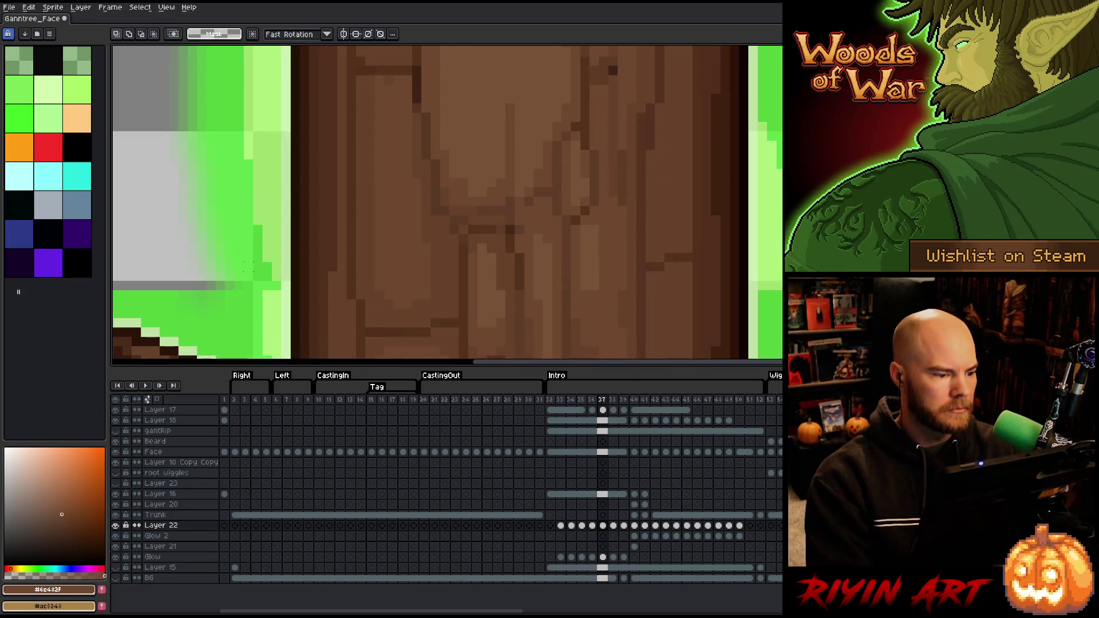
Sample the light green glow colour from the canvas
key(b)
key(e)
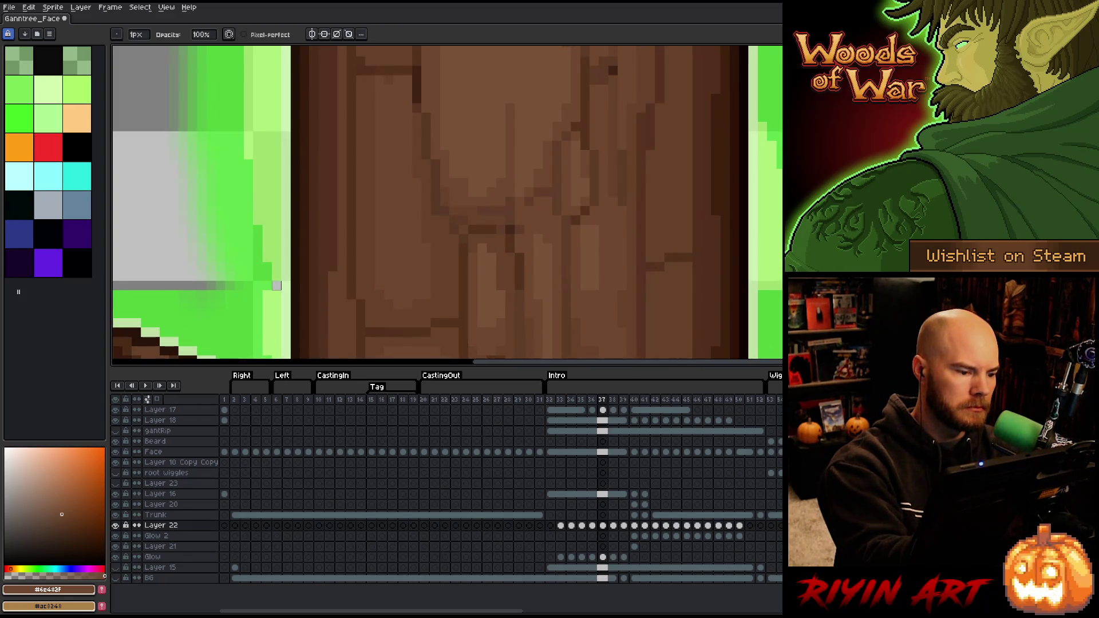
key(b)
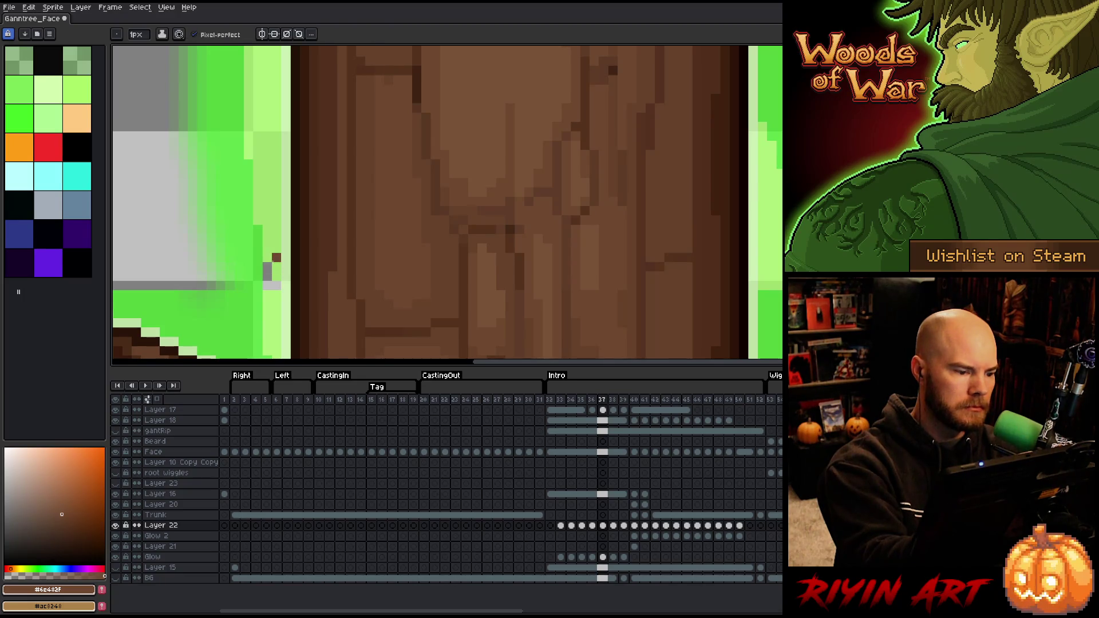
alt+click(268, 274)
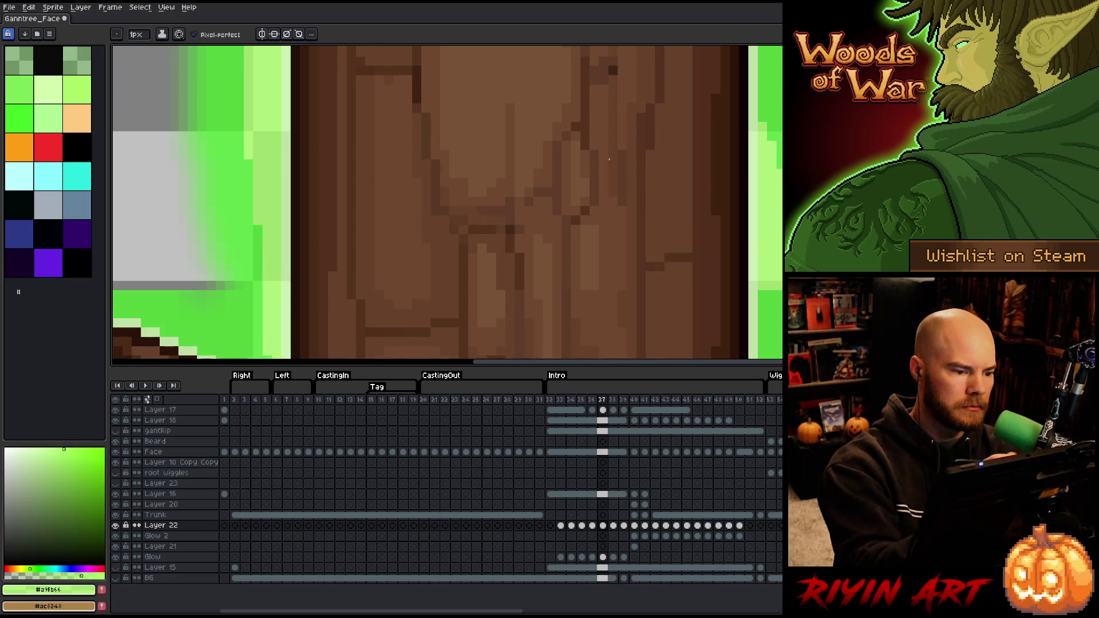
scroll(441, 245, right, 5)
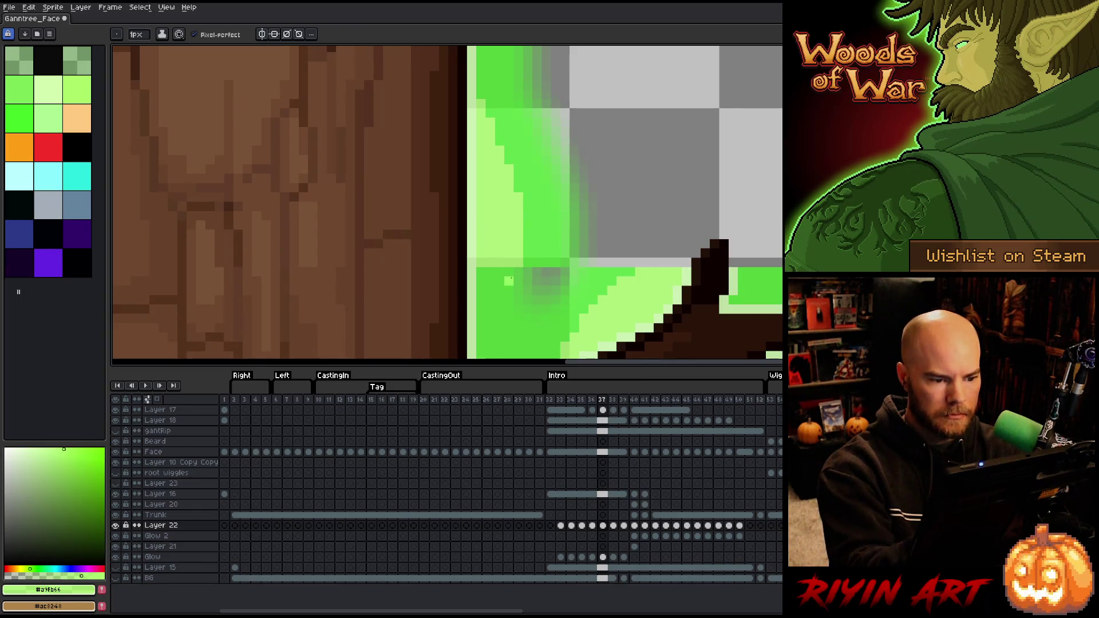
key(e)
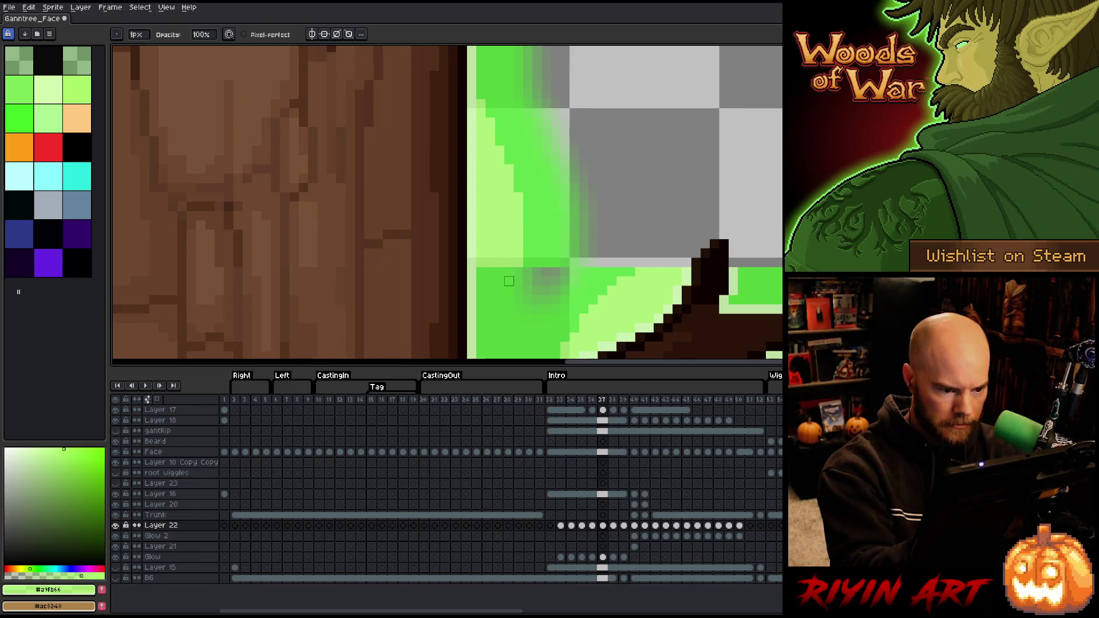
key(v)
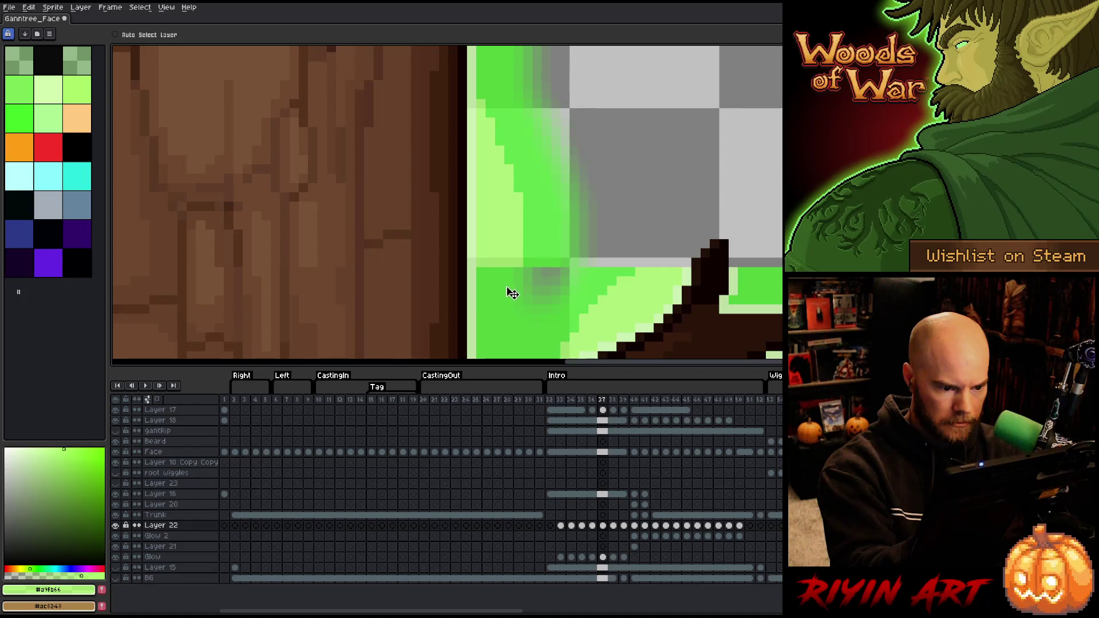
key(e)
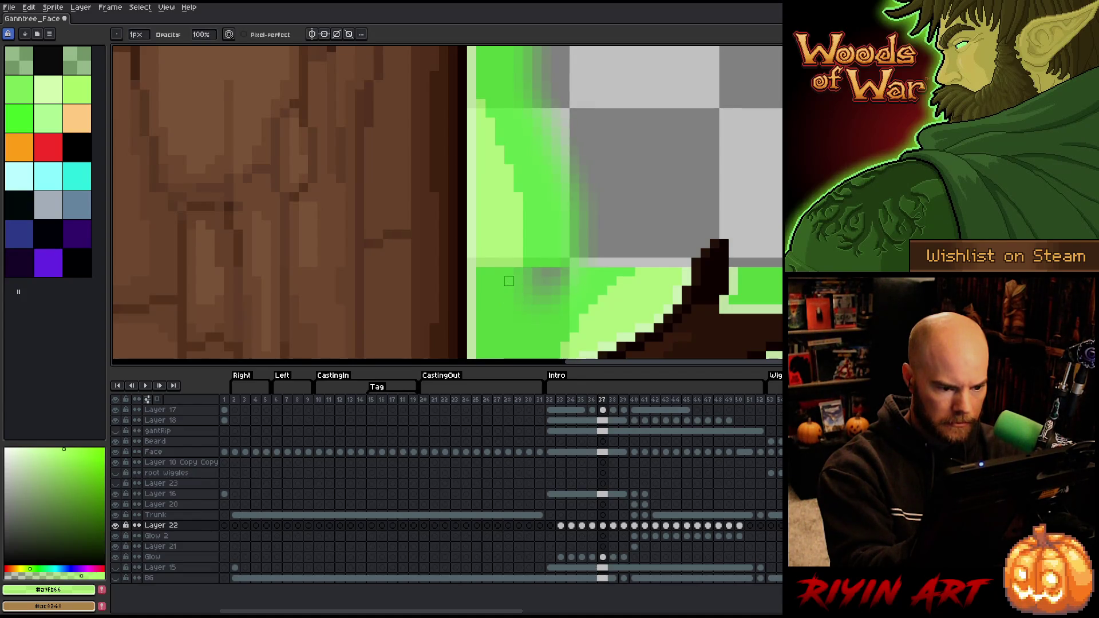
On Glow frame 37, paint and bucket-fill the grey gaps by the right branch with light green
click(602, 557)
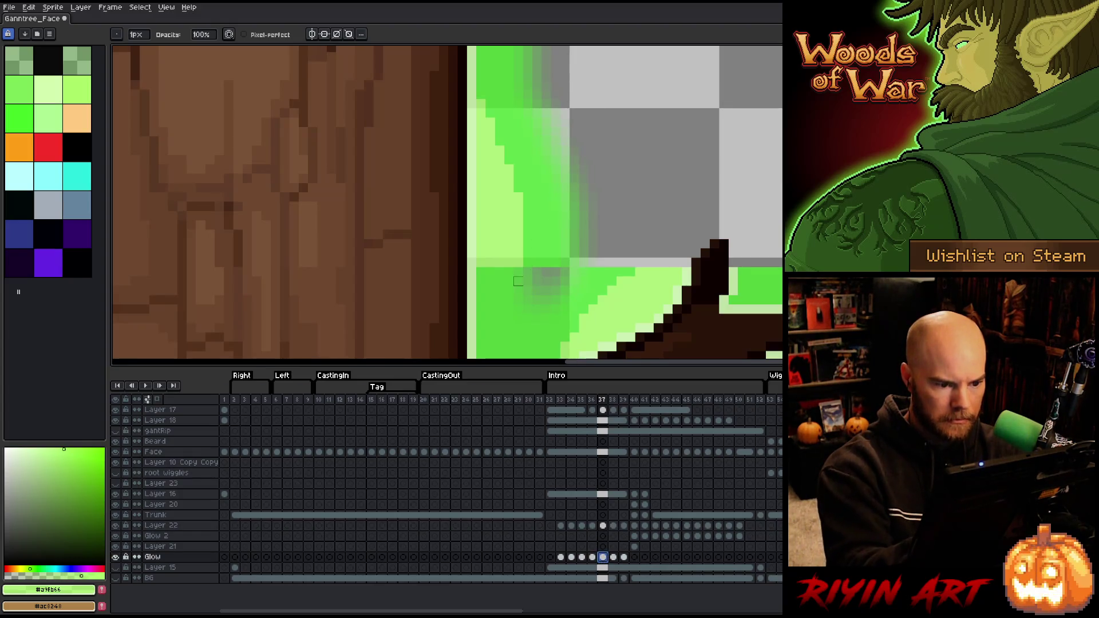
mouse_move(518, 281)
mouse_down()
mouse_move(491, 340)
mouse_move(491, 294)
mouse_move(519, 229)
mouse_move(491, 251)
mouse_move(511, 229)
mouse_up()
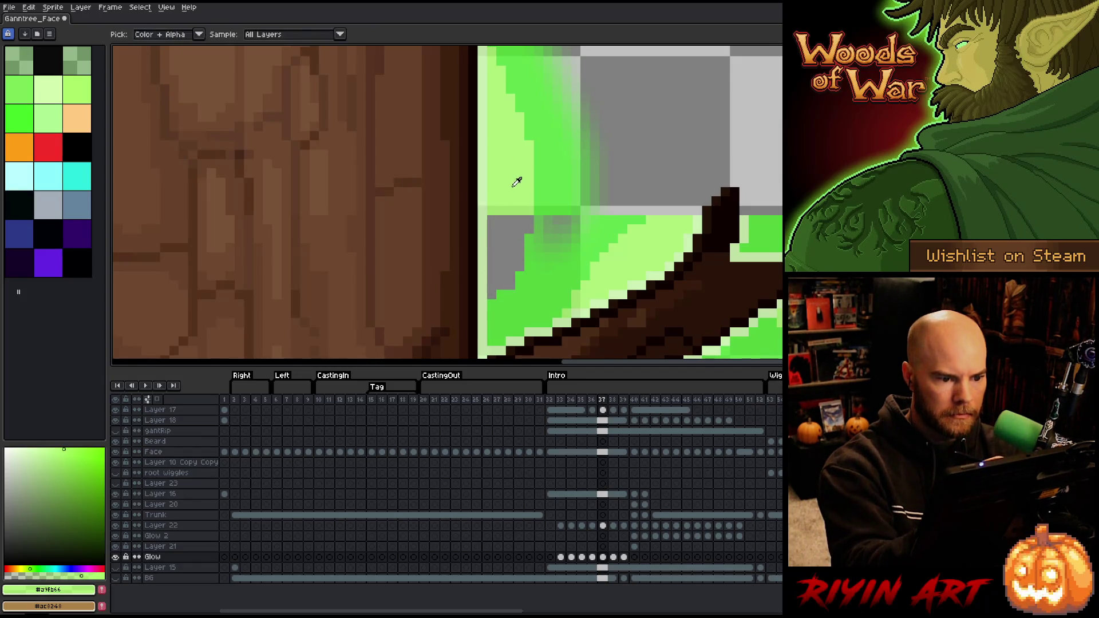
key(g)
click(529, 227)
key(b)
drag(528, 225, 501, 220)
key(g)
click(501, 247)
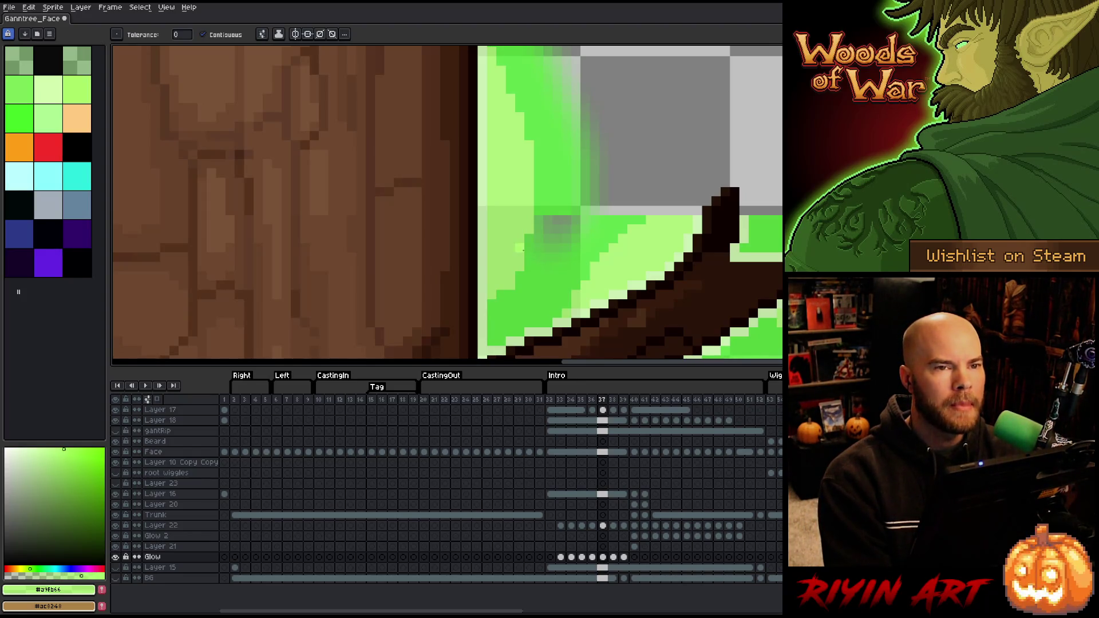
scroll(524, 252, down, 2)
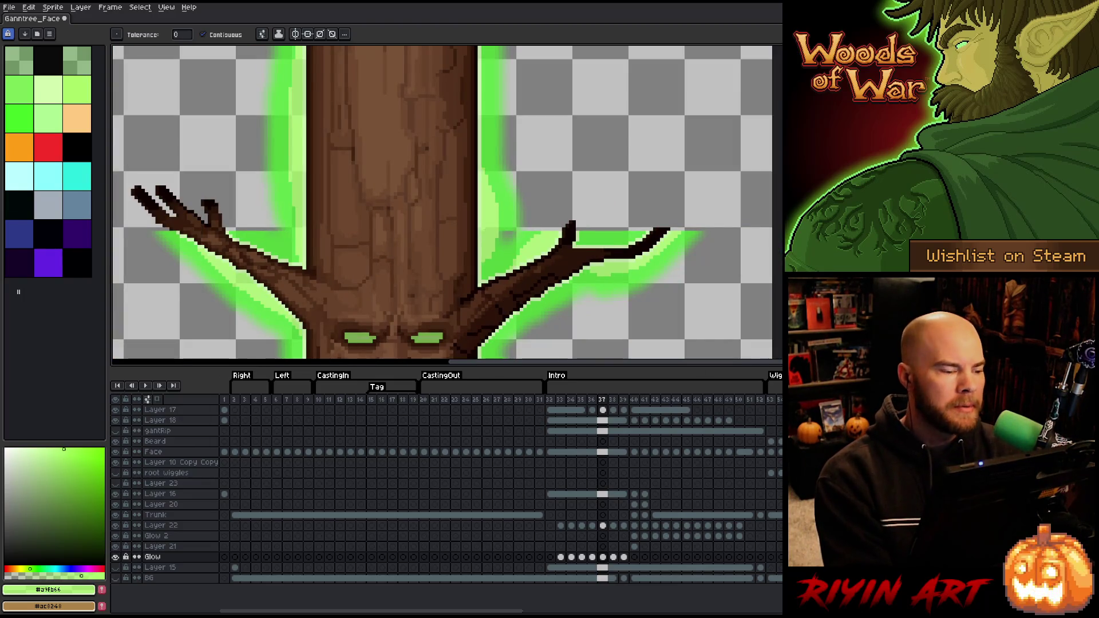
mouse_move(450, 202)
mouse_down()
mouse_move(432, 231)
mouse_move(415, 233)
mouse_up()
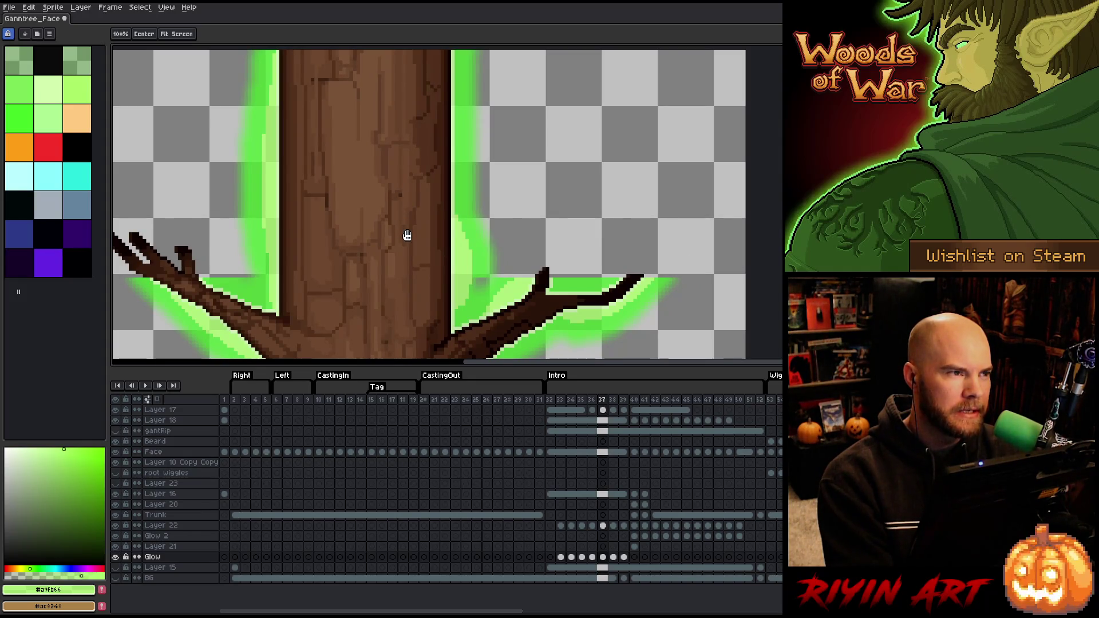
key(g)
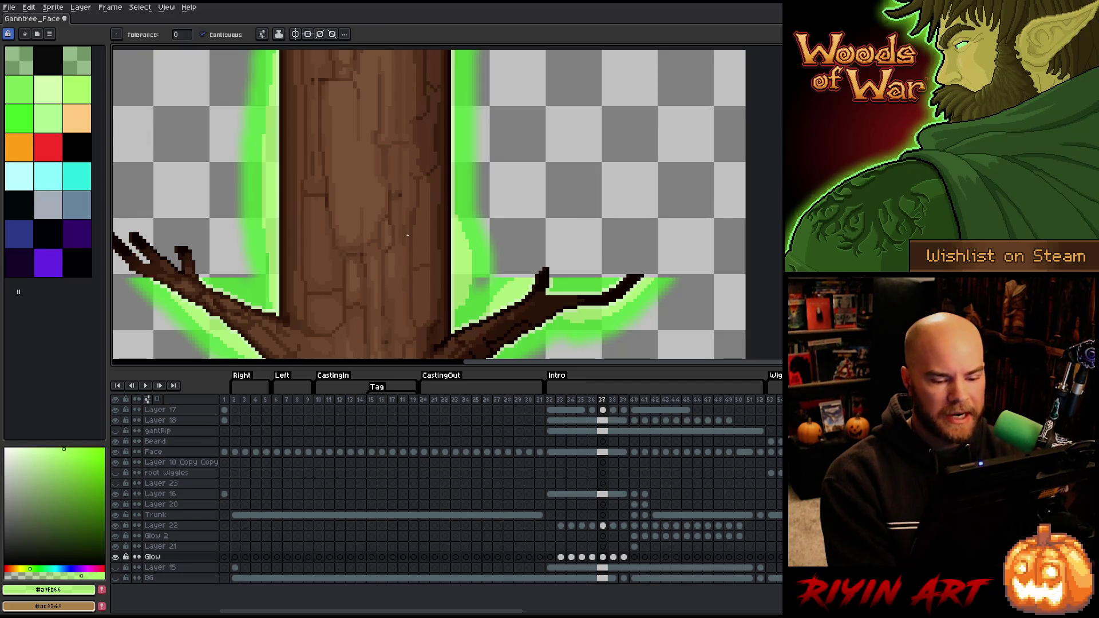
Flip between Glow frames 38 and 39 repeatedly to compare the glow
click(614, 558)
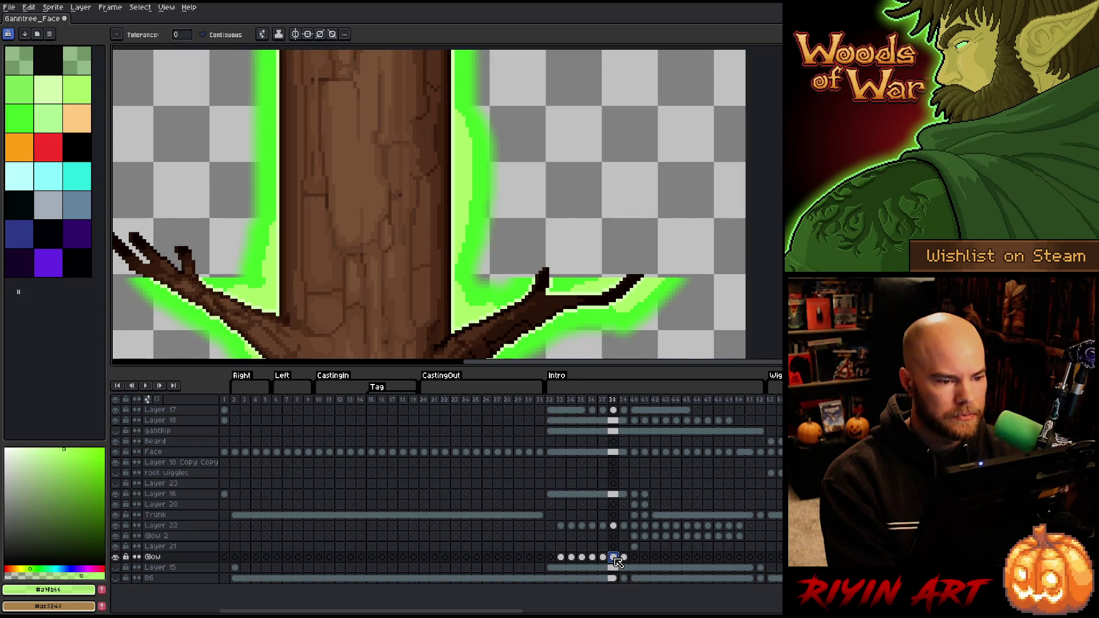
scroll(429, 221, down, 2)
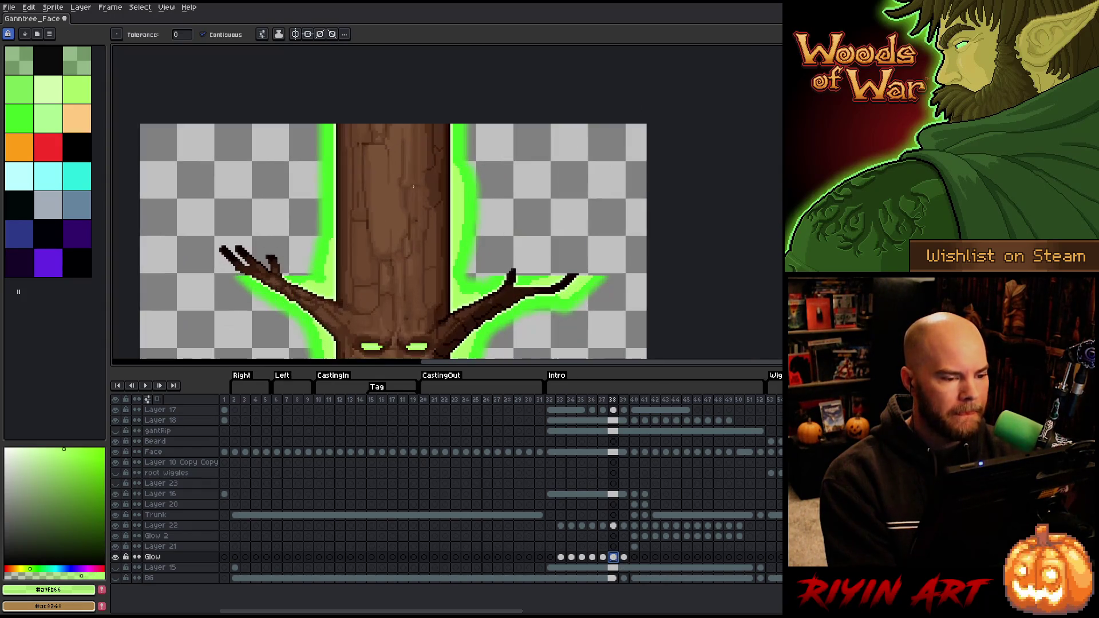
scroll(414, 186, up, 1)
scroll(412, 297, down, 1)
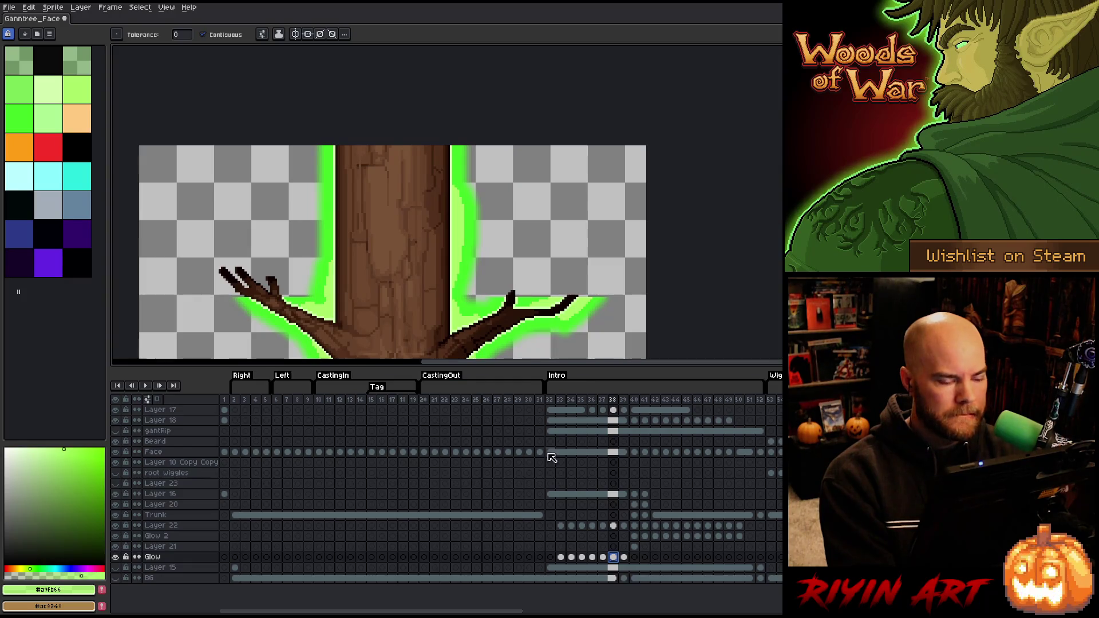
click(625, 556)
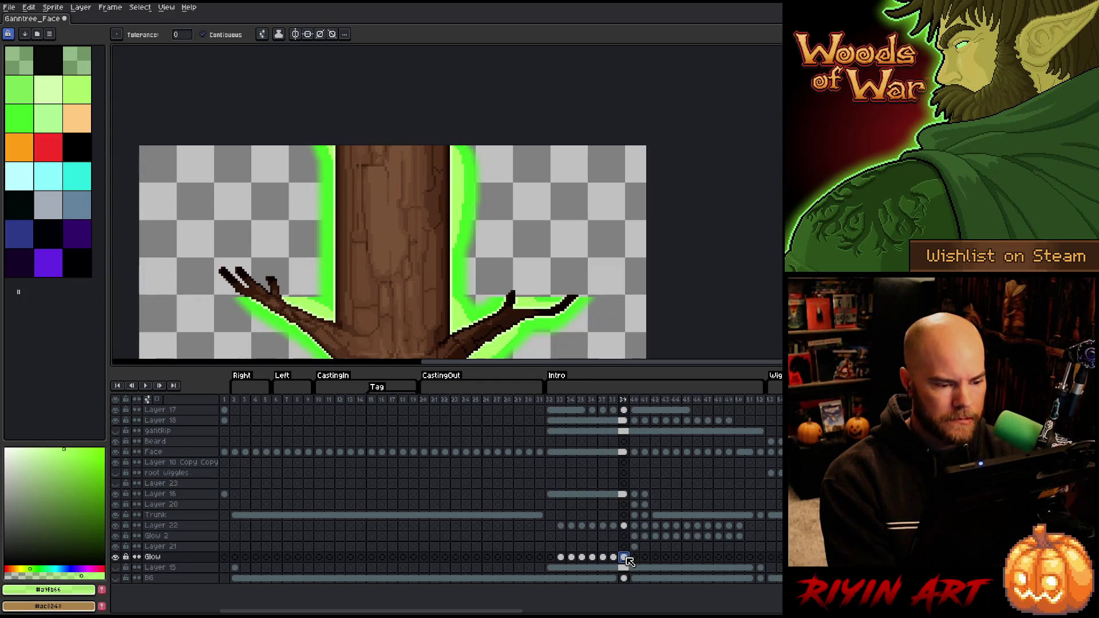
click(613, 557)
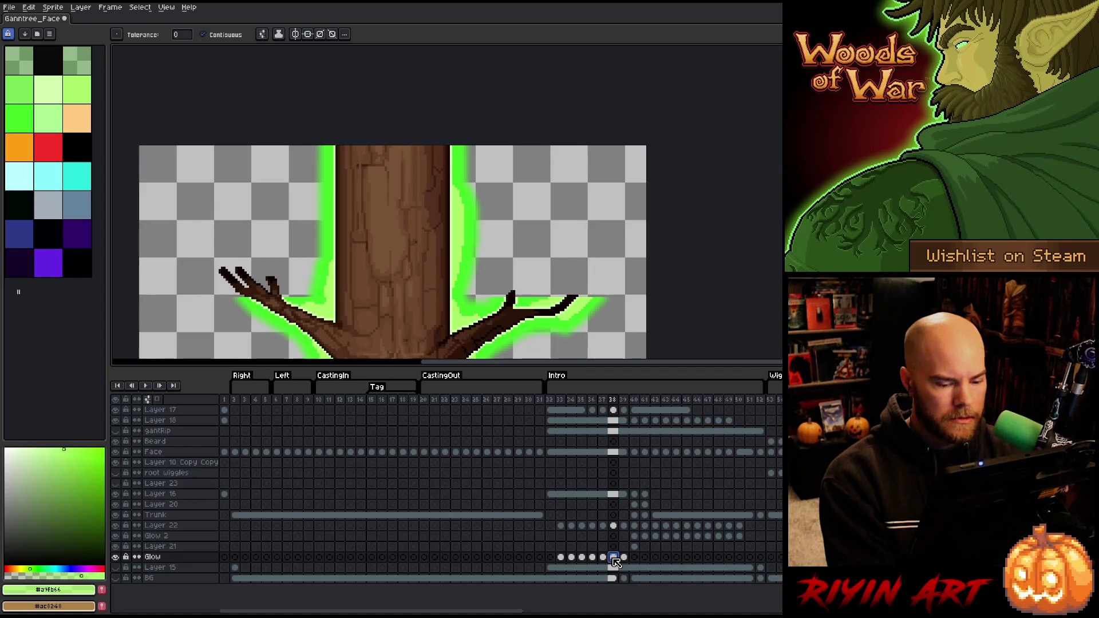
click(624, 558)
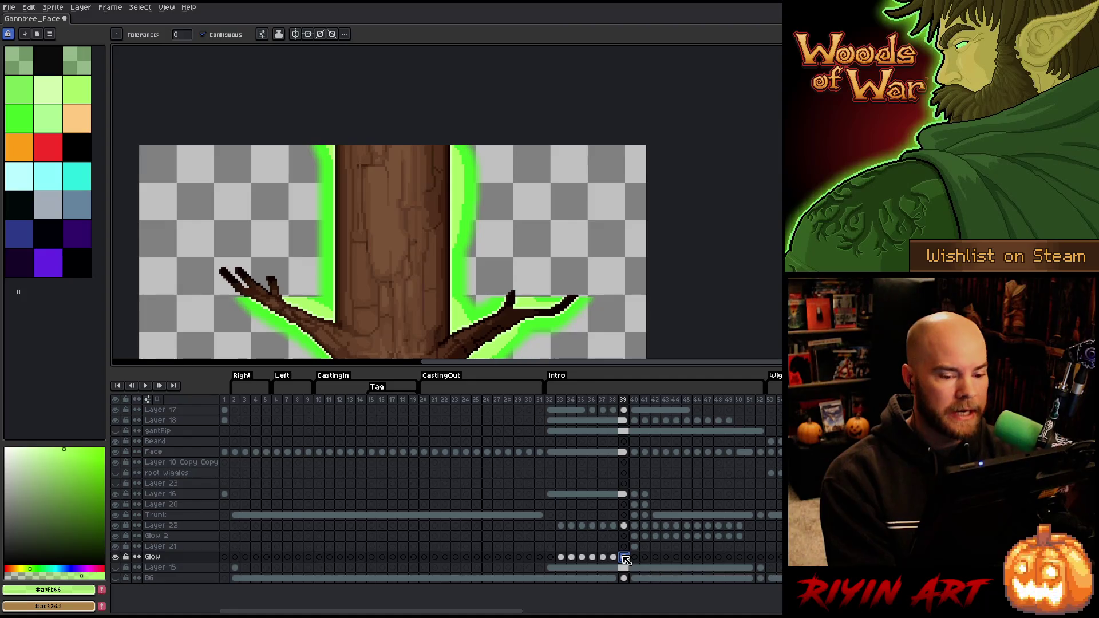
click(613, 558)
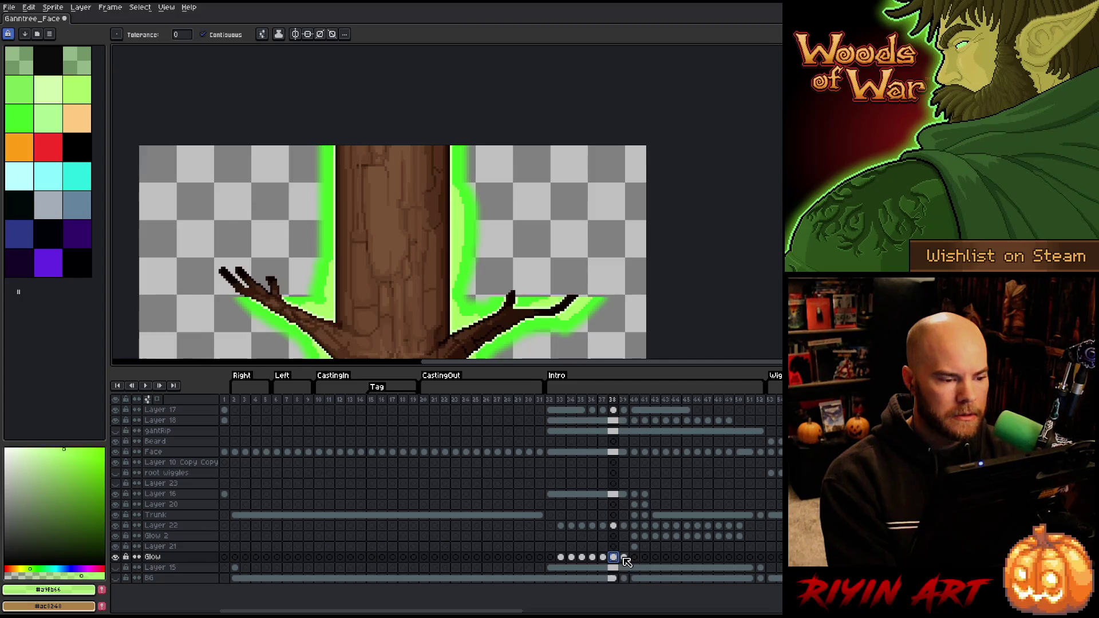
click(624, 558)
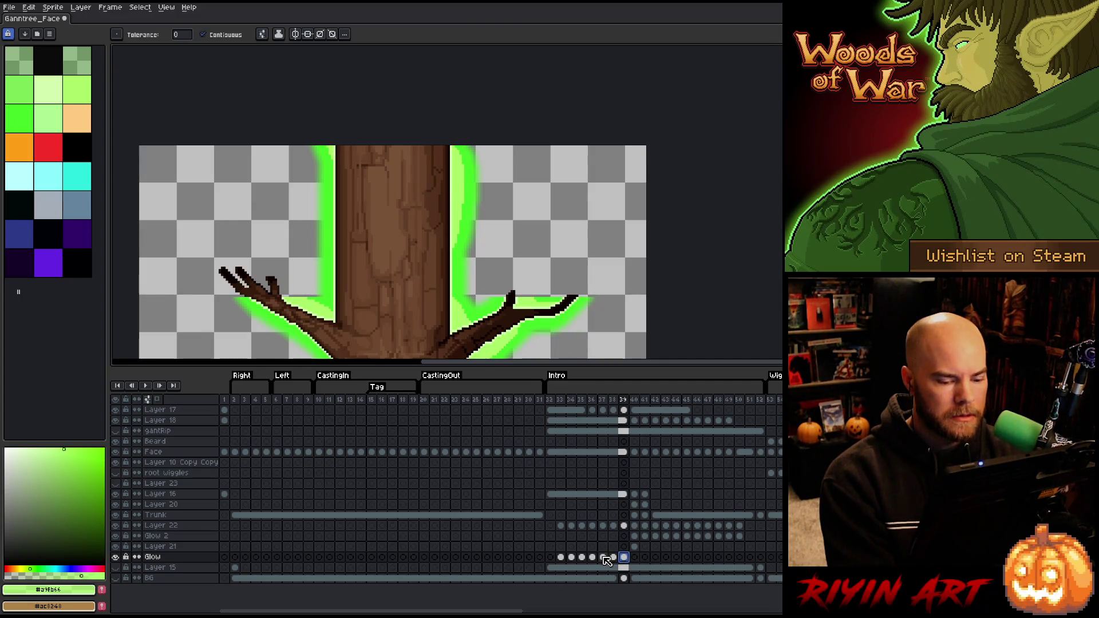
Step through frames 37, 38 and 39, then select frames 33 to 37 across layers
click(603, 558)
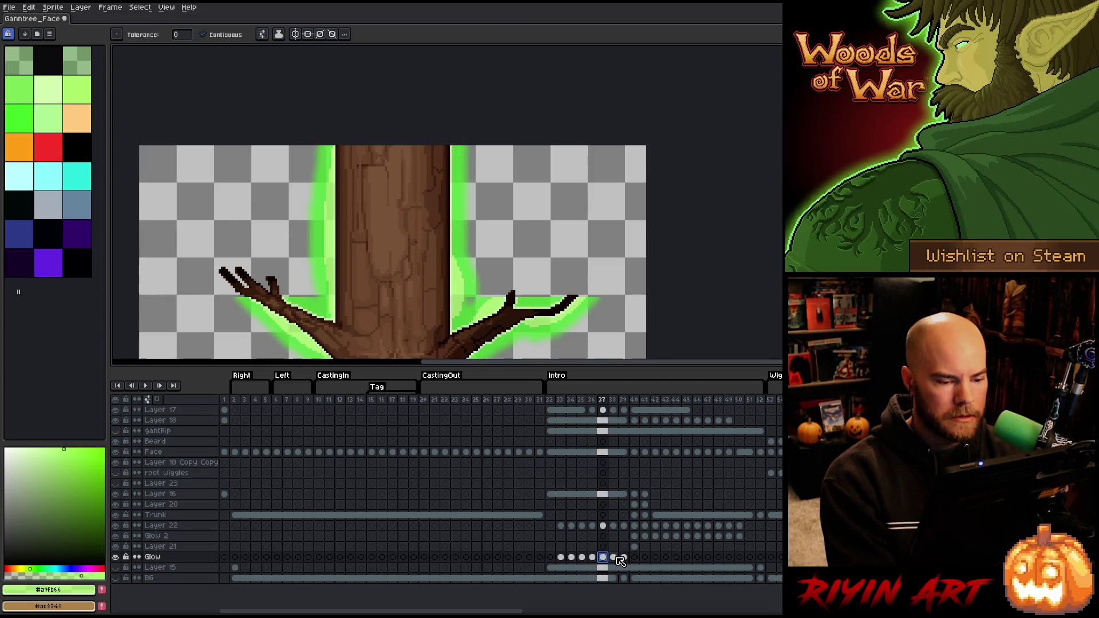
click(614, 558)
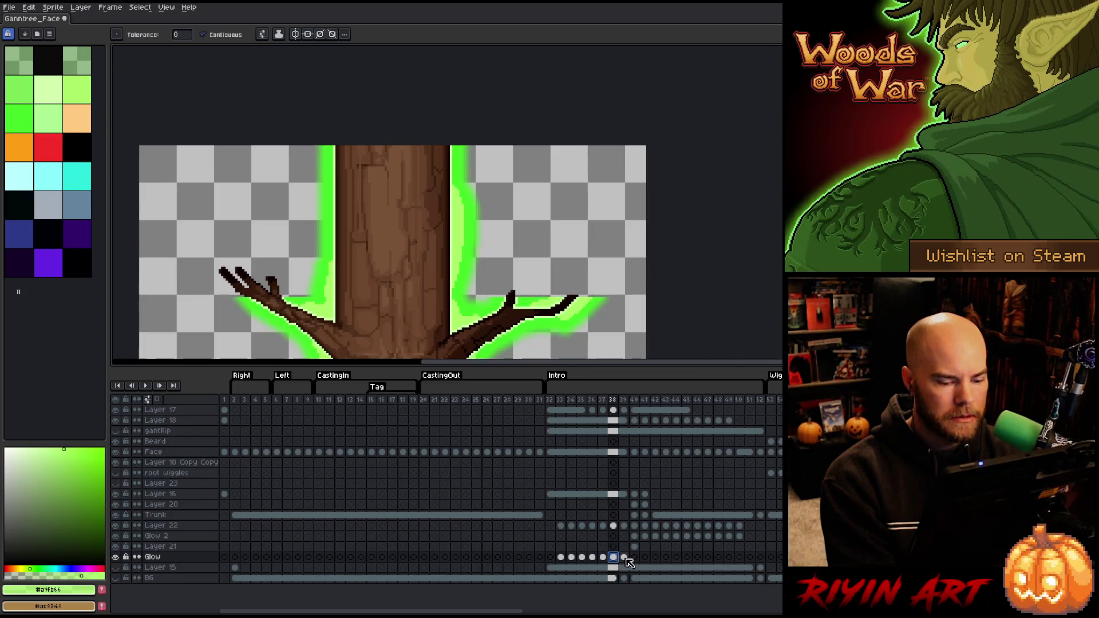
click(624, 558)
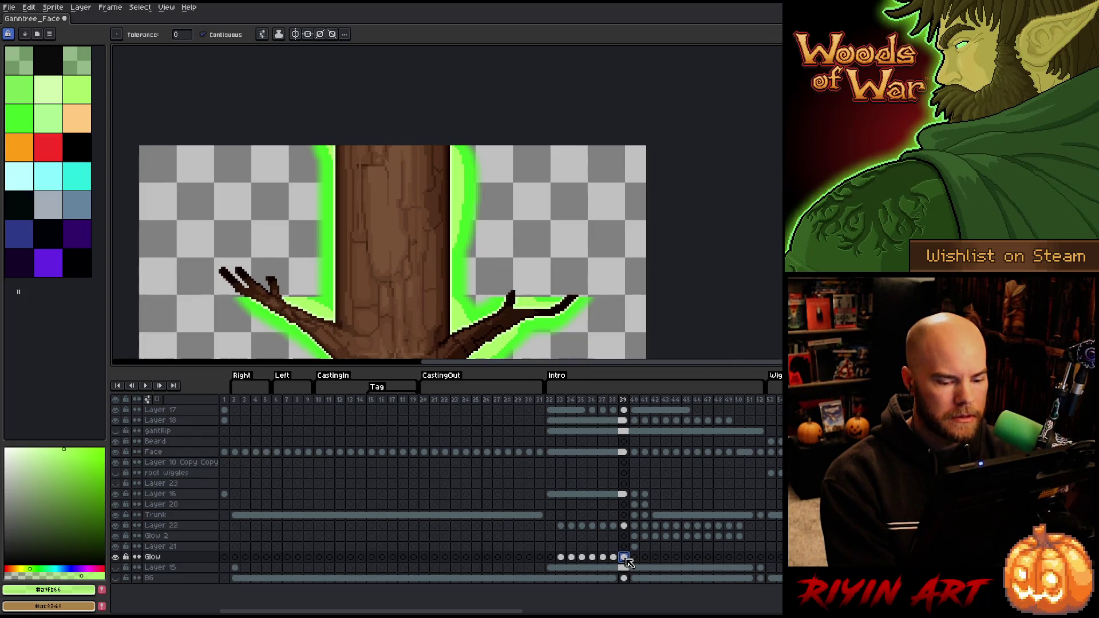
mouse_move(560, 558)
mouse_down()
mouse_move(667, 560)
mouse_move(600, 563)
mouse_move(661, 554)
mouse_move(615, 562)
mouse_move(658, 548)
mouse_move(600, 551)
mouse_move(624, 560)
mouse_move(620, 527)
mouse_move(598, 527)
mouse_move(677, 534)
mouse_move(634, 539)
mouse_up()
Zoom in on the right branch, step from frame 38 to 41, and undo a stray green fill
scroll(503, 287, up, 1)
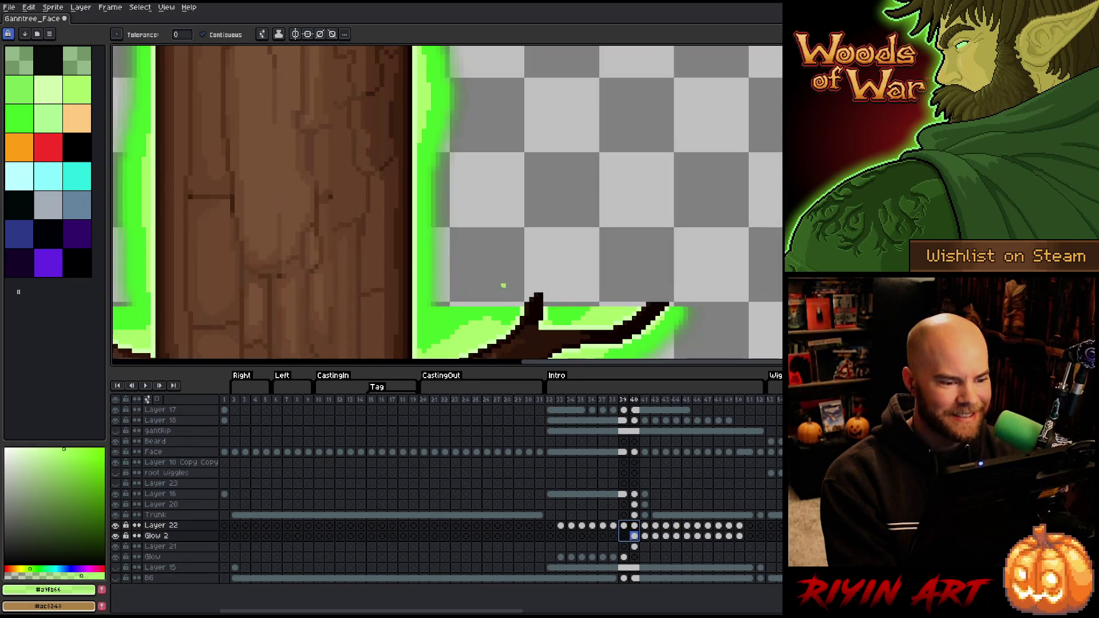
drag(502, 287, 490, 213)
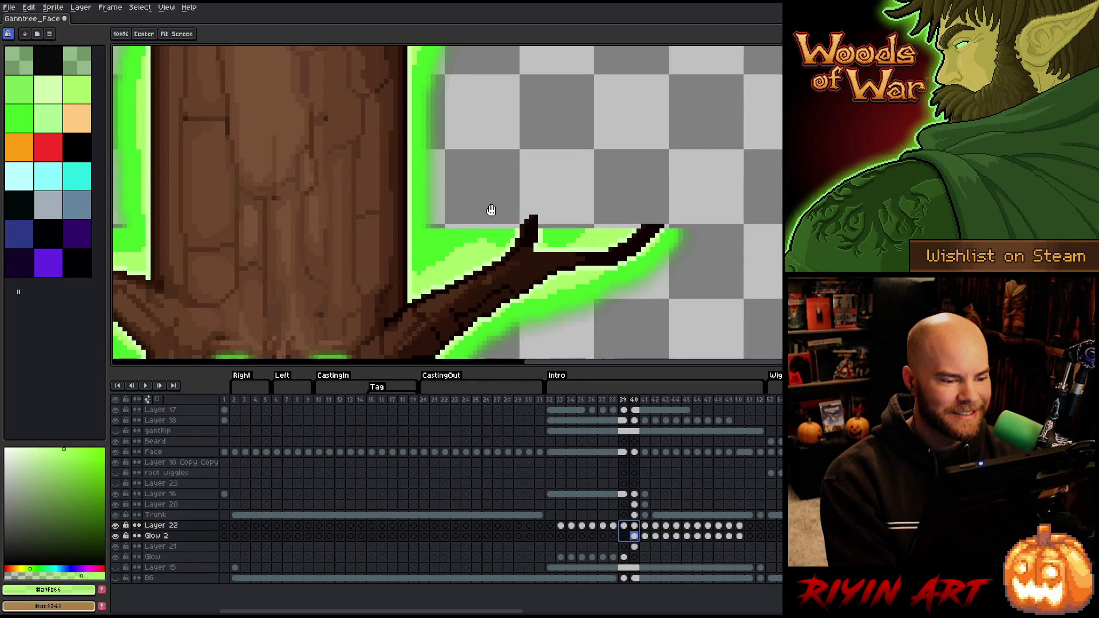
click(614, 527)
key(Right)
key(Right)
key(Right)
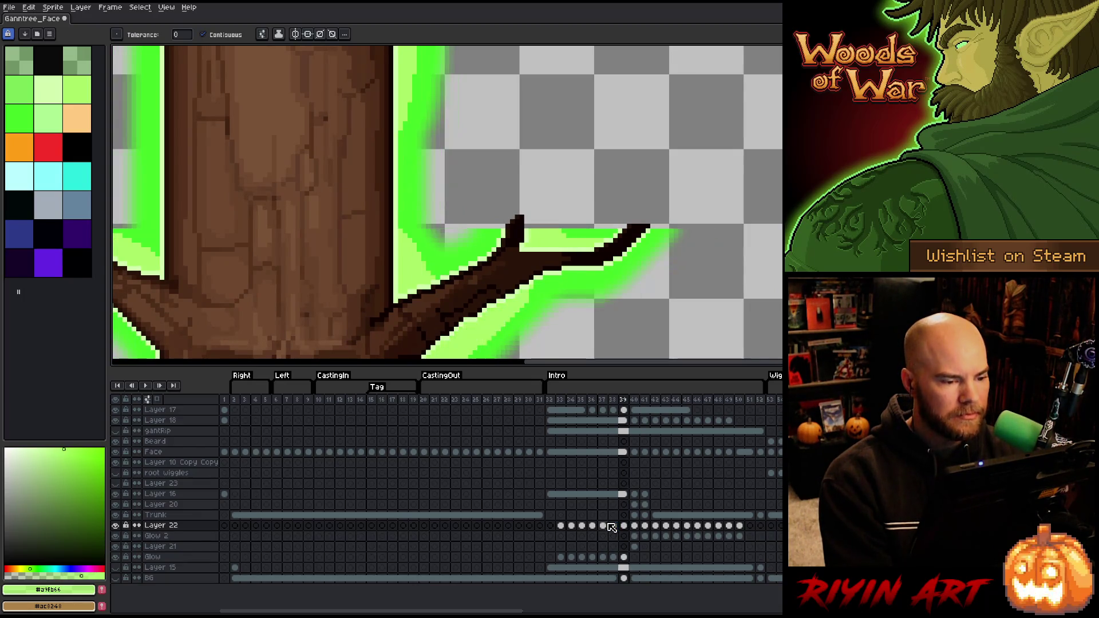
key(Right)
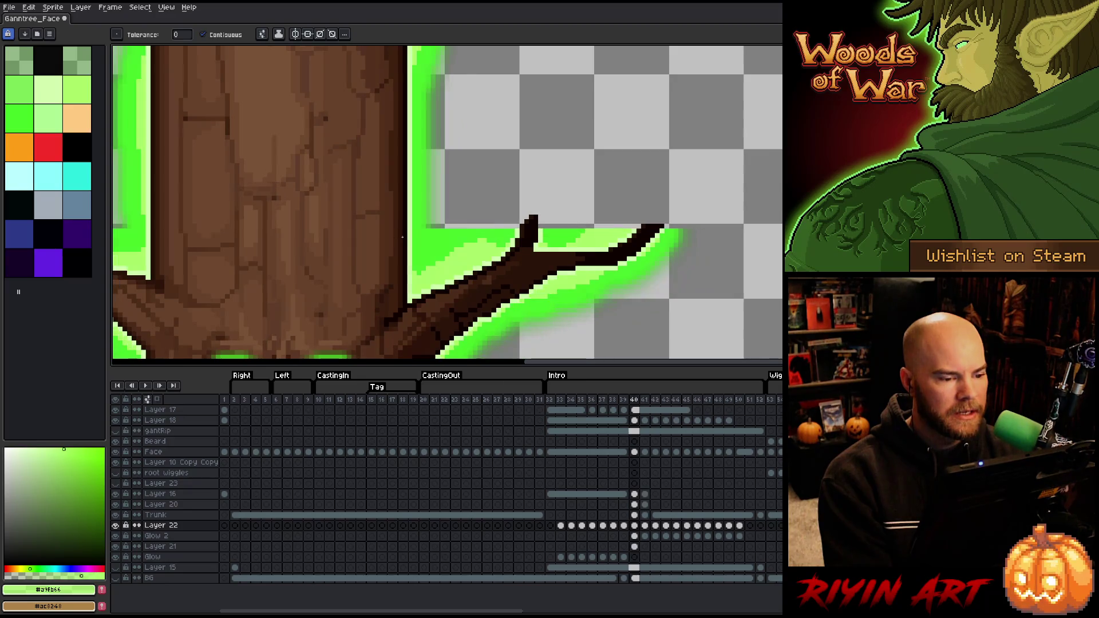
key(Left)
click(426, 230)
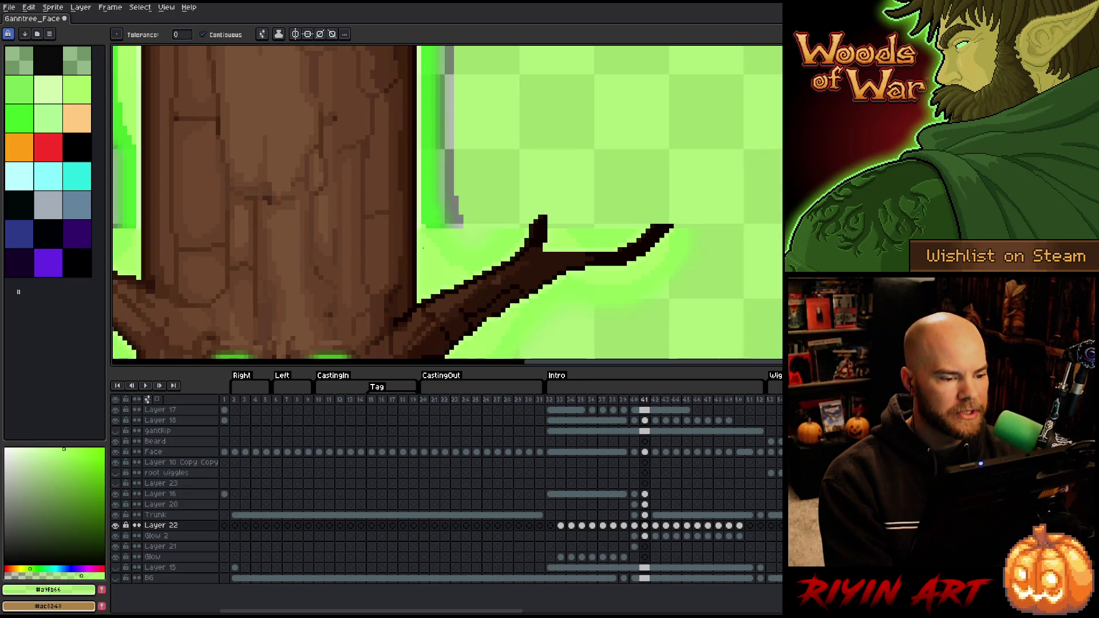
key(ctrl+z)
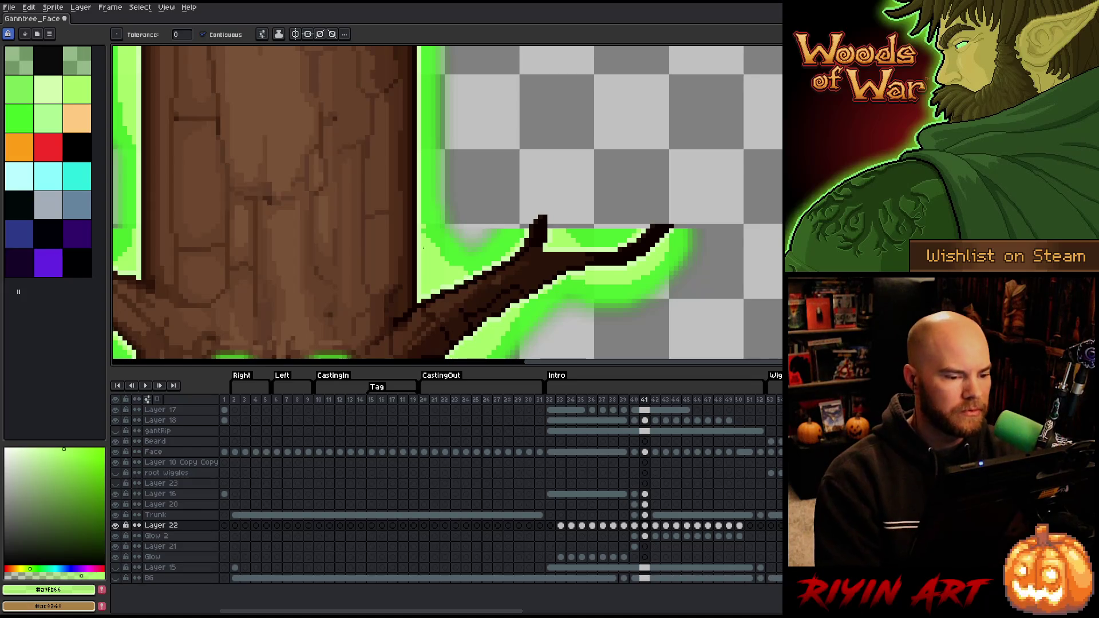
On Layer 22's frame 41 cel, sample the bright green glow colour
key(b)
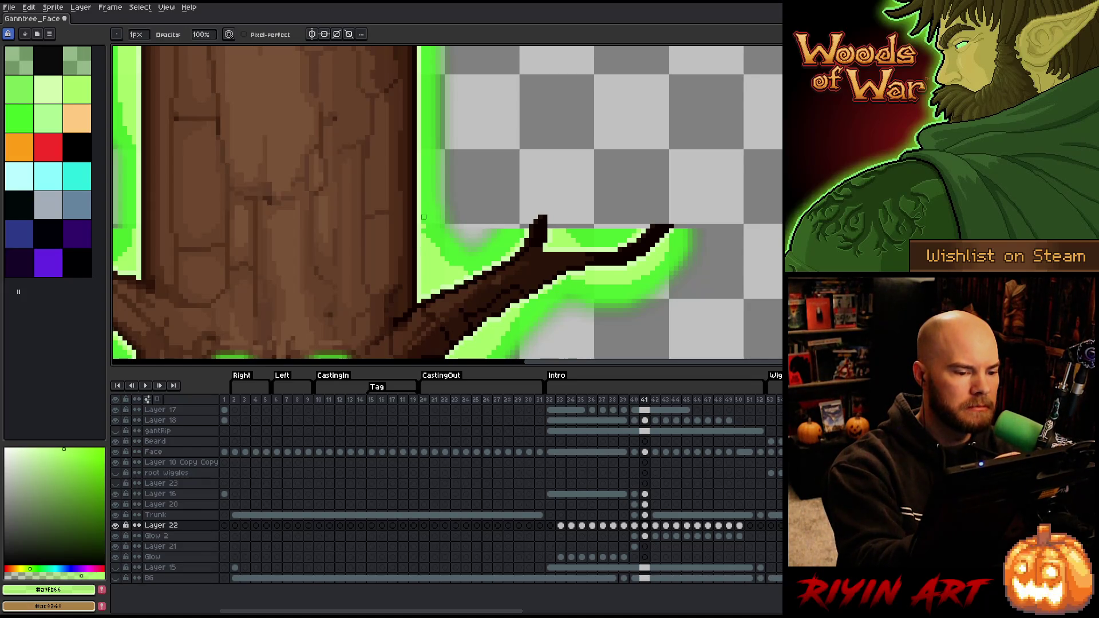
click(414, 230)
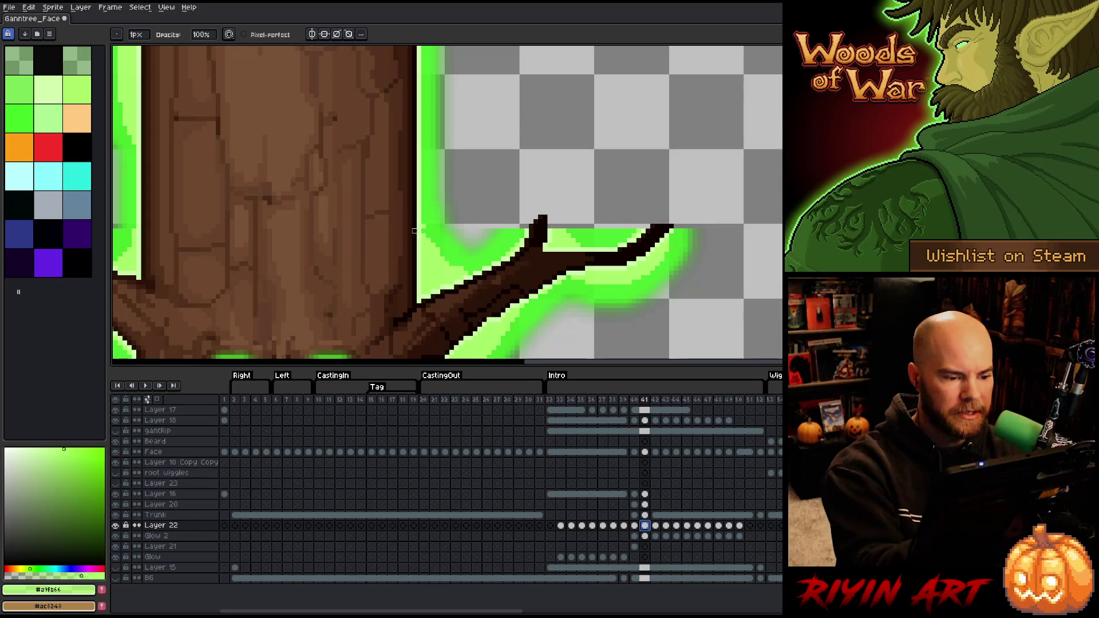
click(645, 535)
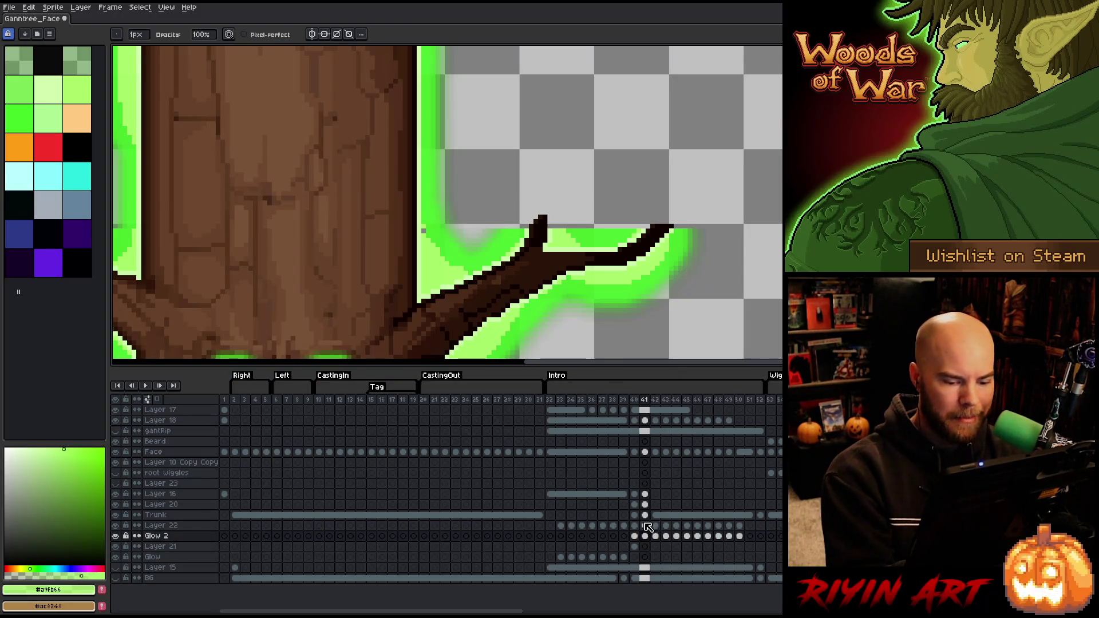
key(Up)
key(i)
click(425, 238)
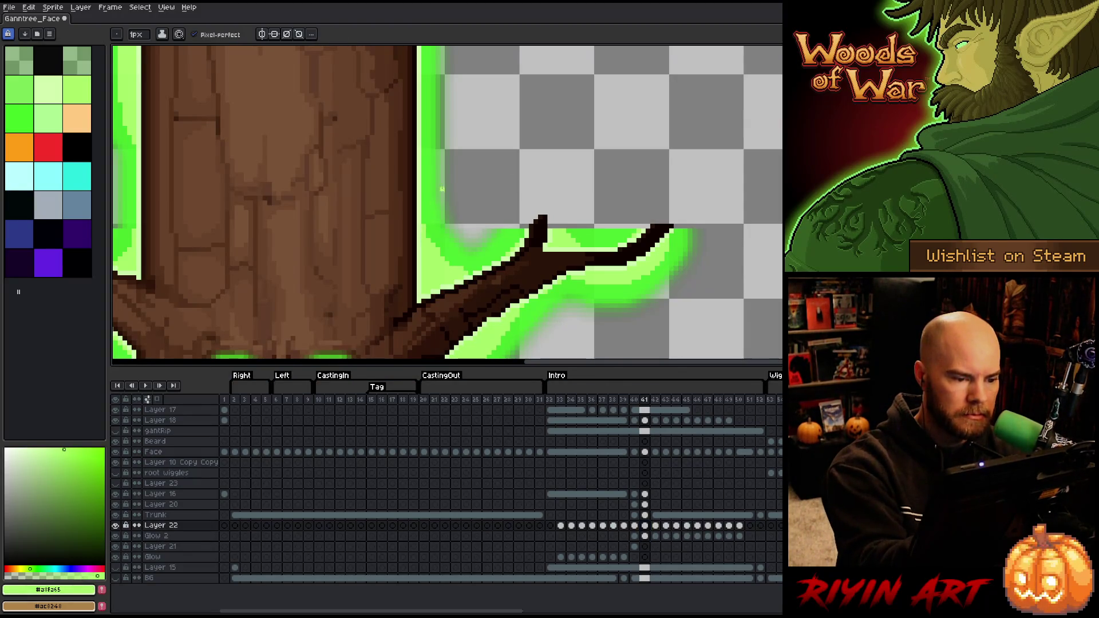
scroll(442, 188, down, 2)
scroll(479, 227, up, 2)
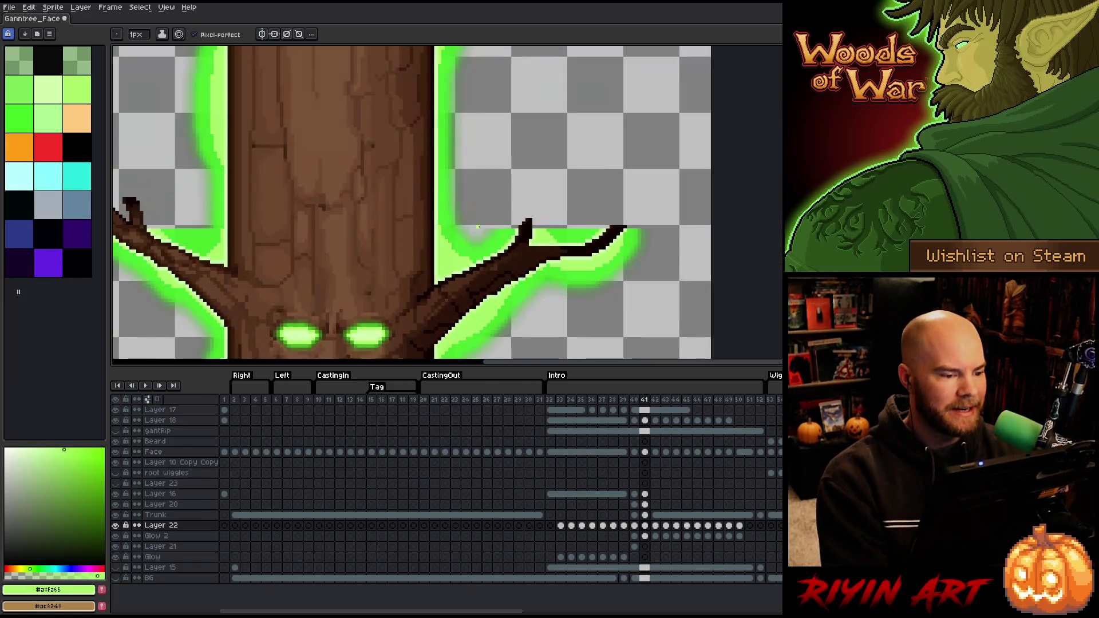
Compare frame 42 against frame 41, then settle on frame 43
key(Right)
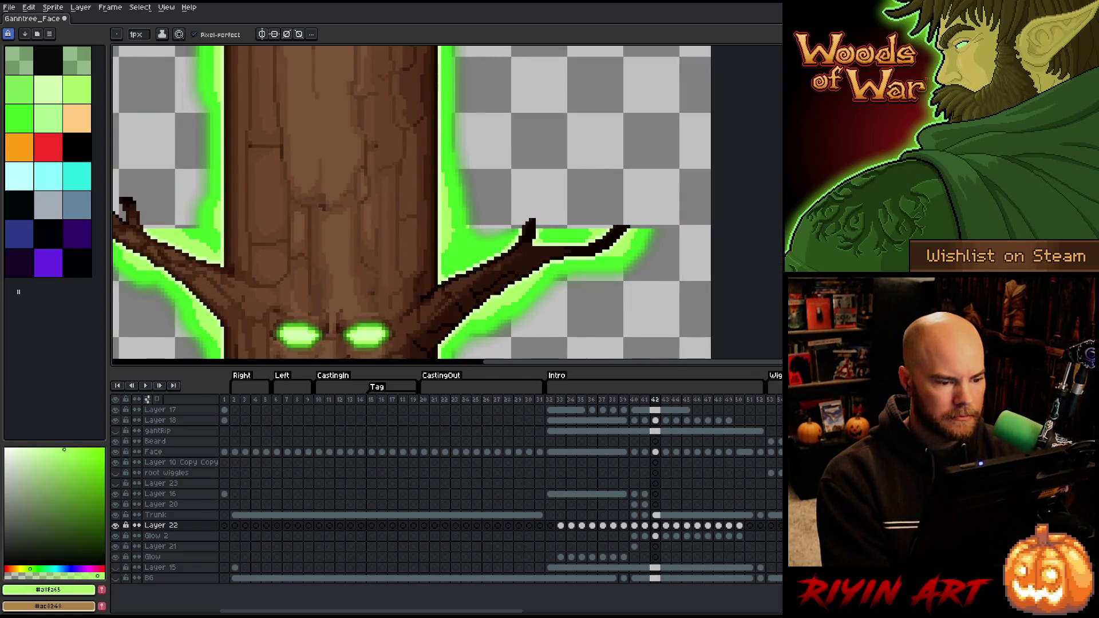
scroll(467, 226, up, 2)
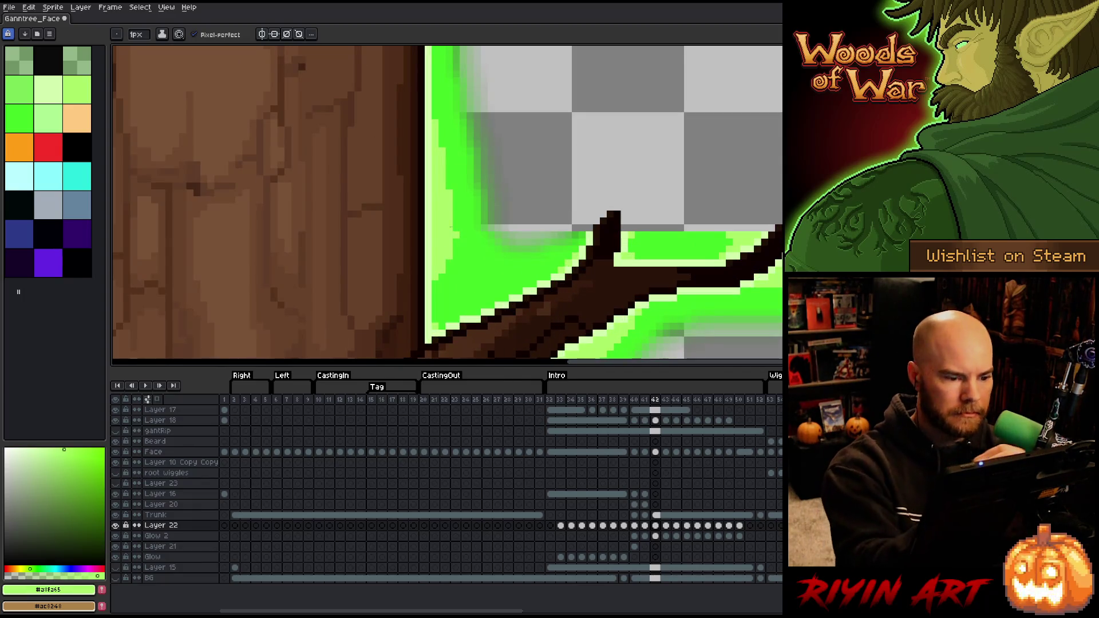
key(e)
key(b)
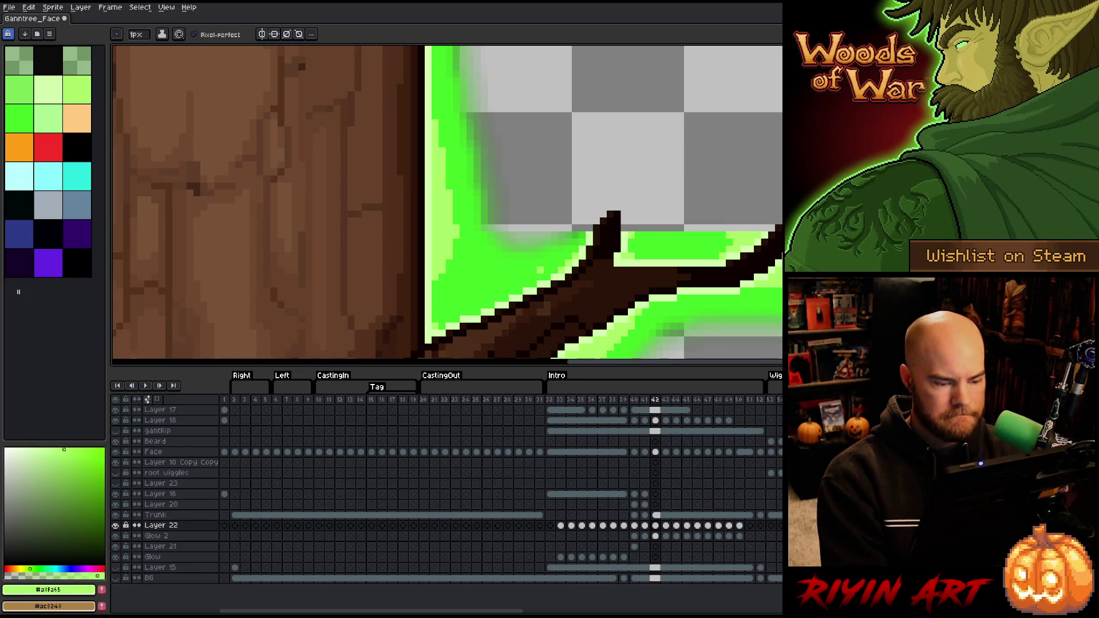
key(comma)
key(period)
key(period)
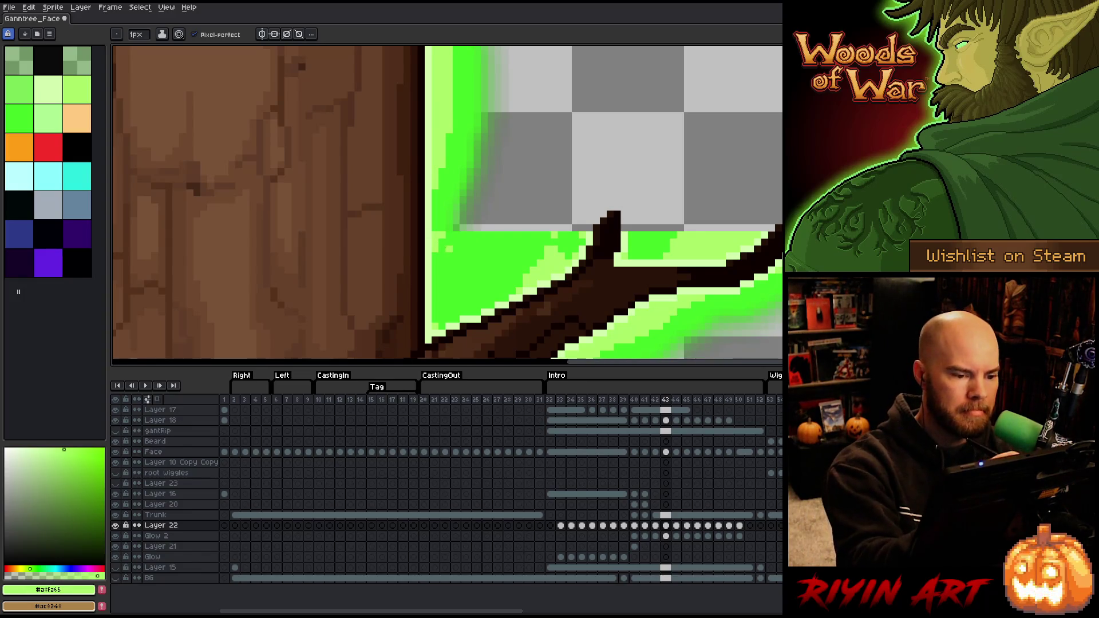
Pick the darker green and use a 4px eraser on Glow 2 to clear the top-edge strays, then go to frame 44
click(19, 119)
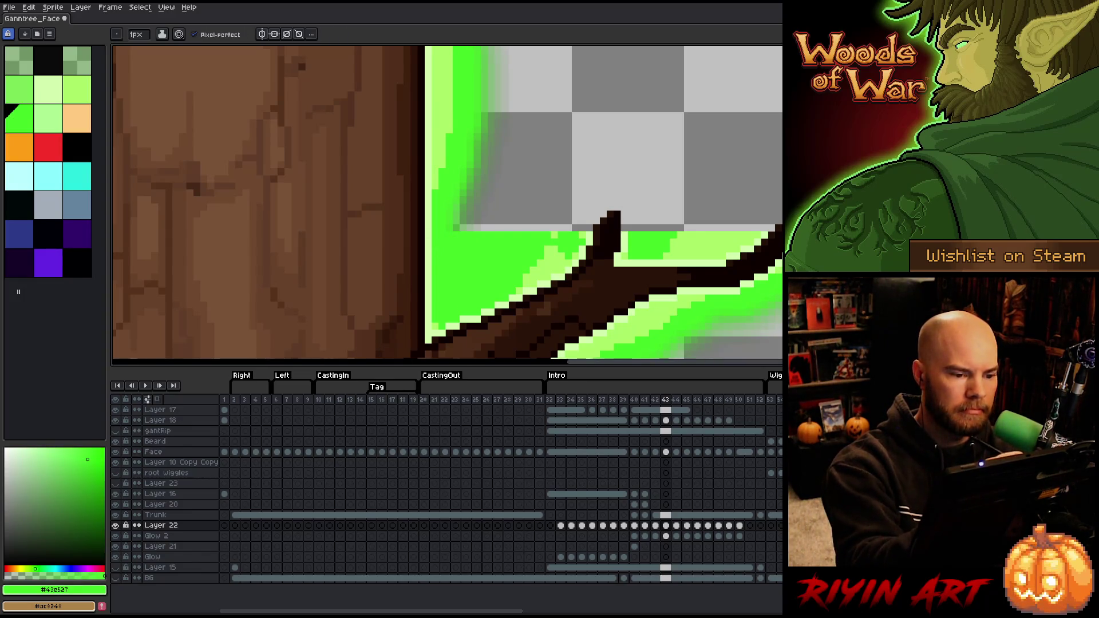
key(e)
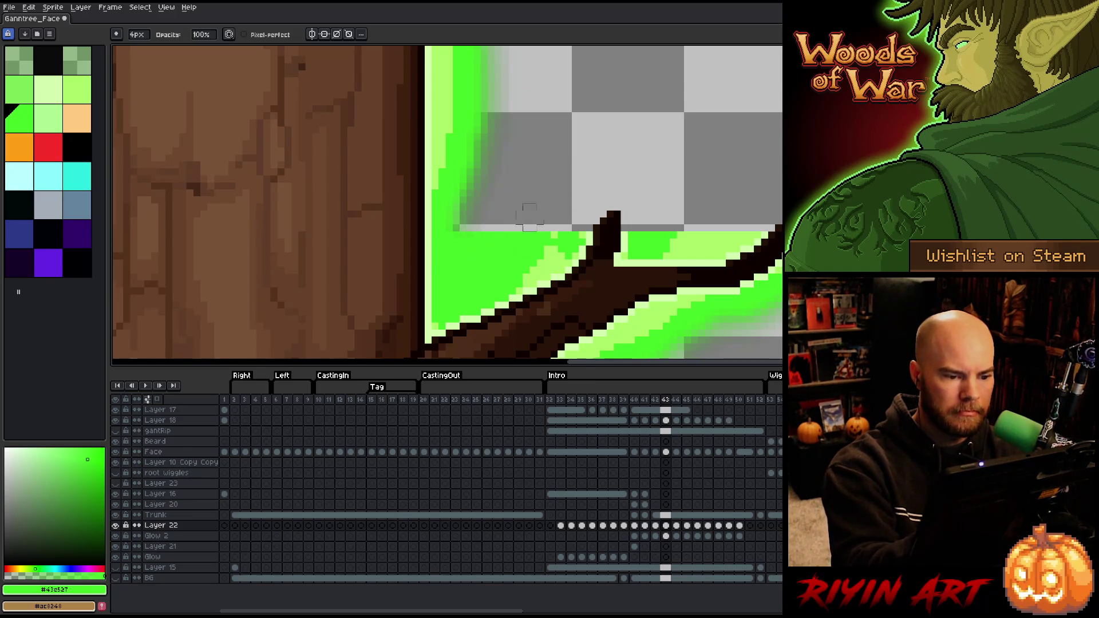
key(alt+Down)
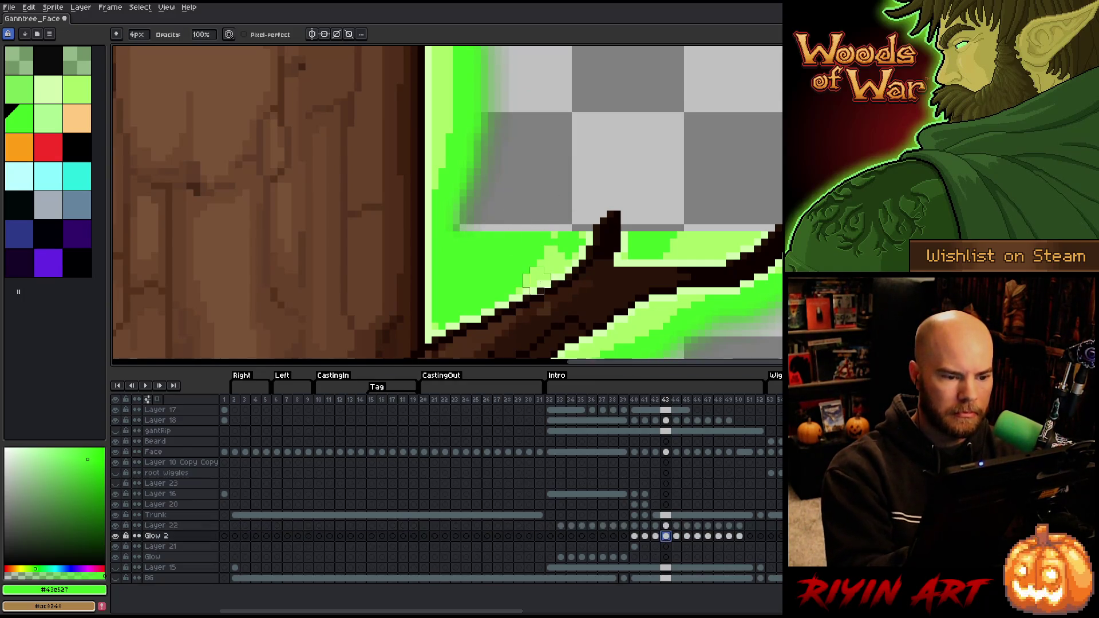
click(480, 238)
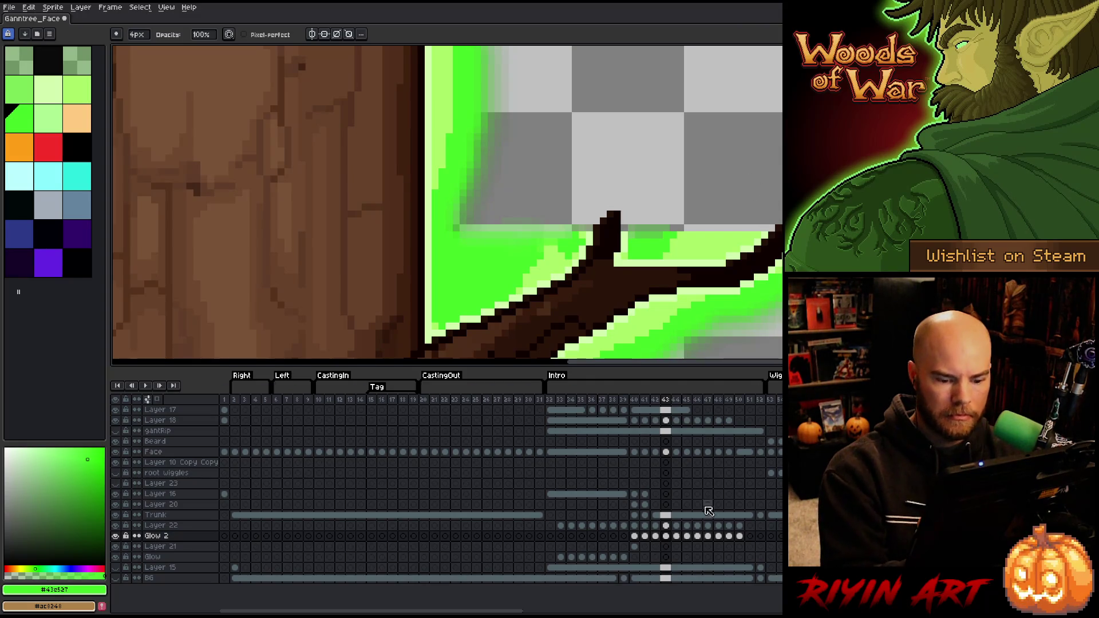
click(677, 537)
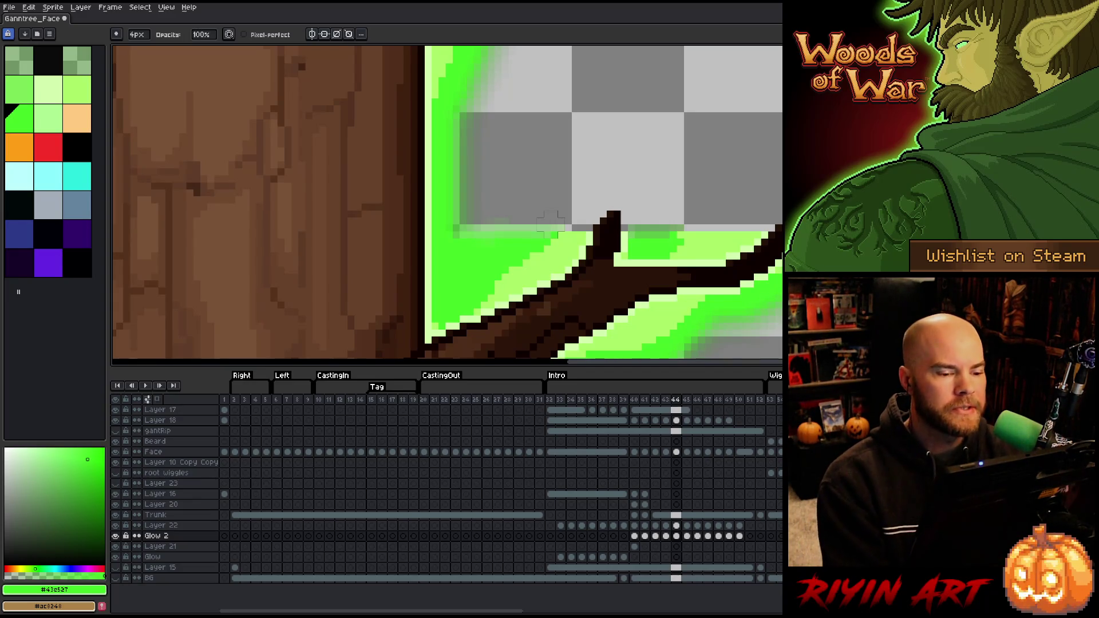
Erase along the glow edge above the left branch on Glow 2
scroll(462, 187, down, 4)
scroll(364, 226, up, 2)
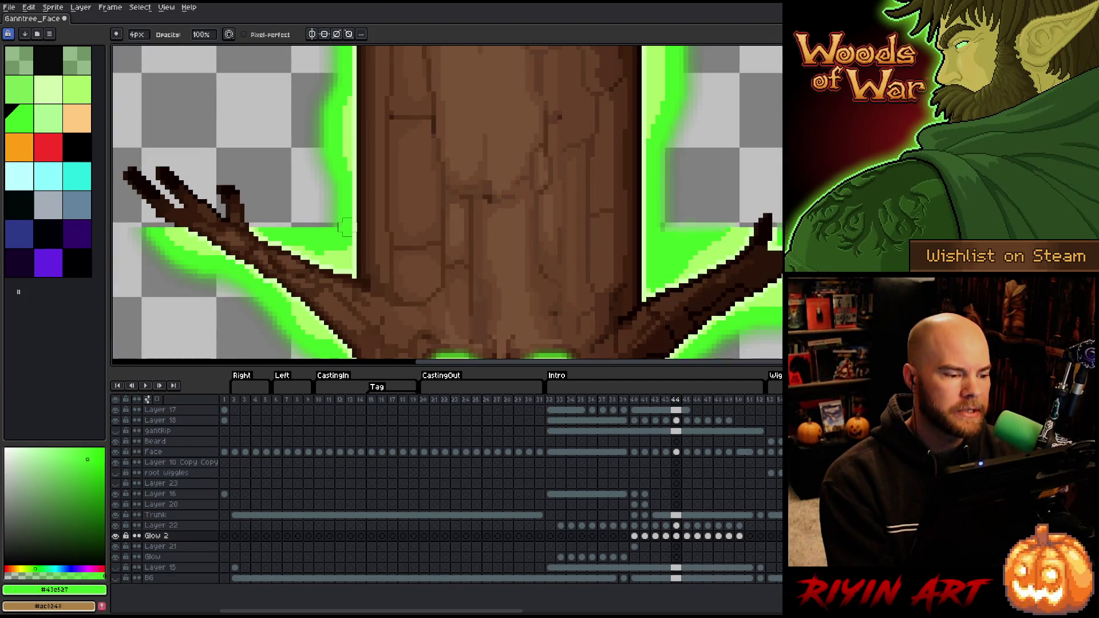
scroll(346, 227, down, 2)
scroll(346, 227, up, 3)
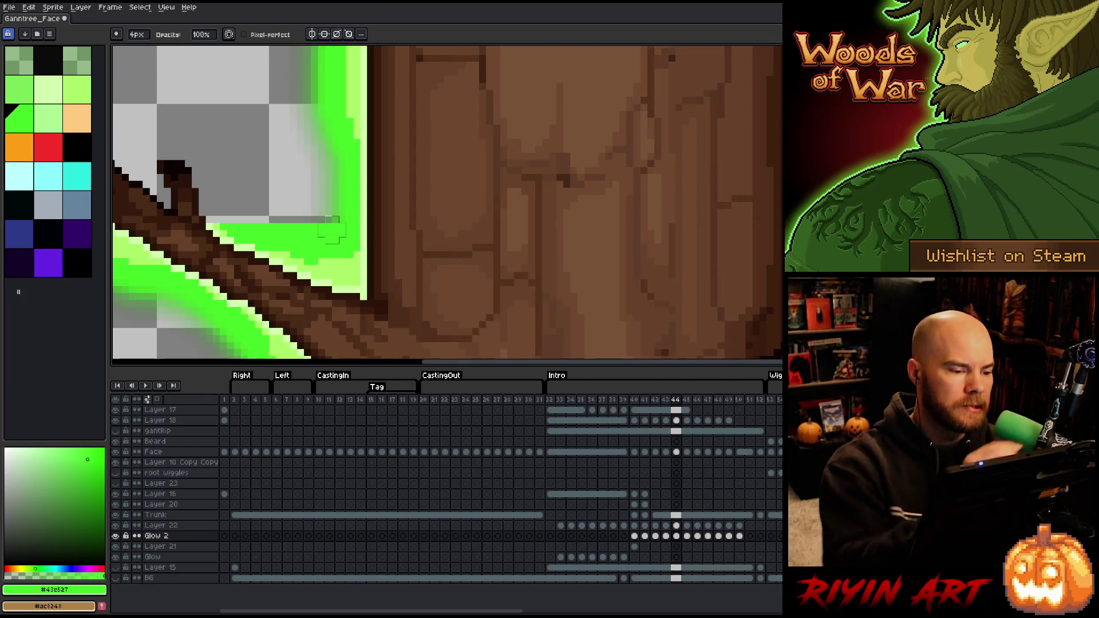
drag(331, 217, 273, 220)
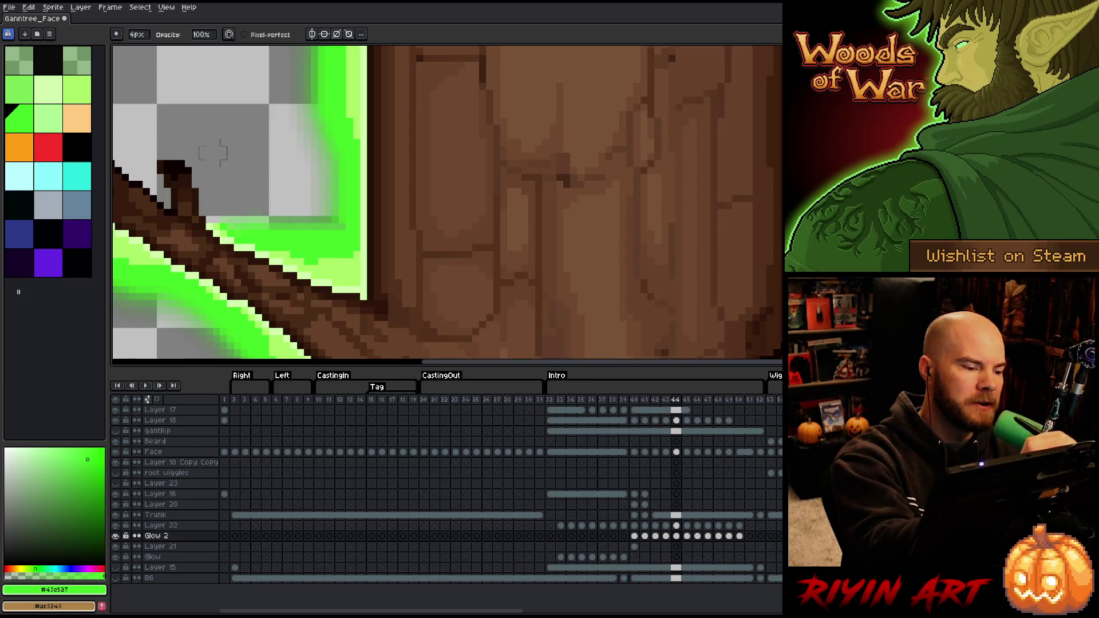
Recentre the view on the trunk and move to Glow 2's frame 45 cel
scroll(486, 255, down, 2)
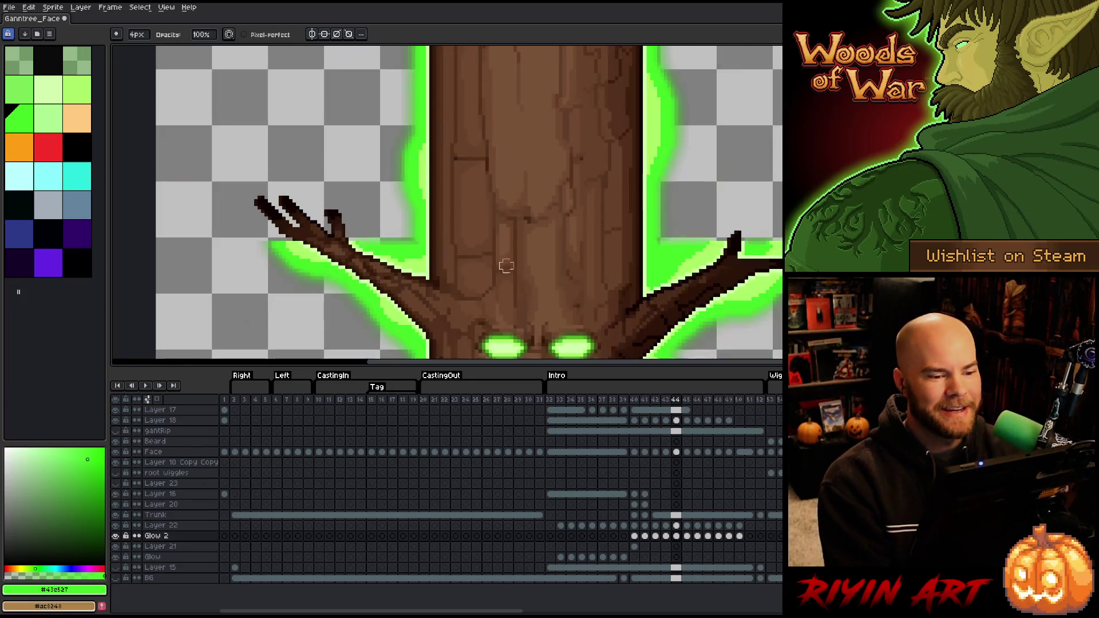
key(space)
drag(630, 279, 510, 290)
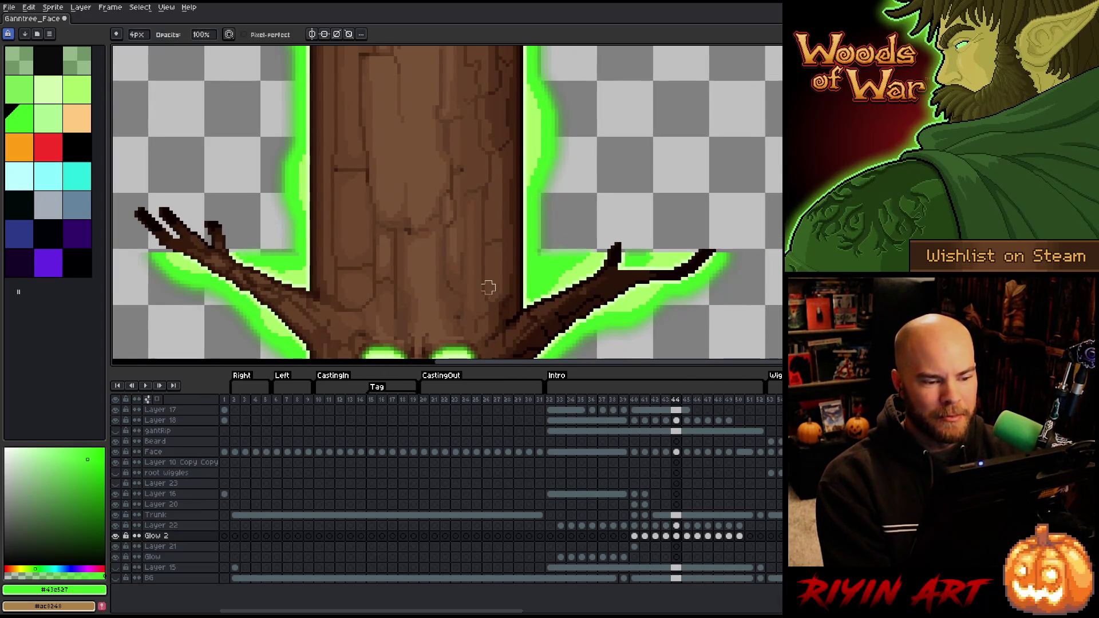
scroll(408, 236, down, 1)
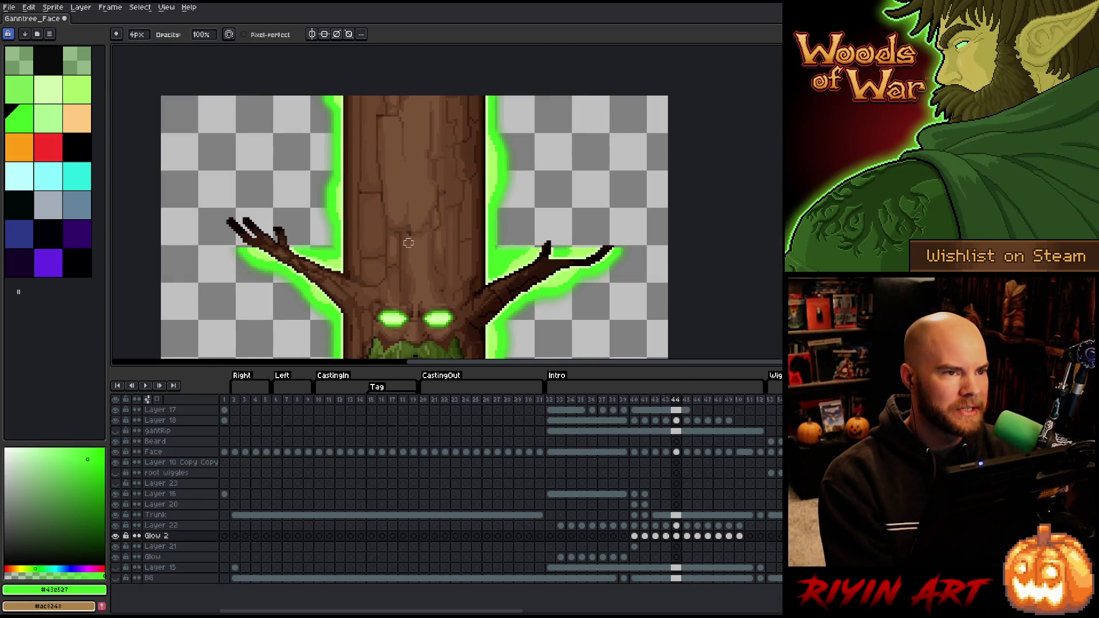
scroll(408, 243, up, 2)
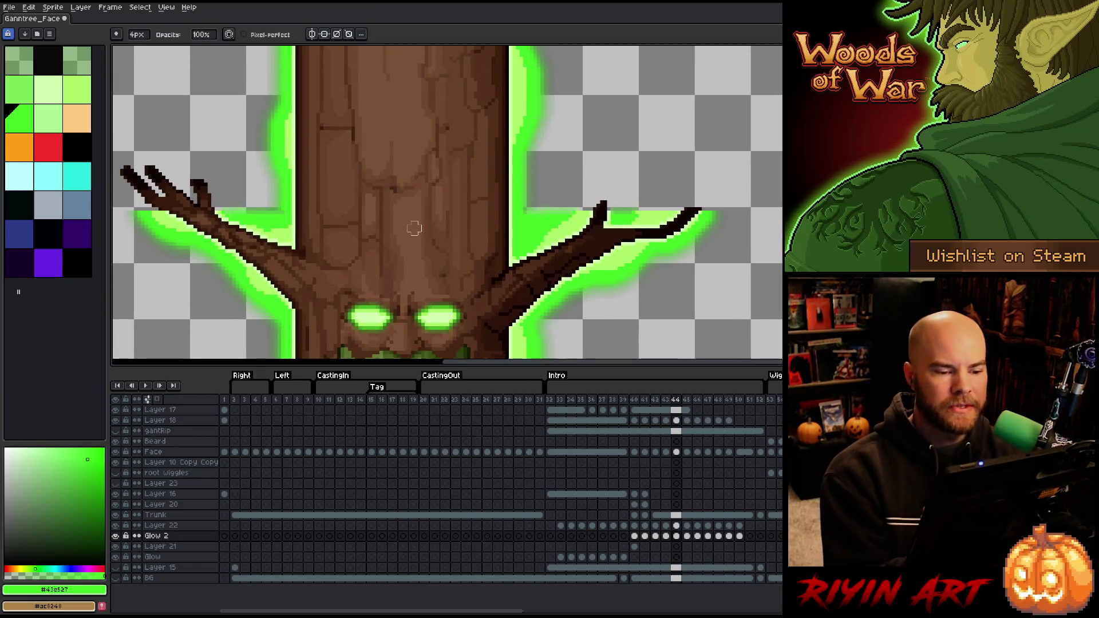
click(687, 536)
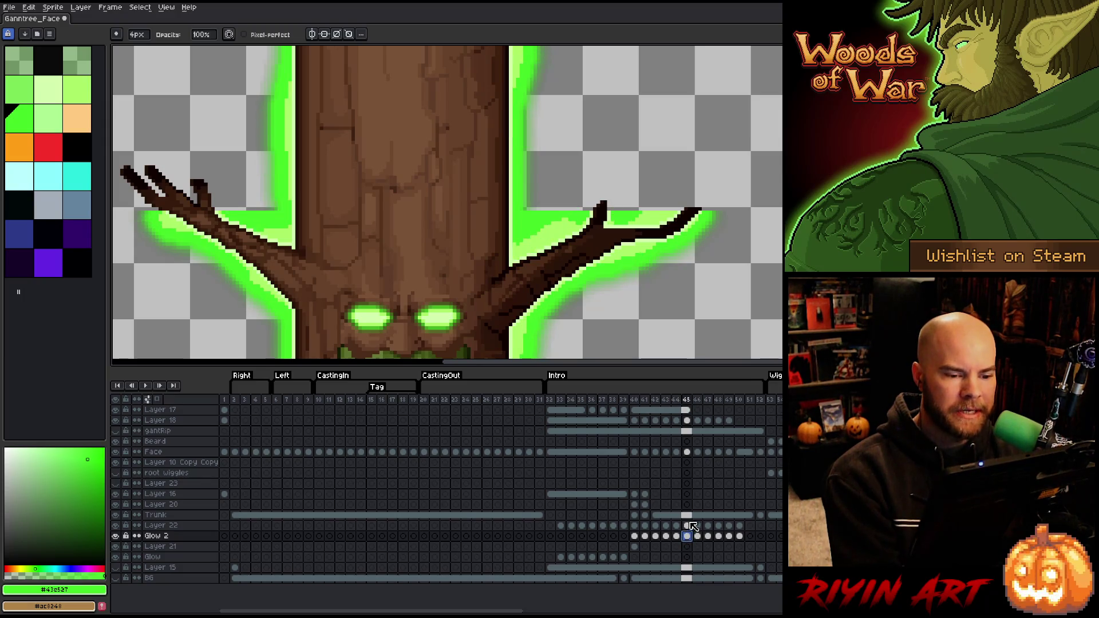
key(Escape)
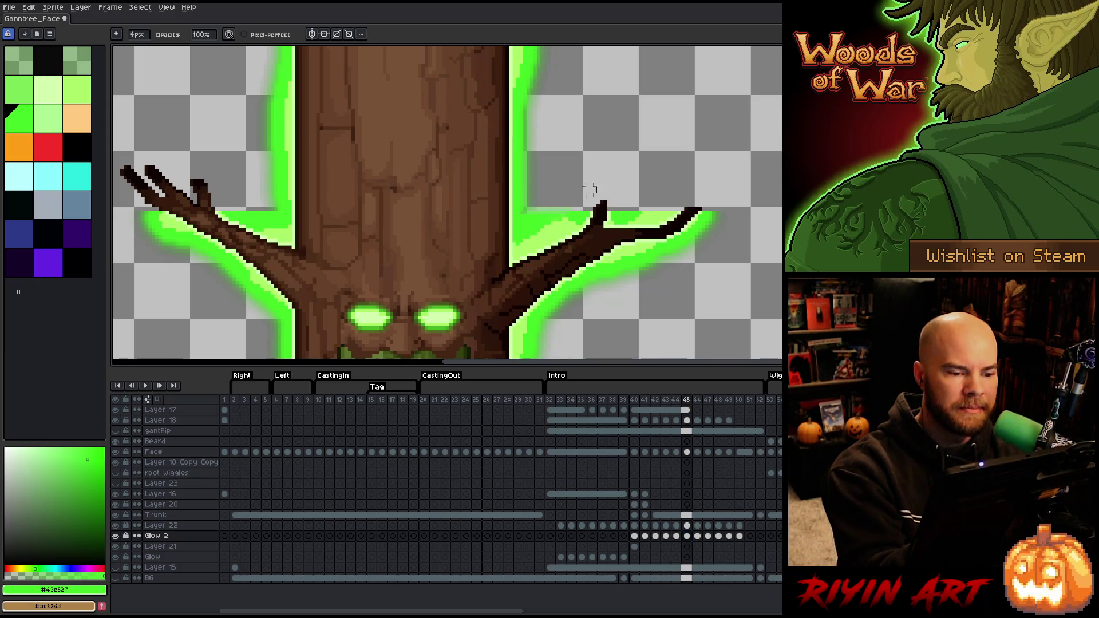
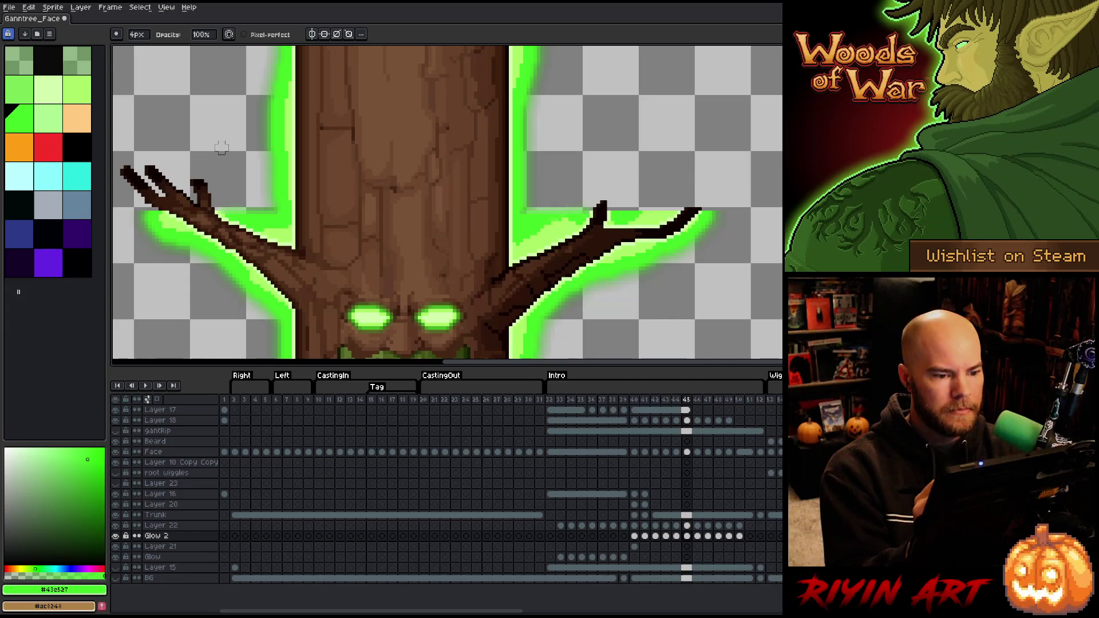
Touch up frame 46's Glow 2 glow in light green with a 1px pencil, comparing against frame 45
click(698, 536)
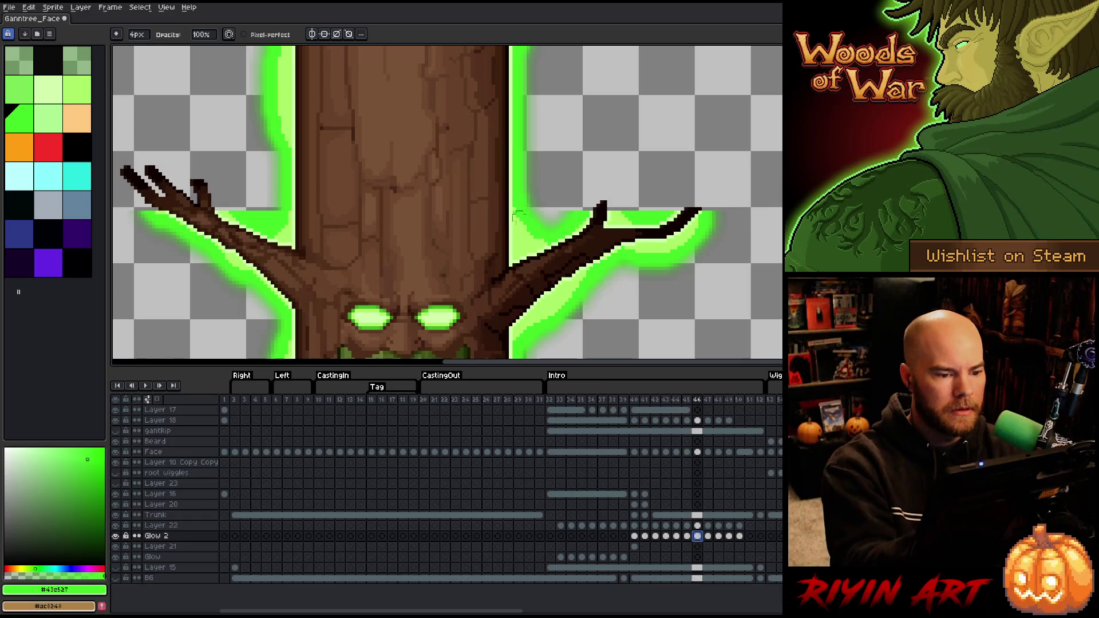
key(minus)
key(minus)
key(minus)
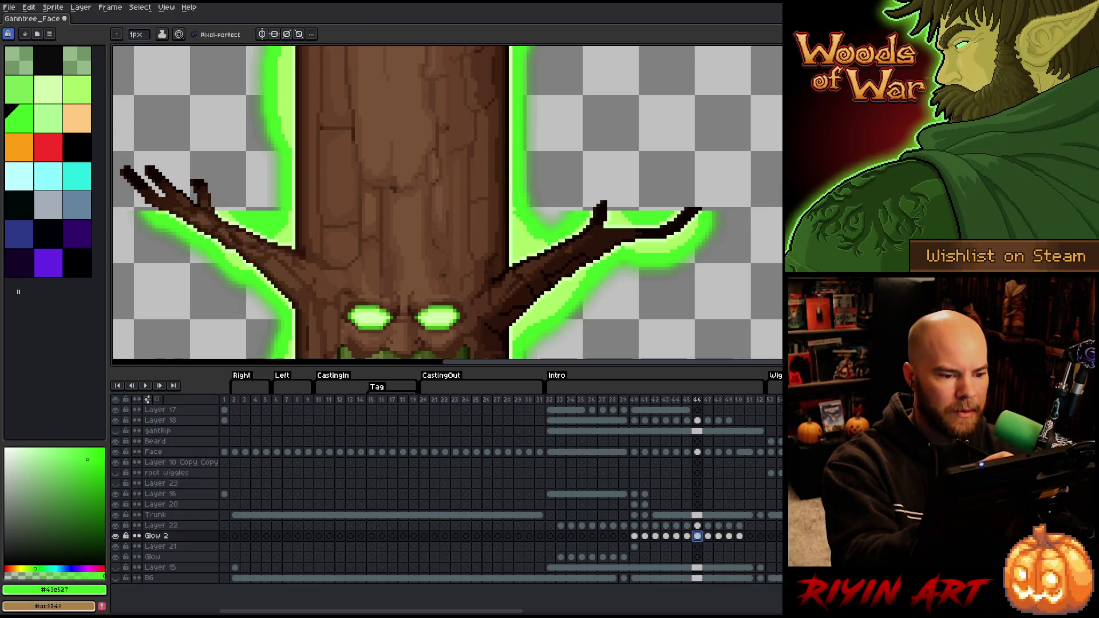
key(b)
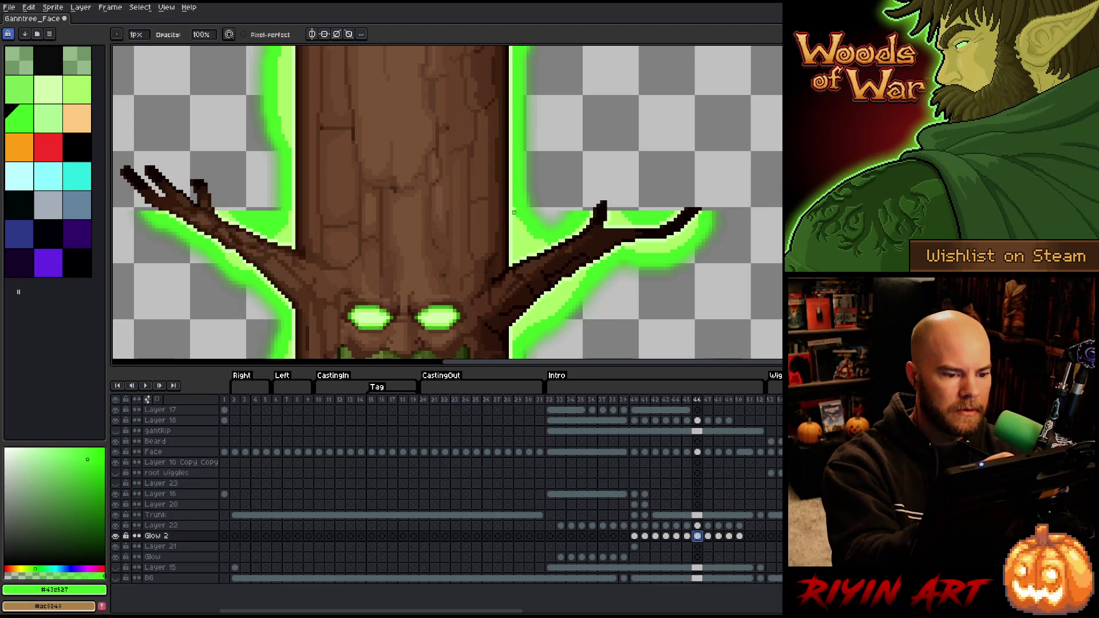
alt+click(521, 188)
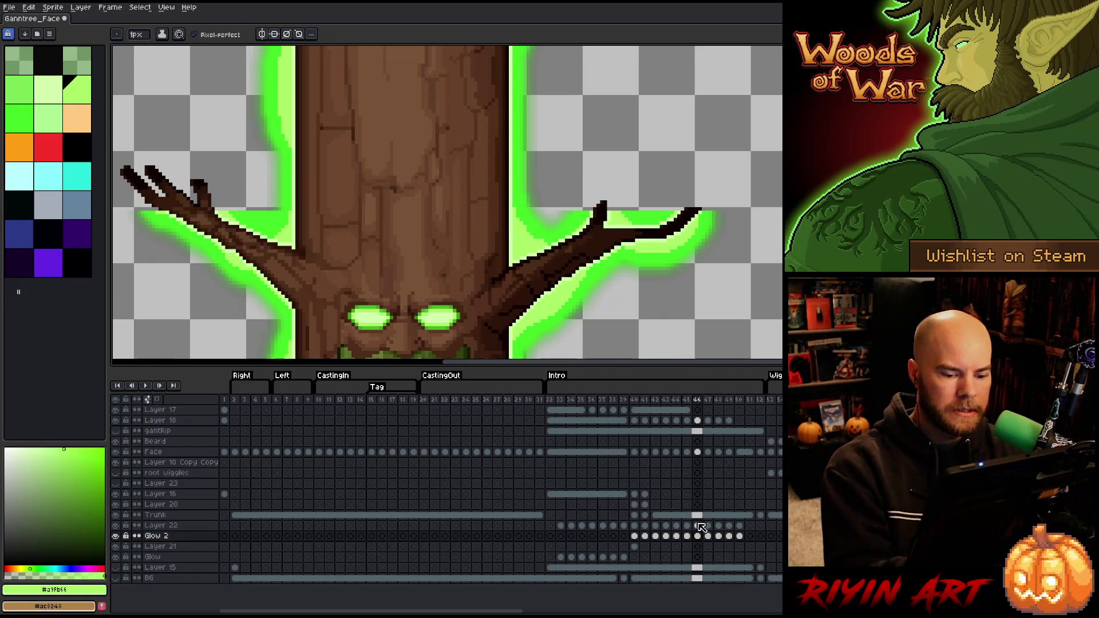
click(687, 536)
click(699, 535)
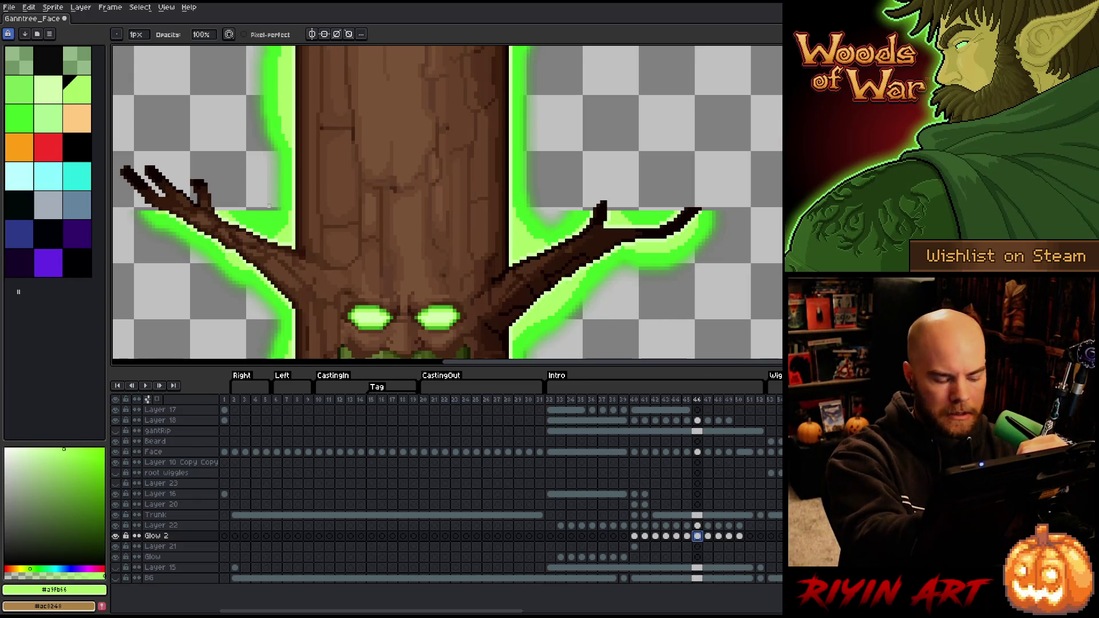
key(plus)
key(plus)
key(plus)
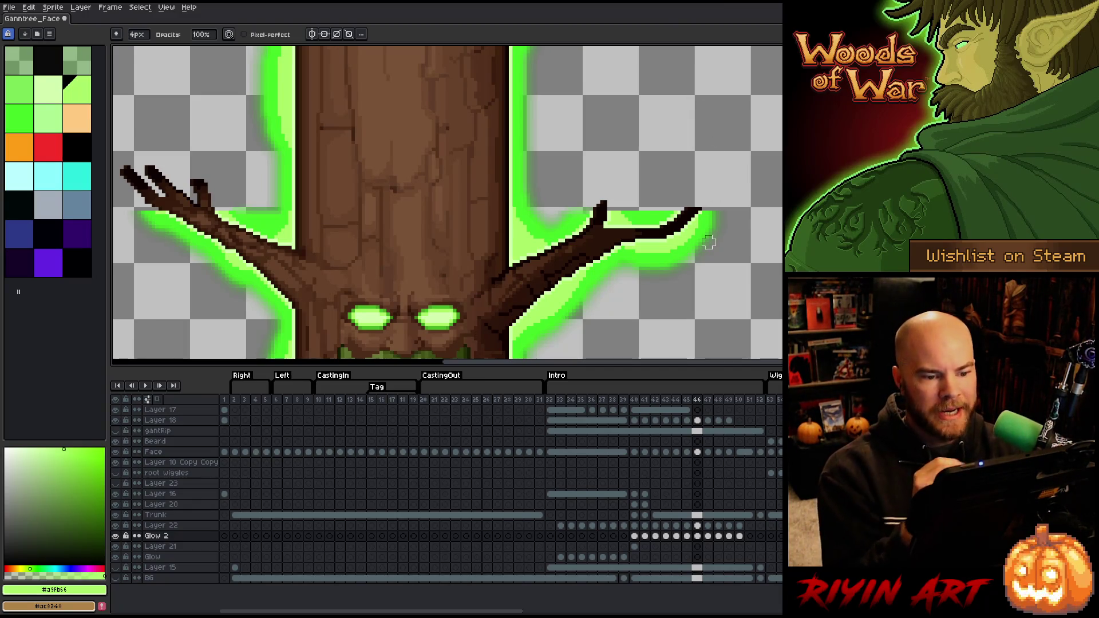
Check the glow fade across frames 47 and 48 and refine frame 48's glow at 1px and 4px
key(period)
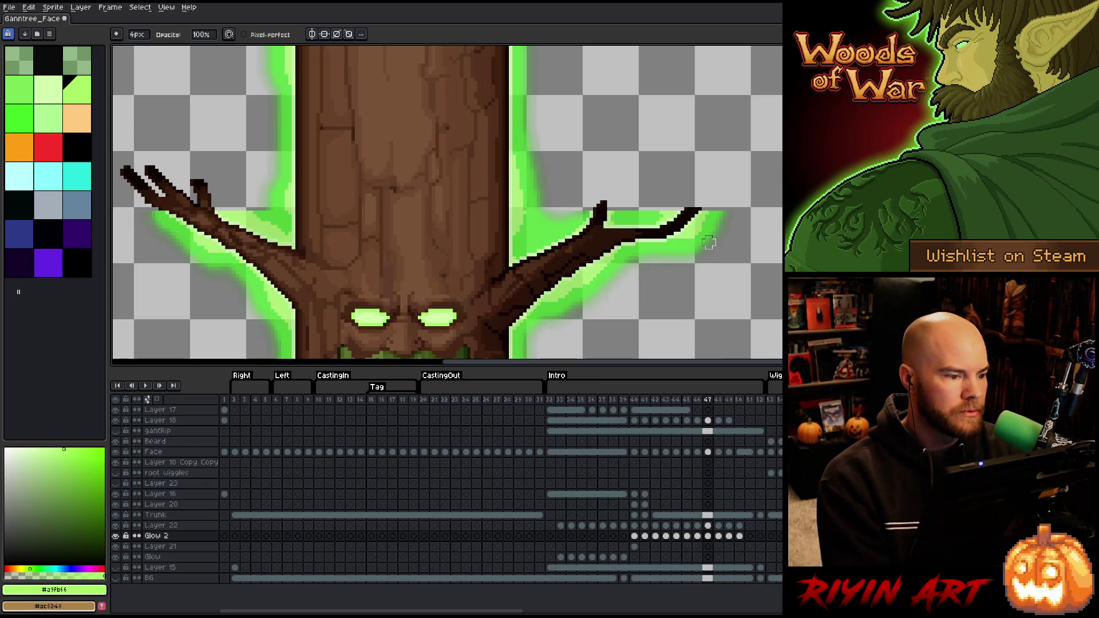
key(comma)
key(period)
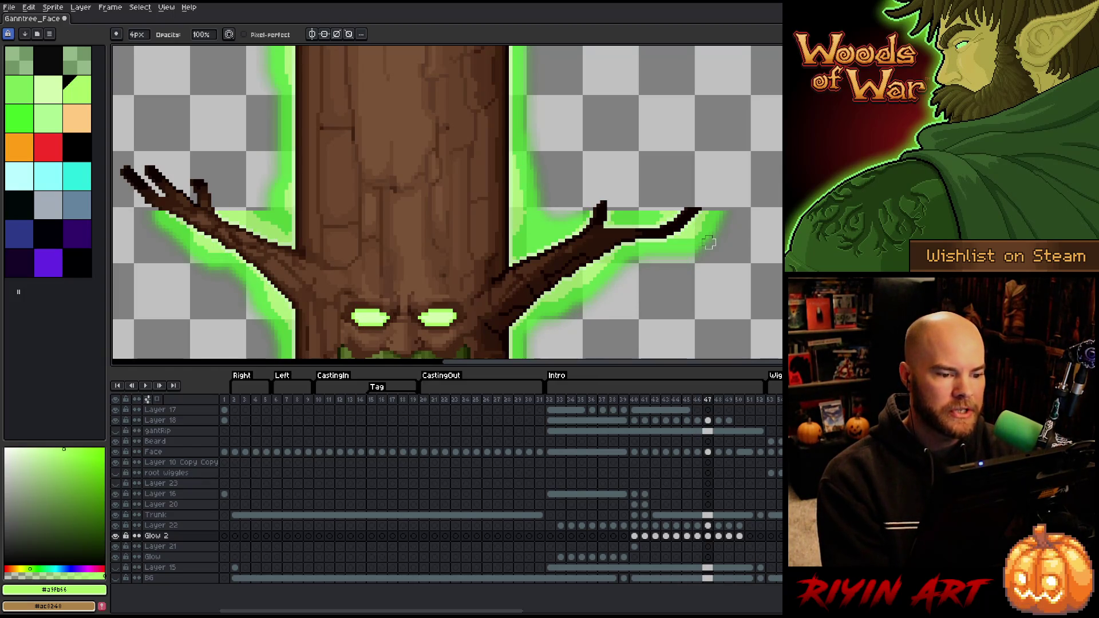
key(period)
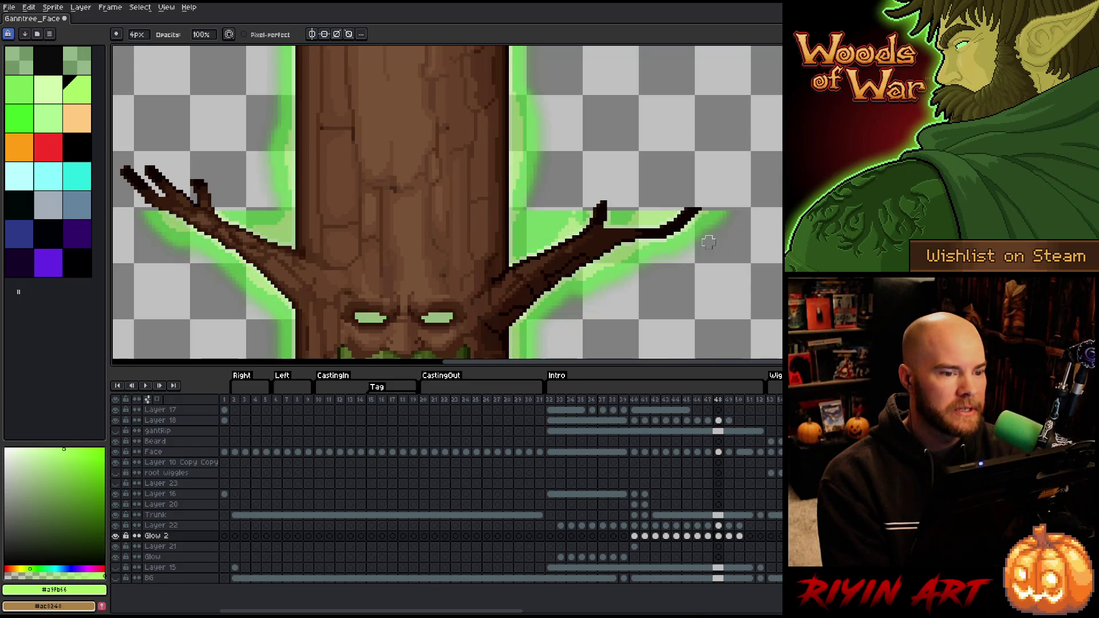
key(period)
key(period)
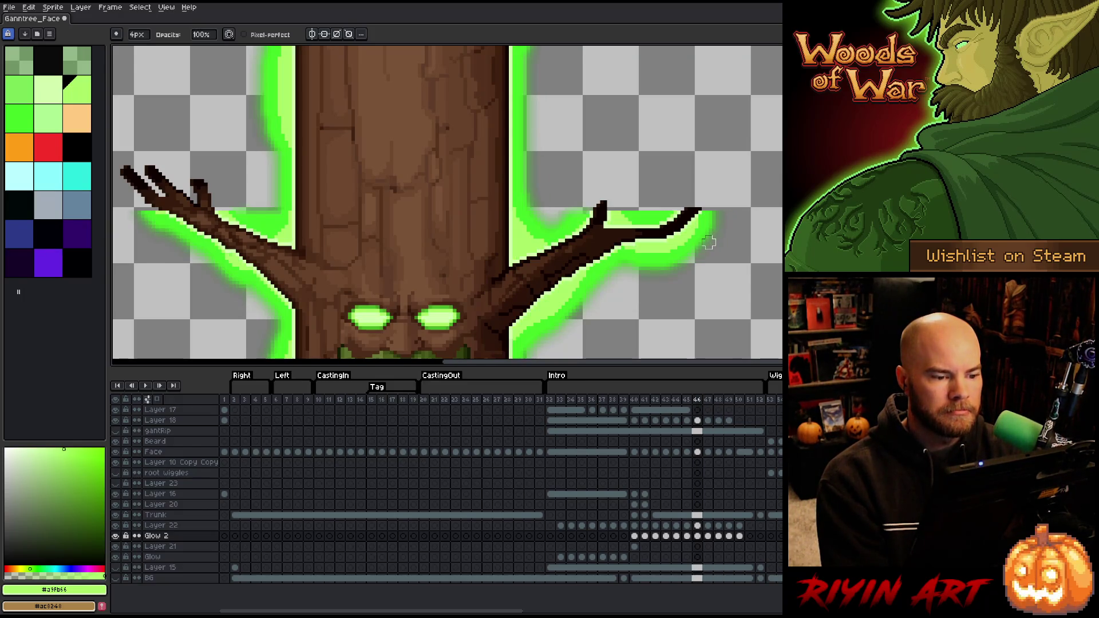
key(comma)
key(comma)
key(minus)
key(minus)
key(minus)
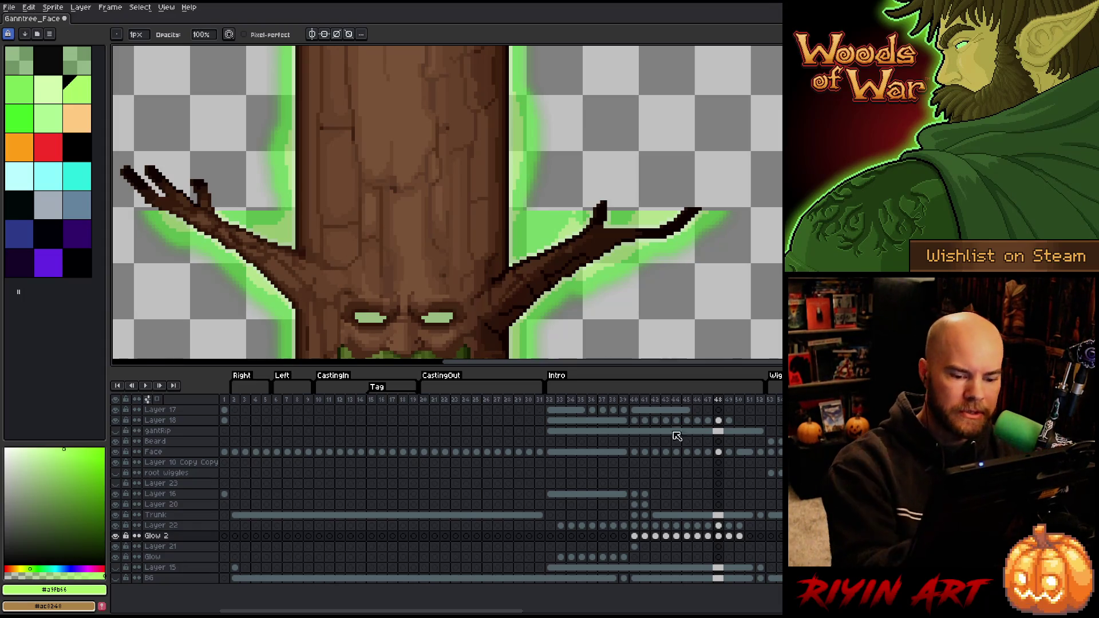
click(718, 535)
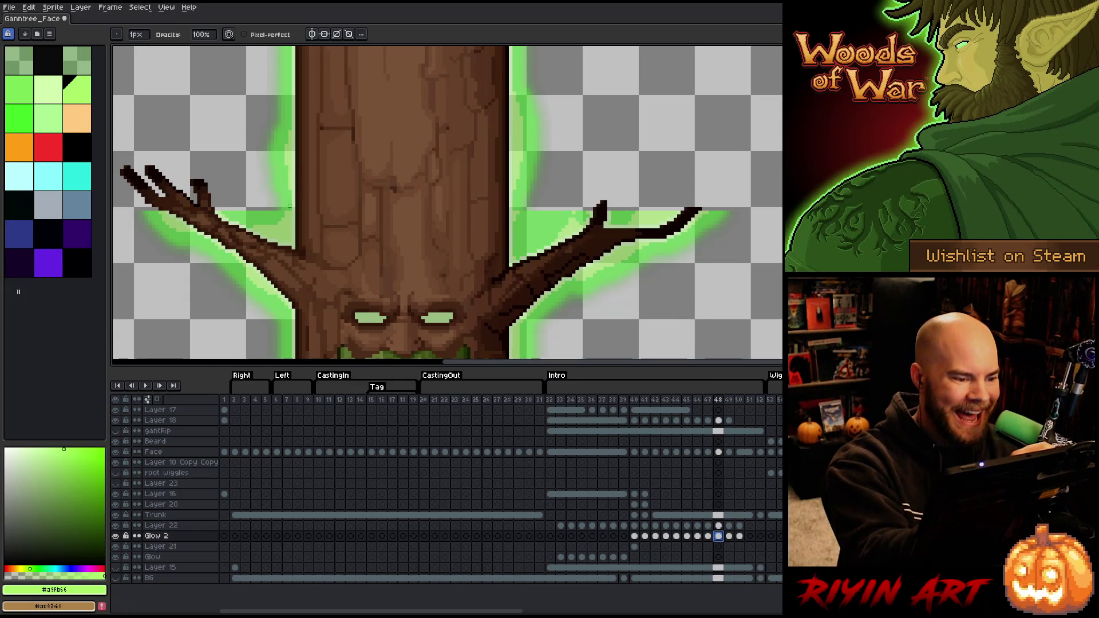
key(plus)
key(plus)
key(plus)
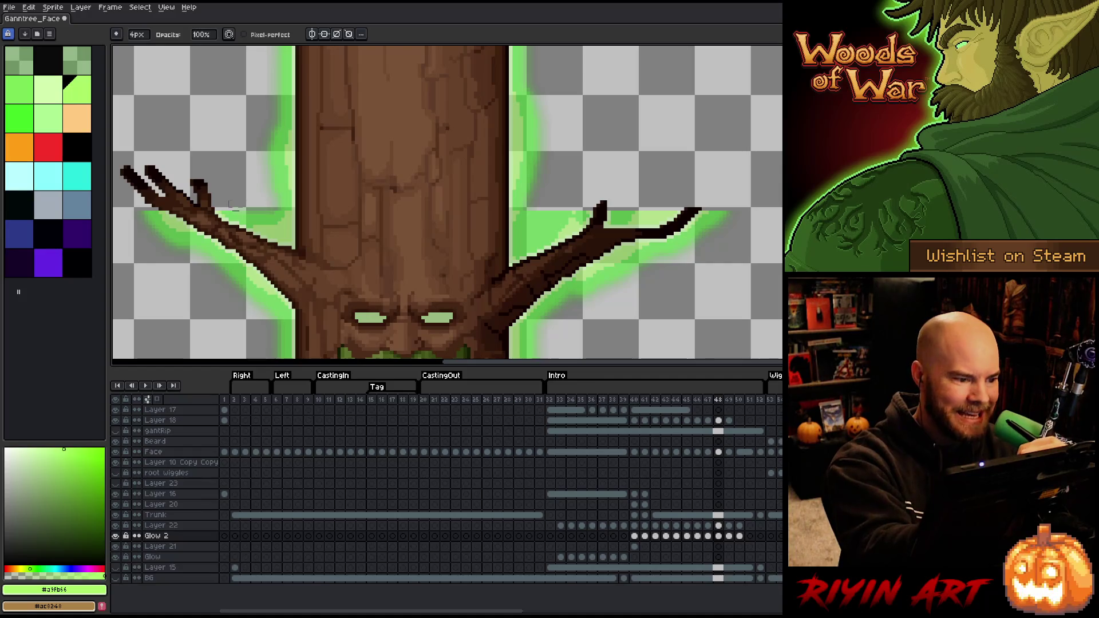
On Layer 22, sample the pale green glow colour with a 1px brush and save the sprite
click(718, 525)
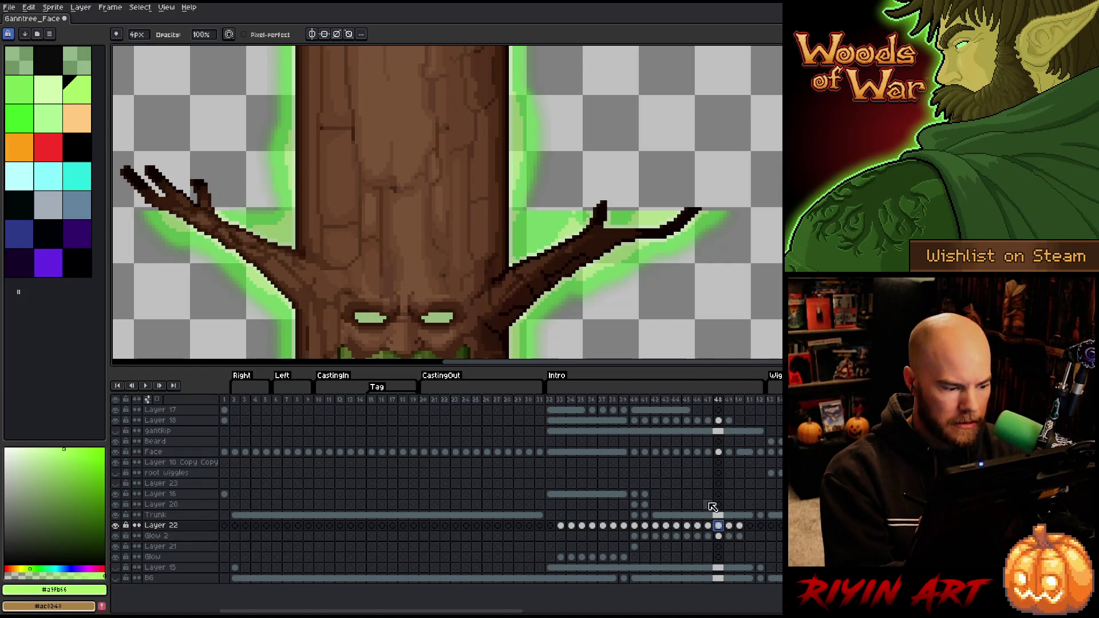
key(minus)
key(minus)
key(minus)
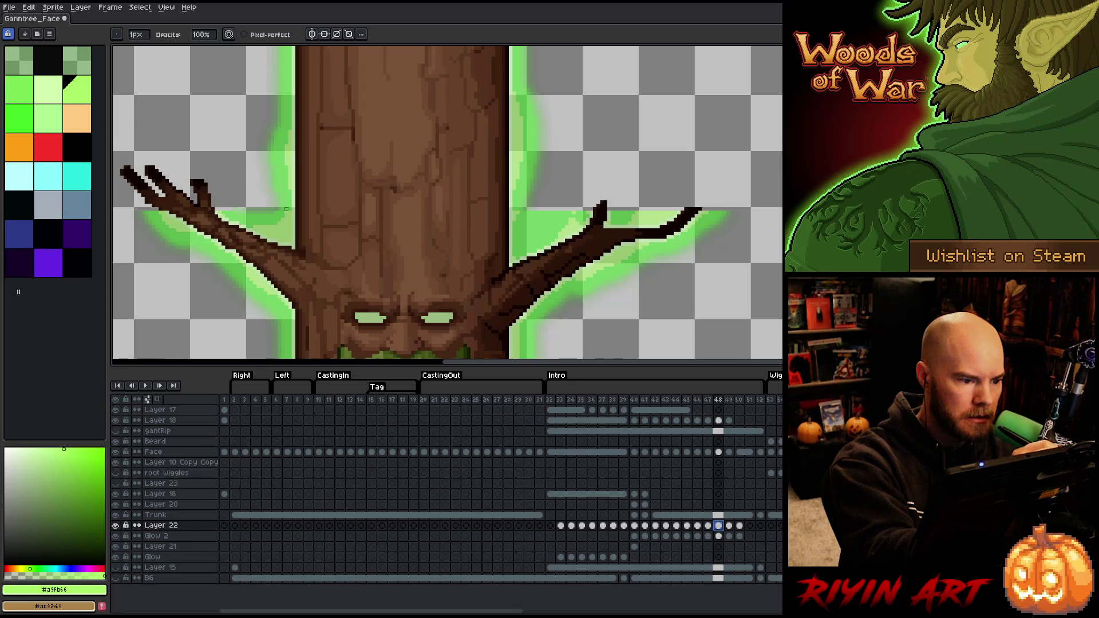
key(e)
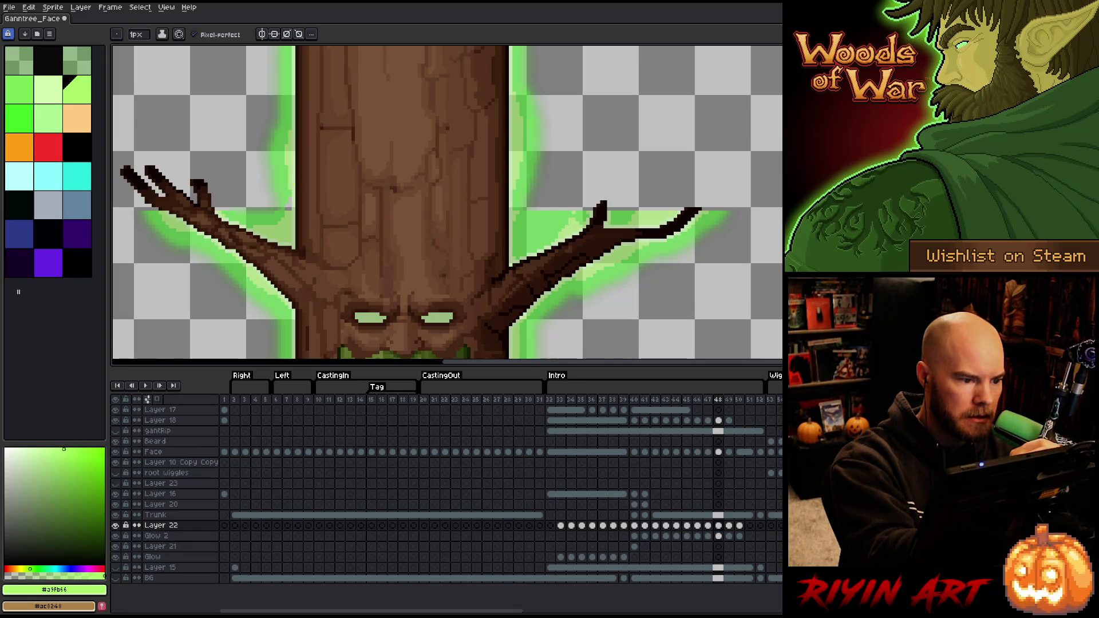
alt+click(289, 205)
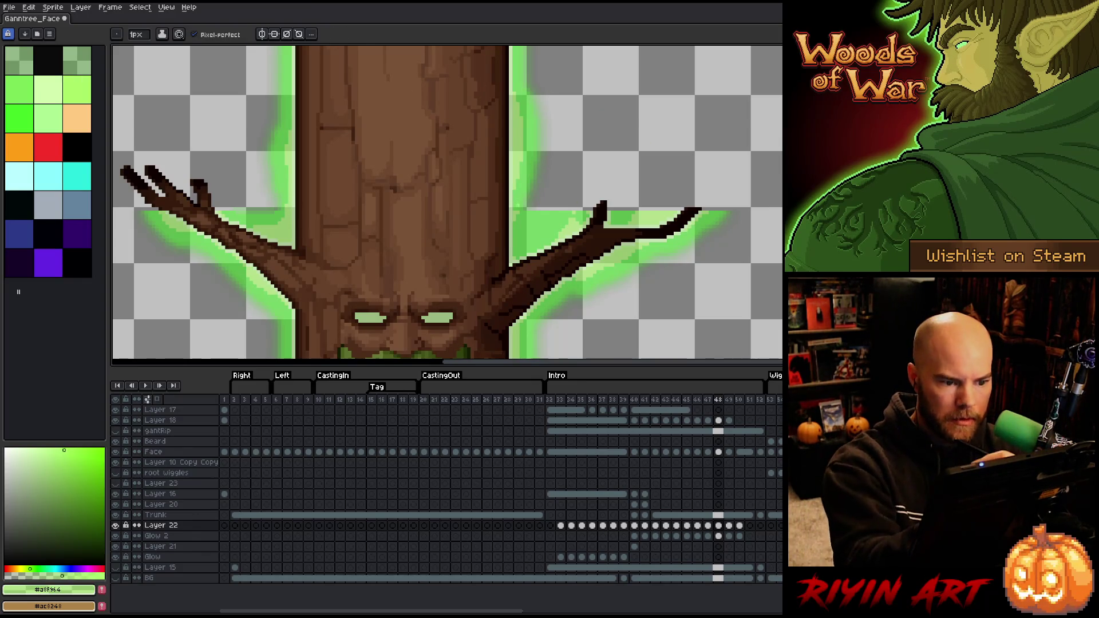
key(b)
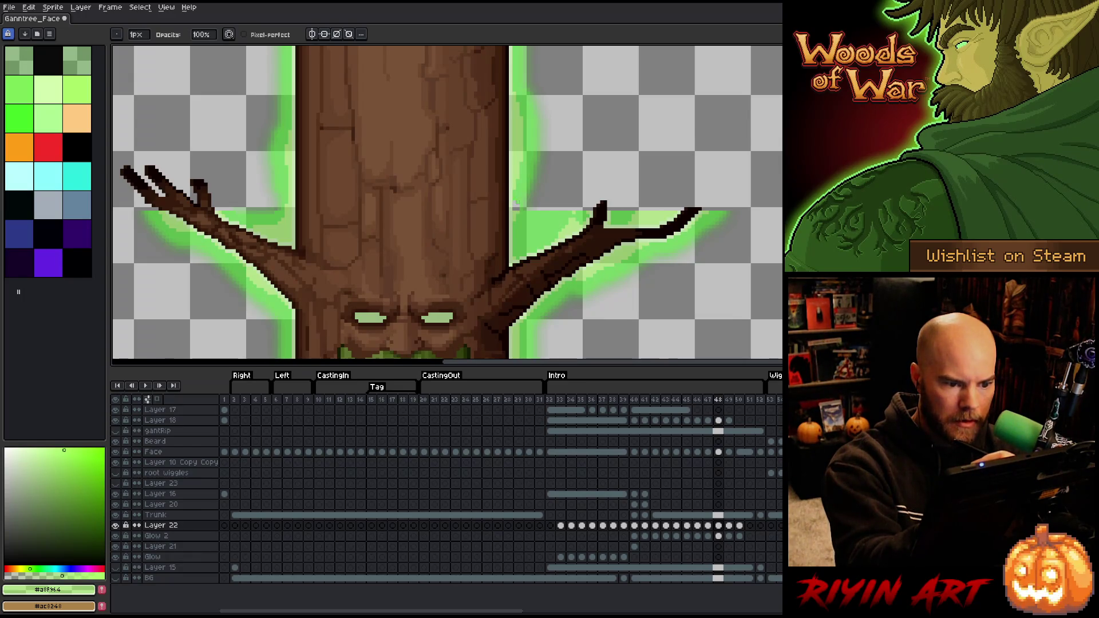
key(e)
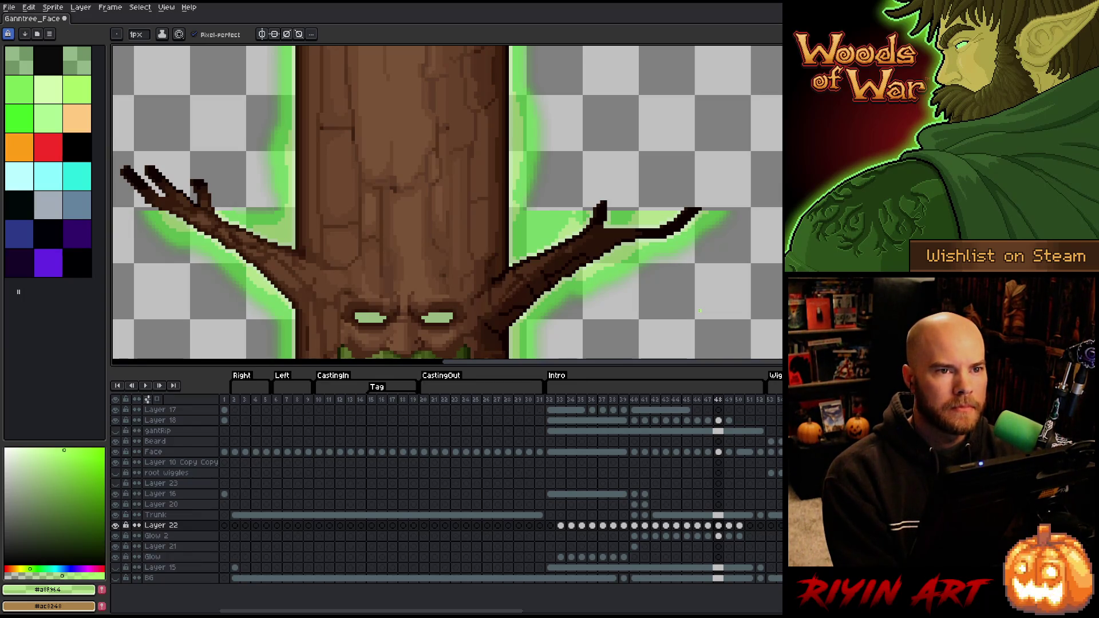
key(v)
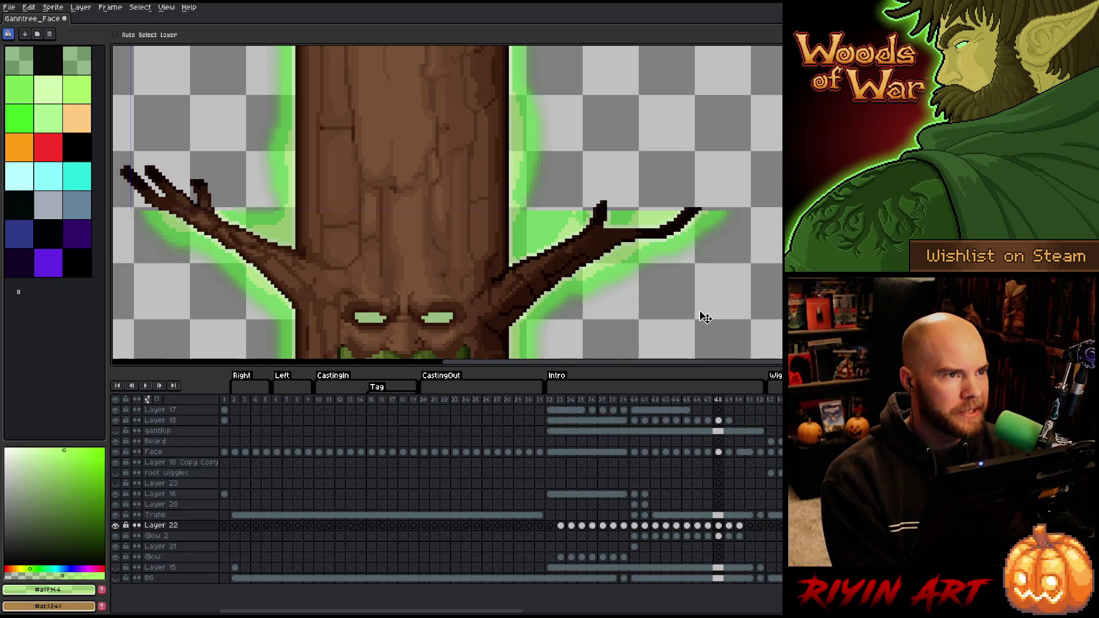
key(ctrl+s)
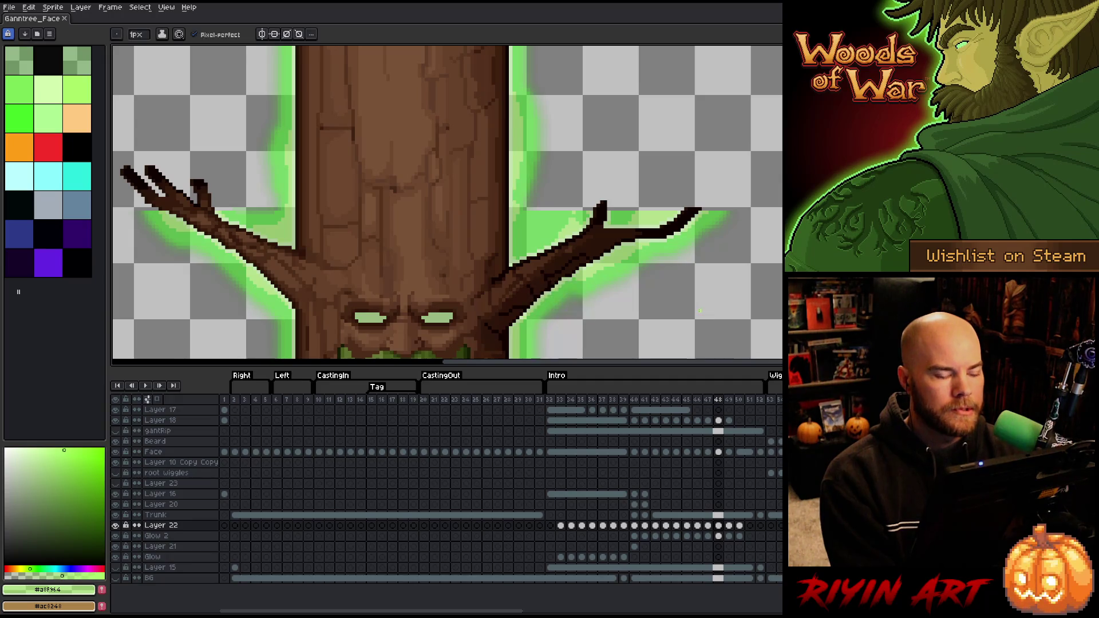
Paint pale green glow specks above the right branch, then make Glow 2 active again
click(544, 215)
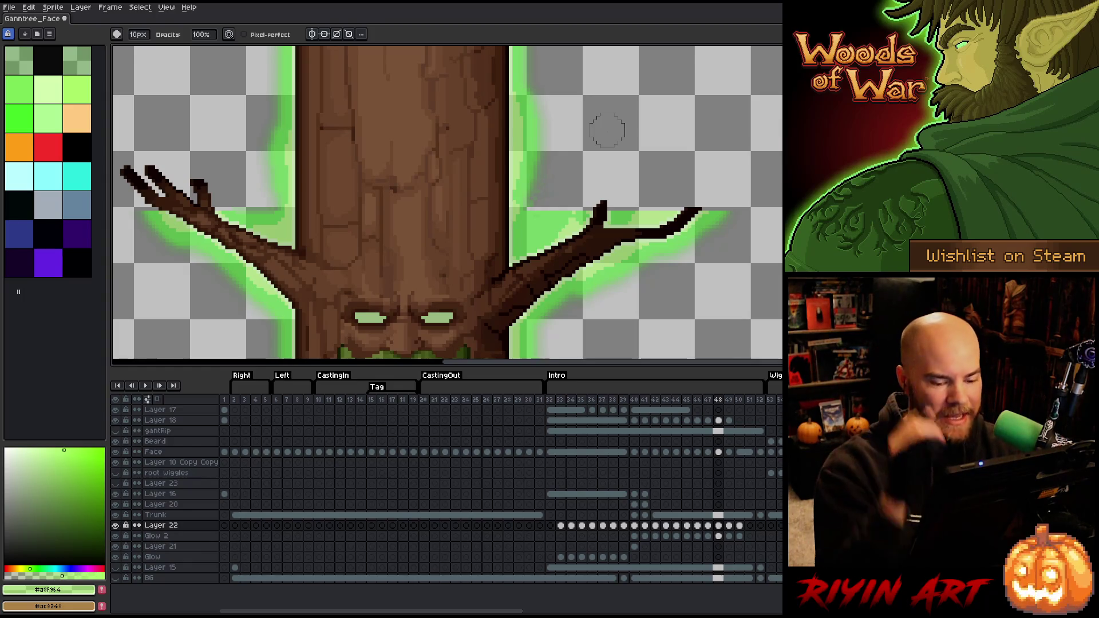
key(ctrl+z)
key(Down)
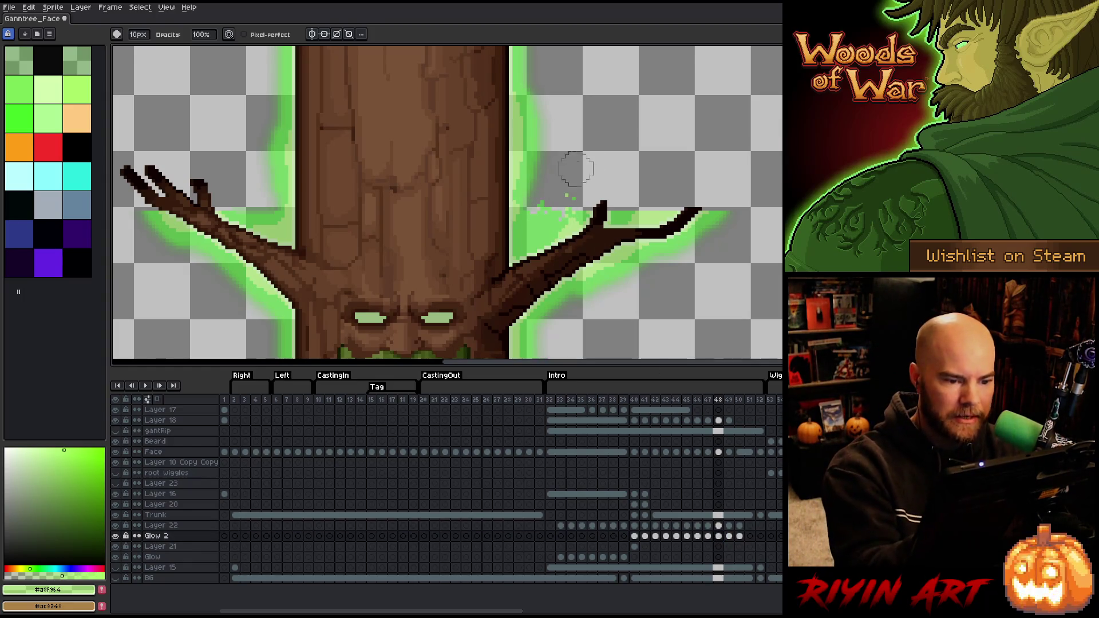
Paint 4px glow beside the right branch on frame 48, then step through to frame 50
key(minus)
key(minus)
key(minus)
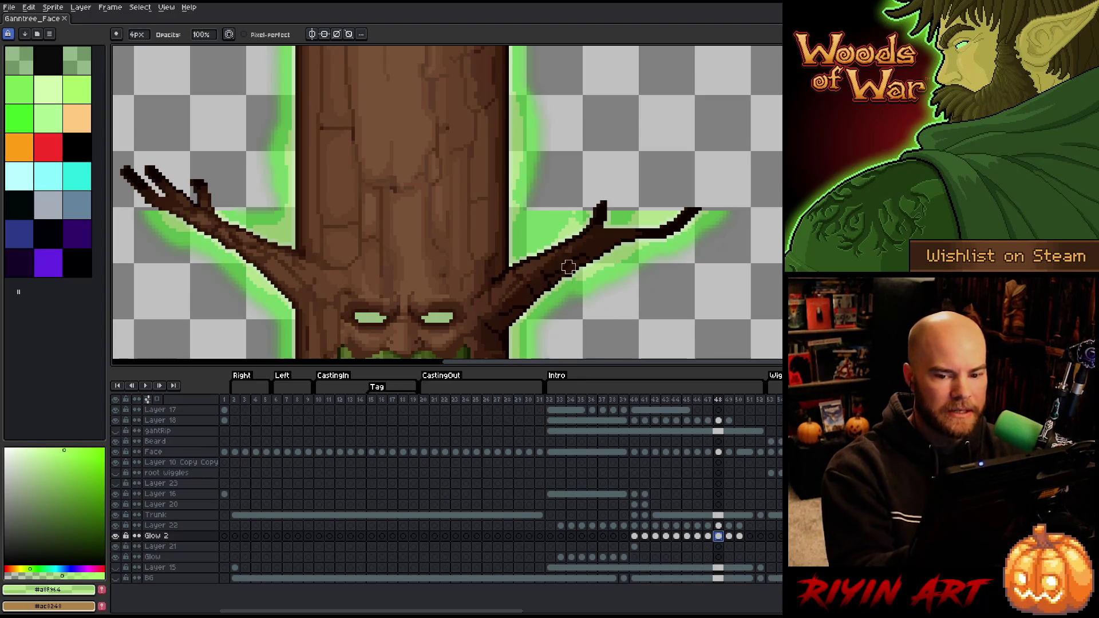
click(536, 213)
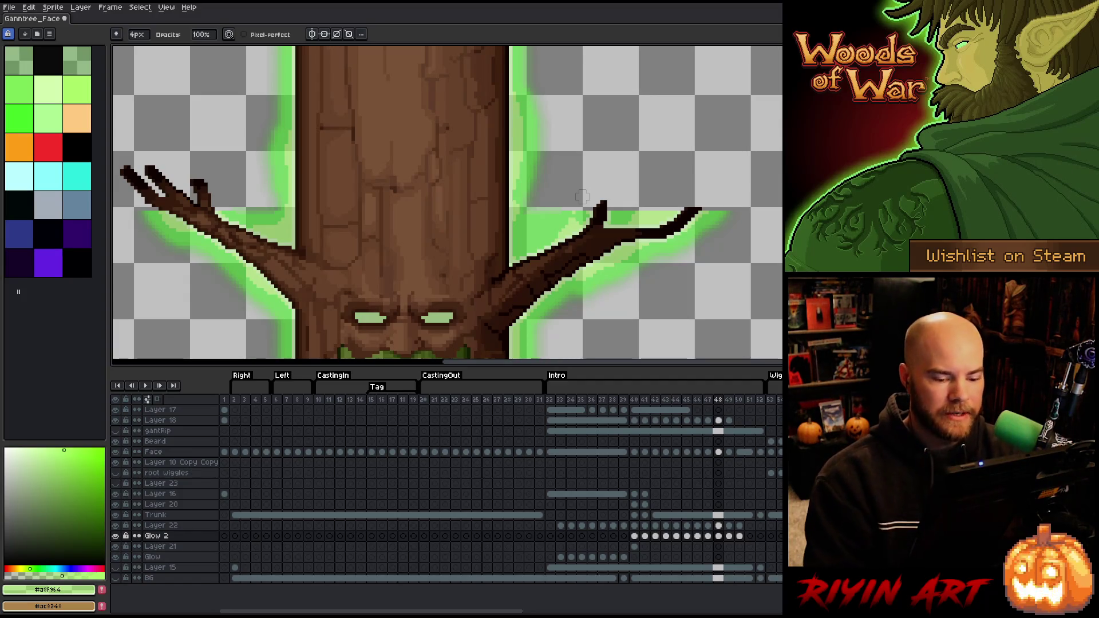
key(period)
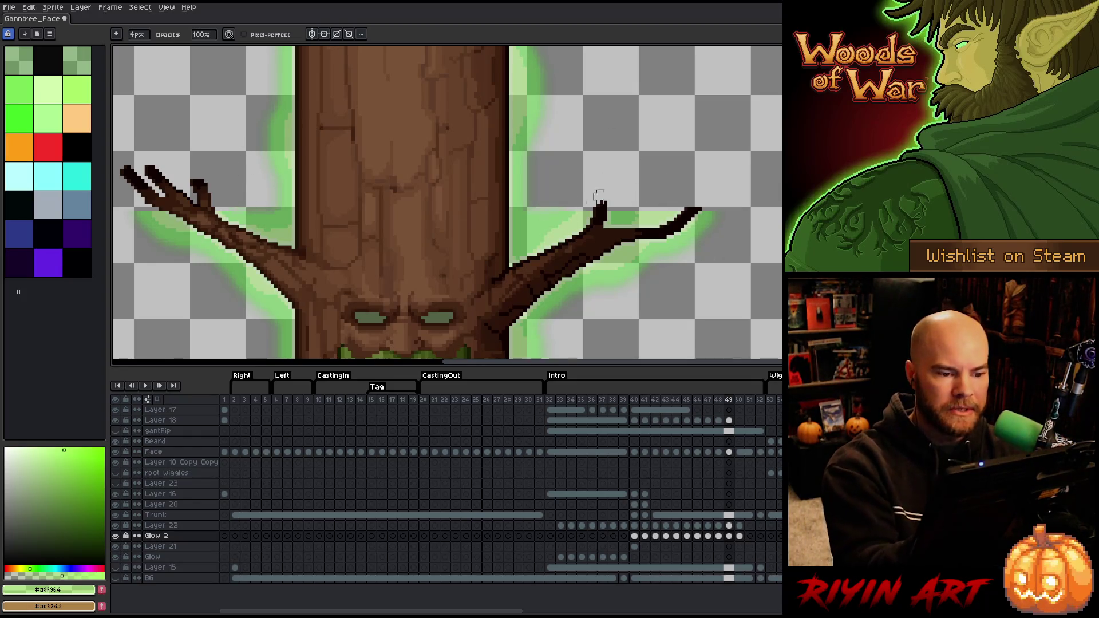
click(739, 536)
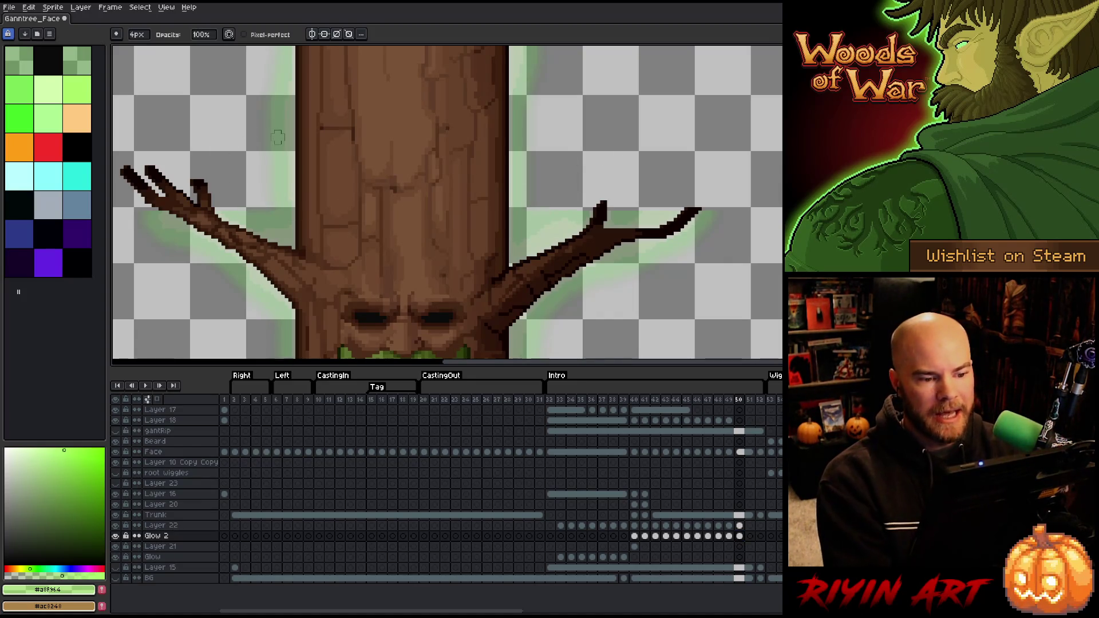
scroll(278, 138, down, 2)
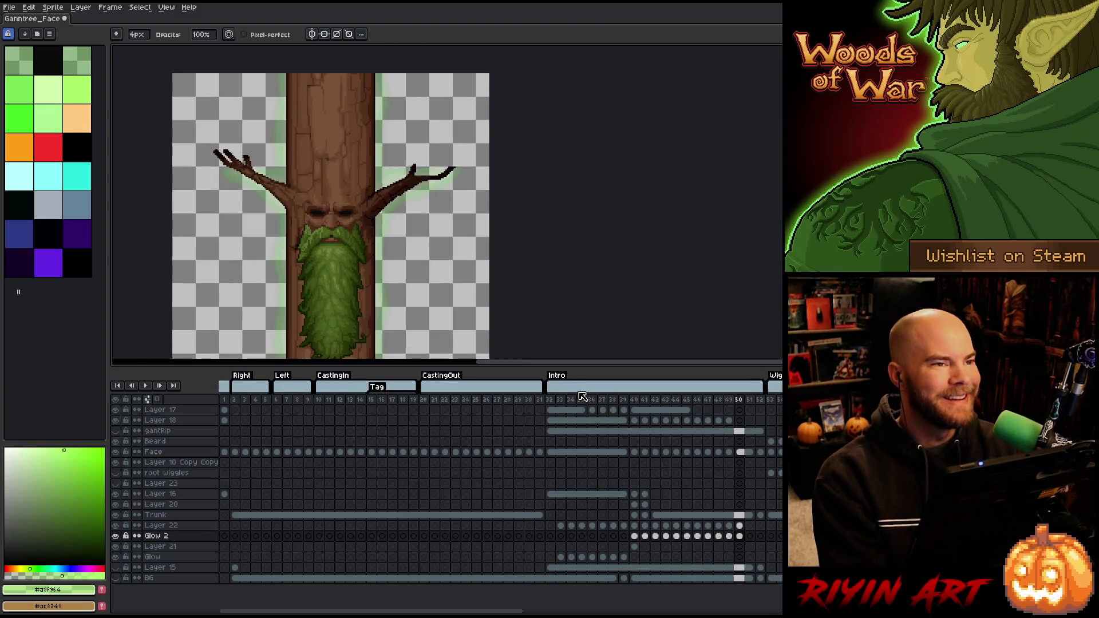
Preview the glow fade, frame the tree base and roots, and step back to frame 40
key(Return)
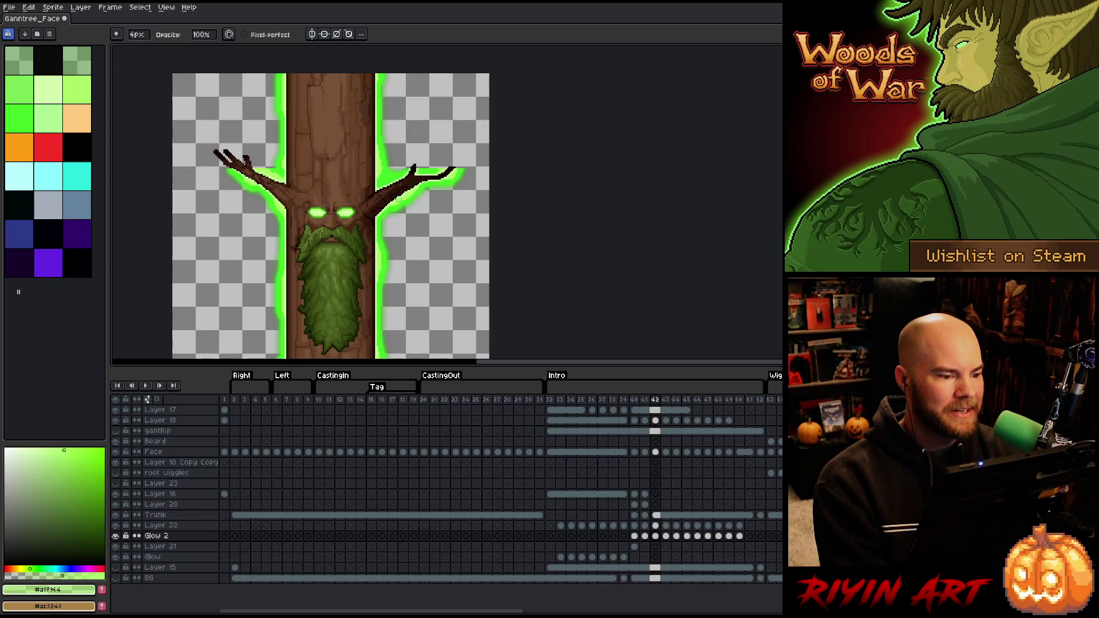
scroll(341, 149, down, 2)
mouse_move(401, 320)
mouse_down()
mouse_move(395, 269)
mouse_move(396, 279)
mouse_up()
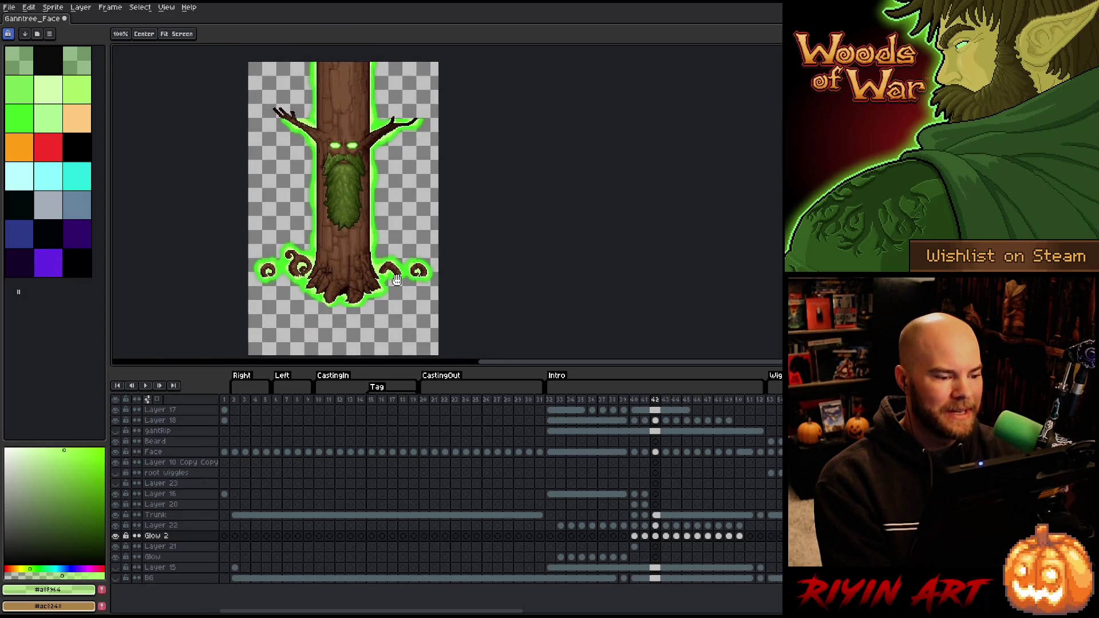
scroll(366, 298, up, 2)
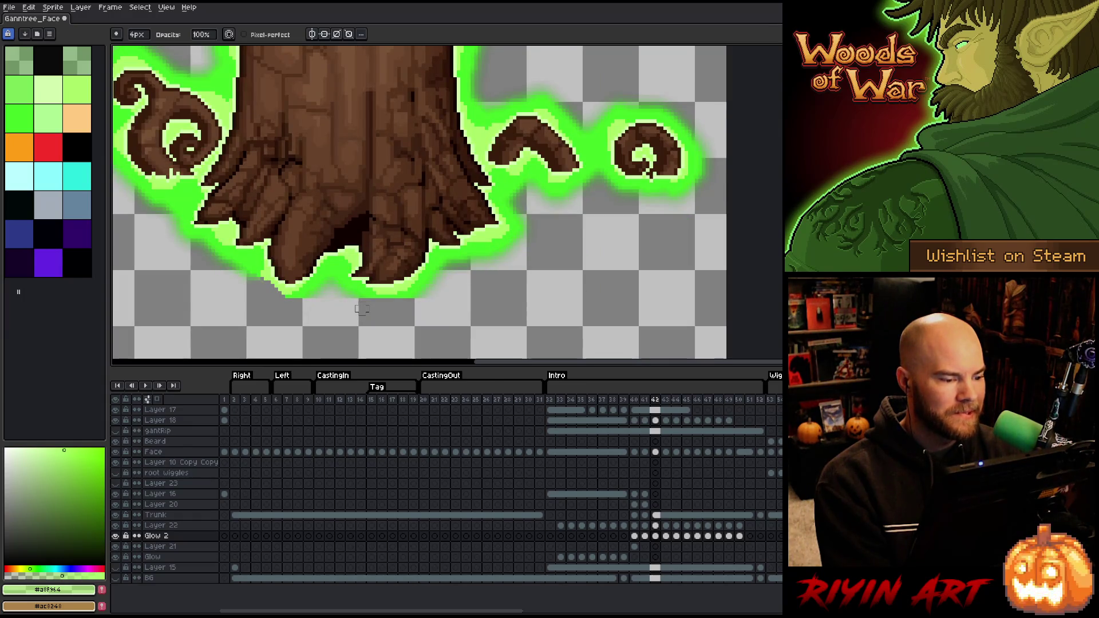
key(Left)
key(Left)
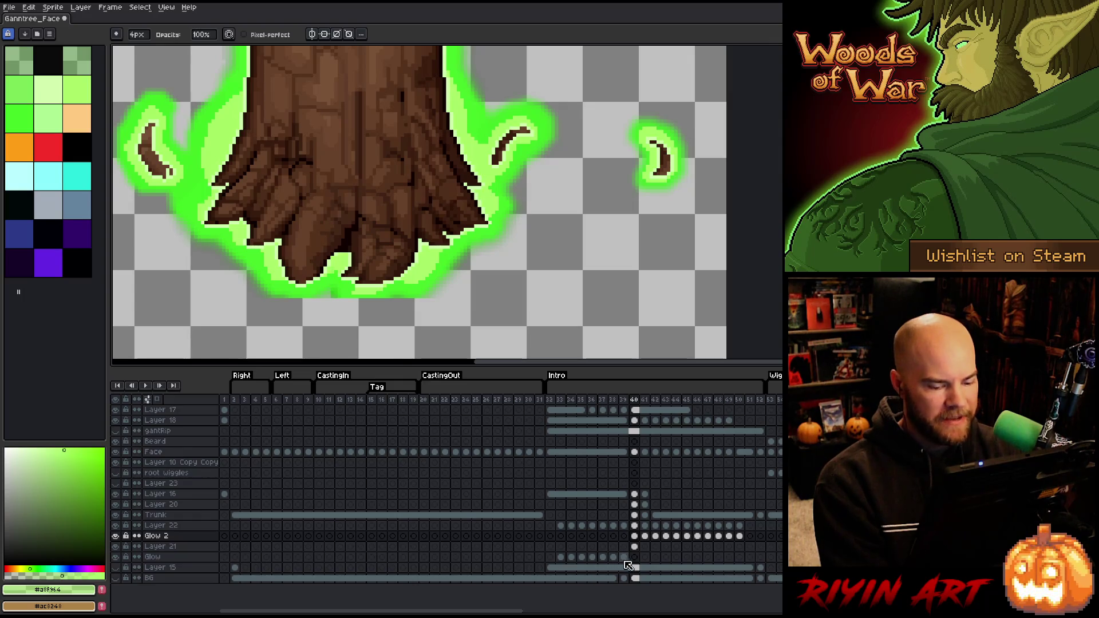
Move the Glow cels for frames 33–39 onto Glow 2 and go to frame 33
mouse_move(628, 558)
mouse_down()
mouse_move(561, 557)
mouse_move(565, 542)
mouse_up()
click(560, 557)
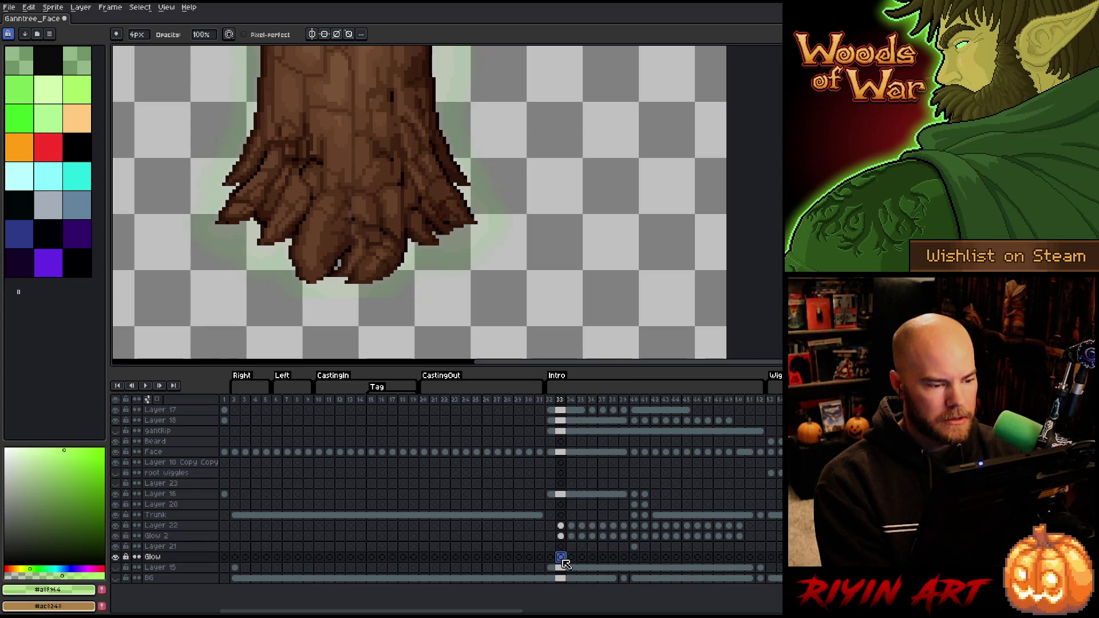
click(574, 558)
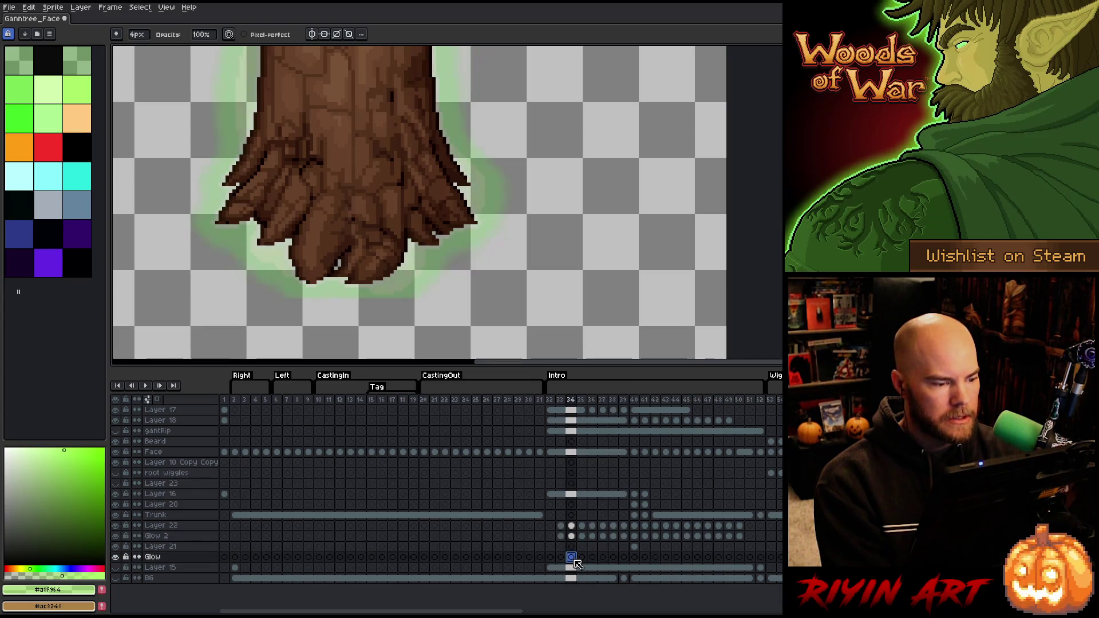
key(Left)
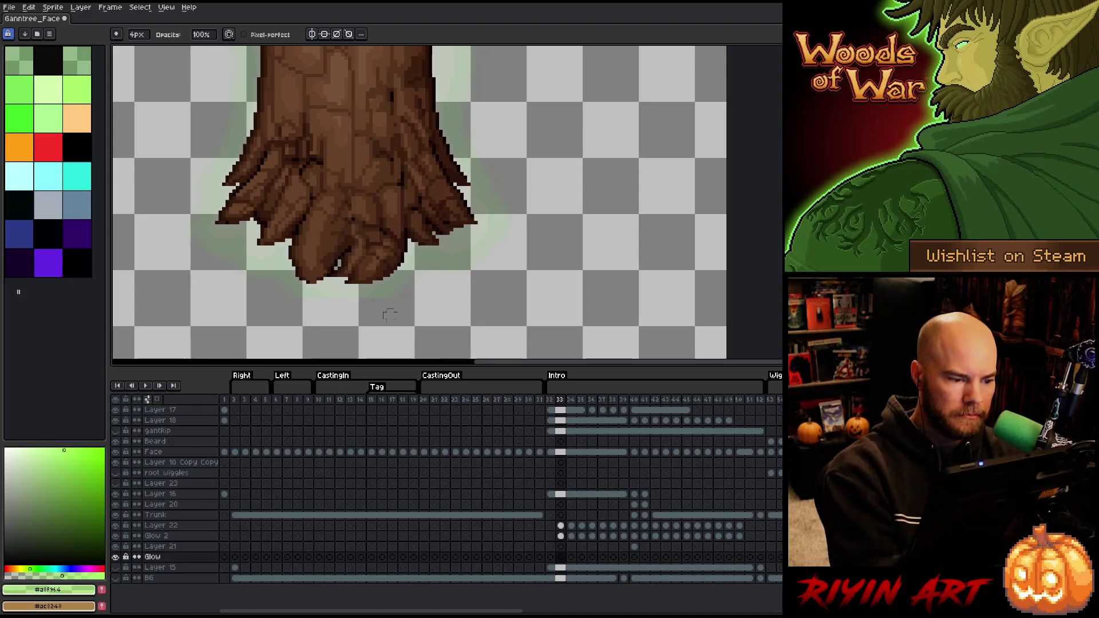
Draw new glow pixels in darker green #43e527 on frame 33
key(b)
alt+click(310, 294)
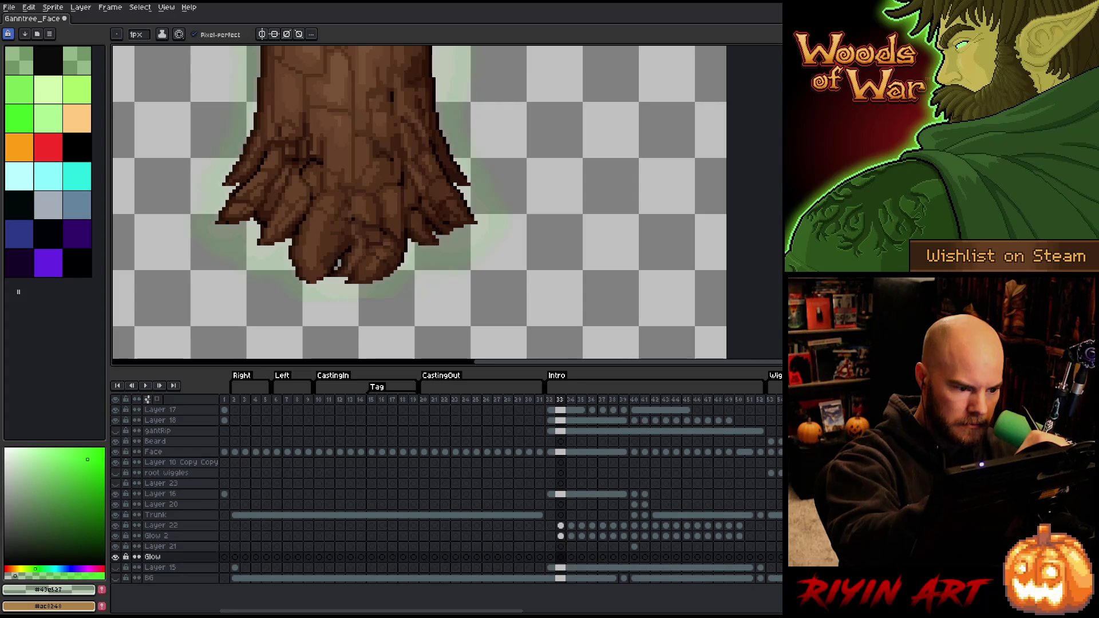
click(310, 295)
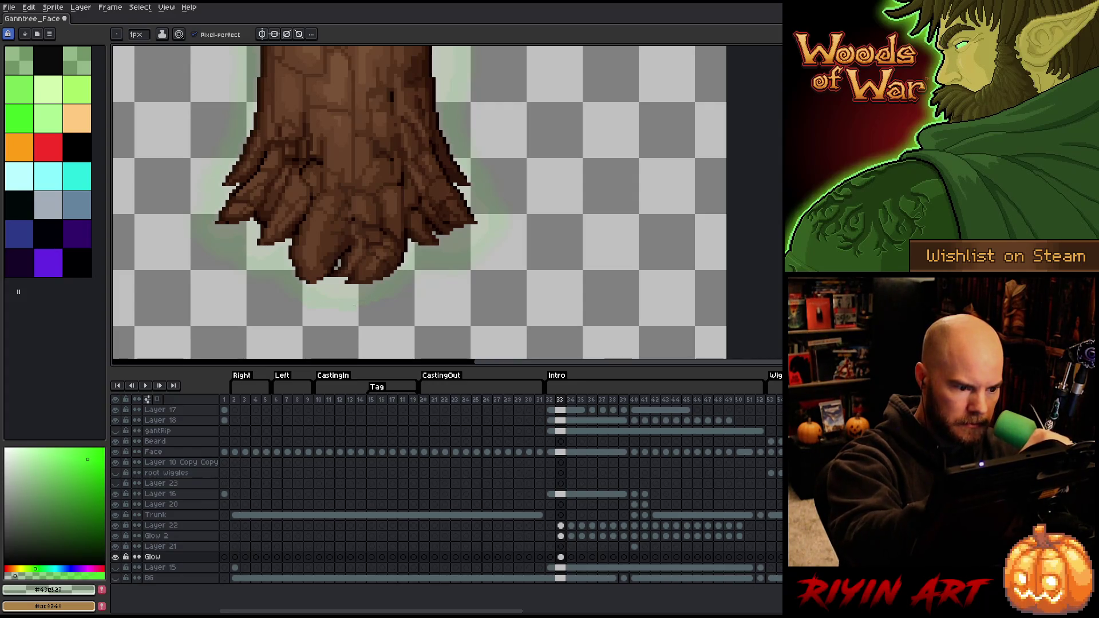
key(e)
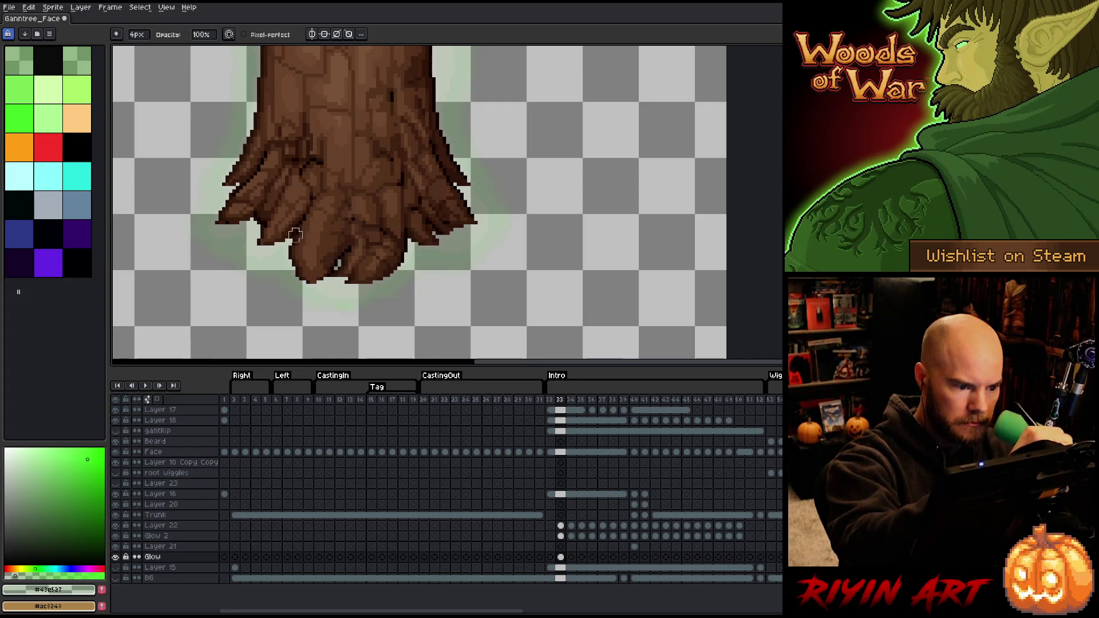
key(b)
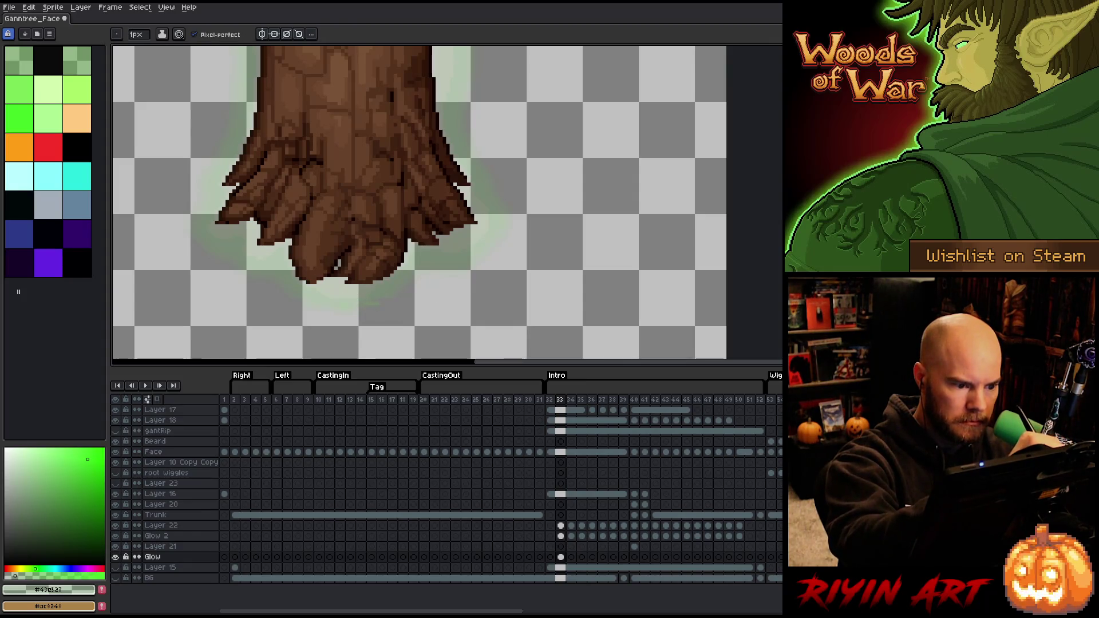
key(e)
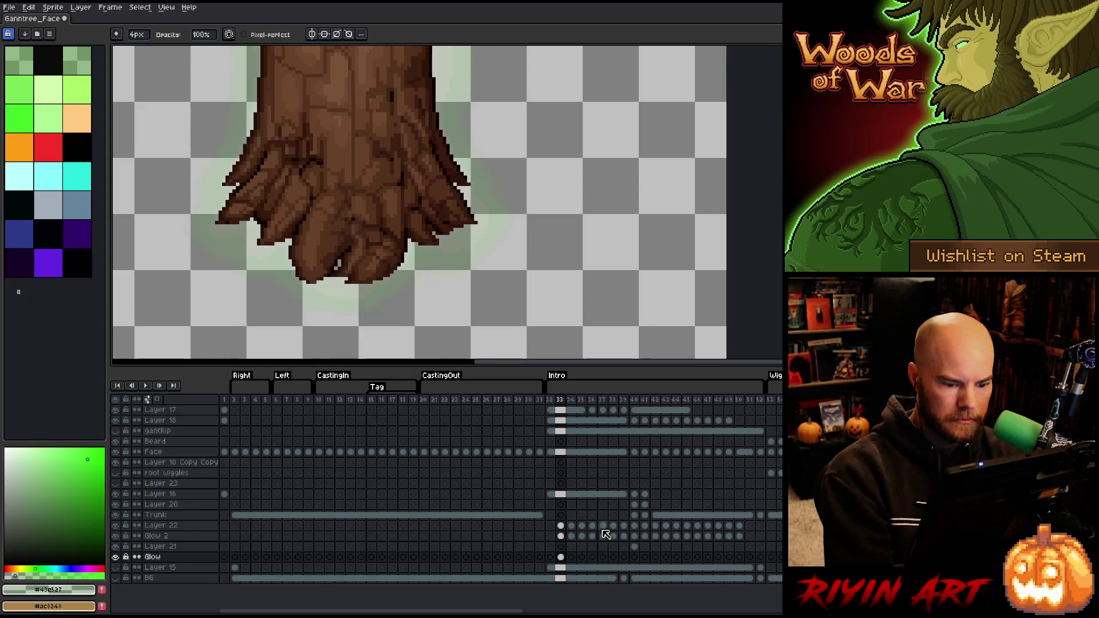
Touch up frame 34's glow and enlarge the brush to 4px
click(571, 557)
key(b)
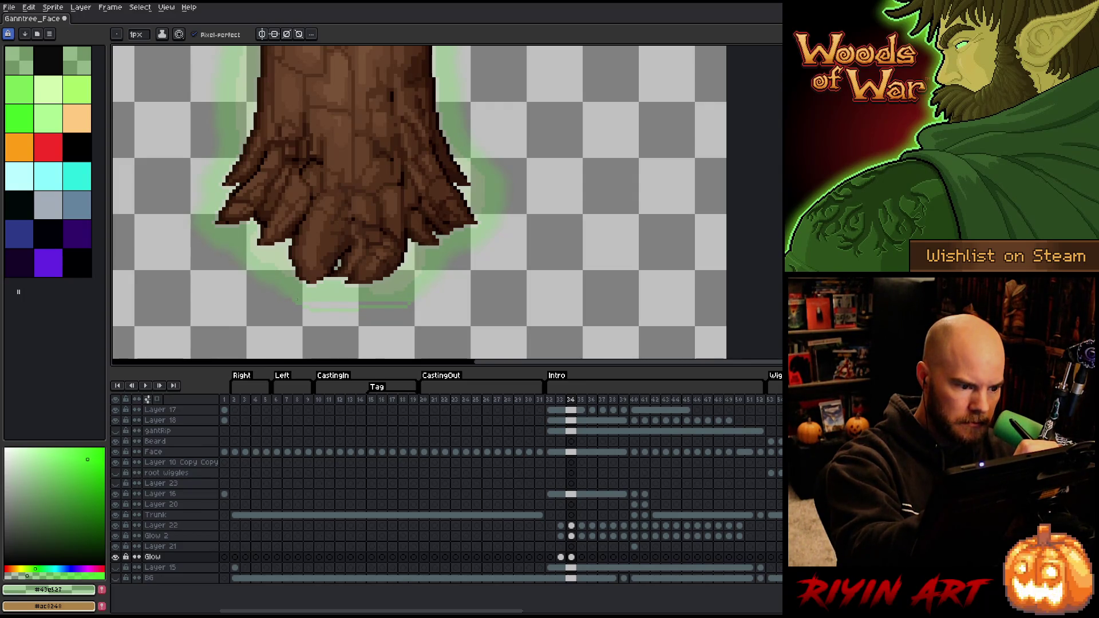
key(g)
key(b)
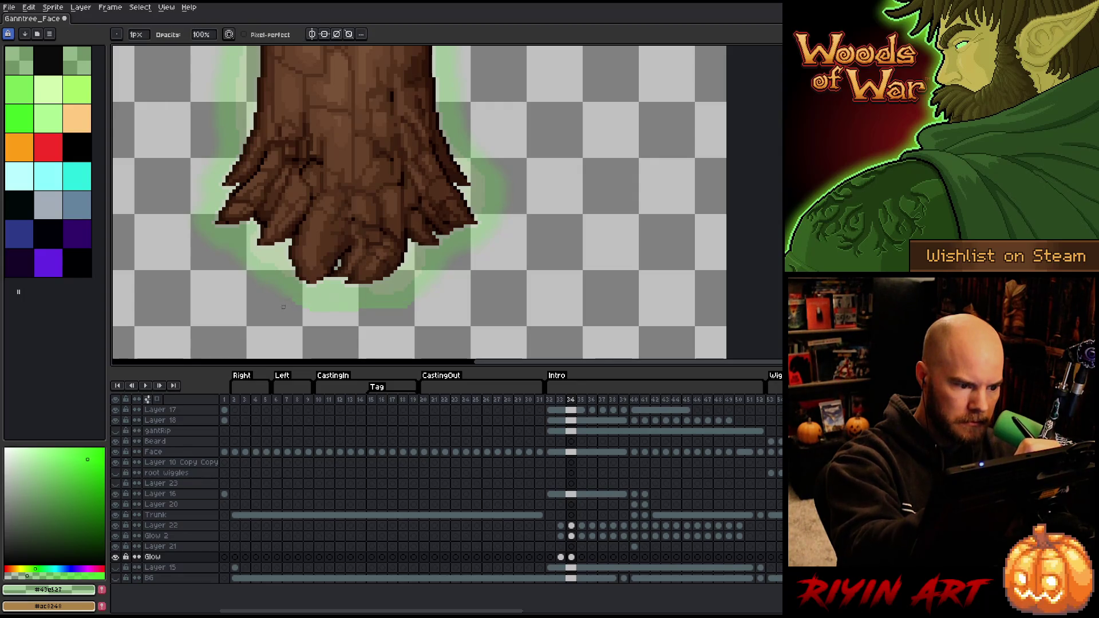
key(plus)
key(plus)
key(plus)
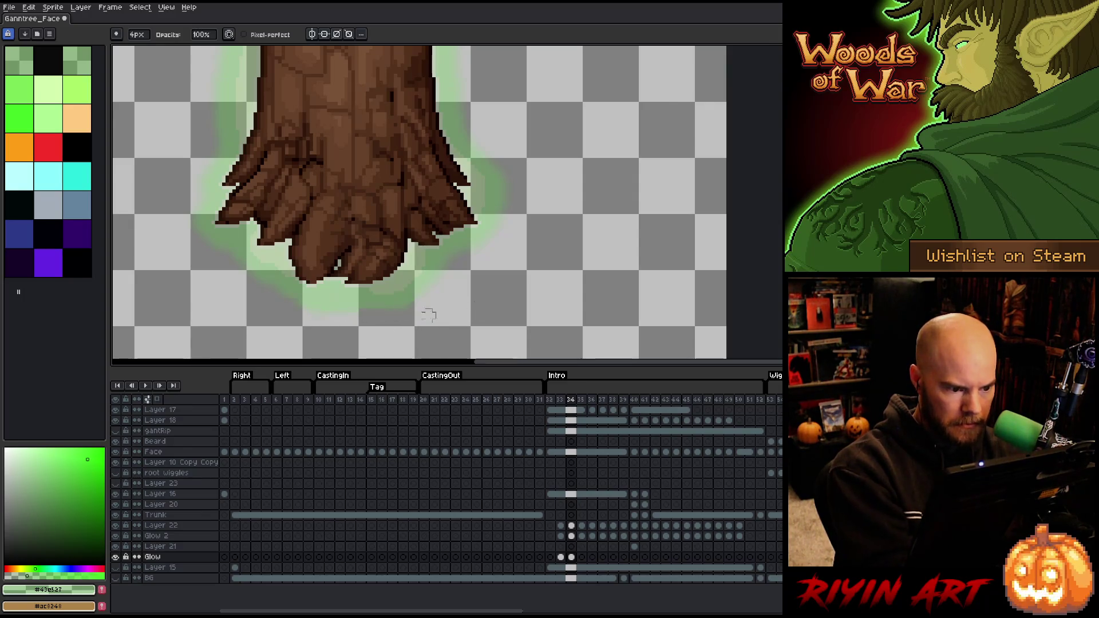
On frame 35, draw a green line along the glow's bottom and fill the gap beneath it
click(582, 557)
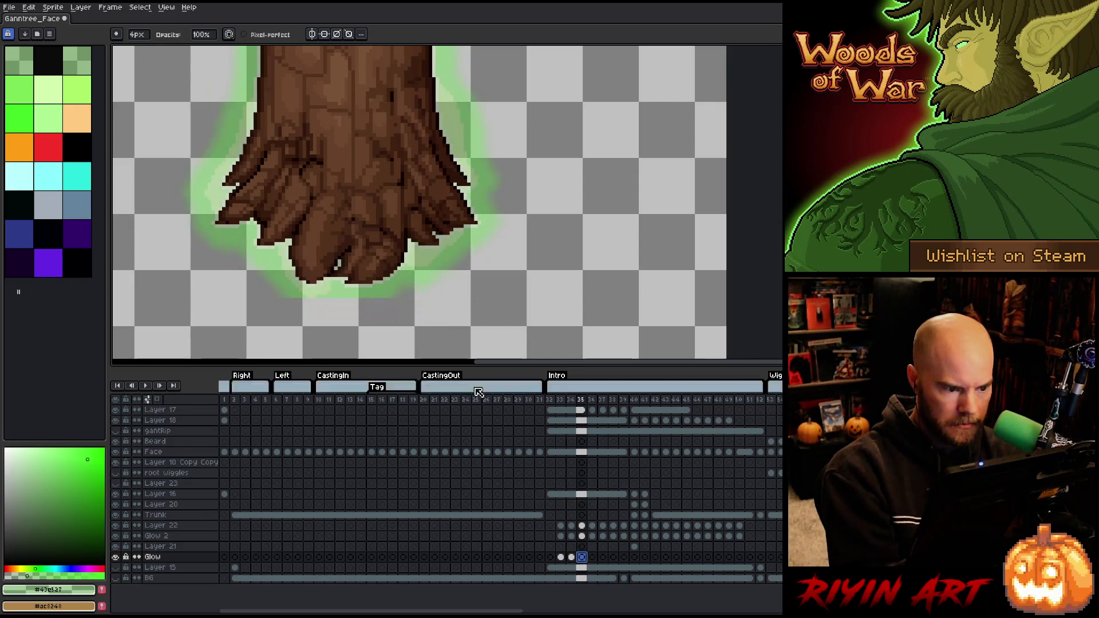
key(b)
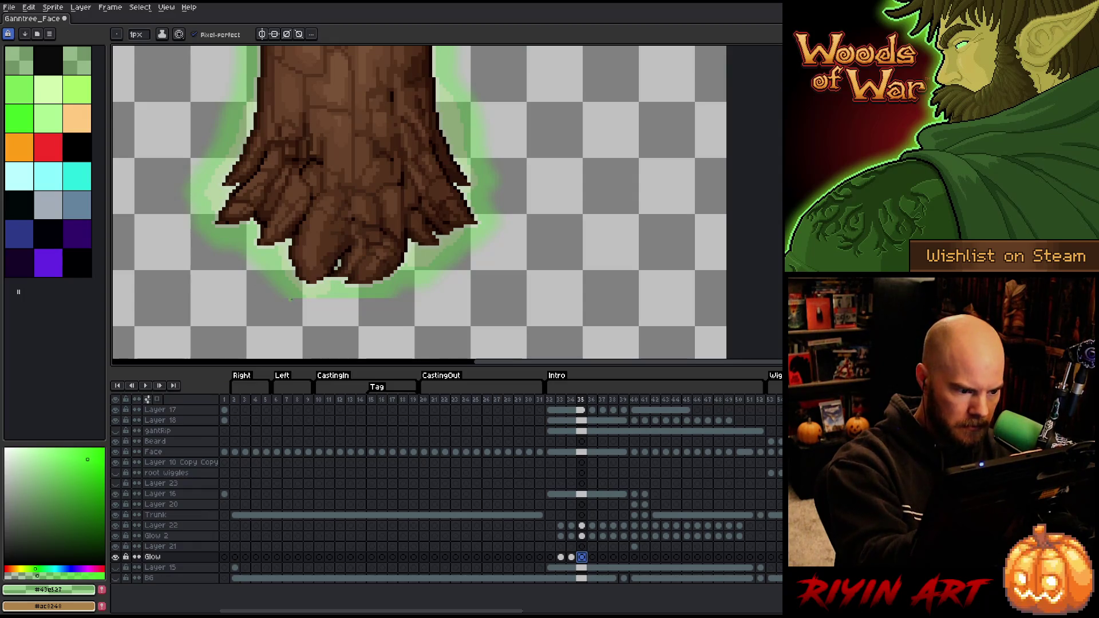
drag(309, 314, 395, 308)
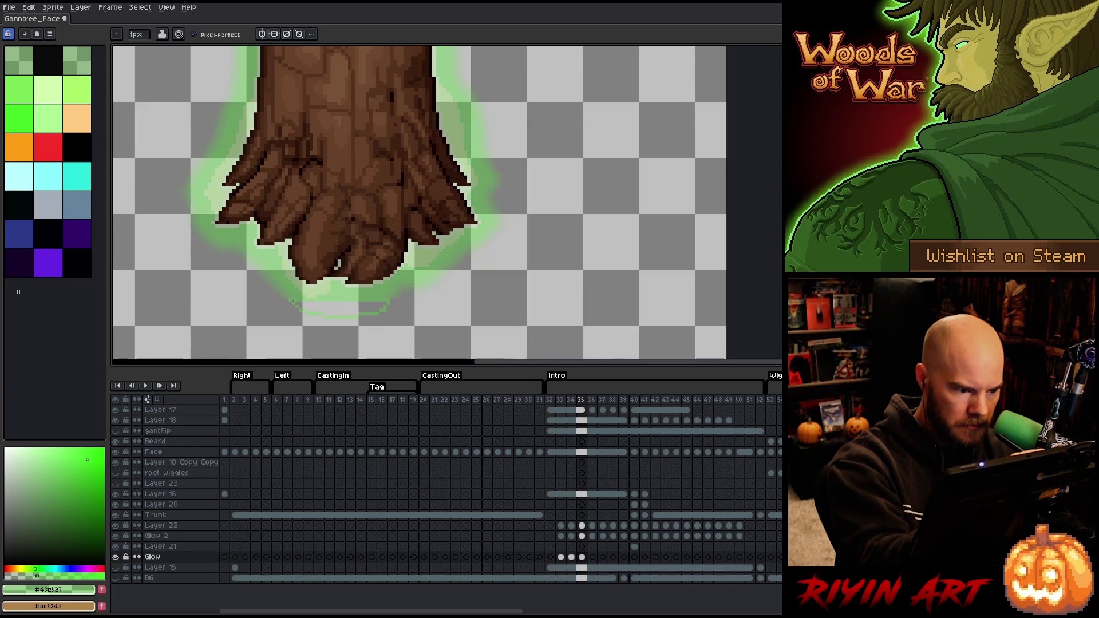
key(t)
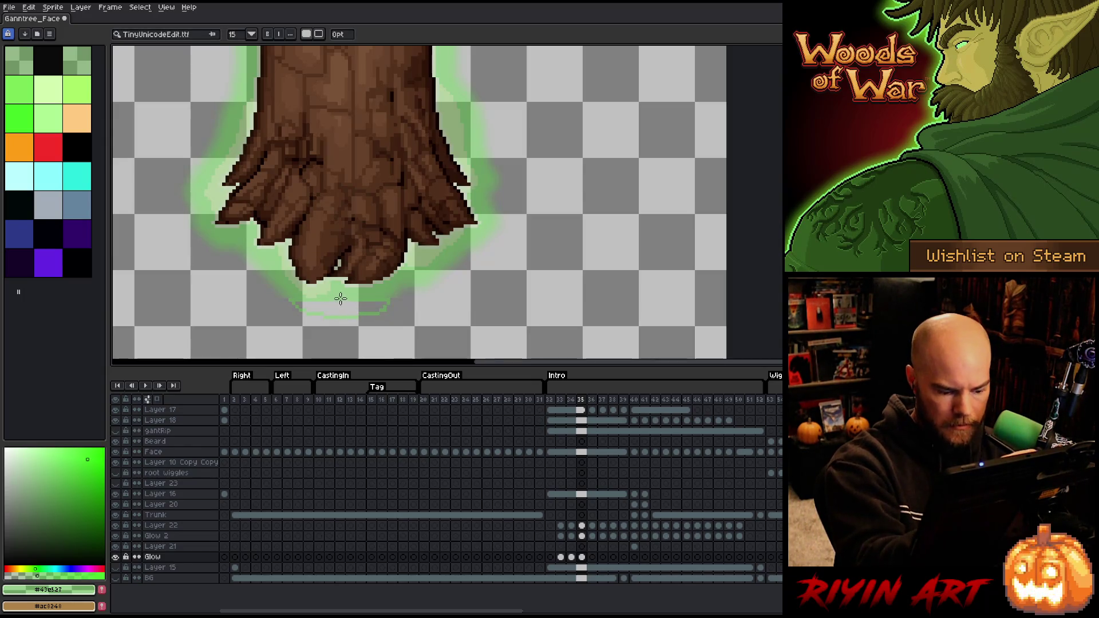
key(g)
click(330, 307)
key(e)
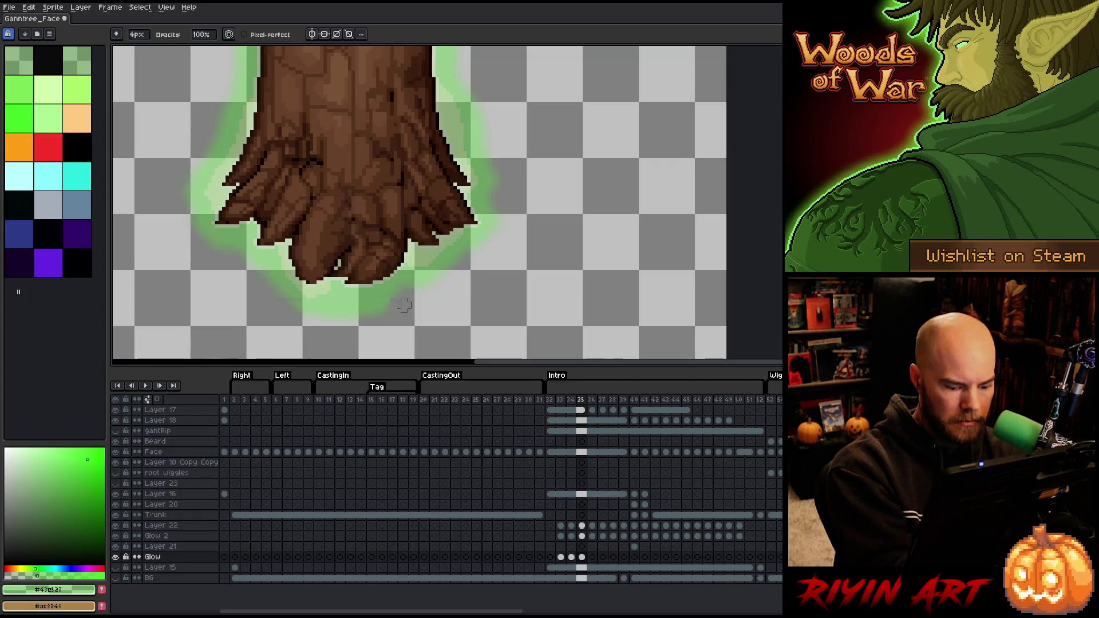
key(m)
drag(285, 300, 472, 300)
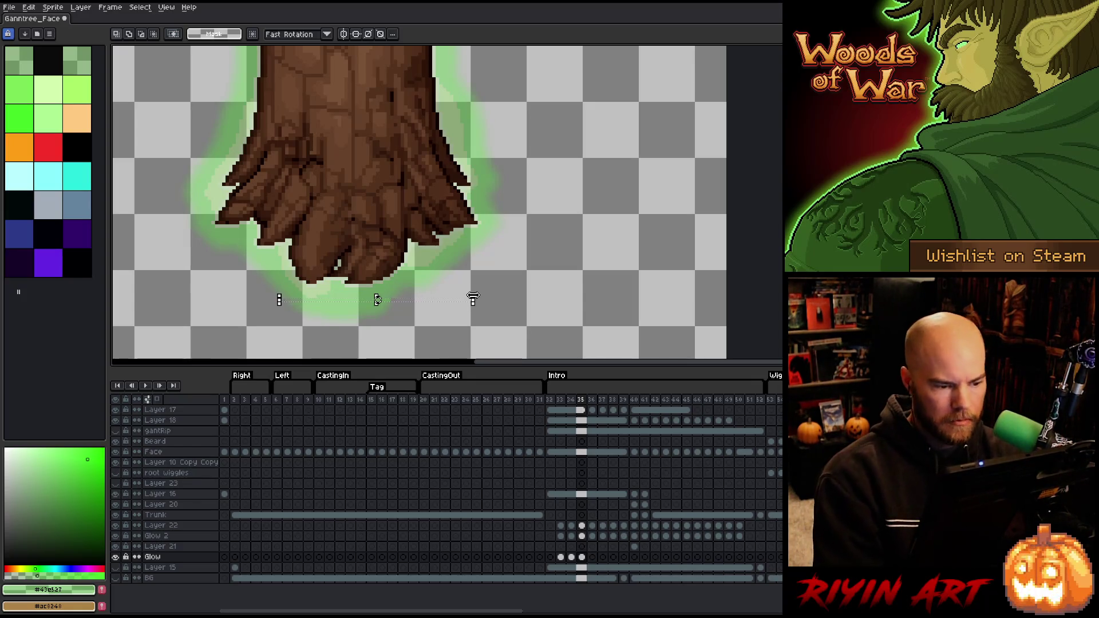
drag(432, 348, 246, 293)
key(ctrl+d)
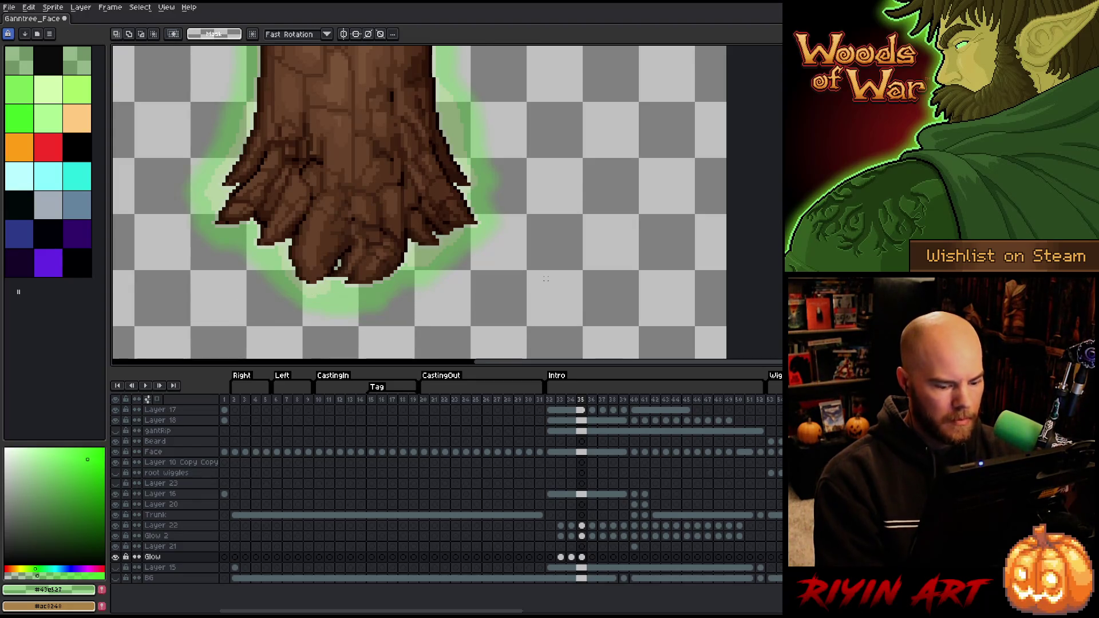
On frame 36, try a light-green ellipse below the glow, then undo it
key(period)
key(b)
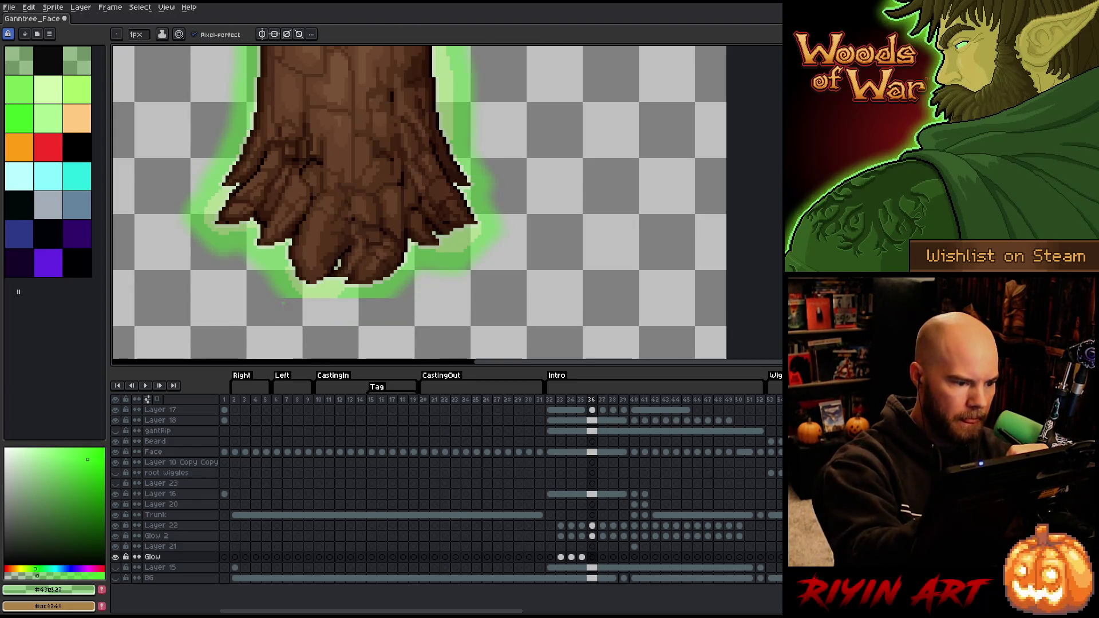
mouse_move(304, 318)
mouse_down()
mouse_move(343, 323)
mouse_move(390, 309)
mouse_move(386, 300)
mouse_up()
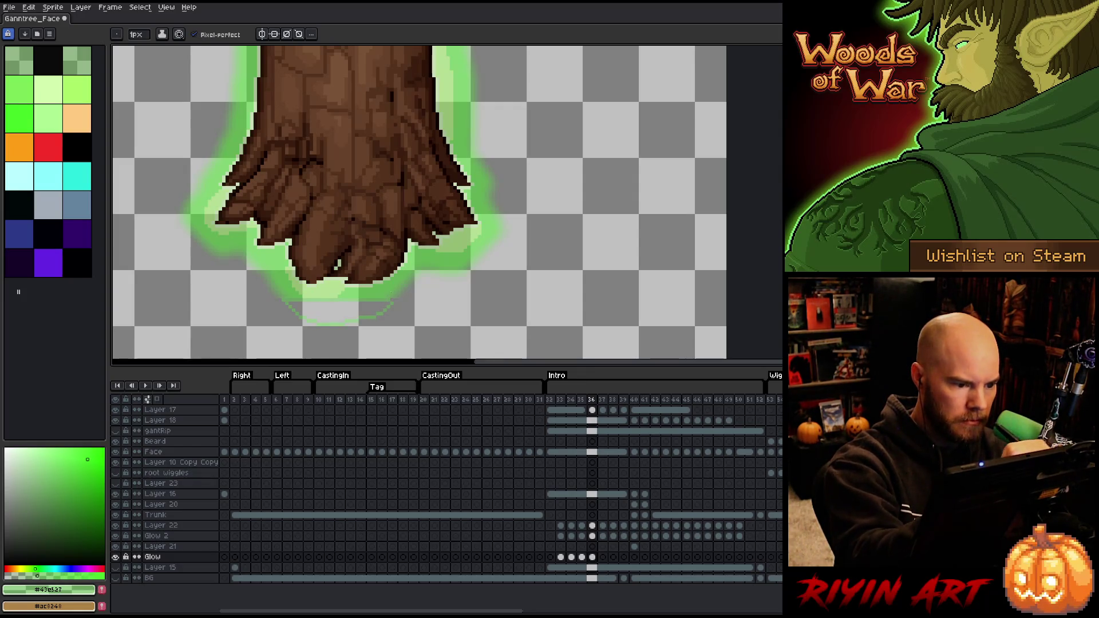
key(g)
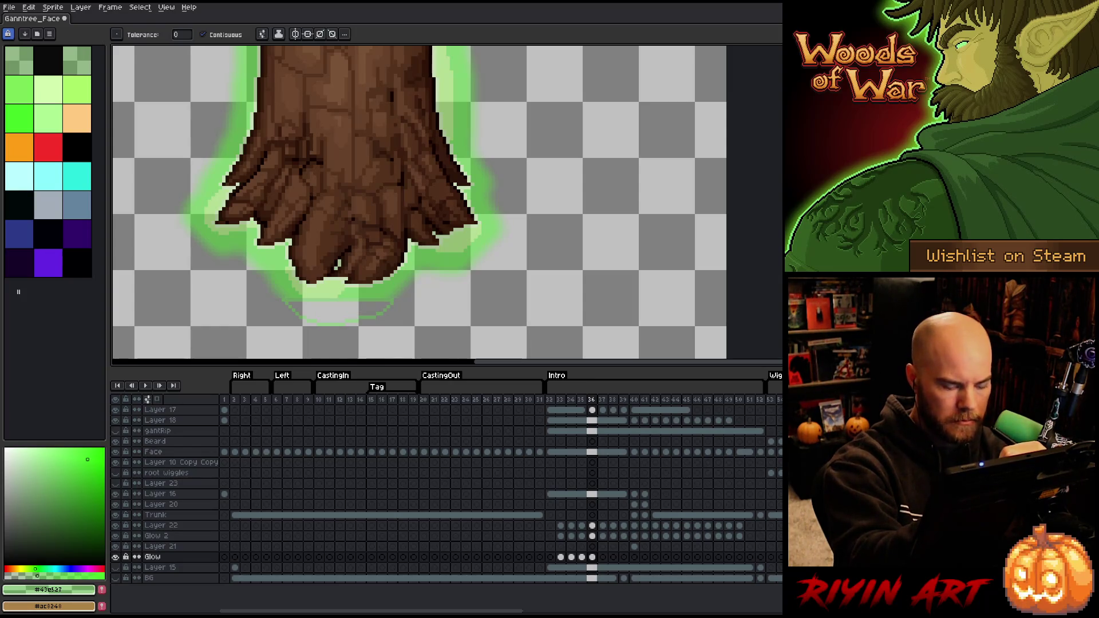
click(348, 313)
key(e)
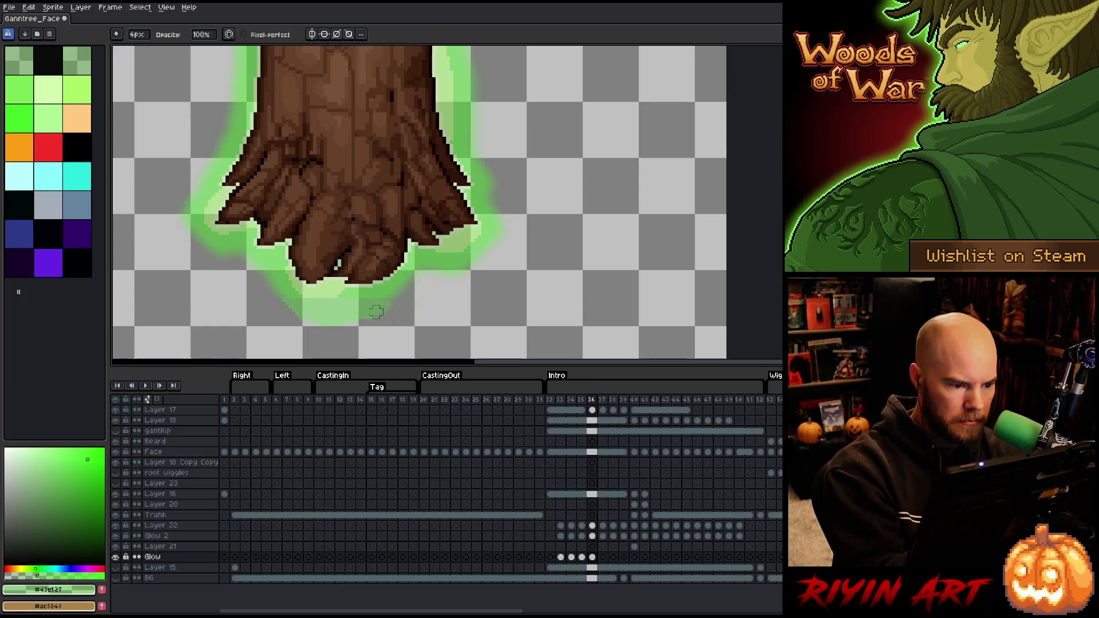
key(ctrl+z)
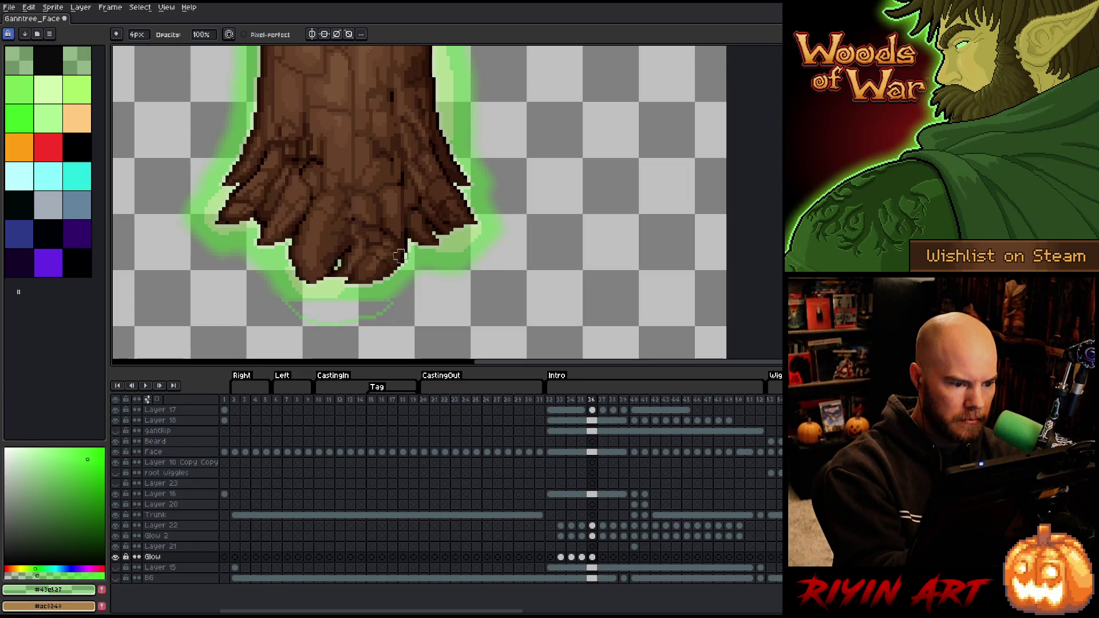
key(ctrl+z)
Redraw and fill a green curved band under frame 36's glow, then advance to frame 37
key(b)
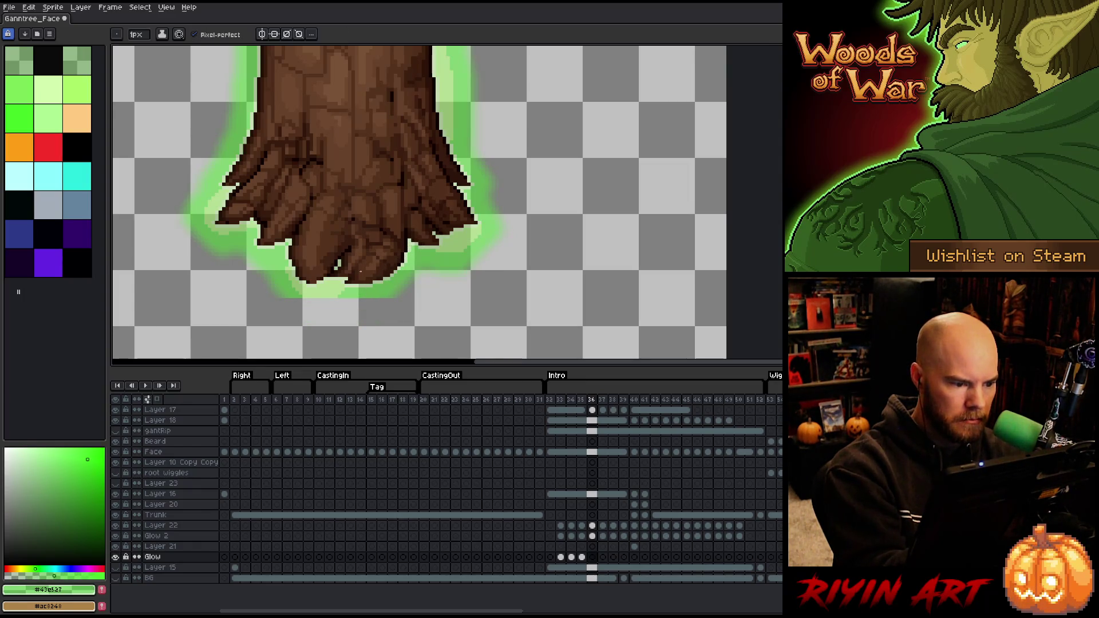
drag(283, 299, 378, 313)
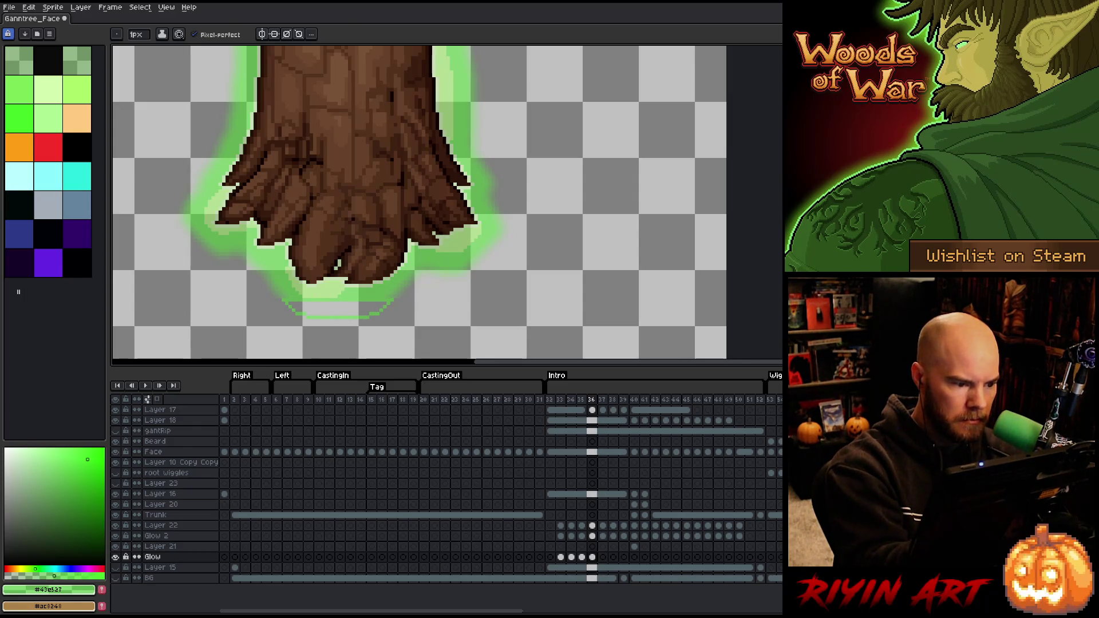
key(g)
click(355, 306)
key(e)
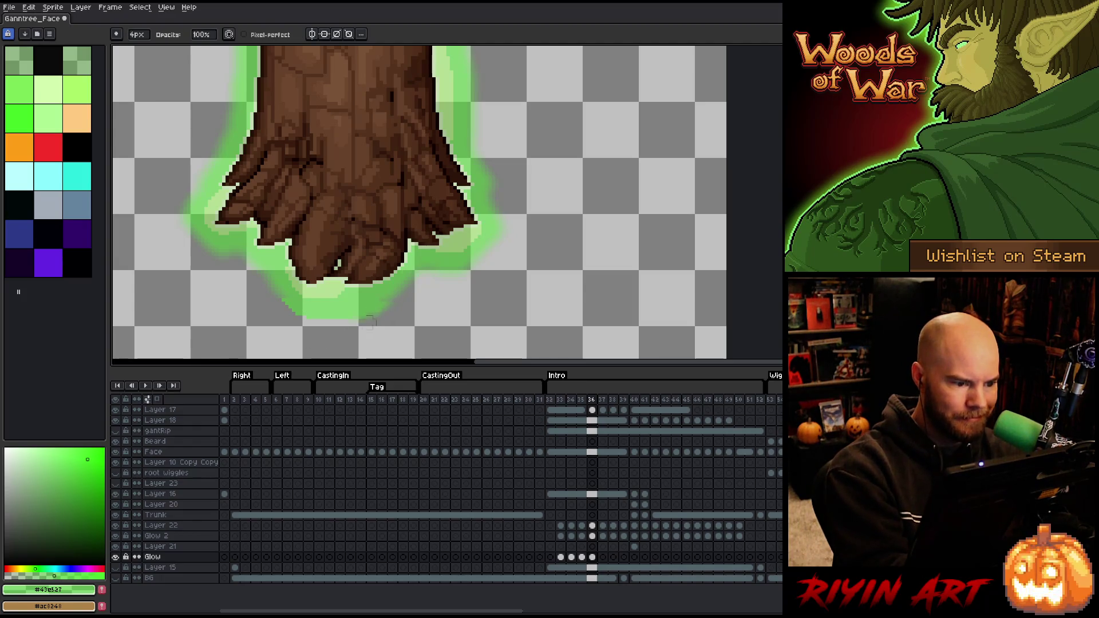
key(m)
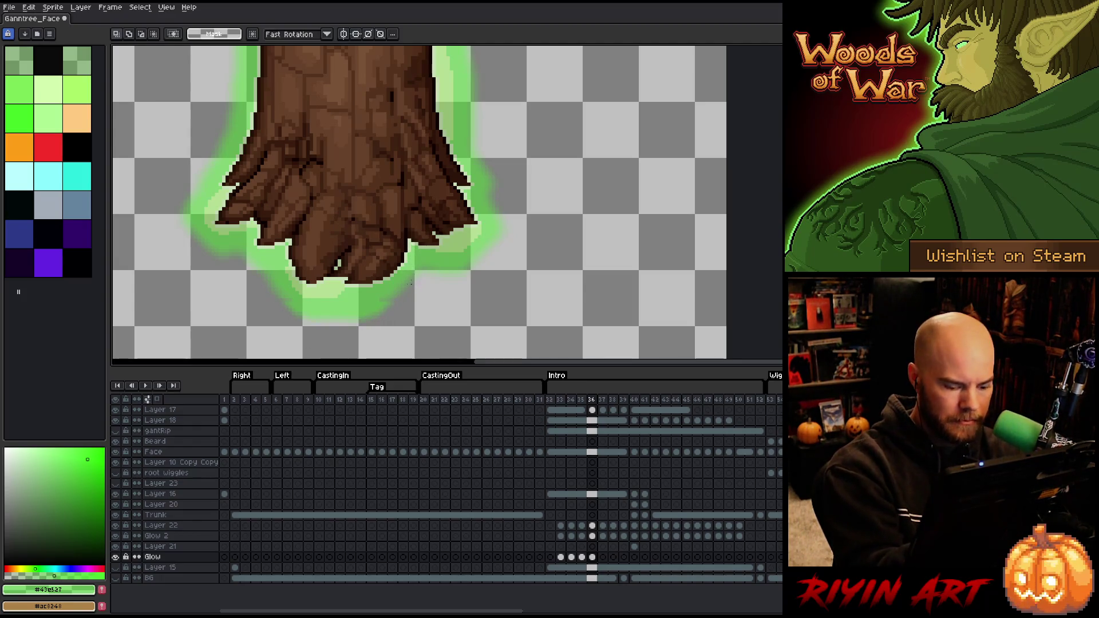
drag(393, 299, 266, 299)
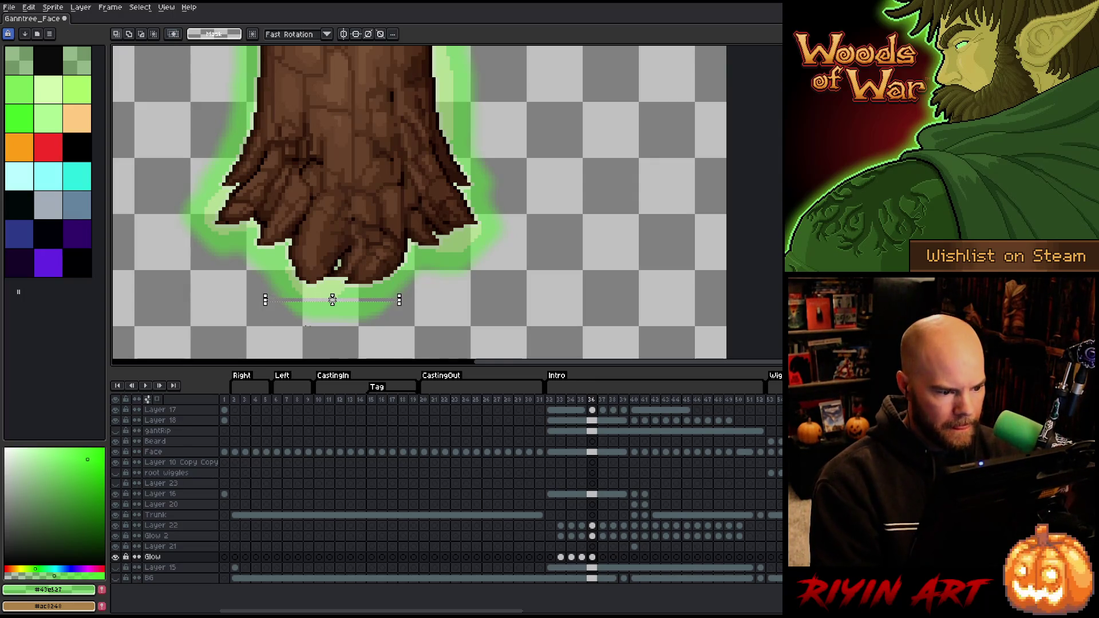
drag(417, 342, 217, 303)
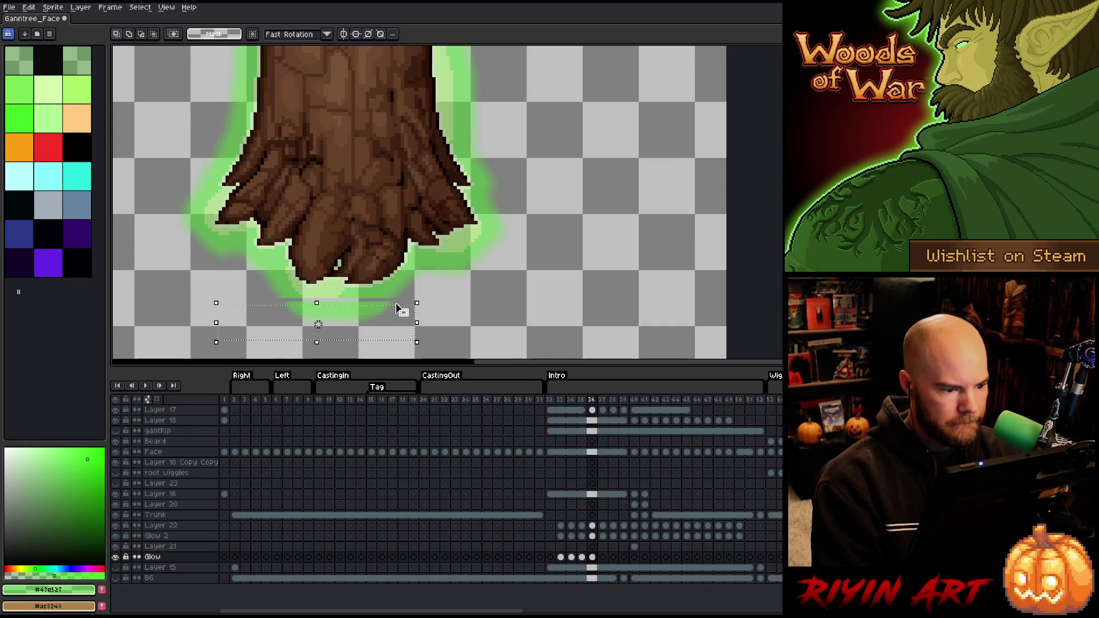
key(ctrl+d)
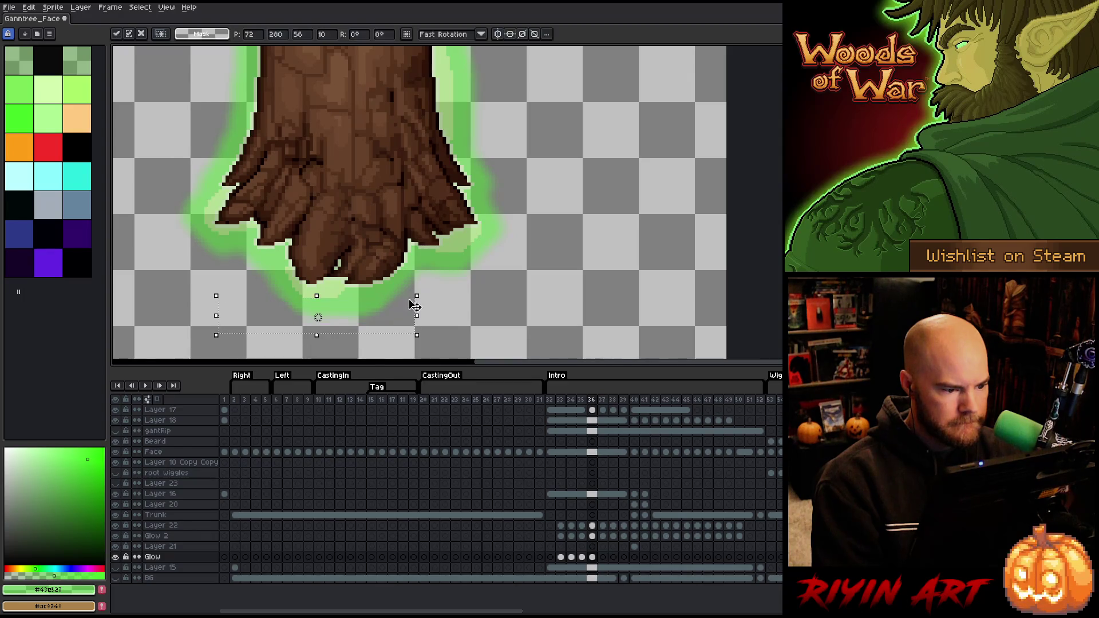
key(.)
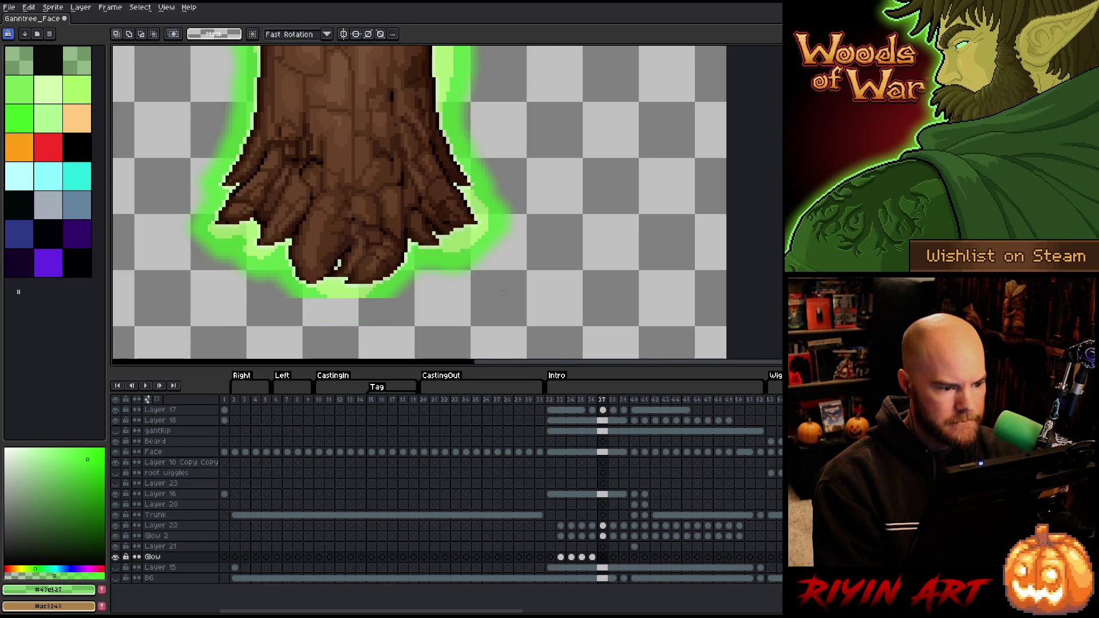
On frame 37, raise paint opacity, draw and fill a green strip under the glow, and erase strays
key(b)
drag(54, 576, 81, 575)
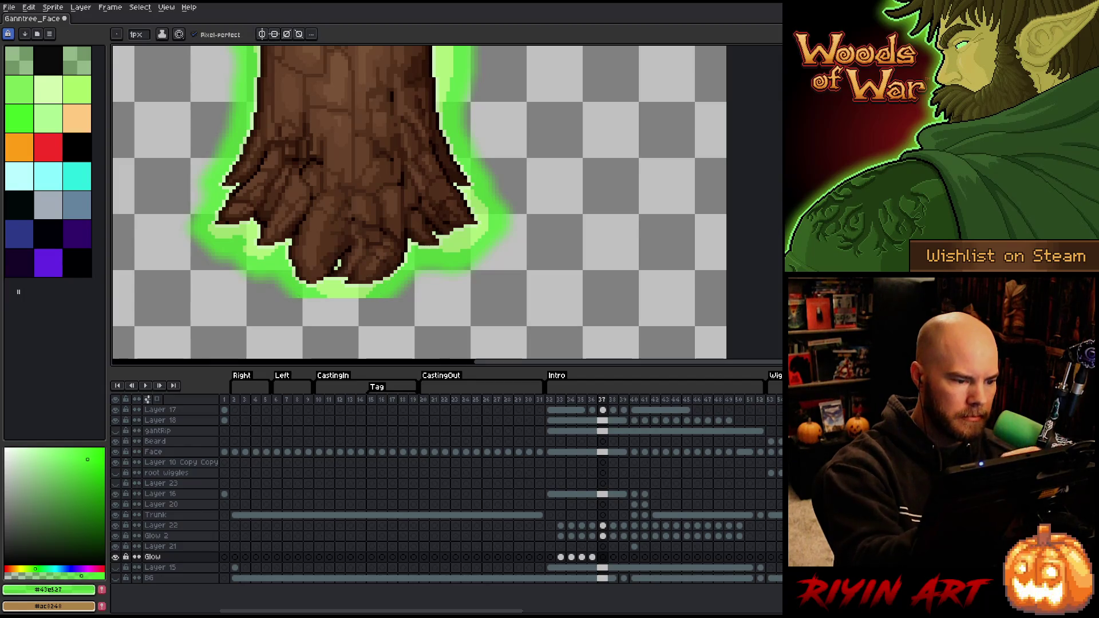
mouse_move(302, 300)
mouse_down()
mouse_move(339, 310)
mouse_move(381, 299)
mouse_up()
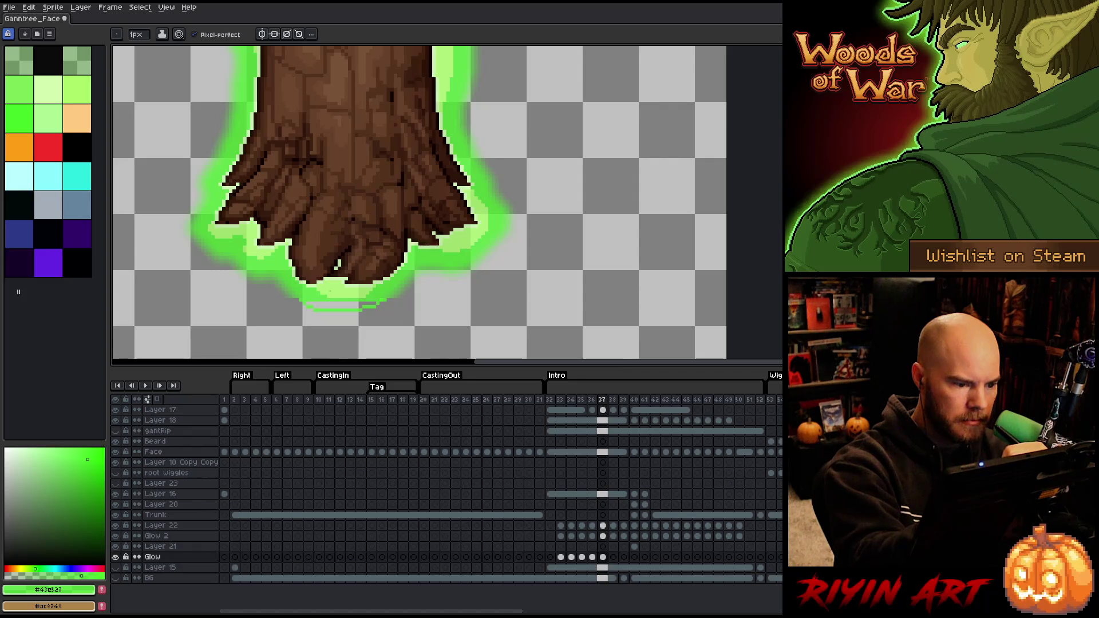
key(e)
key(b)
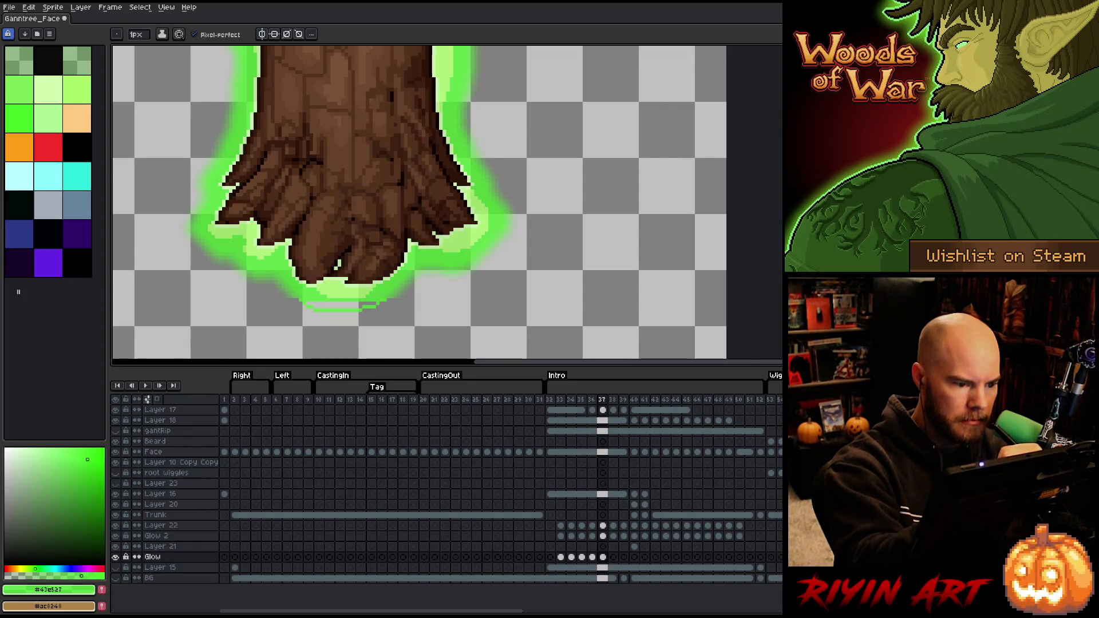
drag(360, 309, 379, 310)
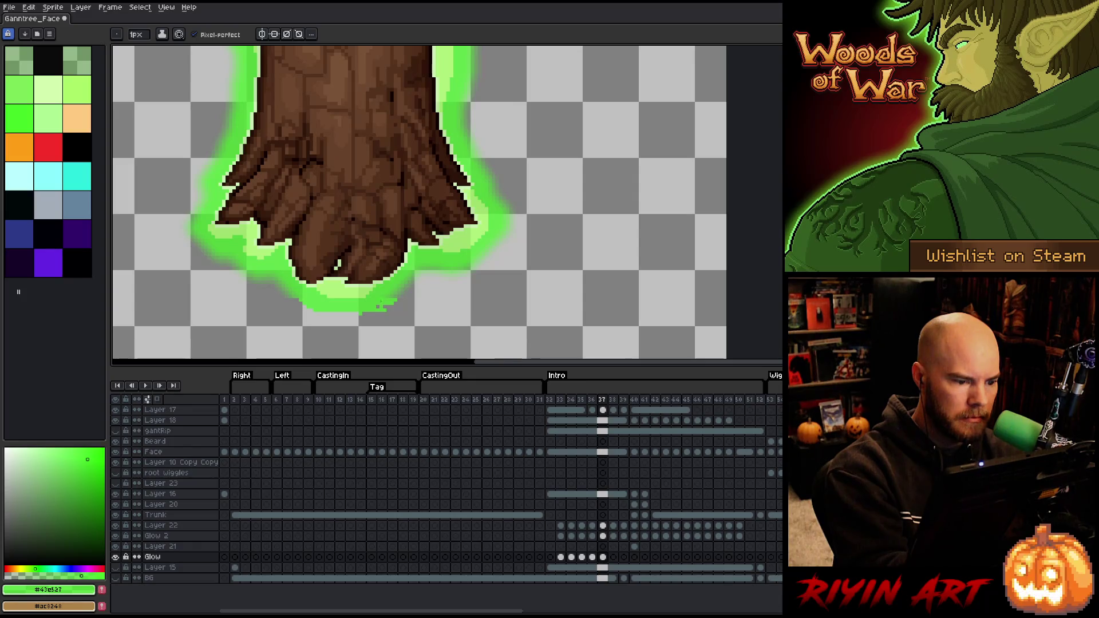
key(e)
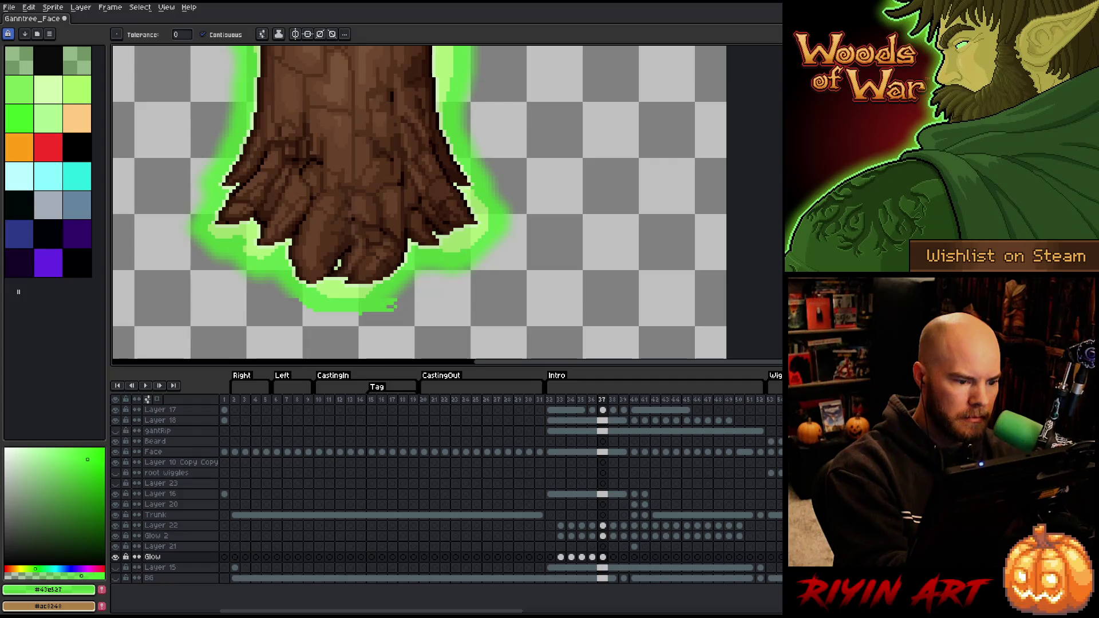
drag(394, 309, 384, 310)
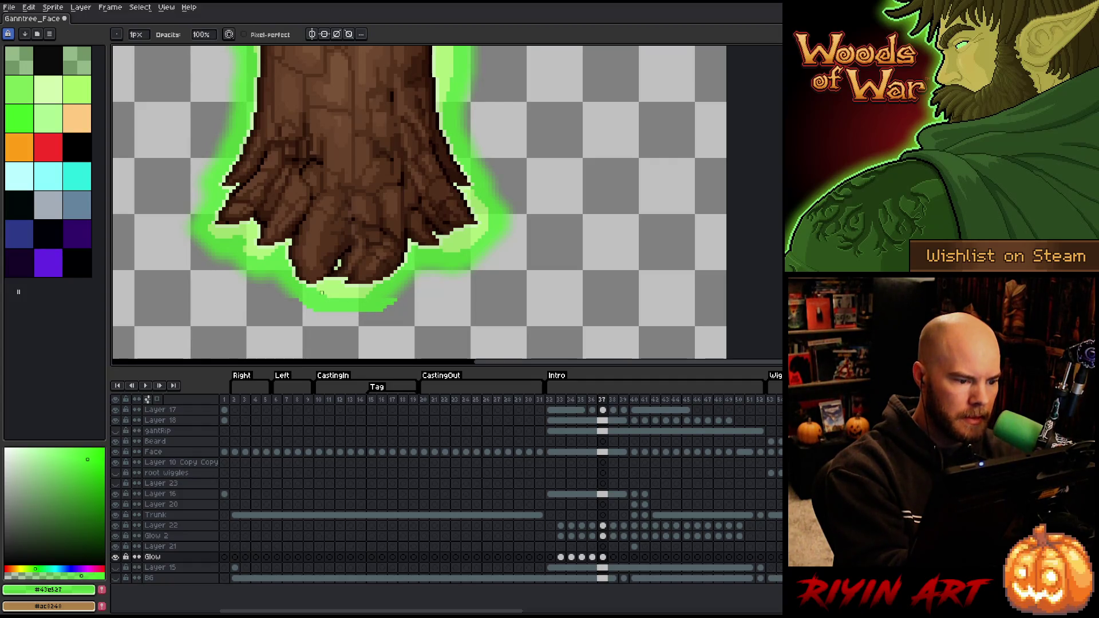
key(plus)
key(plus)
key(plus)
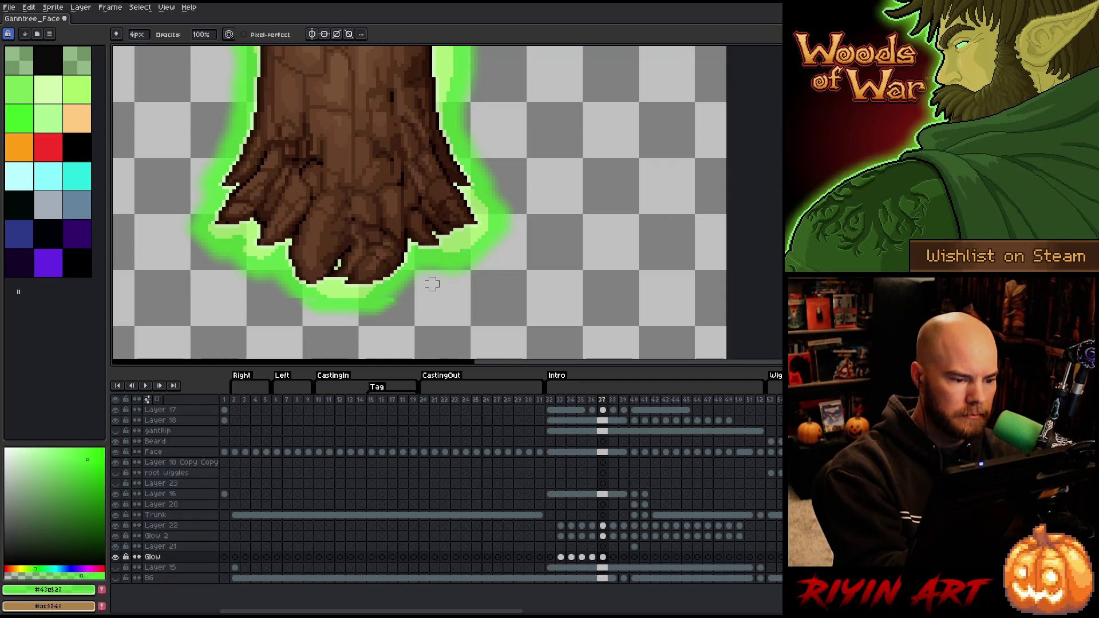
Marquee the area beneath frame 37's glow, deselect, and advance to frame 38
key(m)
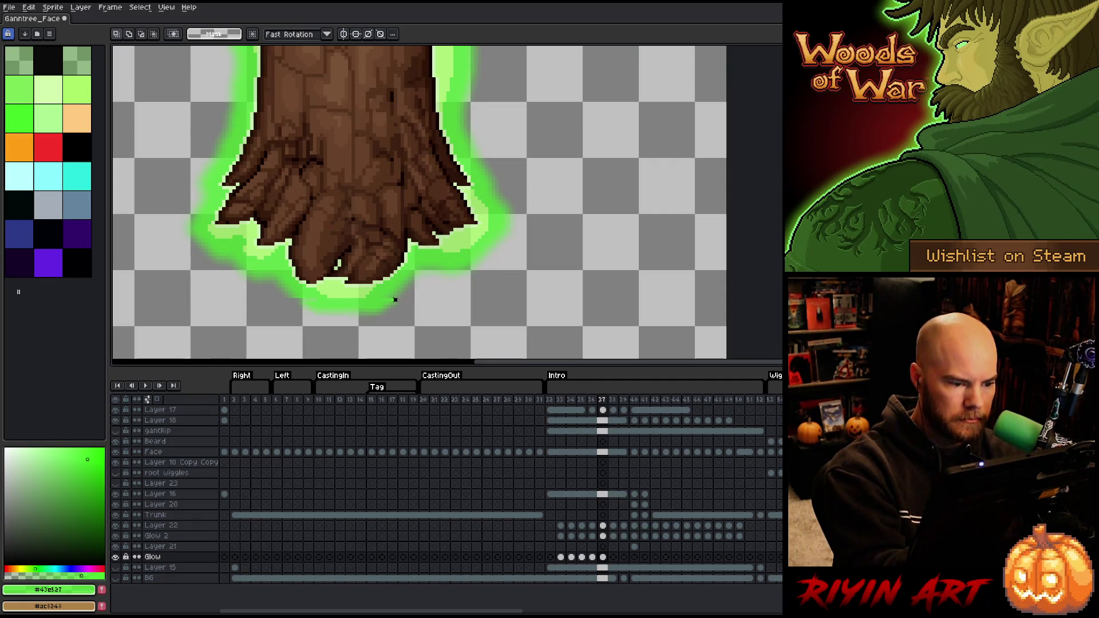
drag(396, 299, 283, 300)
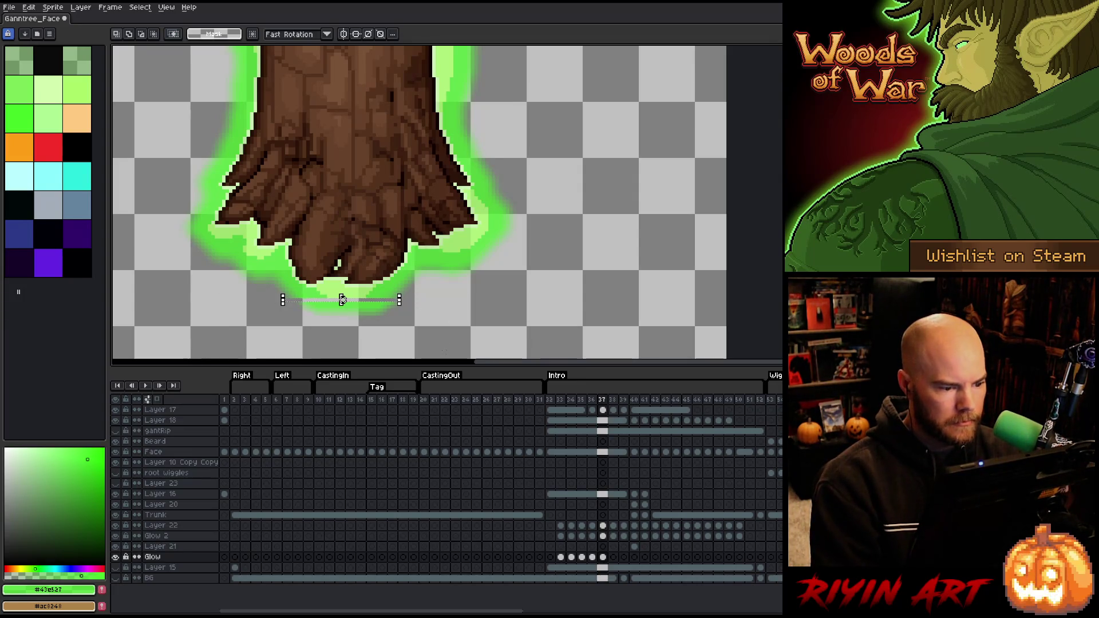
drag(445, 353, 237, 307)
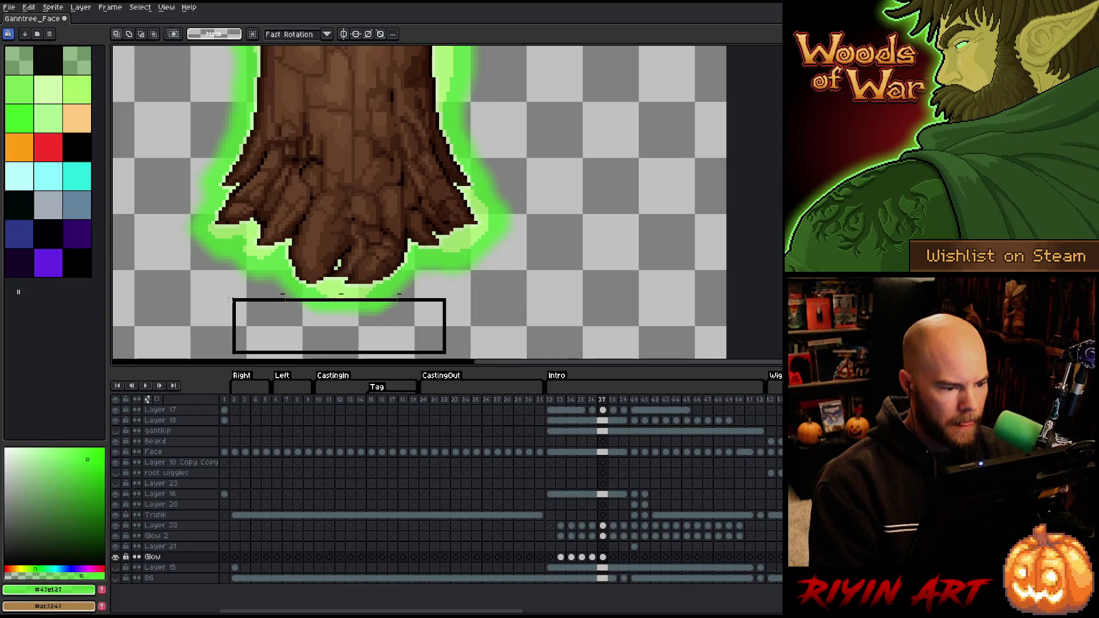
click(335, 327)
key(ctrl+d)
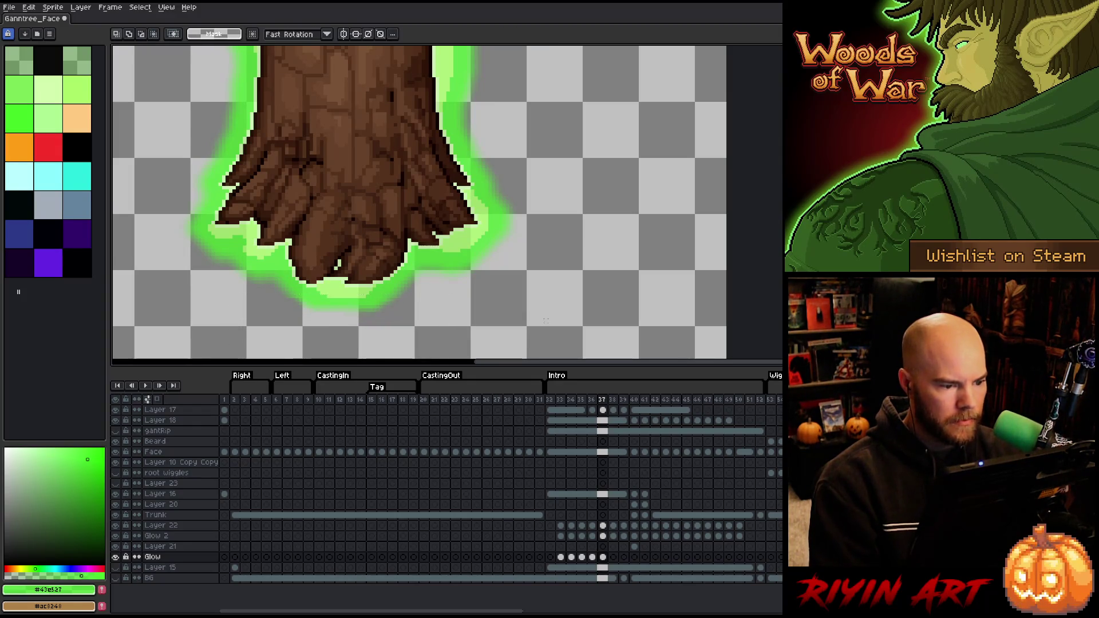
key(Right)
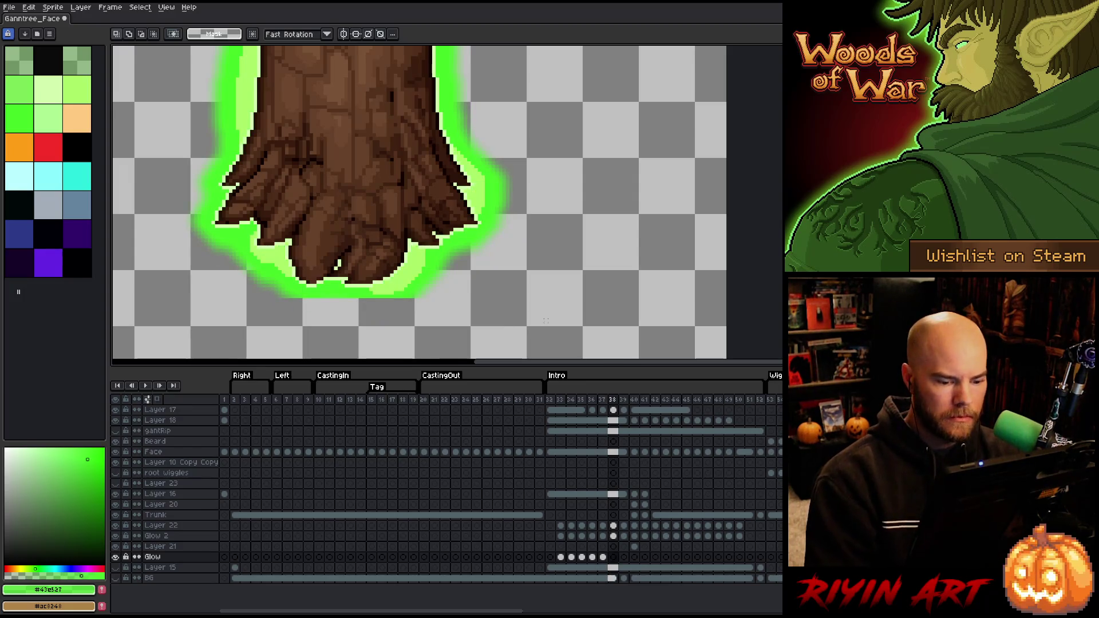
Fill the outlined area under the trunk with bright glow green on frame 38, then go to frame 39
key(b)
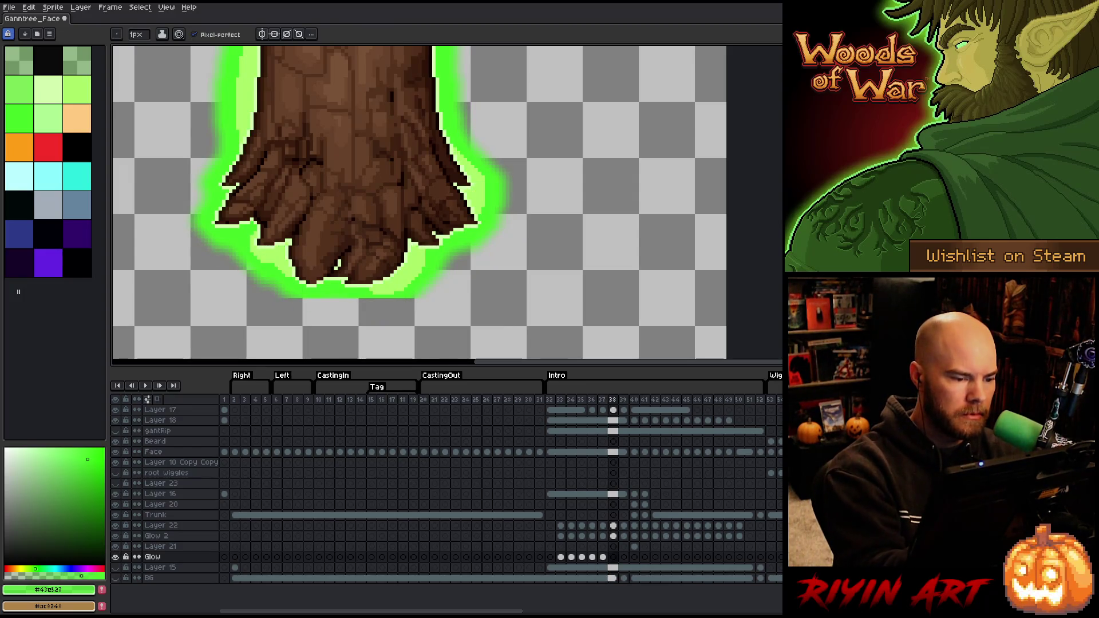
alt+click(349, 294)
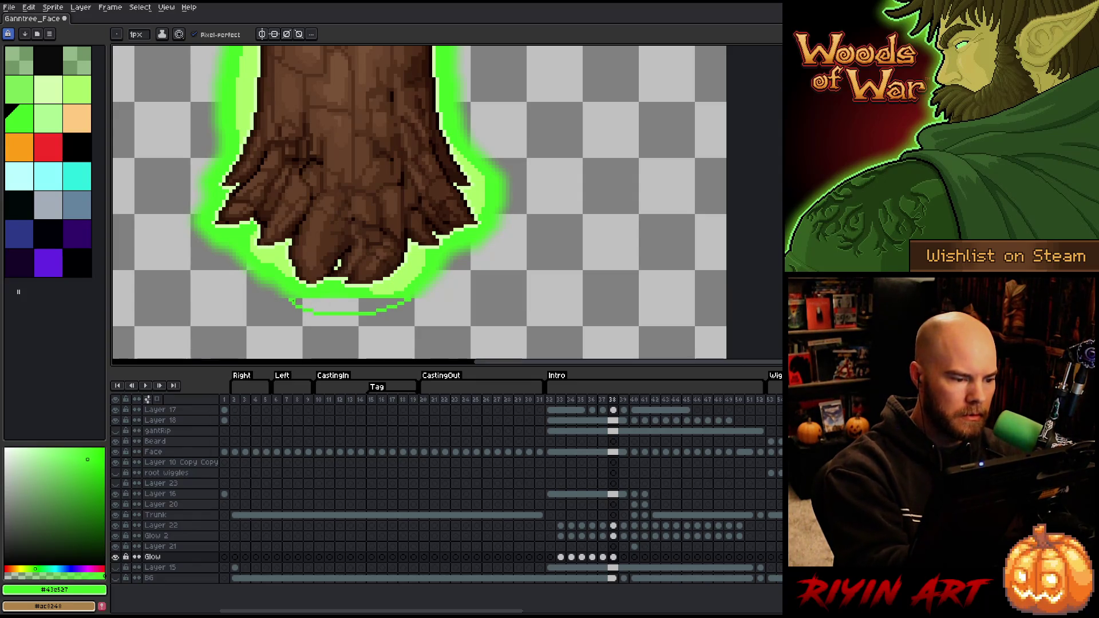
key(g)
click(343, 306)
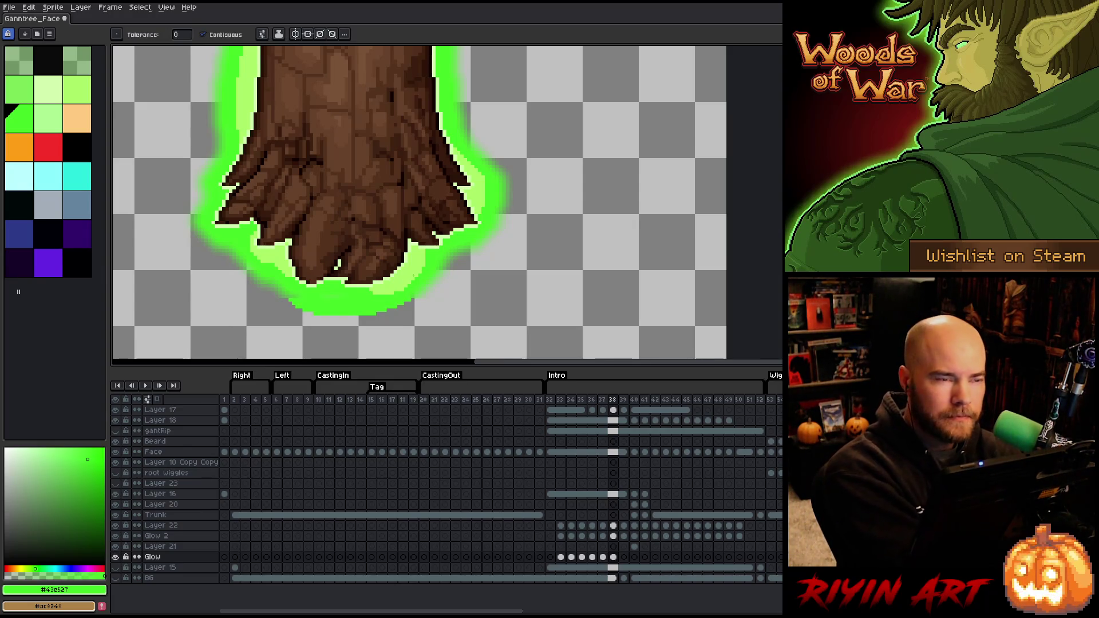
key(b)
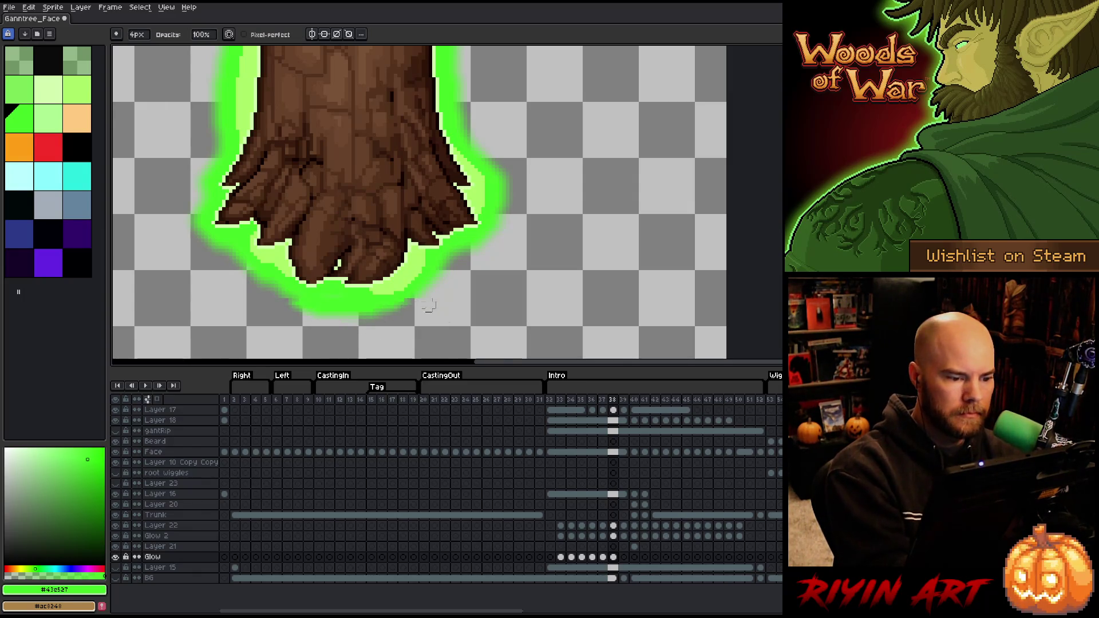
key(m)
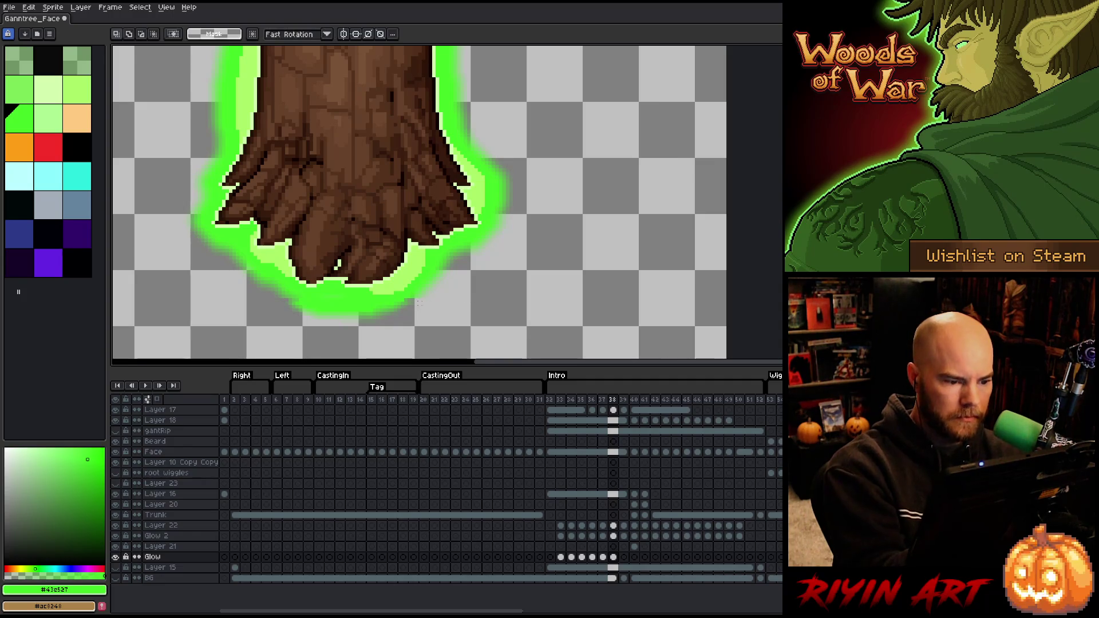
drag(401, 299, 266, 299)
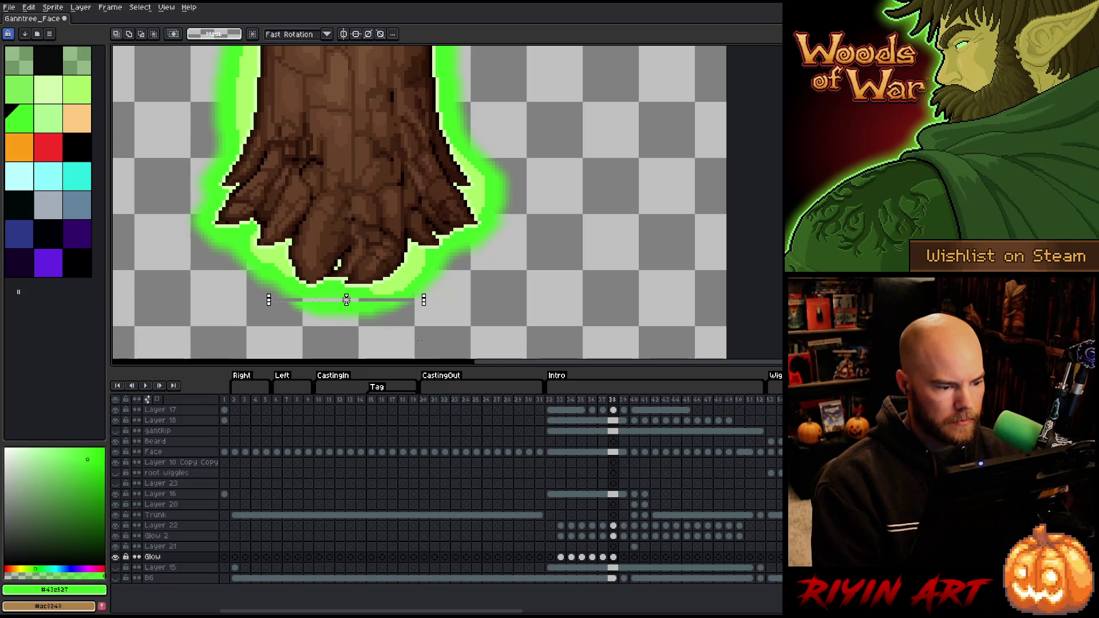
drag(440, 342, 223, 295)
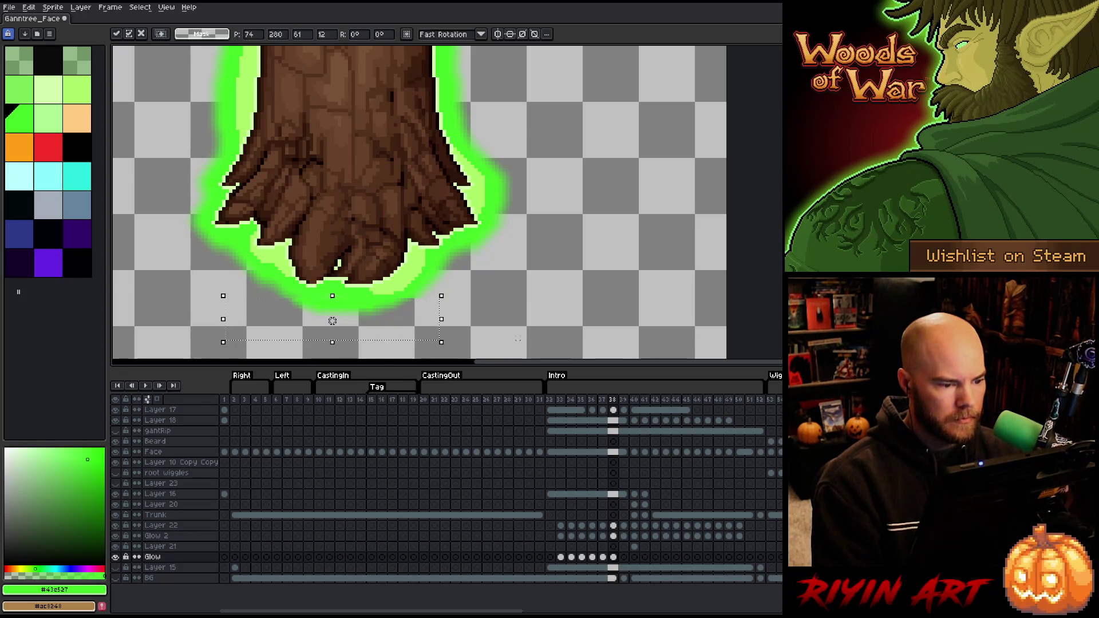
key(ctrl+d)
key(Right)
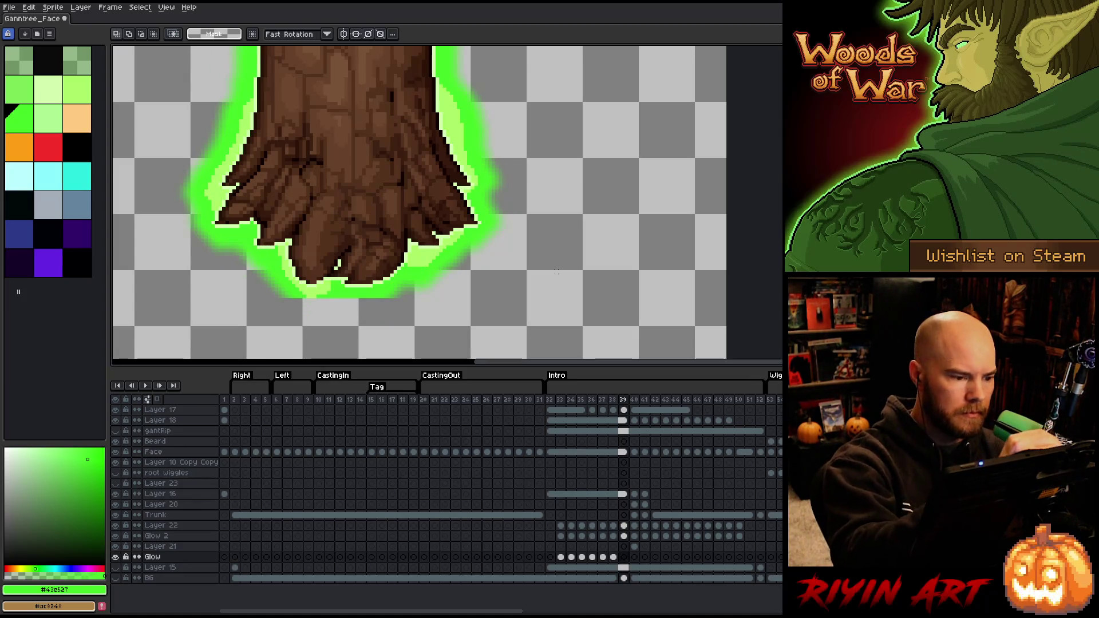
Outline and fill a solid green glow band under the trunk on frame 39, then advance to frame 40
key(b)
mouse_move(287, 299)
mouse_down()
mouse_move(302, 312)
mouse_move(372, 314)
mouse_move(396, 302)
mouse_up()
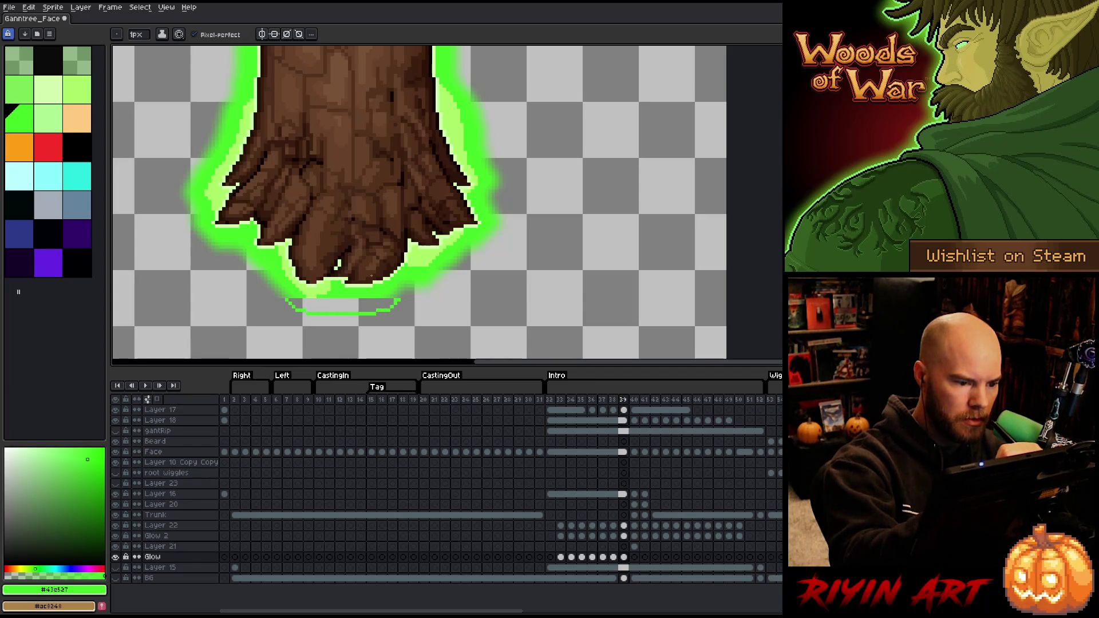
shift+click(287, 299)
key(g)
click(339, 307)
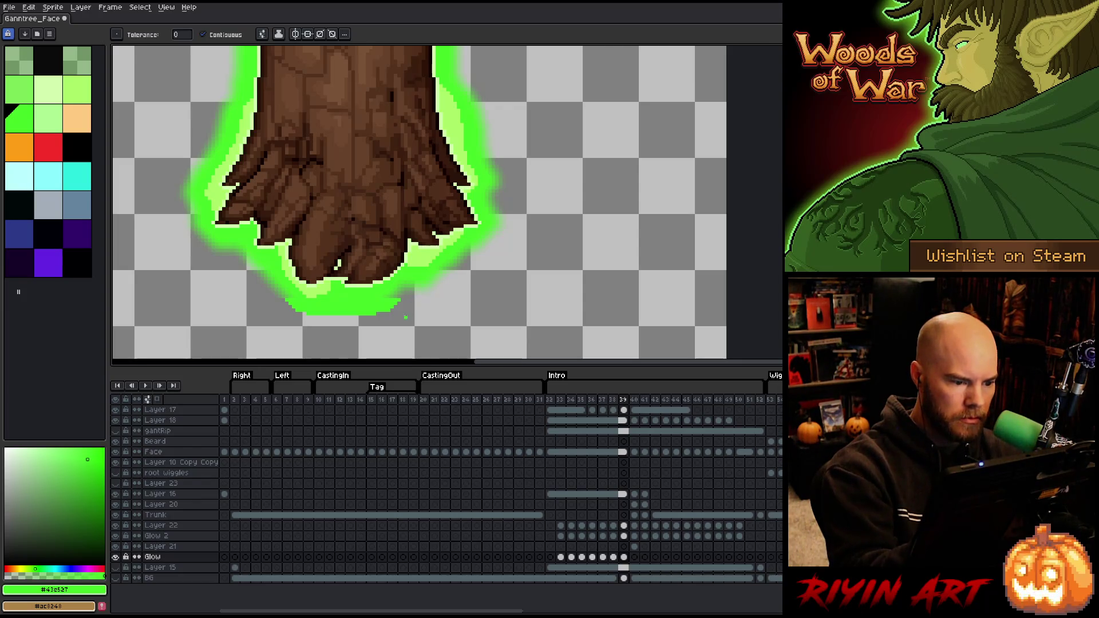
key(b)
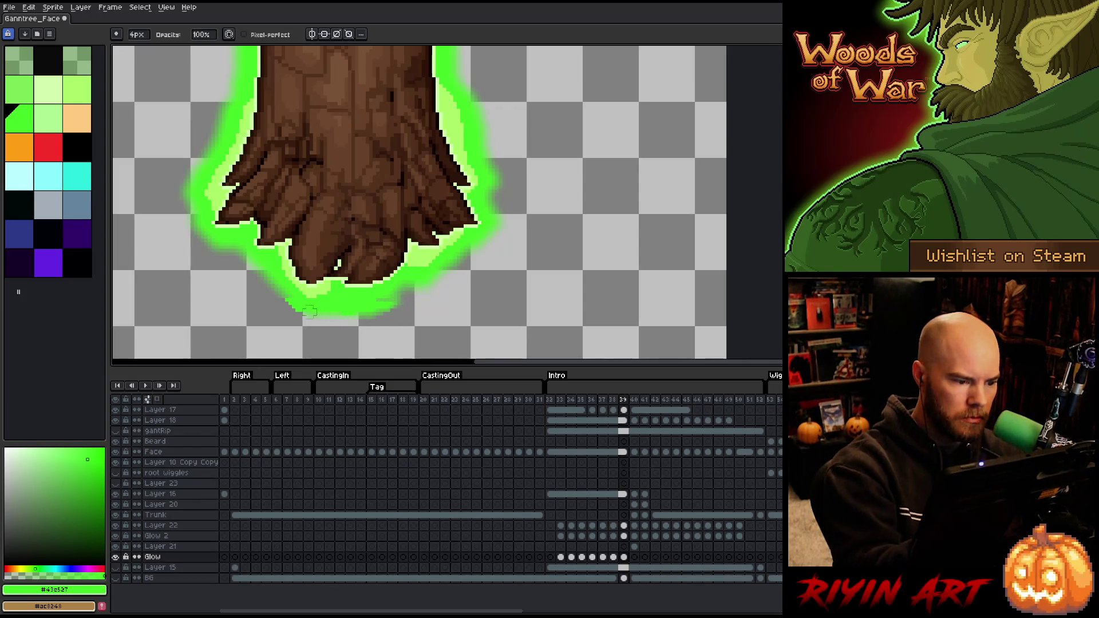
key(m)
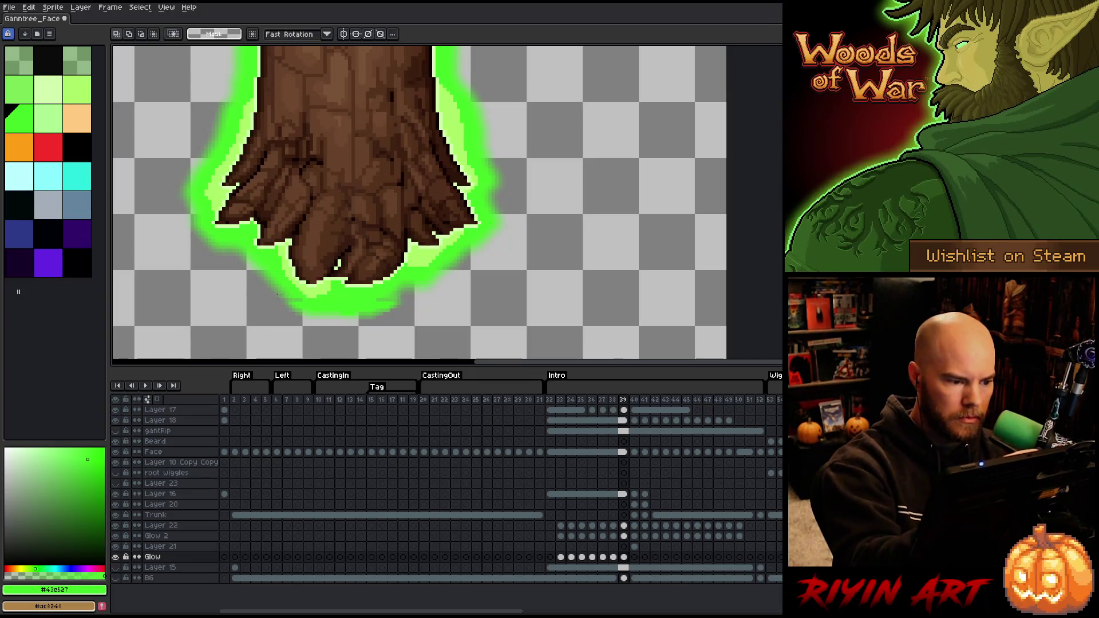
drag(275, 294, 429, 299)
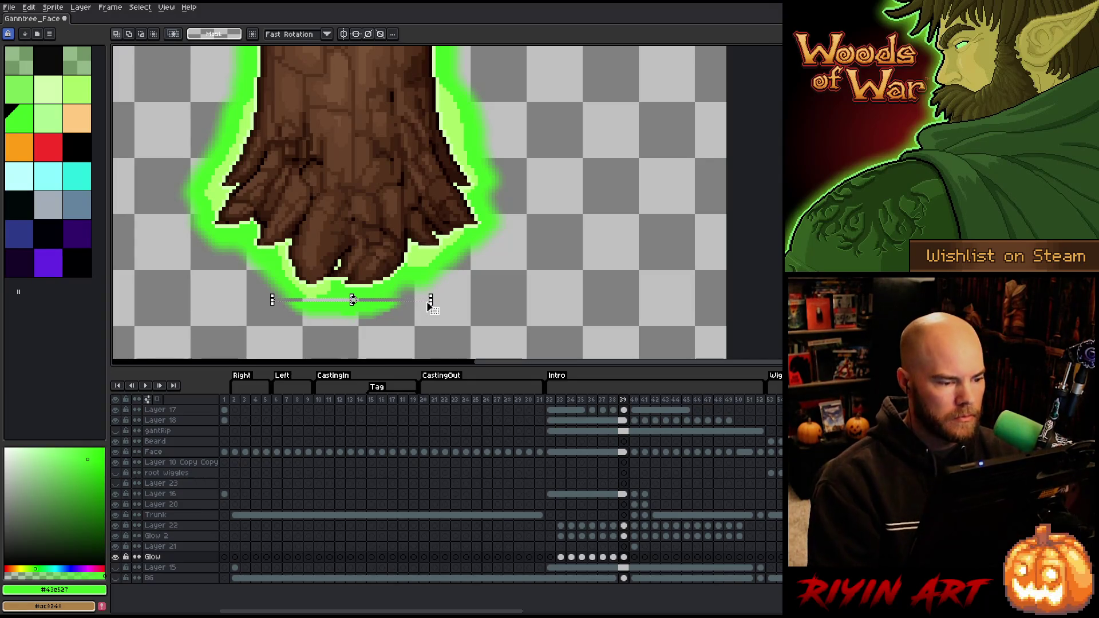
drag(426, 302, 245, 342)
key(ctrl+d)
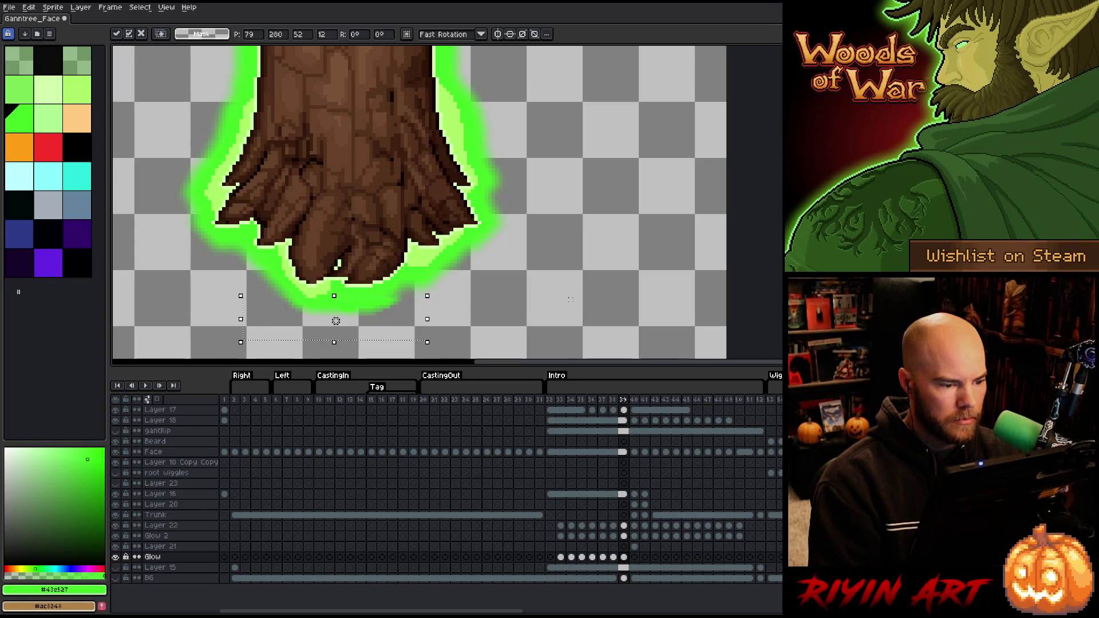
key(Right)
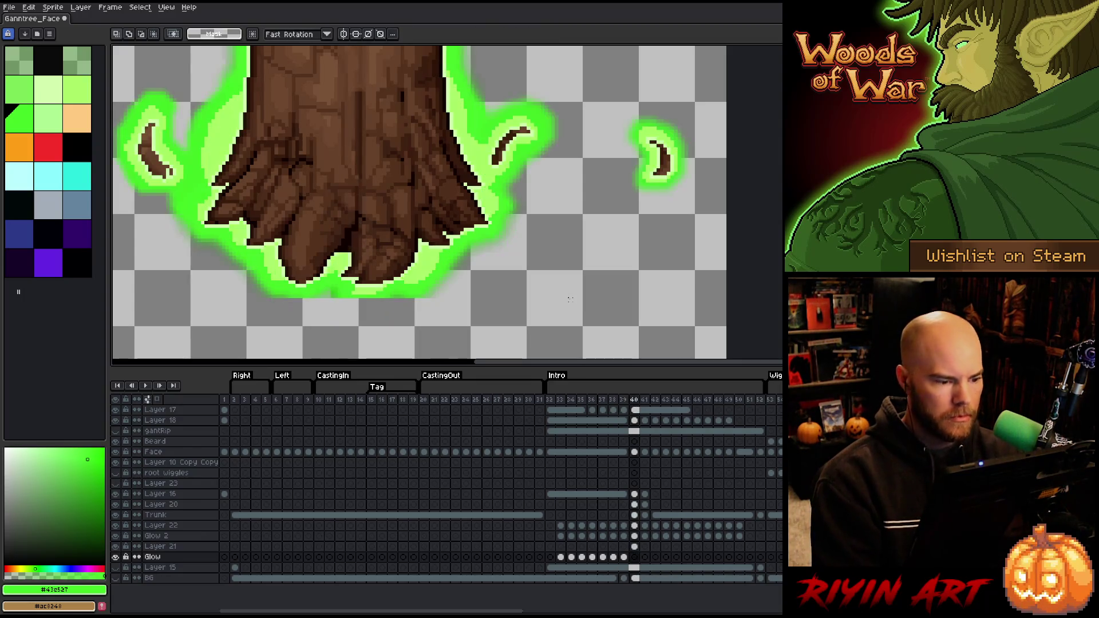
Extend frame 40's glow below its edge, erase stray bottom pixels, and advance to frame 41
key(b)
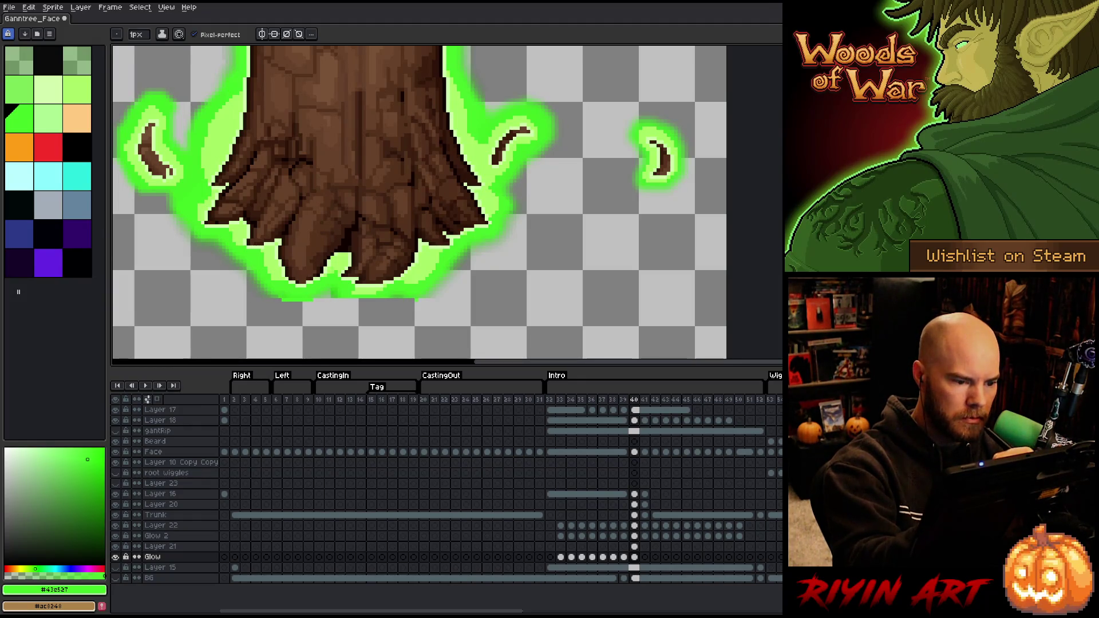
mouse_move(403, 300)
mouse_down()
mouse_move(416, 302)
mouse_move(376, 305)
mouse_up()
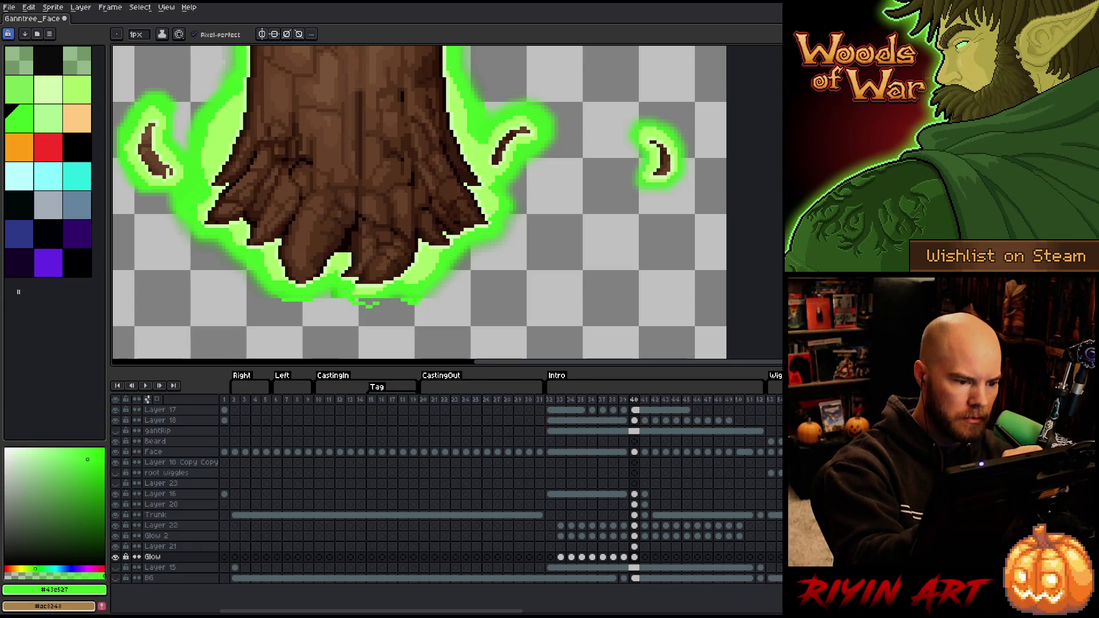
click(362, 309)
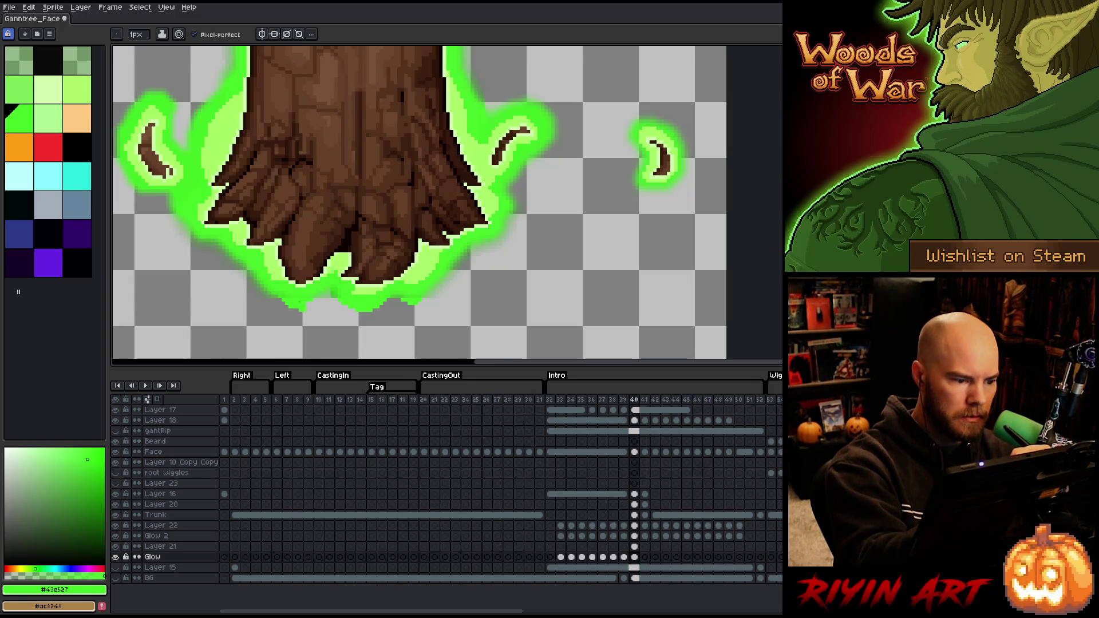
key(e)
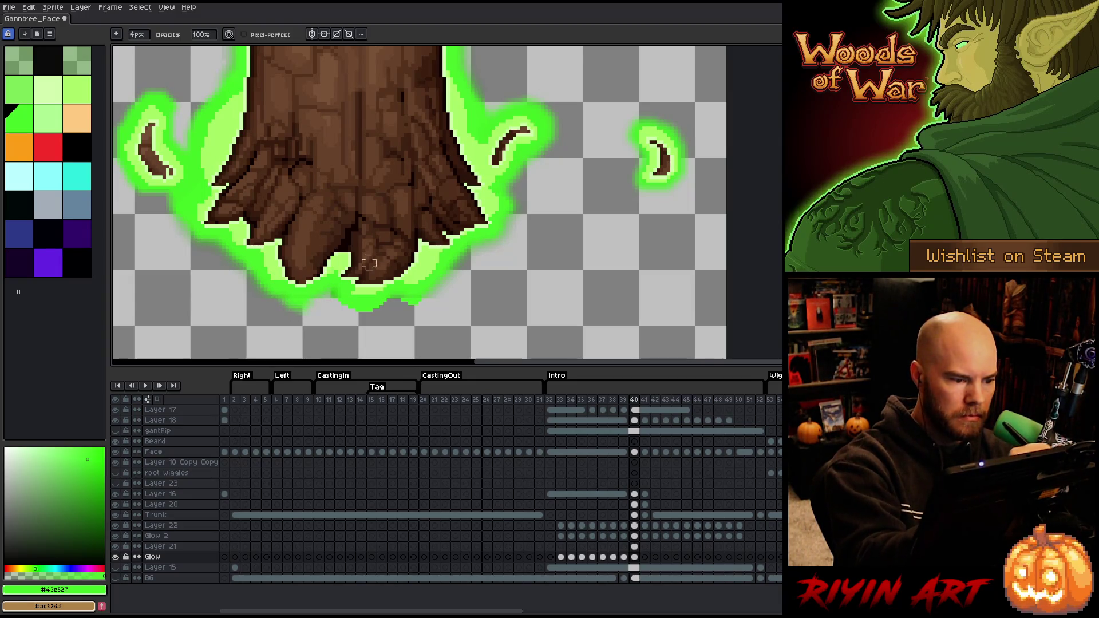
drag(373, 306, 424, 280)
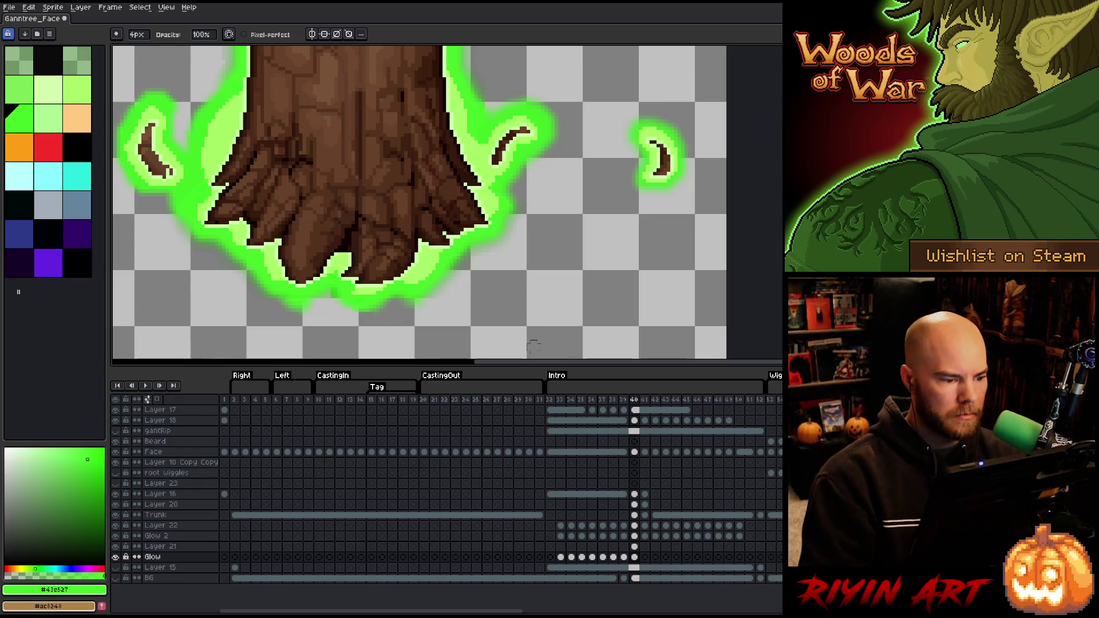
key(m)
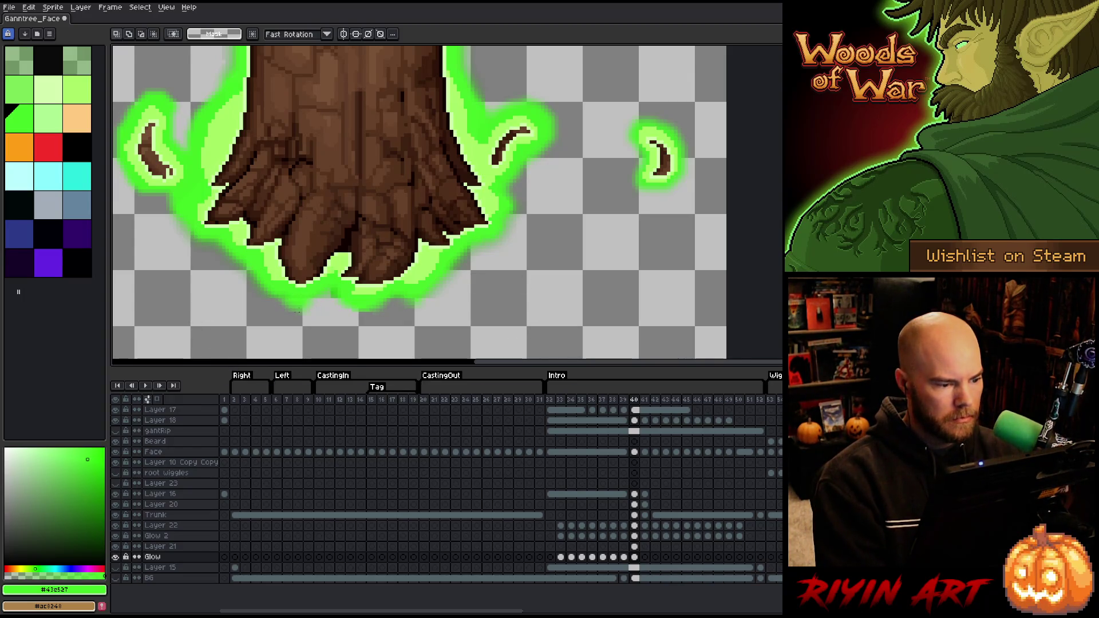
drag(316, 330, 237, 260)
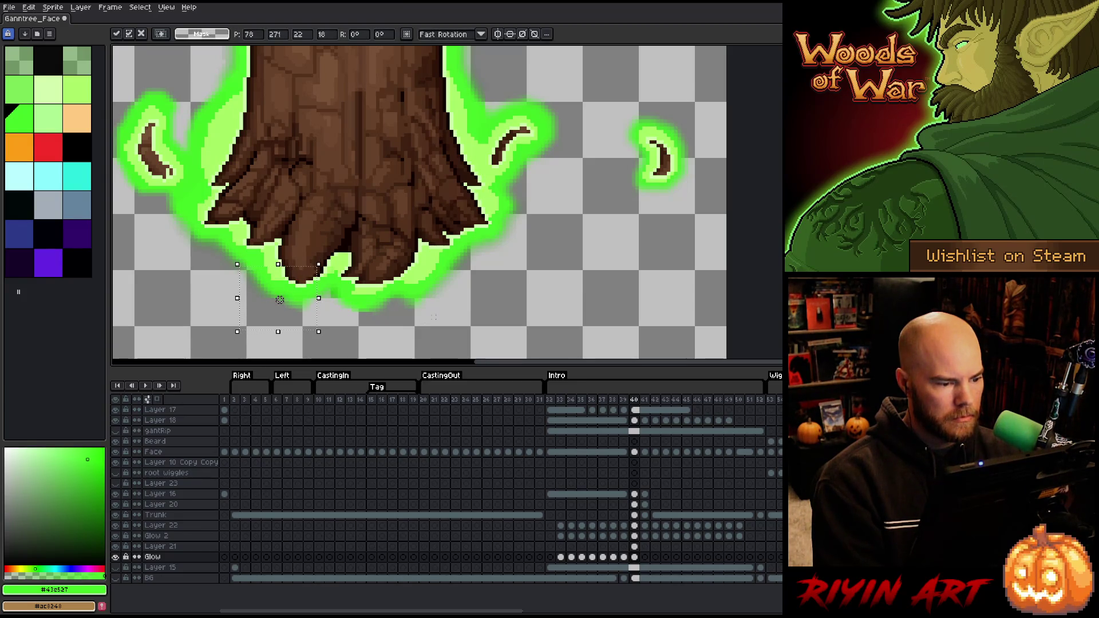
click(441, 313)
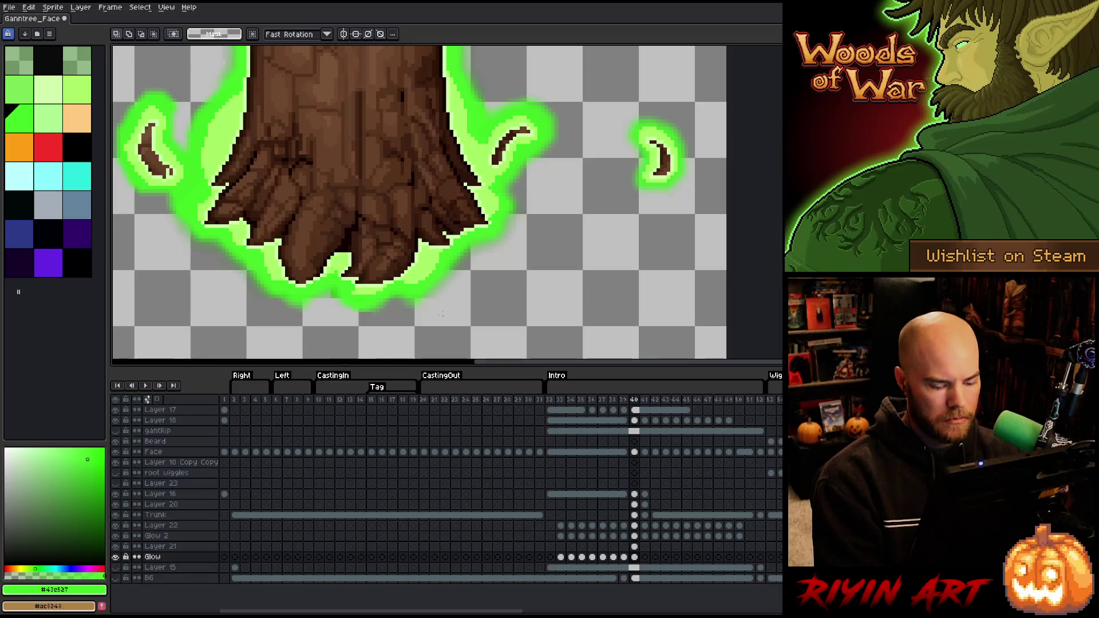
key(Right)
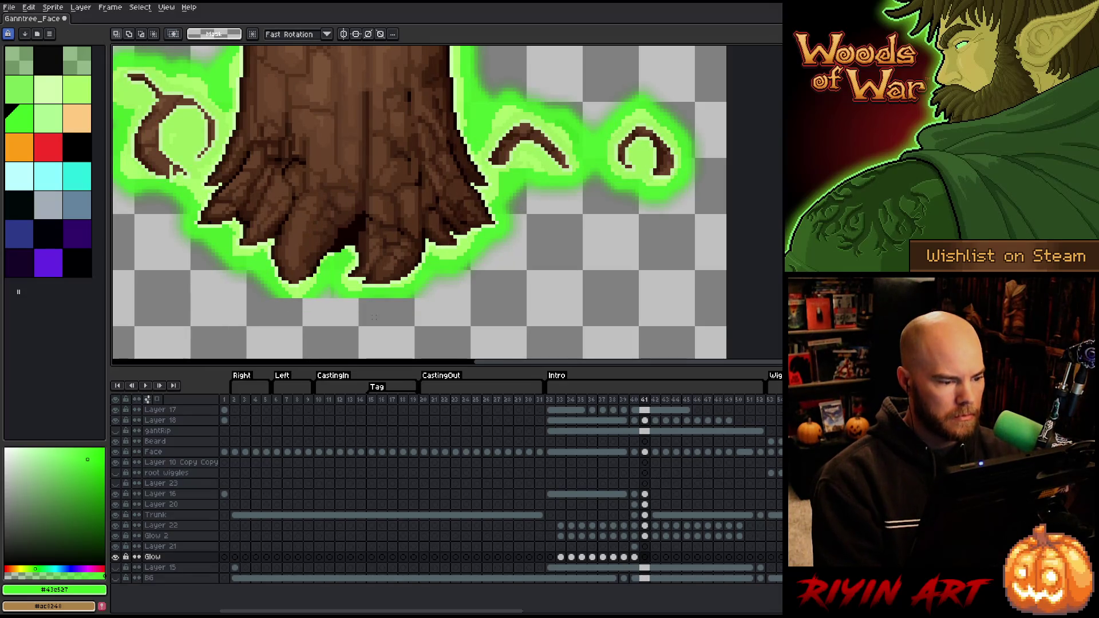
With the Pencil, extend the glow along its bottom edge on frame 41, then erase the excess
key(b)
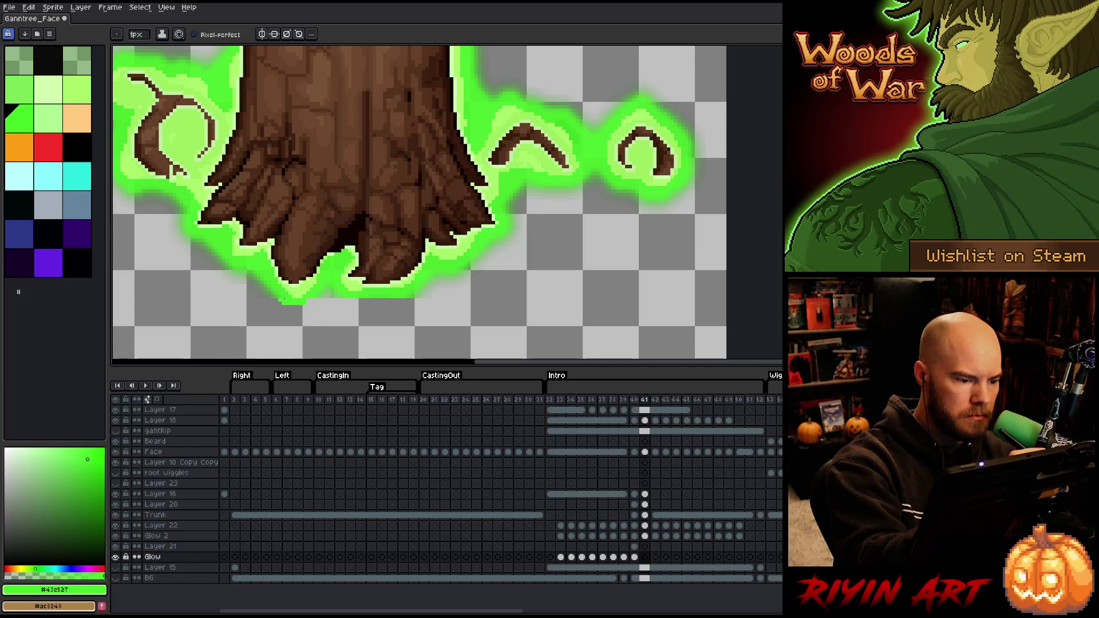
click(306, 306)
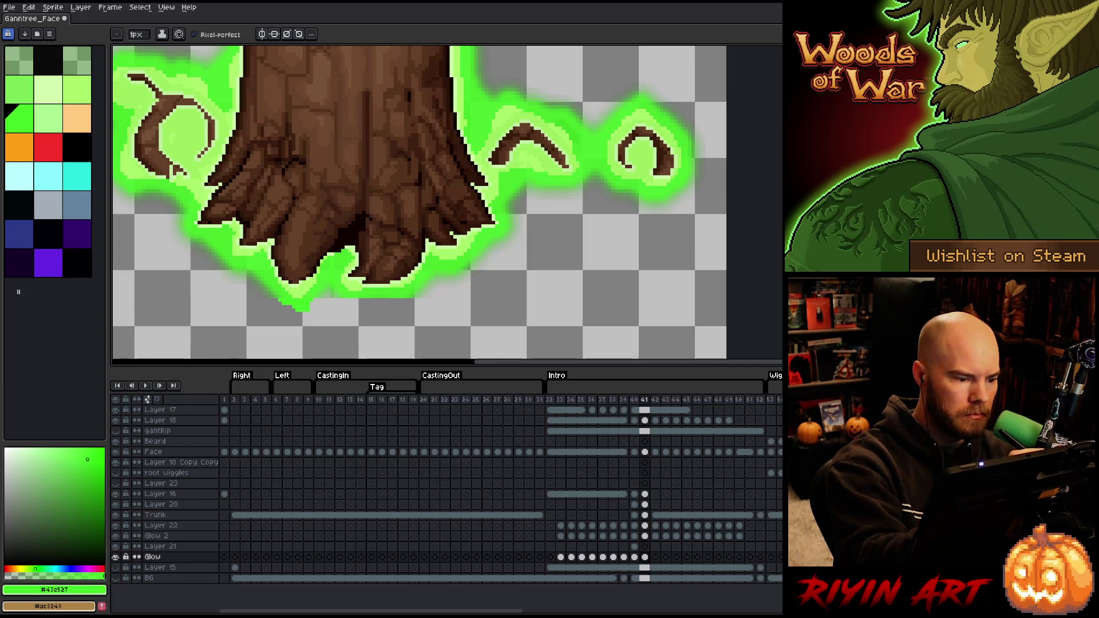
drag(360, 307, 414, 298)
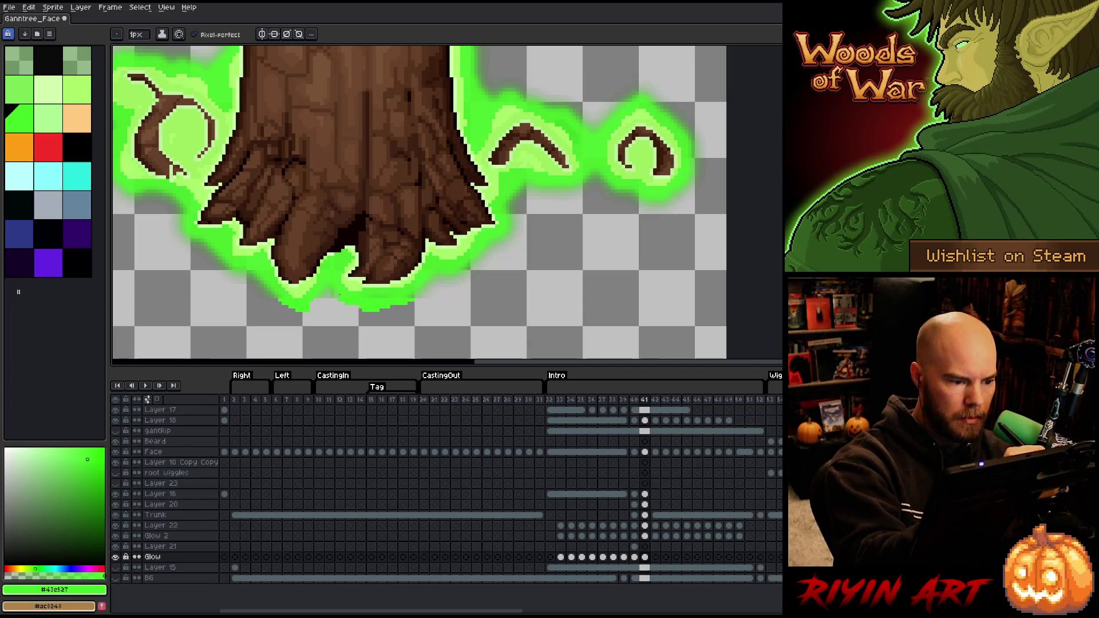
key(e)
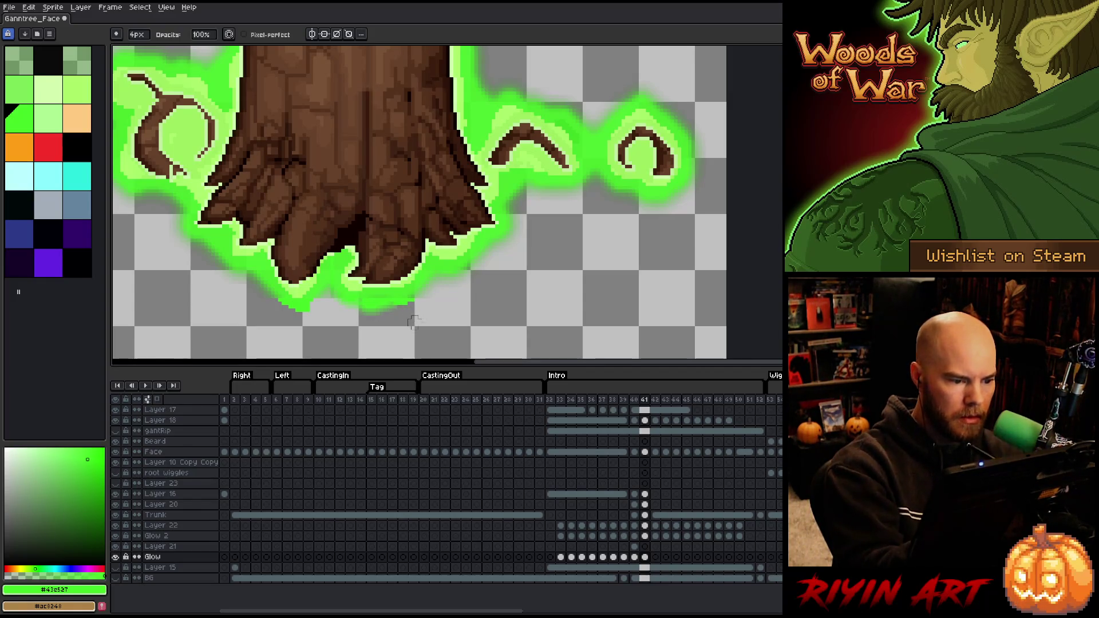
drag(382, 308, 415, 299)
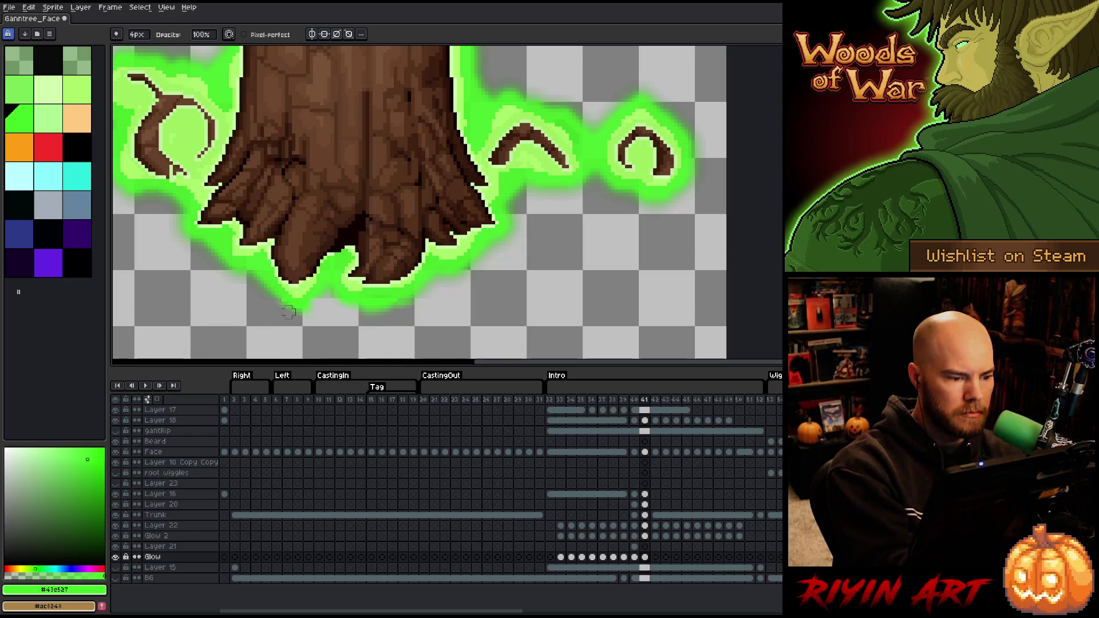
Sample the glow green, select the area beneath the trunk, and review the neighbouring frames
alt+click(373, 298)
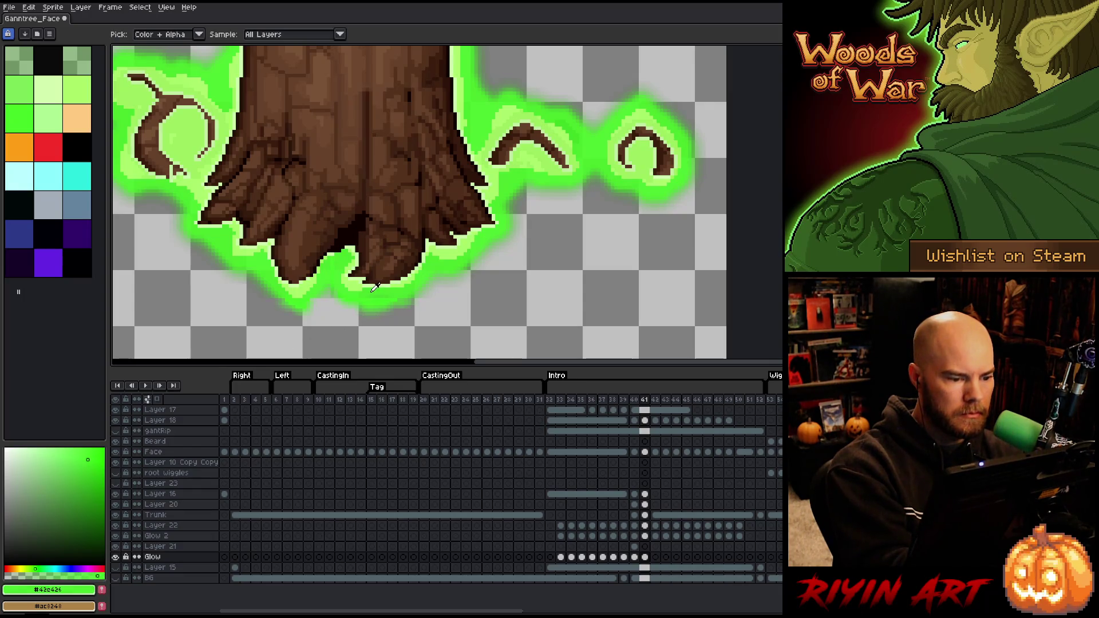
key(g)
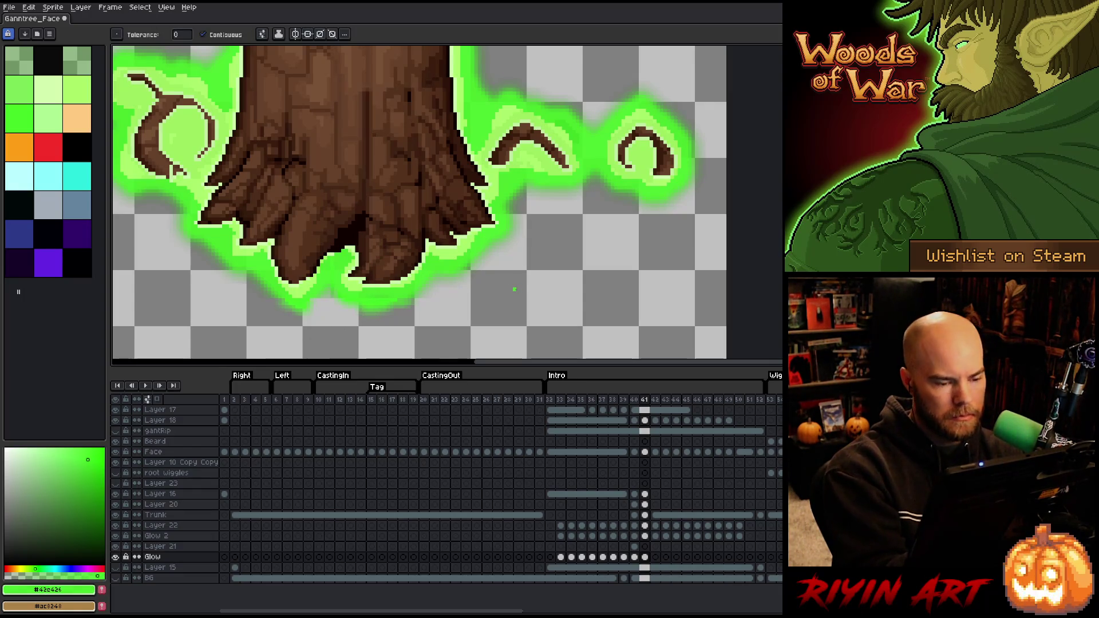
key(m)
drag(479, 261, 248, 332)
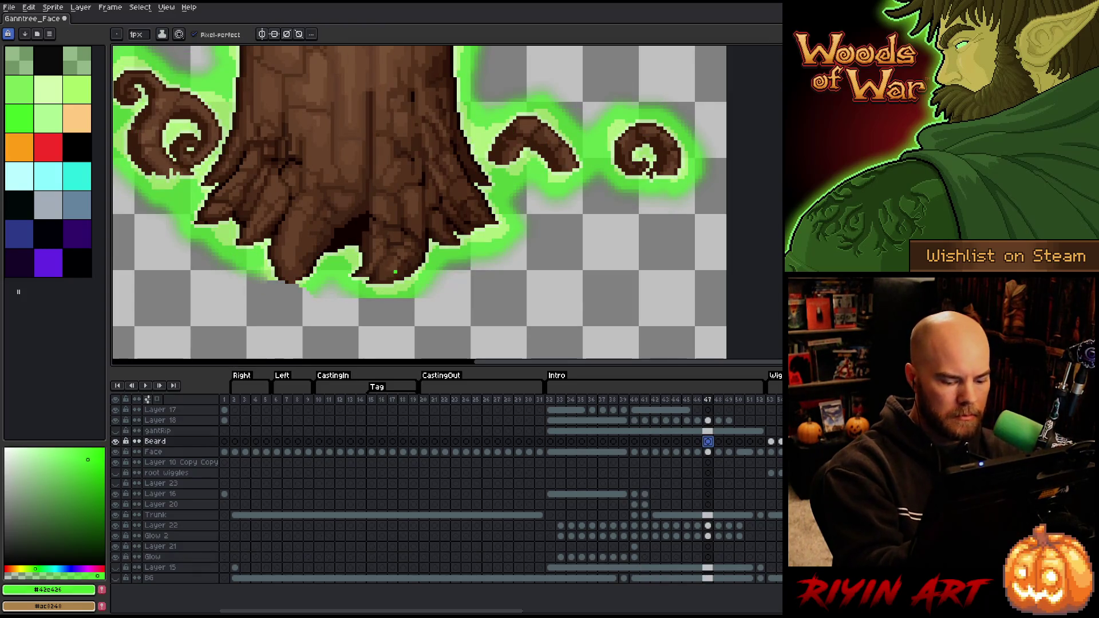
key(Left)
key(Left)
key(Left)
key(Left)
key(Left)
key(Left)
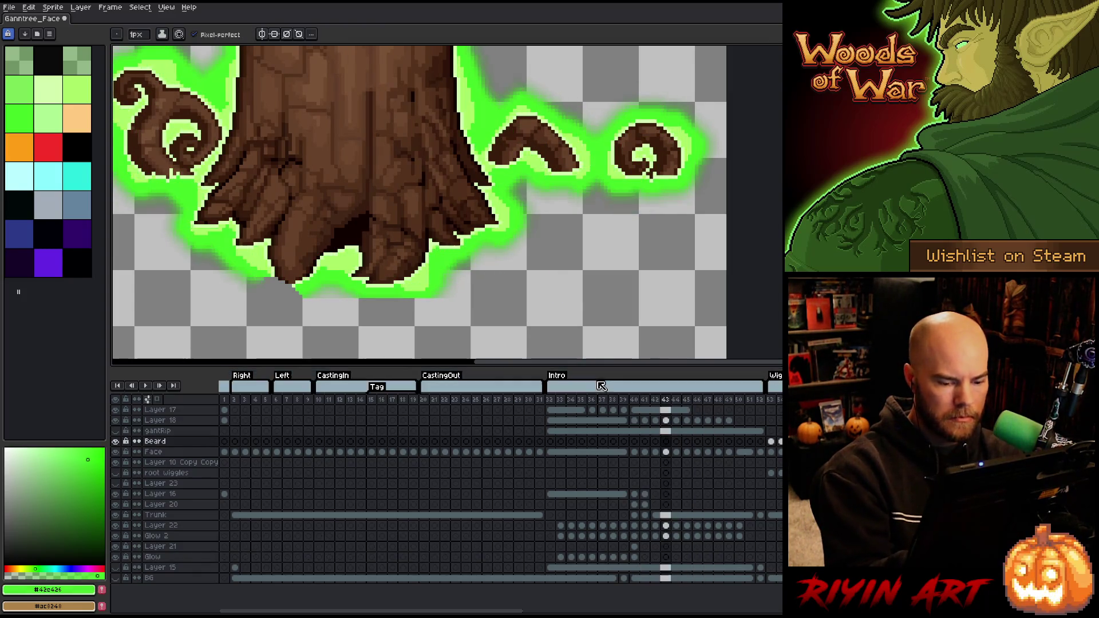
key(Left)
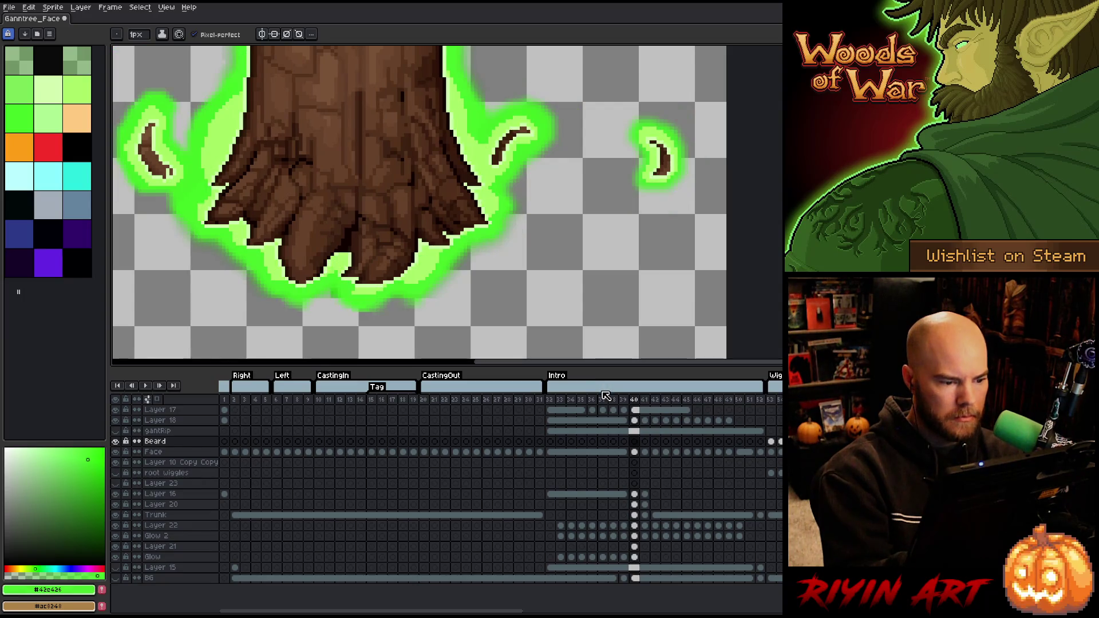
key(Right)
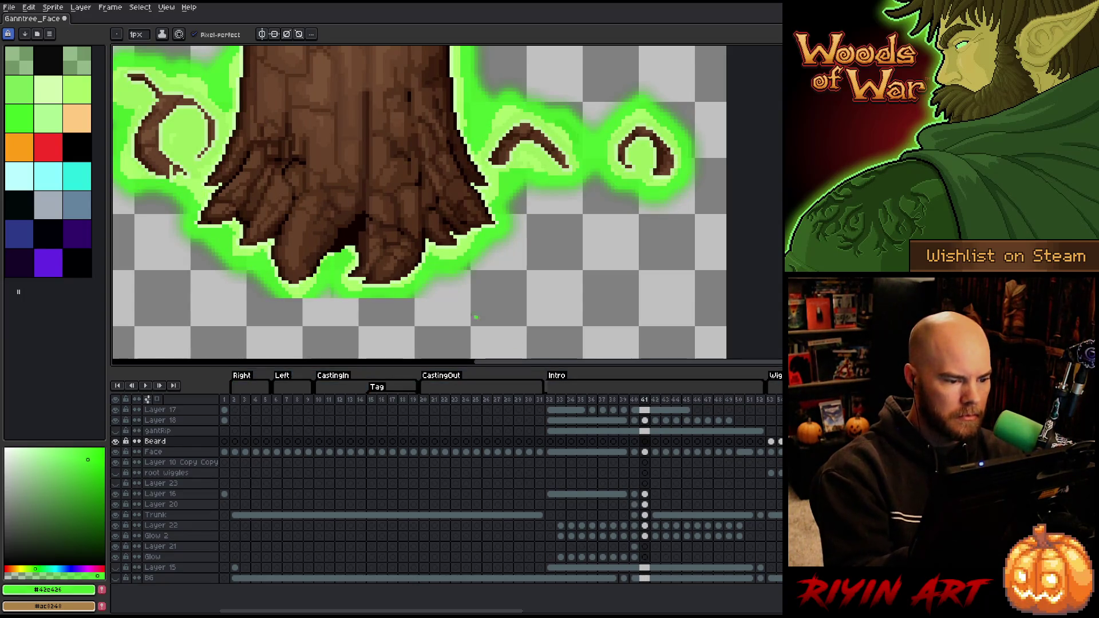
Add short bright green strokes below the glow and erase the stray pixels underneath
key(alt)
drag(360, 301, 399, 303)
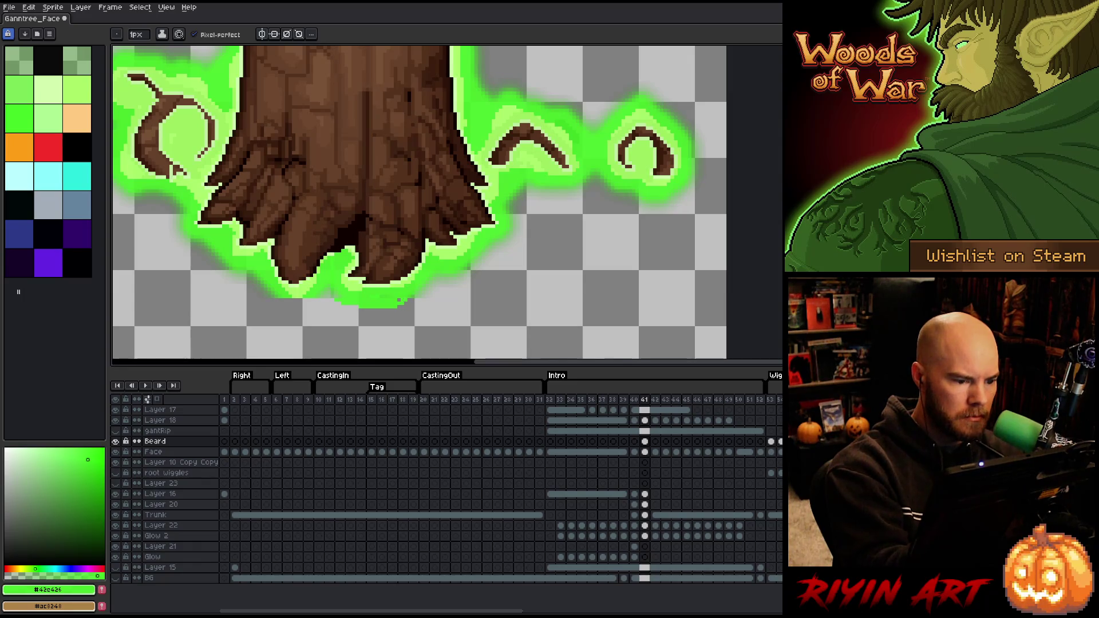
drag(303, 299, 280, 306)
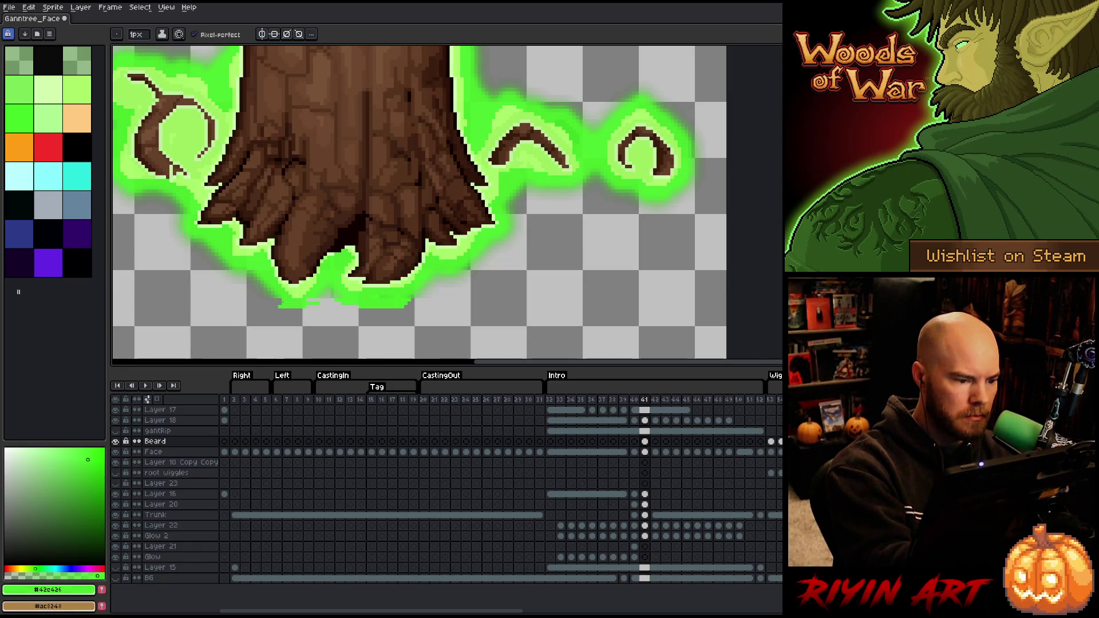
key(e)
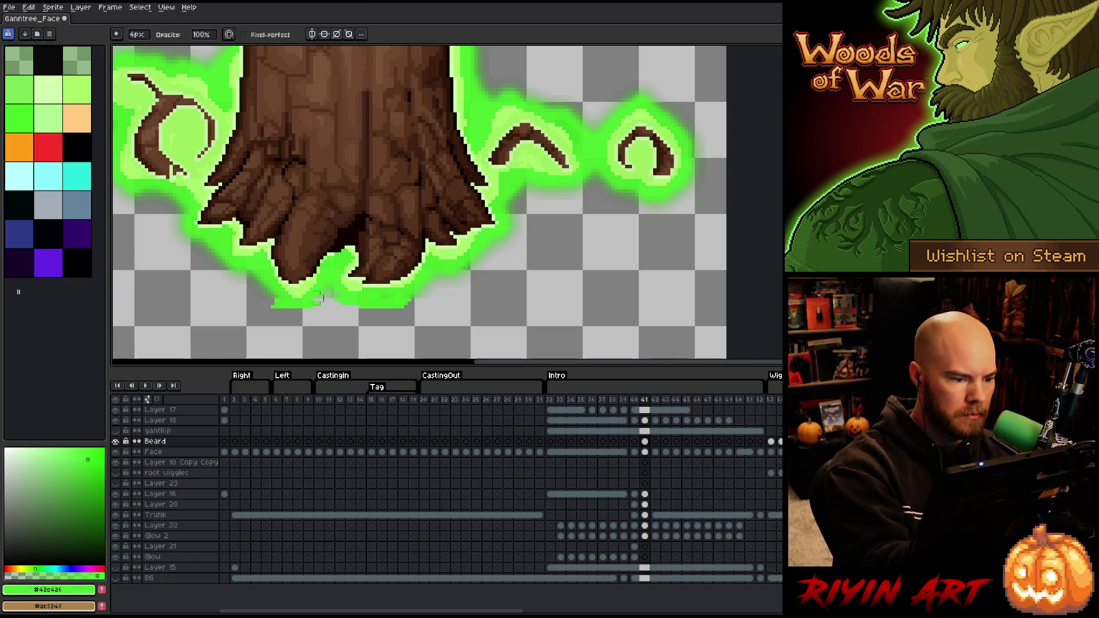
drag(274, 303, 303, 306)
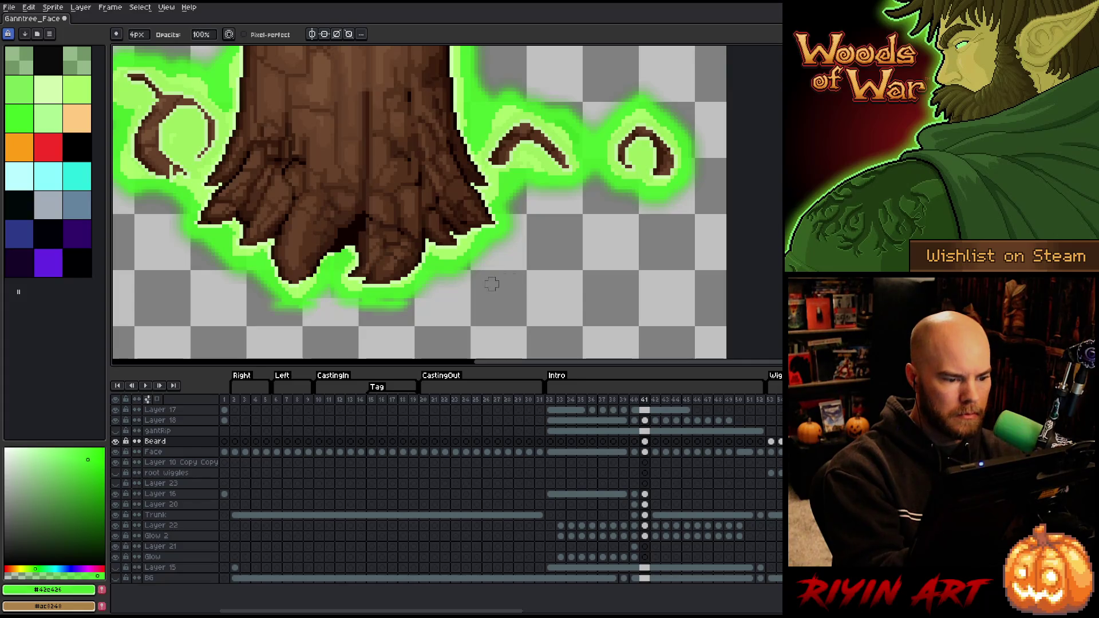
Try several rectangular selections under the glow and trunk base, deselect, then advance to frame 42
key(m)
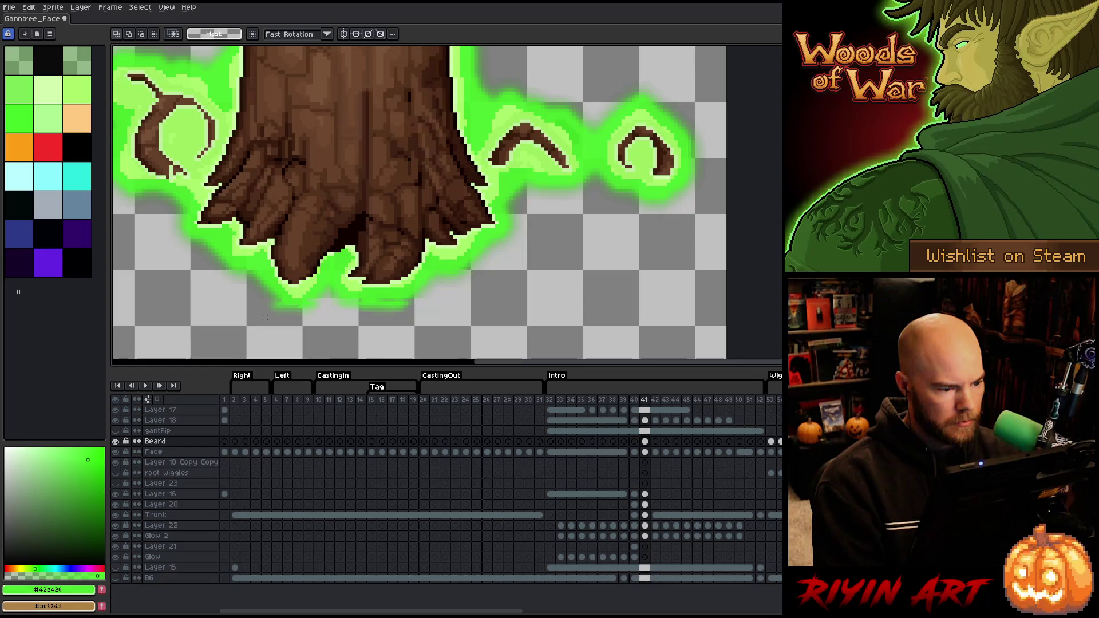
drag(258, 318, 301, 293)
click(346, 316)
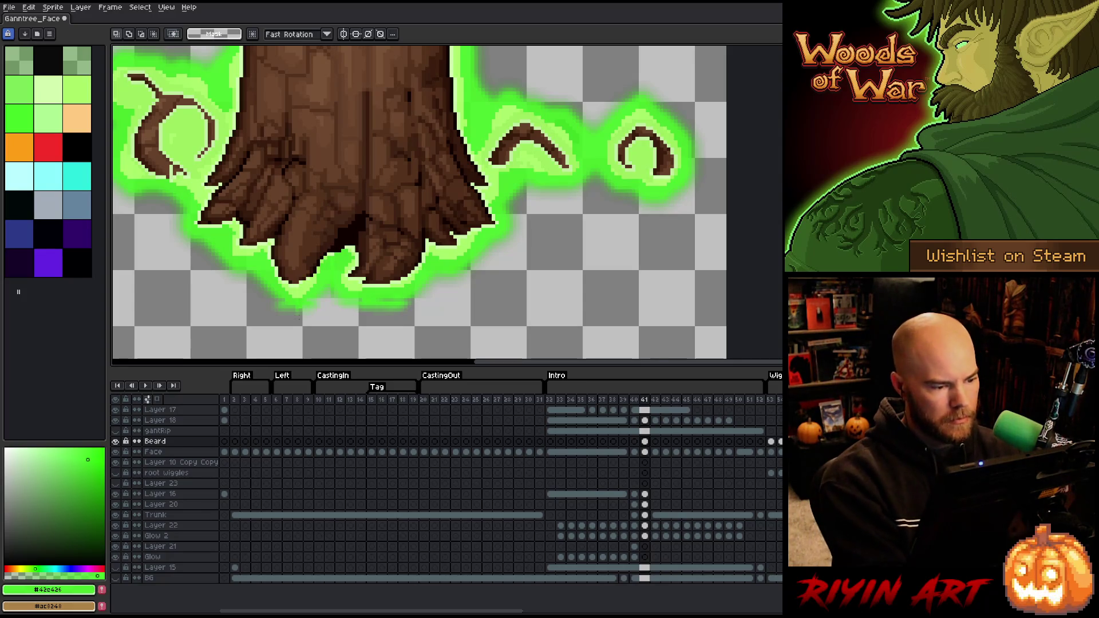
key(ctrl+z)
key(ctrl+d)
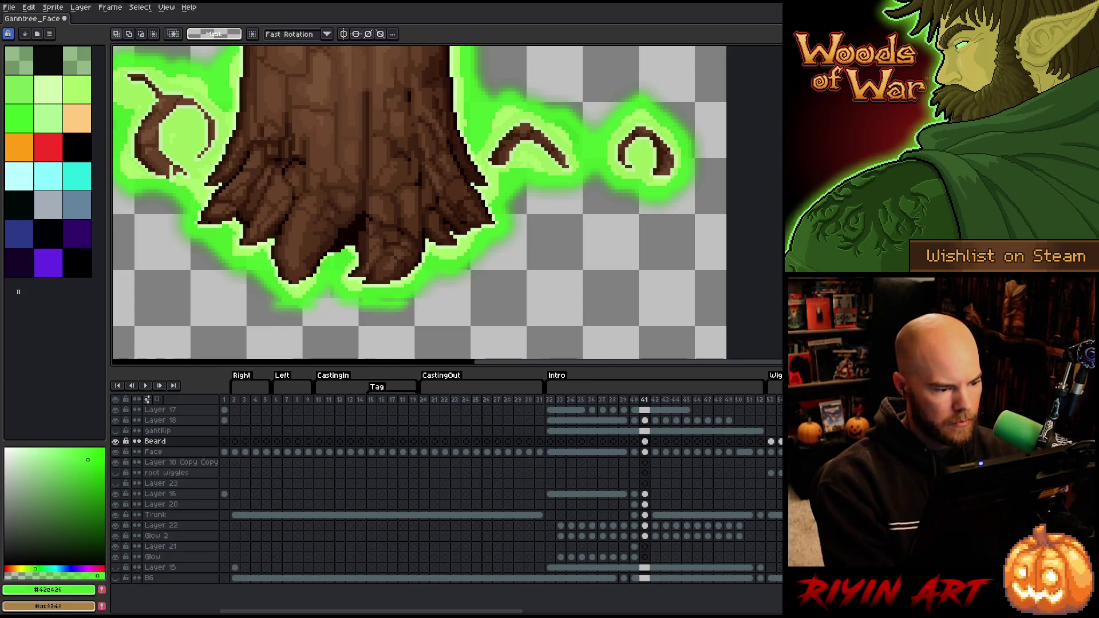
drag(416, 299, 202, 300)
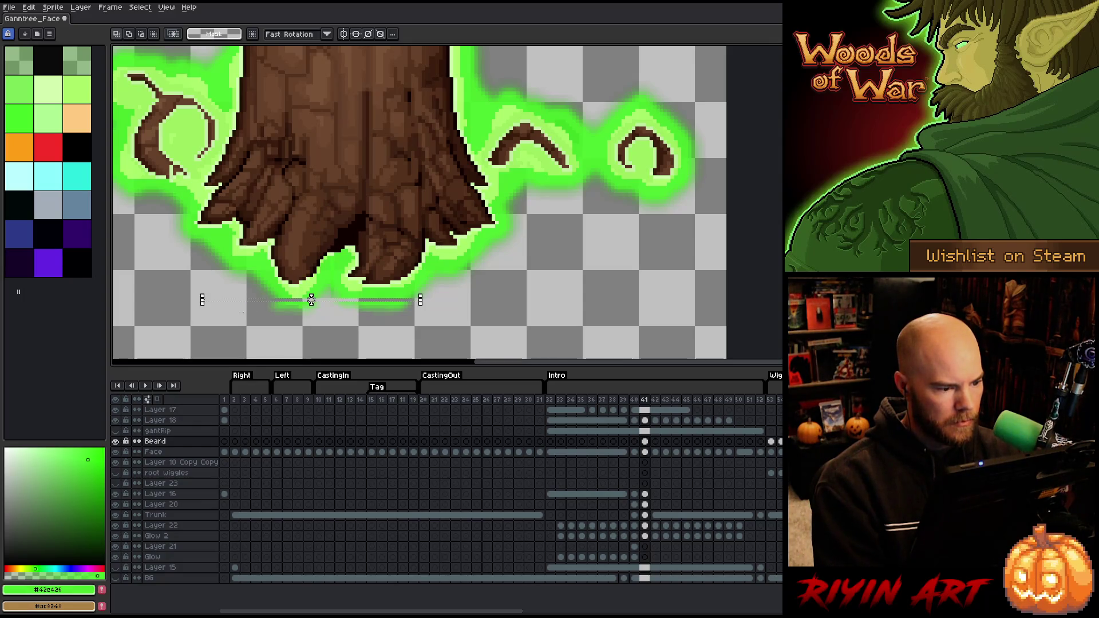
mouse_move(491, 337)
mouse_down()
mouse_move(363, 329)
mouse_move(184, 262)
mouse_move(315, 321)
mouse_move(270, 328)
mouse_up()
click(147, 303)
click(303, 313)
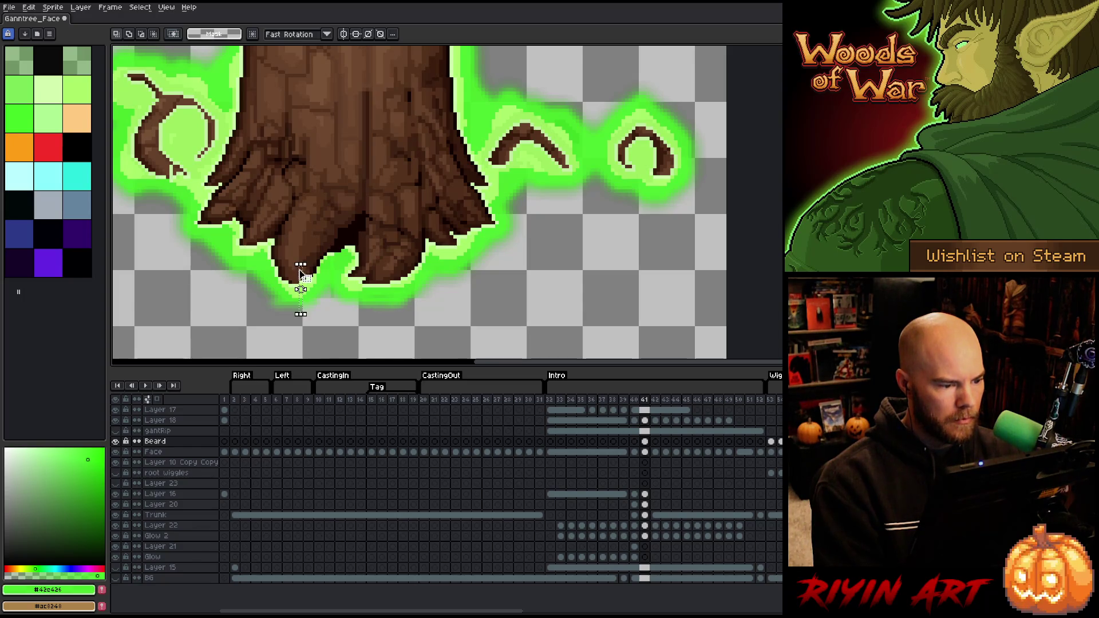
drag(202, 233, 301, 332)
click(306, 313)
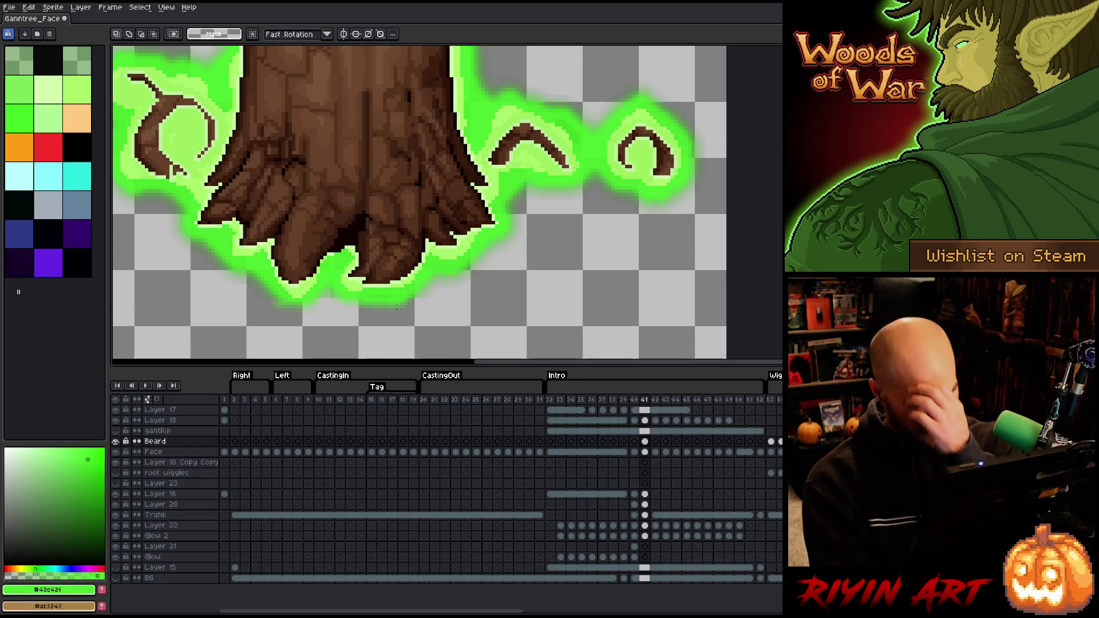
key(b)
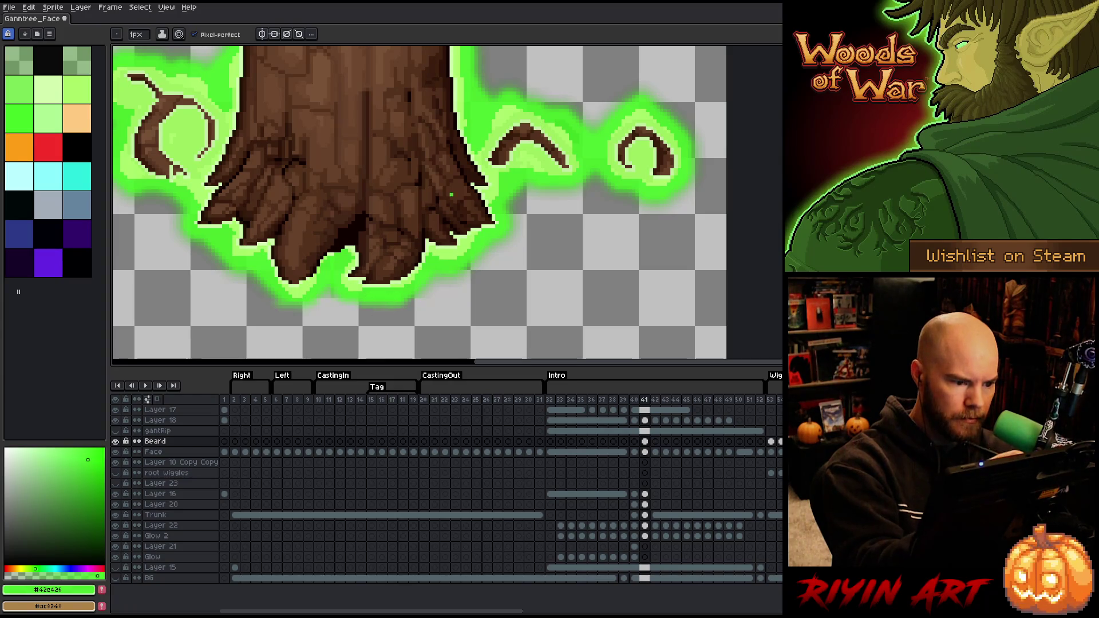
key(Right)
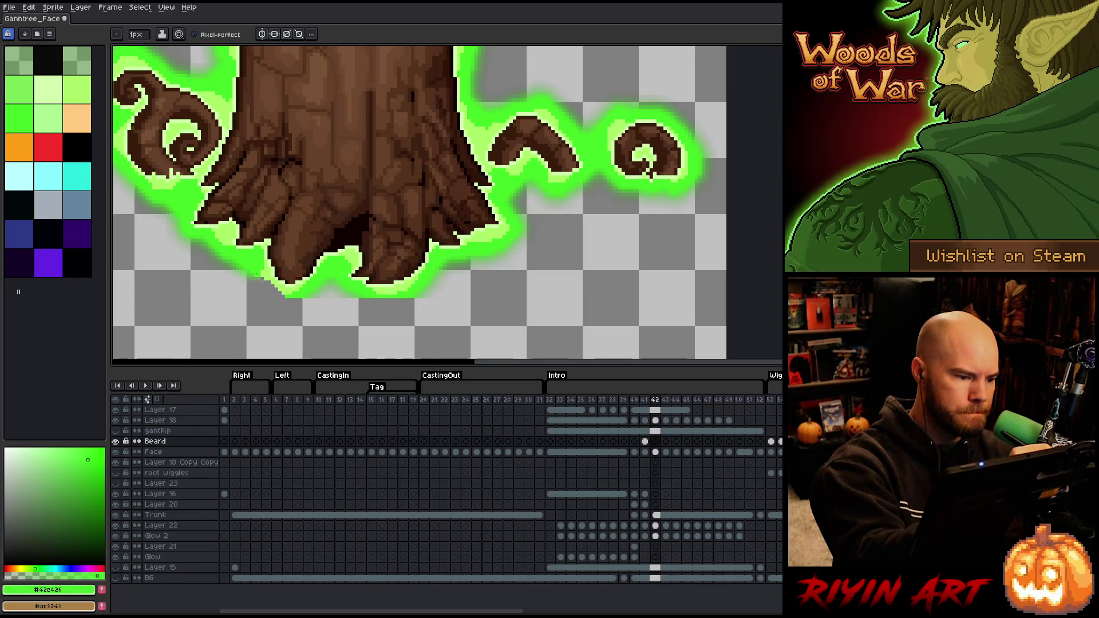
Undo the last stroke and redraw the glow edge along the lower-left root and under the trunk base
key(ctrl+z)
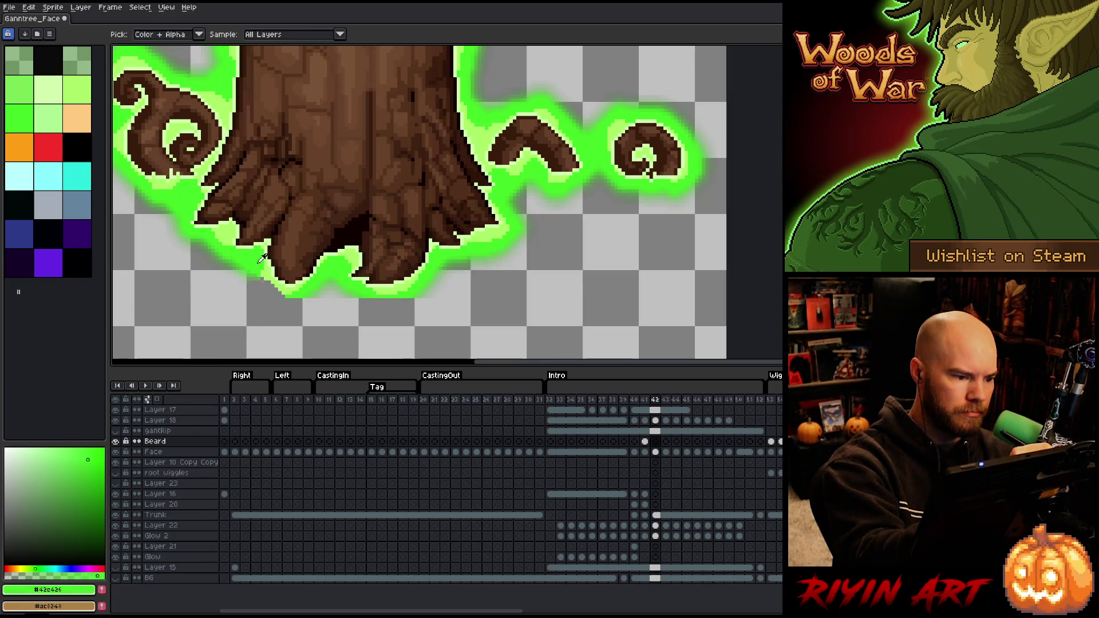
drag(268, 303, 299, 302)
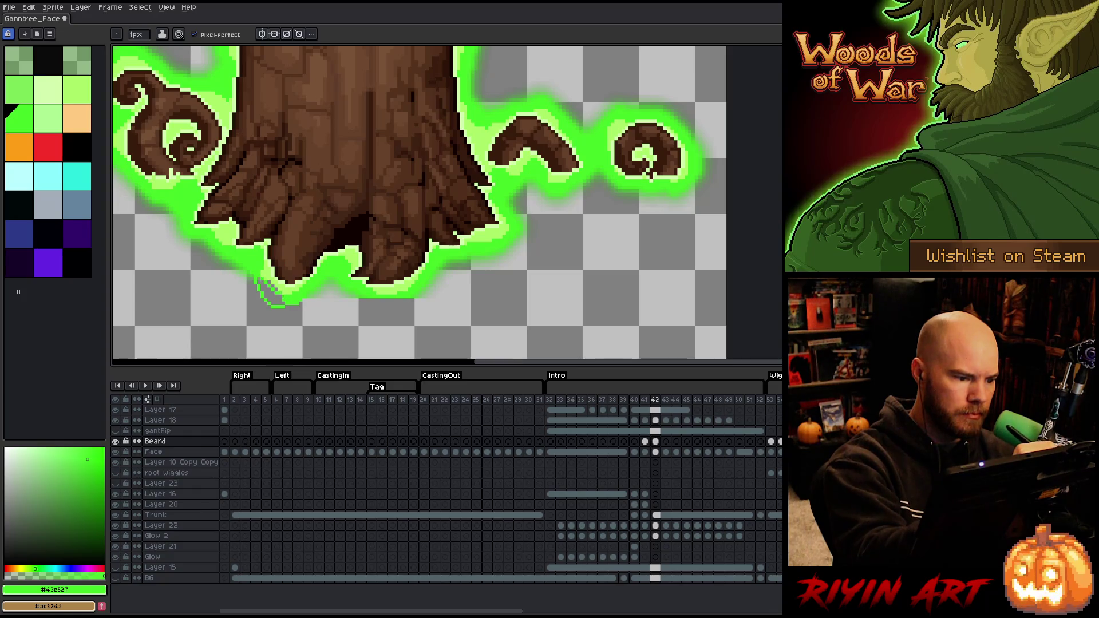
drag(262, 281, 272, 297)
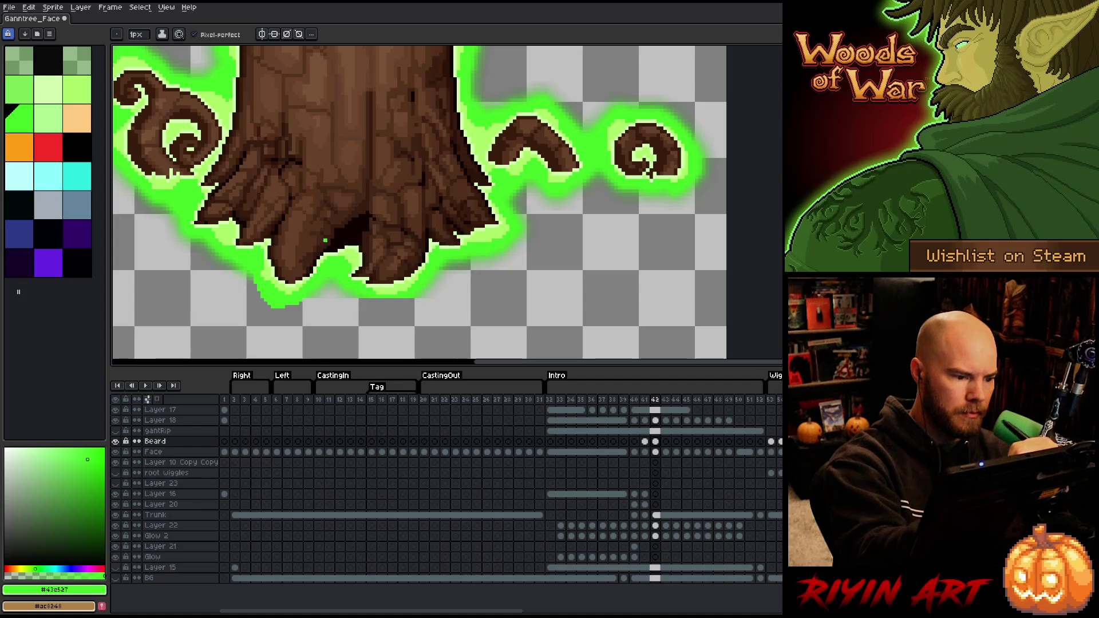
drag(367, 299, 410, 299)
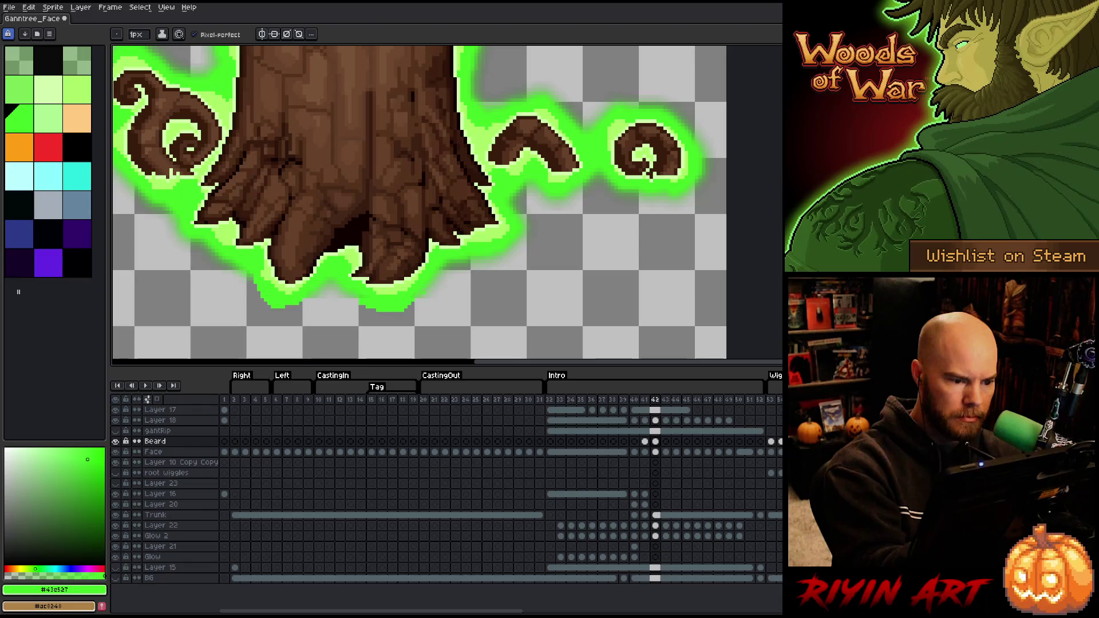
Select a strip along the glow's bottom edge, deselect, and advance to frame 43
key(e)
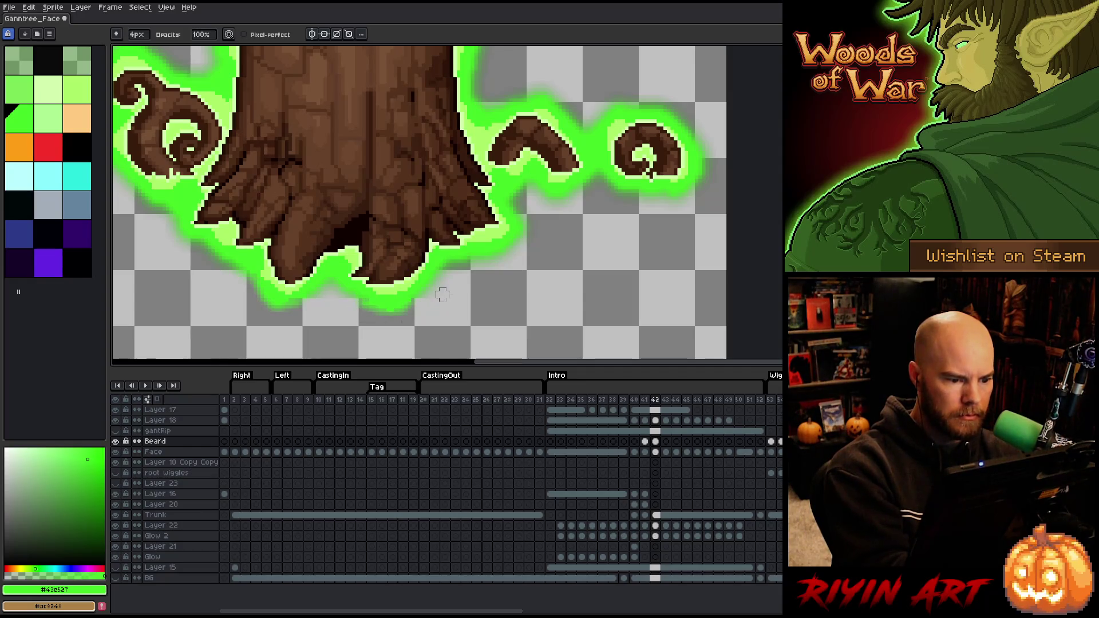
key(m)
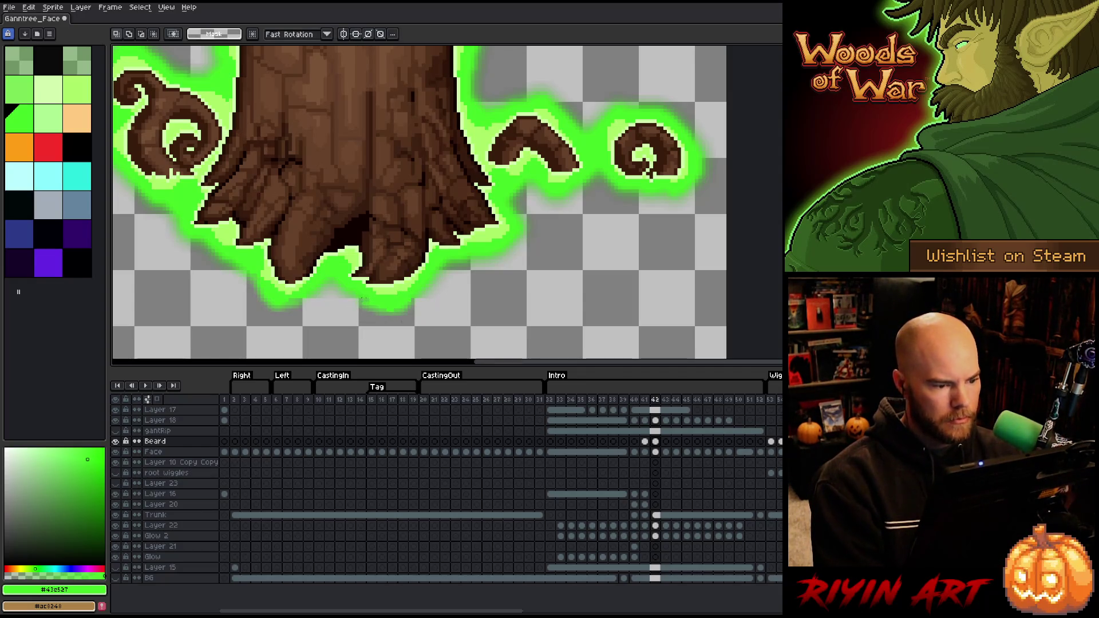
mouse_move(359, 299)
mouse_down()
mouse_move(436, 303)
mouse_move(422, 327)
mouse_move(310, 296)
mouse_up()
click(577, 283)
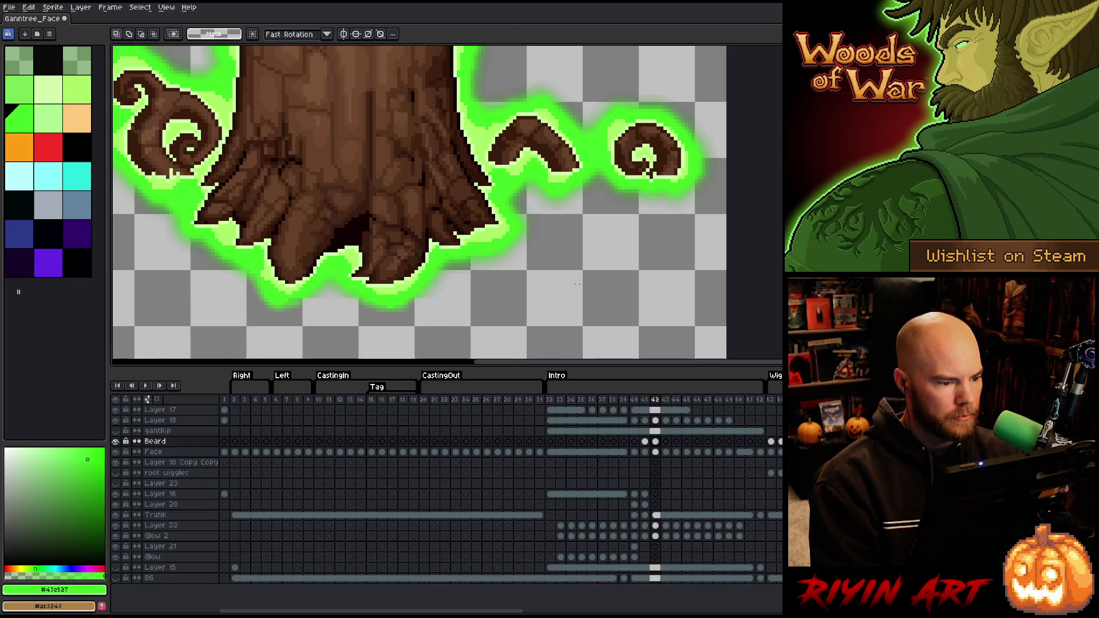
key(b)
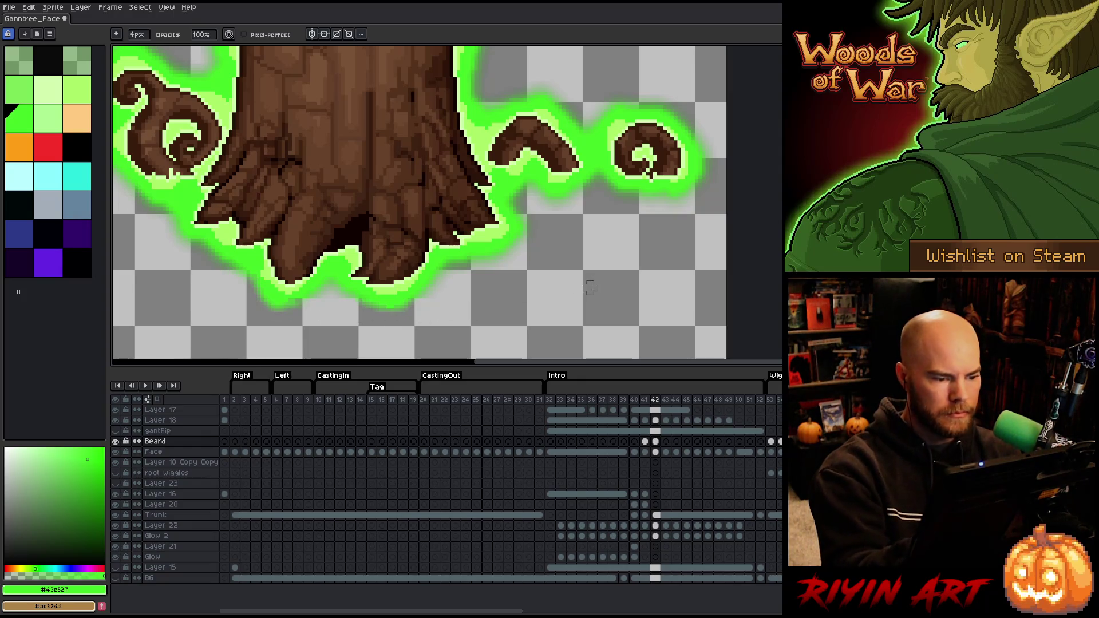
key(period)
key(e)
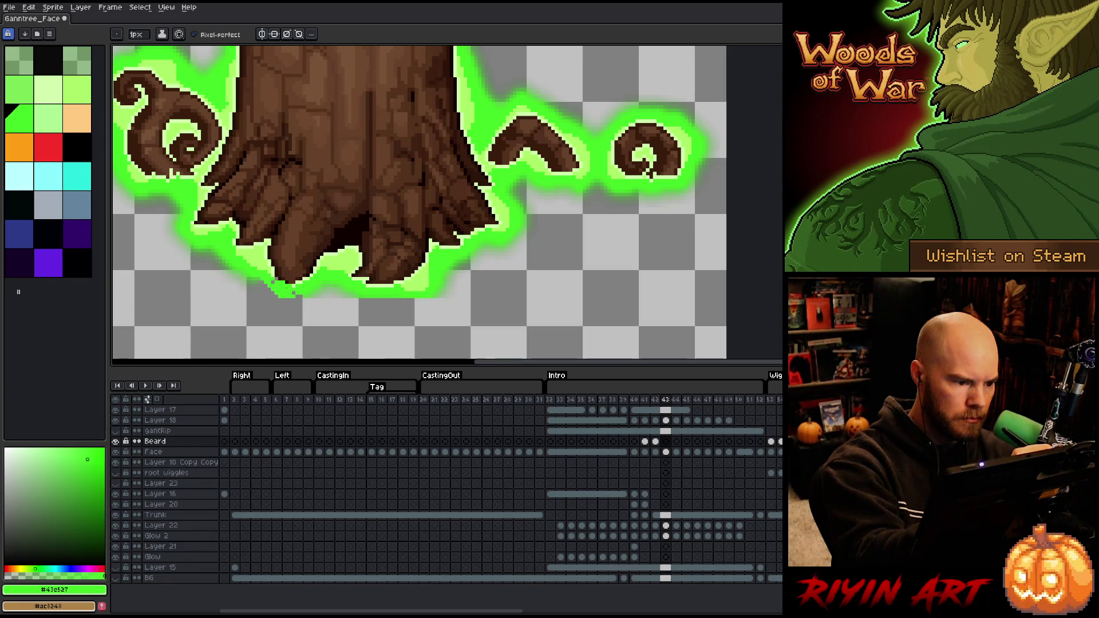
Pick the pale green, then sample the bright glow green, and erase stray green pixels below the trunk
key(b)
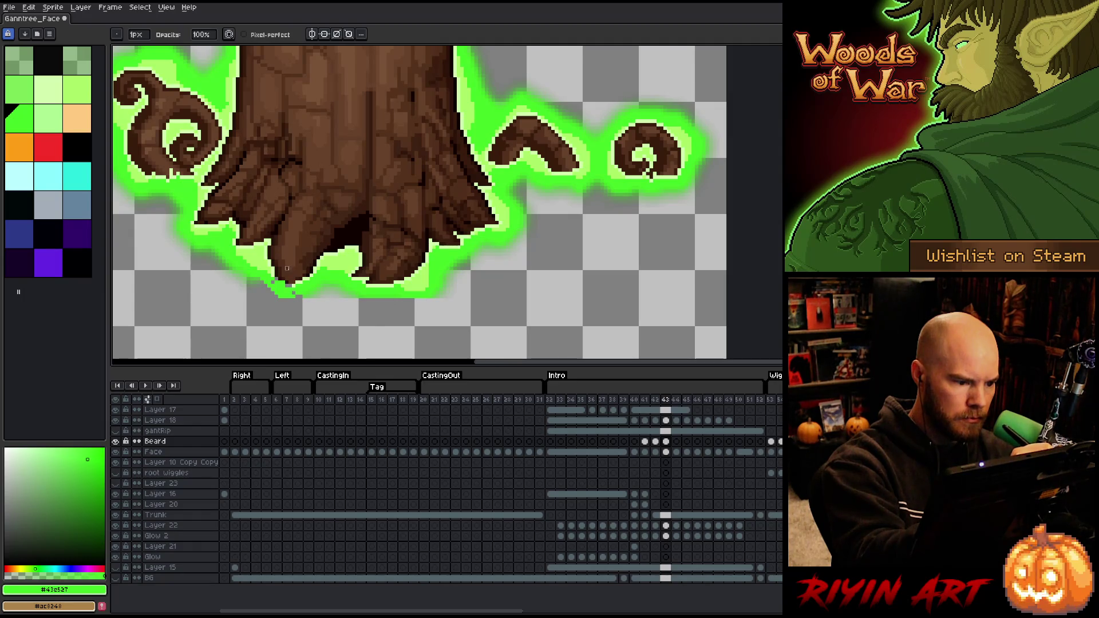
key(e)
click(48, 90)
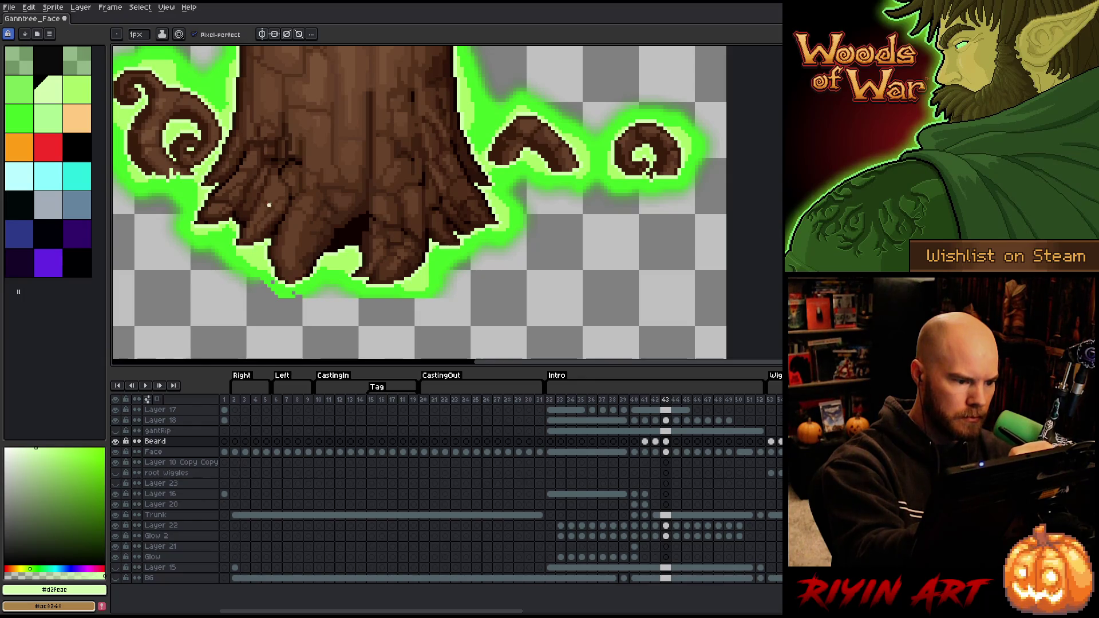
alt+click(293, 293)
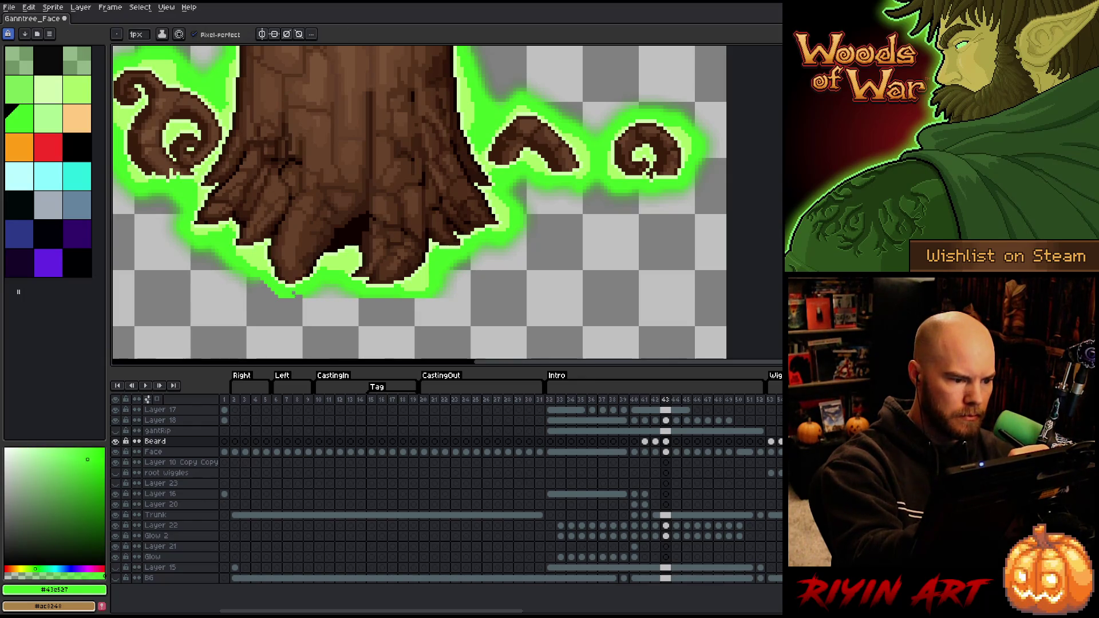
key(e)
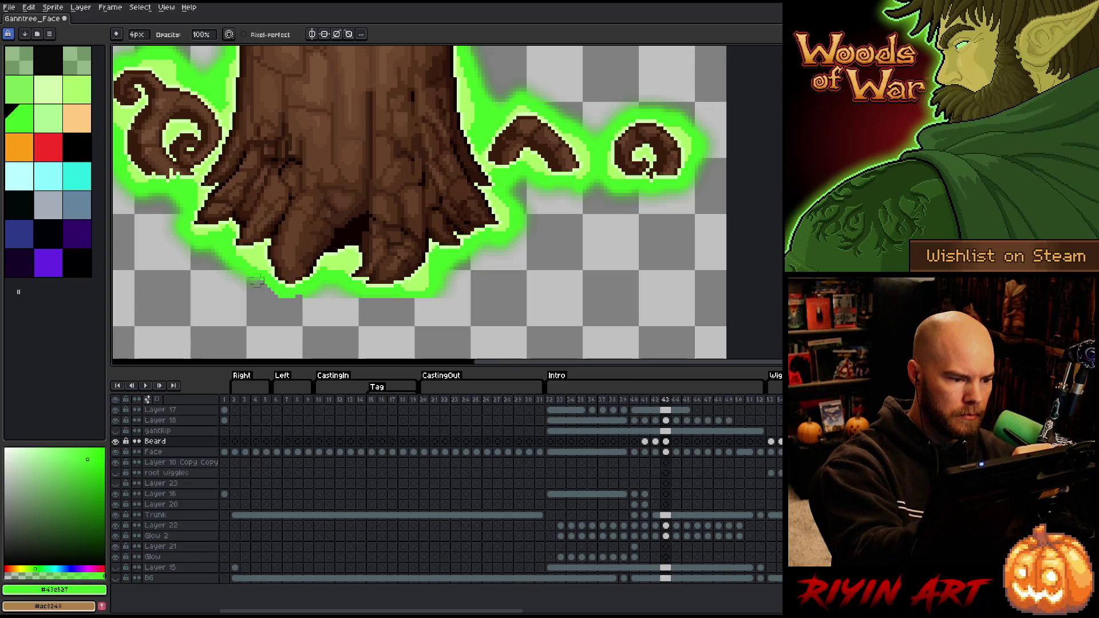
key(b)
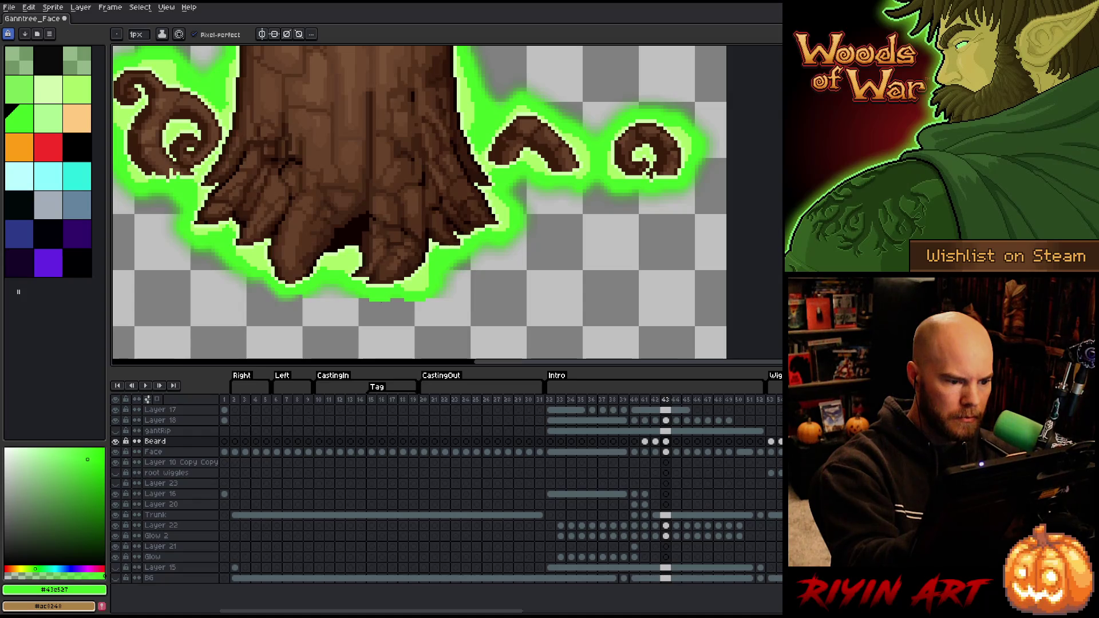
key(e)
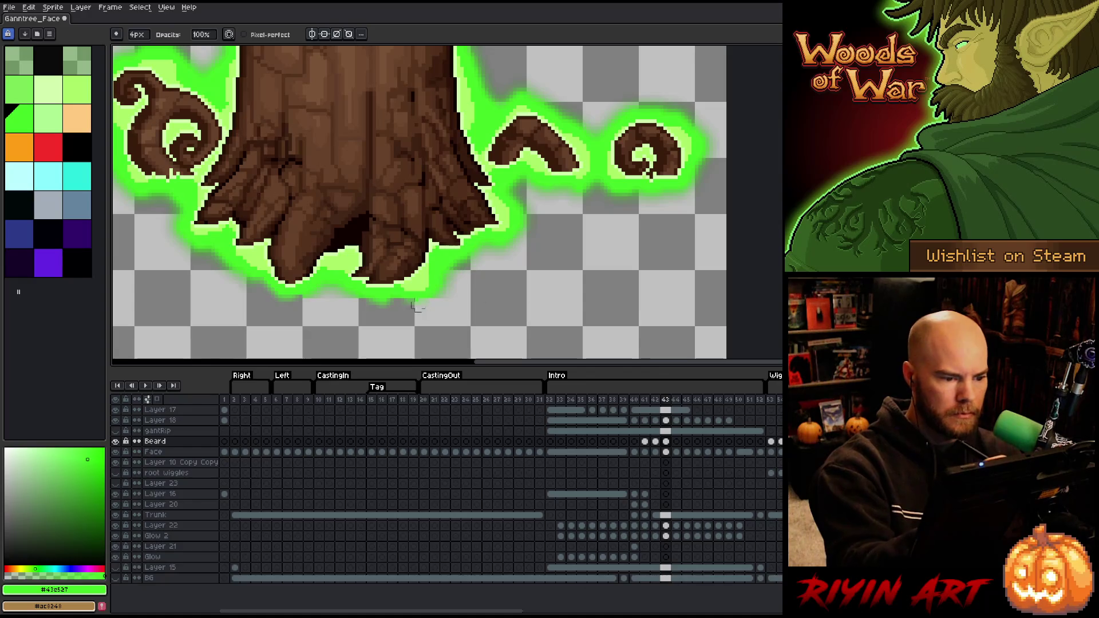
key(b)
key(e)
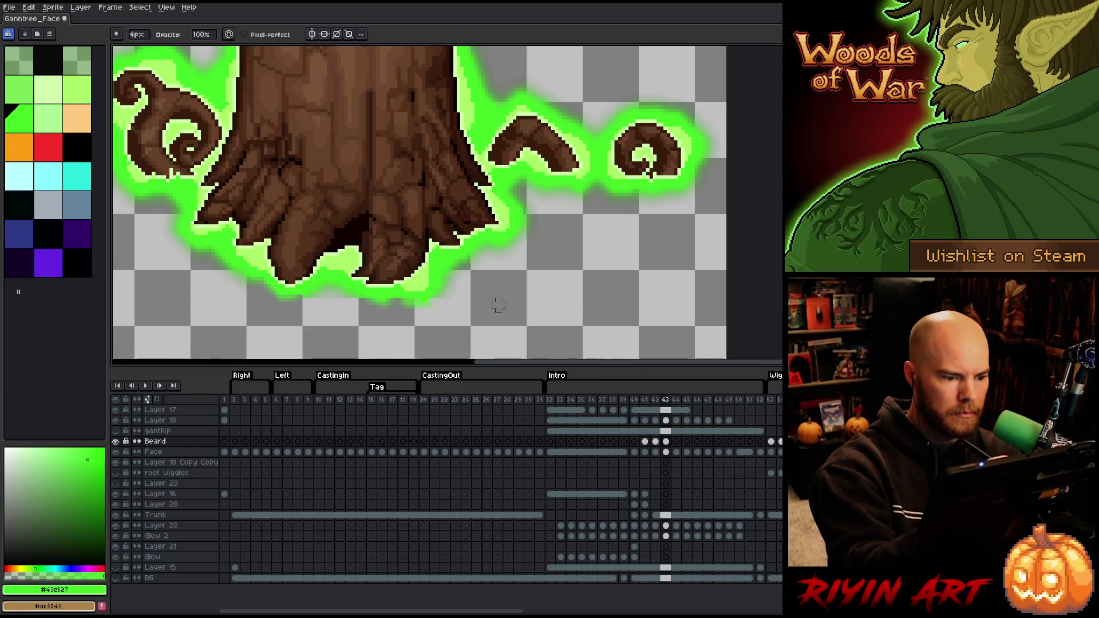
key(b)
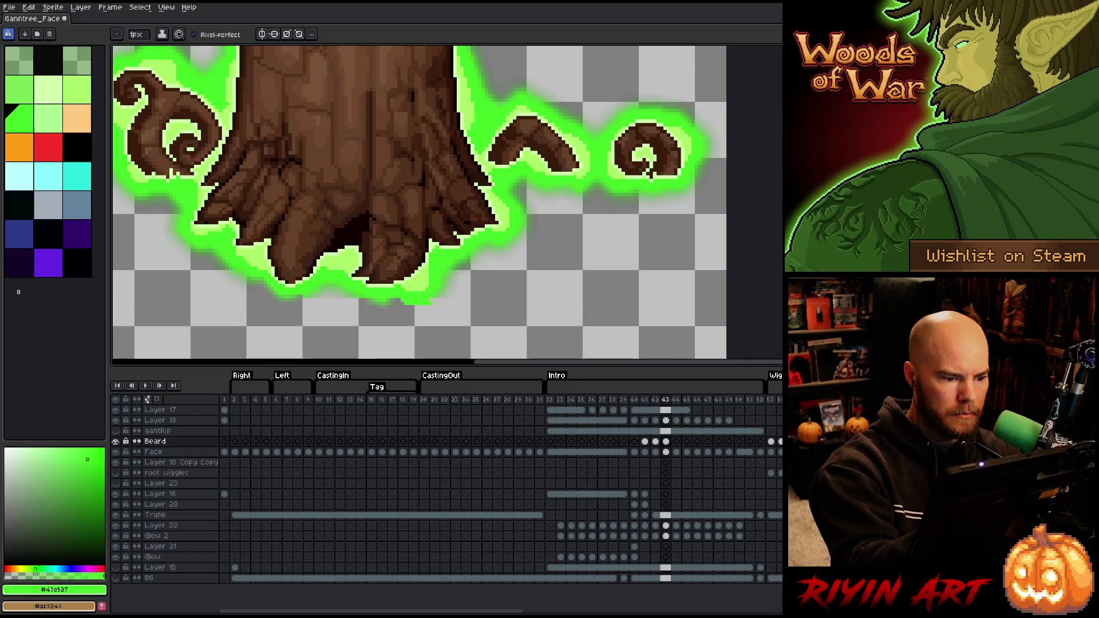
key(e)
drag(404, 300, 440, 309)
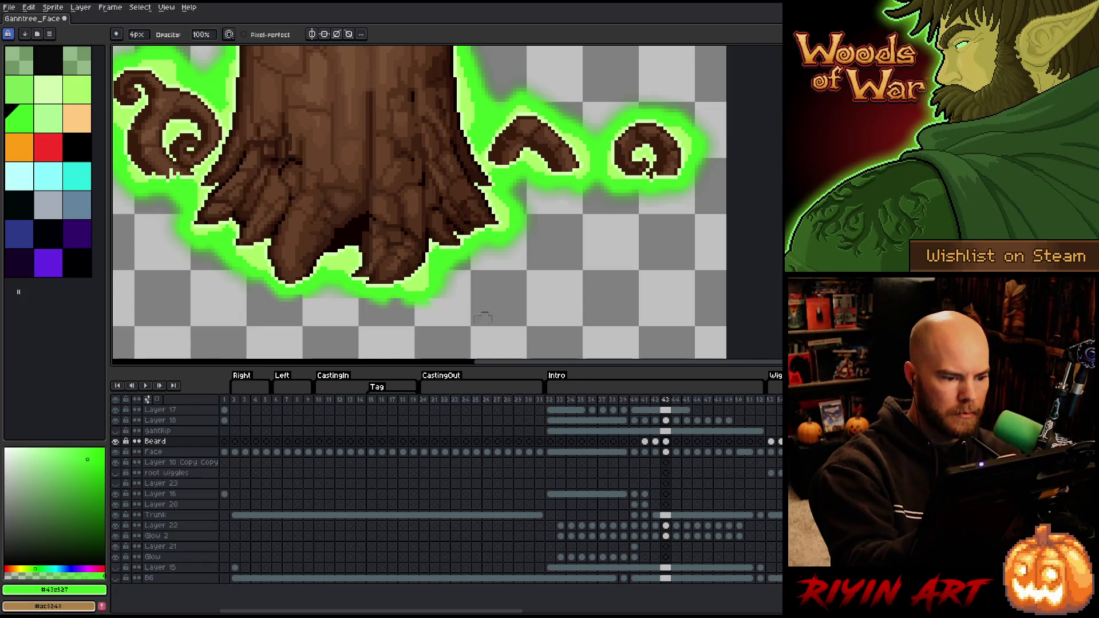
On the next Intro frame, add glow pixels below the trunk base
key(v)
key(e)
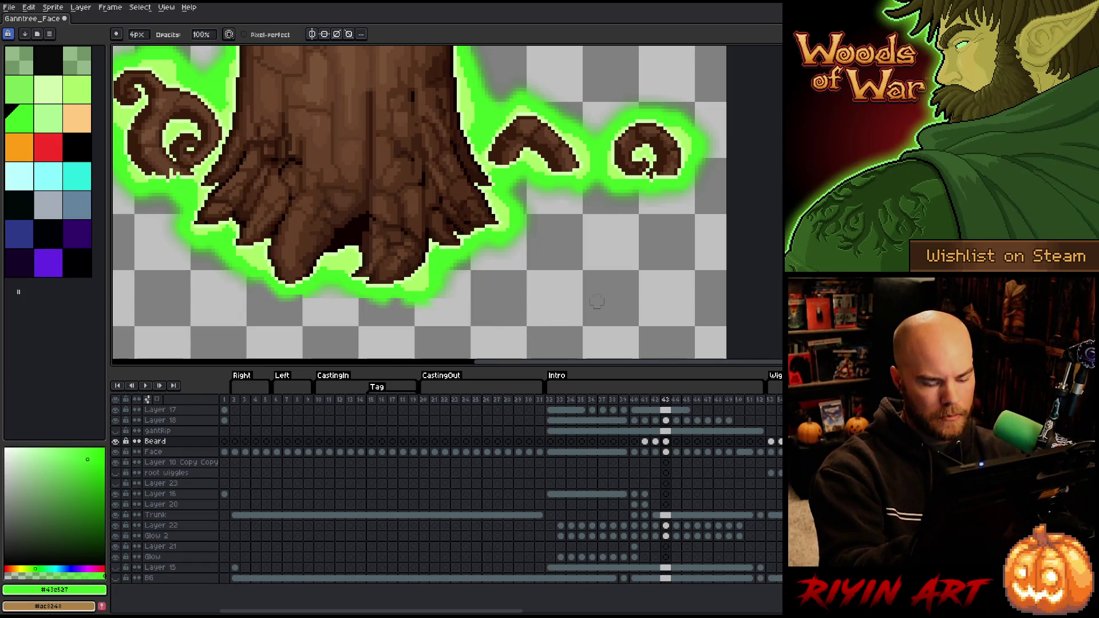
key(Right)
key(b)
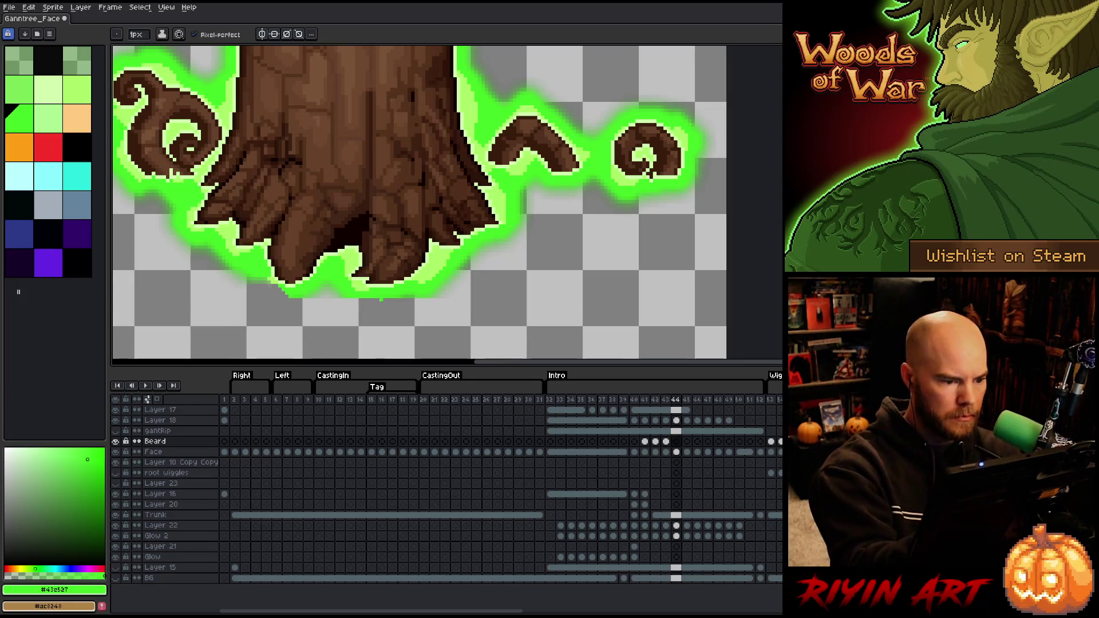
drag(367, 298, 383, 299)
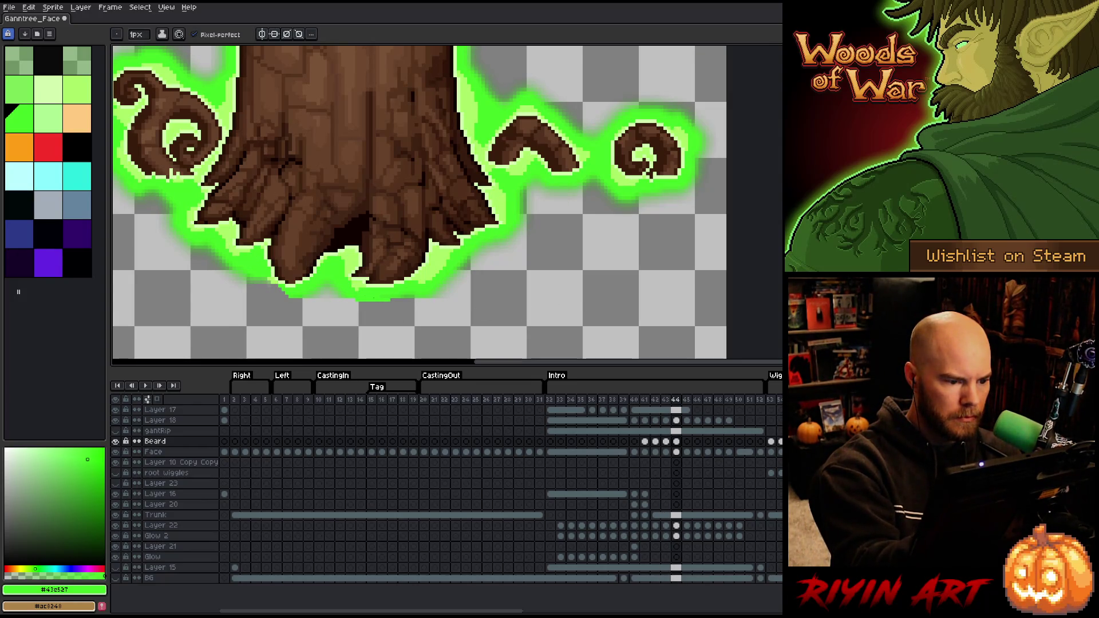
Erase the small glow bump at the bottom edge
key(e)
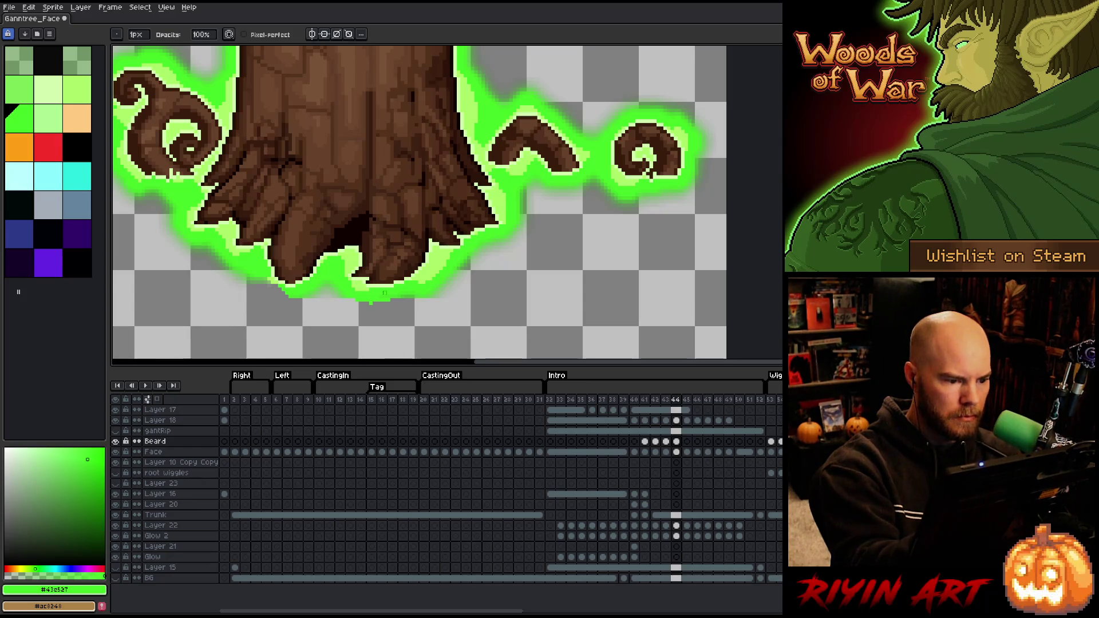
key(b)
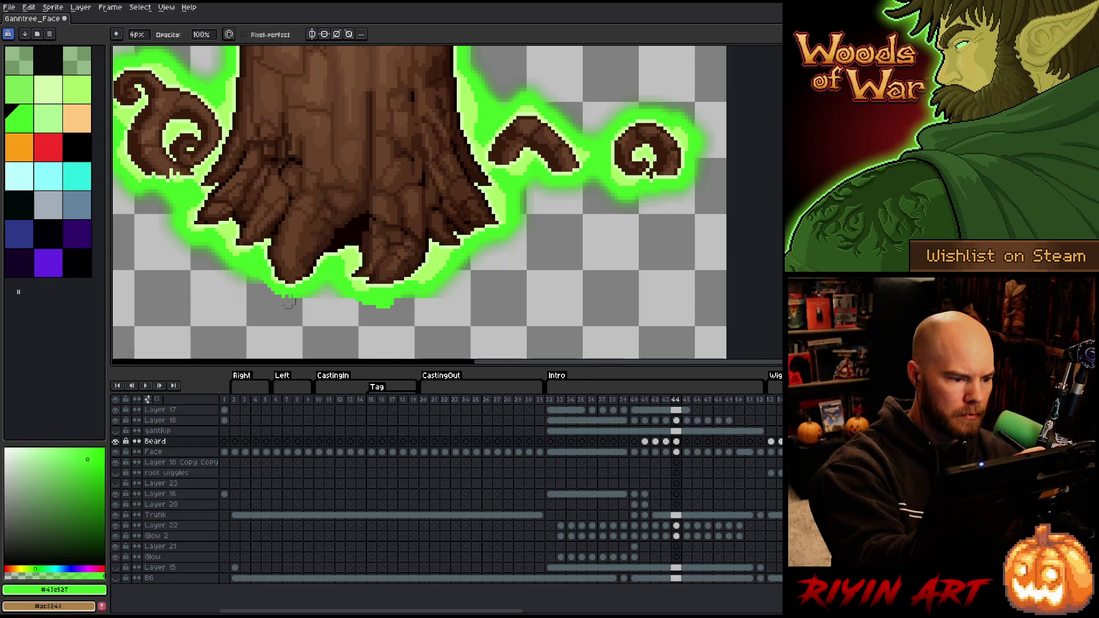
key(e)
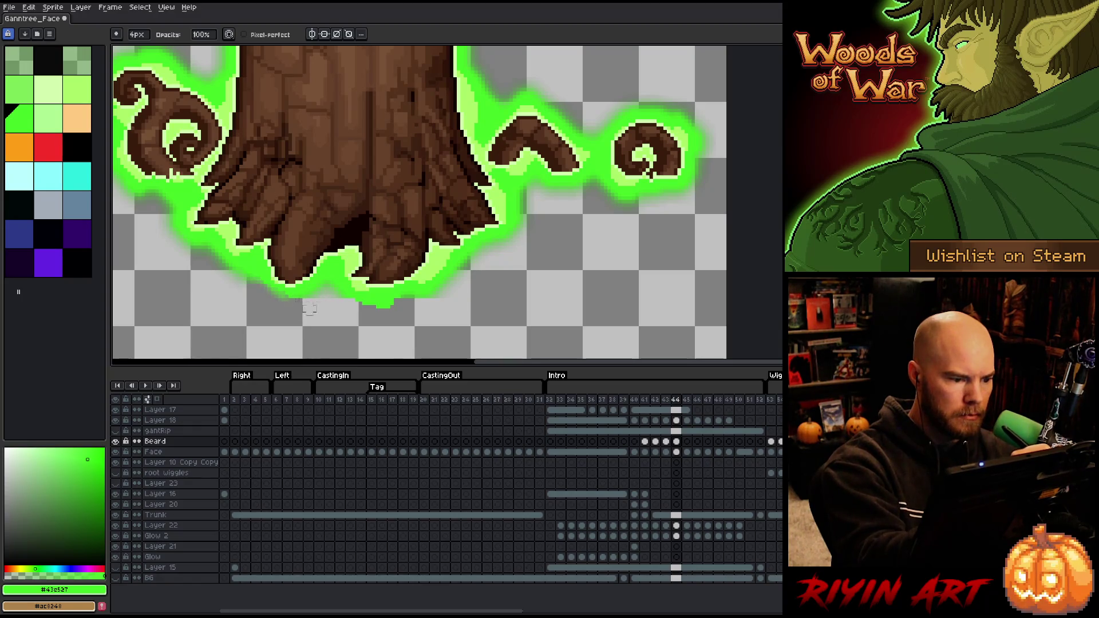
key(b)
key(e)
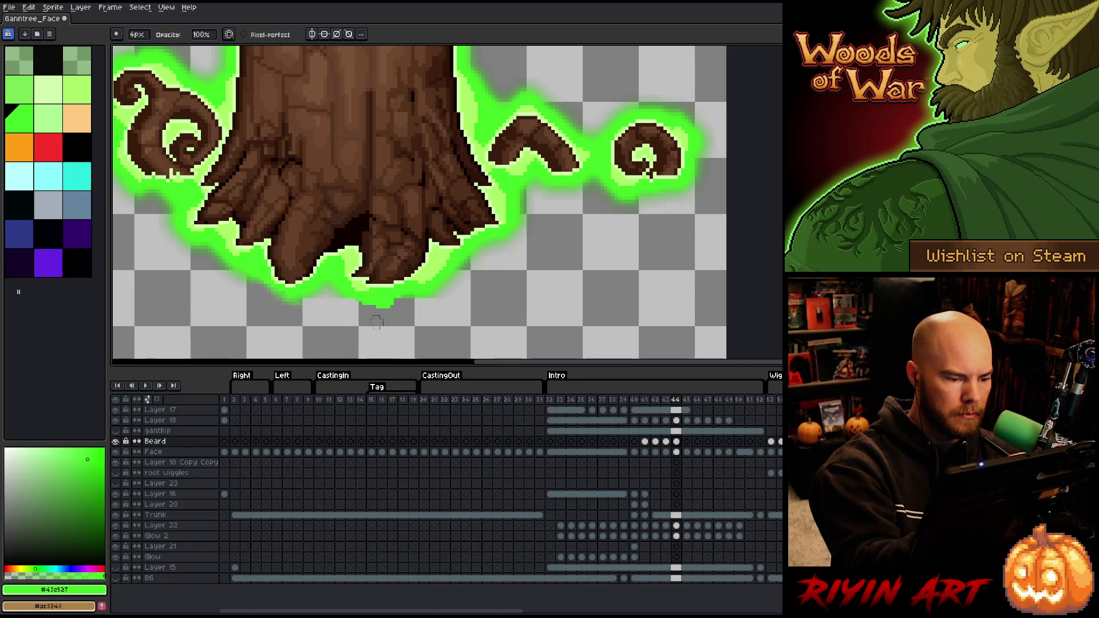
drag(376, 306, 391, 304)
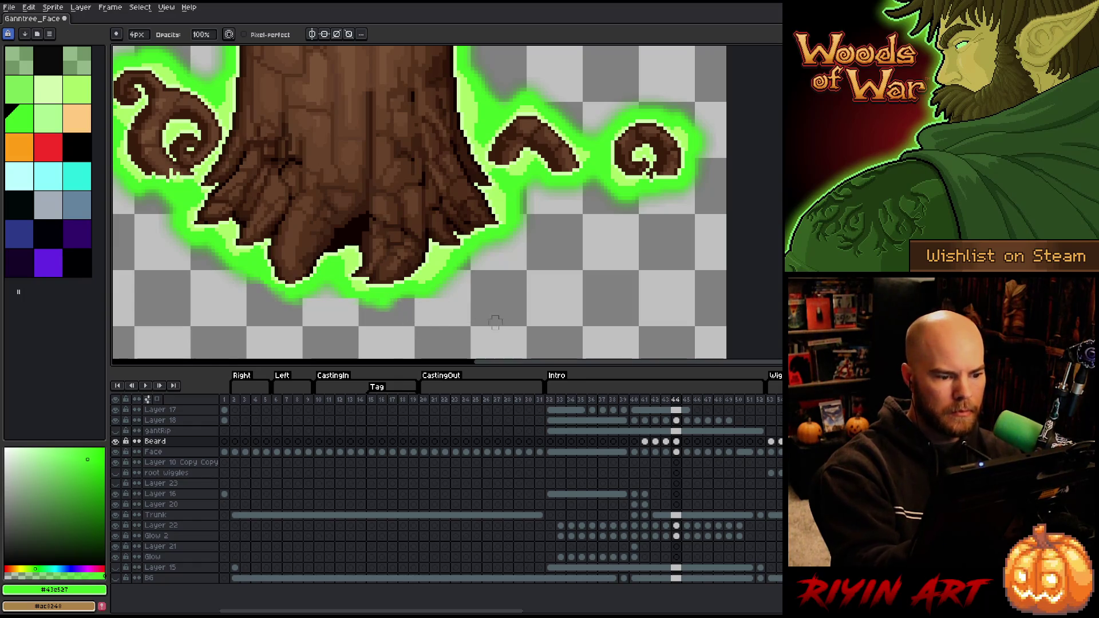
On the next frame, brighten the glow's lower-left edge with green pixels
key(.)
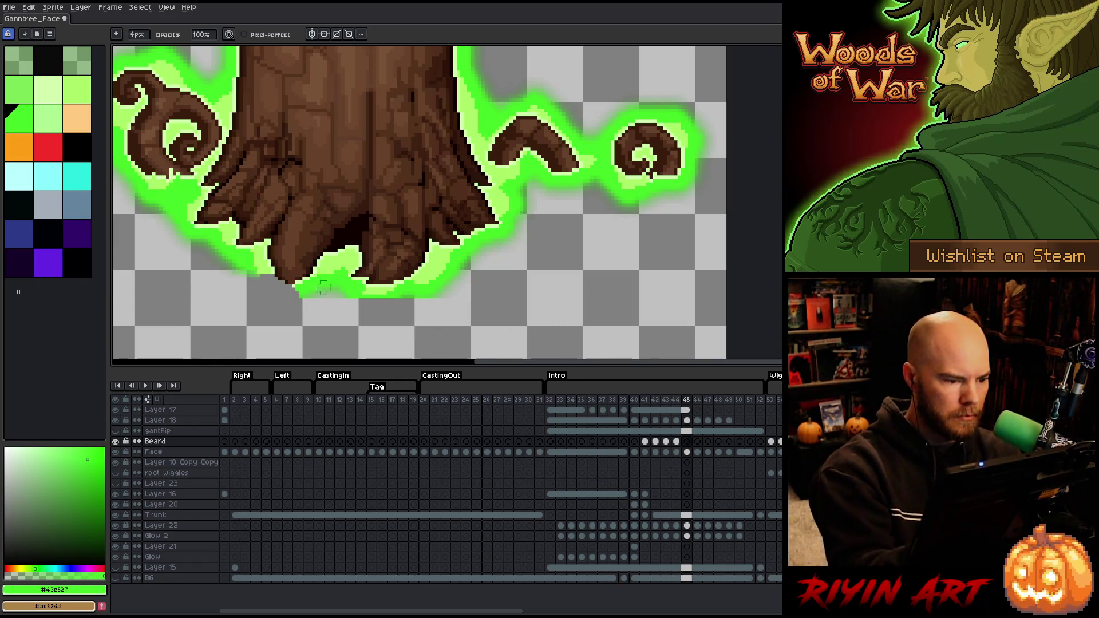
key(b)
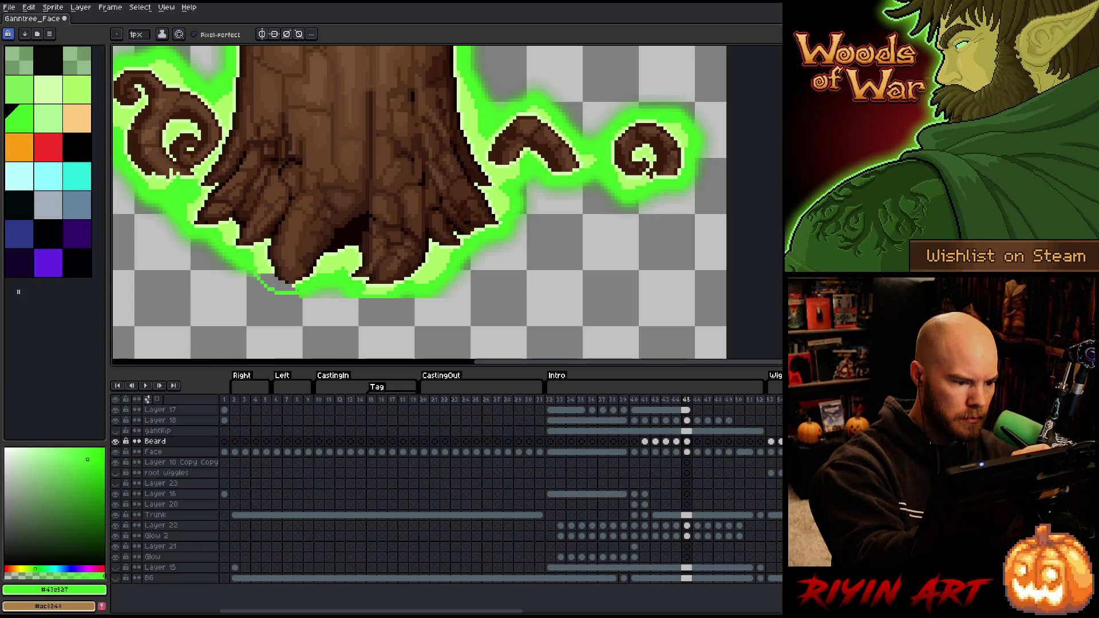
drag(275, 282, 287, 287)
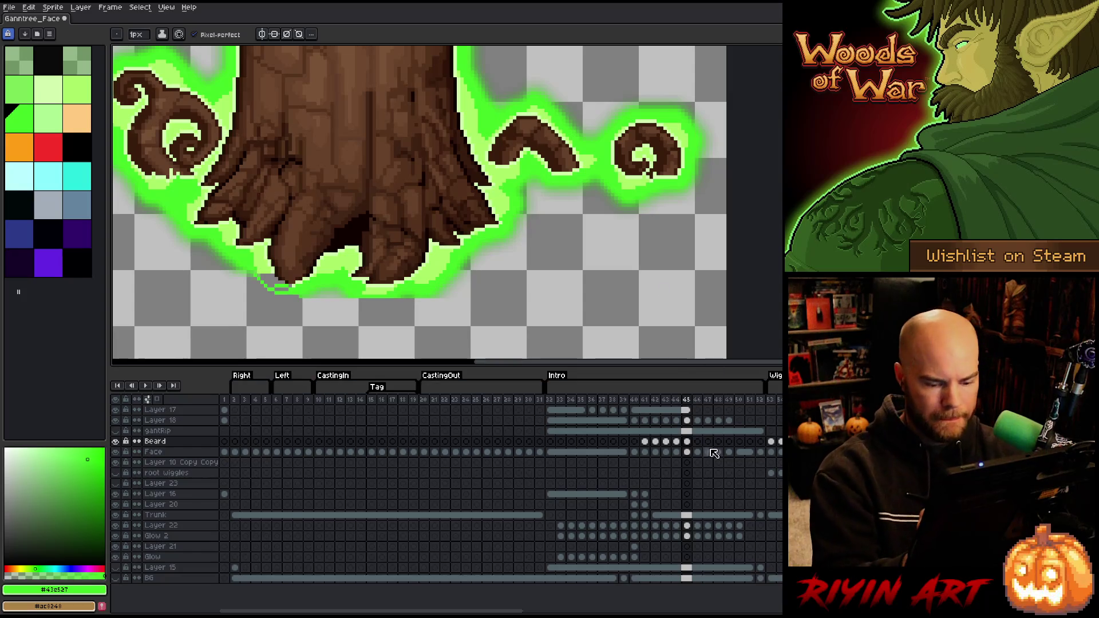
Add a new layer above Layer 22 and paint pale green glow on it
click(171, 525)
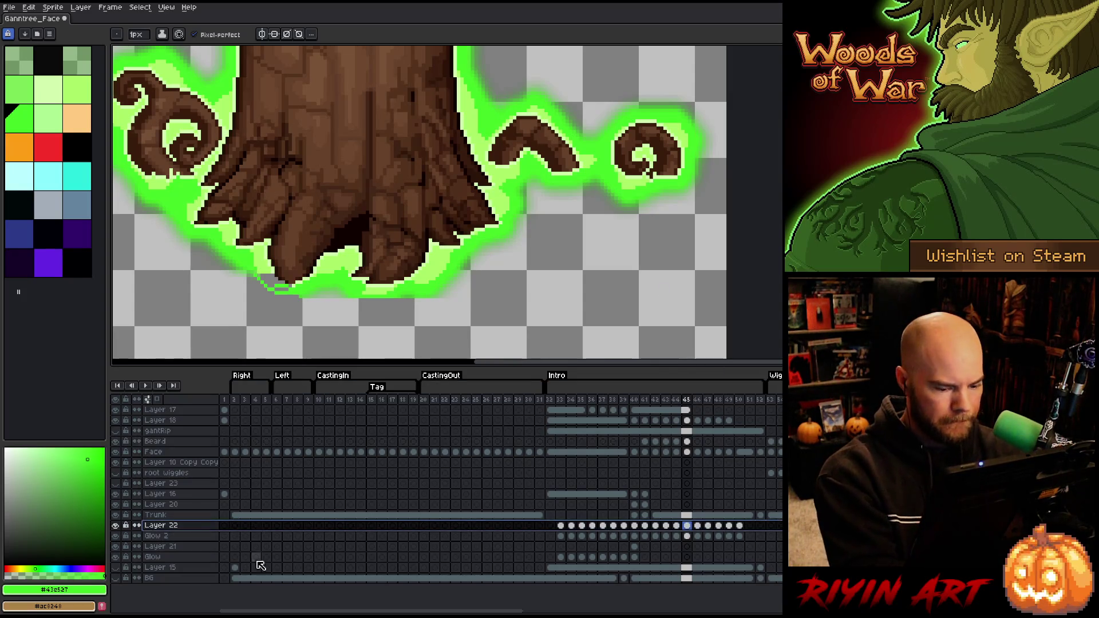
key(shift+n)
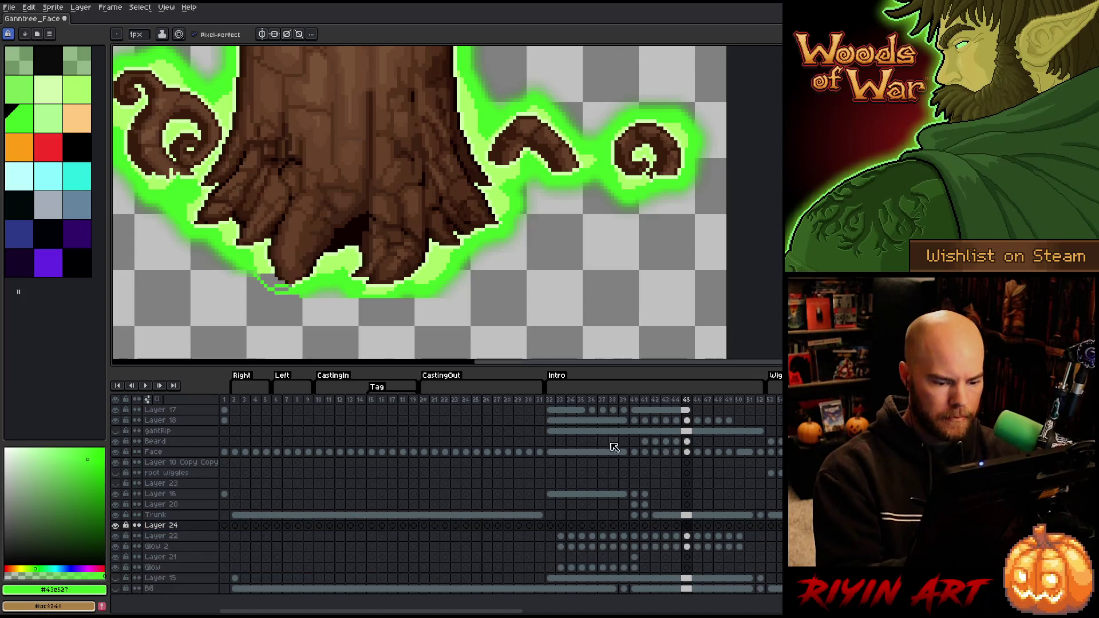
alt+click(355, 270)
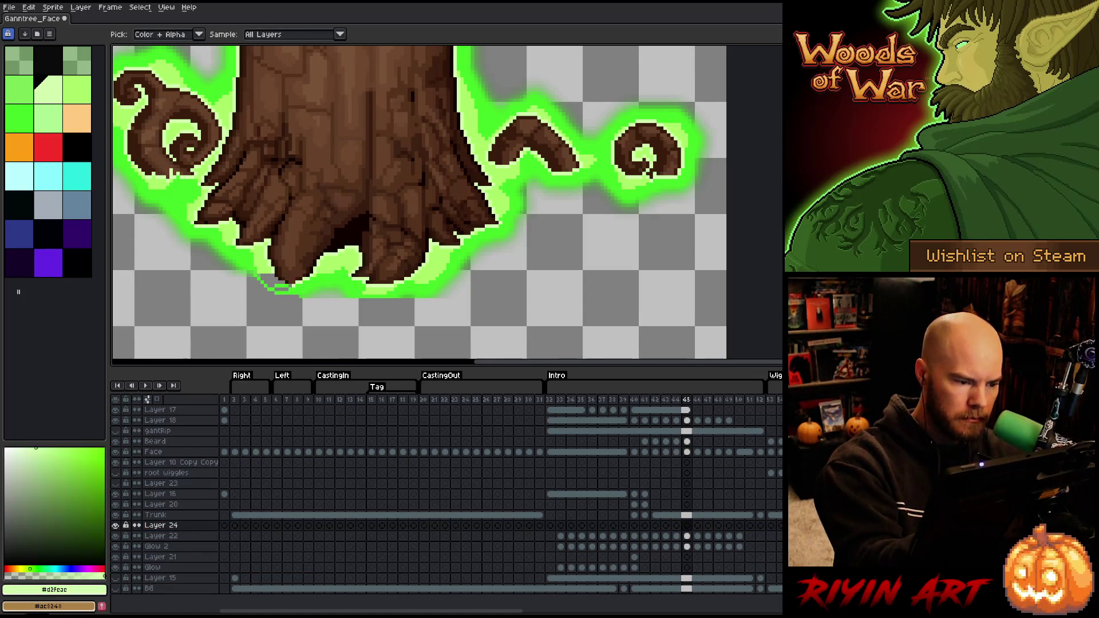
click(355, 271)
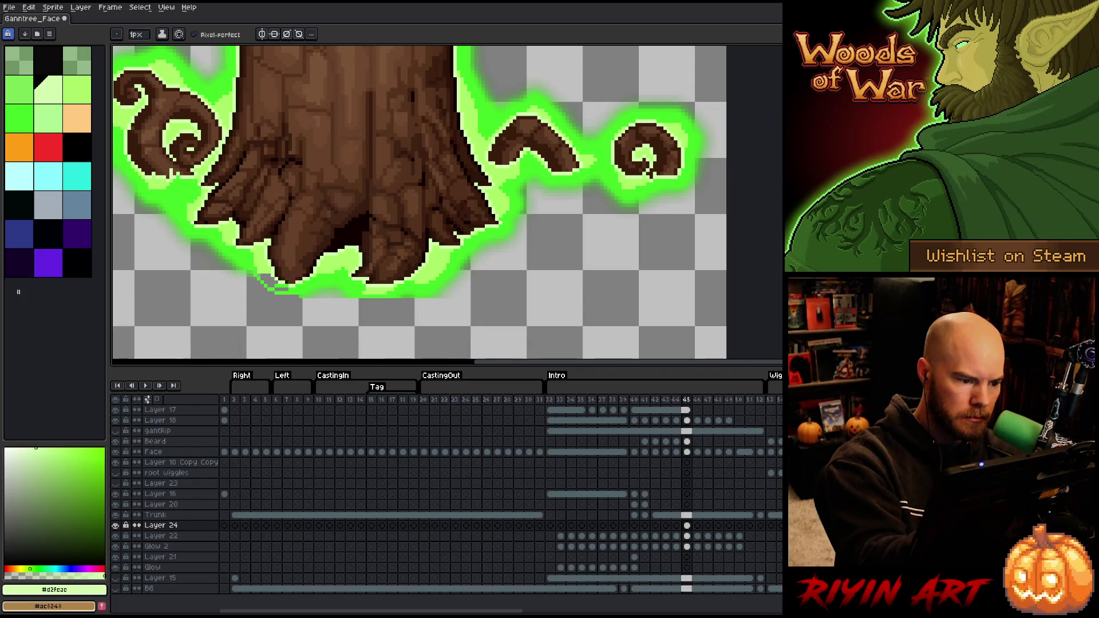
Select the new layer's frame 45 cel and pick the Beard layer from the canvas
click(686, 525)
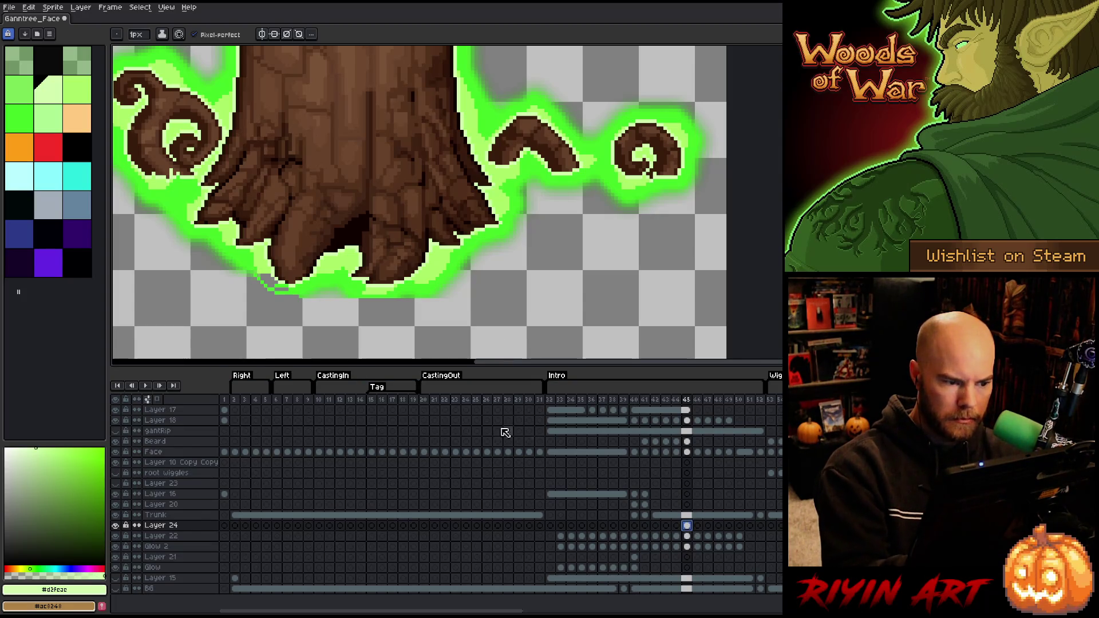
key(v)
key(b)
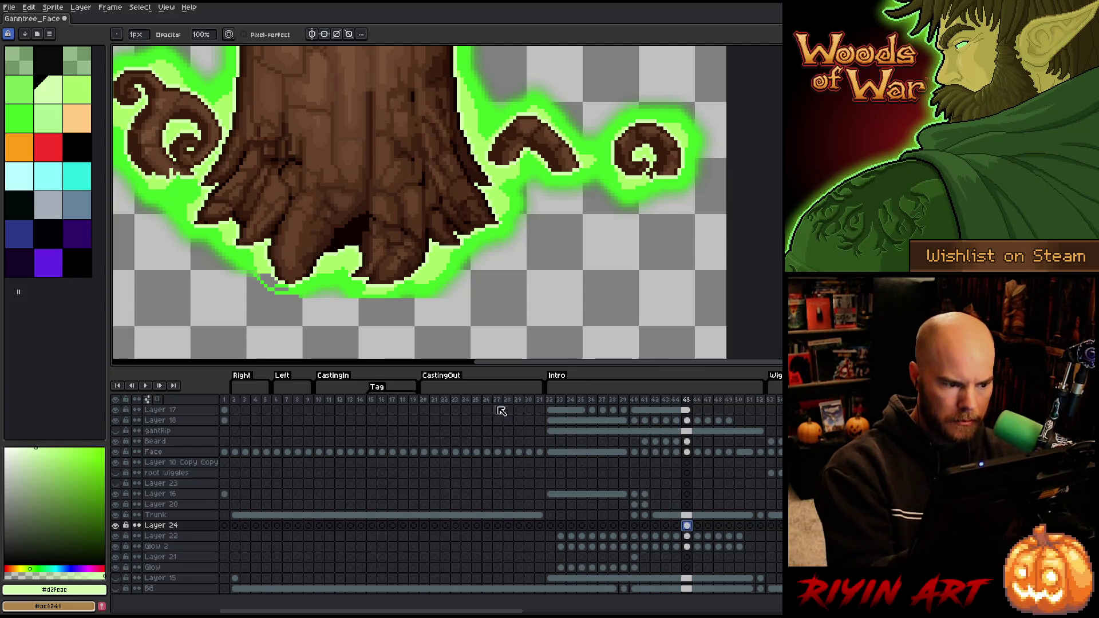
key(e)
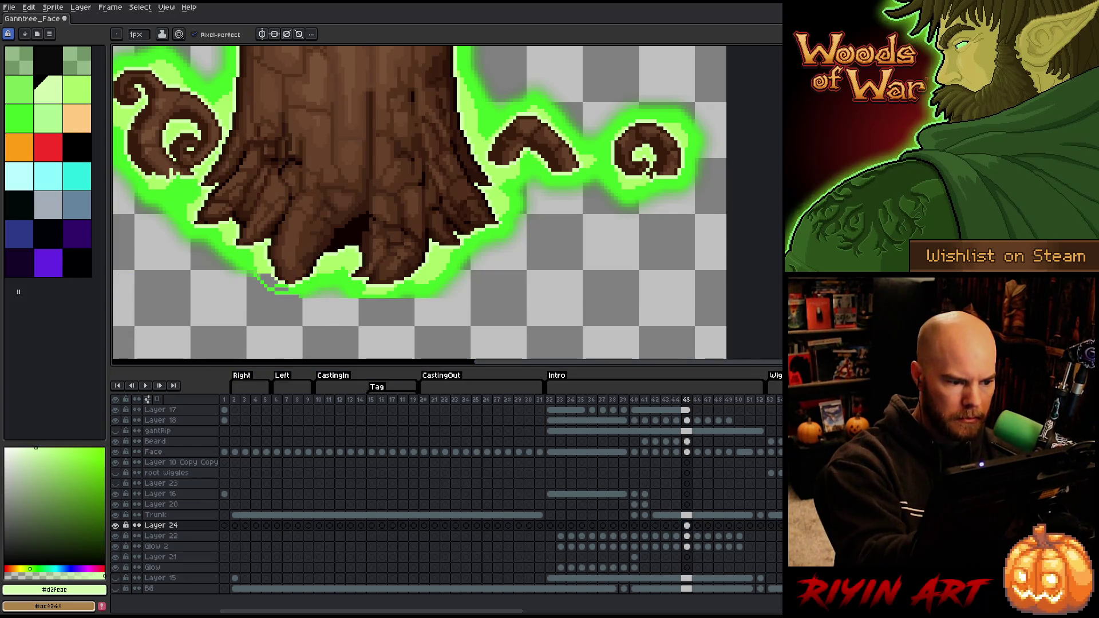
key(v)
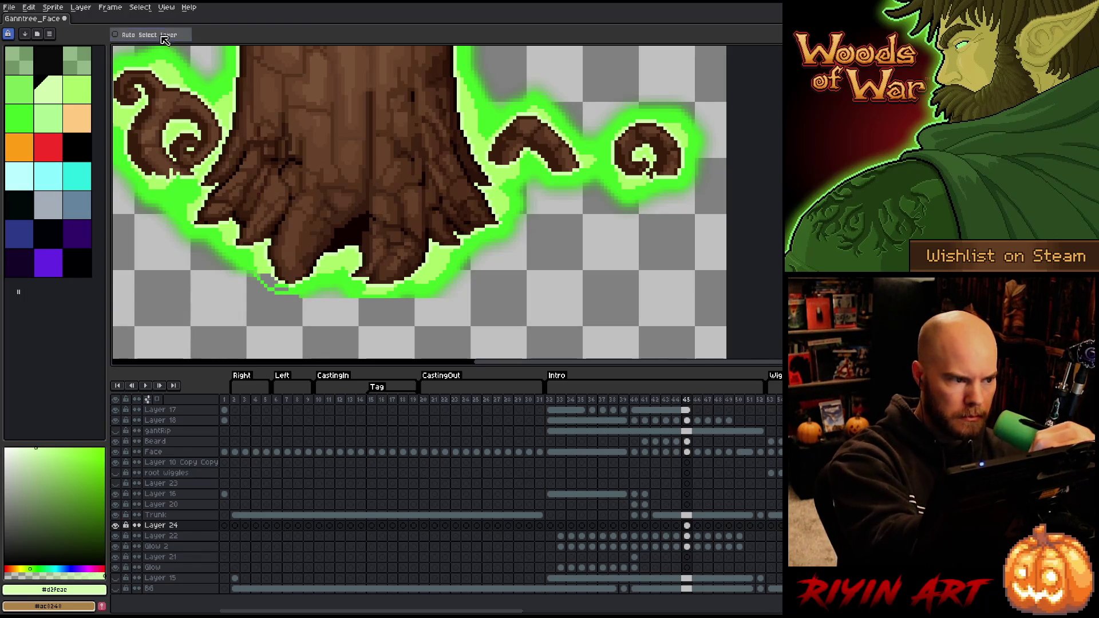
ctrl+click(292, 292)
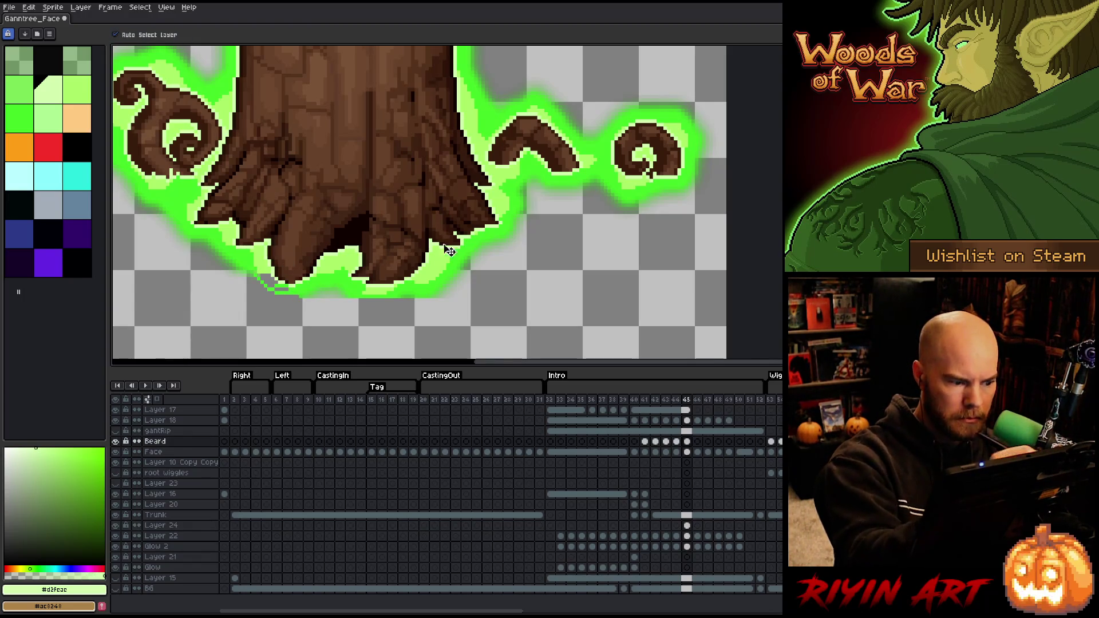
key(b)
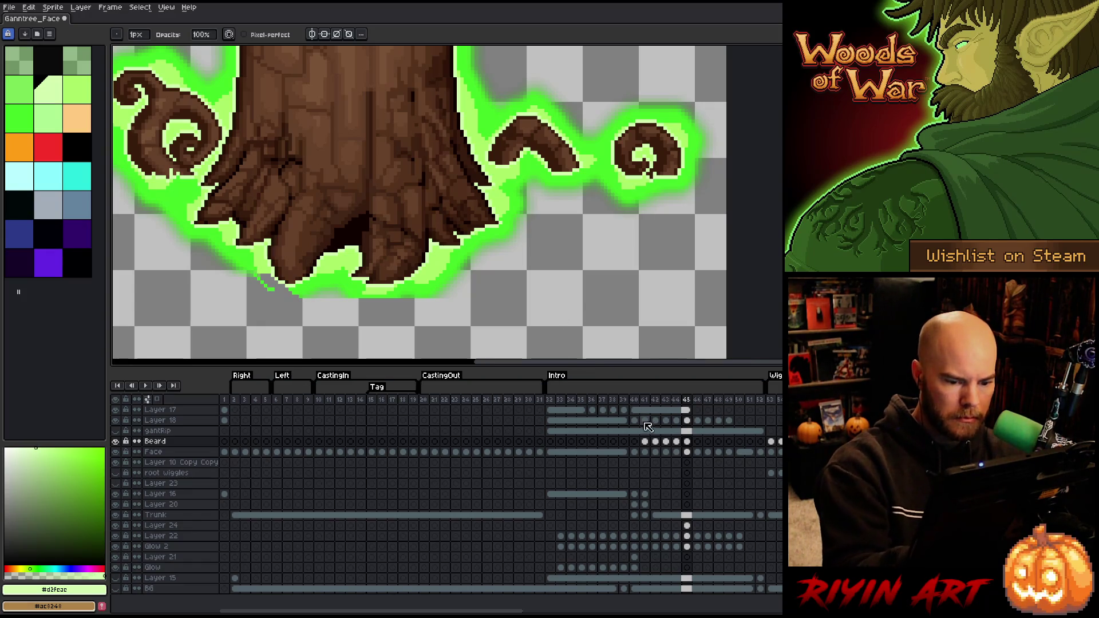
Check the Beard layer's pixels, then move the Layer 24 glow cel from frame 45 to 44
click(115, 442)
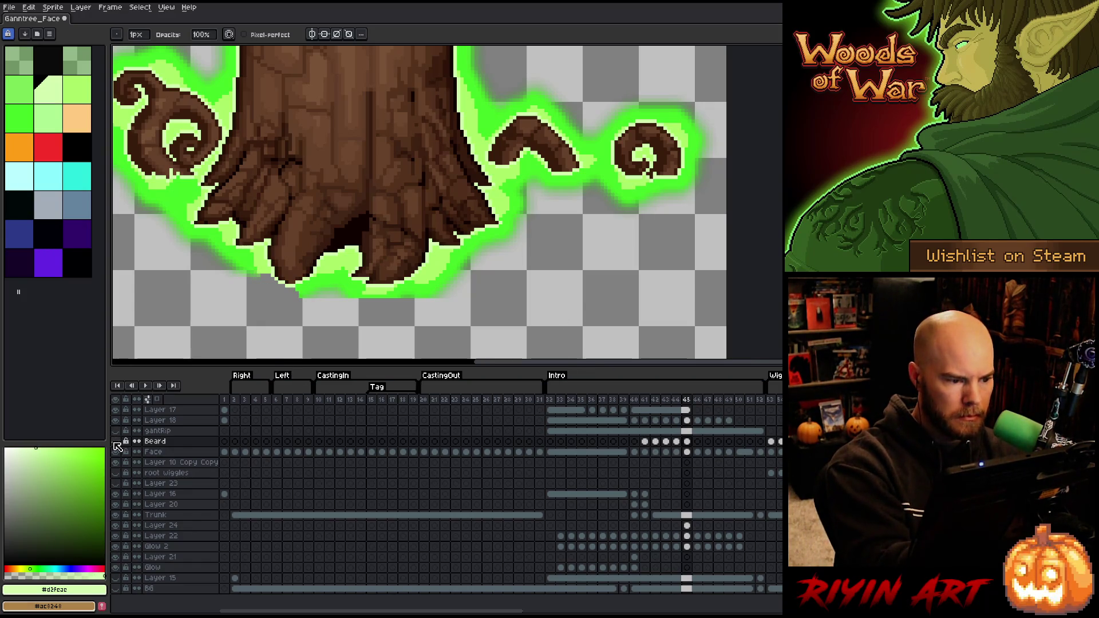
click(115, 441)
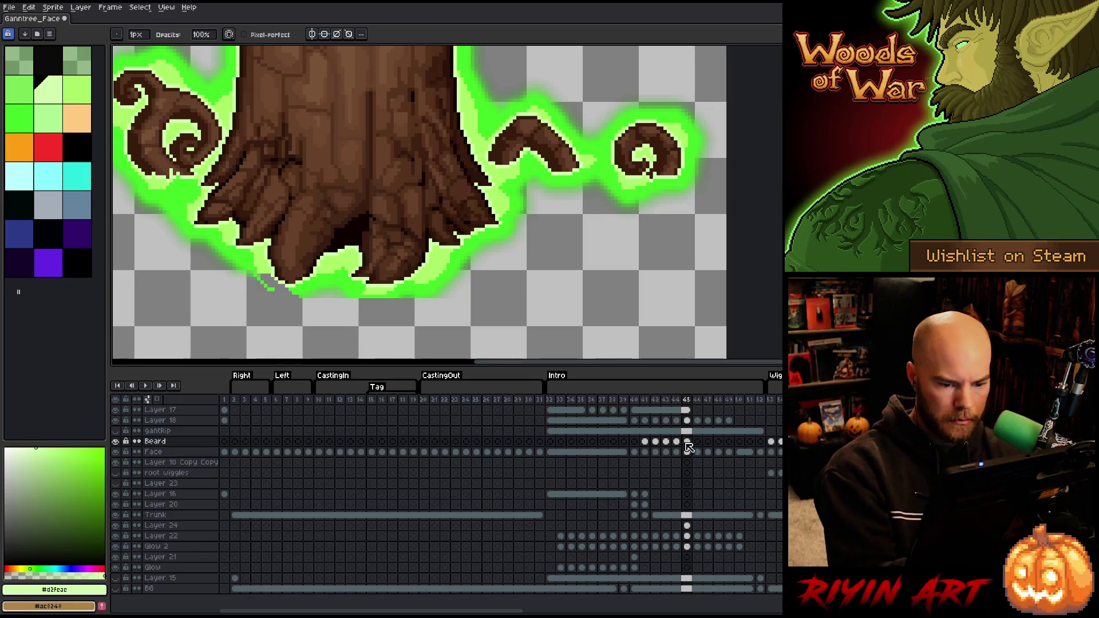
mouse_move(687, 442)
mouse_down()
mouse_move(646, 442)
mouse_move(678, 464)
mouse_move(679, 574)
mouse_up()
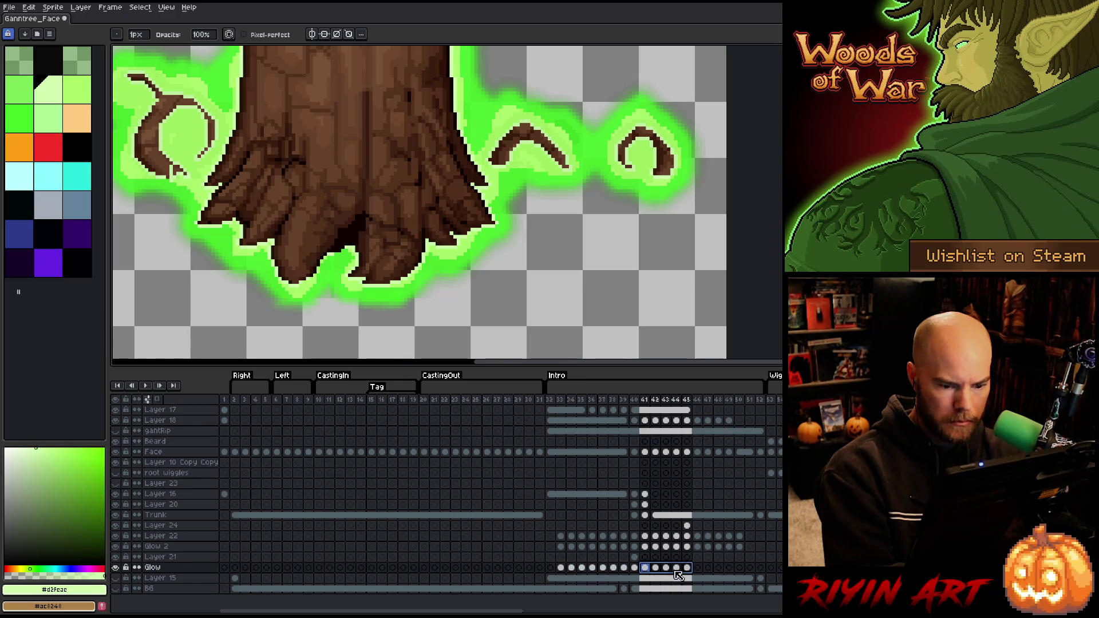
click(688, 525)
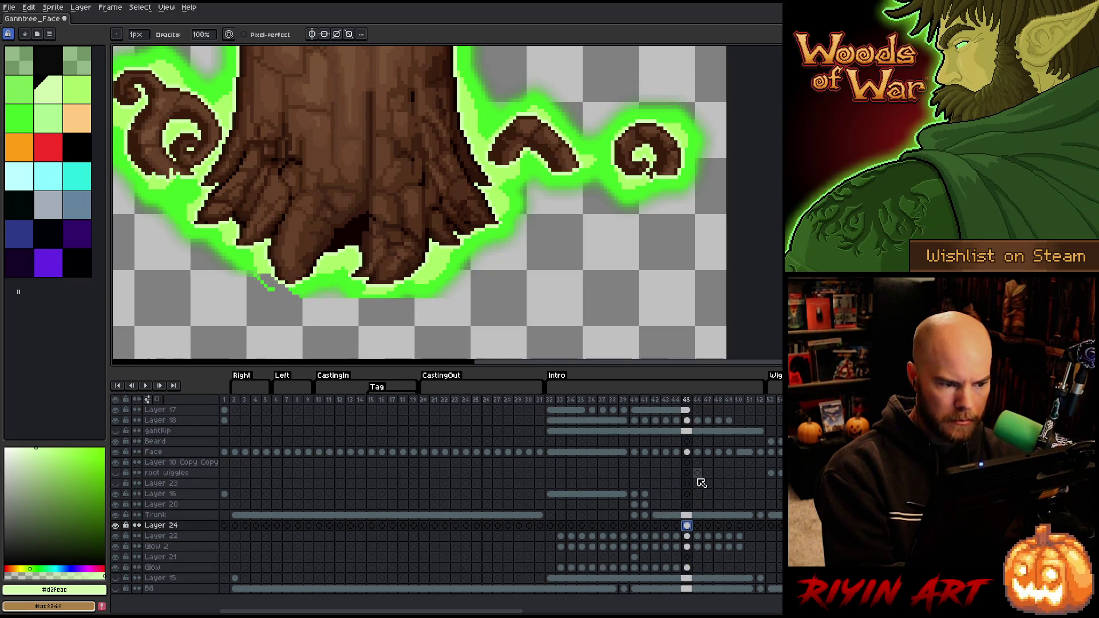
drag(681, 522, 680, 528)
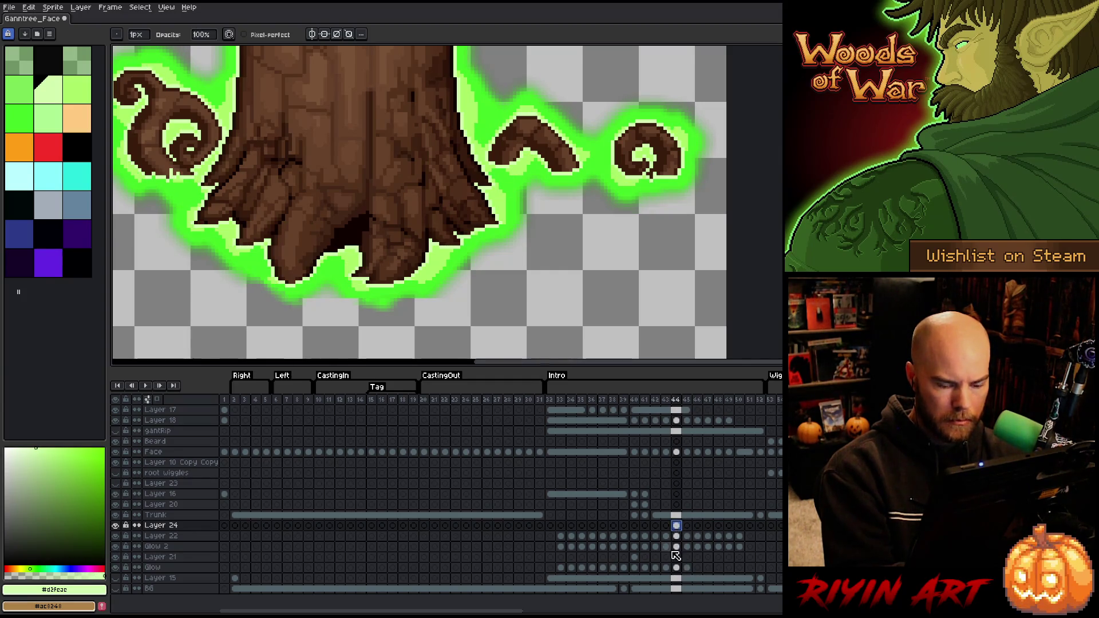
On frame 41, select Layer 24's cel and eyedrop the pale green from the canvas glow
key(Left)
key(Left)
key(Left)
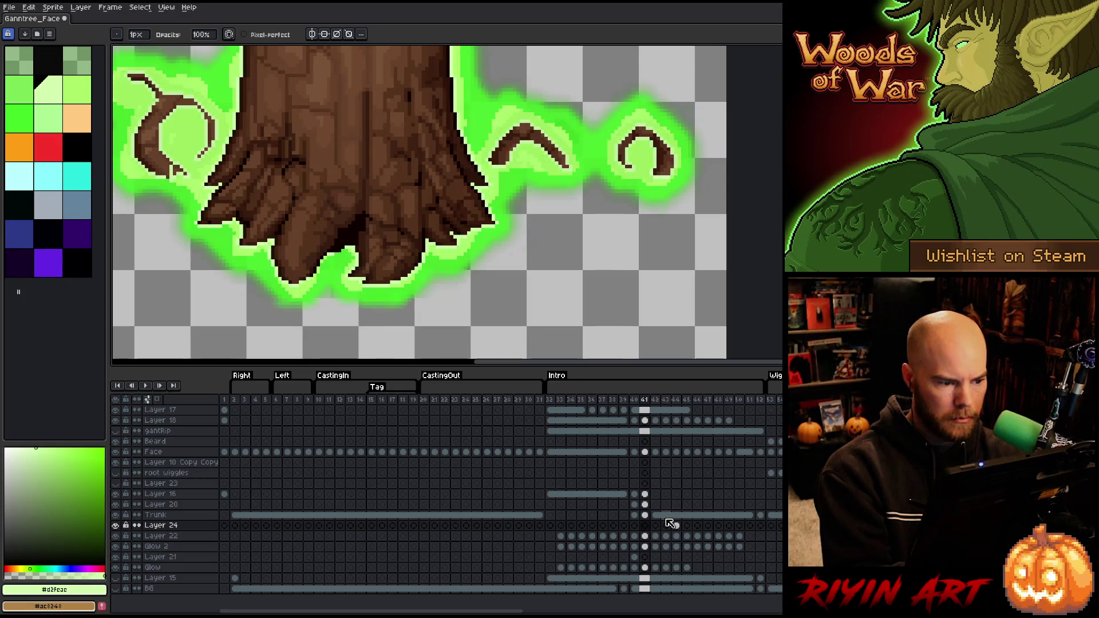
key(Right)
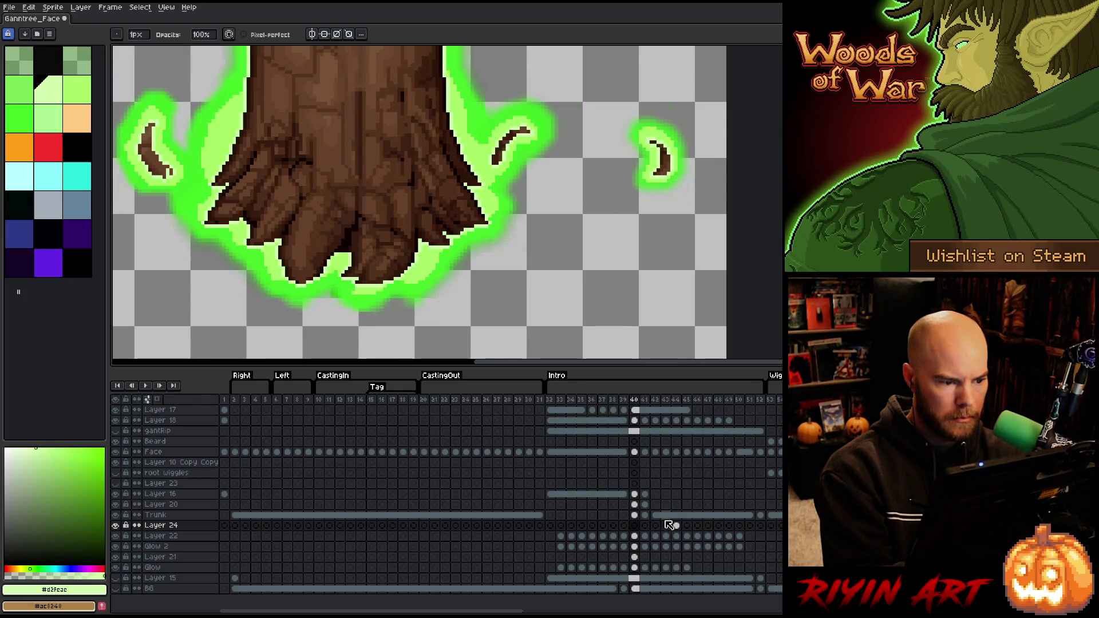
key(Right)
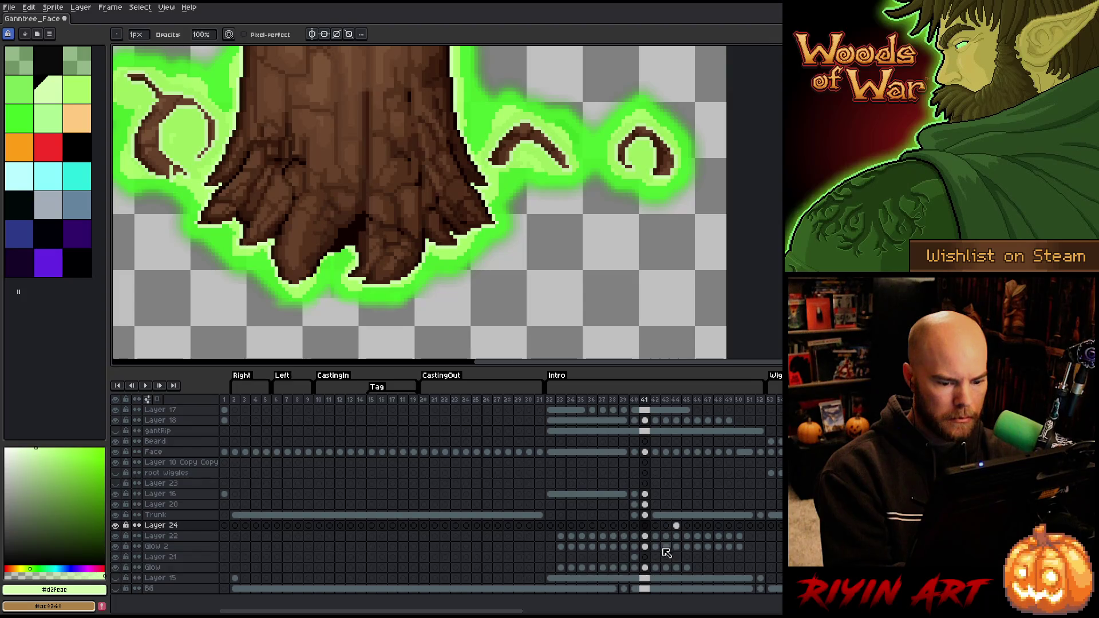
click(644, 525)
key(i)
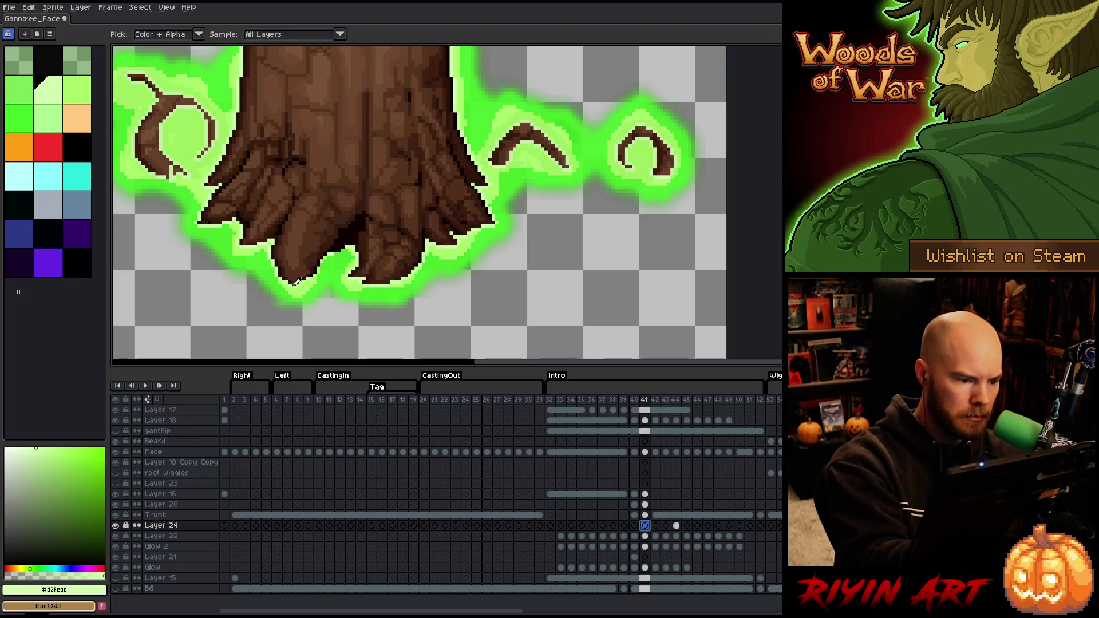
click(297, 281)
key(b)
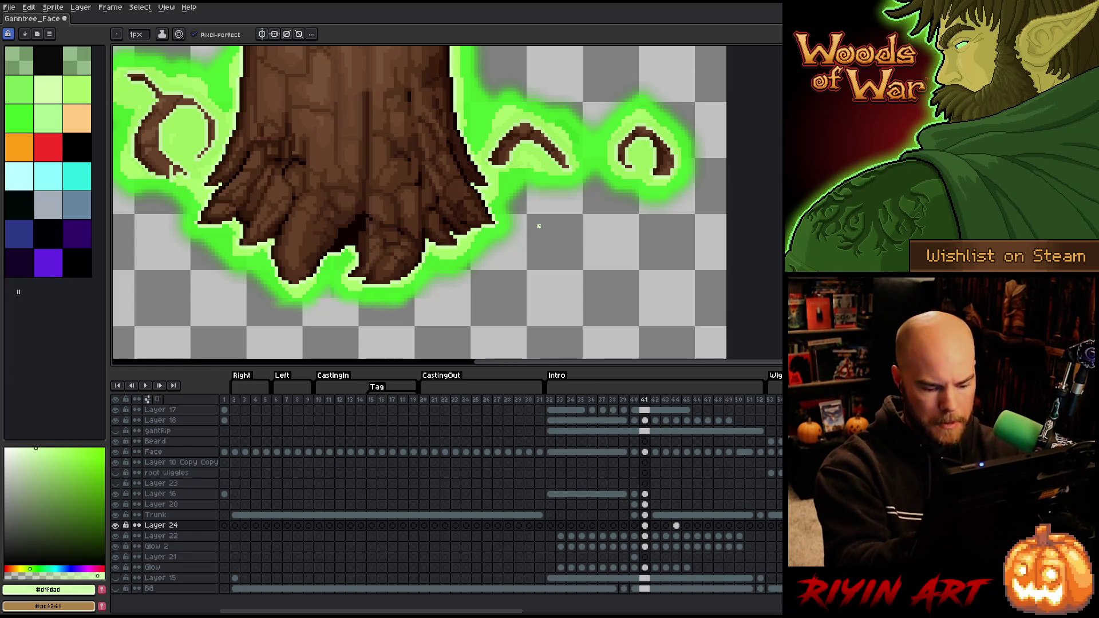
Advance to frame 45 and select Layer 24's frames 44–47 in the timeline
key(Right)
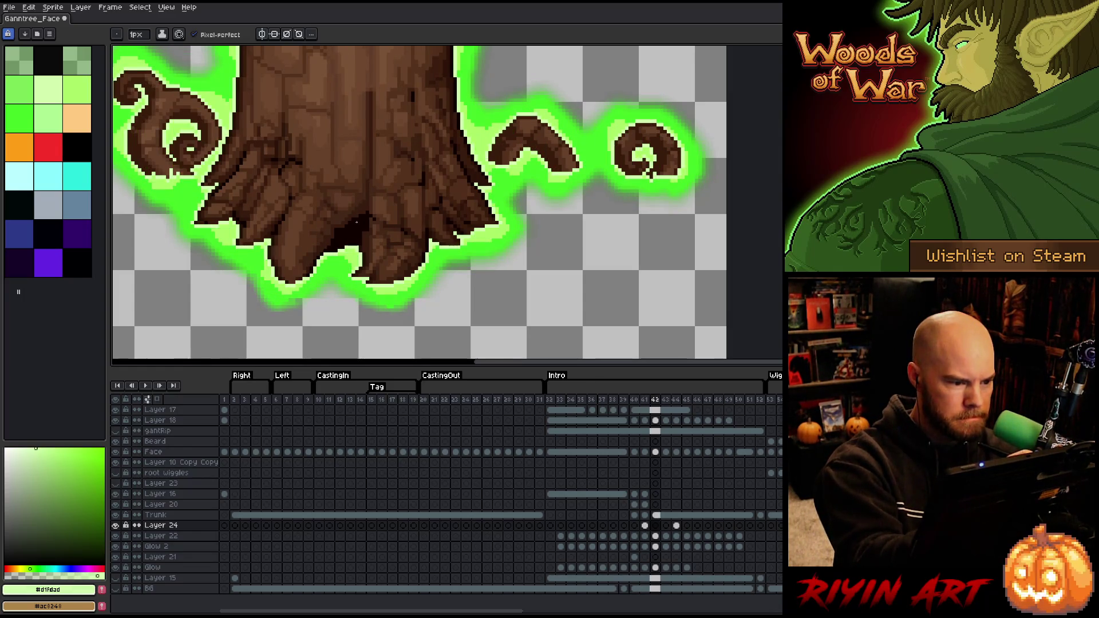
key(Right)
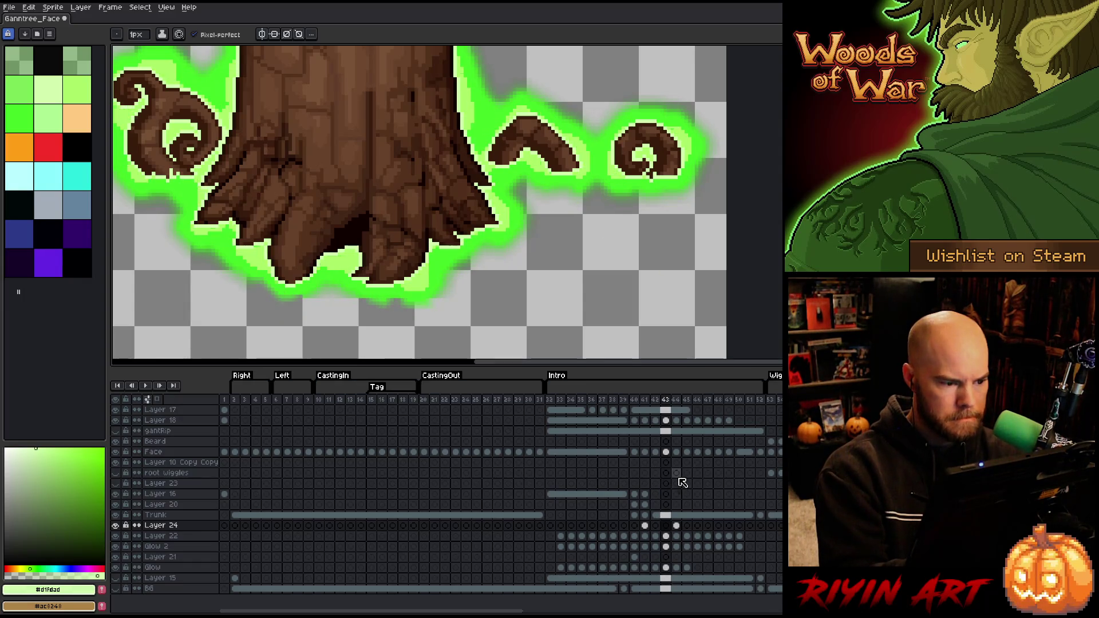
key(Right)
key(Right)
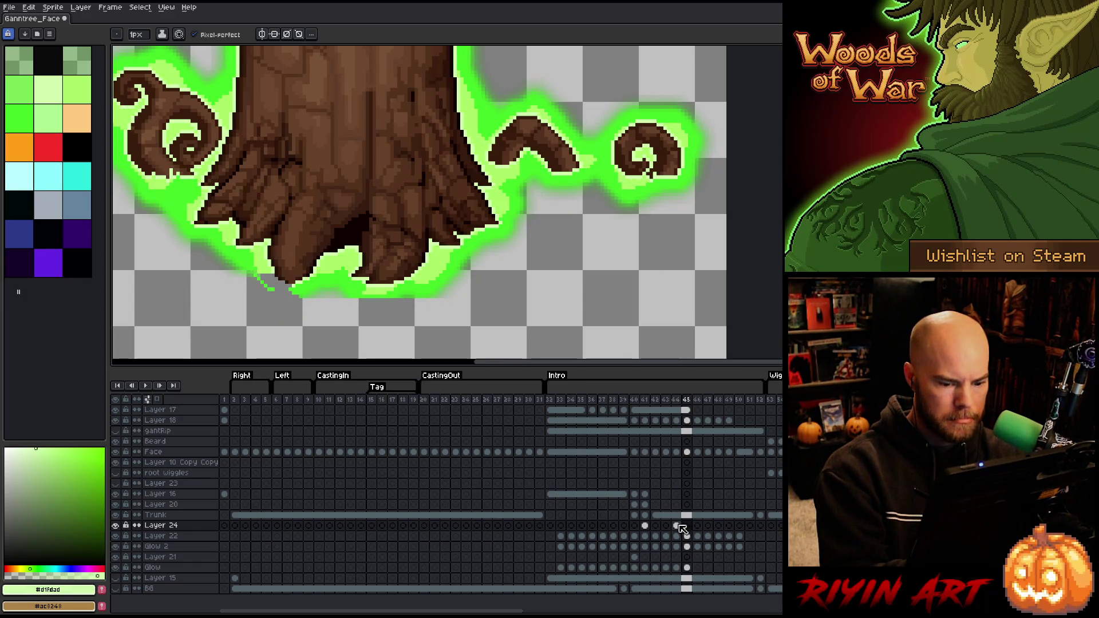
drag(676, 525, 755, 531)
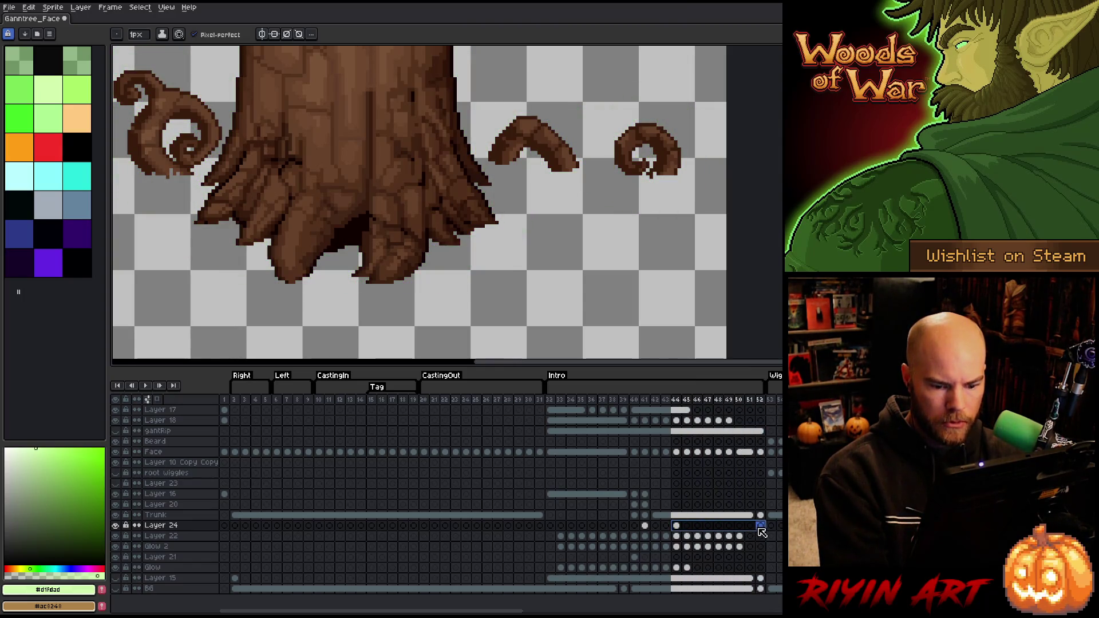
drag(750, 529, 704, 525)
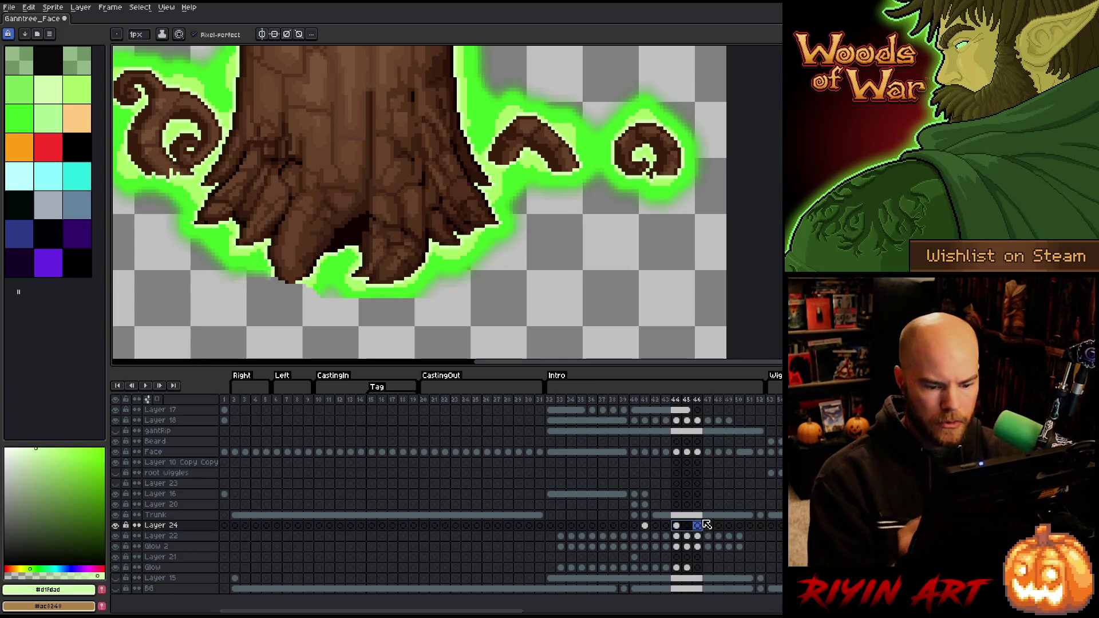
Link the Layer 24 cels across frames 44–46 and save the sprite
right_click(699, 527)
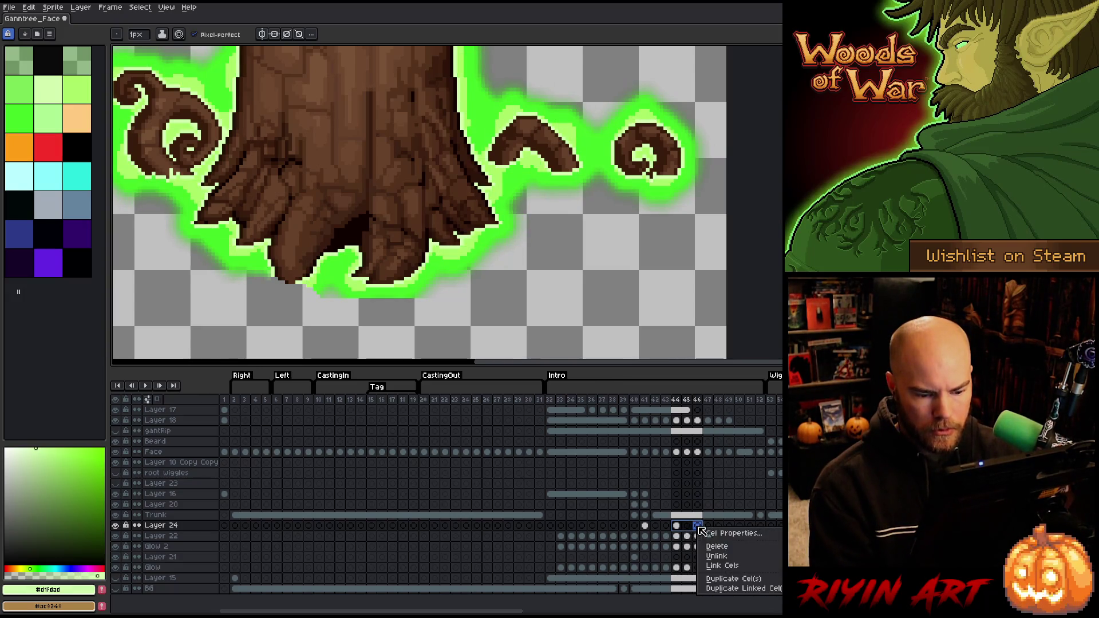
click(722, 566)
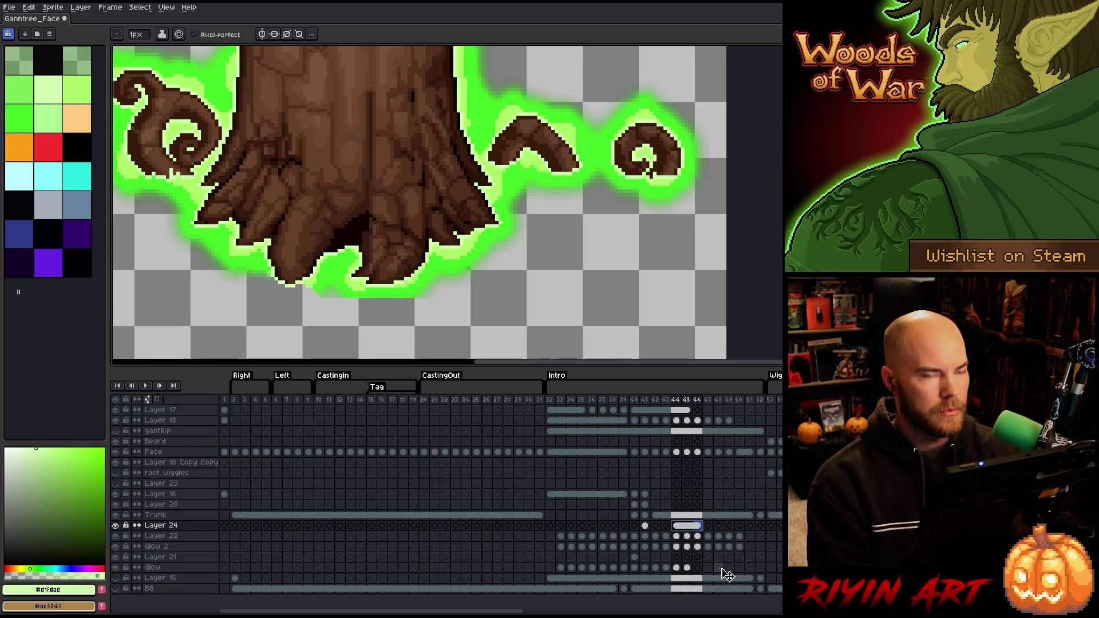
key(ctrl+s)
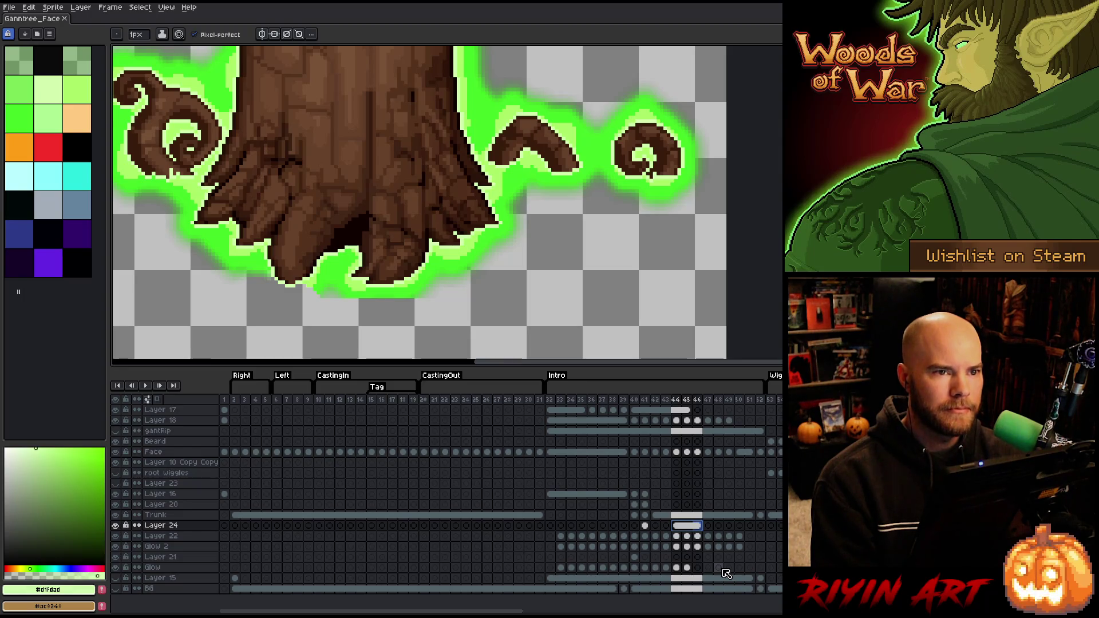
Step through frames 47–51 sampling the pale glow colour, then review the fade back to frame 45
click(708, 524)
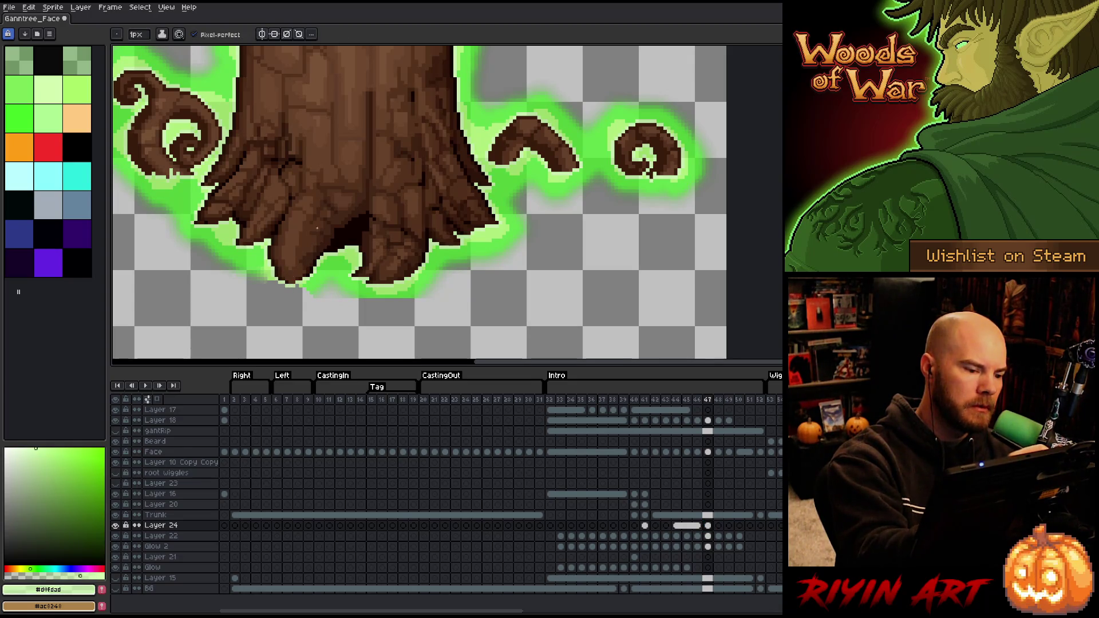
click(719, 526)
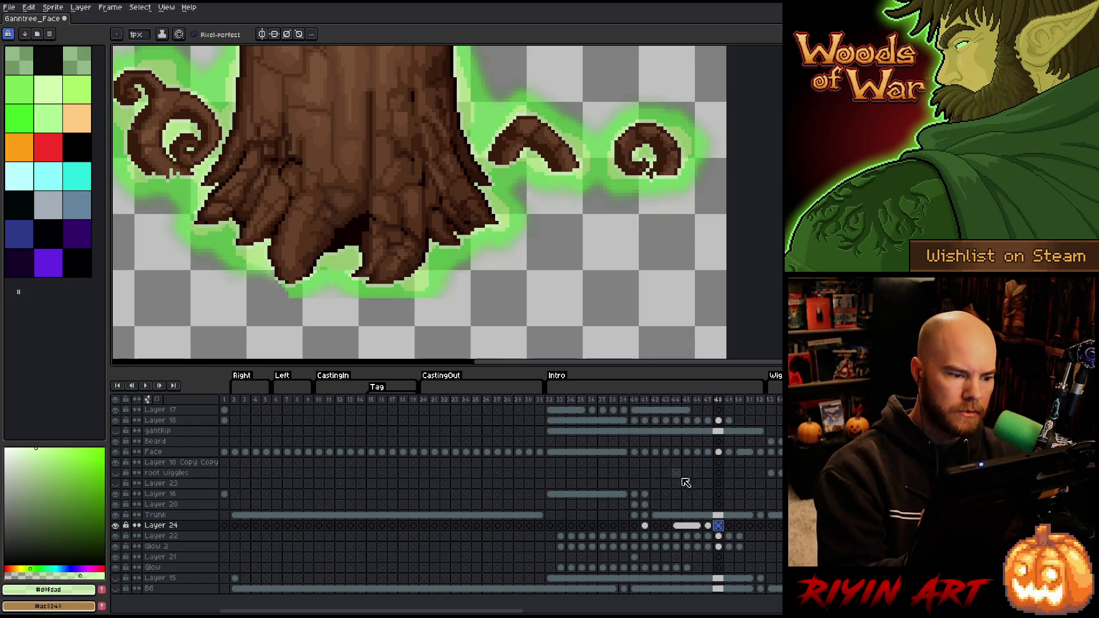
key(alt)
alt+click(279, 275)
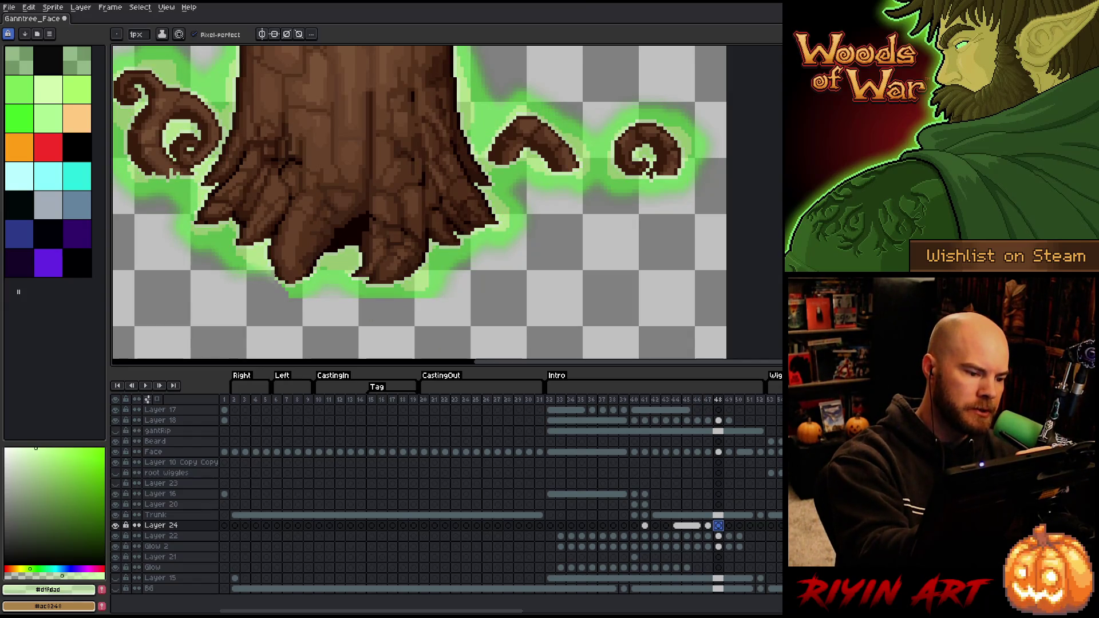
click(728, 525)
alt+click(279, 275)
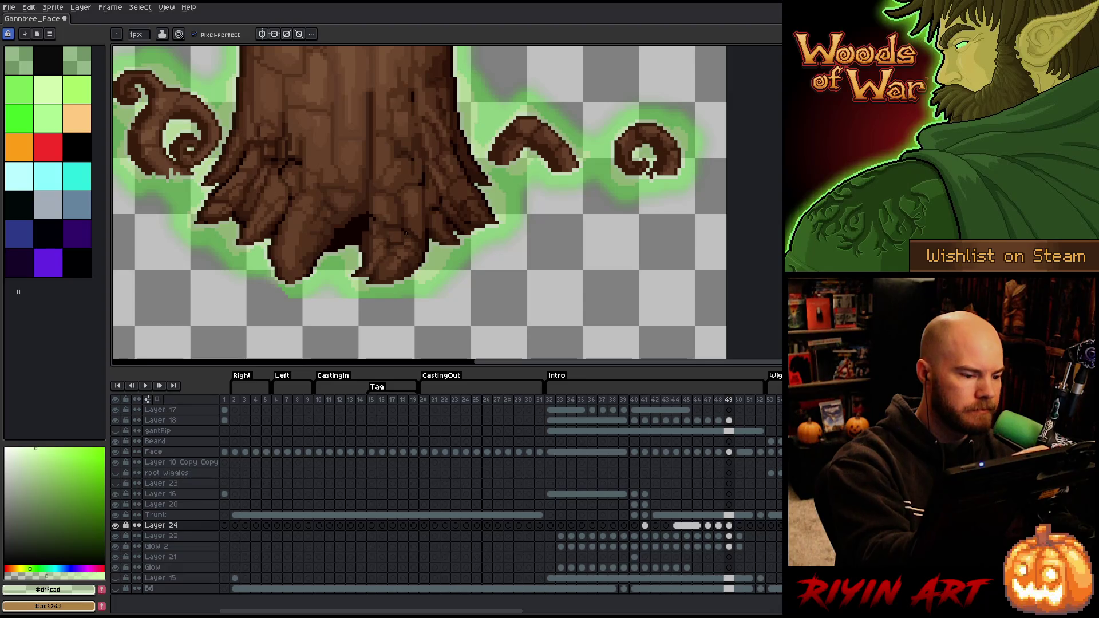
key(period)
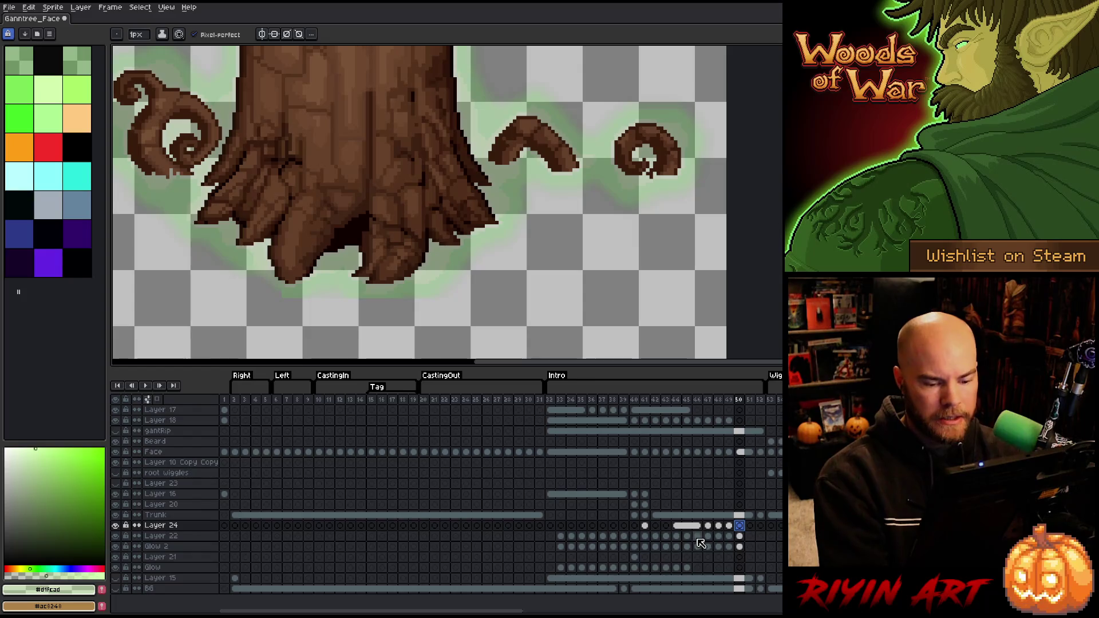
key(period)
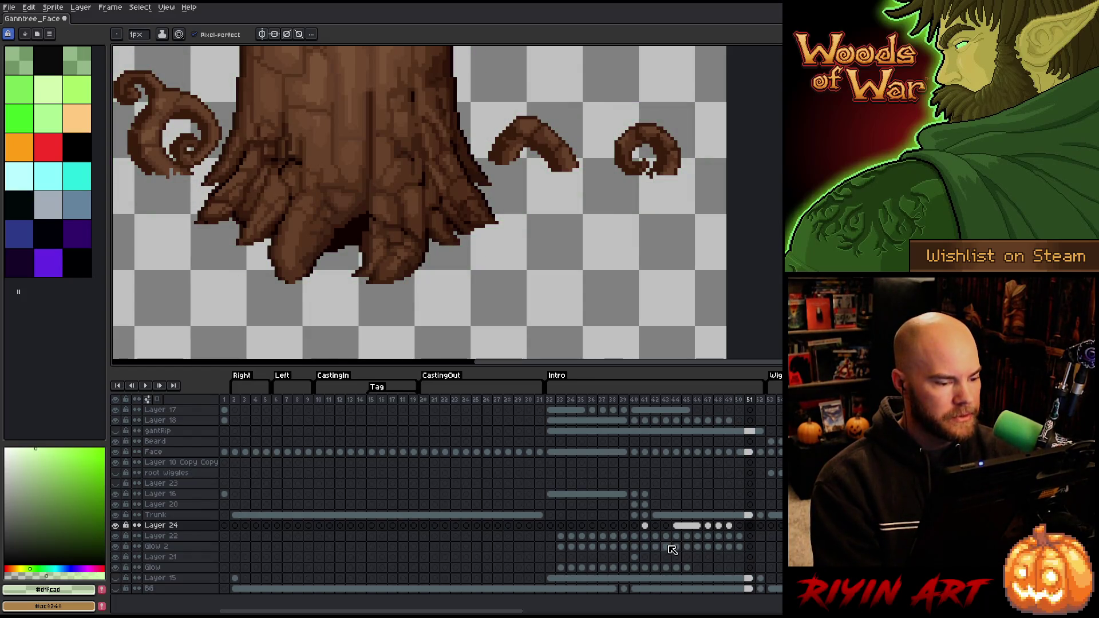
key(comma)
key(comma)
key(comma)
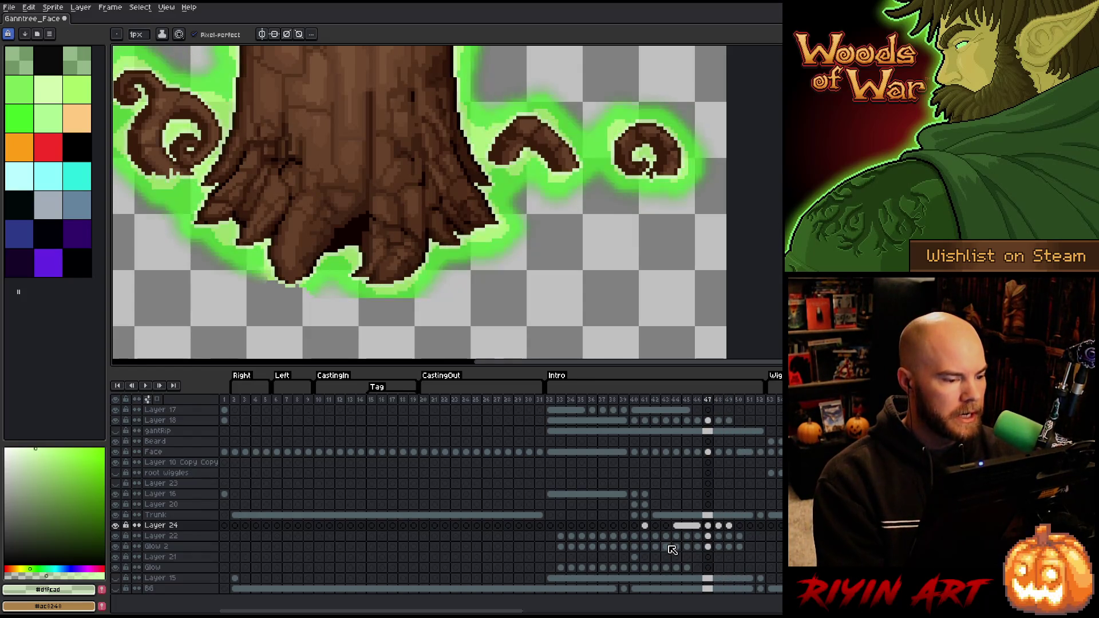
key(comma)
key(comma)
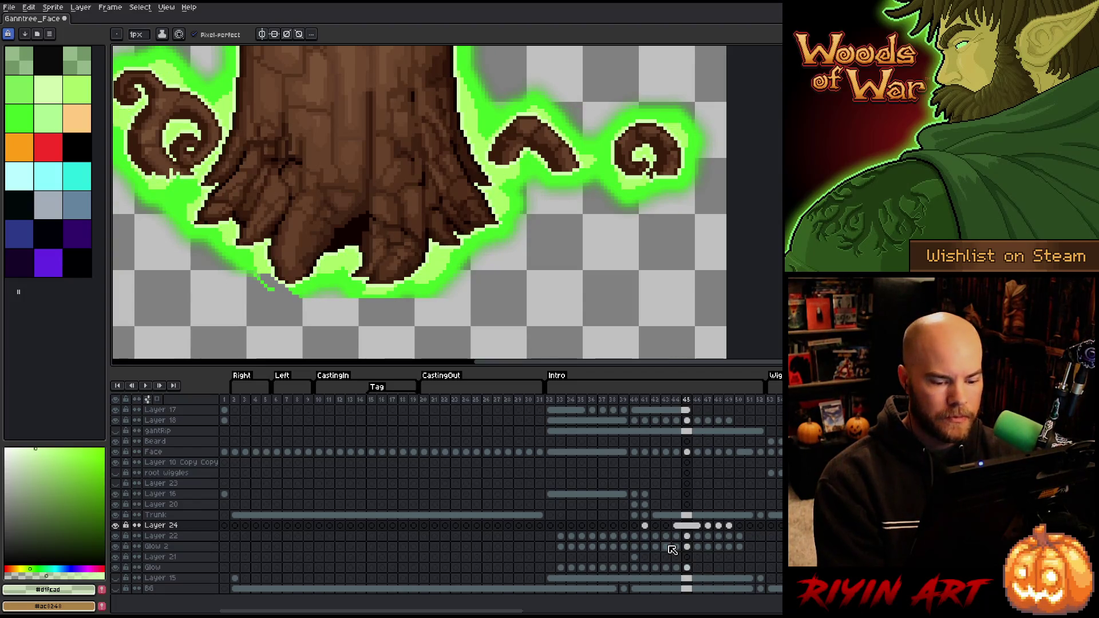
On the Glow cel at frame 45, erase stray glow pixels at the trunk base's lower-left edge
click(676, 567)
click(686, 567)
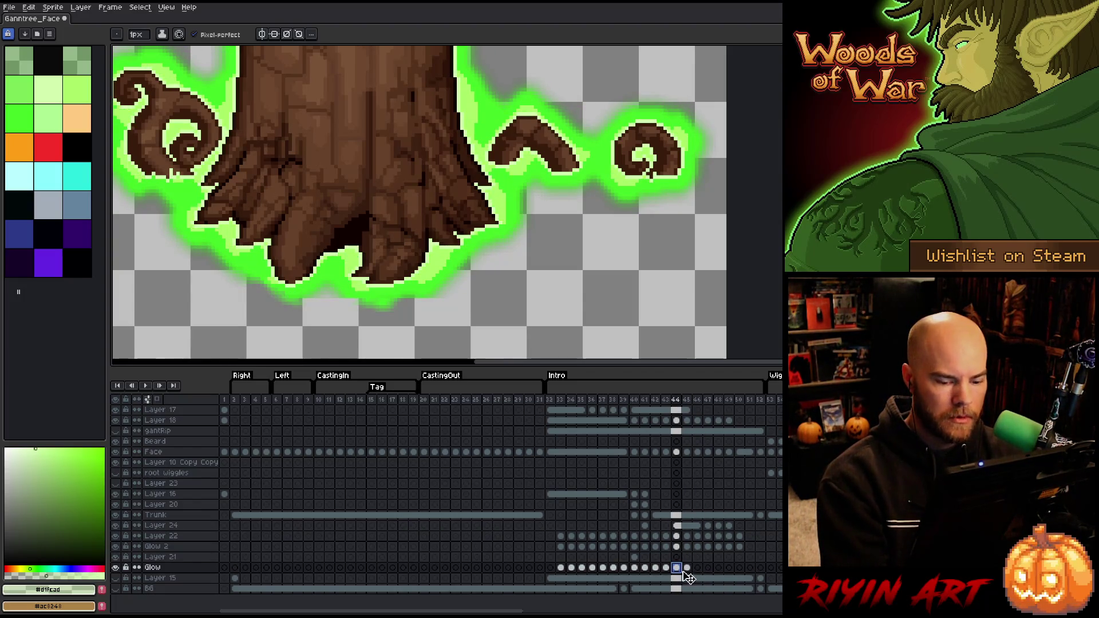
key(i)
click(302, 285)
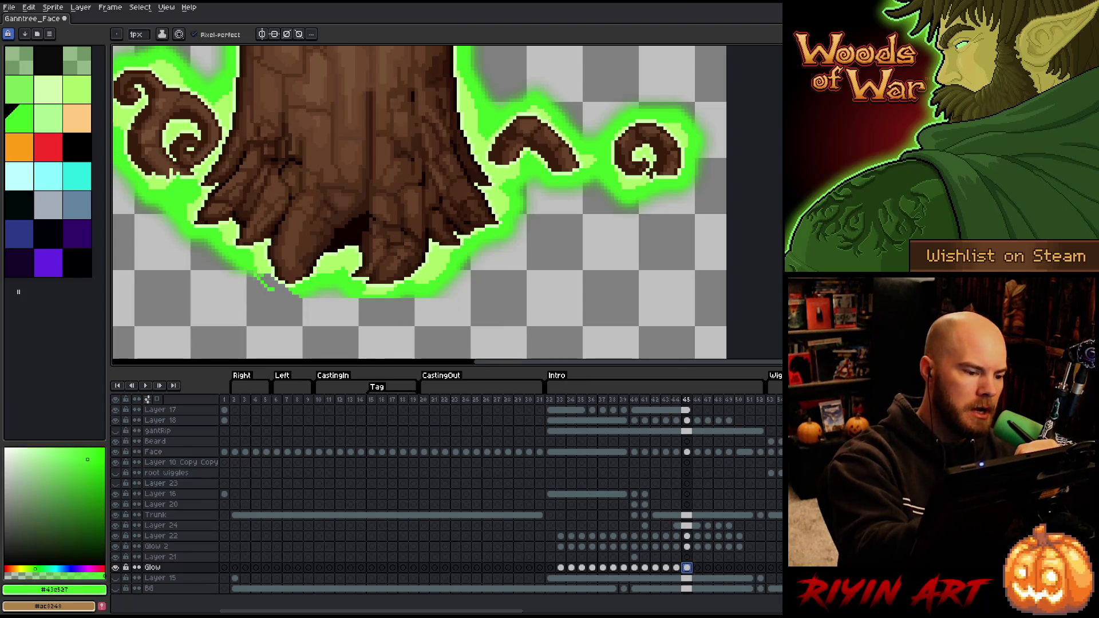
key(b)
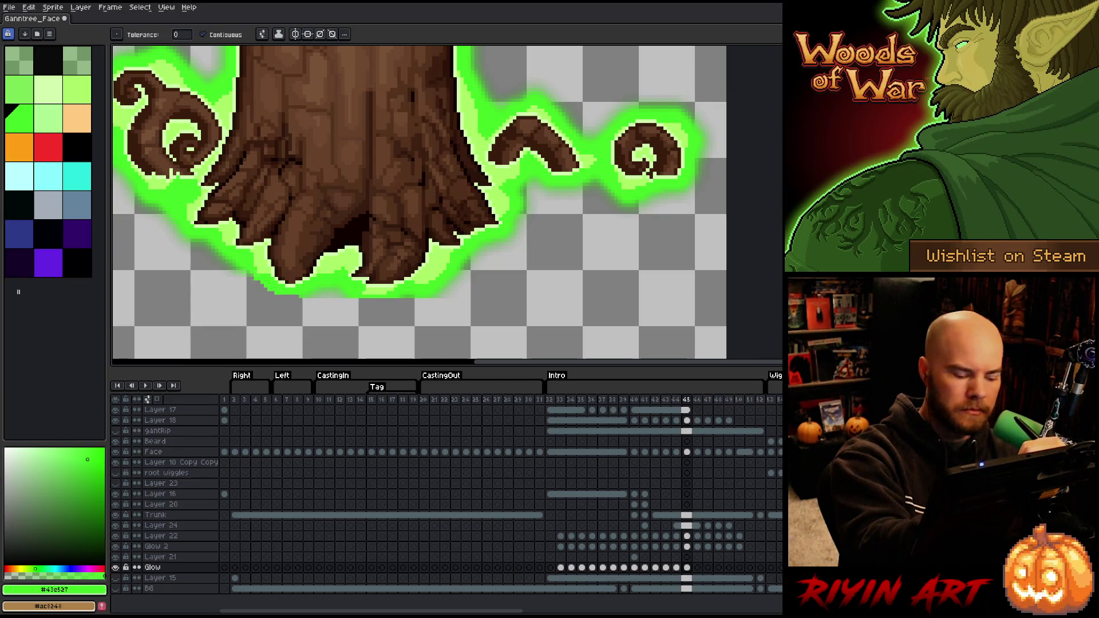
key(e)
drag(243, 270, 262, 261)
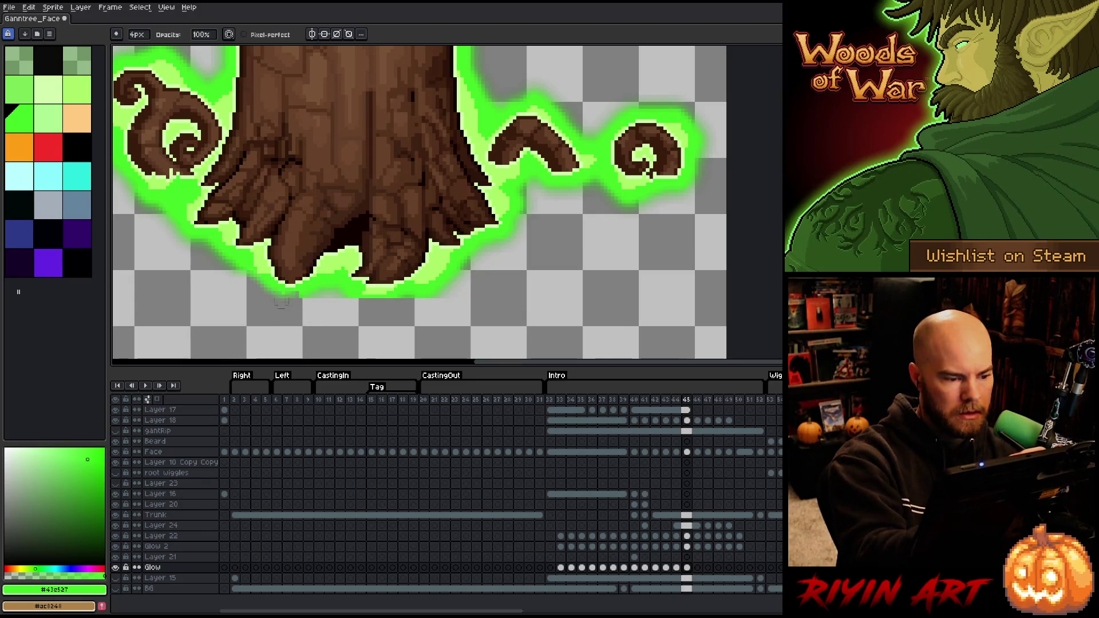
Move through frames 46–47 and fill the outlined gap below the trunk with green glow
click(697, 567)
key(b)
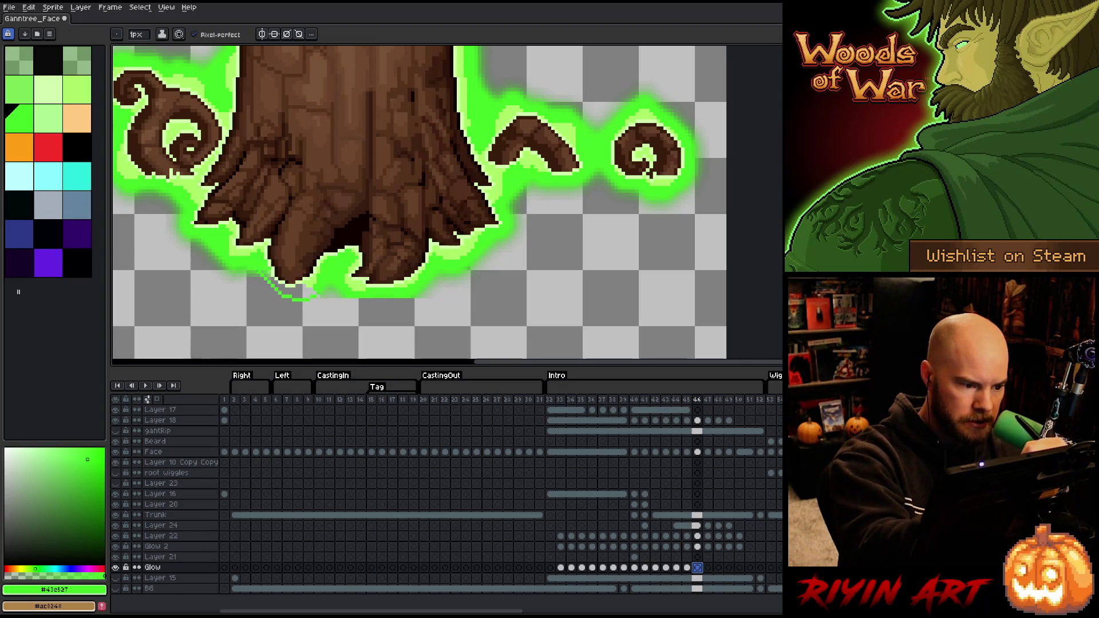
key(e)
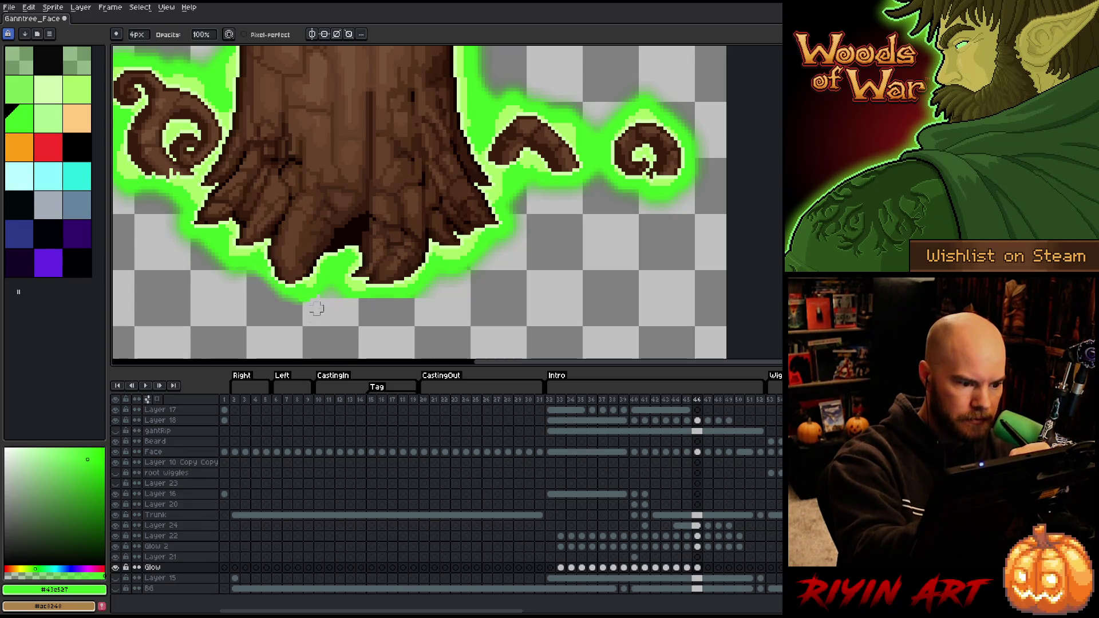
click(707, 567)
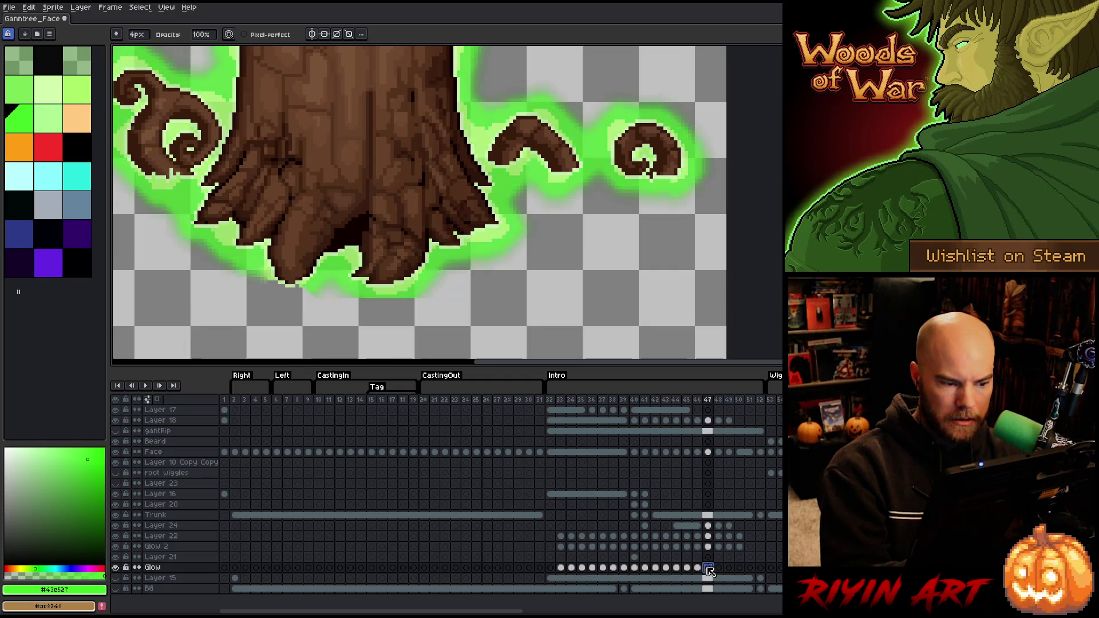
key(b)
alt+click(308, 293)
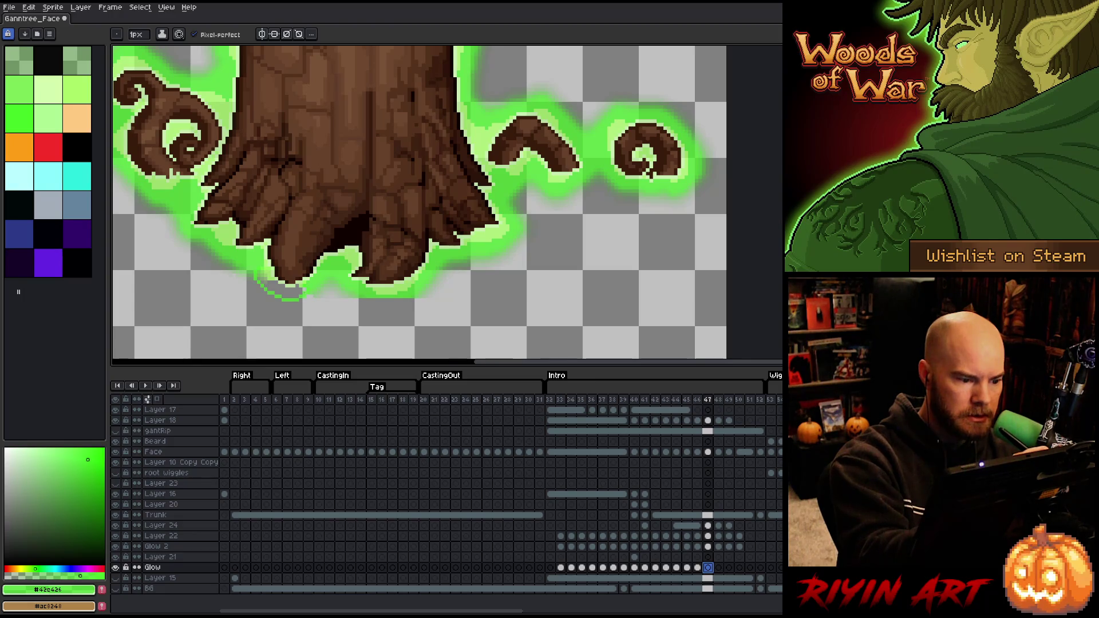
key(g)
click(280, 288)
key(e)
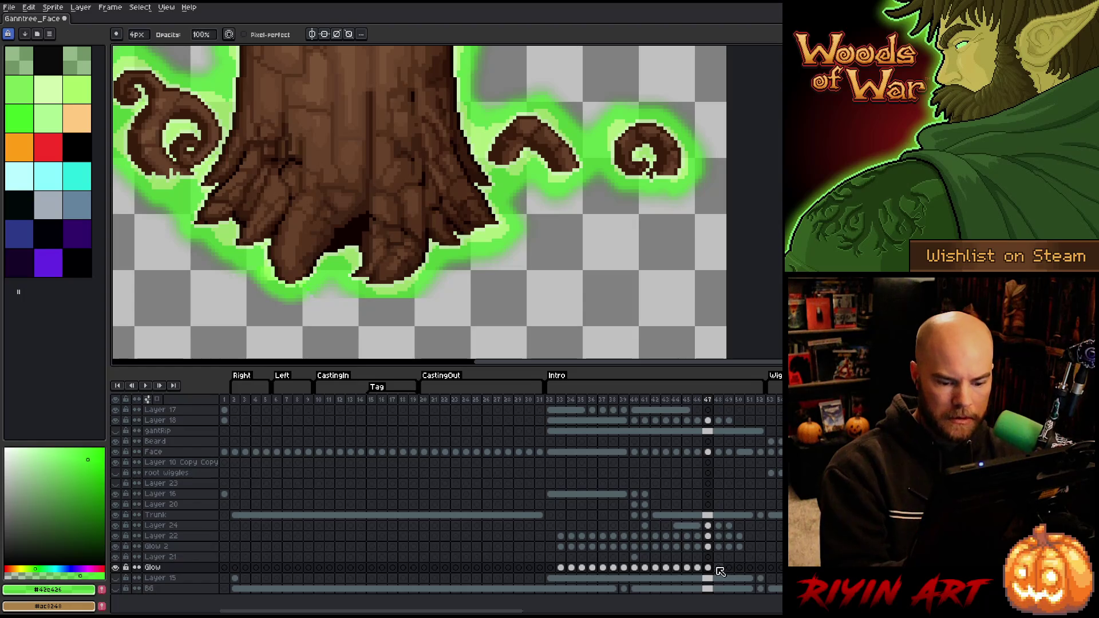
On frame 48, erase a few glow pixels near the trunk's lower edge, then continue to frame 50
key(.)
key(b)
alt+click(293, 294)
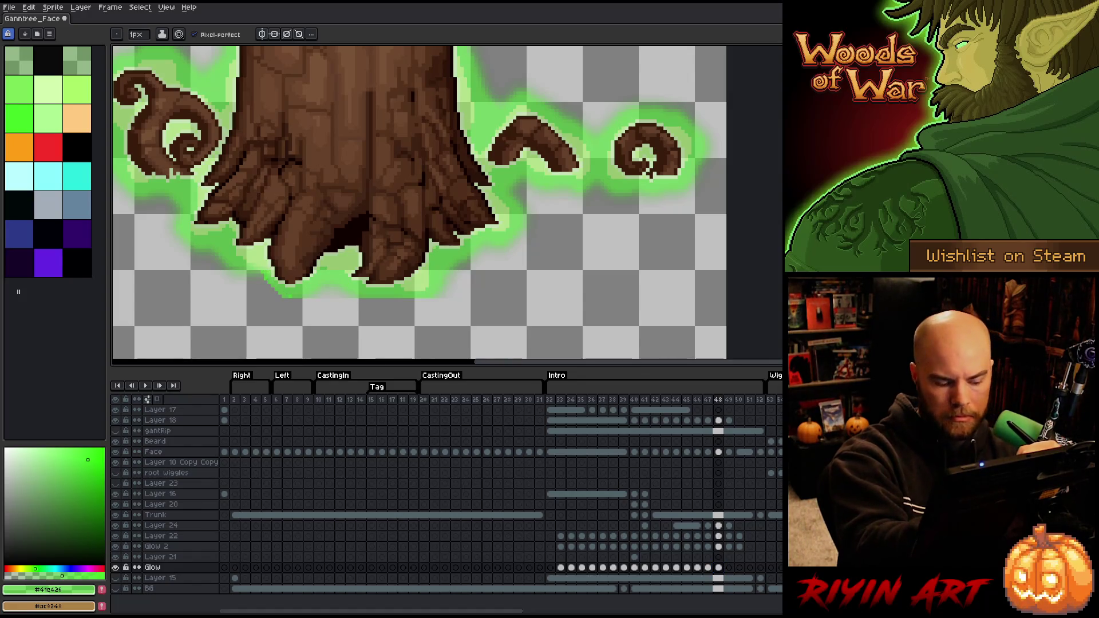
key(e)
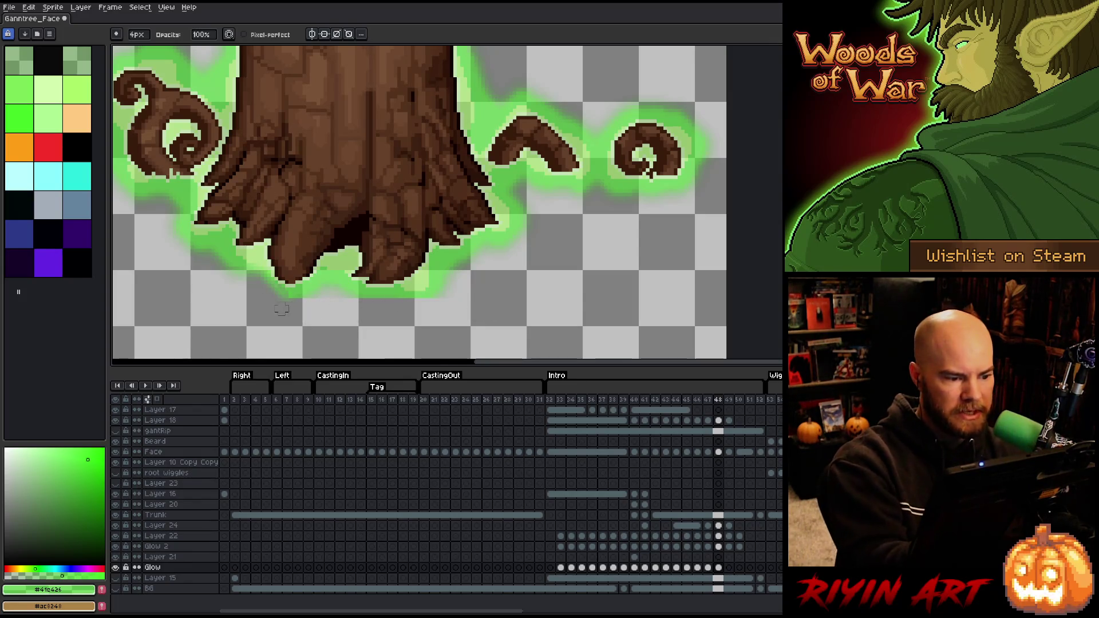
drag(292, 286, 295, 309)
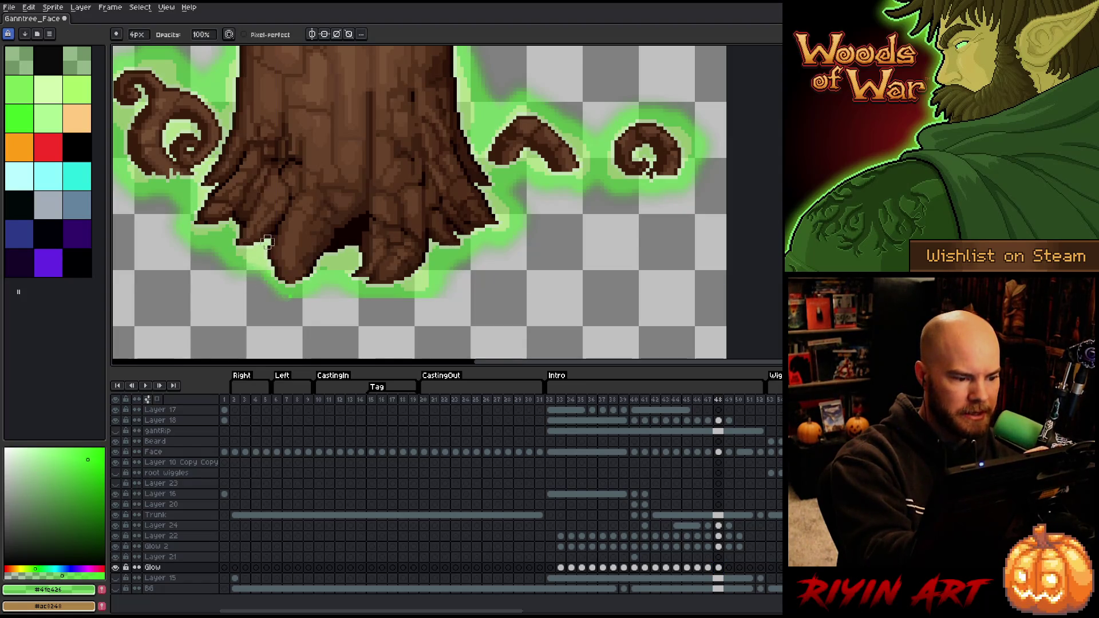
click(728, 567)
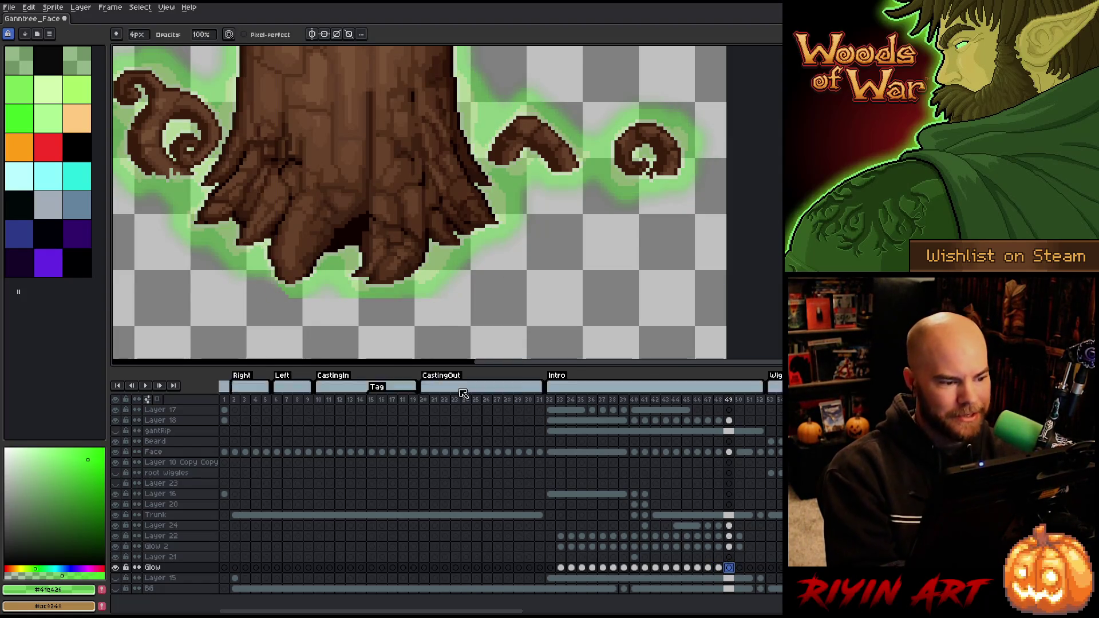
key(b)
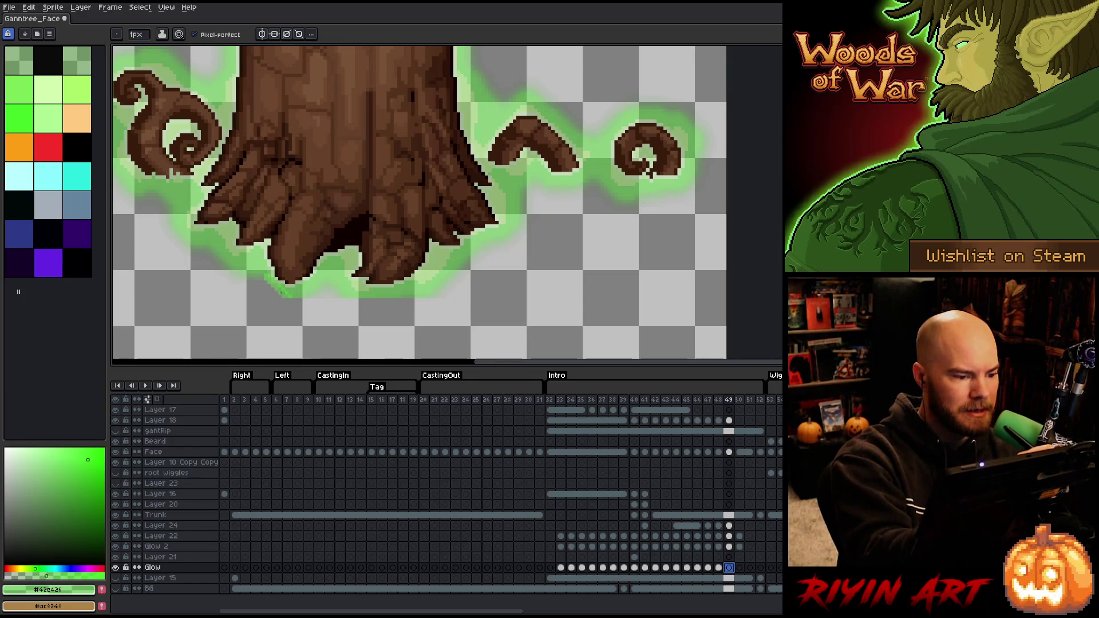
key(r)
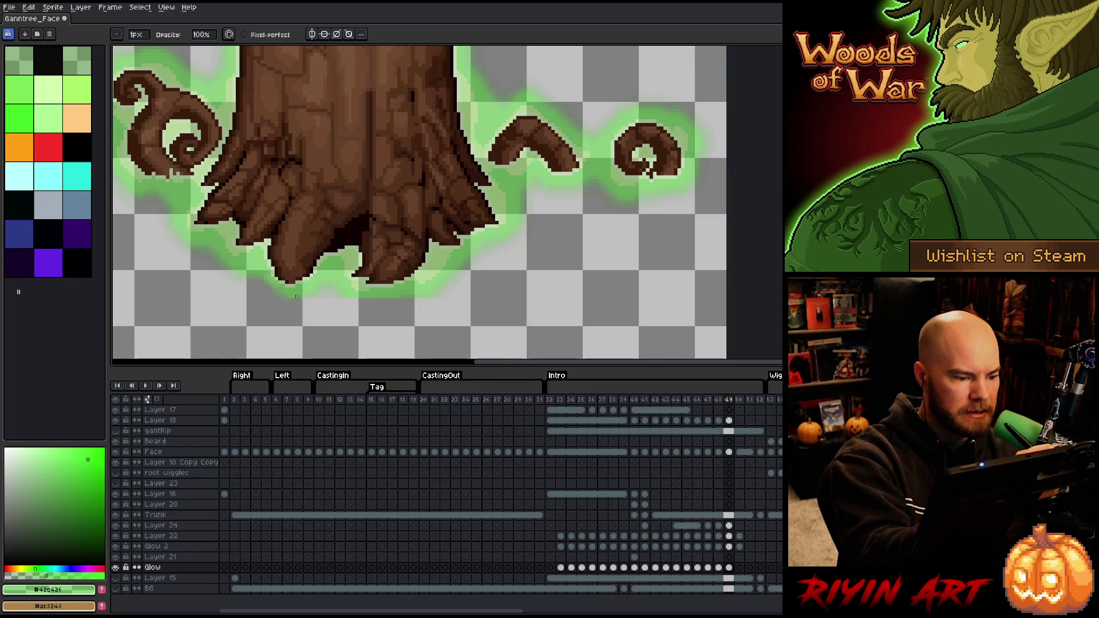
click(739, 568)
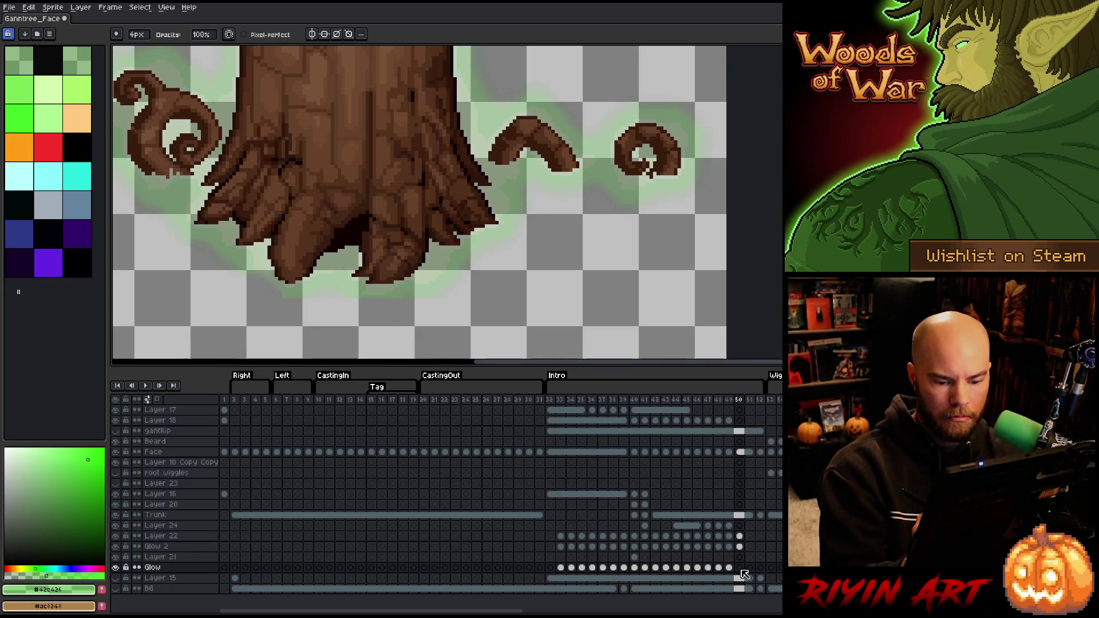
Inspect the Glow and Glow 2 cels on frames 48–50 and shrink the brush to single pixels
click(739, 547)
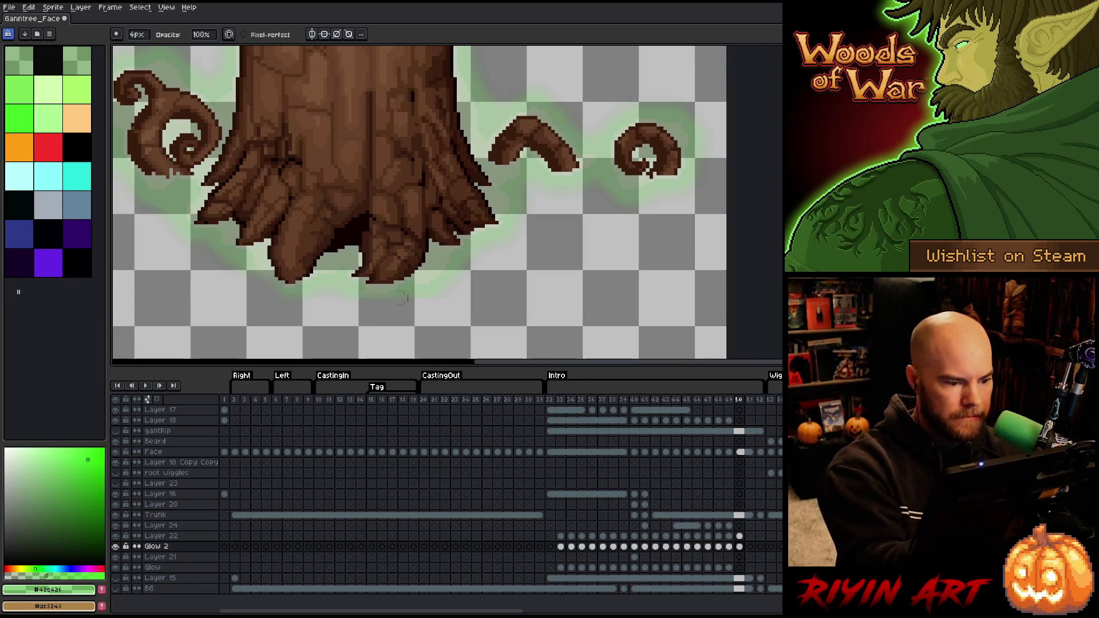
click(728, 567)
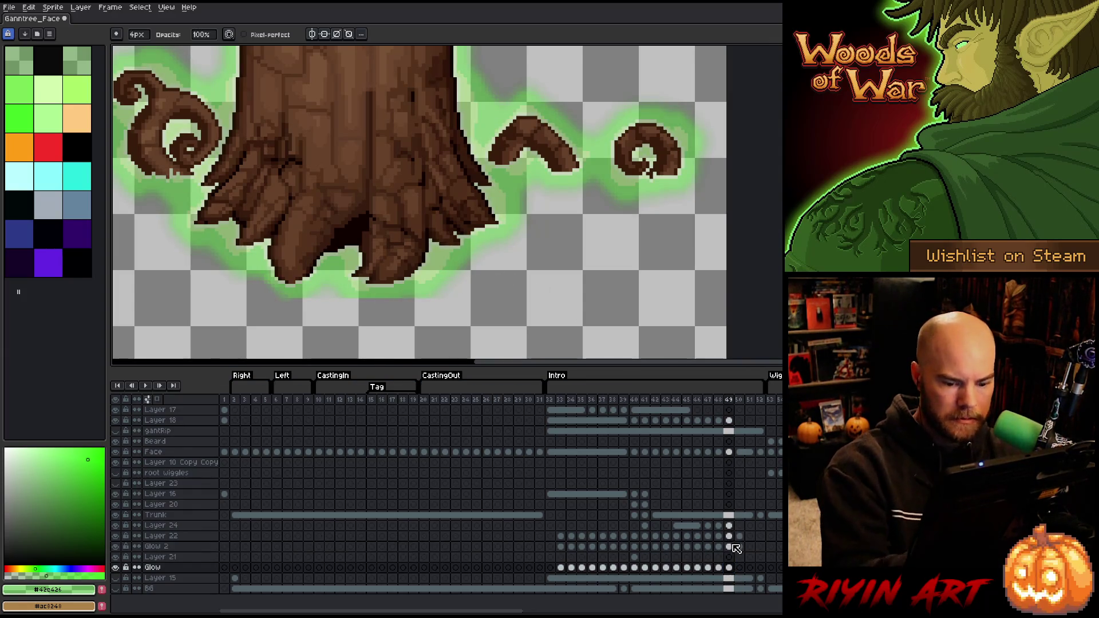
click(729, 546)
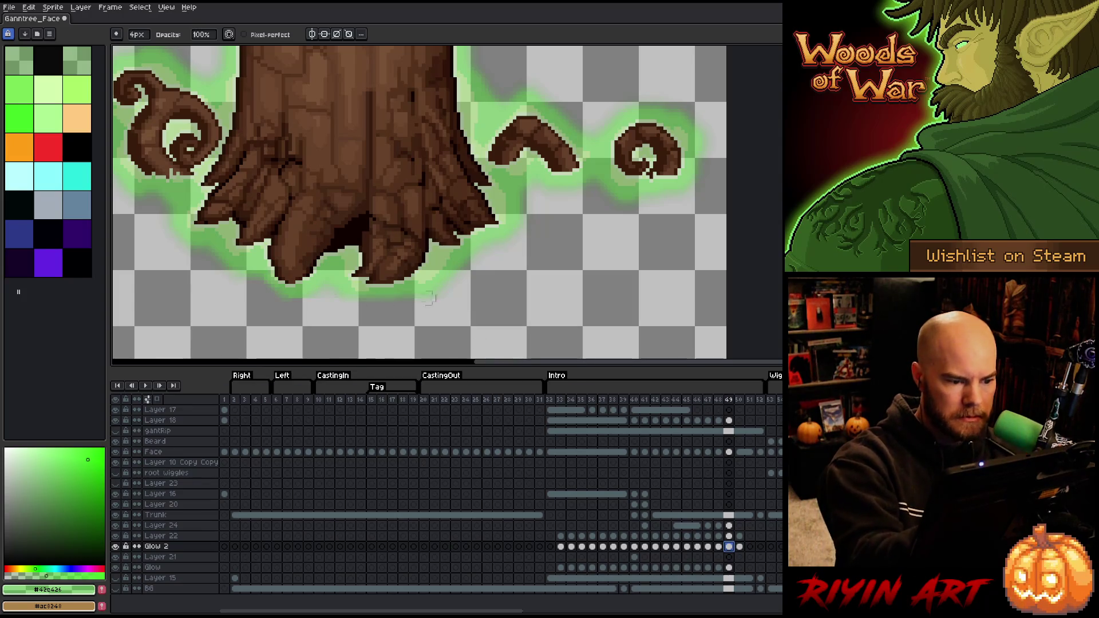
click(438, 270)
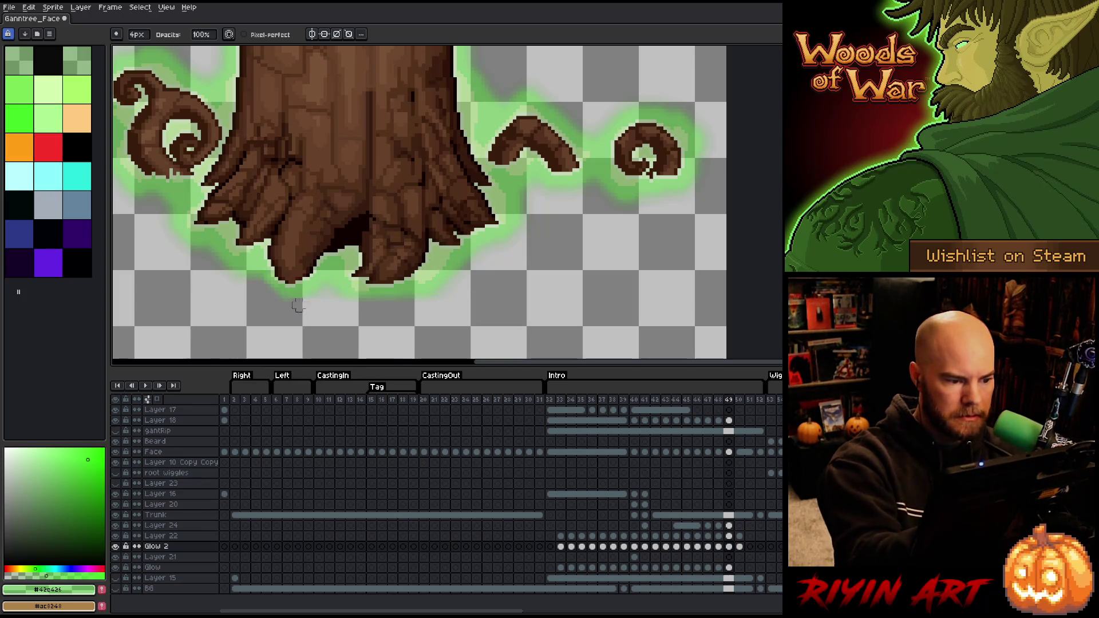
key(Left)
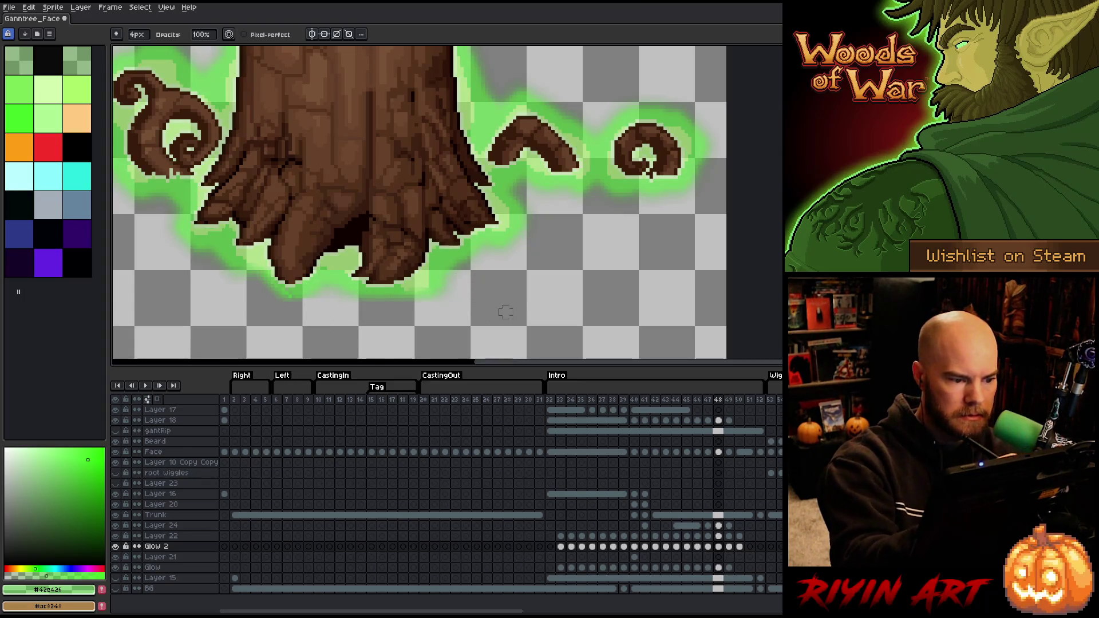
click(718, 567)
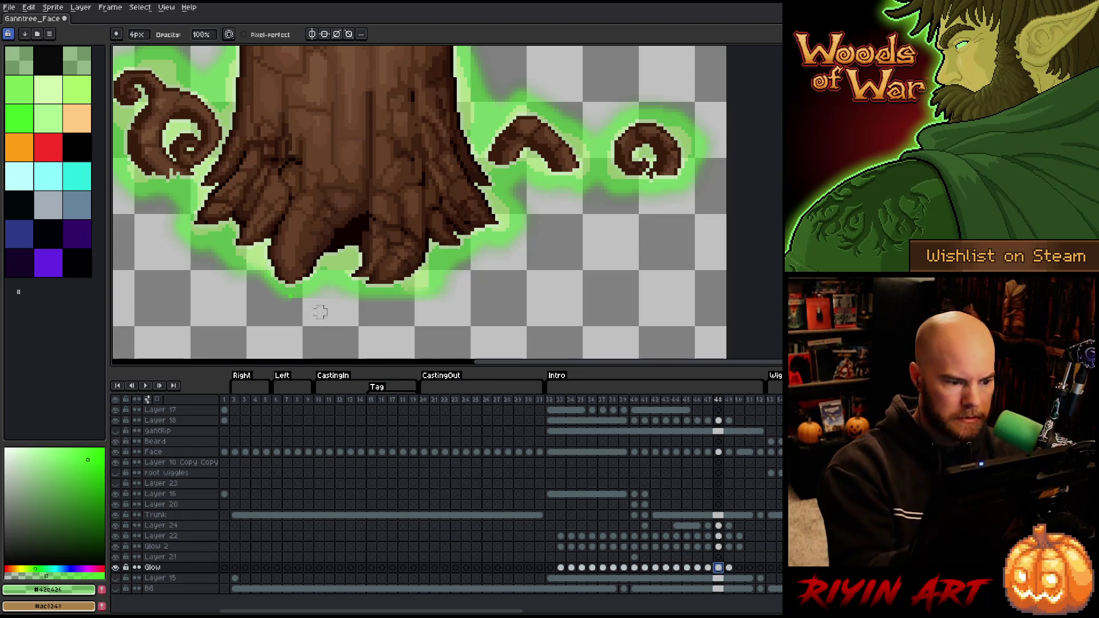
key(minus)
key(minus)
key(minus)
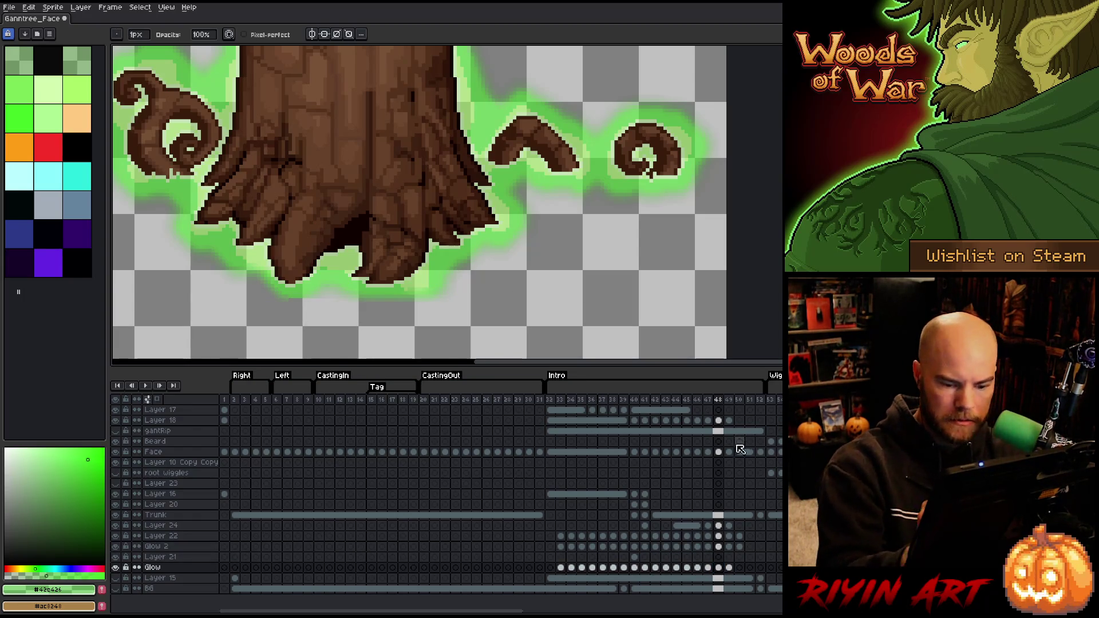
Repaint the bottom edge of the green glow on the Glow 2 cel of frame 47
click(707, 441)
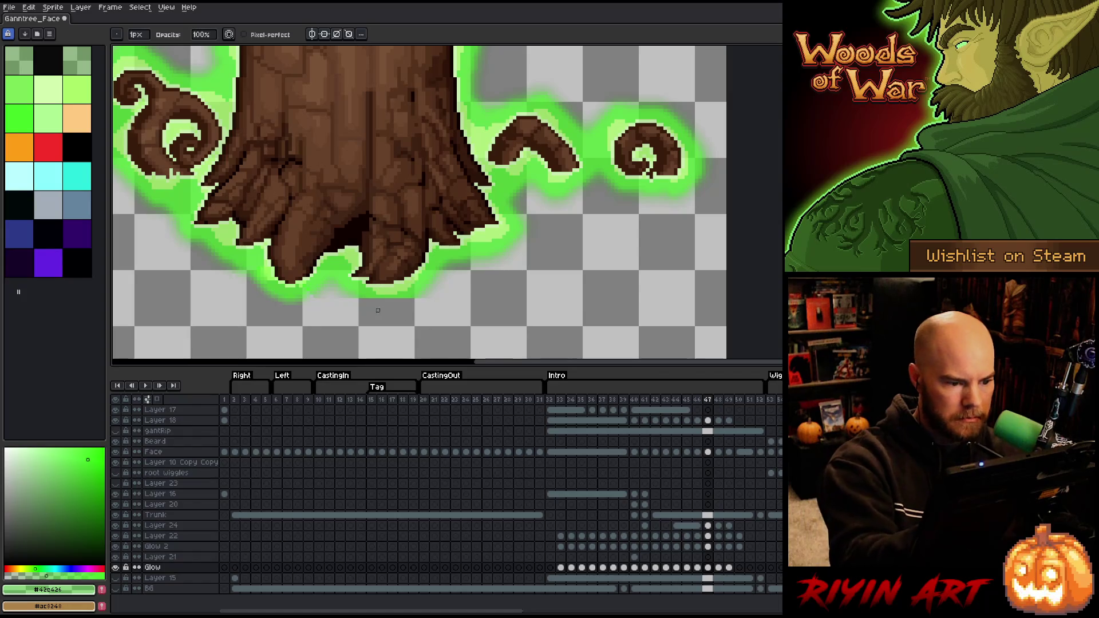
click(708, 546)
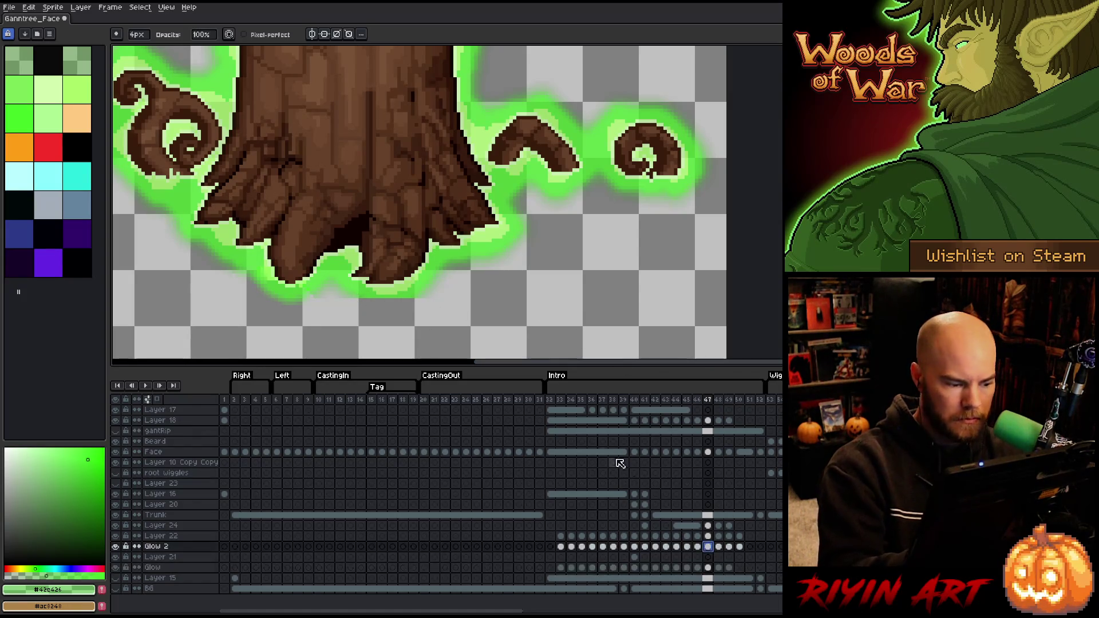
click(348, 293)
drag(411, 301, 361, 301)
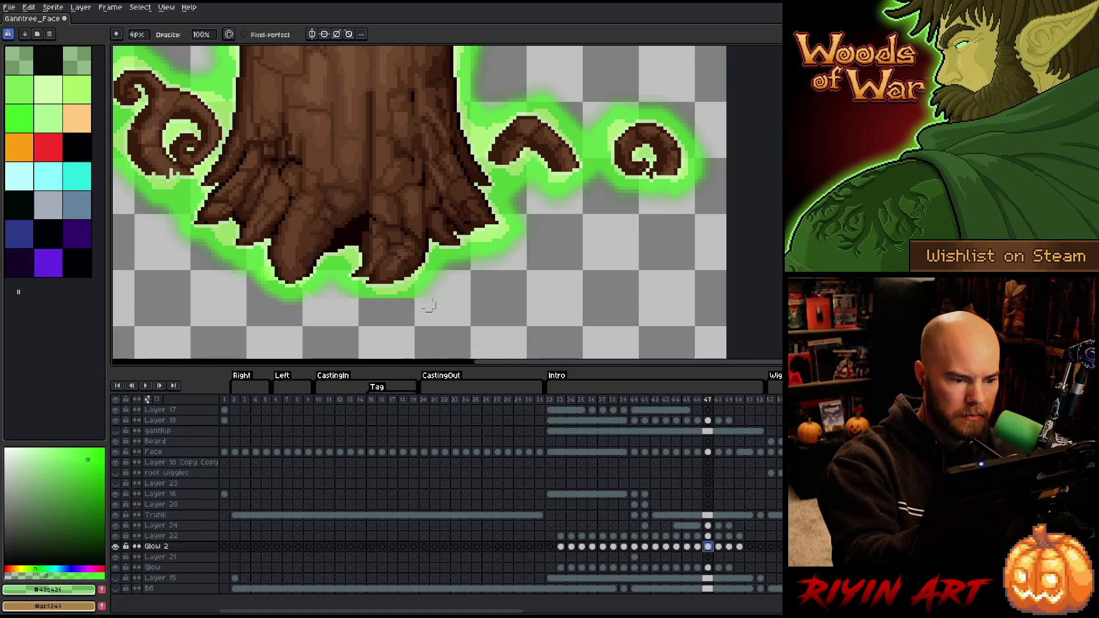
Step through frames 45–51 to check how the glow fades out
key(Left)
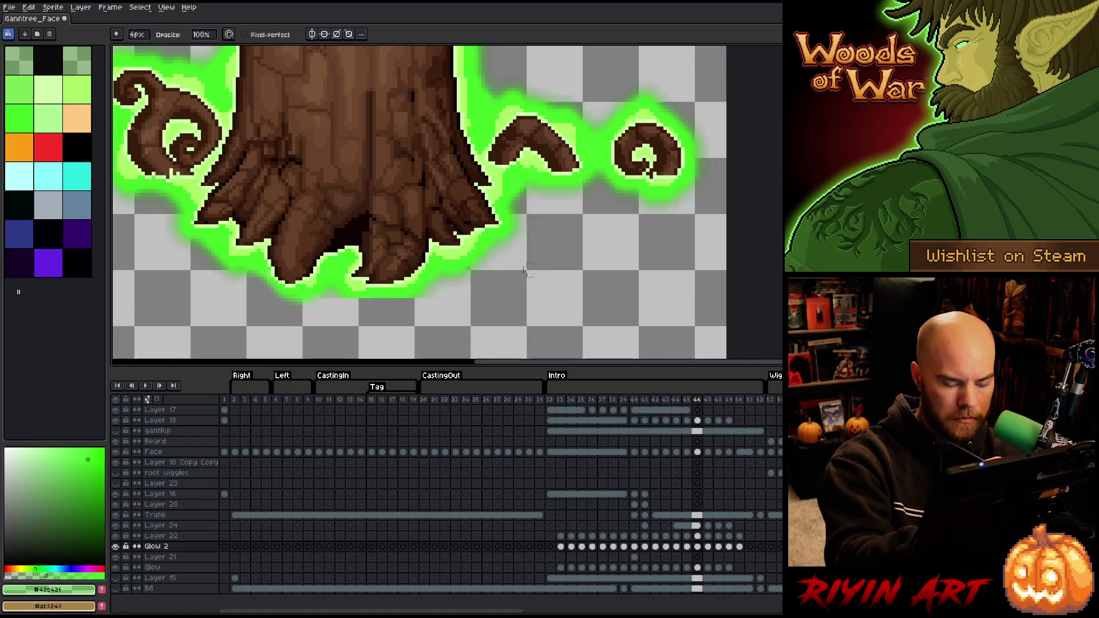
key(Left)
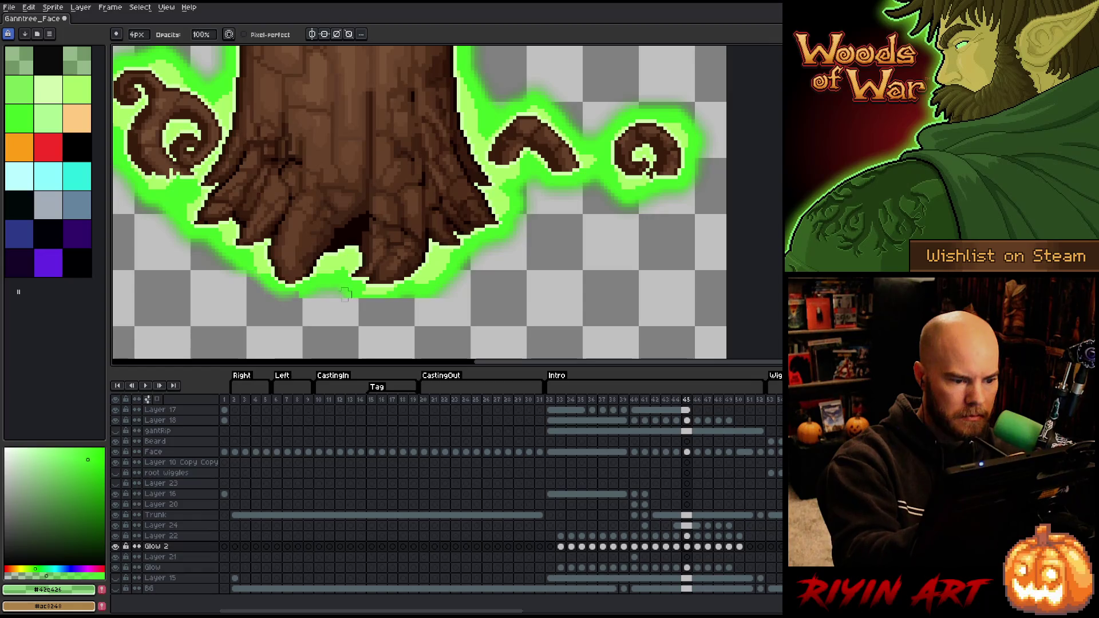
key(Left)
key(Right)
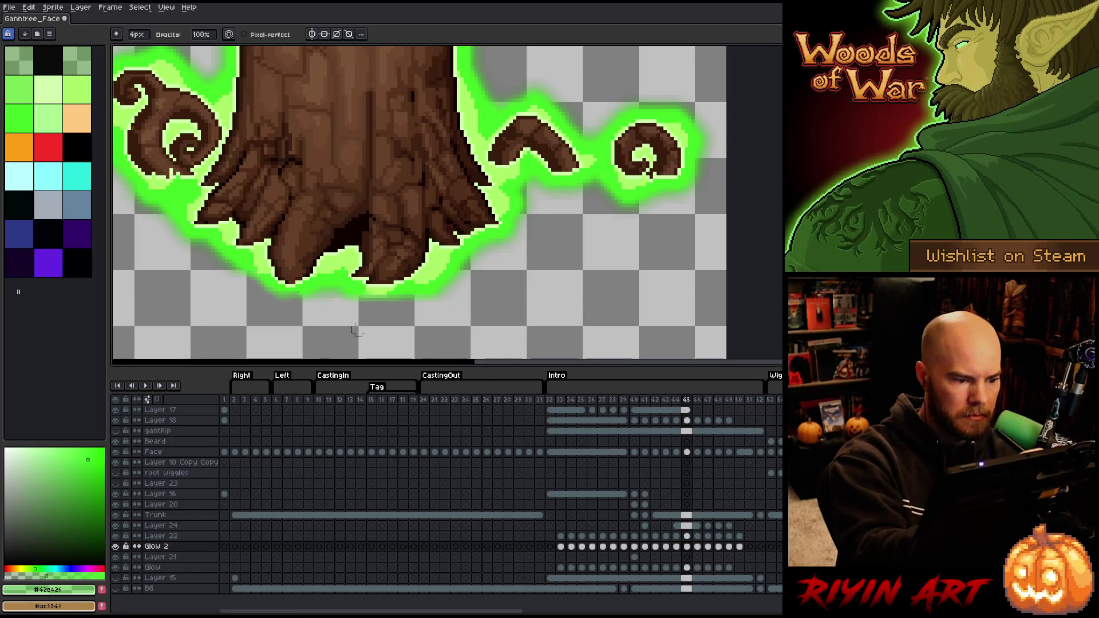
key(Right)
key(Right)
key(Right)
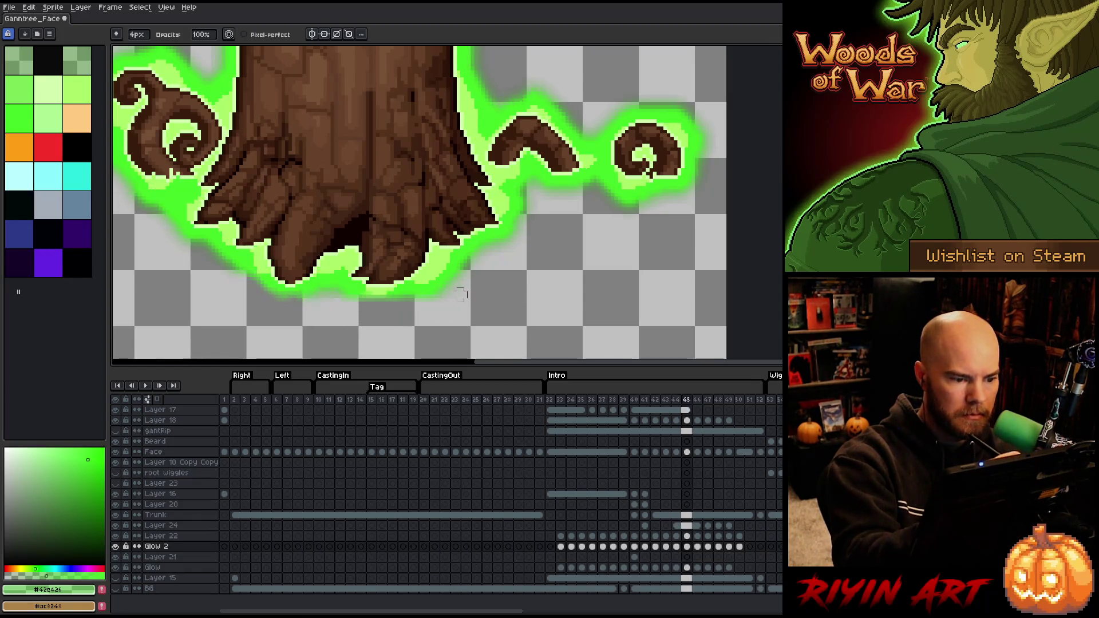
key(Right)
key(Right)
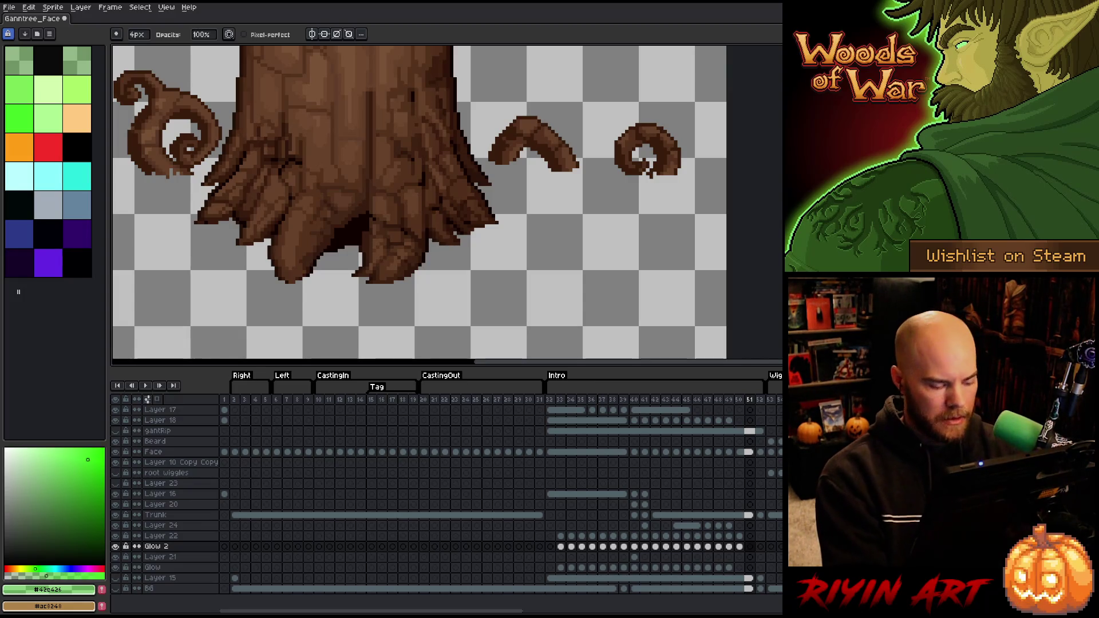
Save the sprite, zoom out and play the Intro animation, then zoom back in
key(ctrl+s)
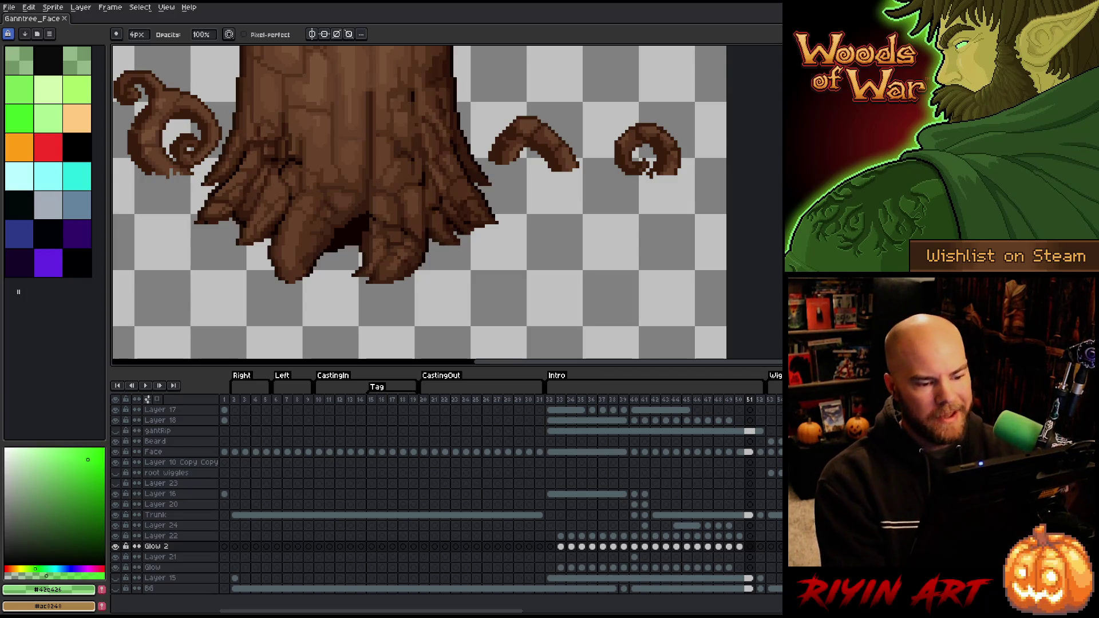
scroll(533, 242, down, 2)
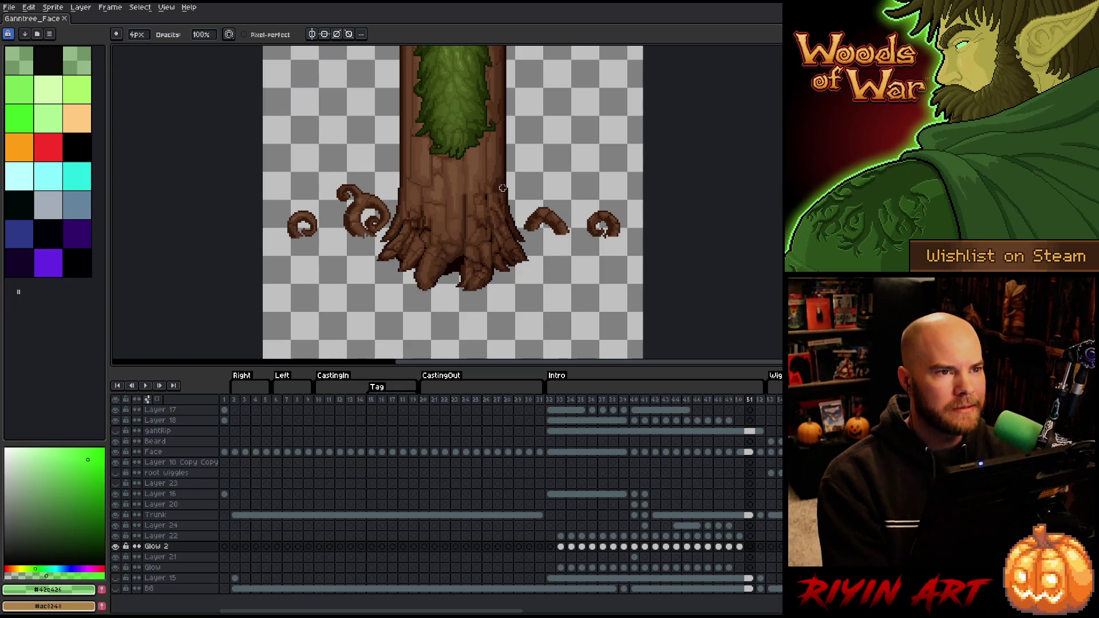
scroll(502, 189, down, 1)
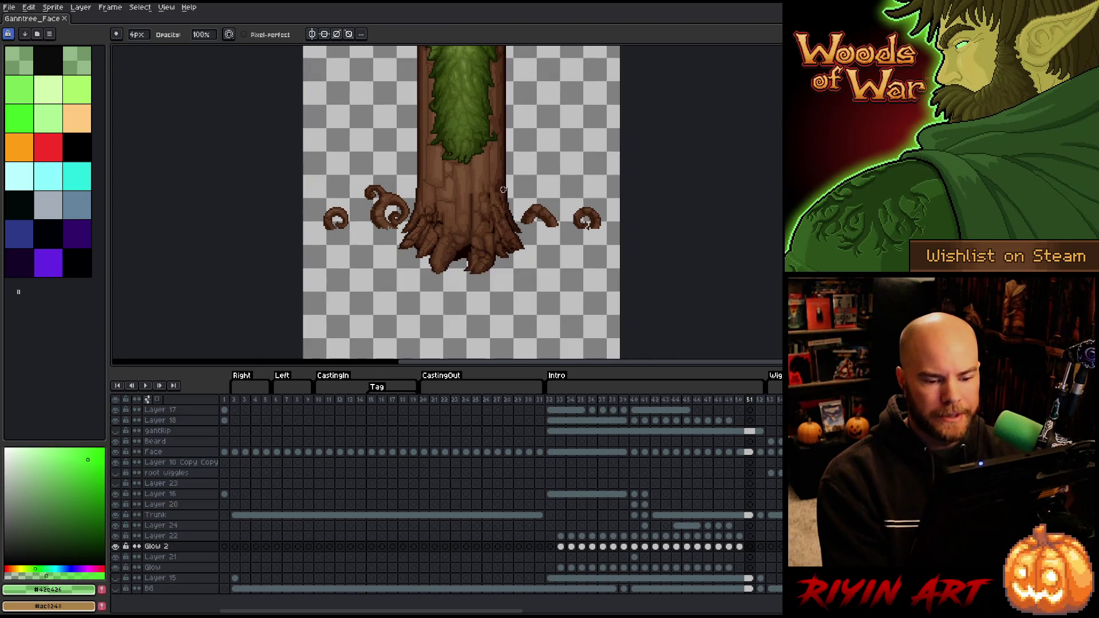
key(Return)
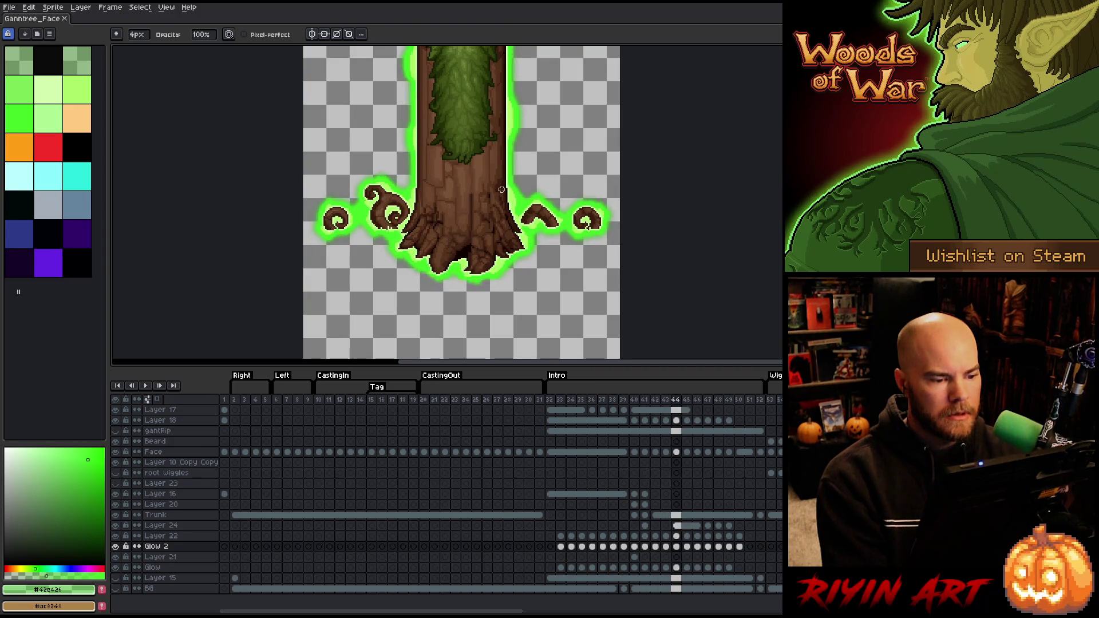
scroll(438, 280, up, 2)
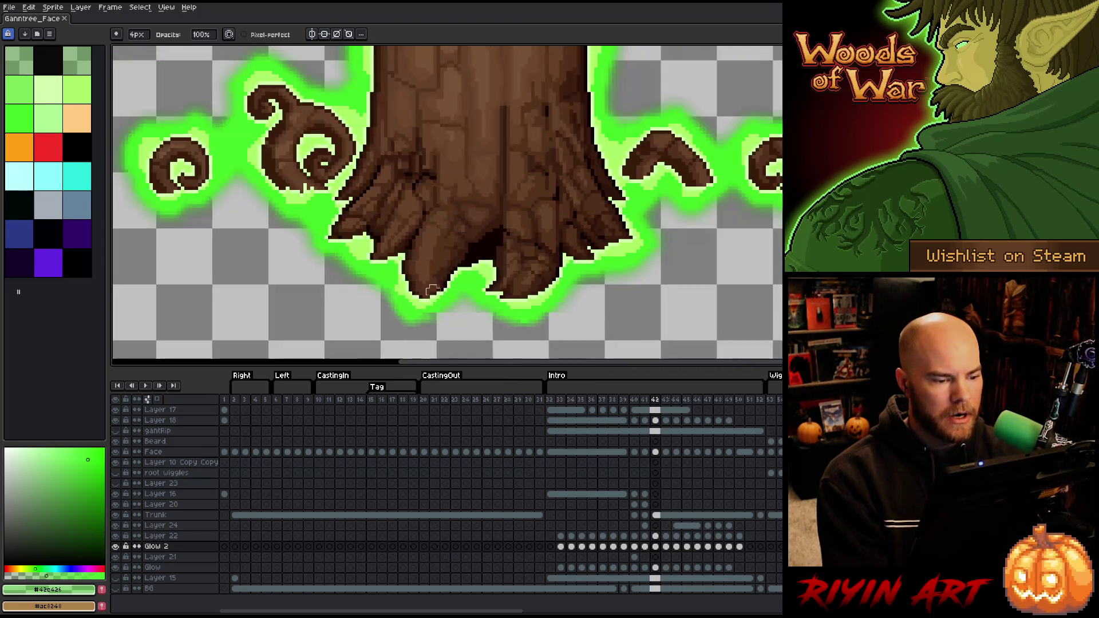
scroll(432, 290, up, 2)
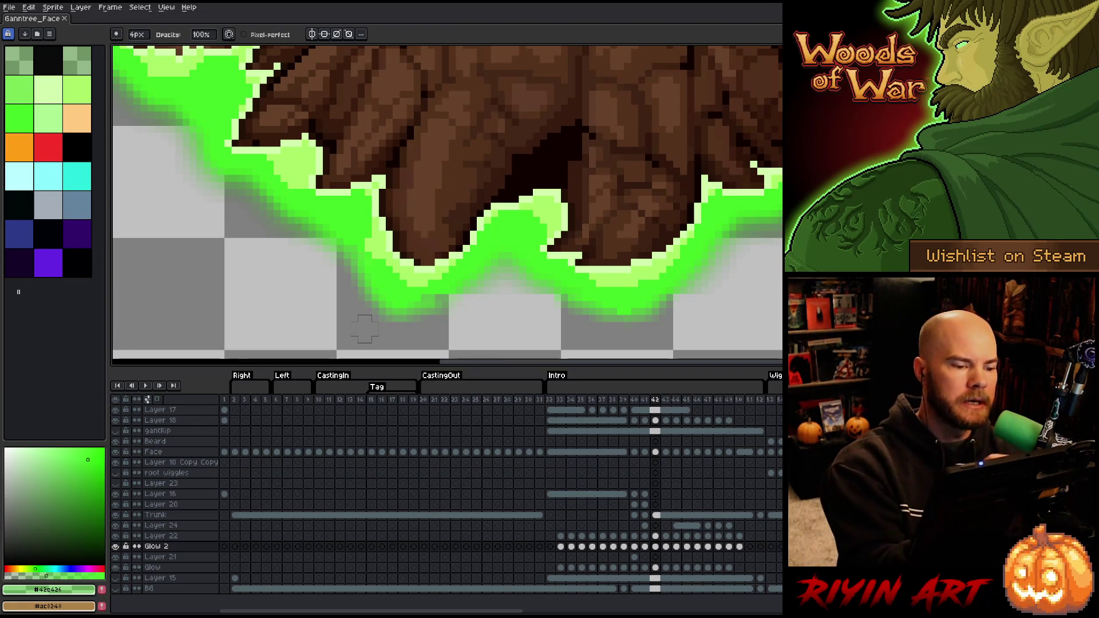
Enlarge the brush to 10px, shrink it back to 4px, and zoom out
key(plus)
key(plus)
key(plus)
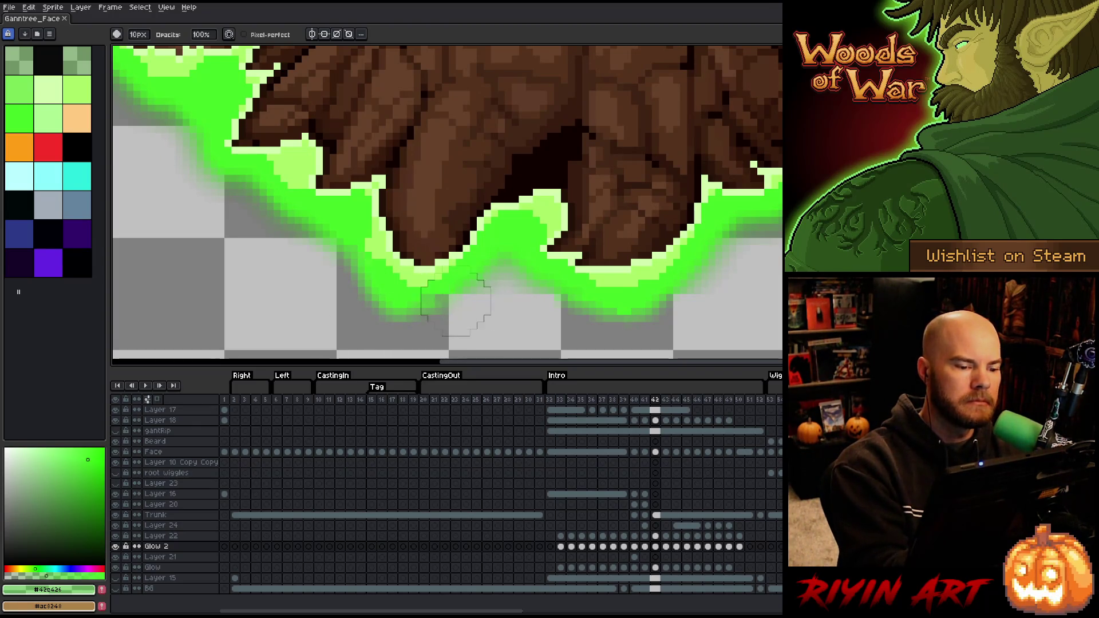
key(minus)
key(minus)
key(minus)
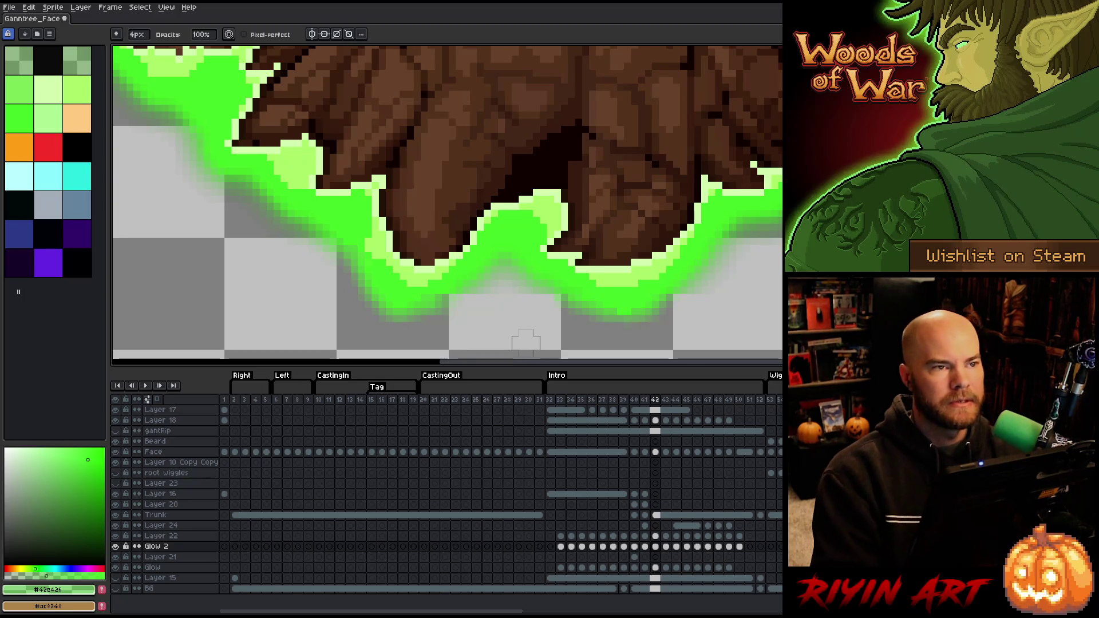
scroll(526, 342, down, 5)
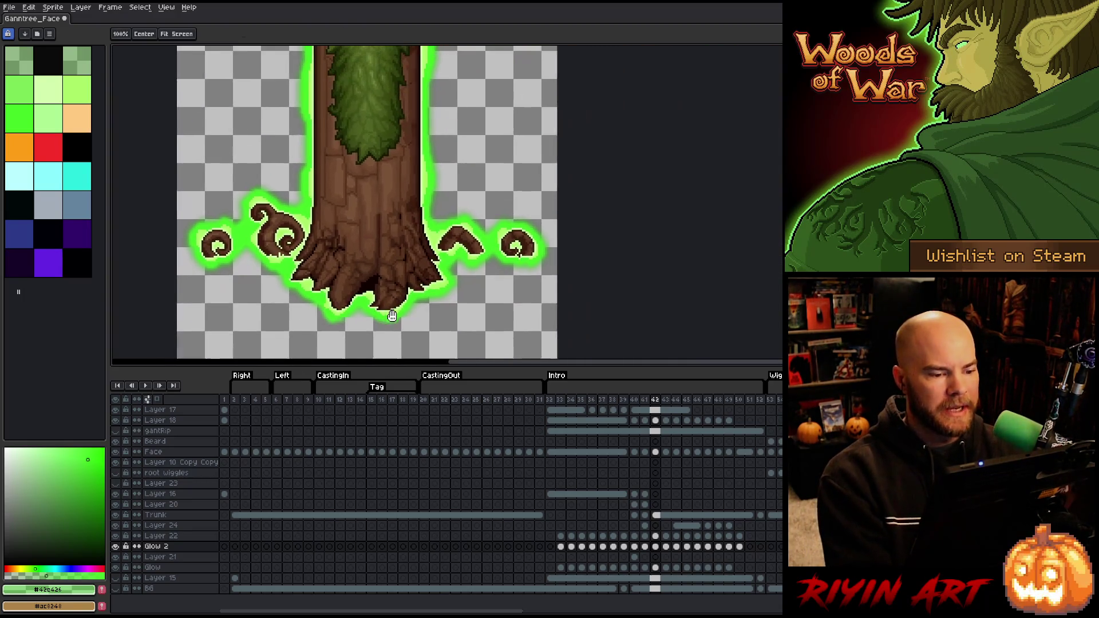
Pan the view of the tree and step forward through frames 44–49
drag(392, 315, 406, 282)
scroll(366, 290, down, 1)
scroll(361, 303, up, 2)
key(Right)
key(Right)
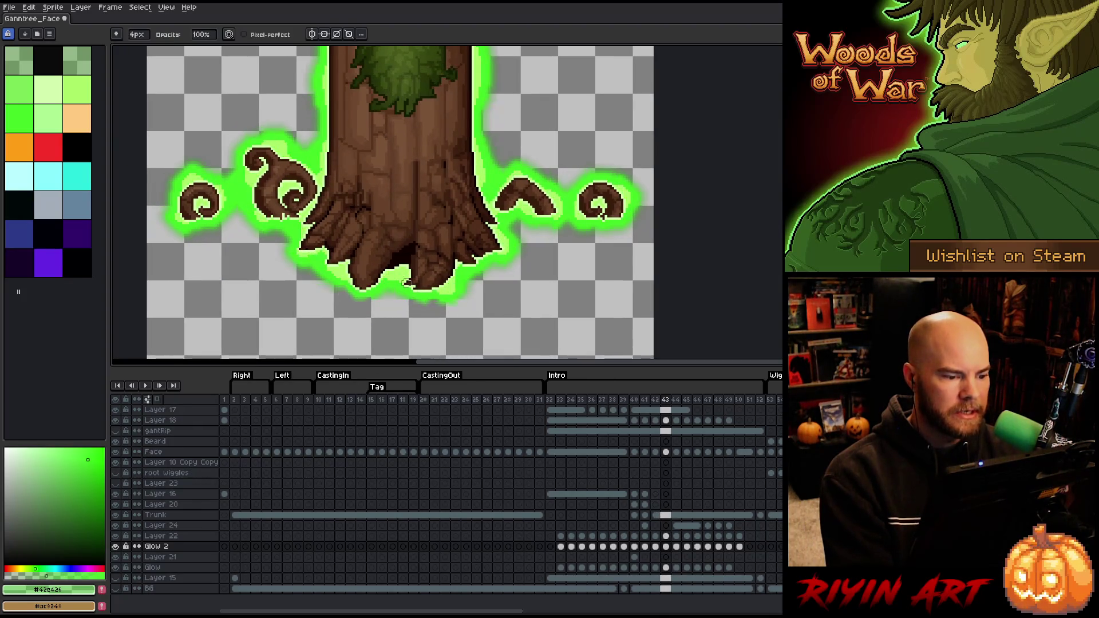
key(Right)
key(Right)
key(Right)
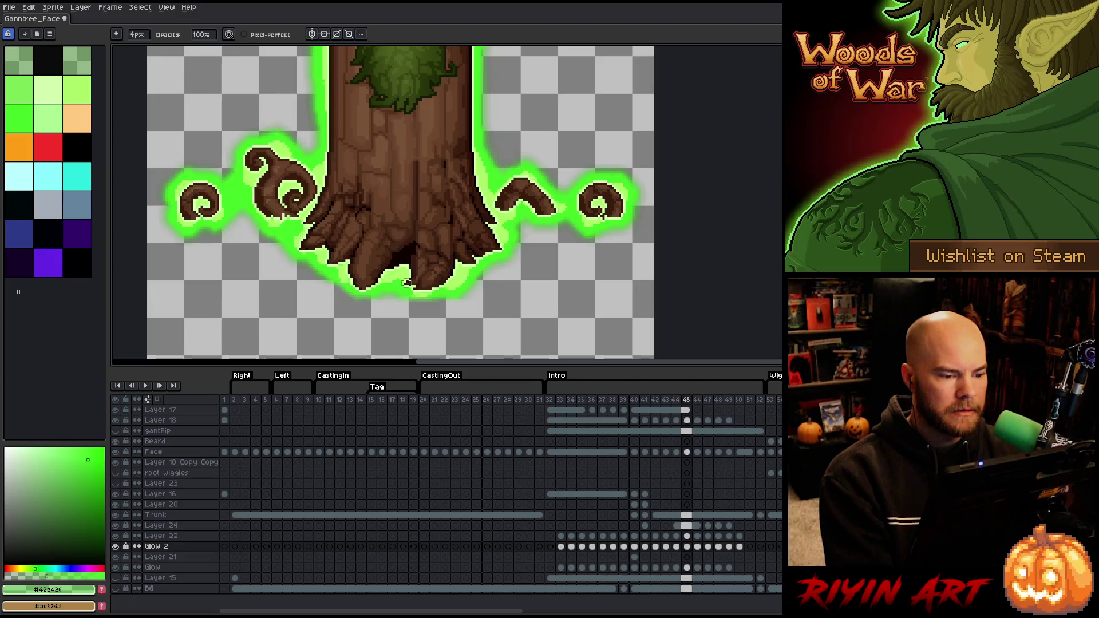
key(Right)
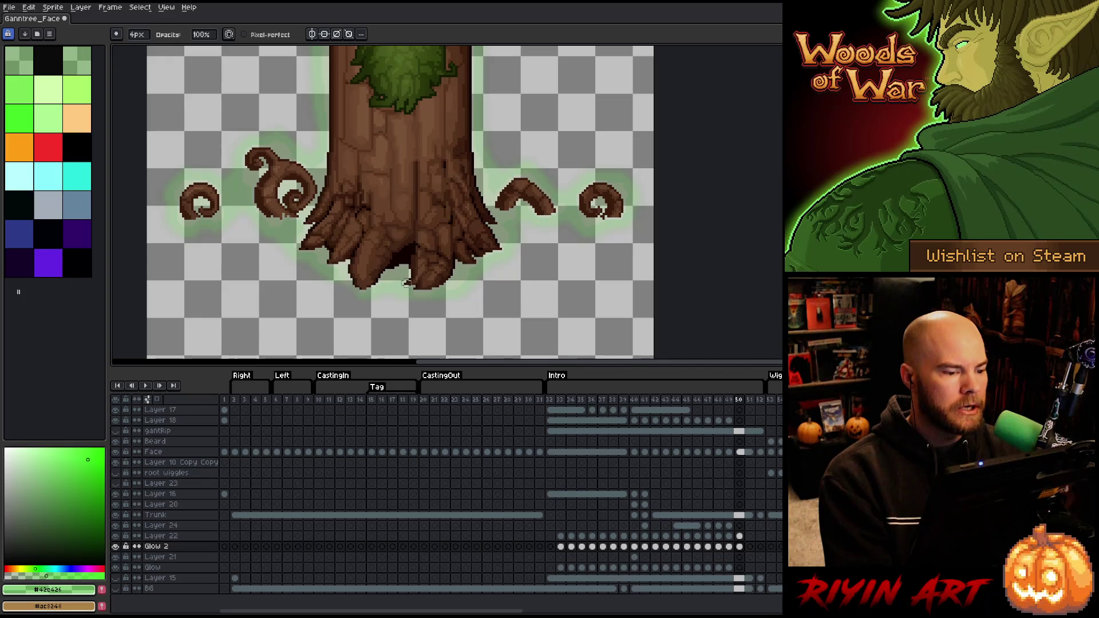
Play the Intro animation zoomed out, stop at frame 49, save, and resume playback
scroll(464, 281, down, 3)
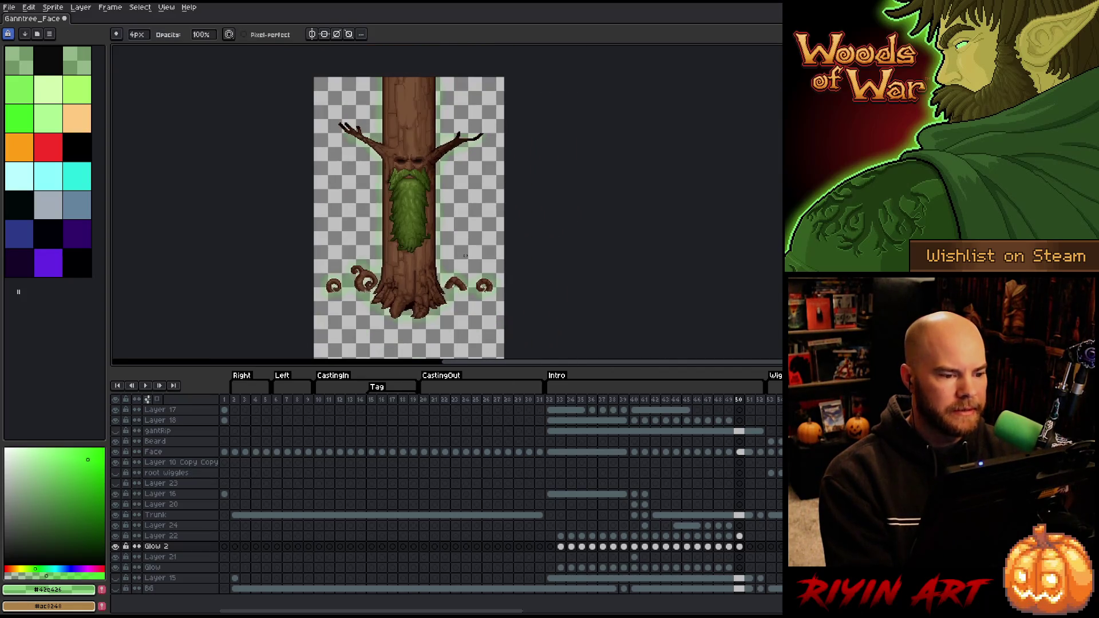
key(Return)
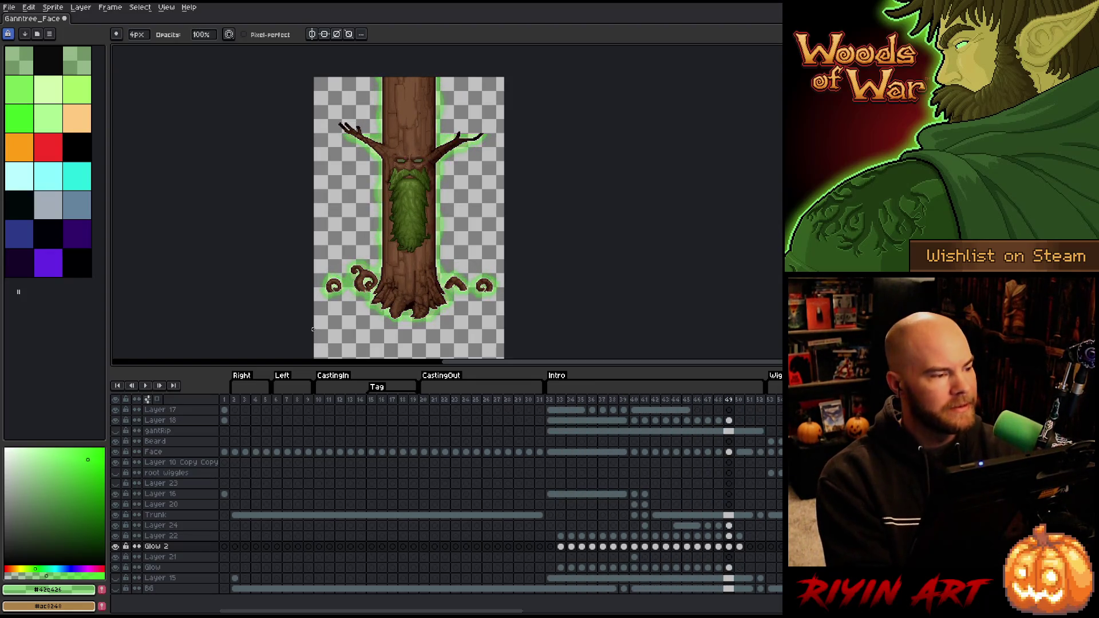
key(ctrl)
key(ctrl+s)
key(Return)
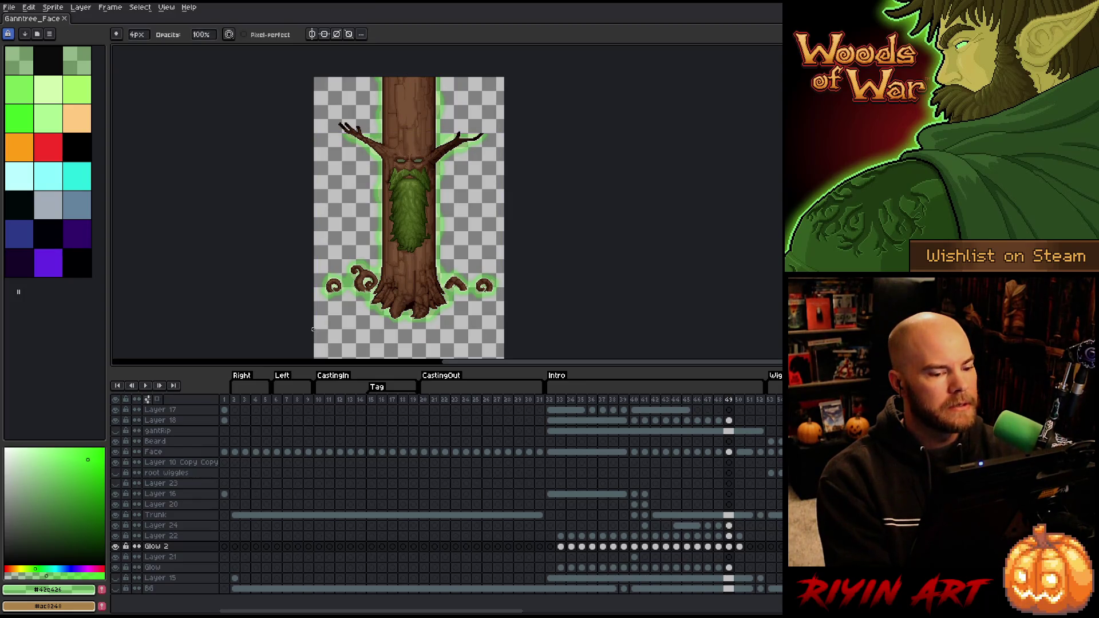
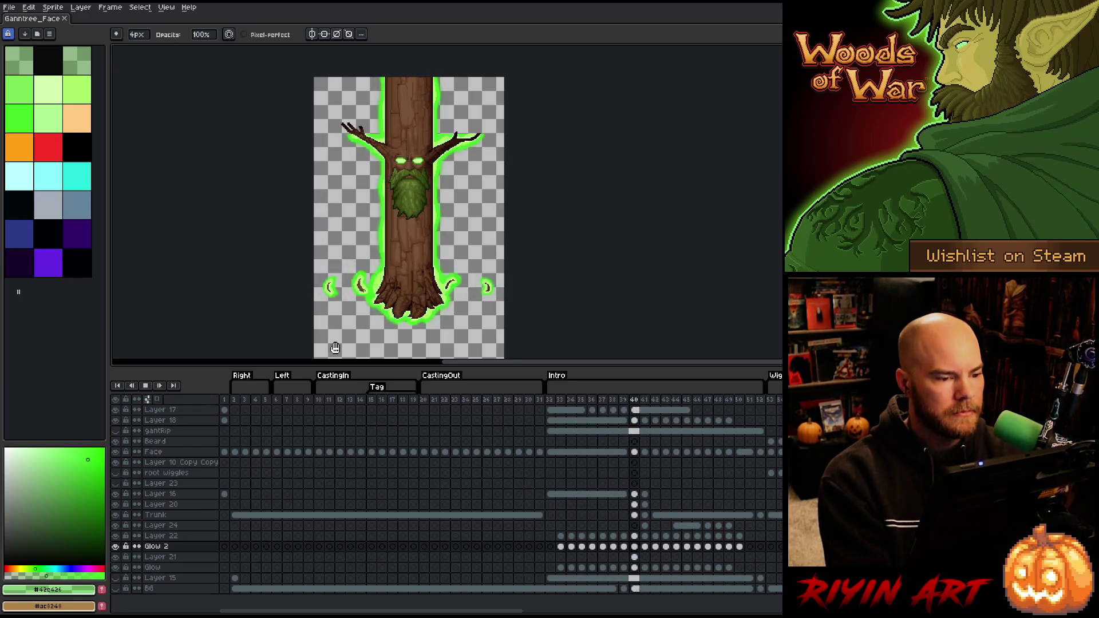
Zoom in with the timeline hidden and centre the tree's green glow outline in view
scroll(412, 250, up, 1)
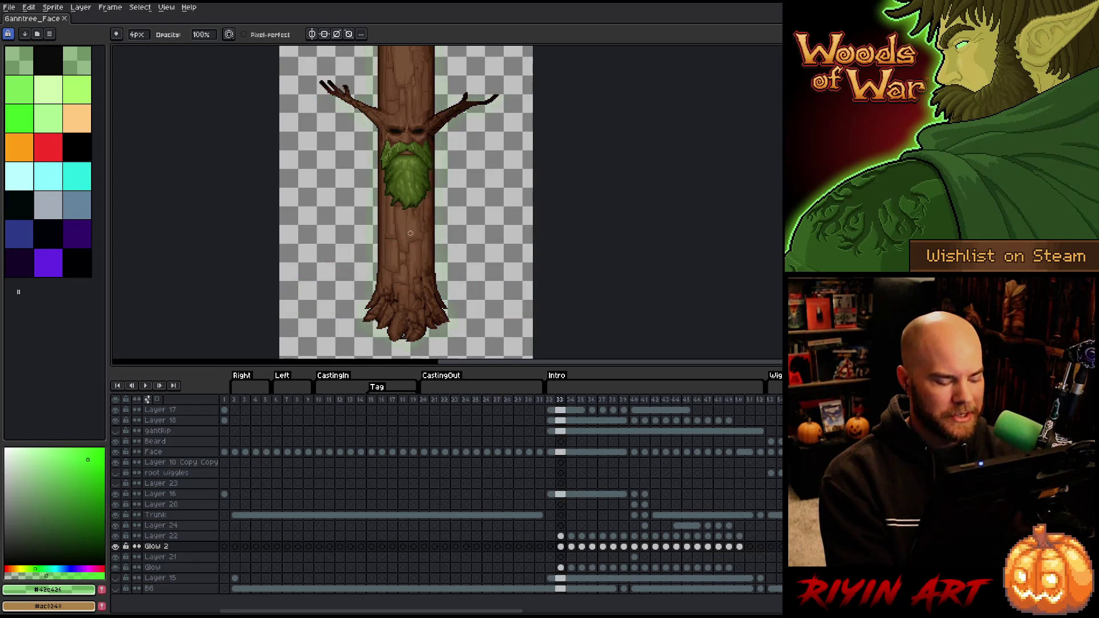
key(Tab)
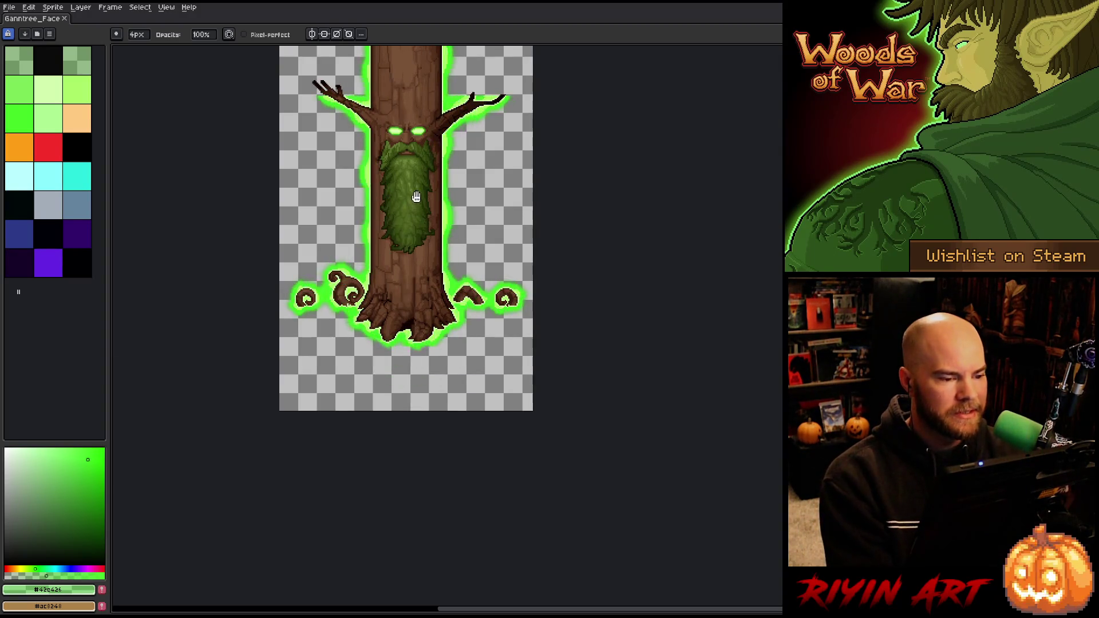
scroll(416, 196, up, 1)
key(h)
drag(444, 154, 448, 278)
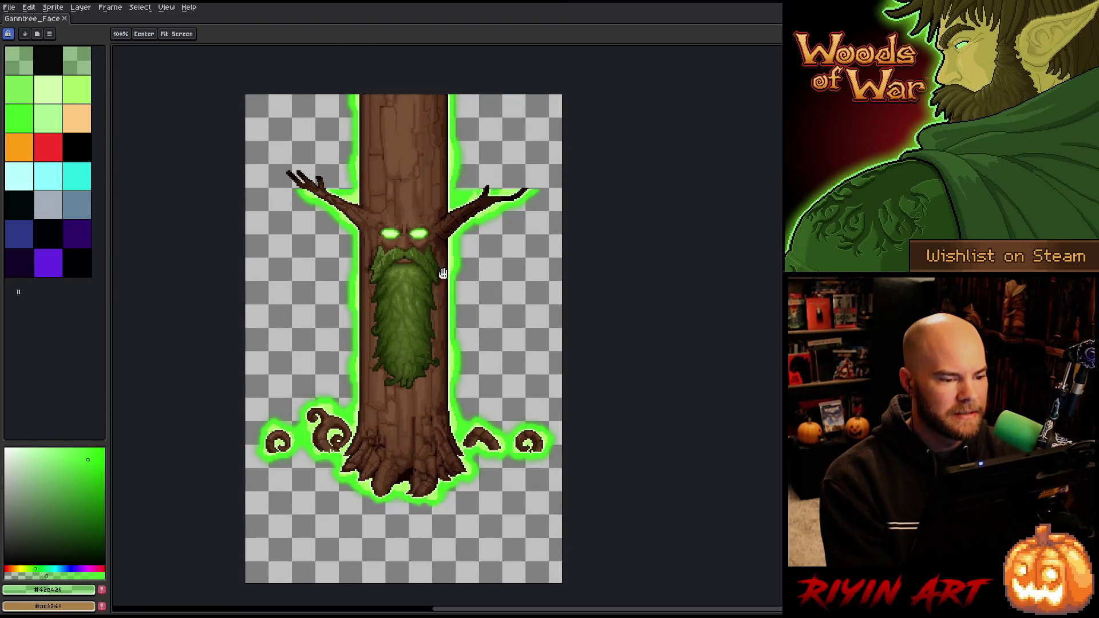
key(b)
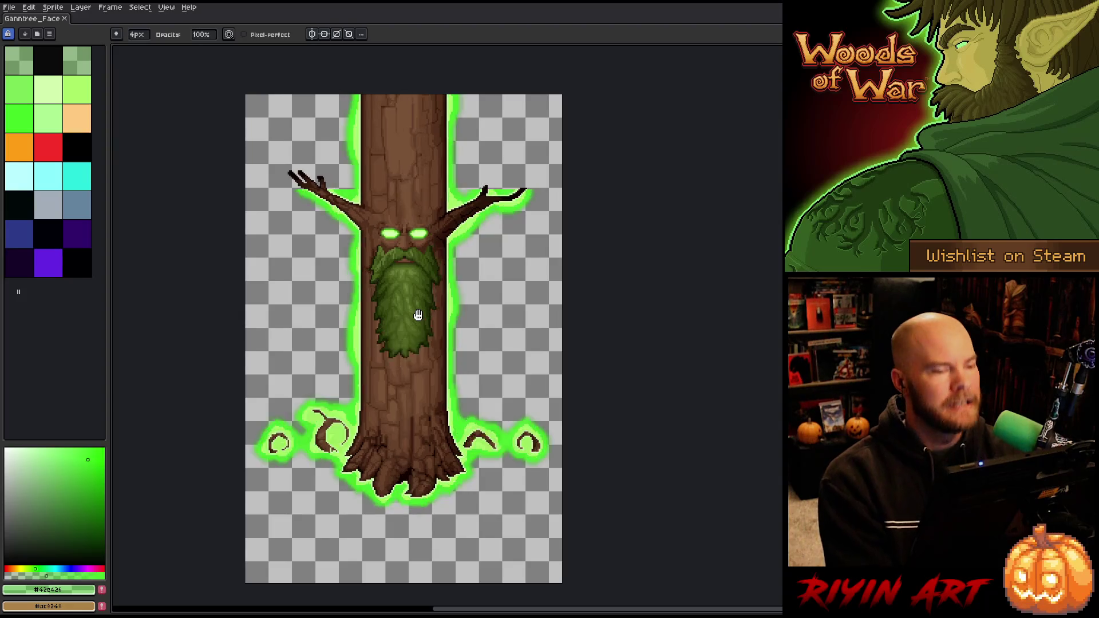
Restore the timeline, zoom back out to show the whole tree, and save the sprite
key(Tab)
scroll(417, 315, down, 3)
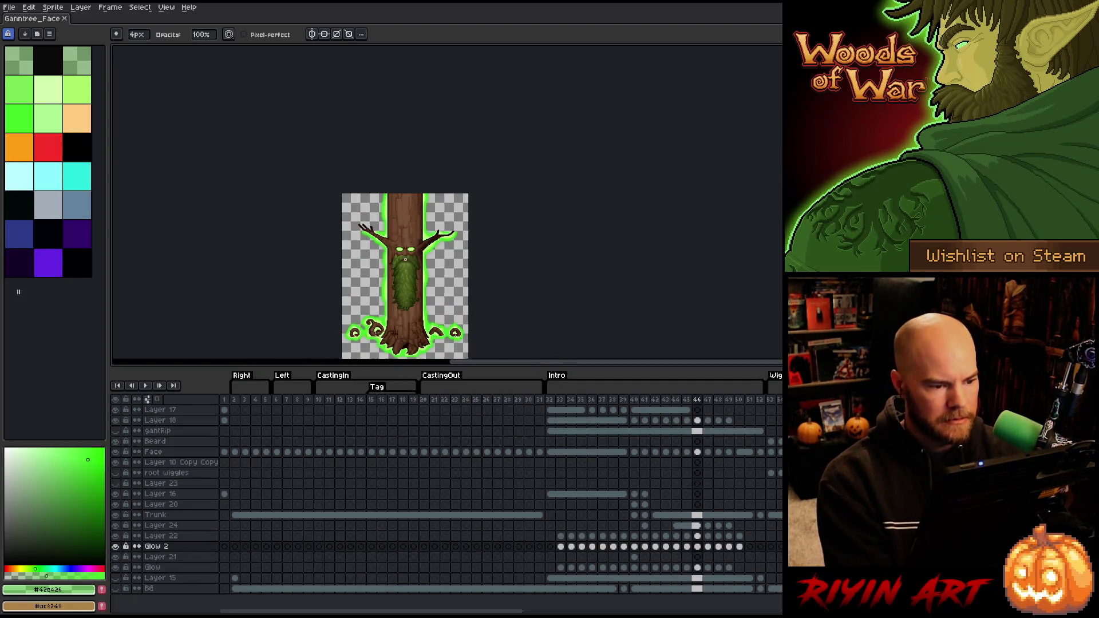
drag(417, 314, 368, 231)
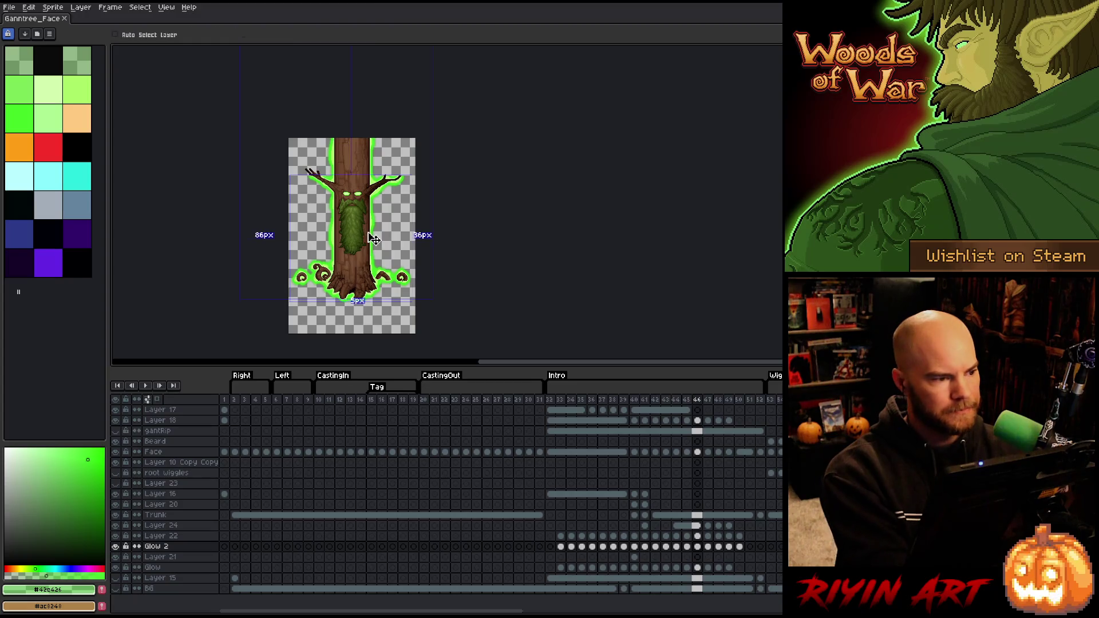
key(ctrl+s)
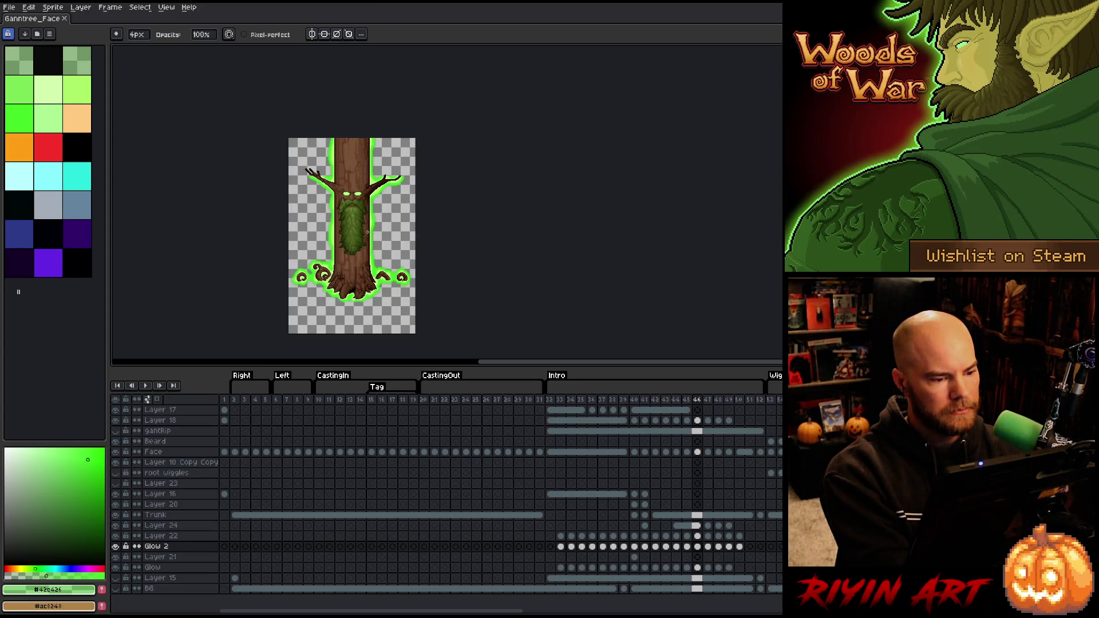
Save the sprite as a new versioned file with File > Save As
click(20, 8)
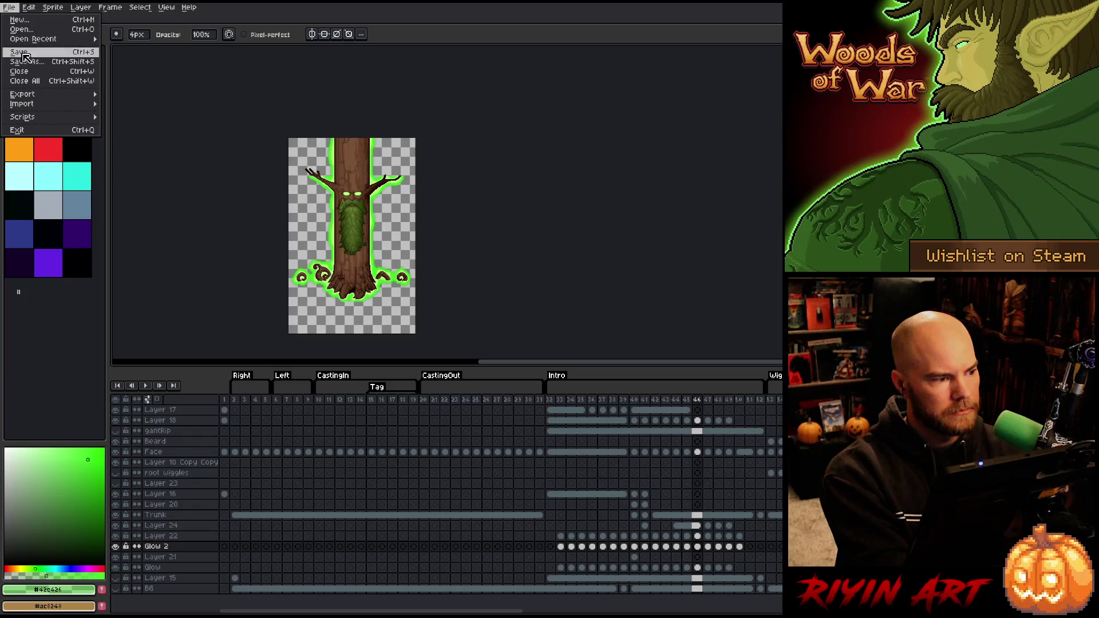
click(23, 51)
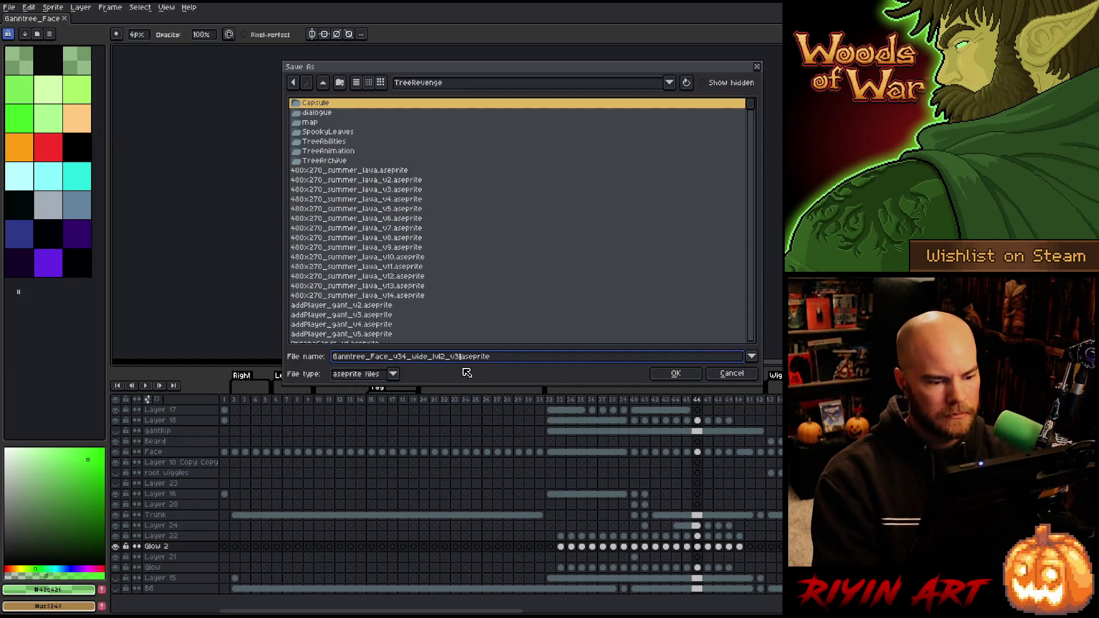
key(Return)
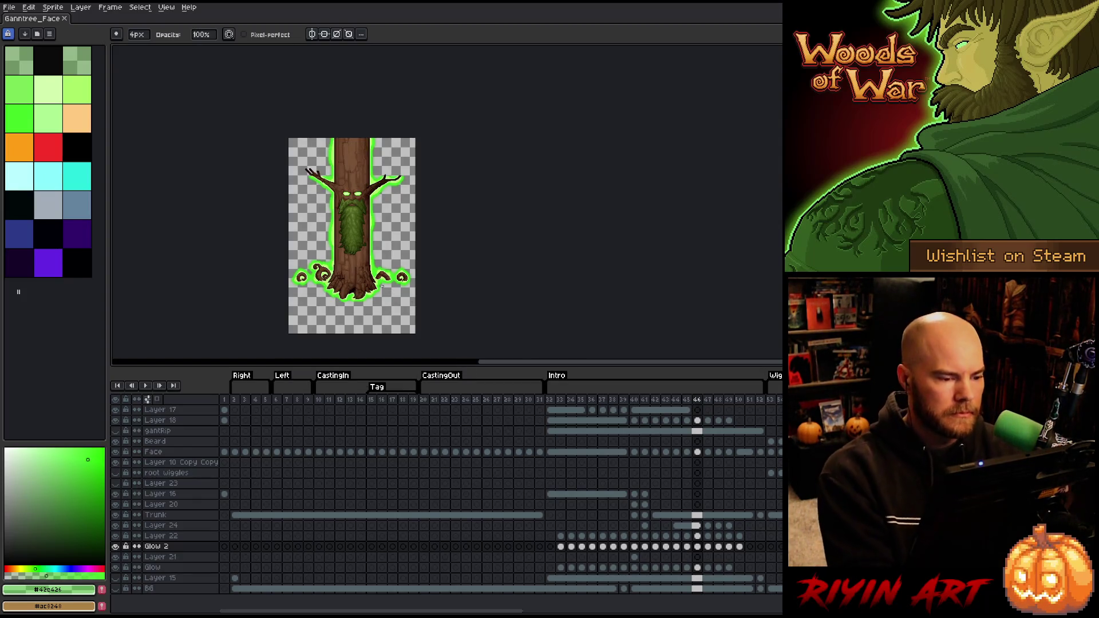
Play the animation, then scroll to the CastingInNature tag and play it
key(Return)
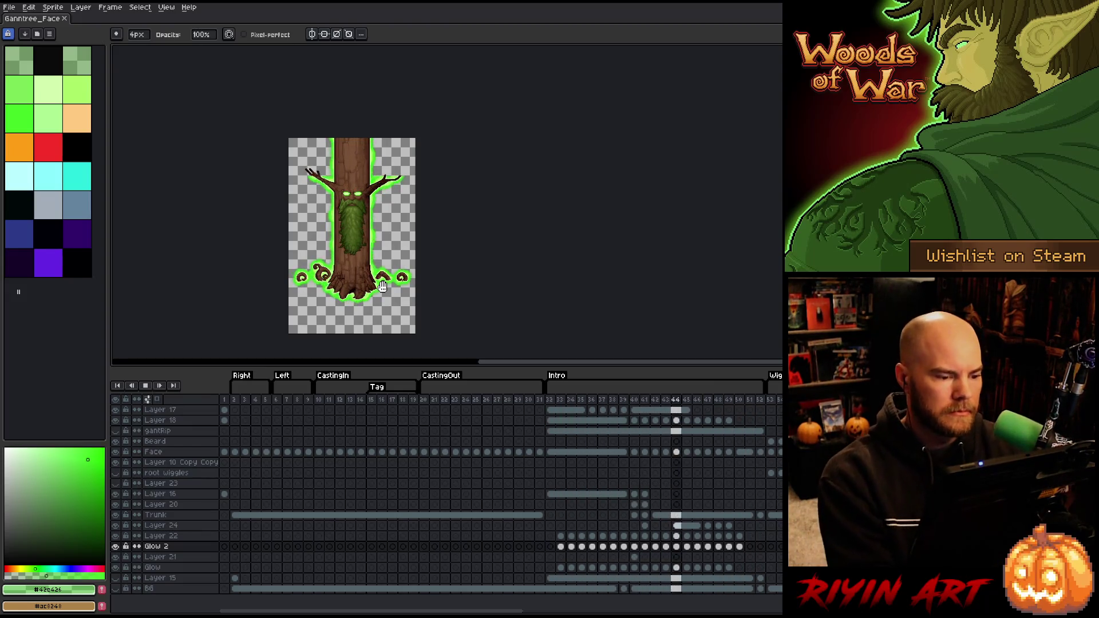
key(Return)
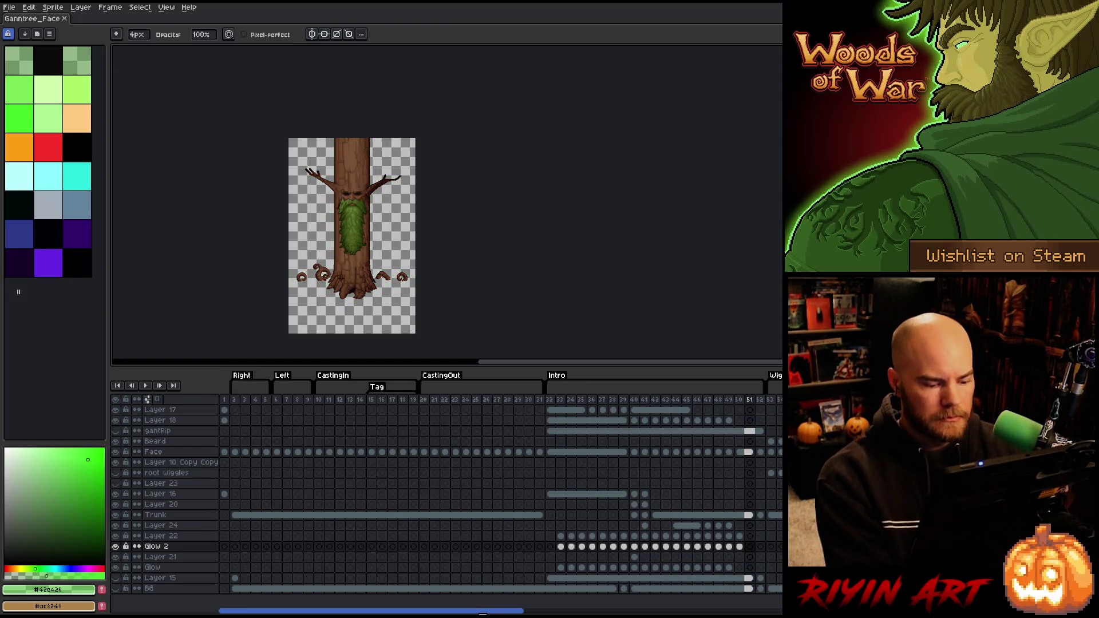
drag(482, 613, 774, 596)
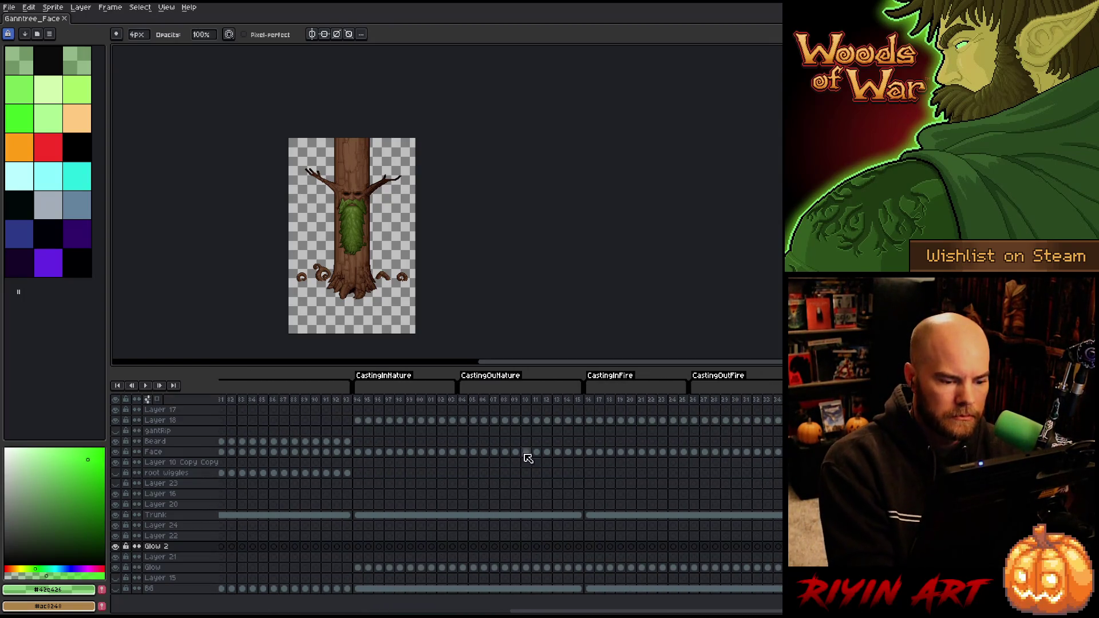
key(Return)
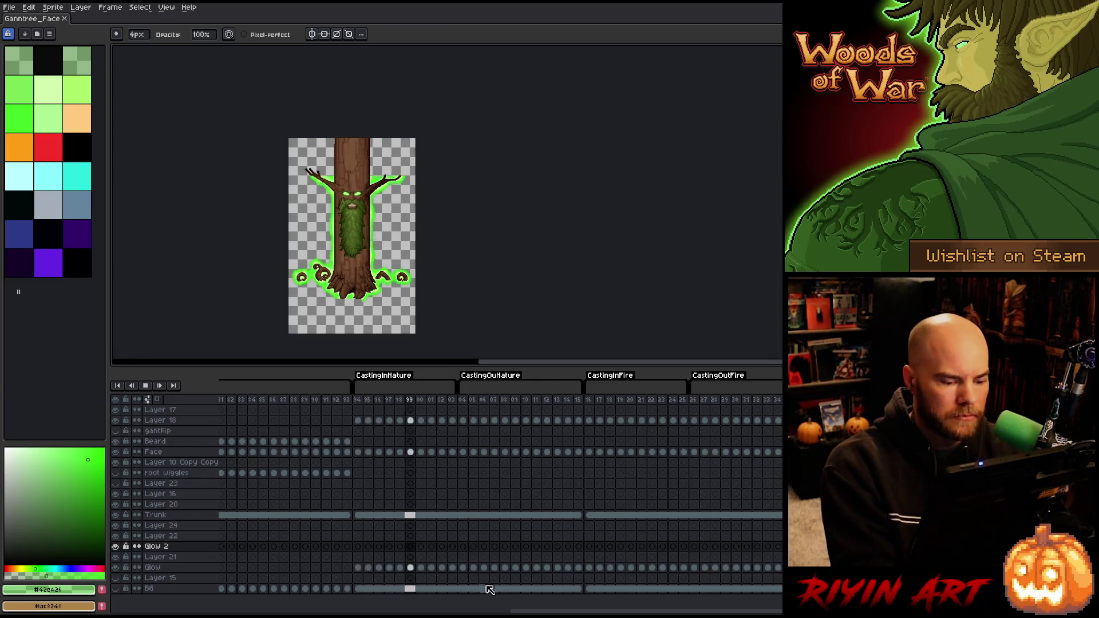
Merge Glow 2, the layer above it, and Layer 24 down into Layer 21
drag(547, 611, 336, 605)
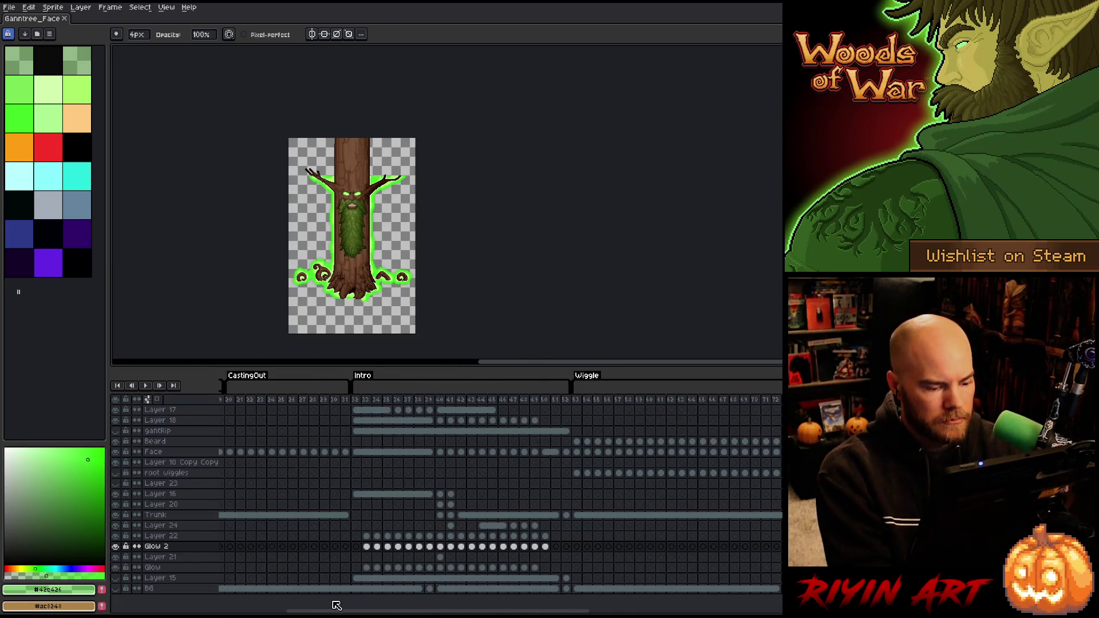
click(163, 559)
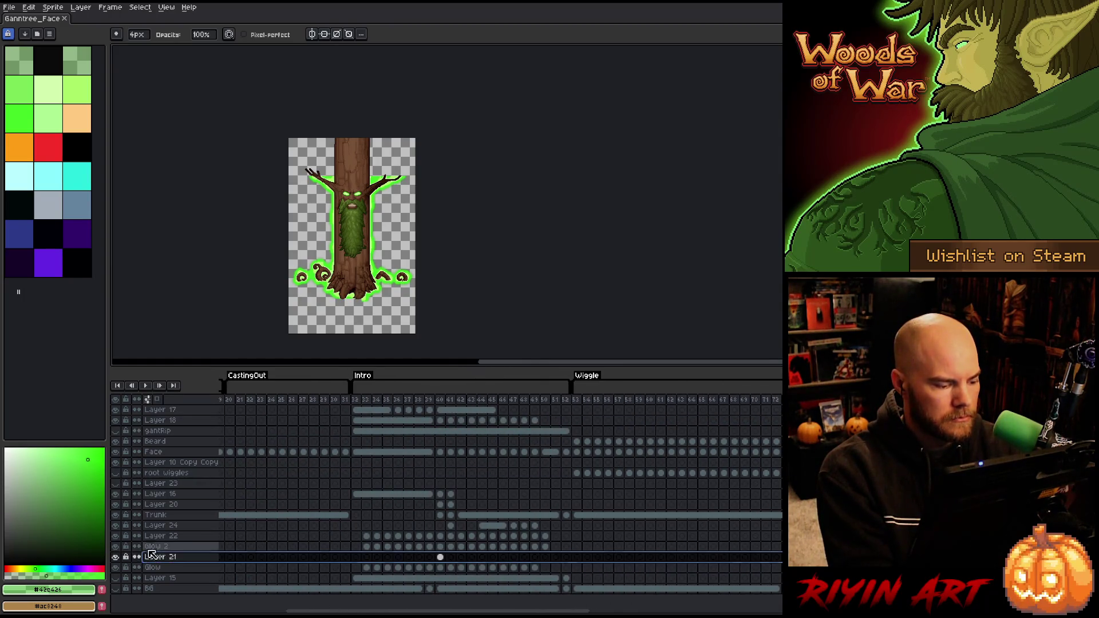
click(151, 547)
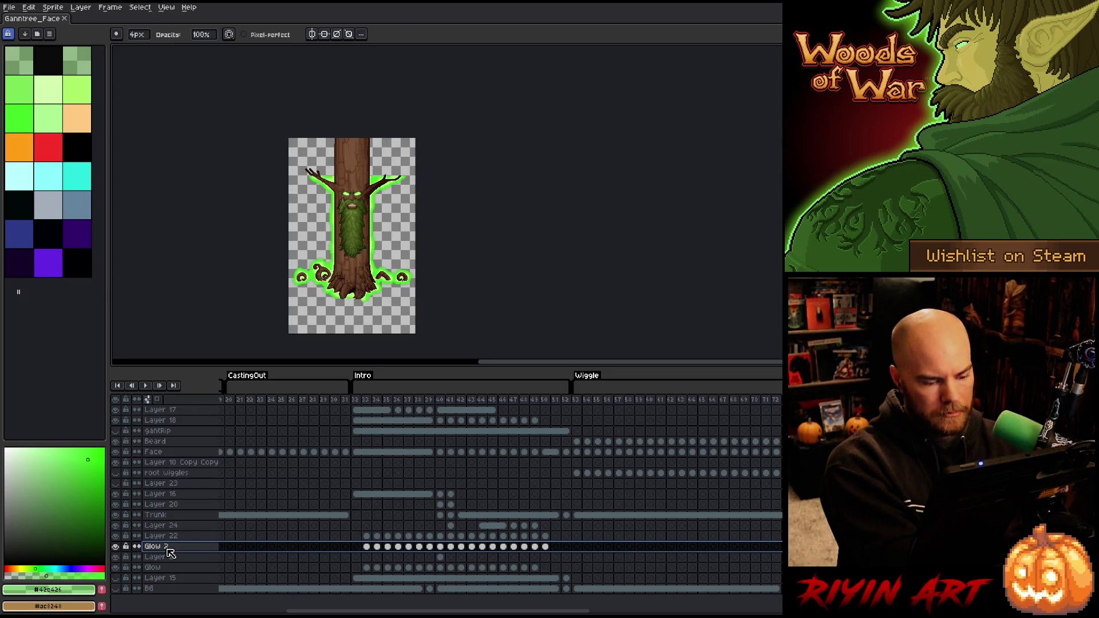
key(ctrl+e)
click(172, 537)
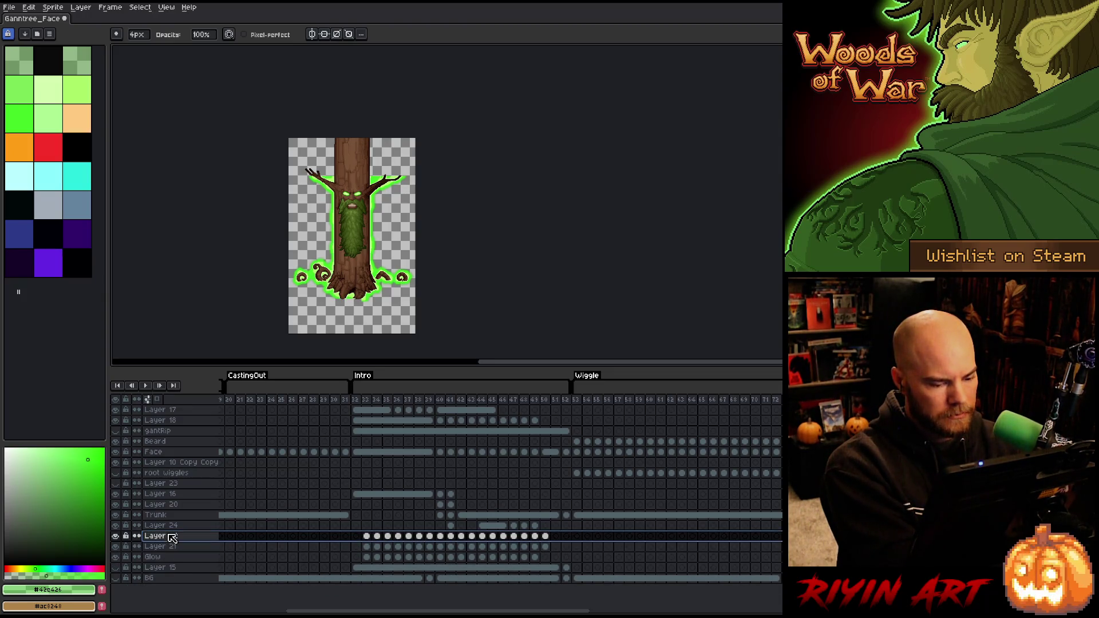
key(ctrl+e)
click(170, 526)
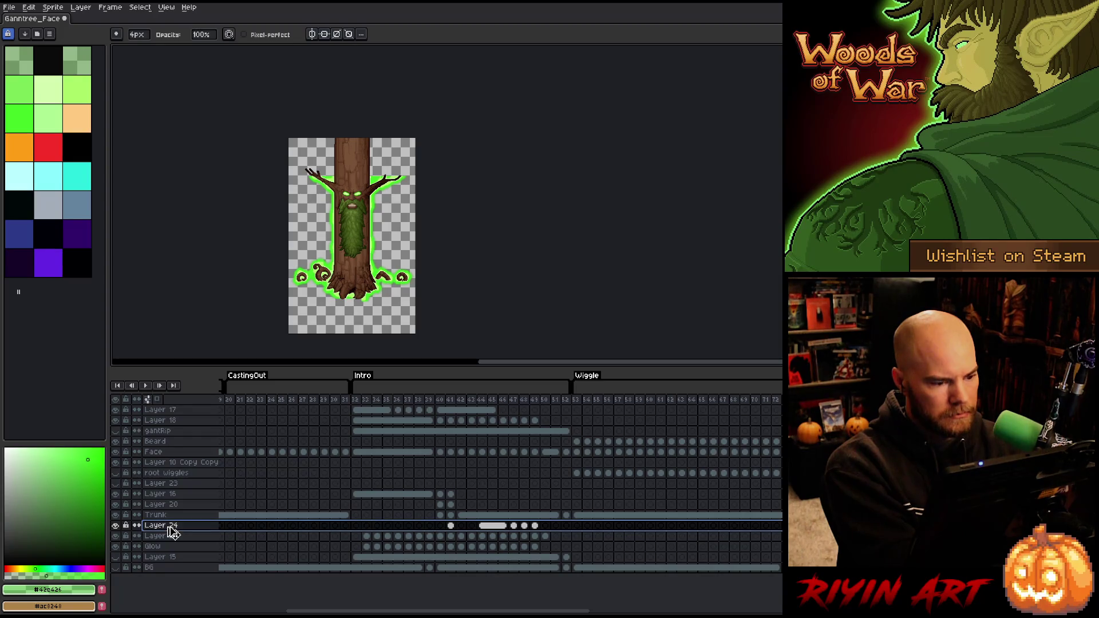
key(ctrl+e)
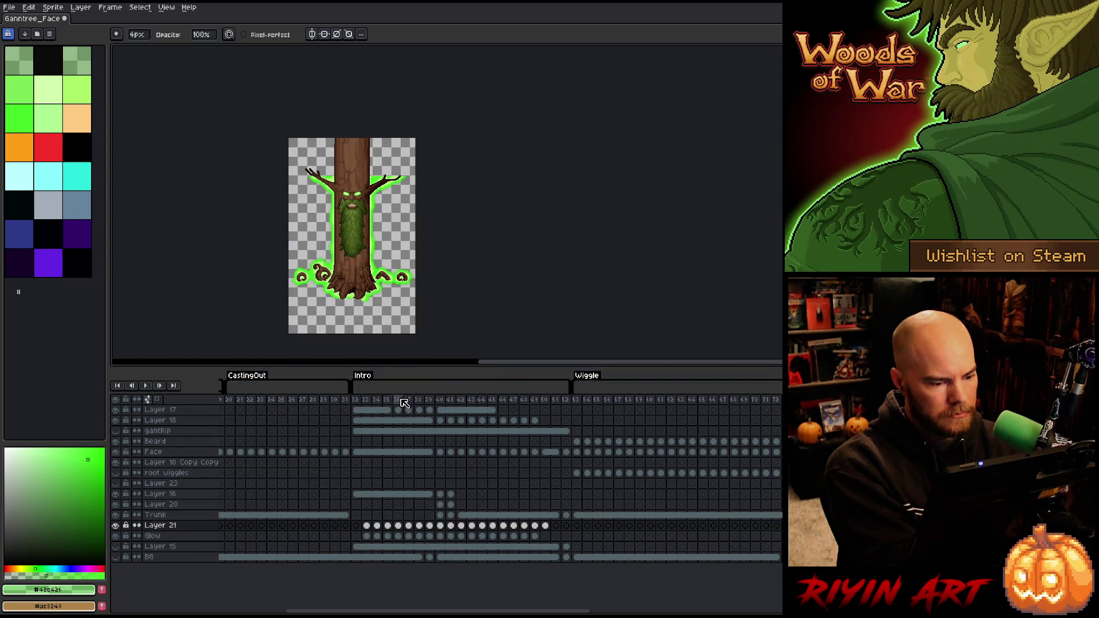
Inspect Layer 21's glow cels around frames 41–46
mouse_move(398, 398)
mouse_down()
mouse_move(535, 399)
mouse_move(498, 401)
mouse_up()
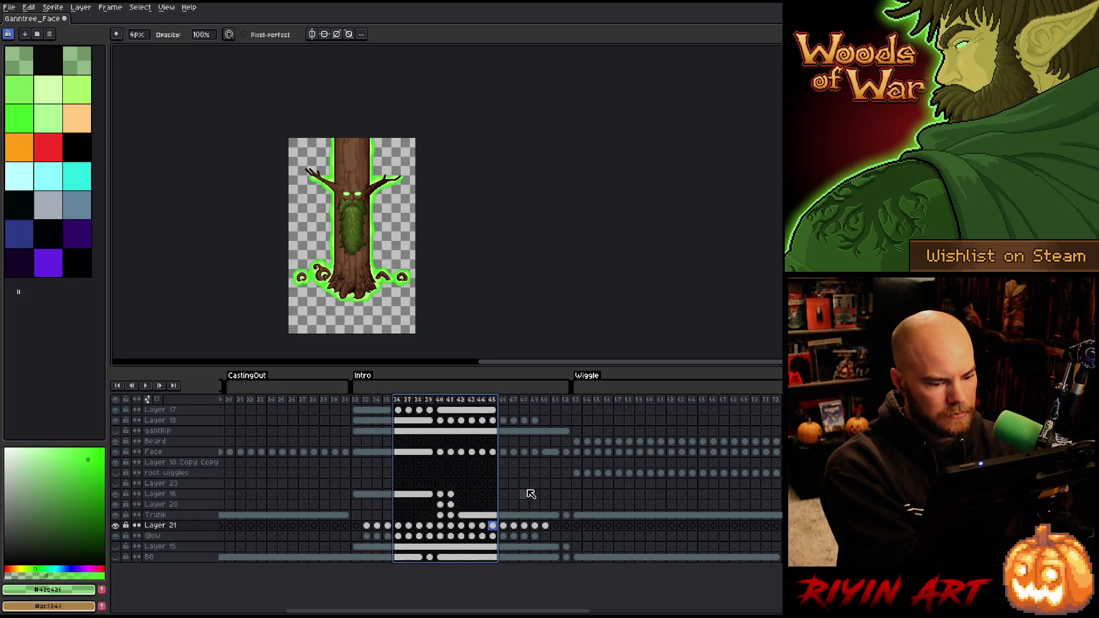
click(506, 527)
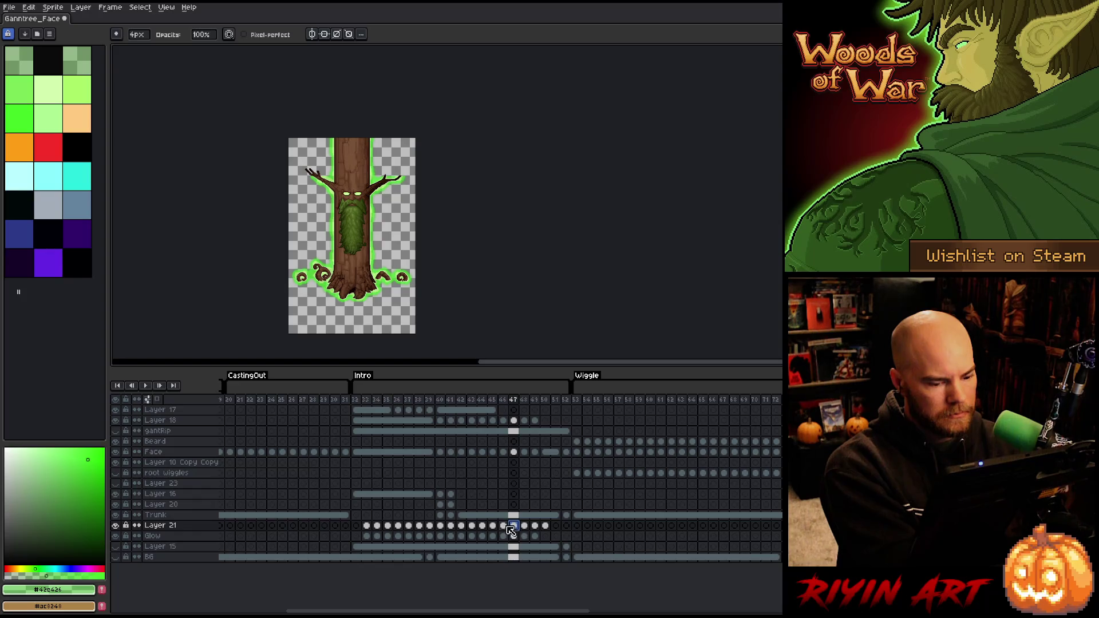
scroll(336, 268, up, 2)
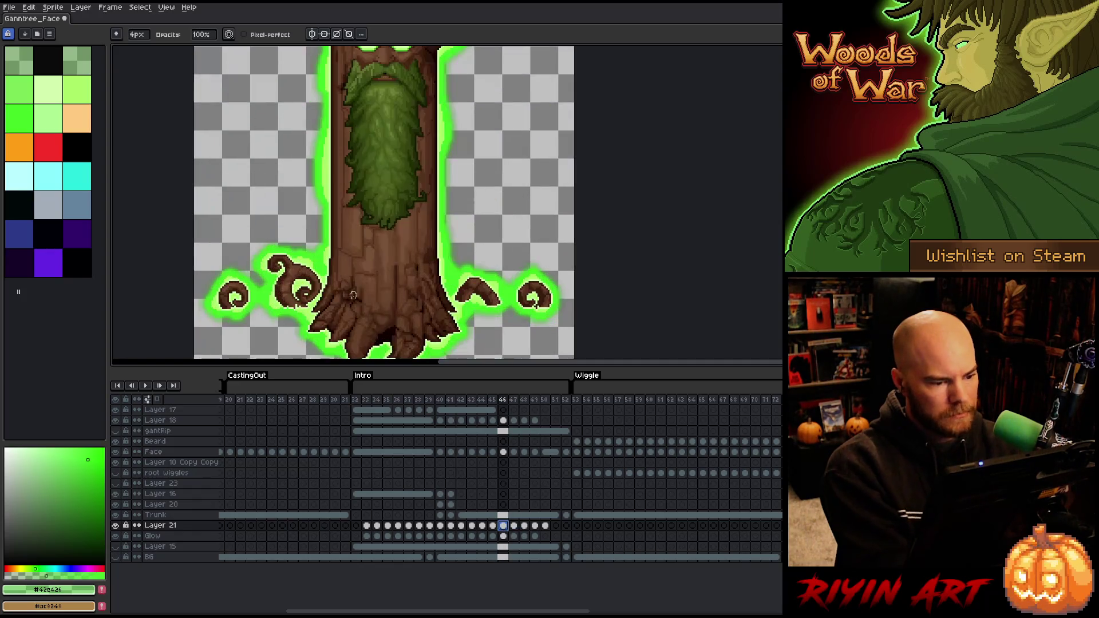
click(386, 304)
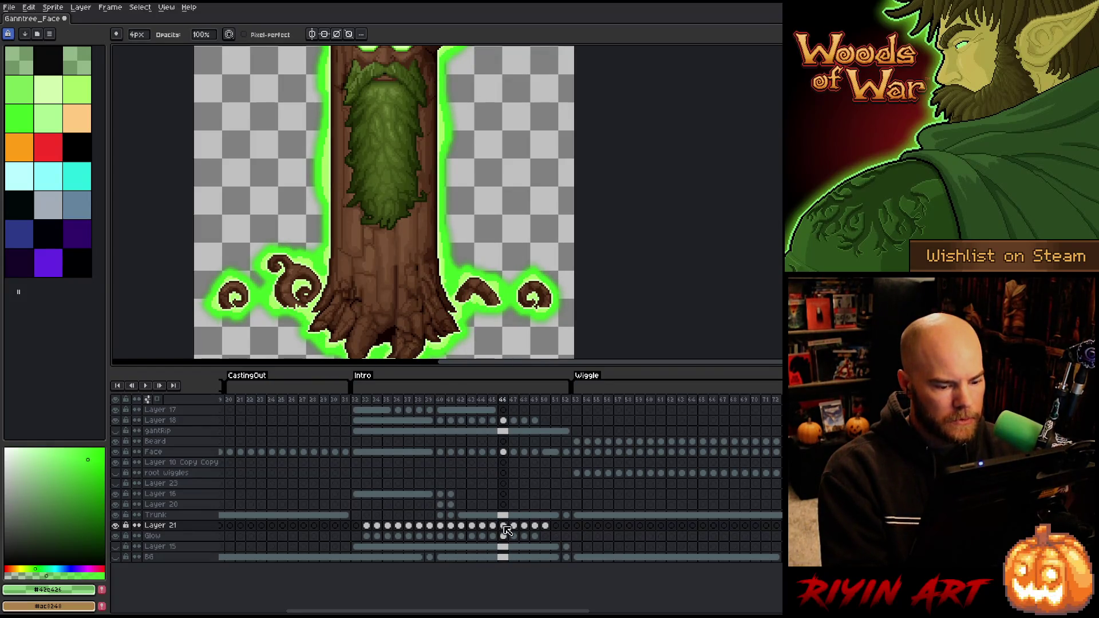
mouse_move(504, 532)
mouse_down()
mouse_move(430, 530)
mouse_move(474, 527)
mouse_up()
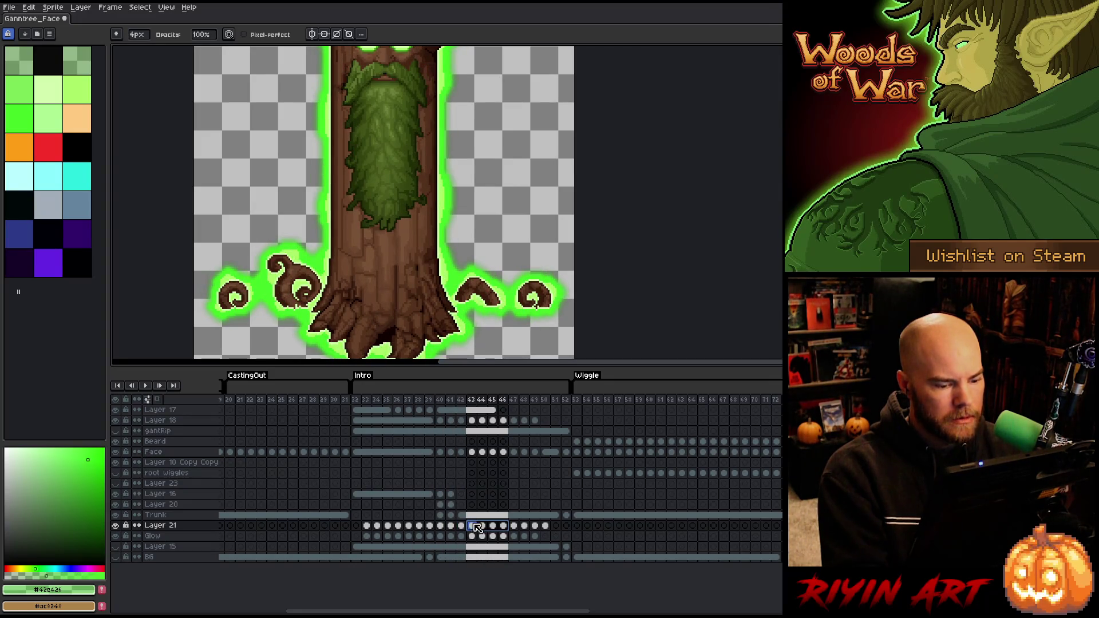
click(476, 400)
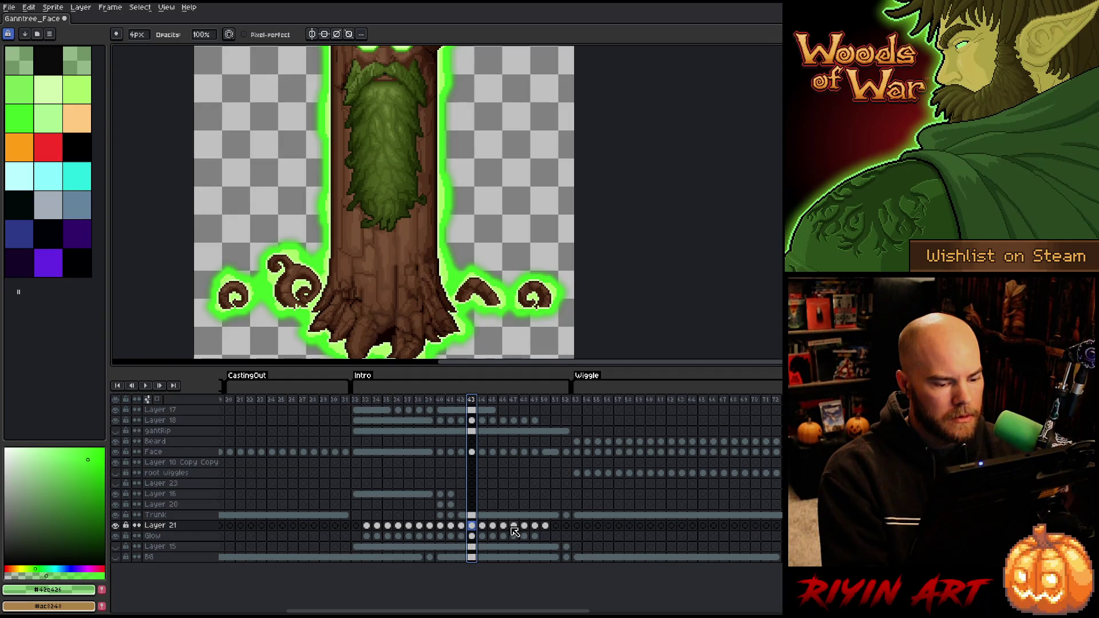
key(Escape)
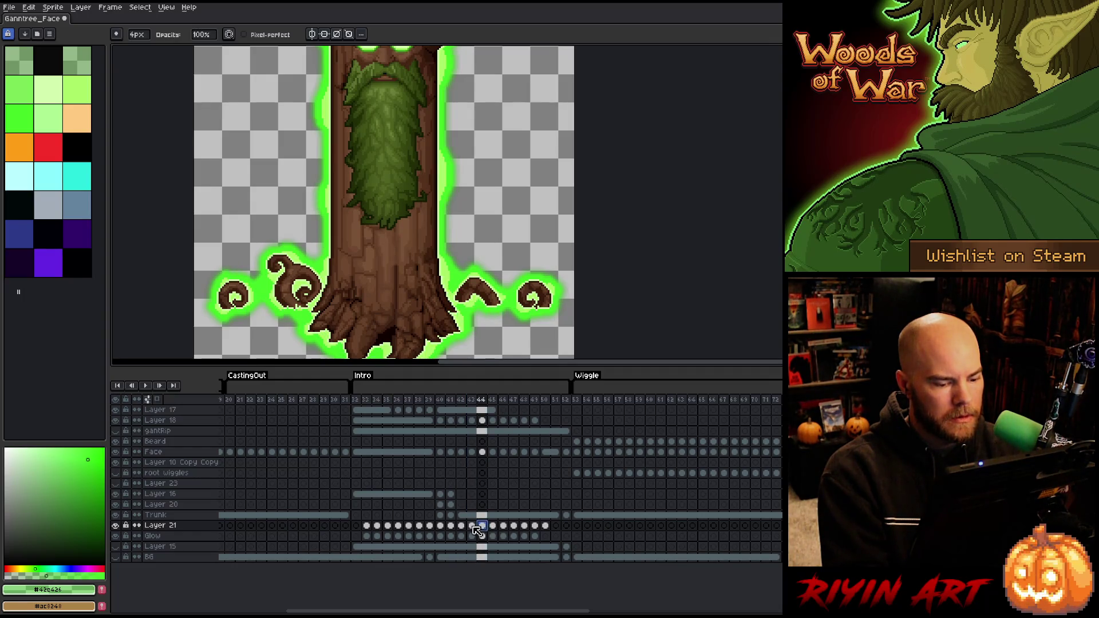
Select and copy Layer 21's glow frames 42–46, then select frame columns 42–46
click(514, 525)
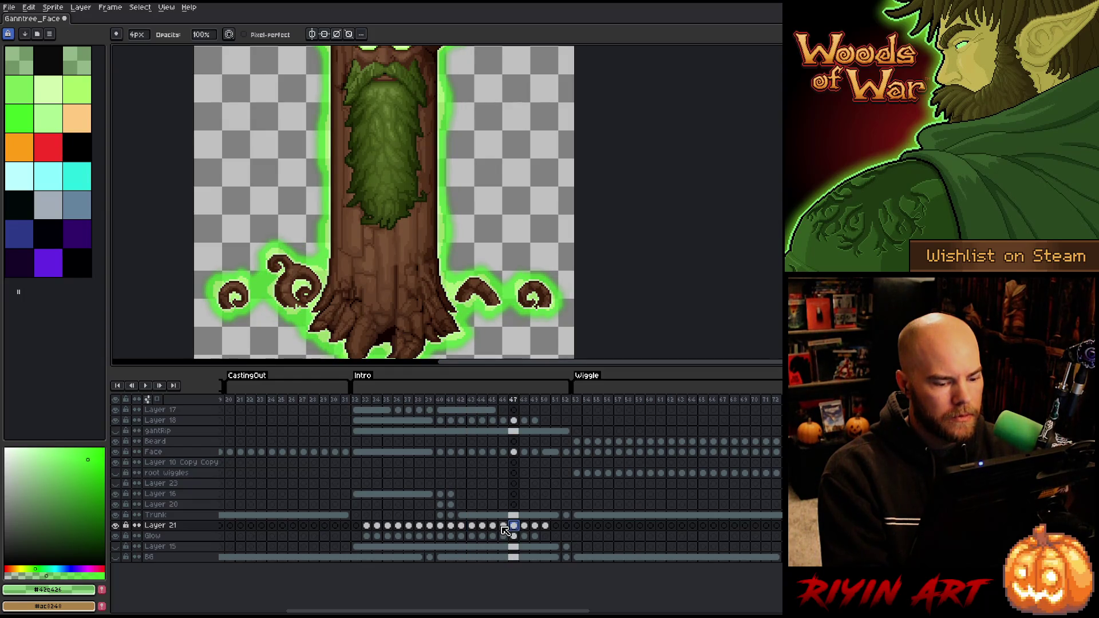
click(503, 526)
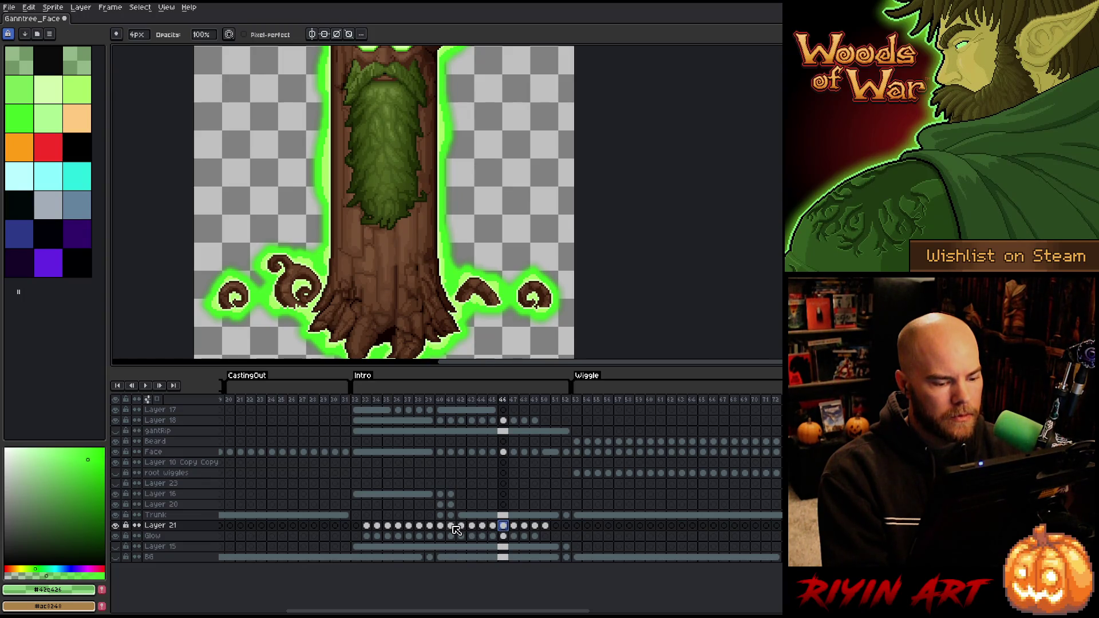
click(451, 526)
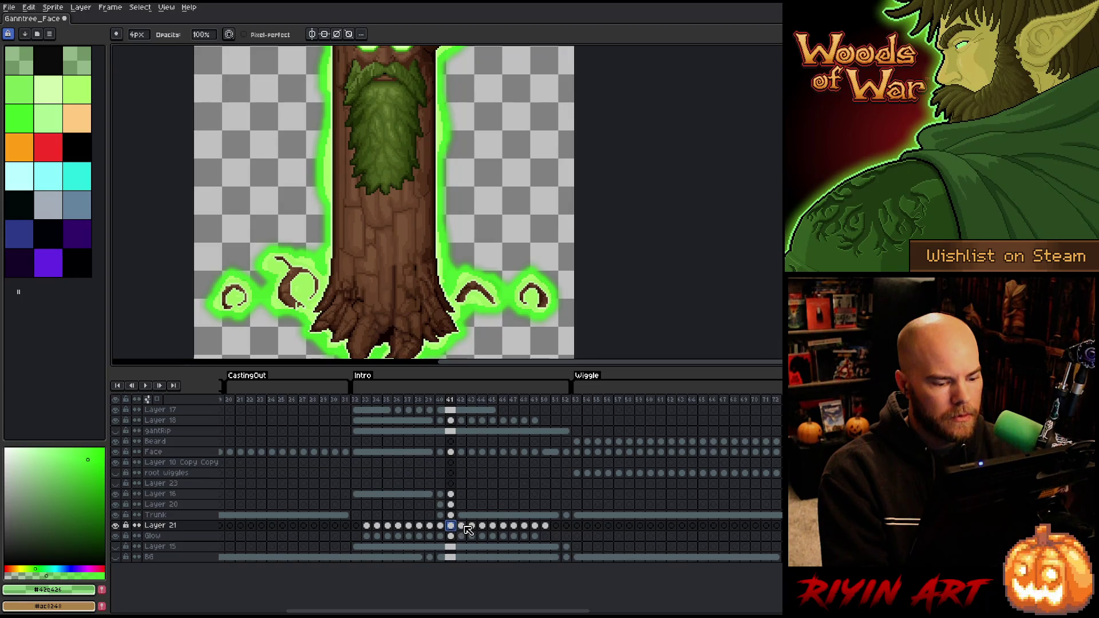
drag(466, 525, 509, 528)
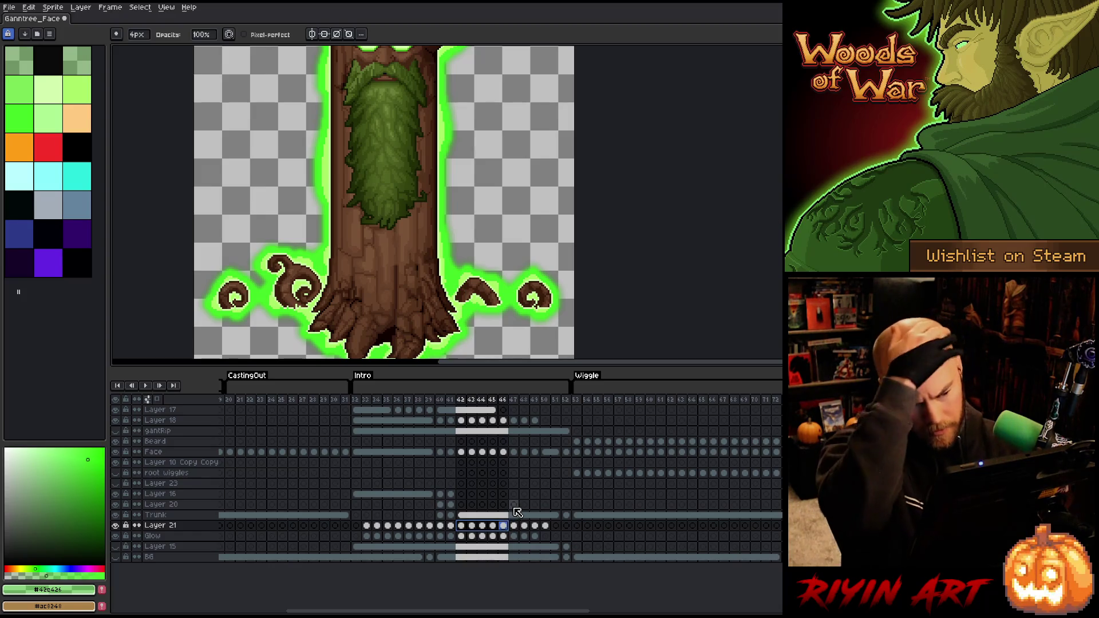
scroll(435, 236, down, 1)
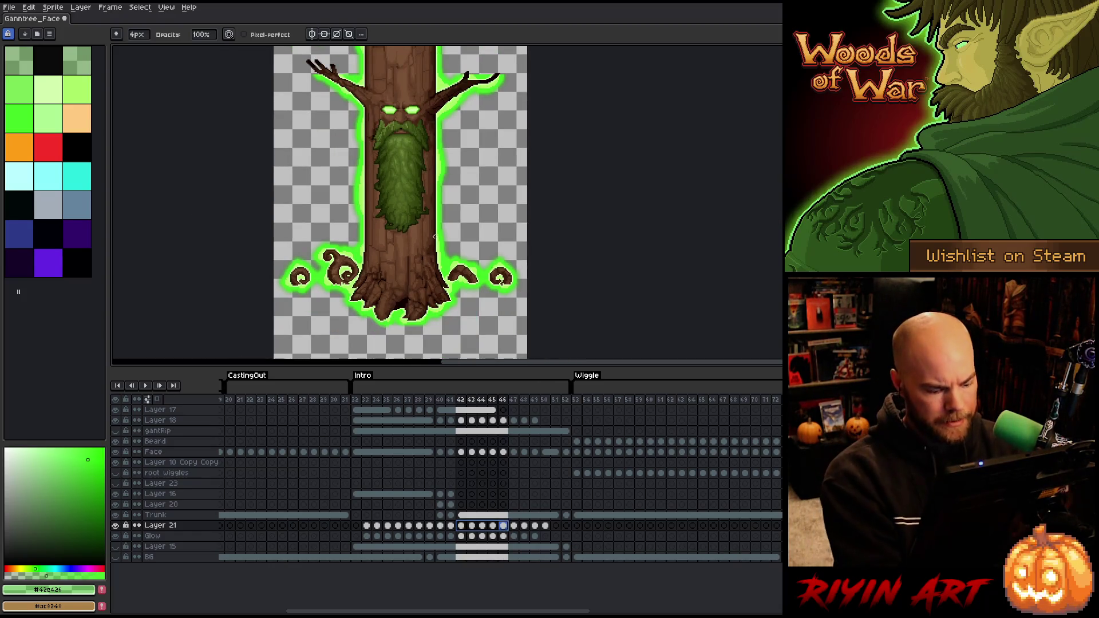
key(ctrl+c)
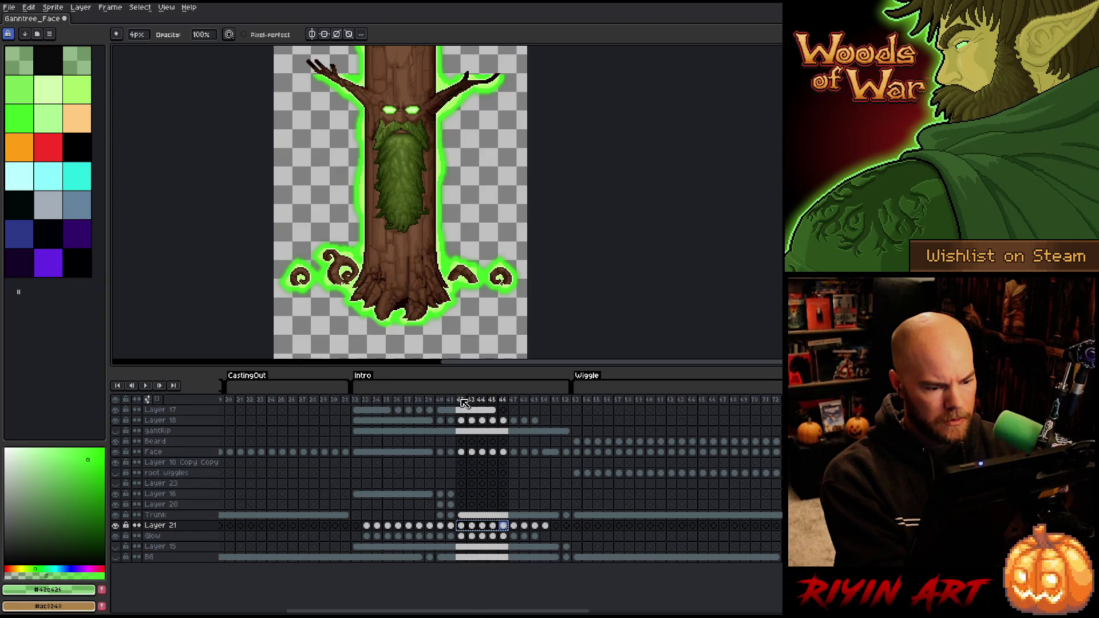
drag(464, 402, 503, 400)
Create a new tag named Tag over frames 42–46
right_click(502, 400)
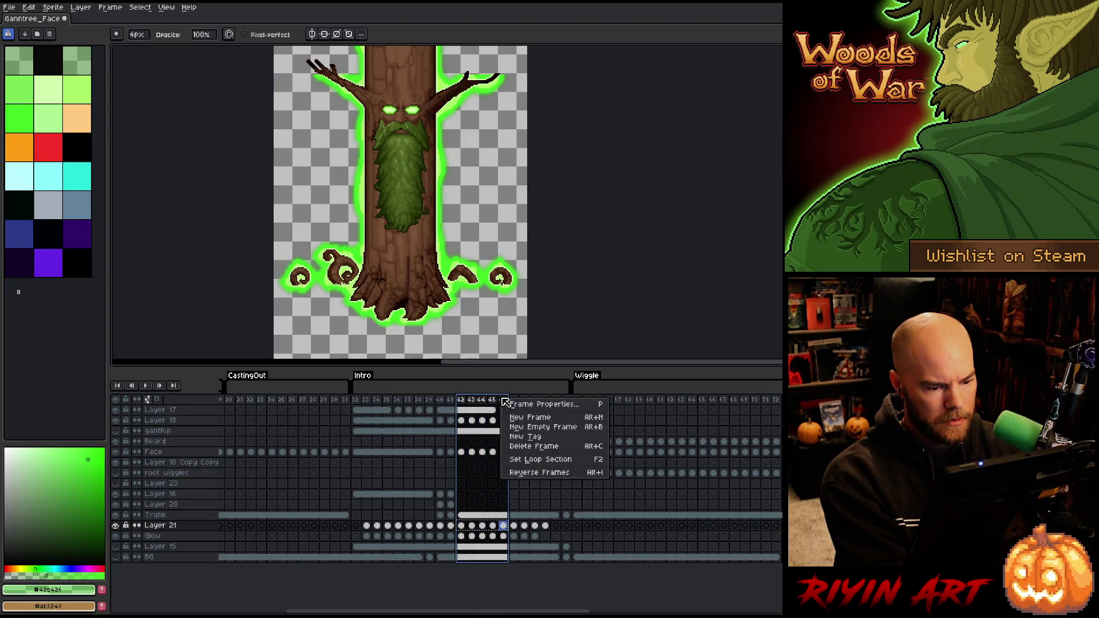
click(524, 437)
click(562, 365)
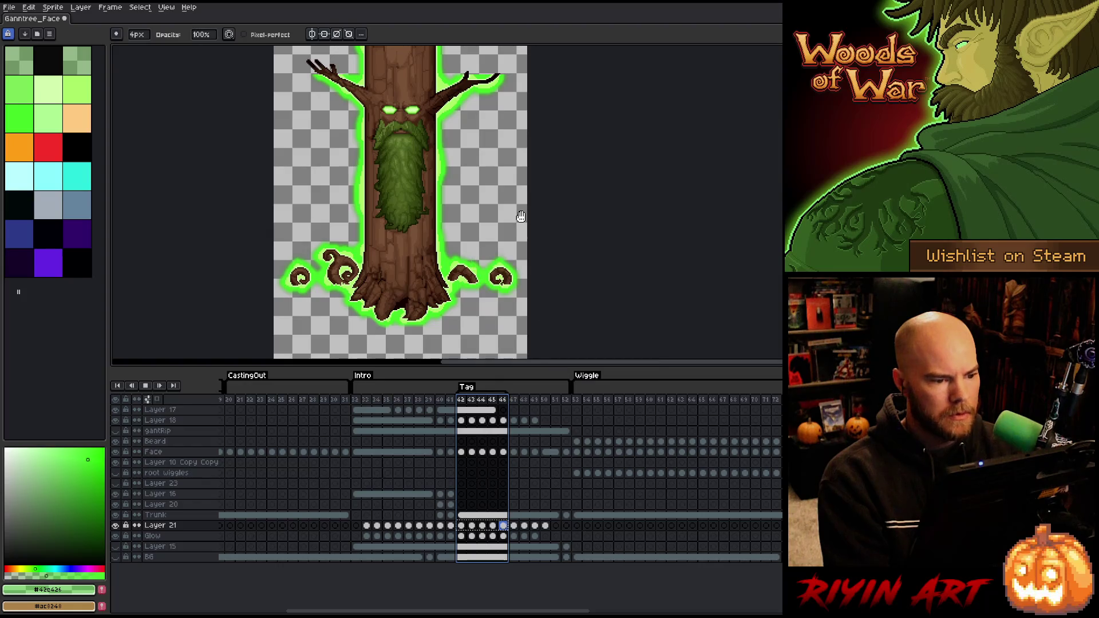
Play the tagged frames, then step between frames 41, 47, 46 and 42
key(Return)
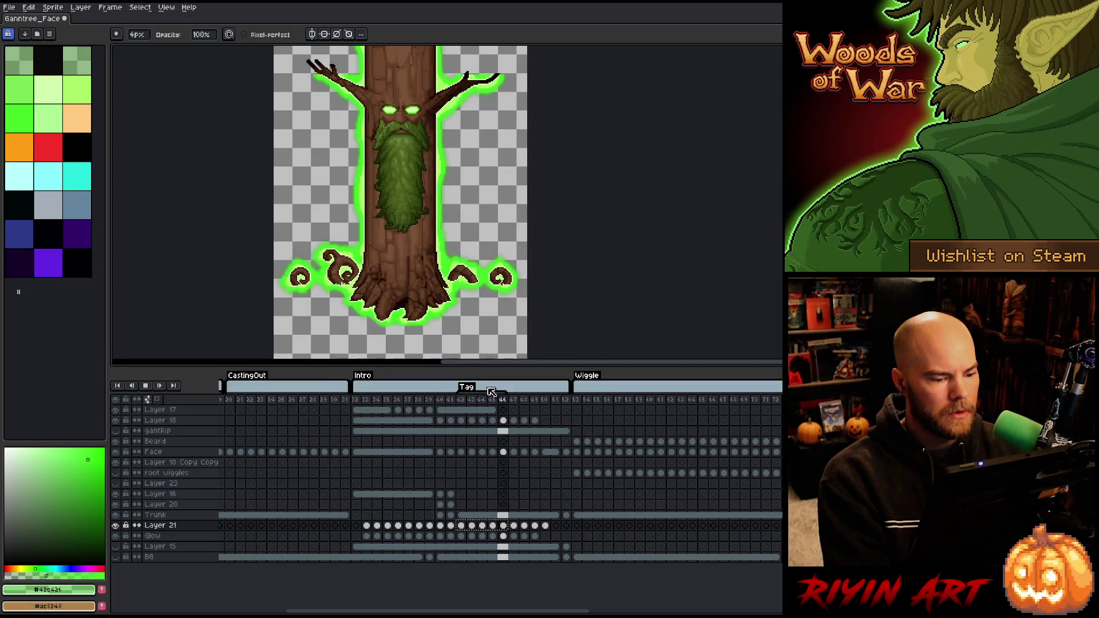
key(Return)
click(452, 402)
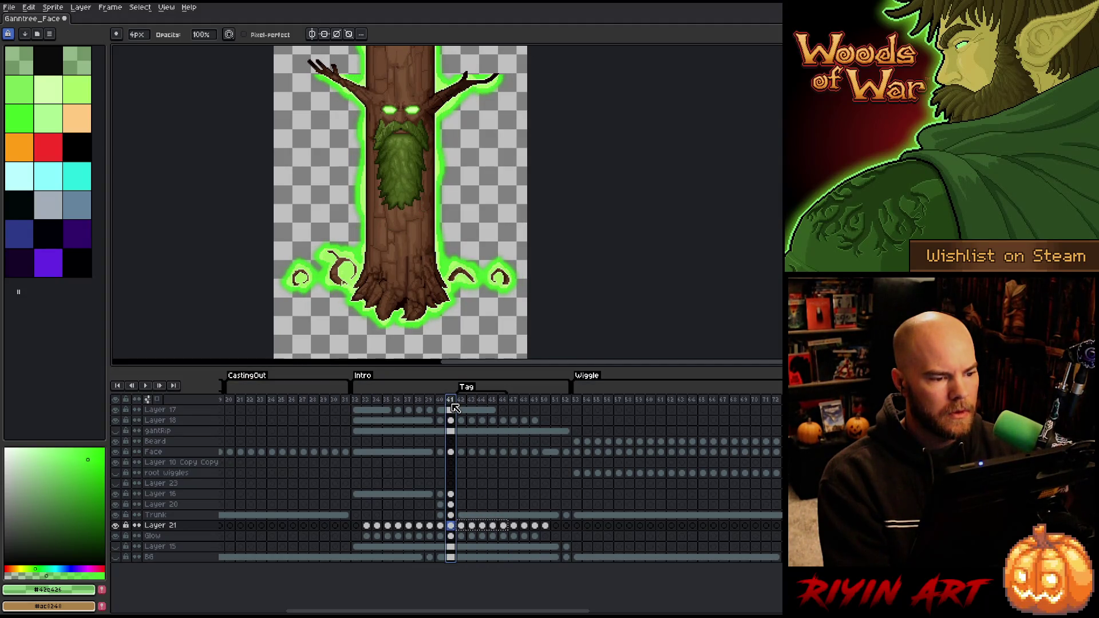
click(514, 402)
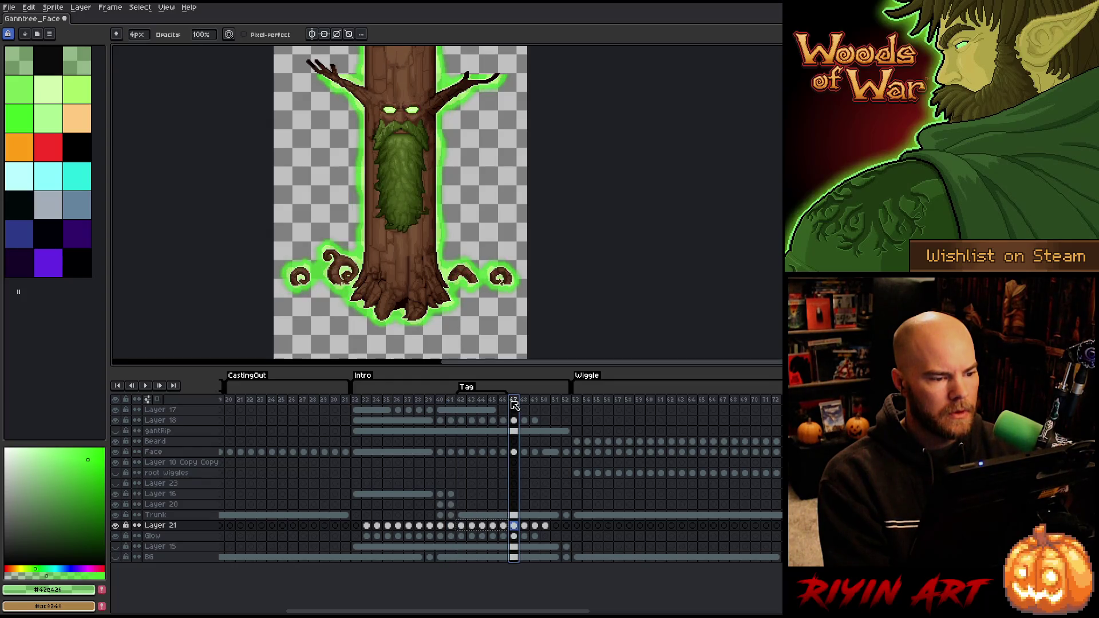
click(503, 401)
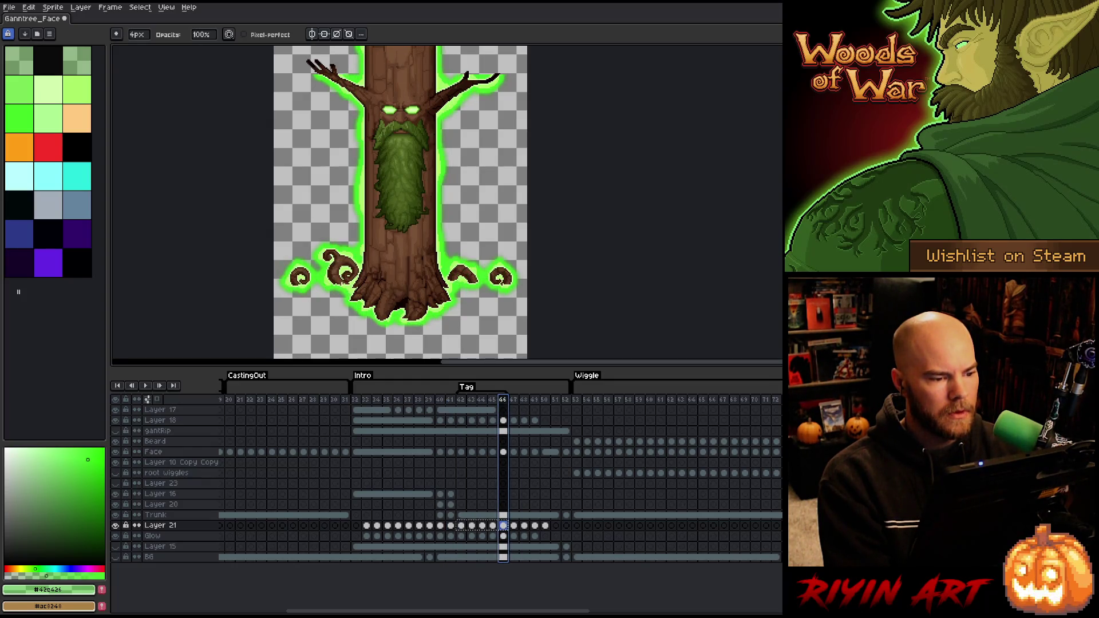
click(452, 402)
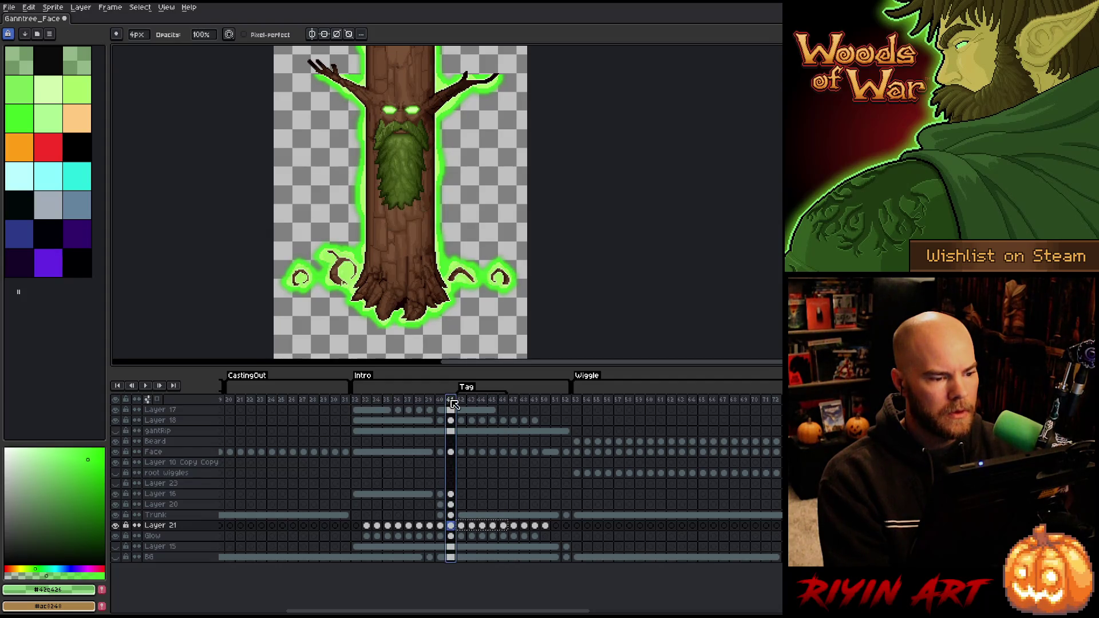
click(464, 403)
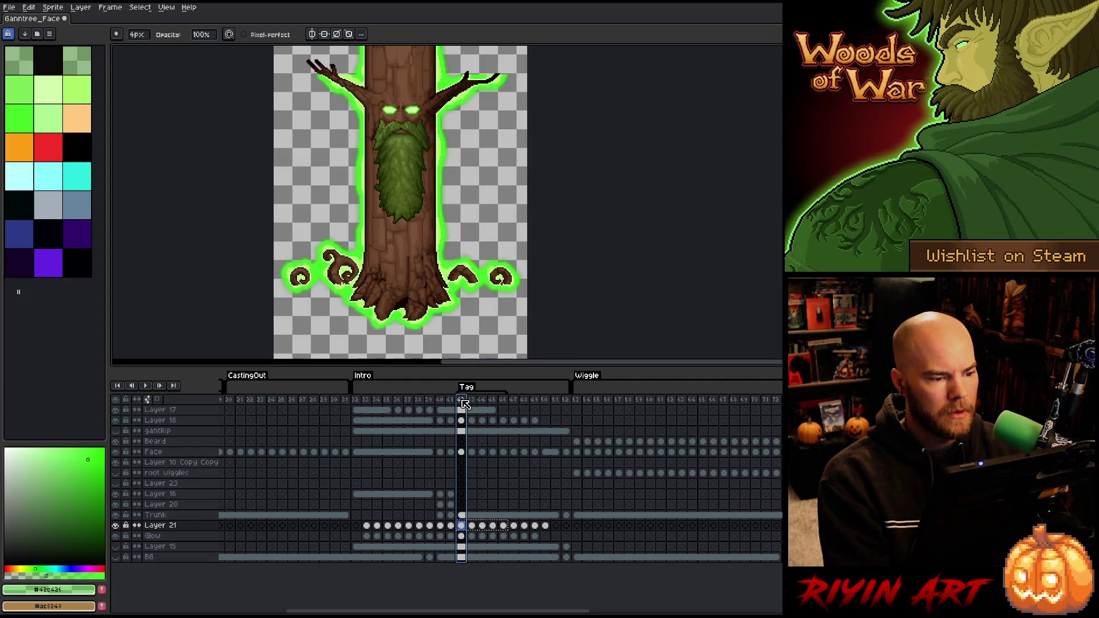
Select Layer 21's cels for frames 42–46 and toggle its visibility to compare the glow
click(514, 401)
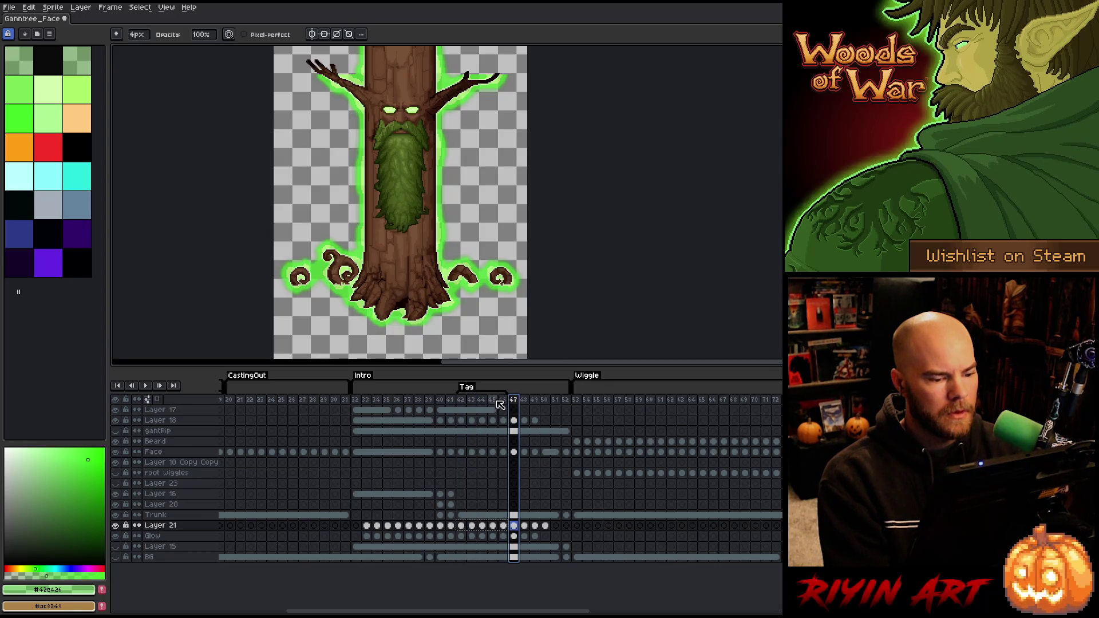
click(464, 401)
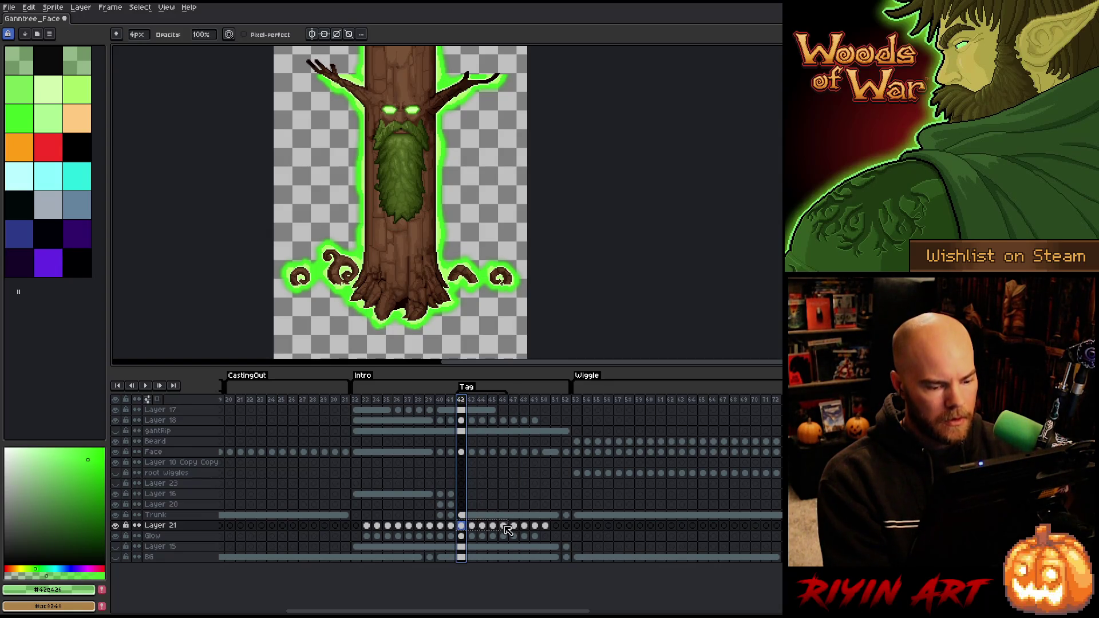
click(502, 525)
drag(503, 525, 463, 527)
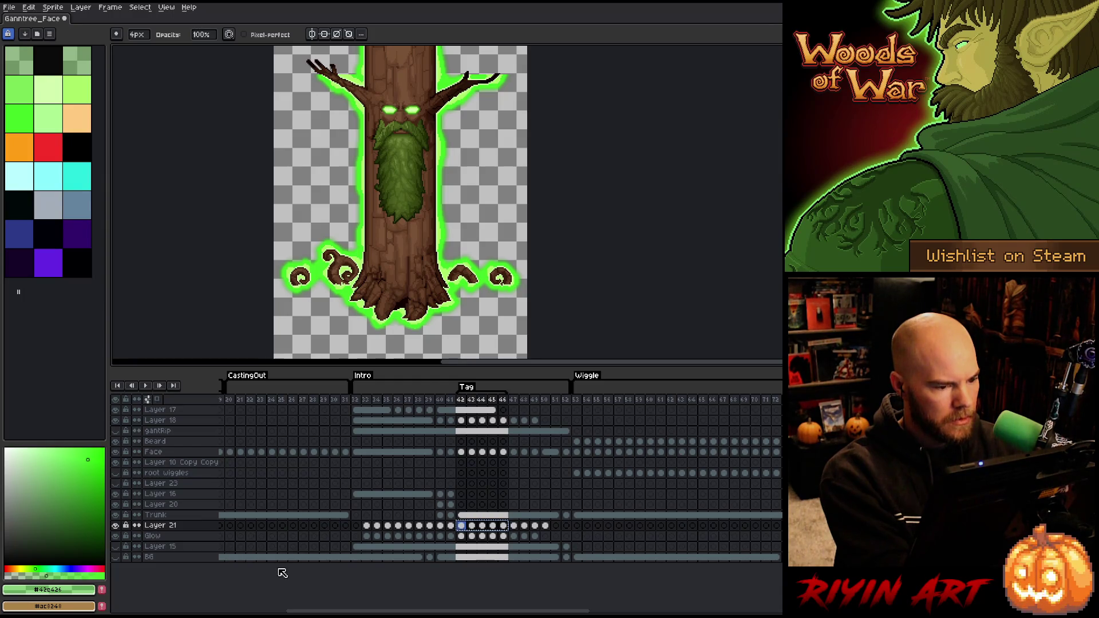
click(115, 525)
click(115, 524)
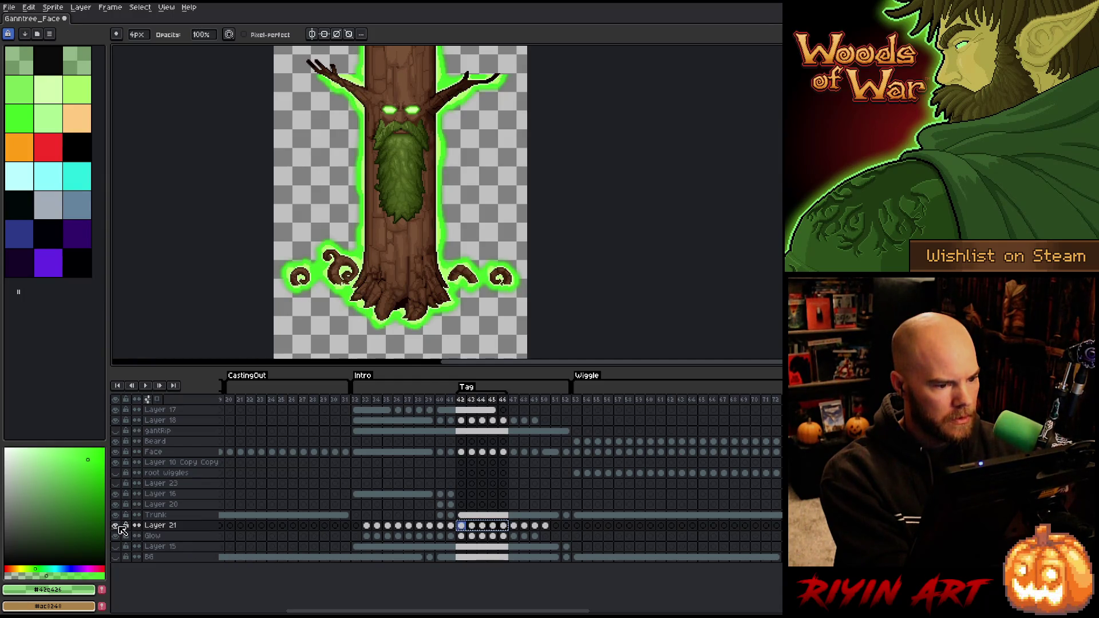
click(115, 525)
click(115, 525)
Merge Layer 21 down into the Glow layer and check the result
click(163, 529)
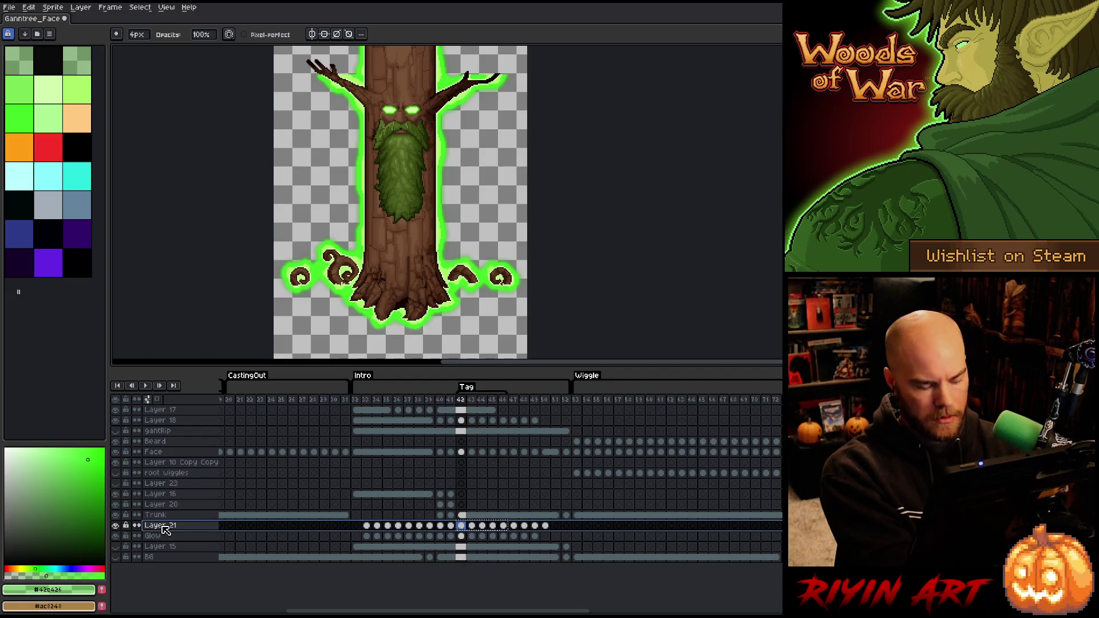
key(ctrl+e)
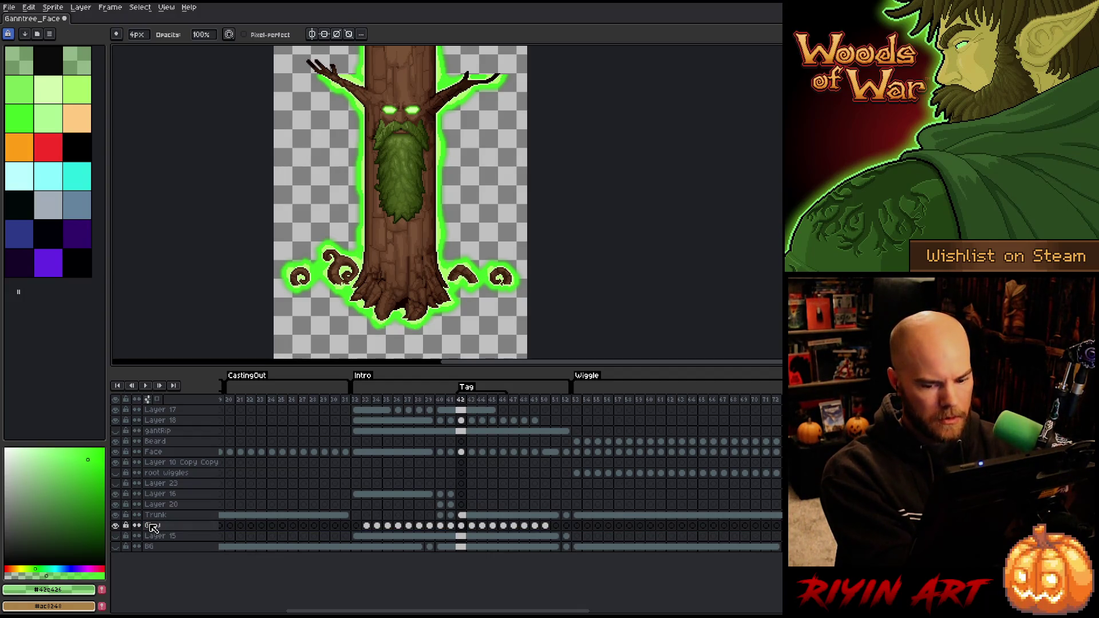
click(117, 523)
click(117, 523)
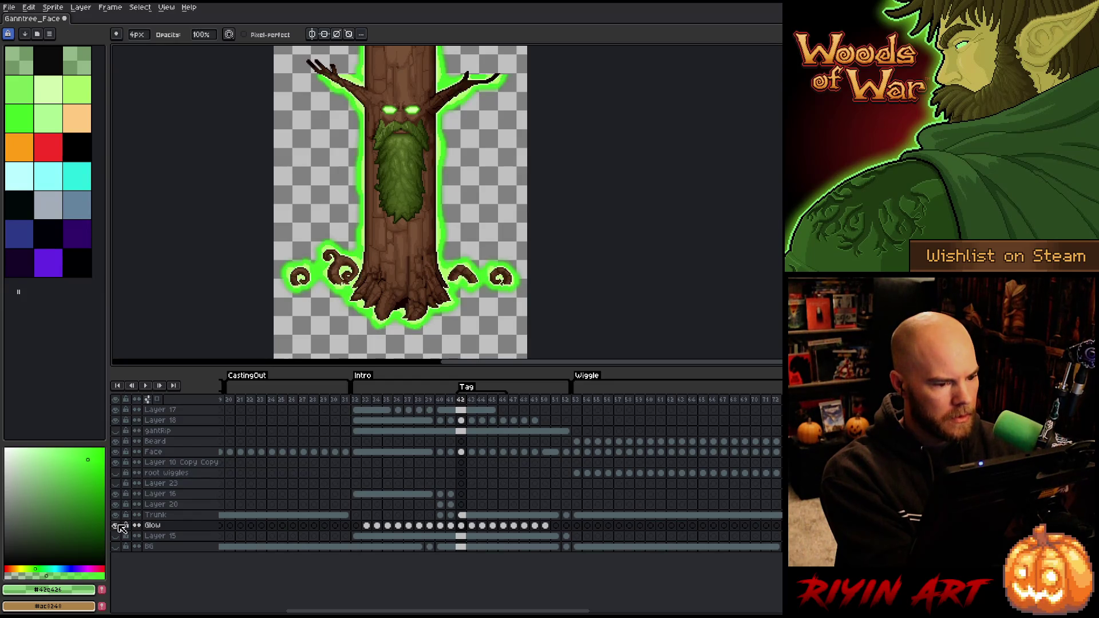
click(117, 524)
click(118, 524)
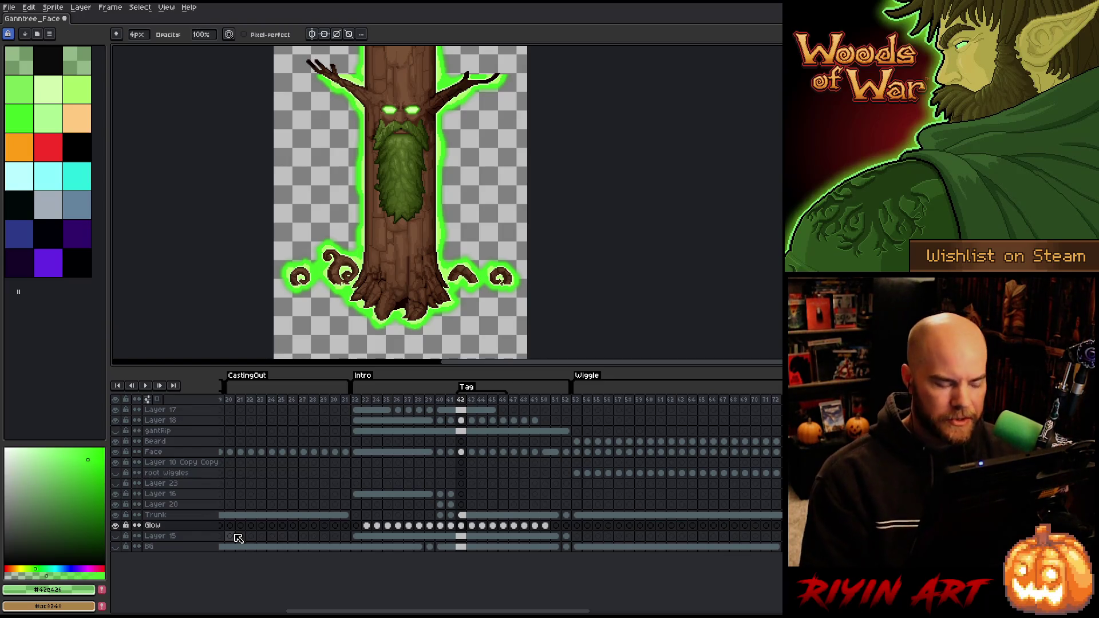
Make the canvas view taller and pan the sprite down and right
scroll(371, 301, down, 1)
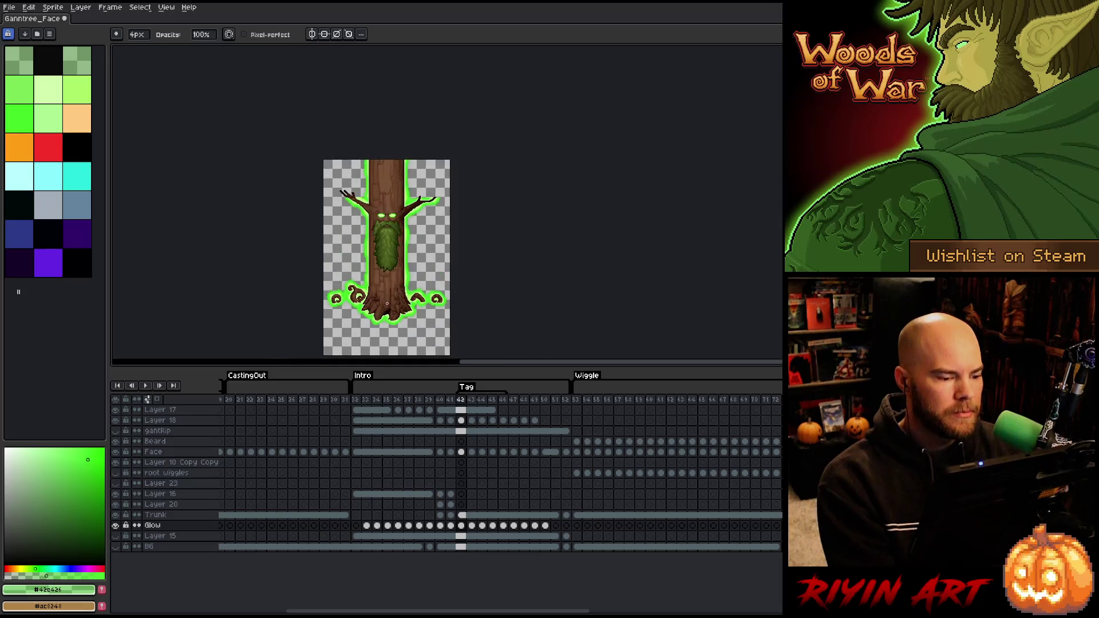
scroll(414, 241, up, 1)
scroll(410, 221, down, 1)
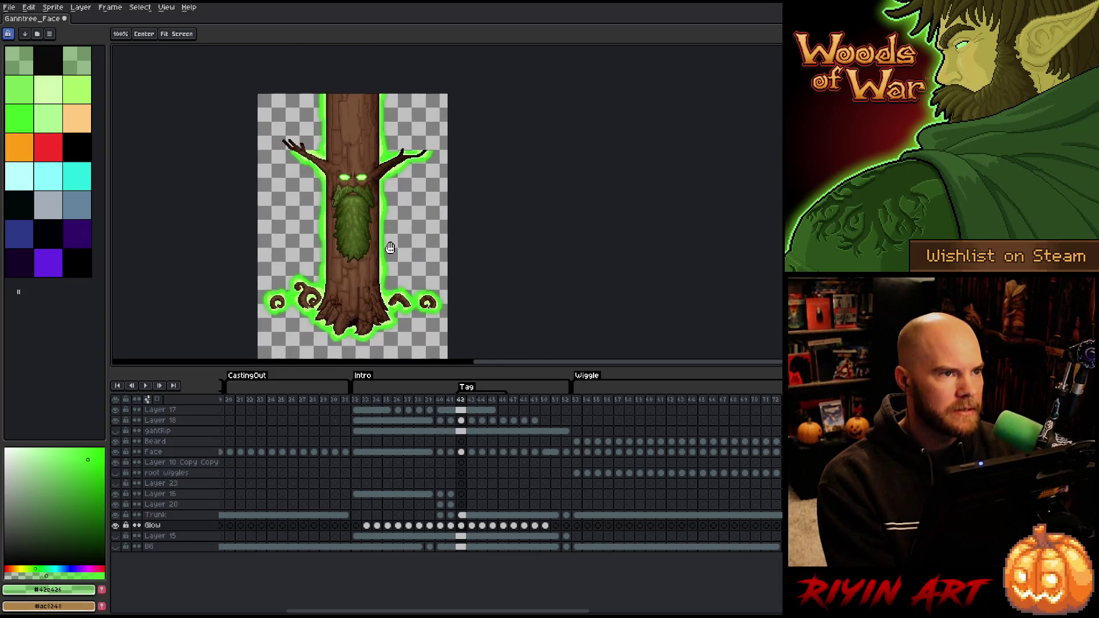
scroll(410, 221, up, 1)
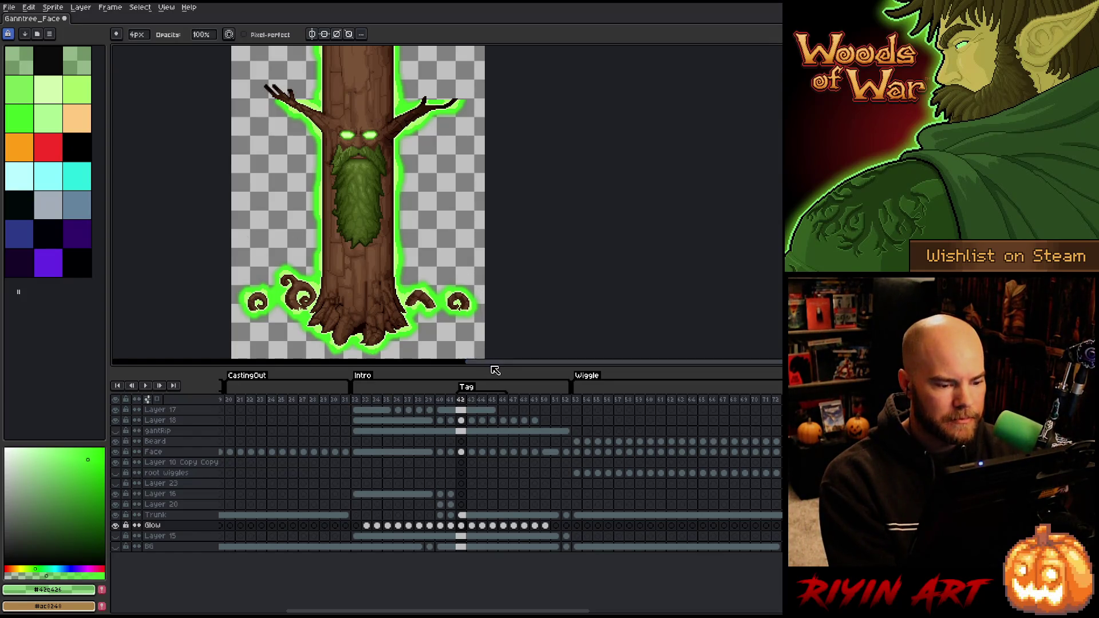
drag(487, 366, 485, 396)
drag(443, 341, 473, 373)
Select the Glow layer's cels across frames 42–46
scroll(330, 249, down, 1)
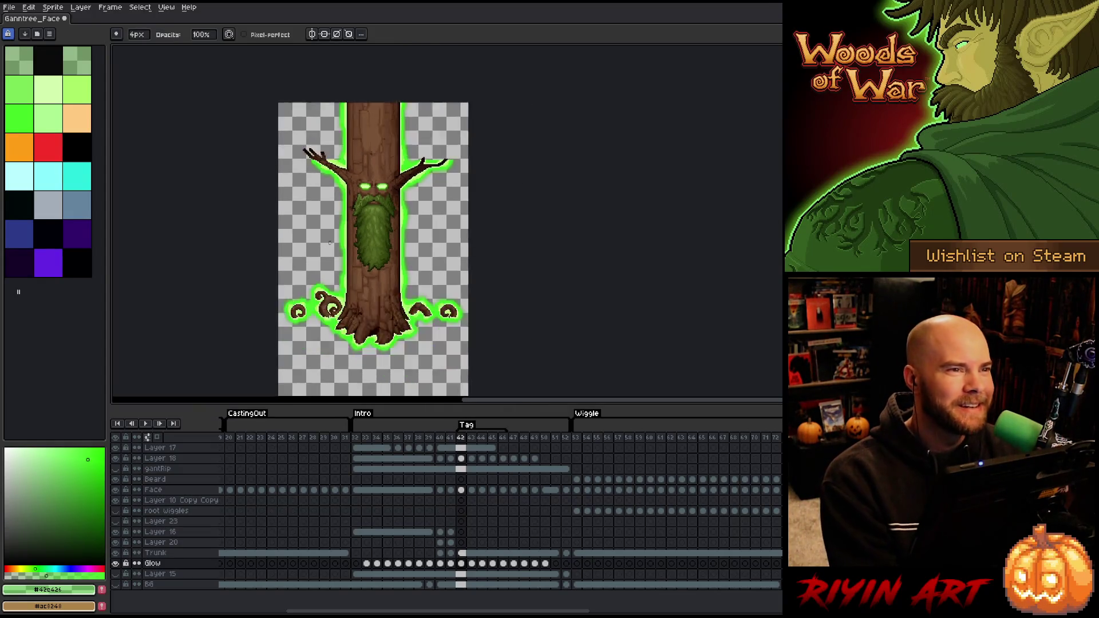
scroll(329, 248, up, 2)
scroll(330, 248, down, 1)
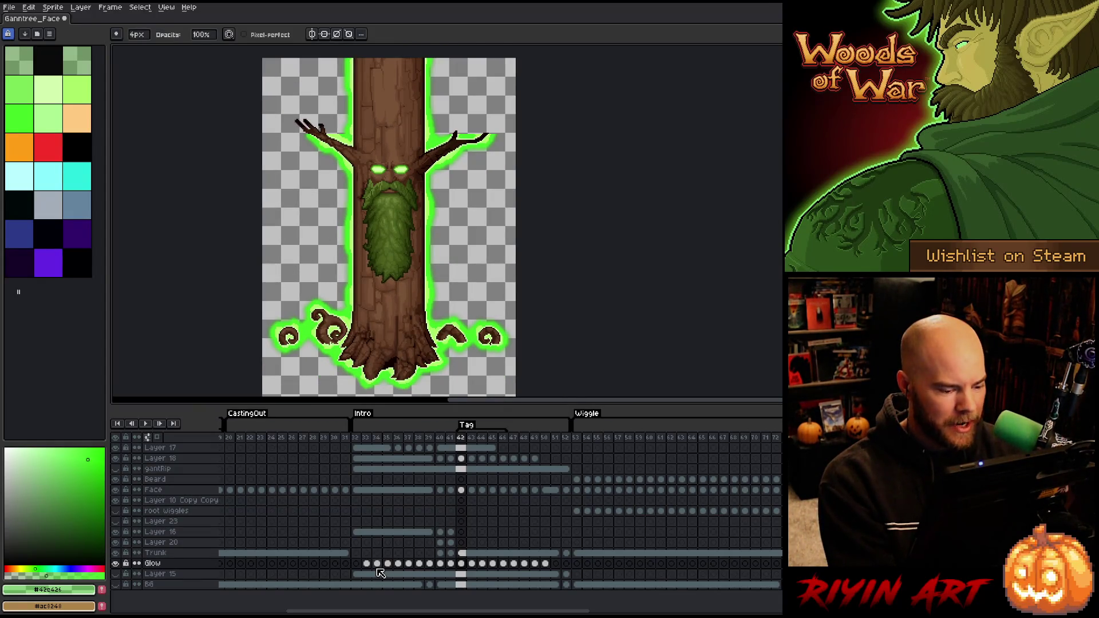
drag(369, 568, 550, 570)
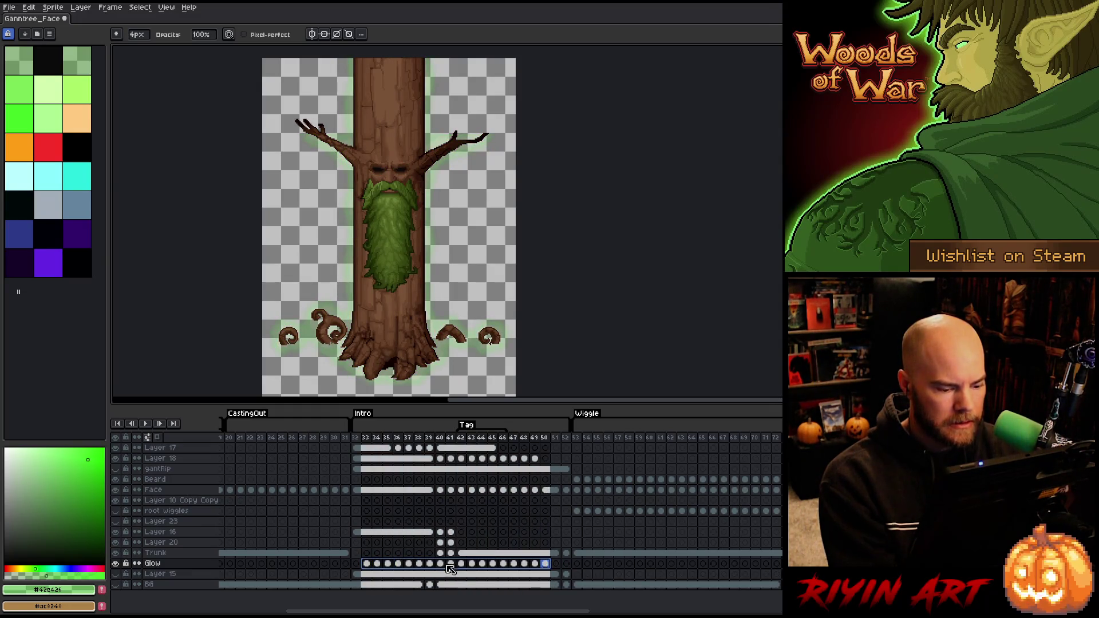
click(471, 564)
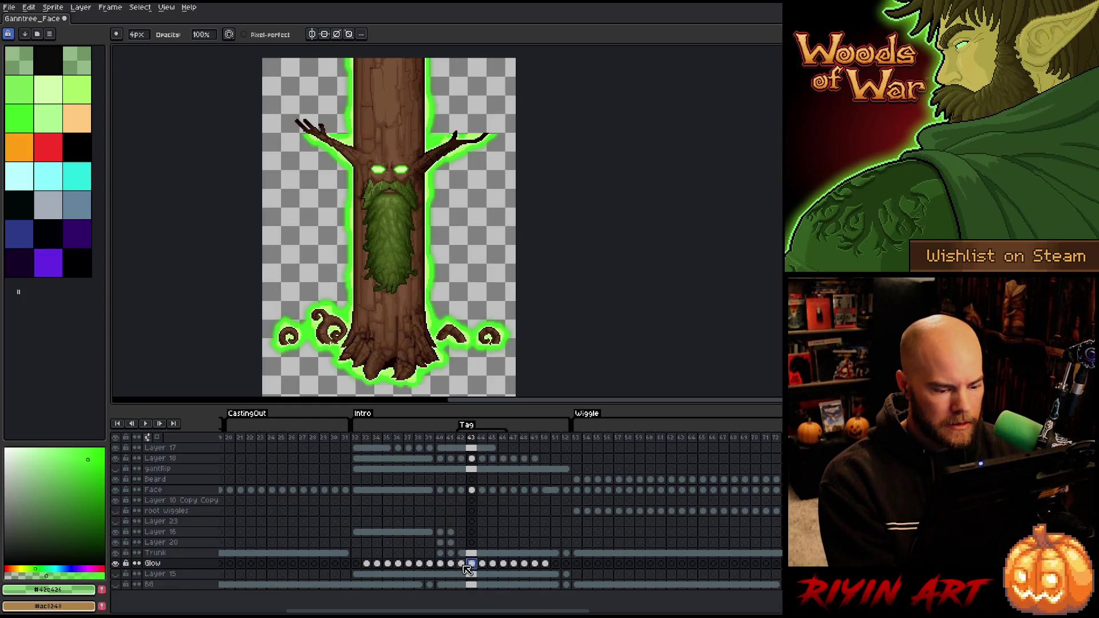
drag(467, 568, 507, 568)
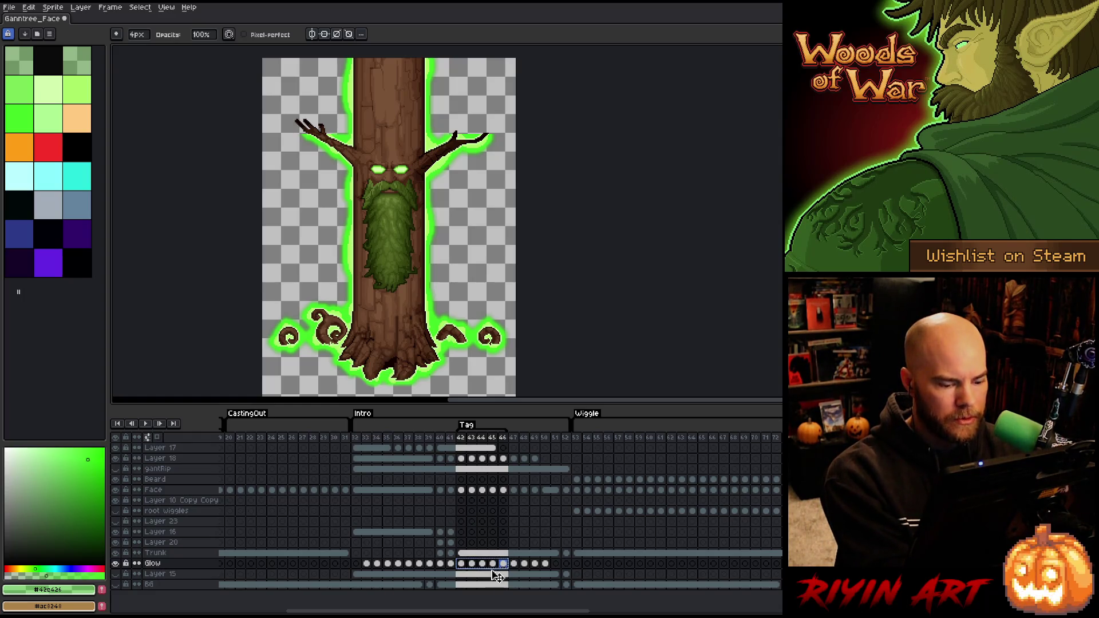
drag(434, 612, 616, 611)
Add a new layer above Glow and select Glow's frames 42–46
click(157, 564)
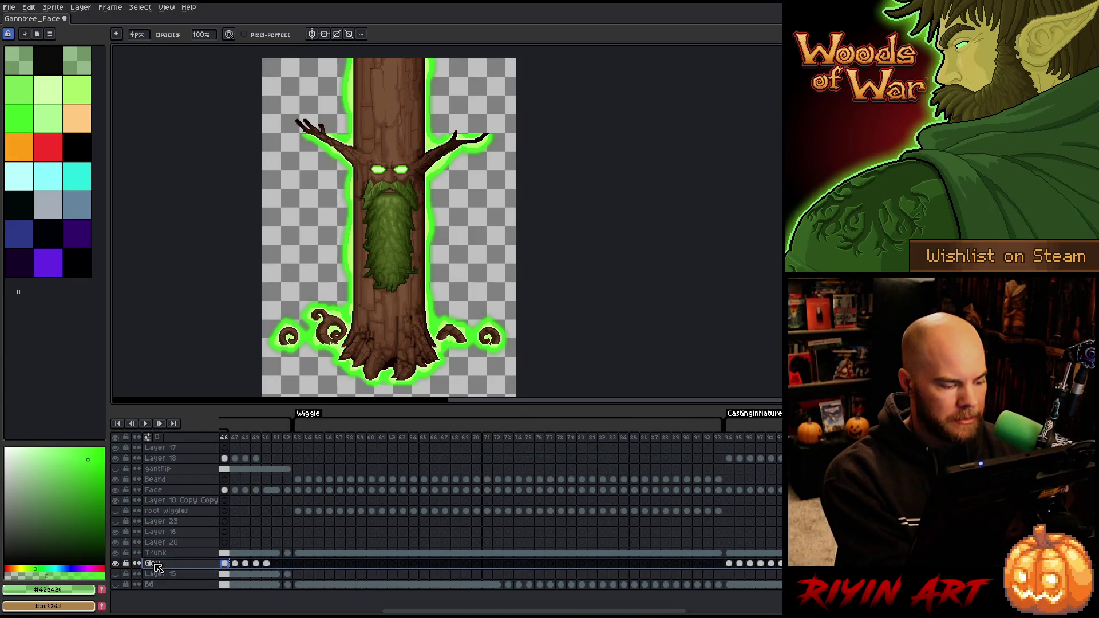
key(shift+n)
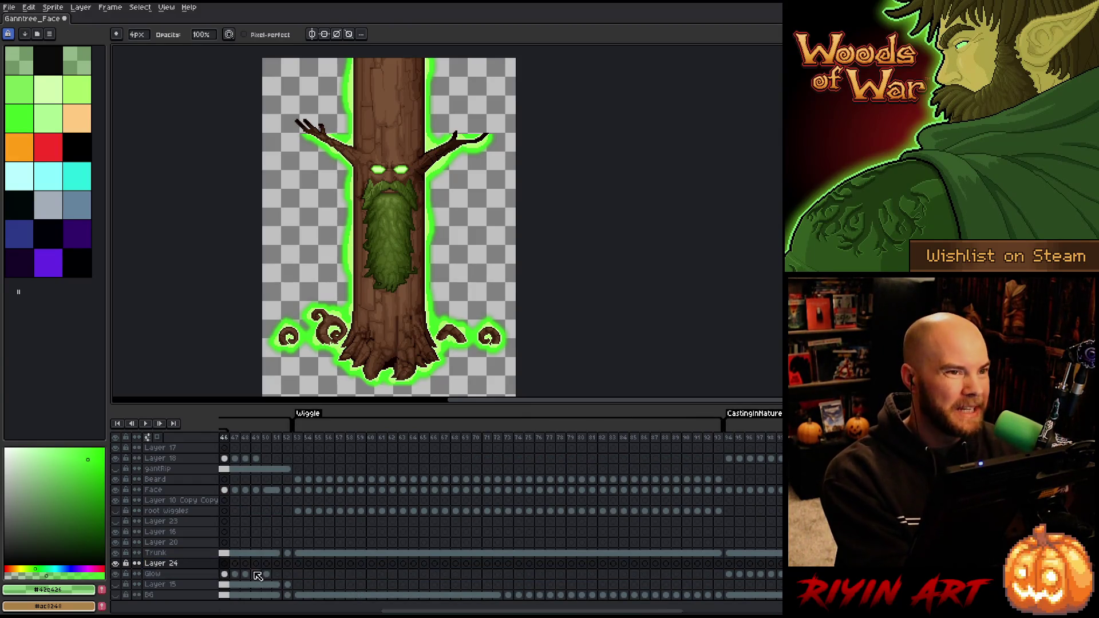
scroll(420, 572, right, 10)
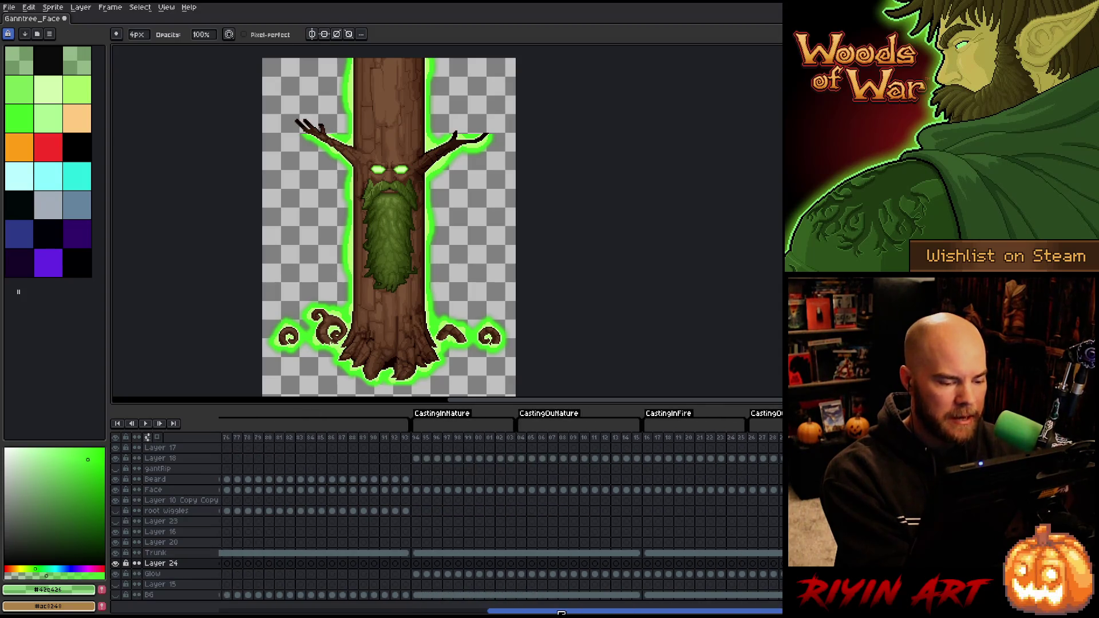
click(417, 564)
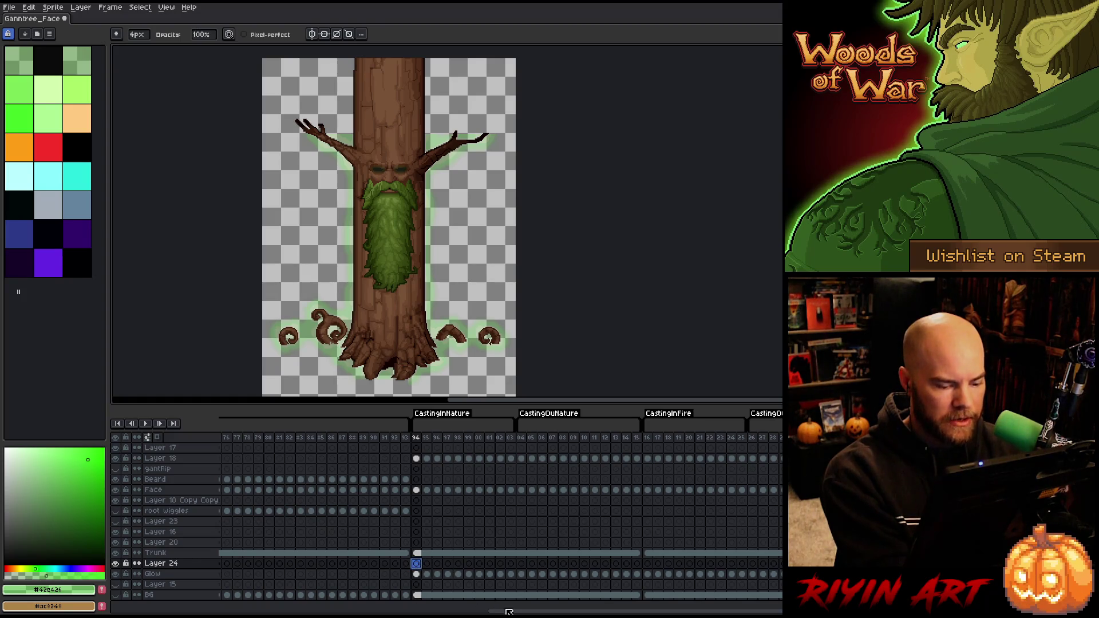
drag(508, 612, 319, 612)
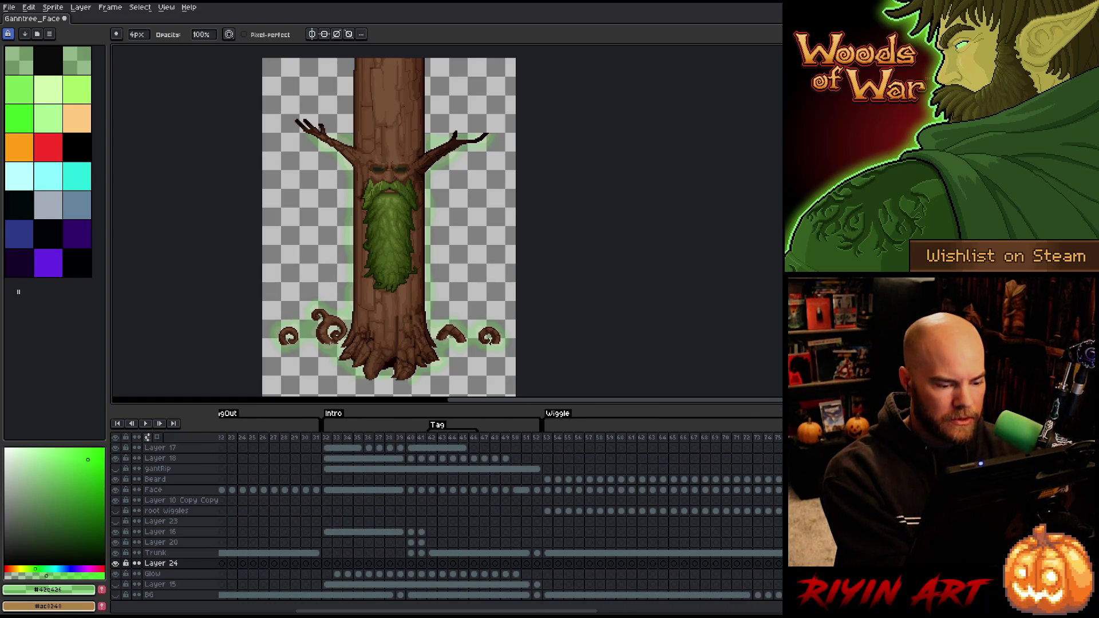
drag(430, 574, 475, 578)
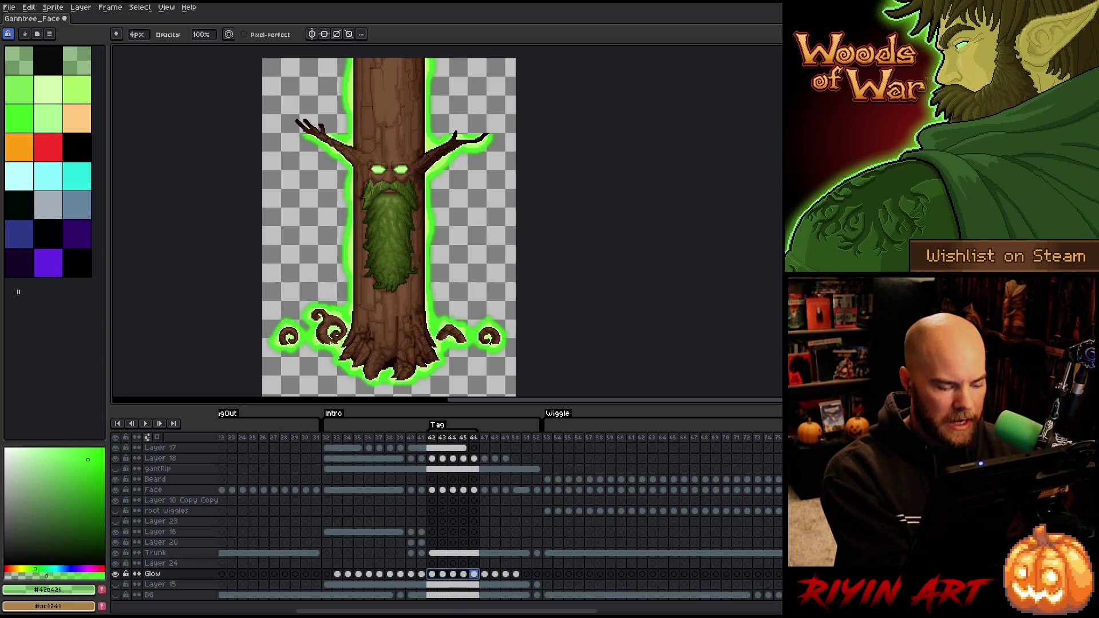
drag(400, 612, 563, 605)
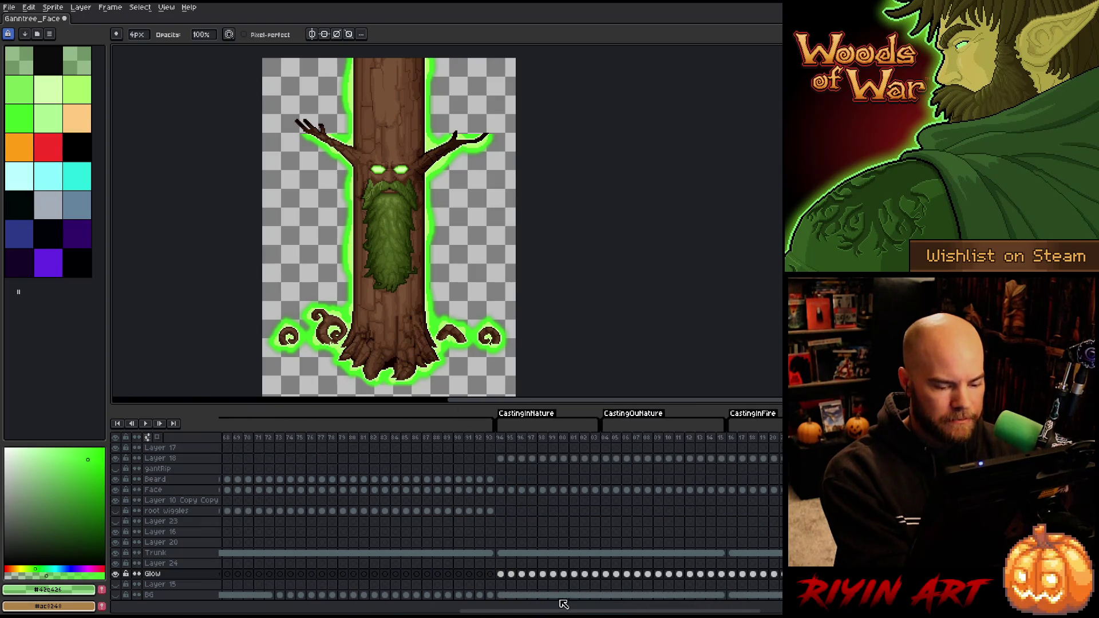
Paste the glow loop onto Layer 24 at frames 94, 99, 104, 09 and 14, selecting the extras
click(501, 563)
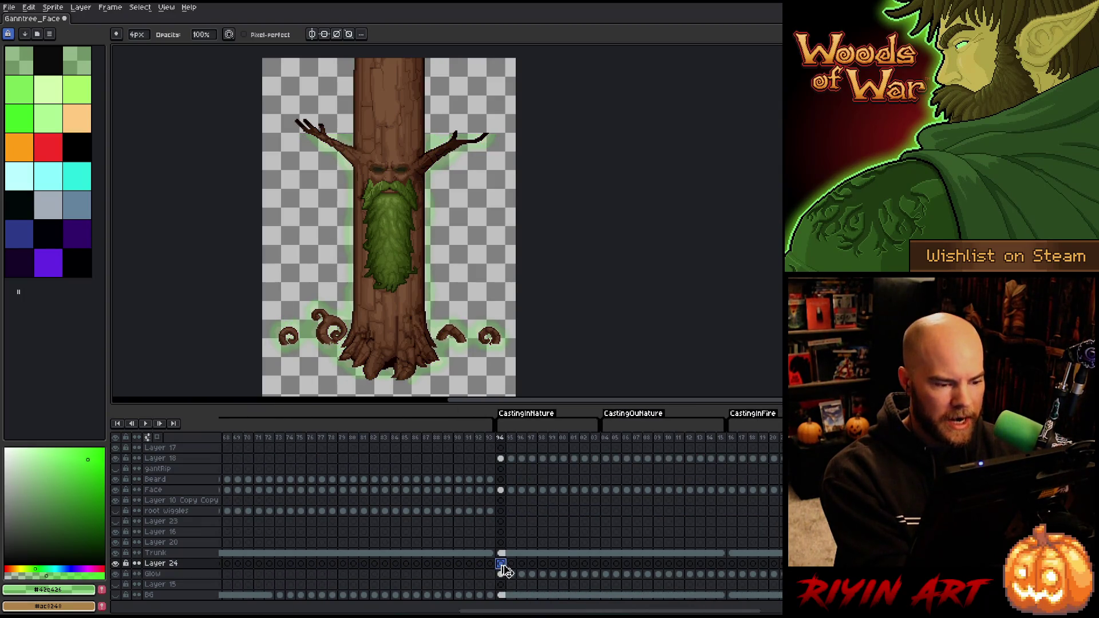
key(ctrl+v)
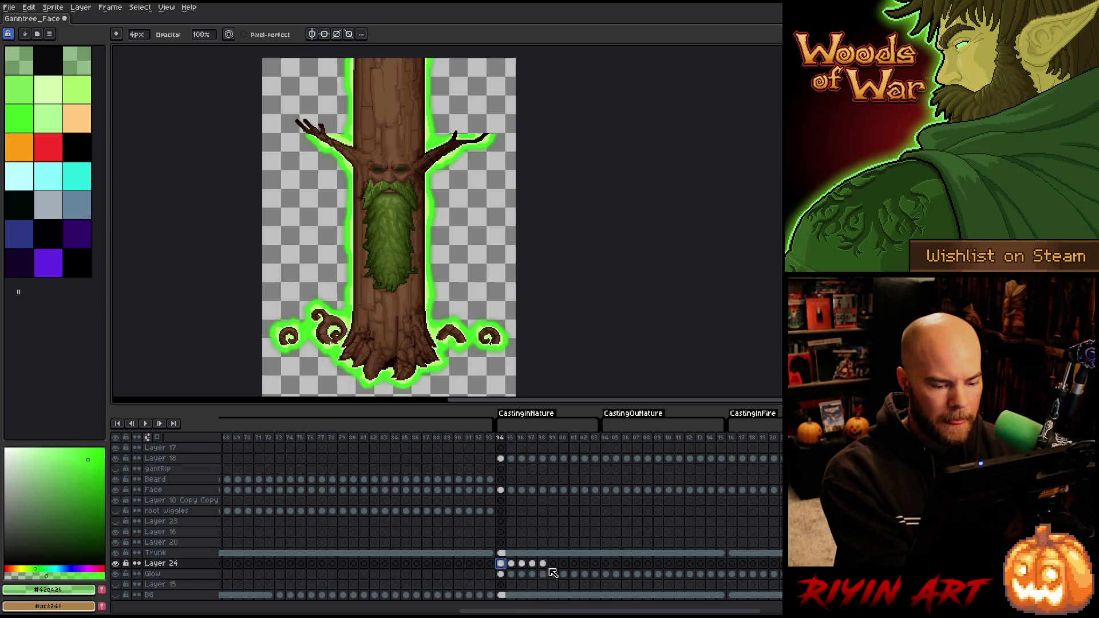
click(555, 565)
key(ctrl+v)
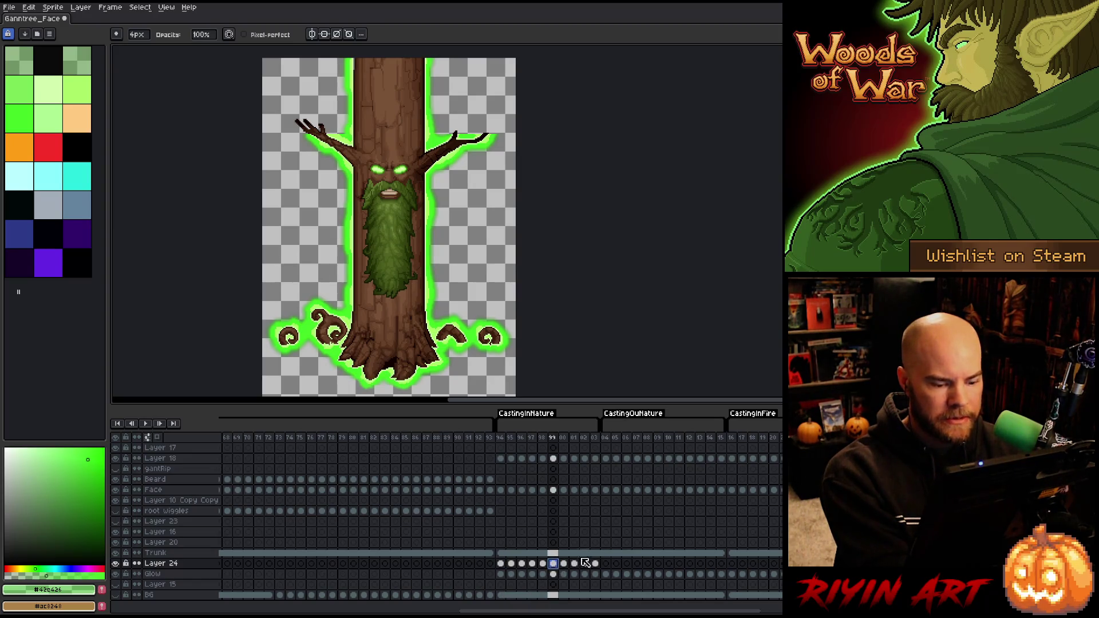
click(608, 564)
key(ctrl+v)
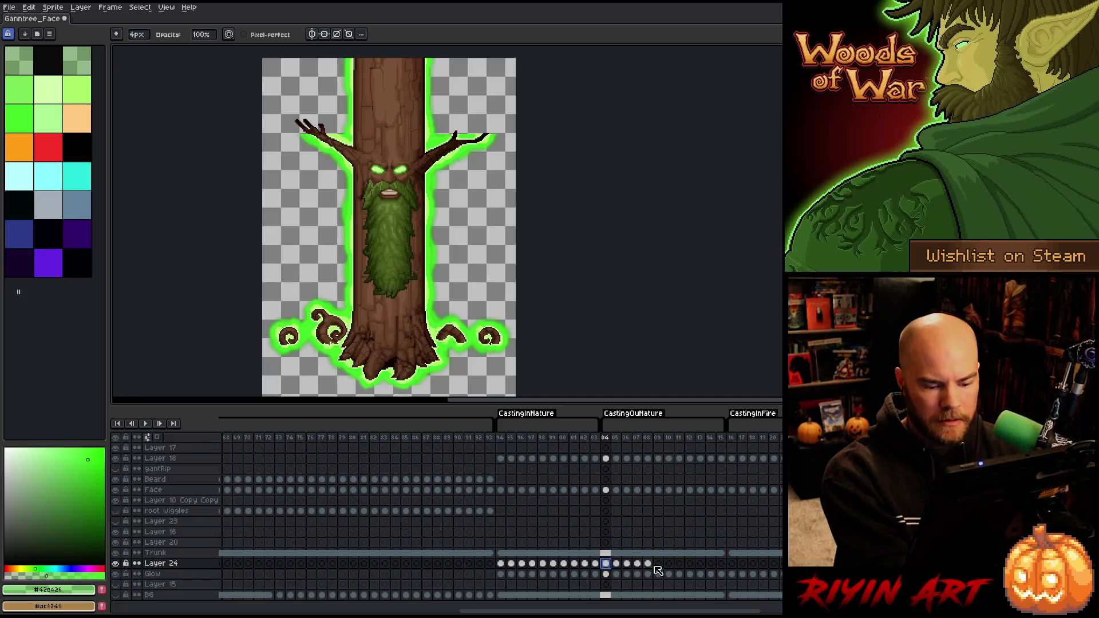
click(658, 564)
key(ctrl+v)
click(711, 564)
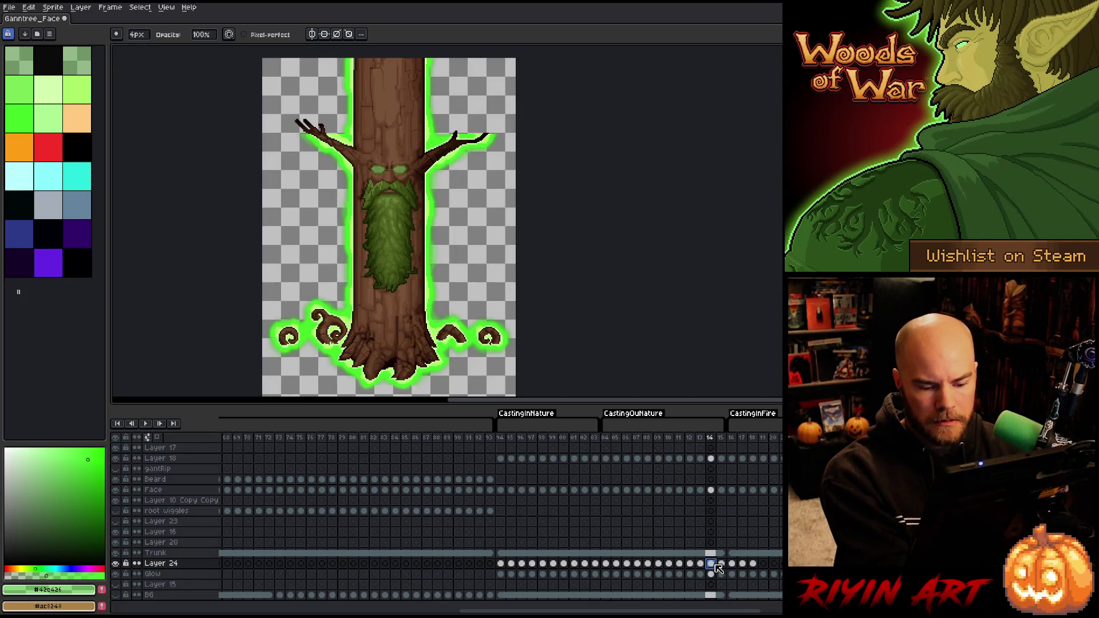
key(ctrl+v)
click(741, 564)
drag(751, 566, 755, 567)
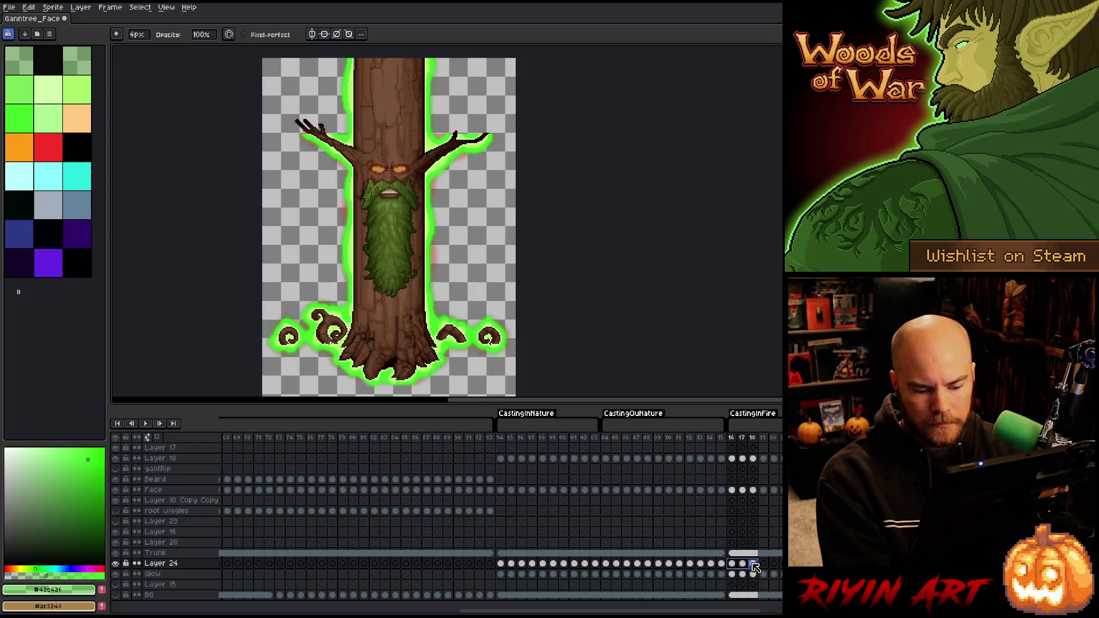
Play the CastingInNature frames to preview the looping glow
click(510, 568)
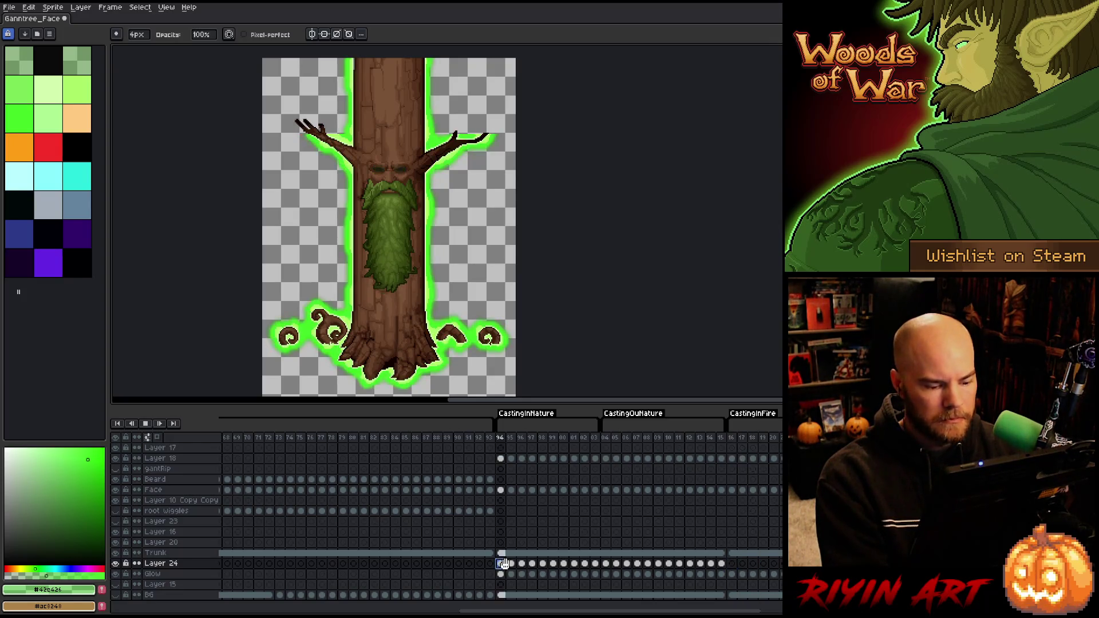
key(Return)
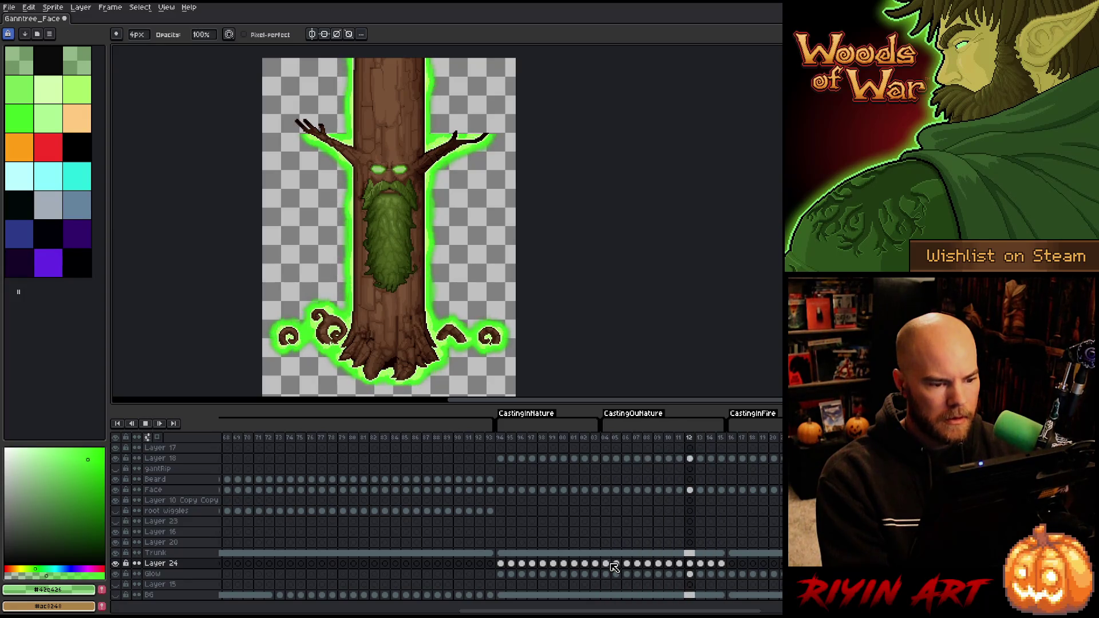
key(Return)
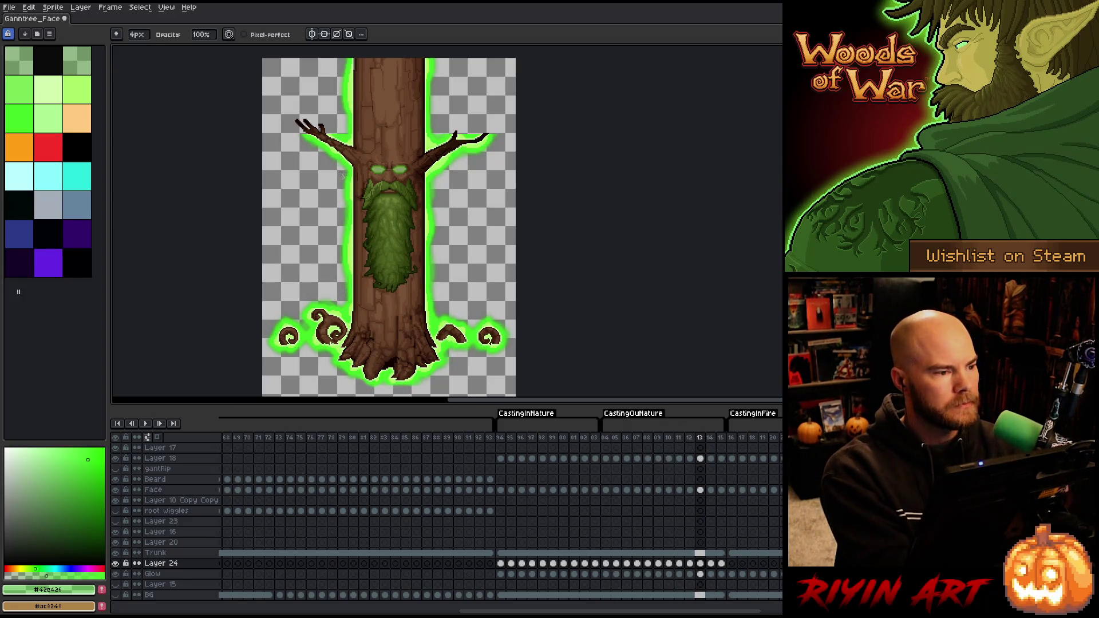
Save the sprite with Ctrl+S
scroll(344, 175, down, 2)
scroll(332, 197, up, 1)
key(ctrl+s)
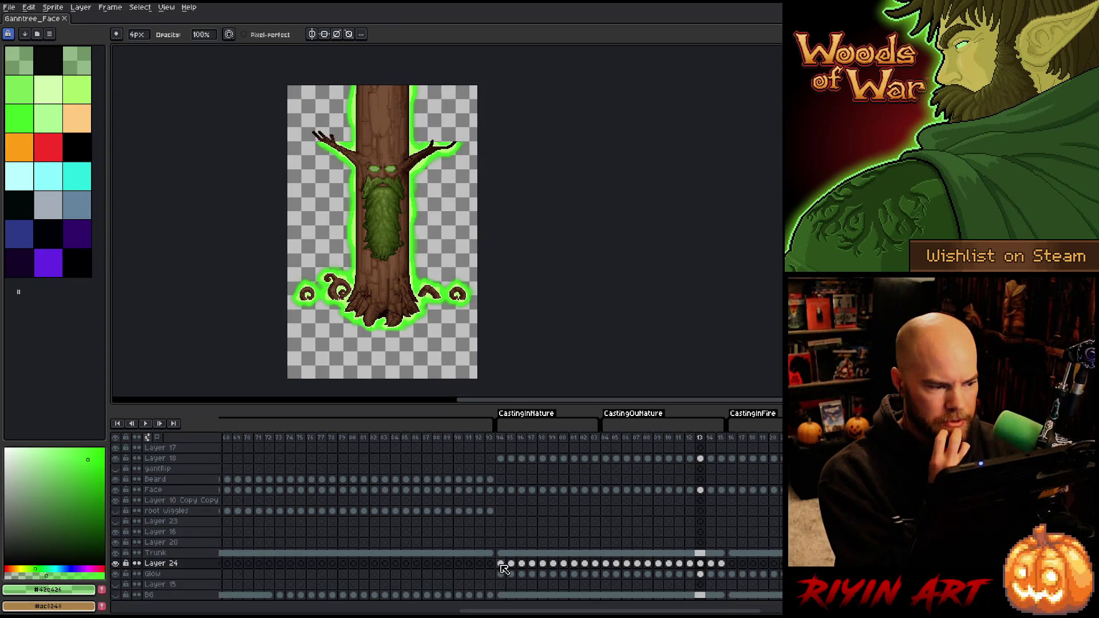
scroll(387, 185, down, 1)
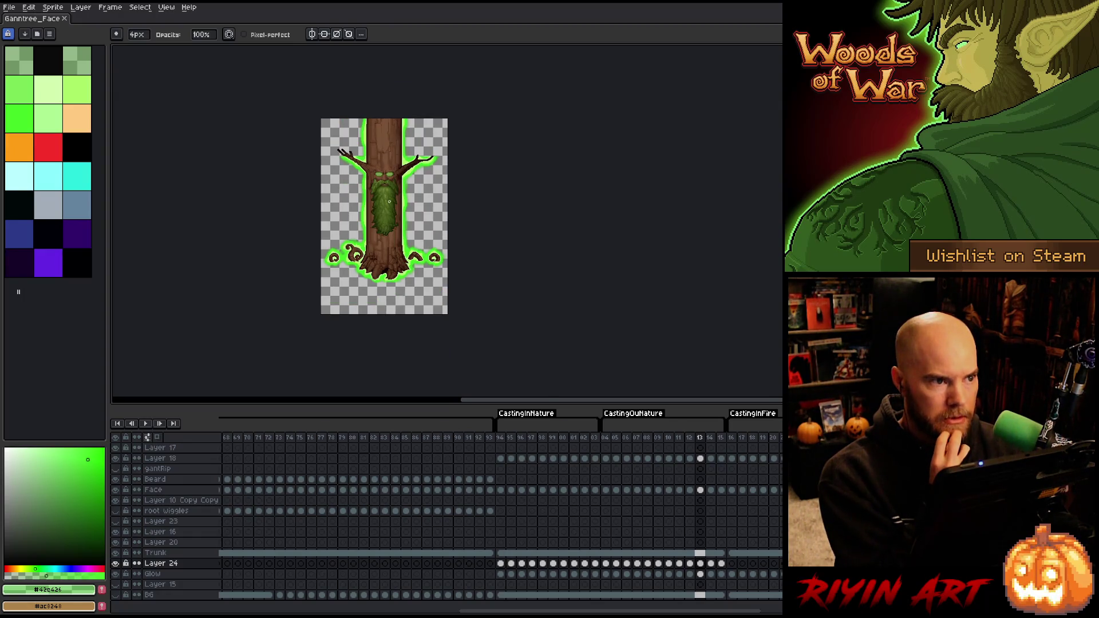
scroll(401, 231, up, 1)
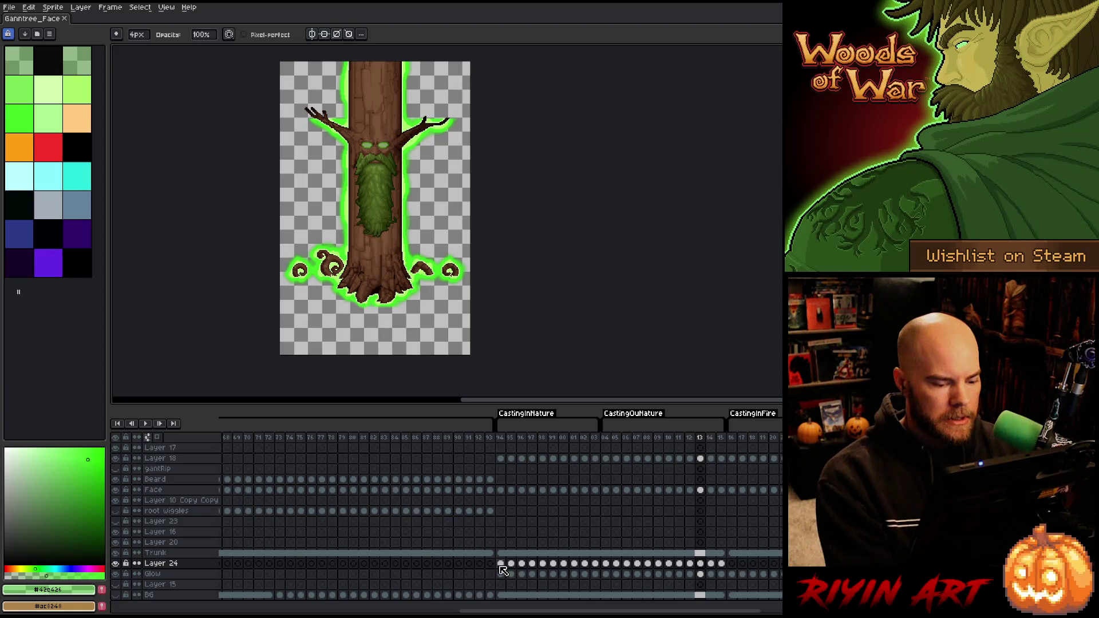
Rename Layer 24 to 'glow ext'
double_click(161, 563)
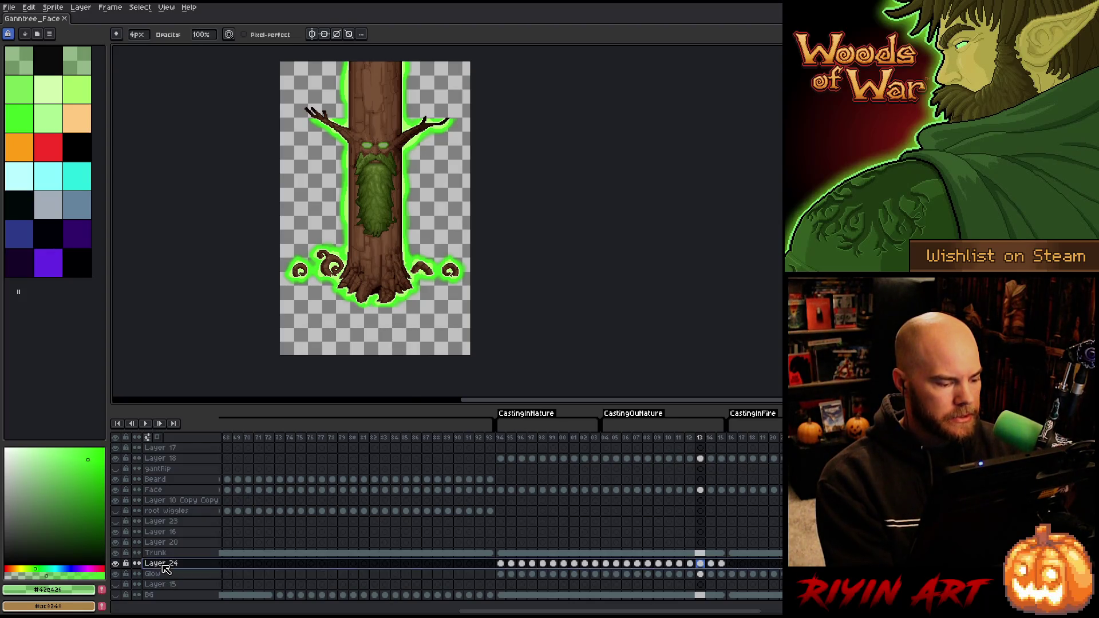
text(glow ext)
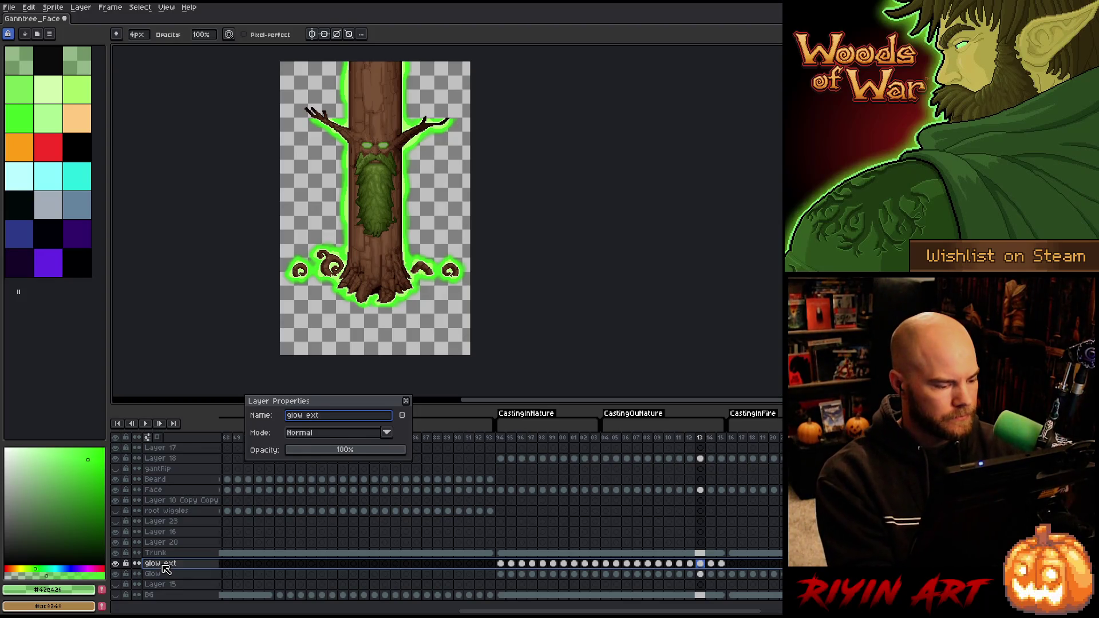
key(Return)
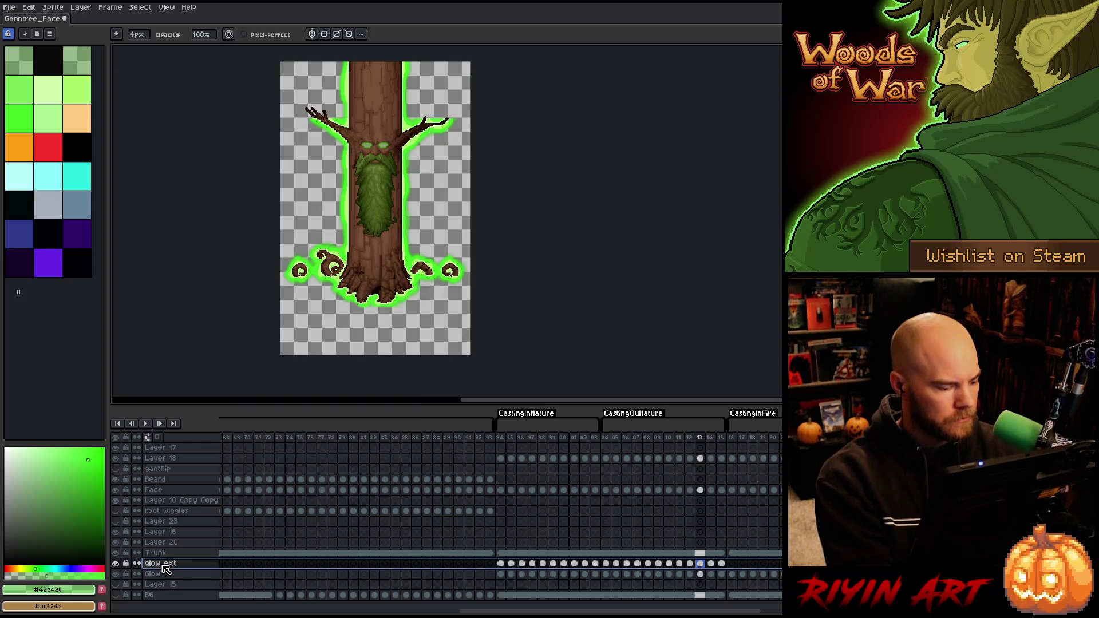
Duplicate the glow ext layer and reselect the original
right_click(169, 569)
click(182, 590)
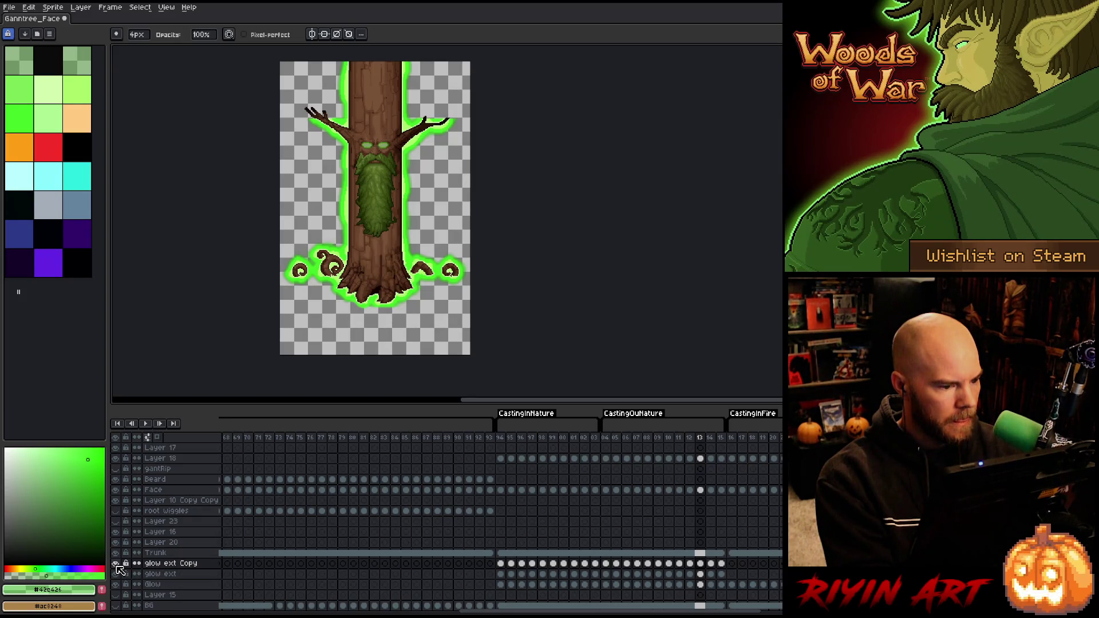
click(148, 575)
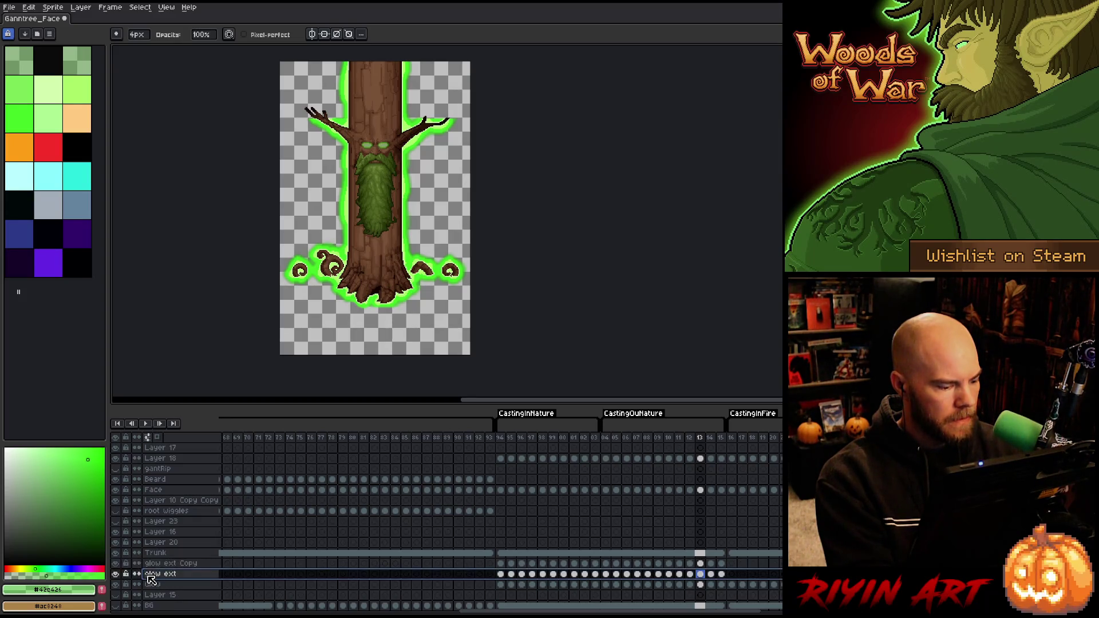
Add a new Layer 24 and fill frame 94 with the glow's bright green
key(shift+n)
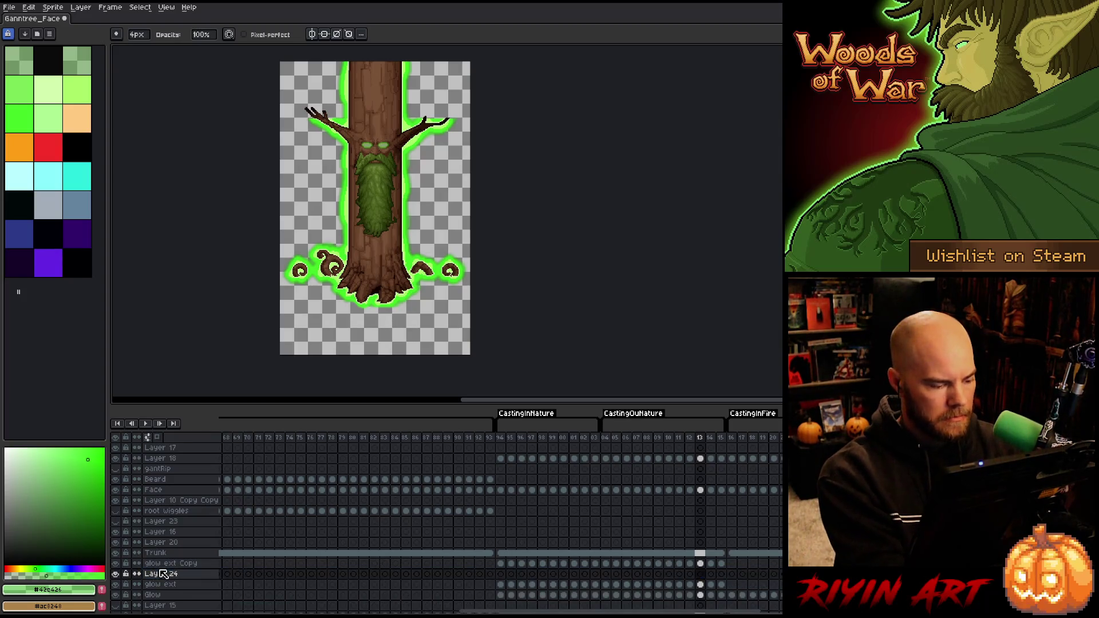
click(153, 574)
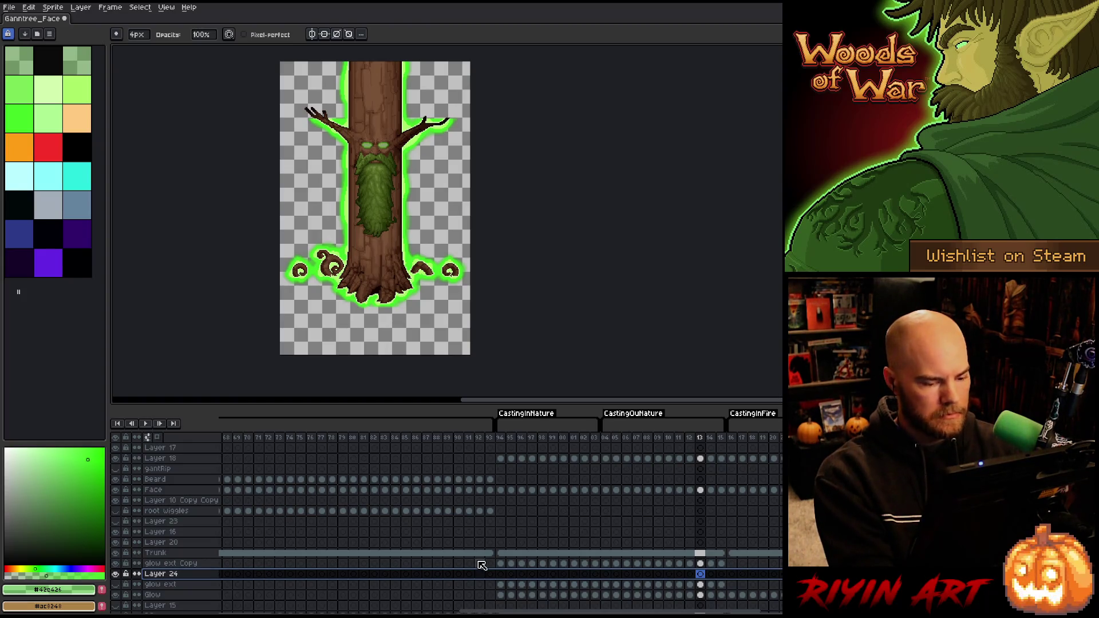
click(500, 575)
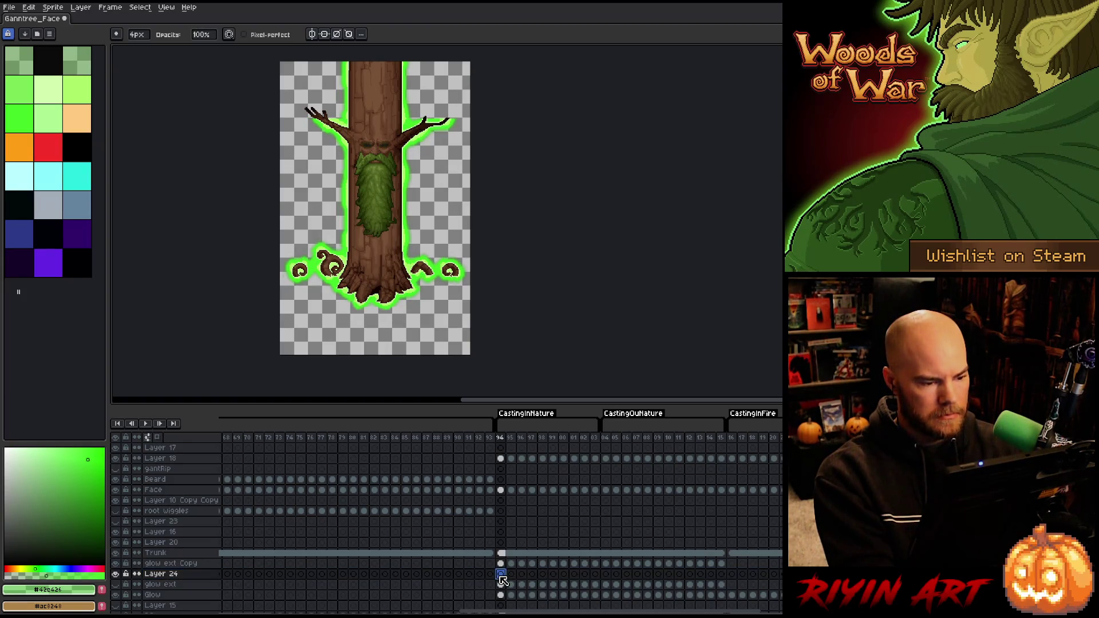
scroll(324, 339, up, 5)
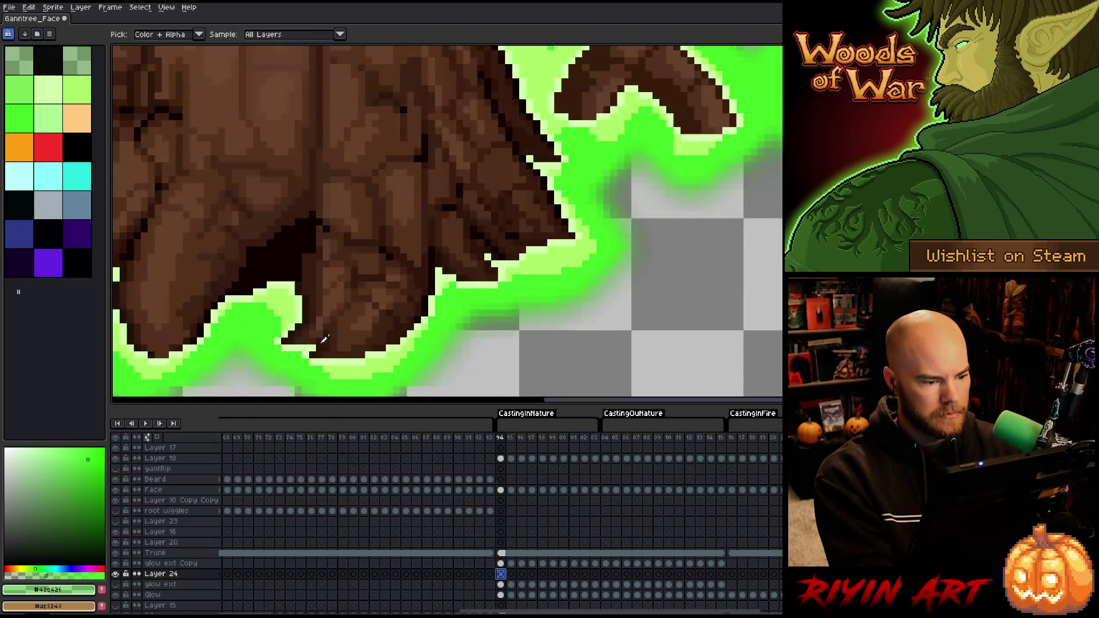
alt+click(259, 302)
scroll(259, 302, down, 5)
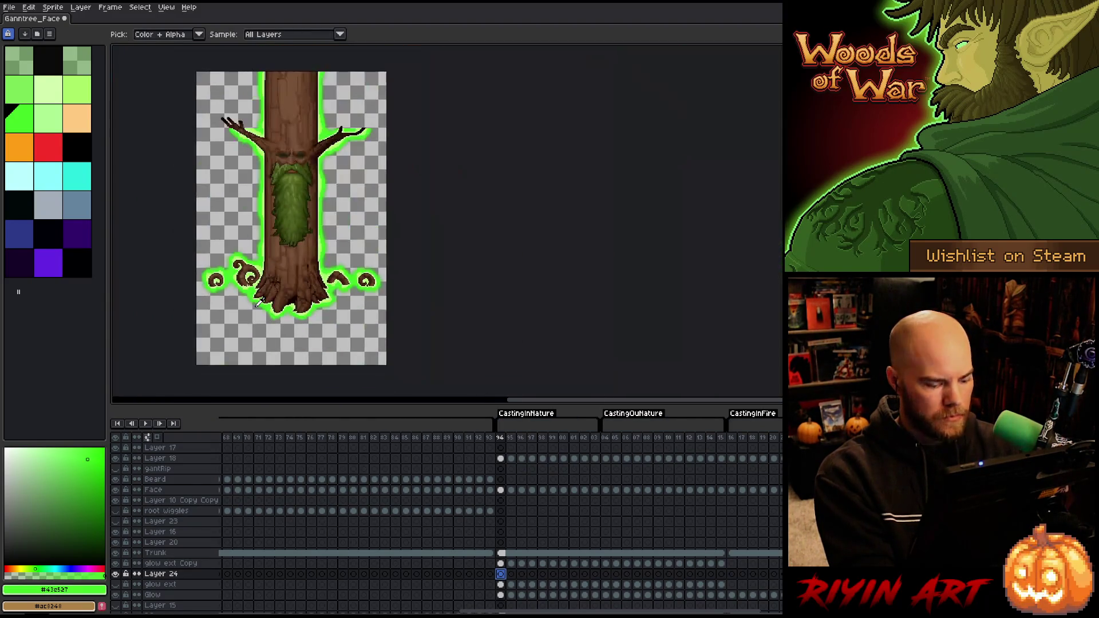
click(295, 296)
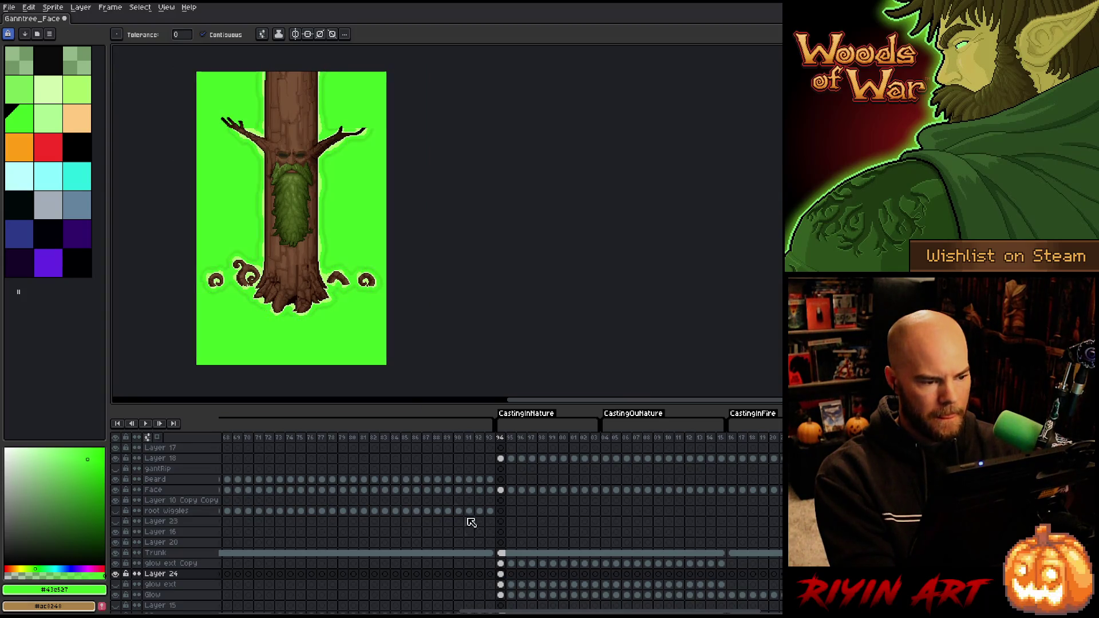
Select Layer 24's cels from frame 94 through 15
scroll(311, 257, up, 2)
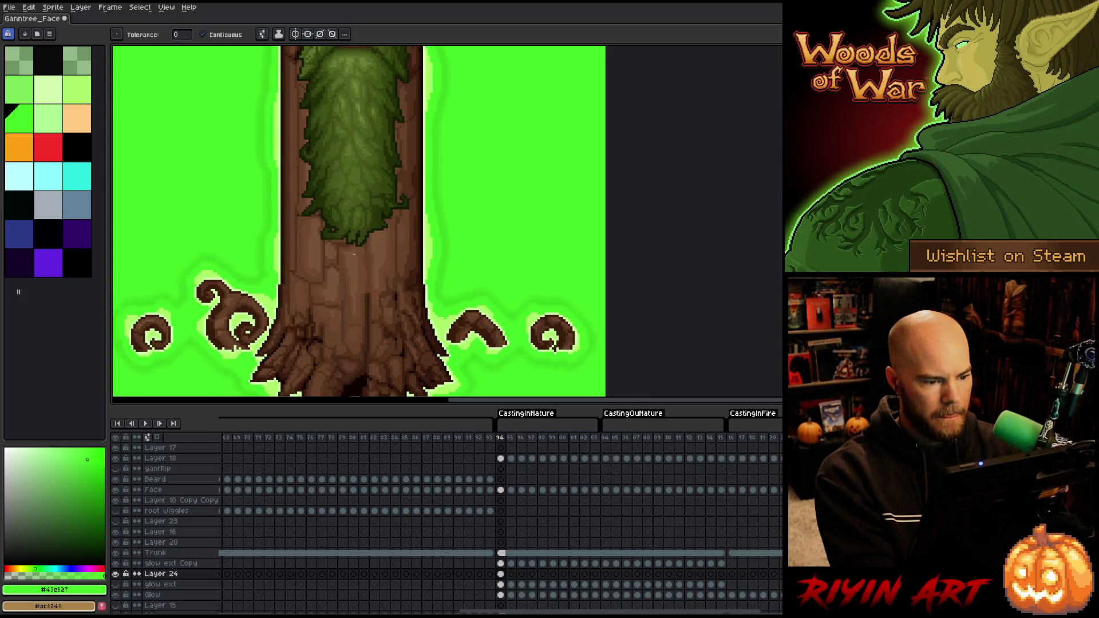
scroll(349, 223, down, 2)
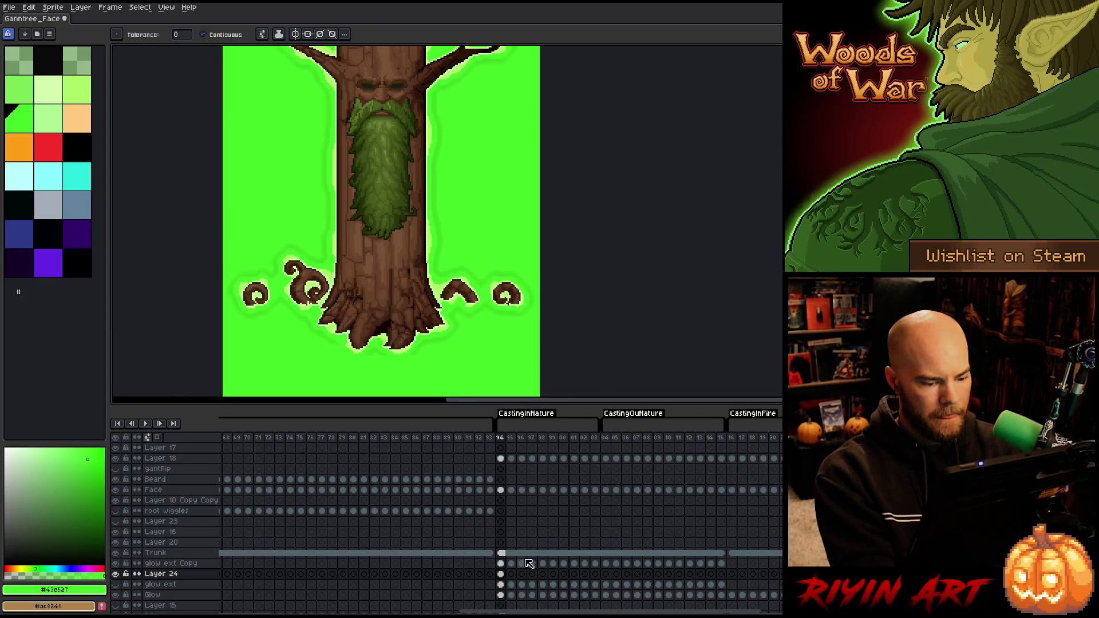
click(512, 574)
drag(504, 575, 719, 575)
Link the green fill cels across the nature frames, delete the glow ext Copy layer, and begin Replace Color
right_click(716, 578)
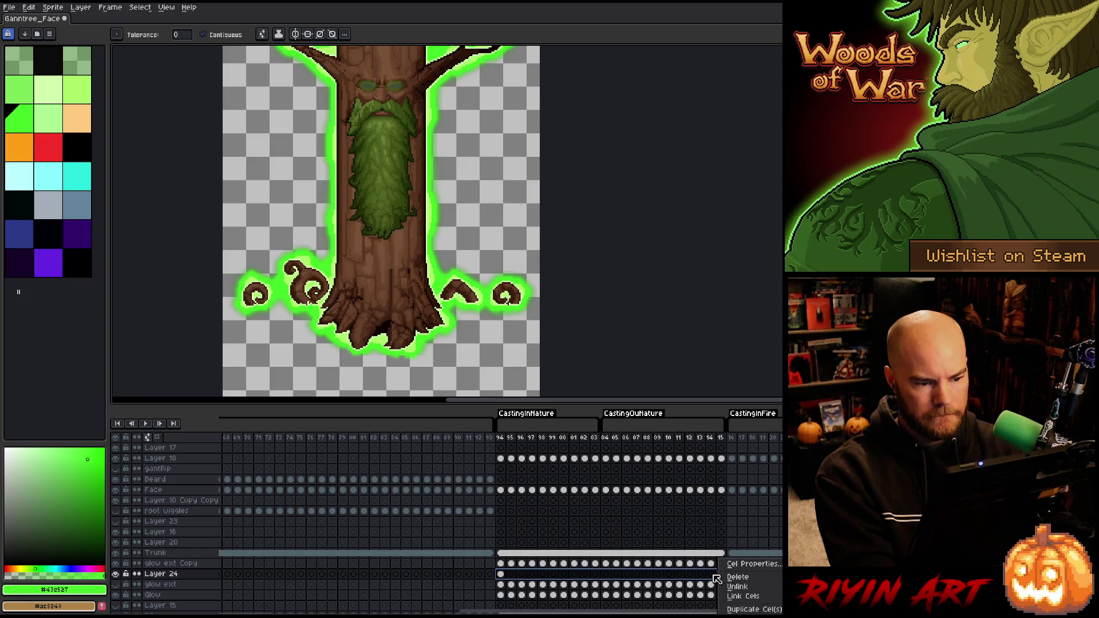
click(738, 597)
click(168, 566)
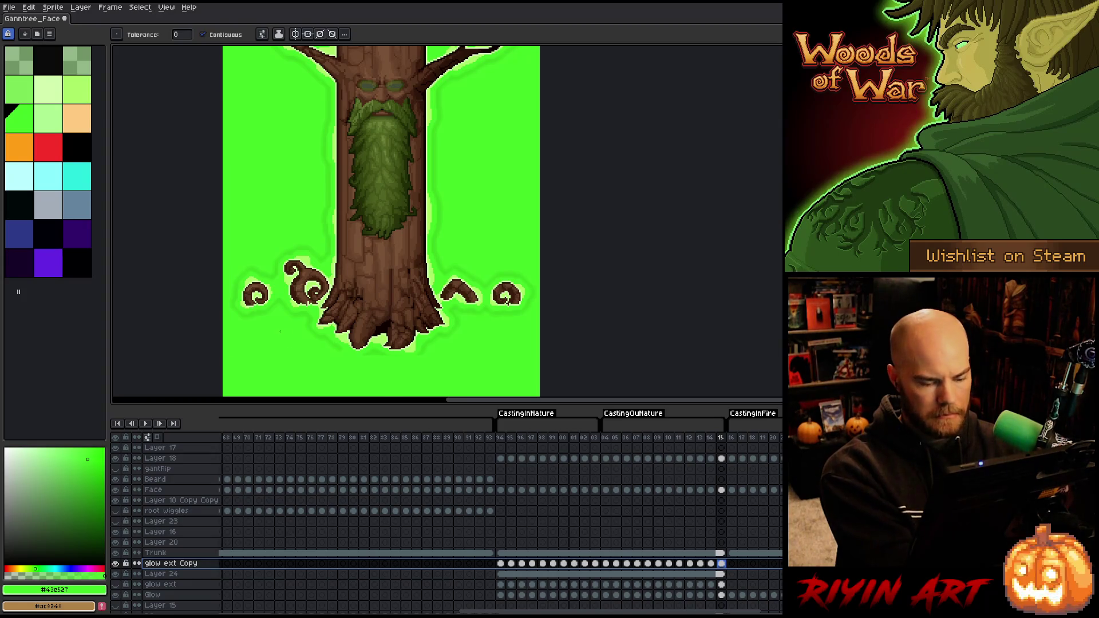
key(v)
key(ctrl+z)
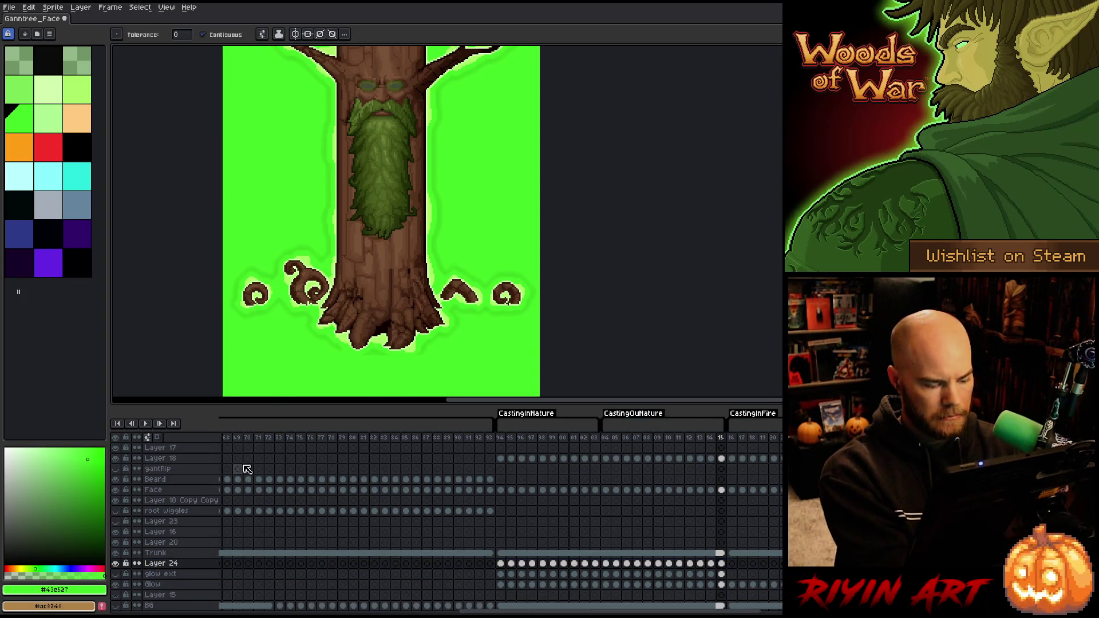
key(shift+r)
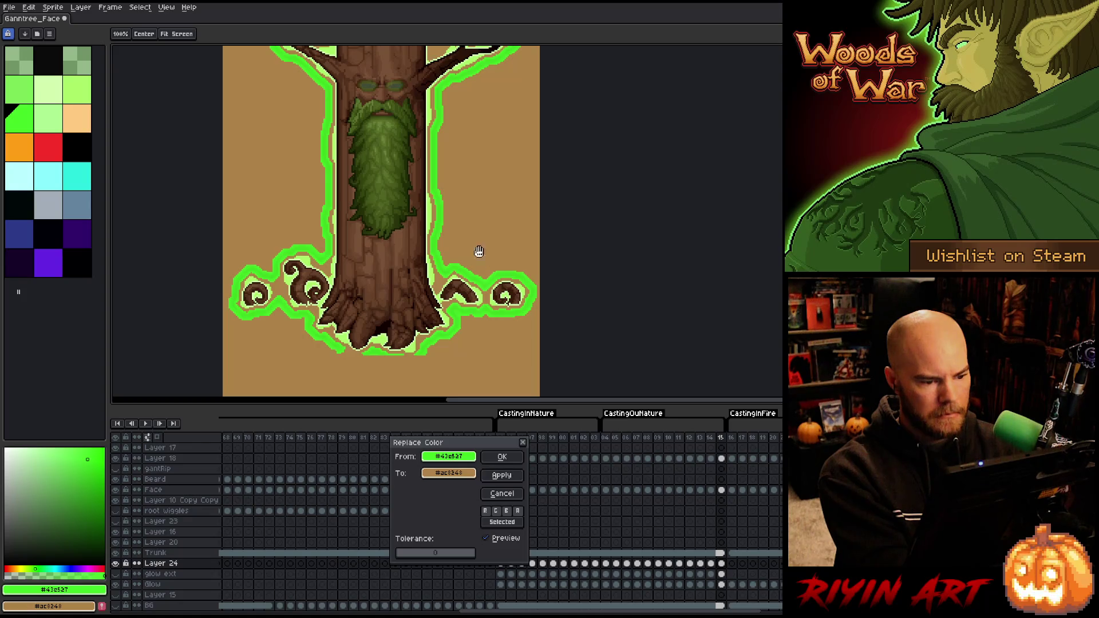
Discard the first replacement attempt and select Layer 24's cels from frame 94 to 15
drag(405, 555, 410, 551)
scroll(449, 184, down, 2)
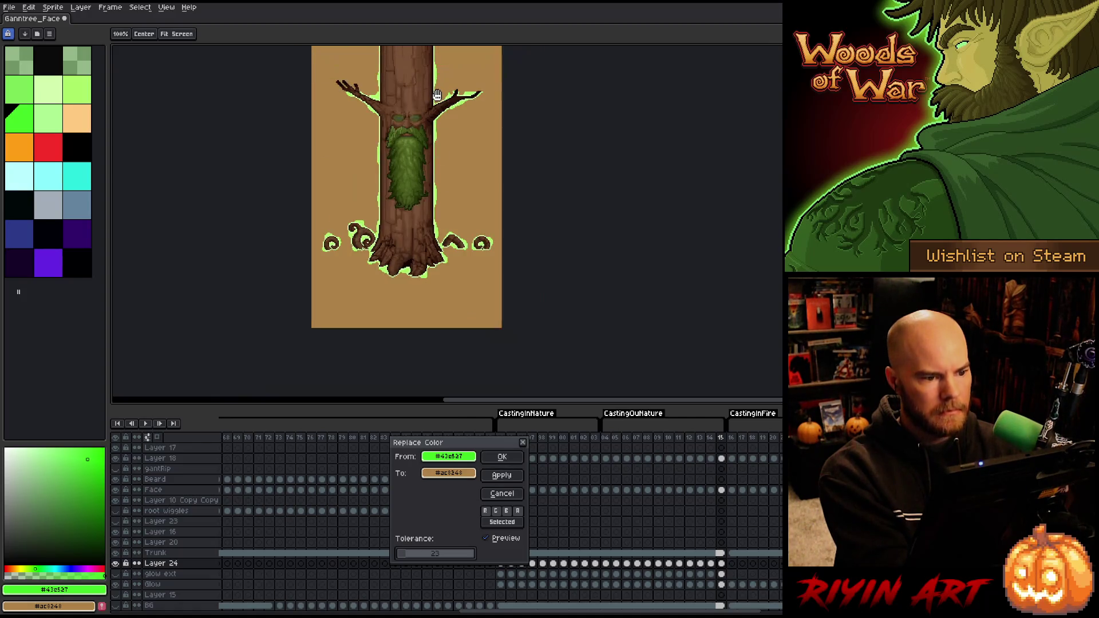
click(506, 492)
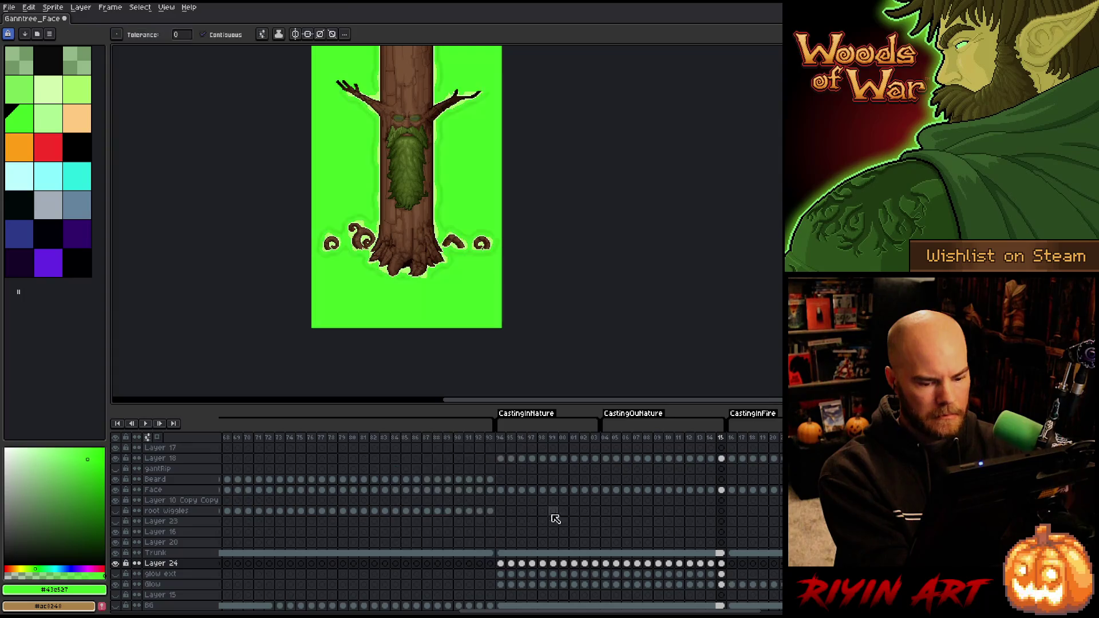
drag(722, 566, 501, 572)
Replace the green fill with tan at tolerance about 27, keeping the soft glow edge green
key(shift+r)
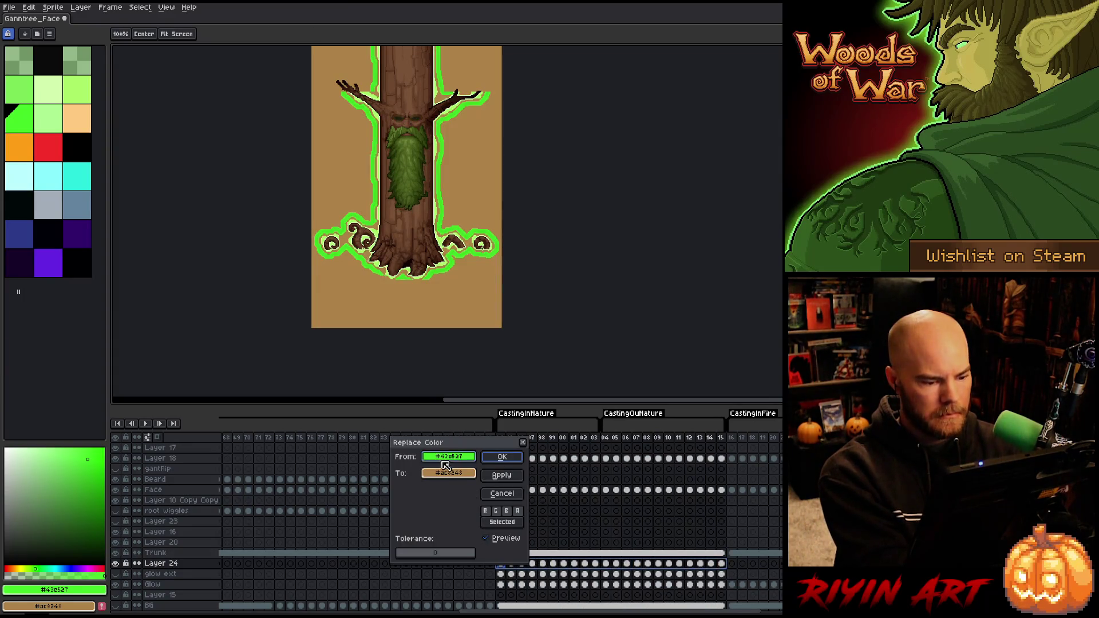
click(412, 558)
drag(412, 558, 410, 558)
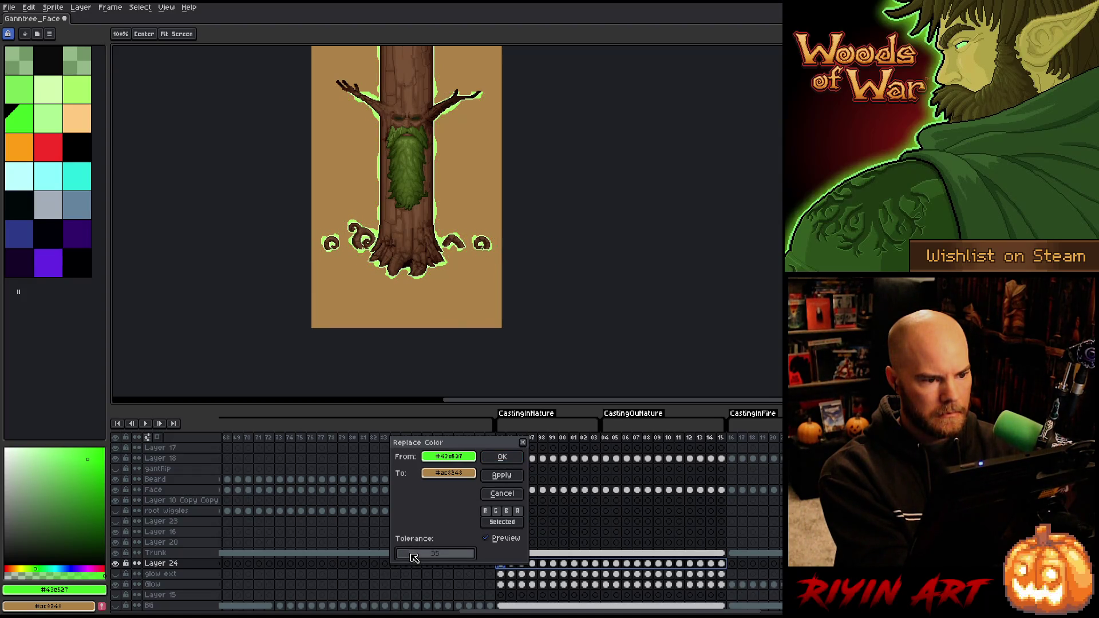
scroll(378, 113, up, 2)
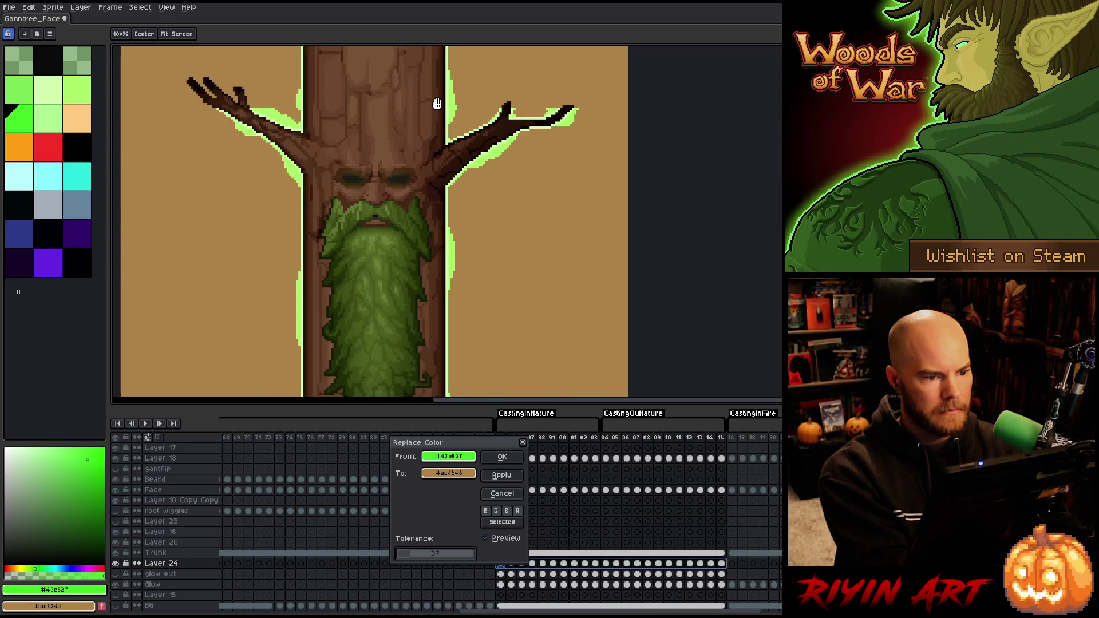
scroll(436, 103, down, 1)
scroll(440, 320, up, 2)
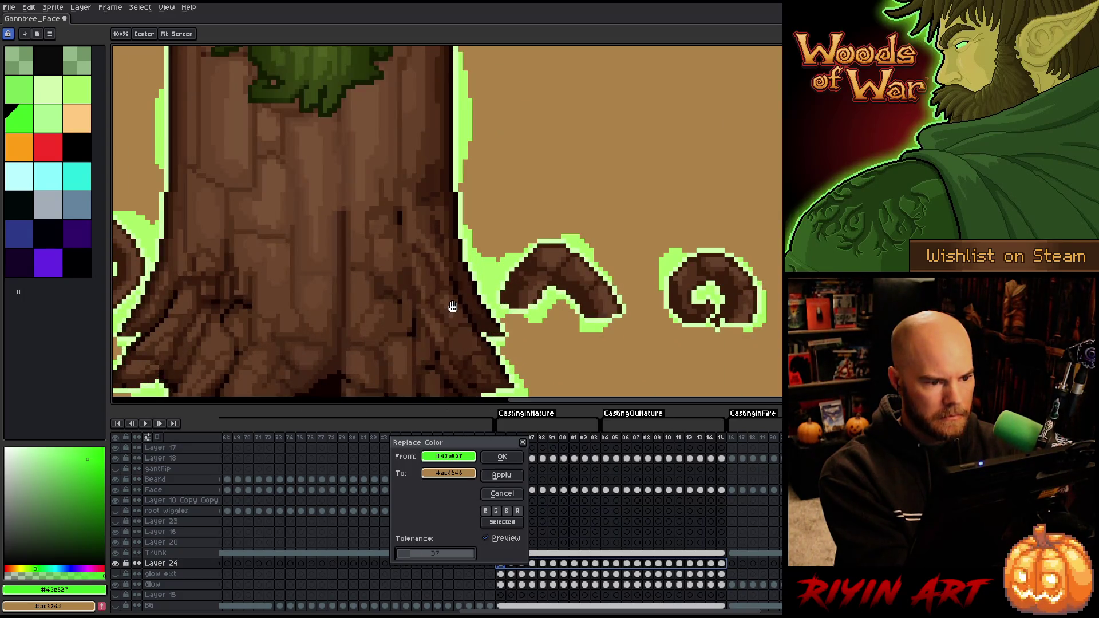
scroll(452, 307, down, 3)
scroll(446, 106, up, 2)
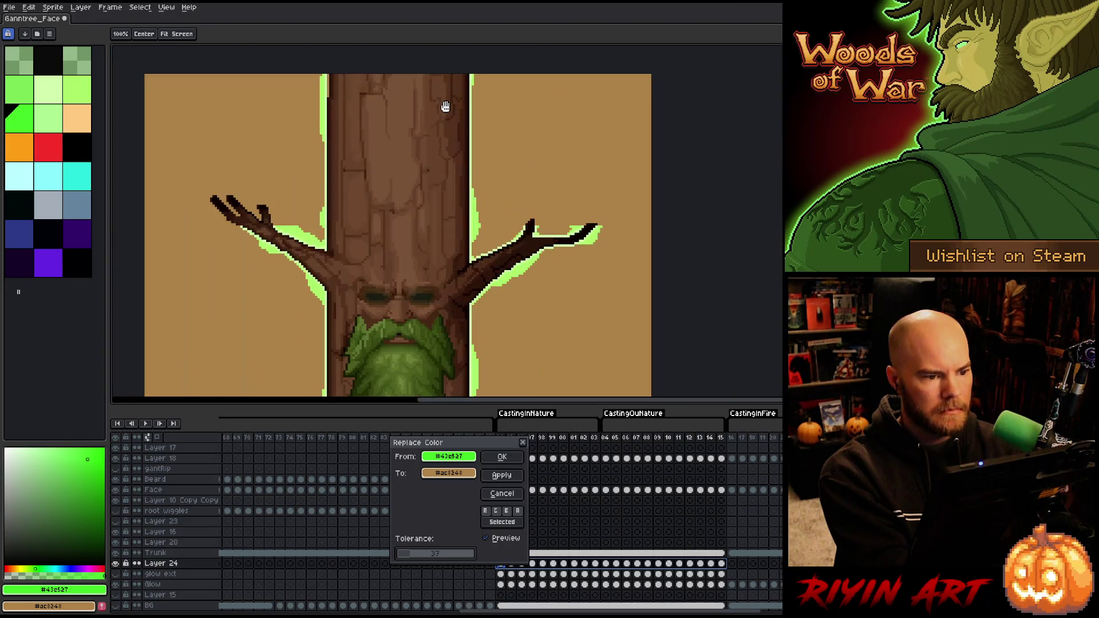
scroll(445, 107, down, 2)
scroll(452, 300, up, 2)
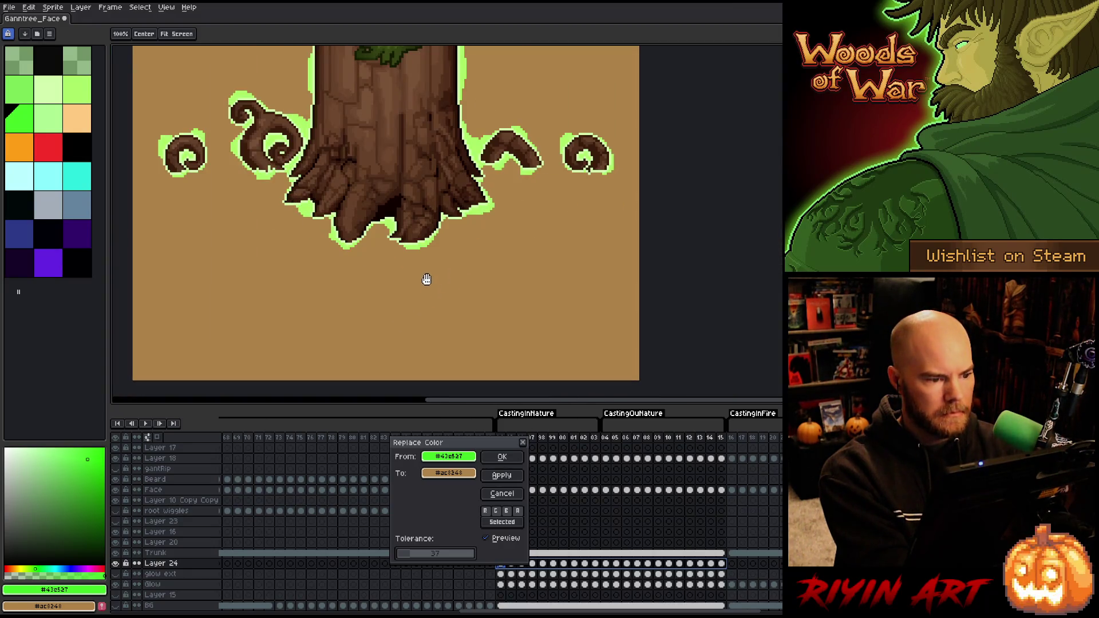
scroll(426, 279, down, 2)
scroll(412, 68, up, 1)
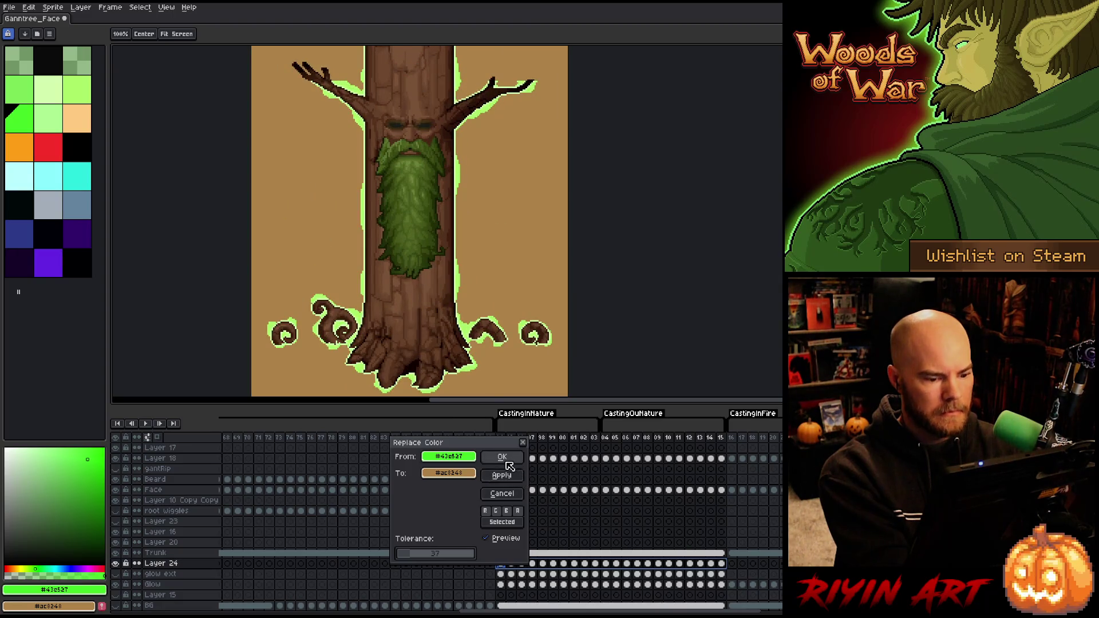
click(491, 539)
click(491, 539)
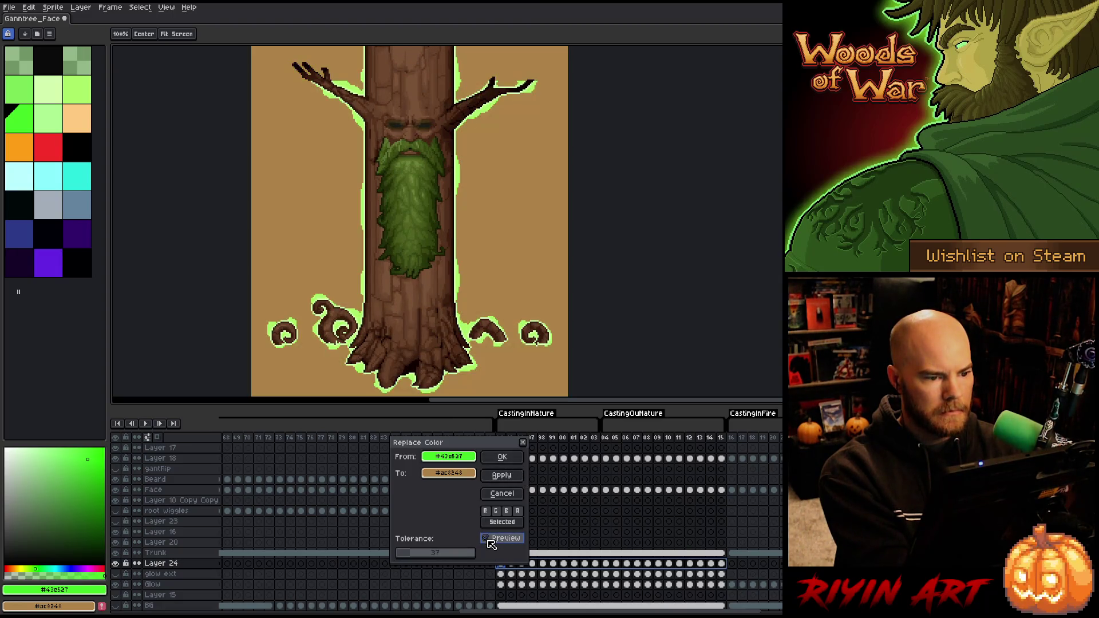
click(491, 539)
click(491, 539)
click(491, 539)
click(491, 539)
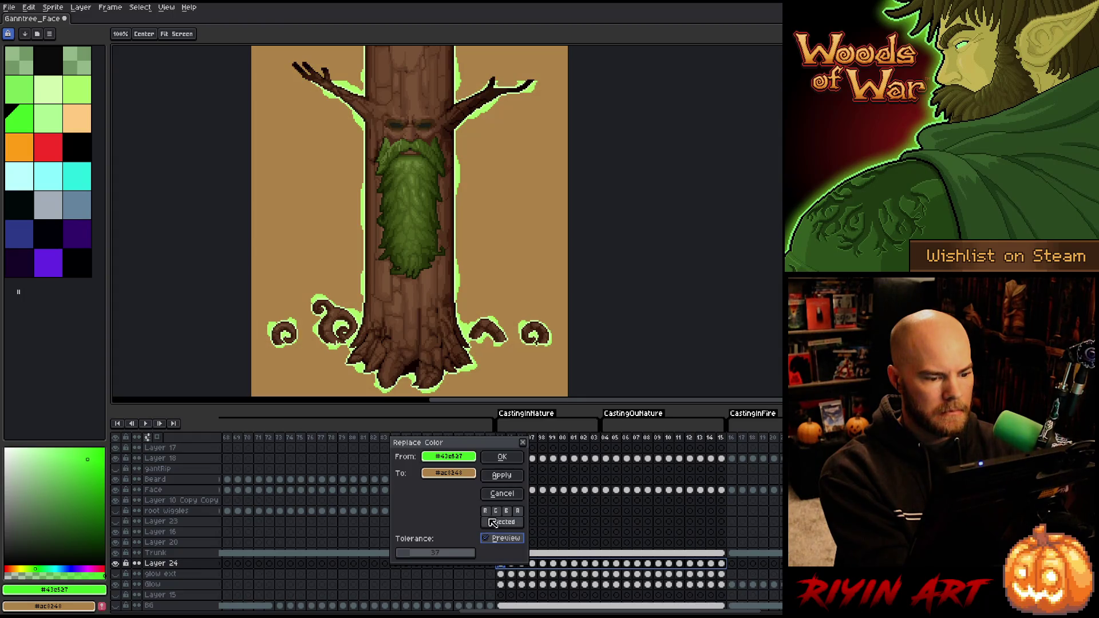
click(502, 457)
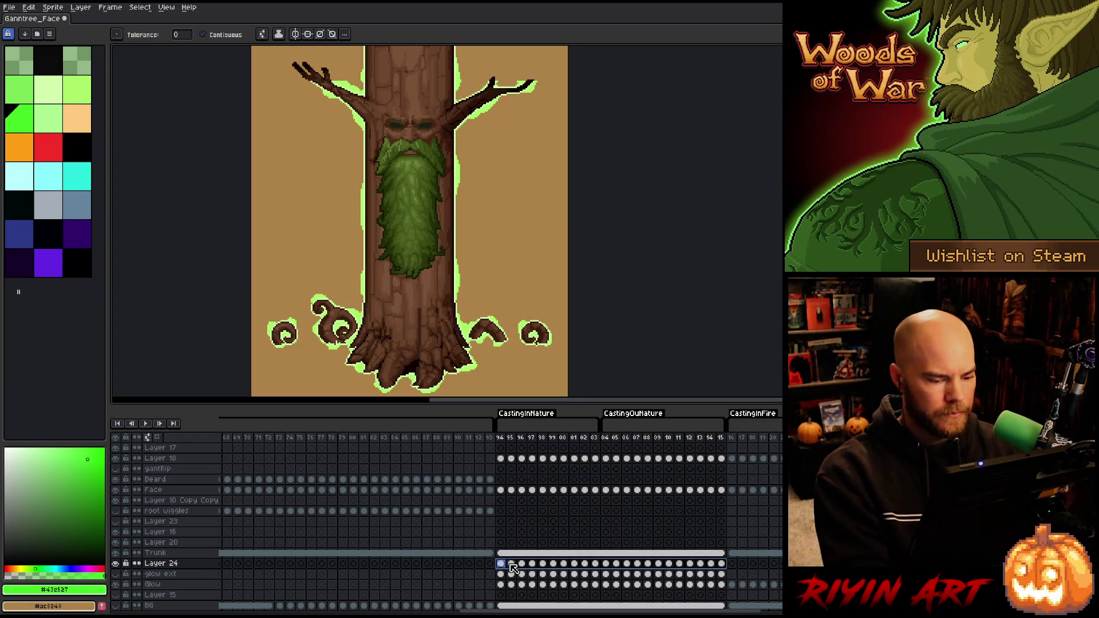
Replace the tan background with a fully transparent colour (alpha 0)
key(shift+r)
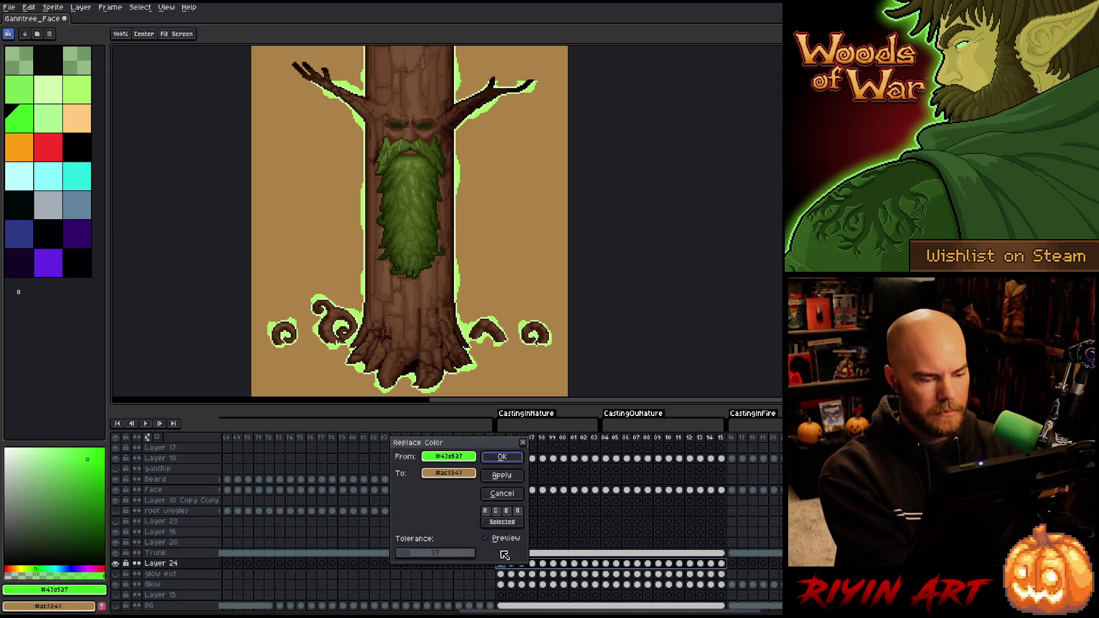
drag(449, 456, 484, 272)
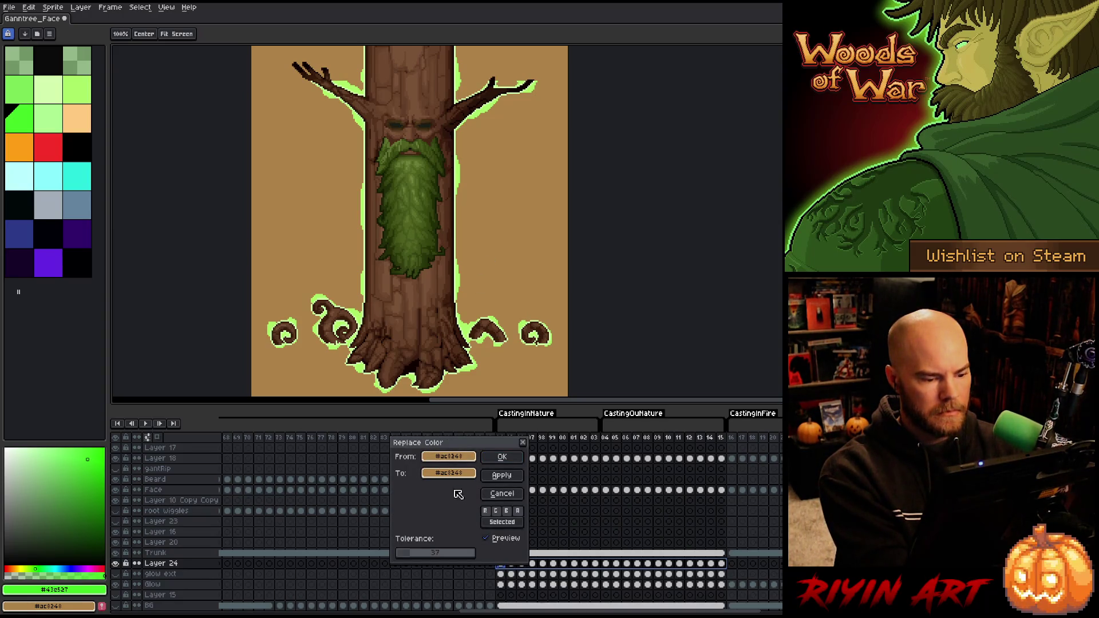
click(434, 472)
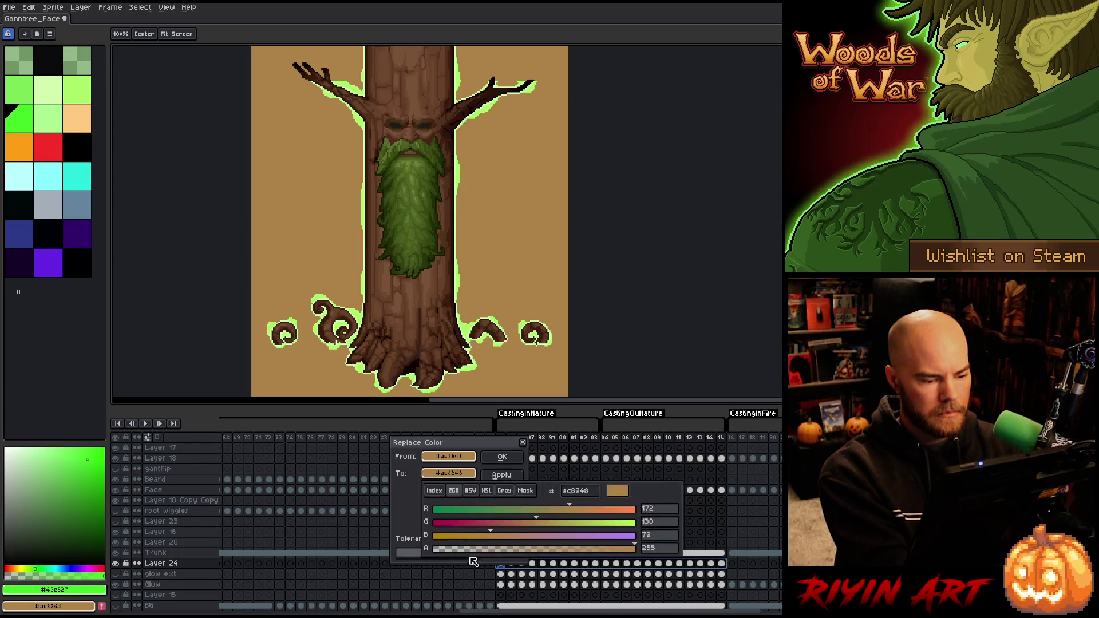
drag(469, 550, 270, 559)
click(502, 456)
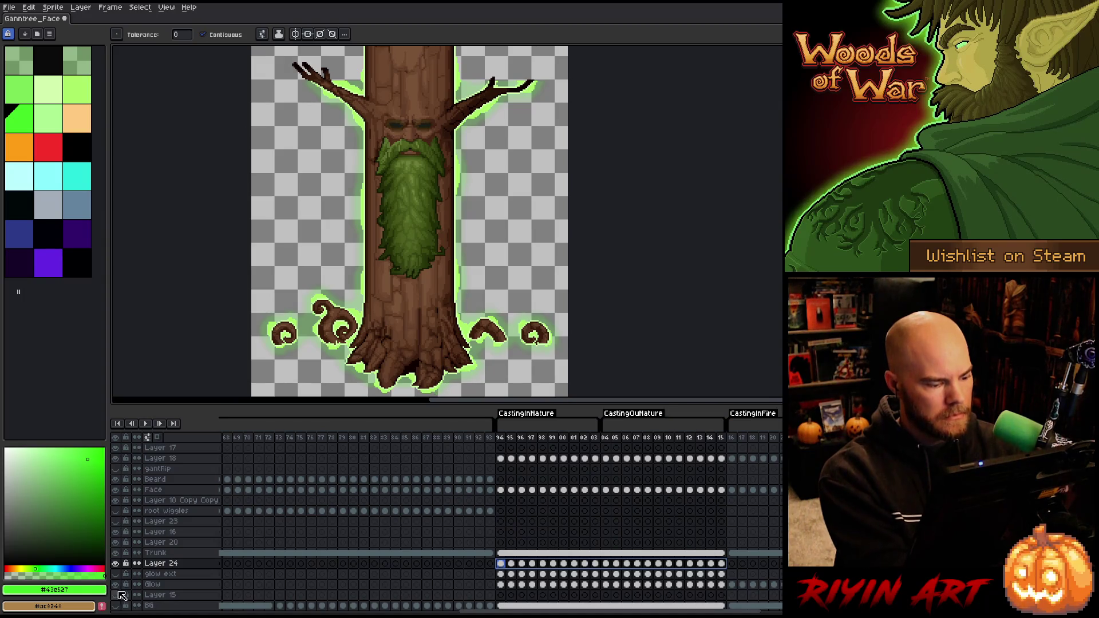
Rename Layer 24 to 'inards'
double_click(167, 564)
text(inards)
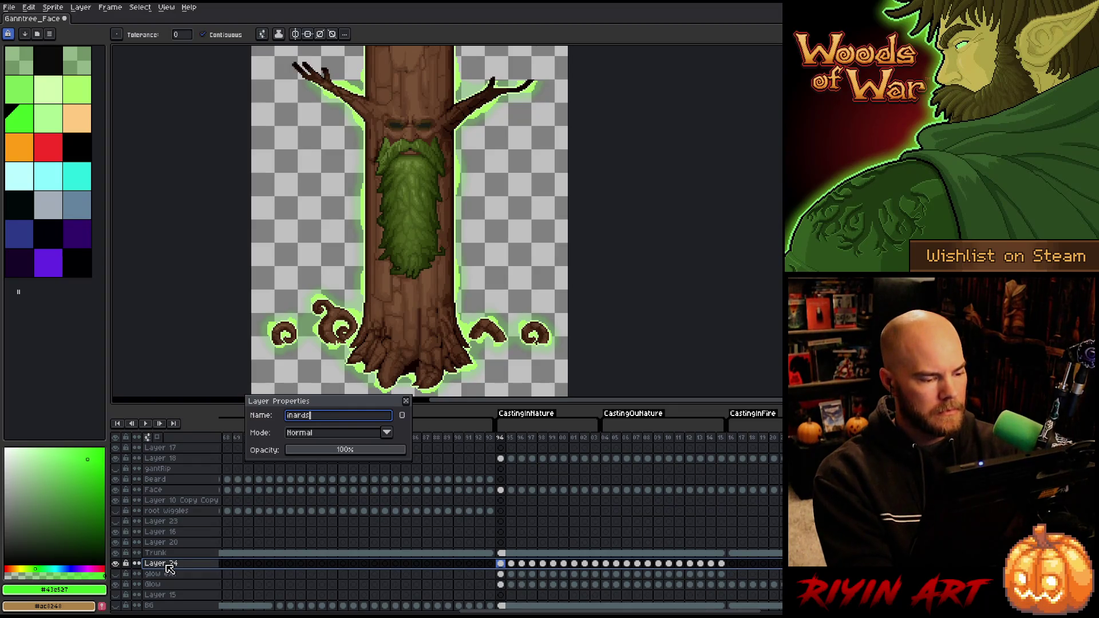
key(Return)
Hide the inards layer and show the glow ext layer instead
click(115, 564)
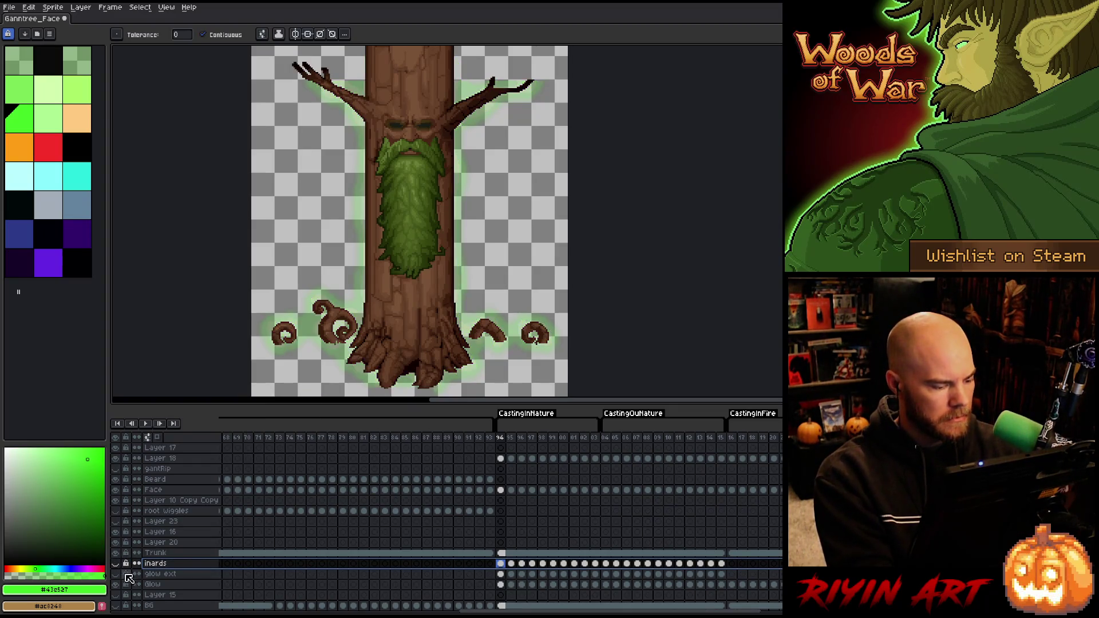
click(117, 573)
scroll(464, 314, up, 4)
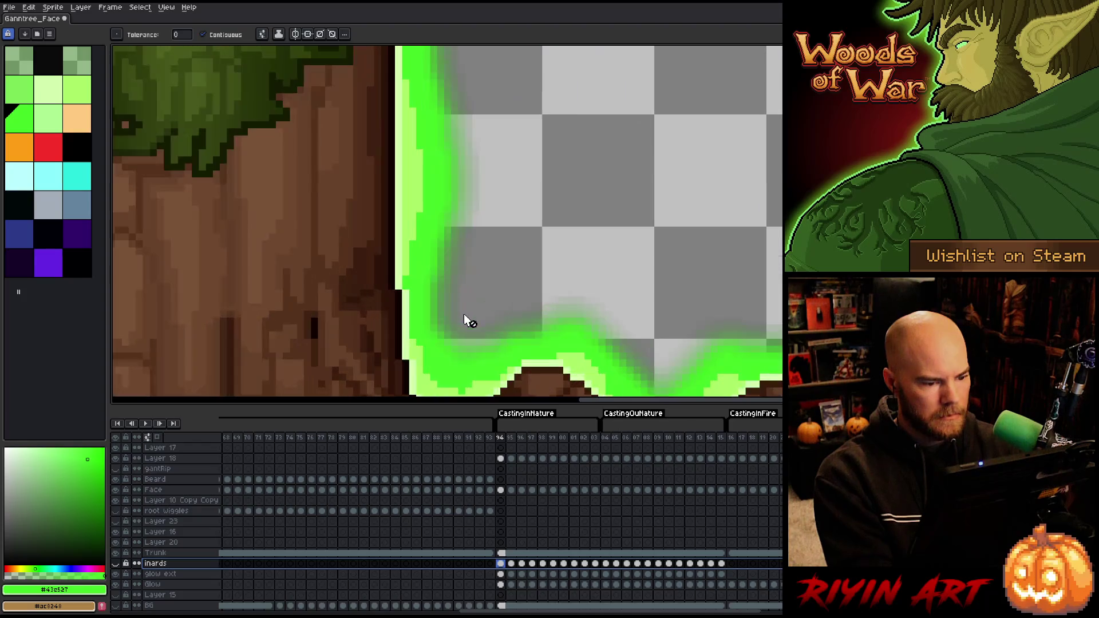
key(i)
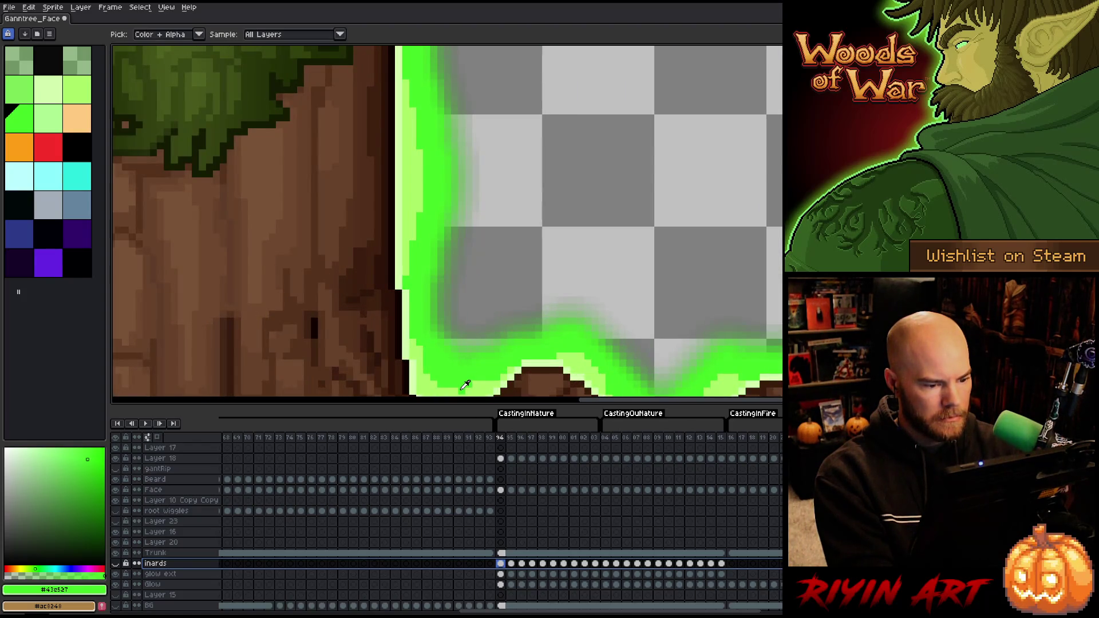
scroll(464, 385, down, 3)
scroll(455, 372, down, 2)
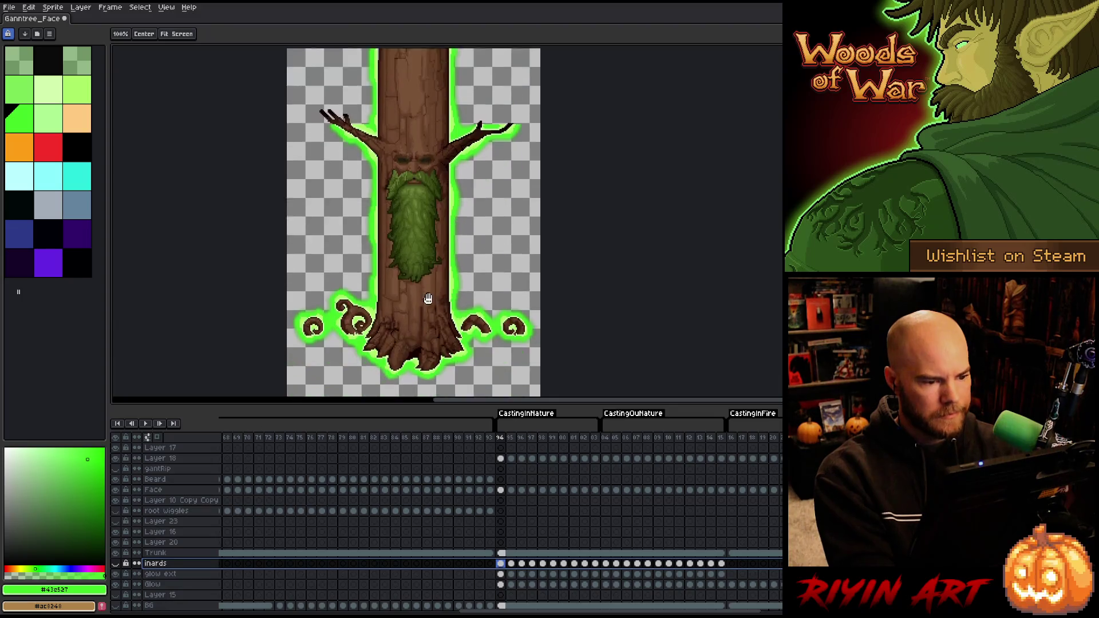
scroll(418, 229, up, 1)
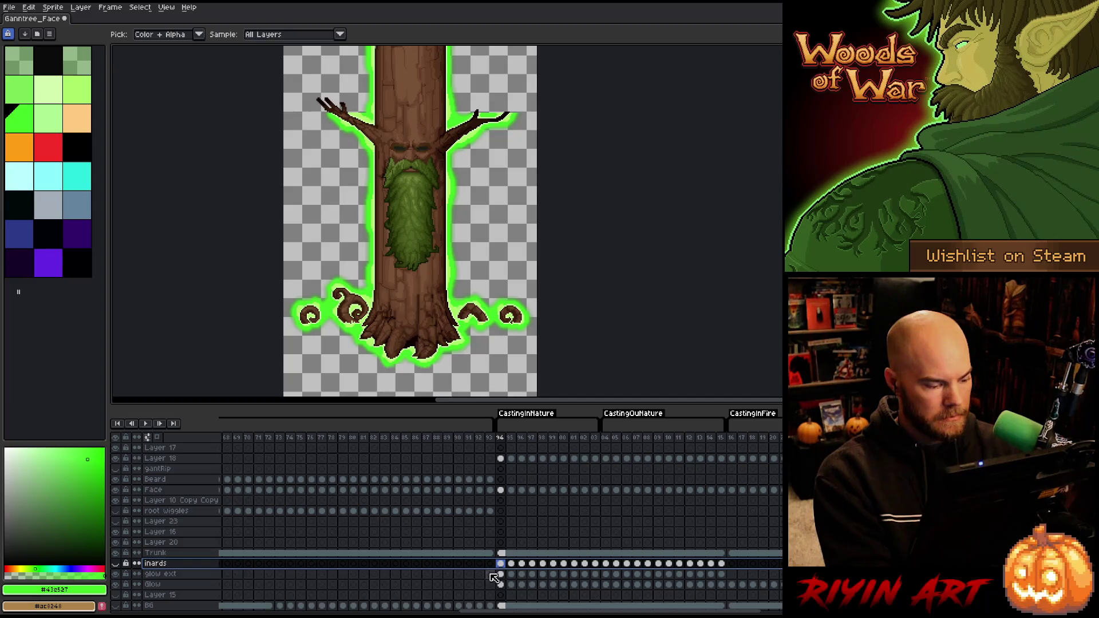
Recolour the glow ext cels from frame 94 to 15 bright green at raised tolerance
key(Down)
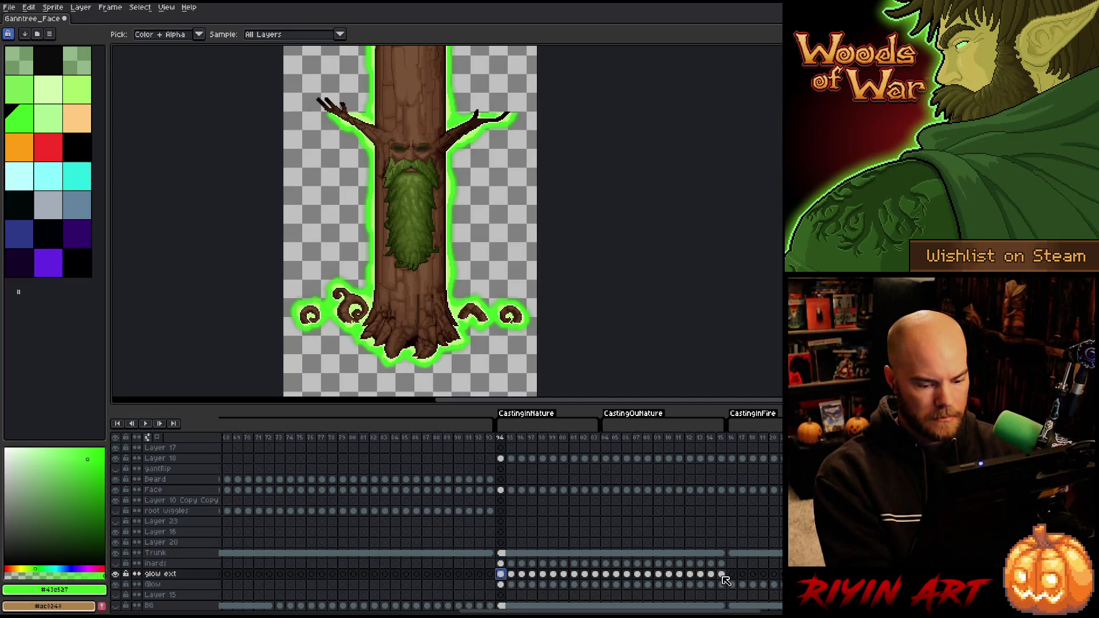
drag(721, 574, 506, 580)
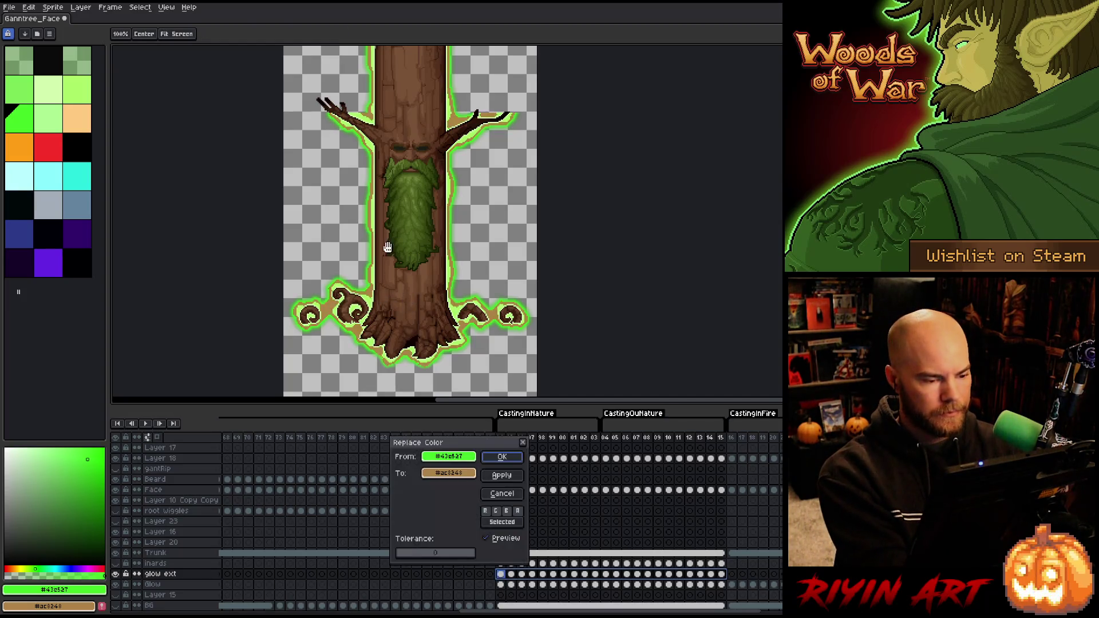
key(shift+r)
scroll(475, 268, up, 3)
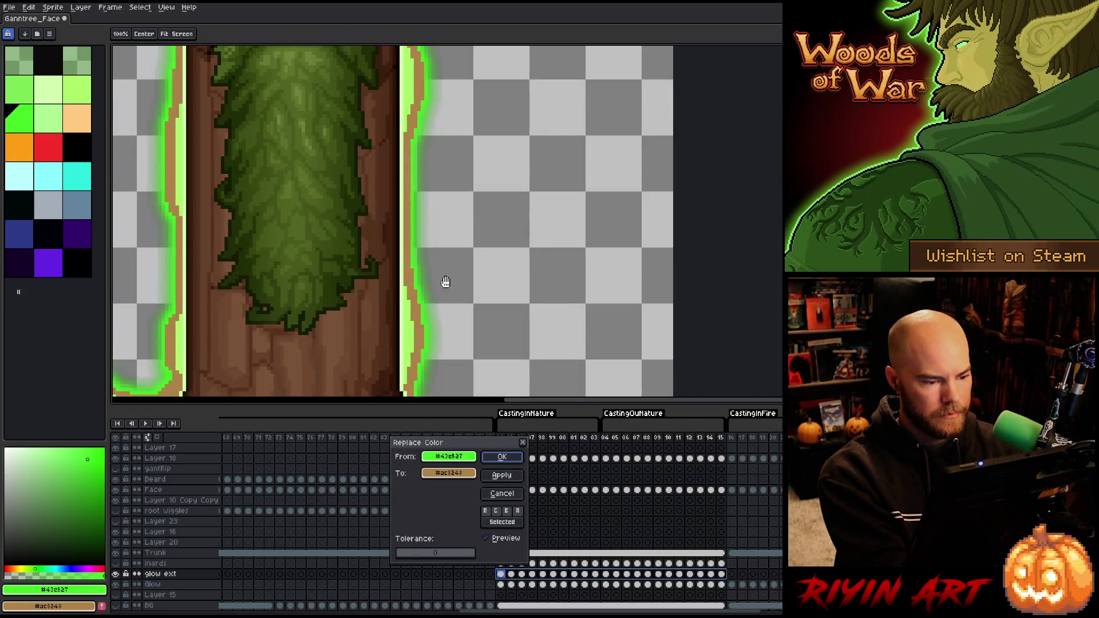
drag(418, 552, 478, 546)
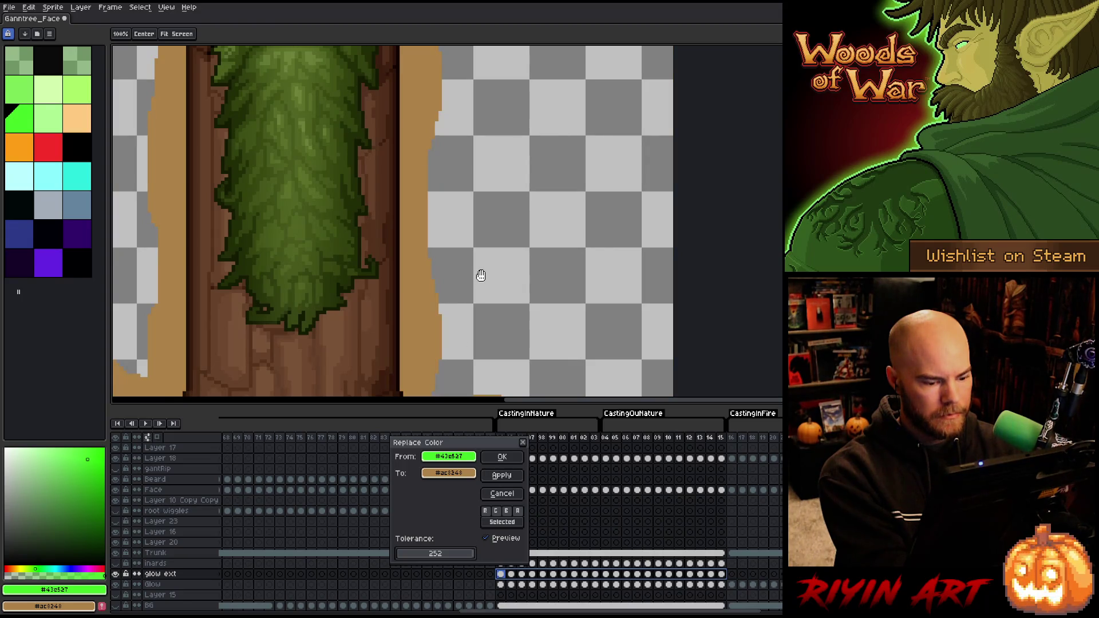
scroll(480, 276, down, 2)
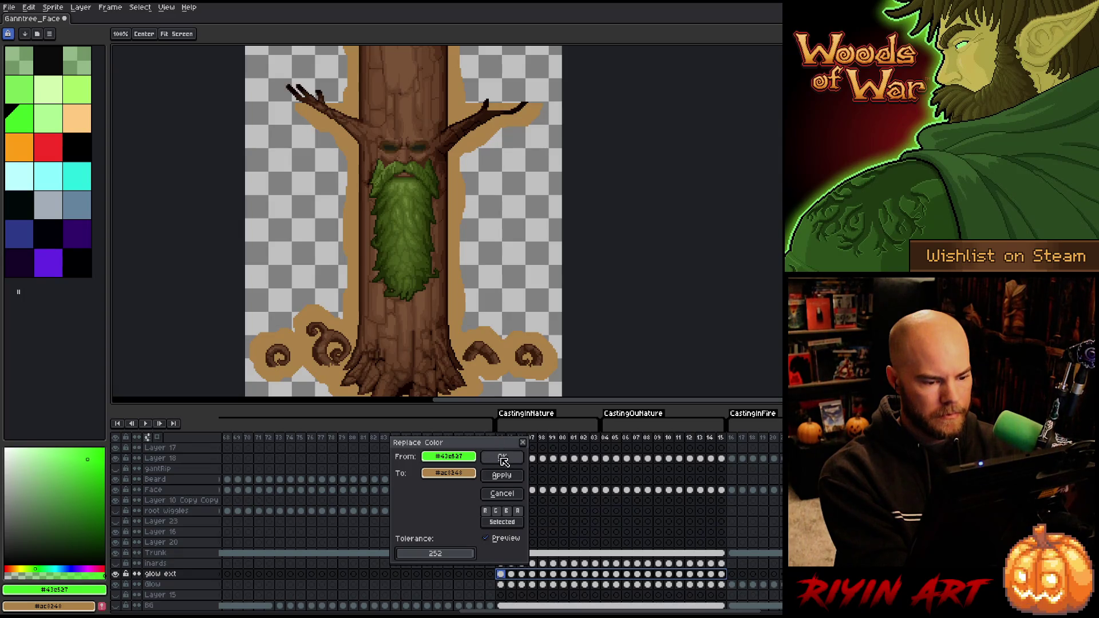
drag(452, 456, 465, 473)
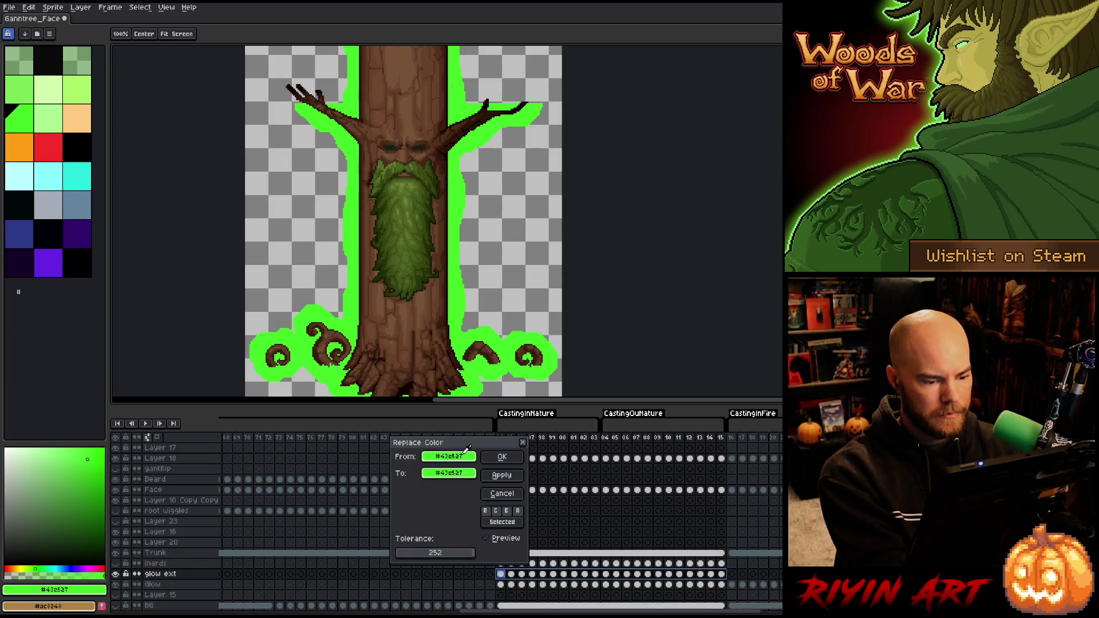
click(502, 457)
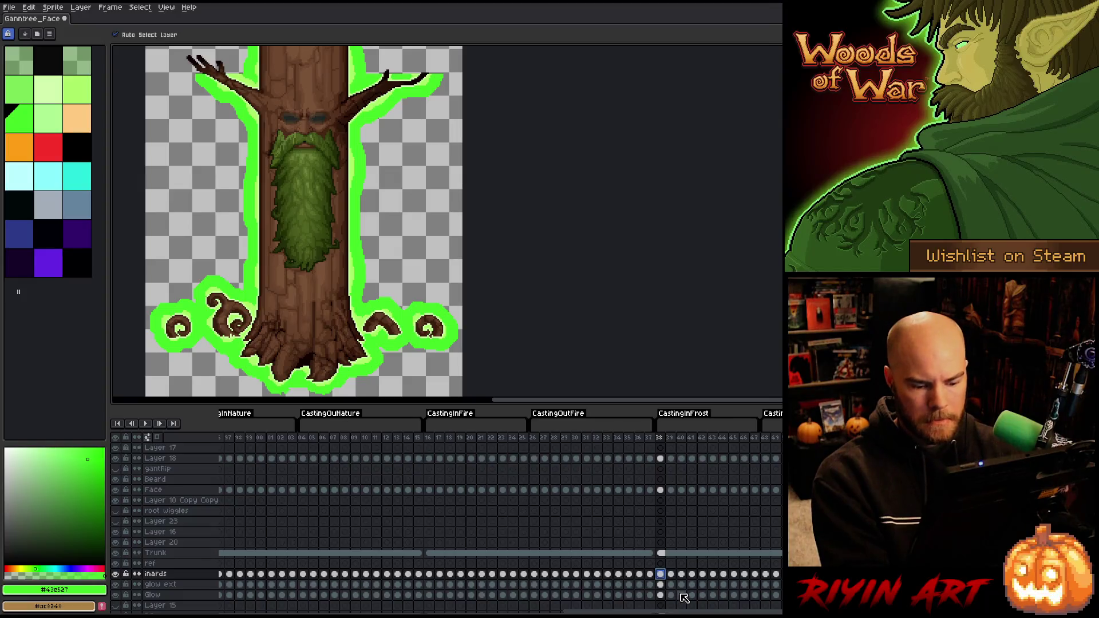
Jump to frame 38, the first CastingInFrost frame
click(755, 437)
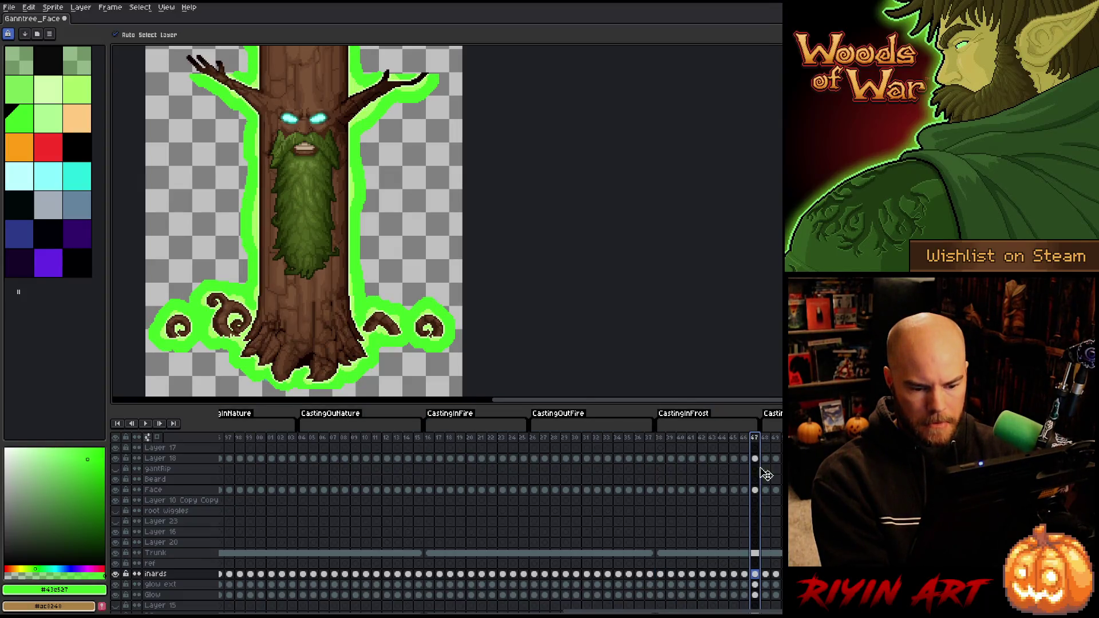
click(755, 595)
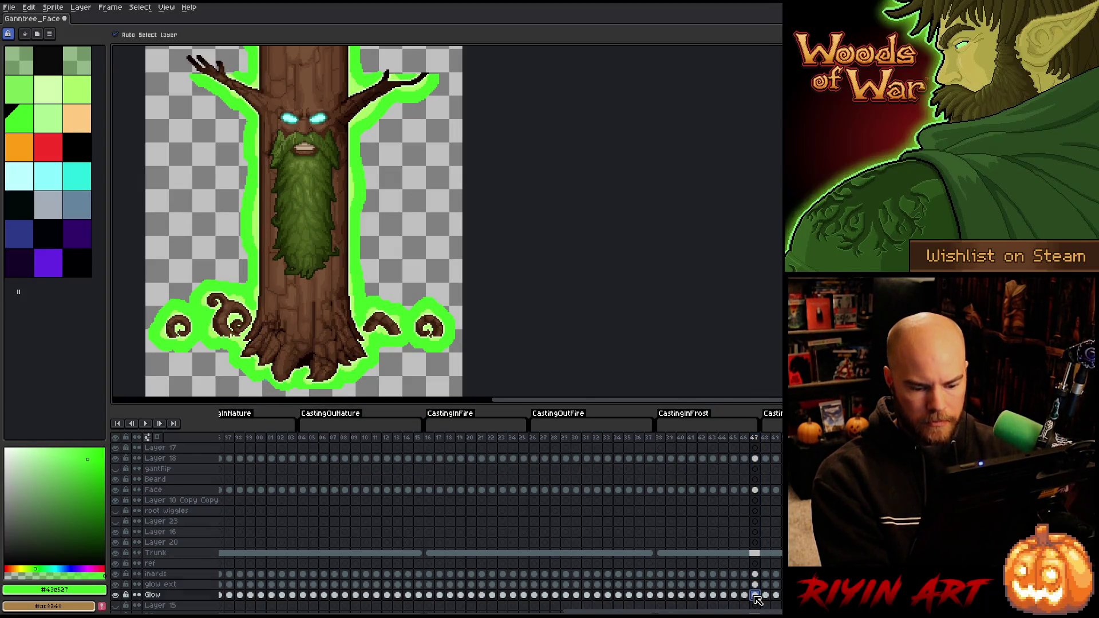
click(662, 564)
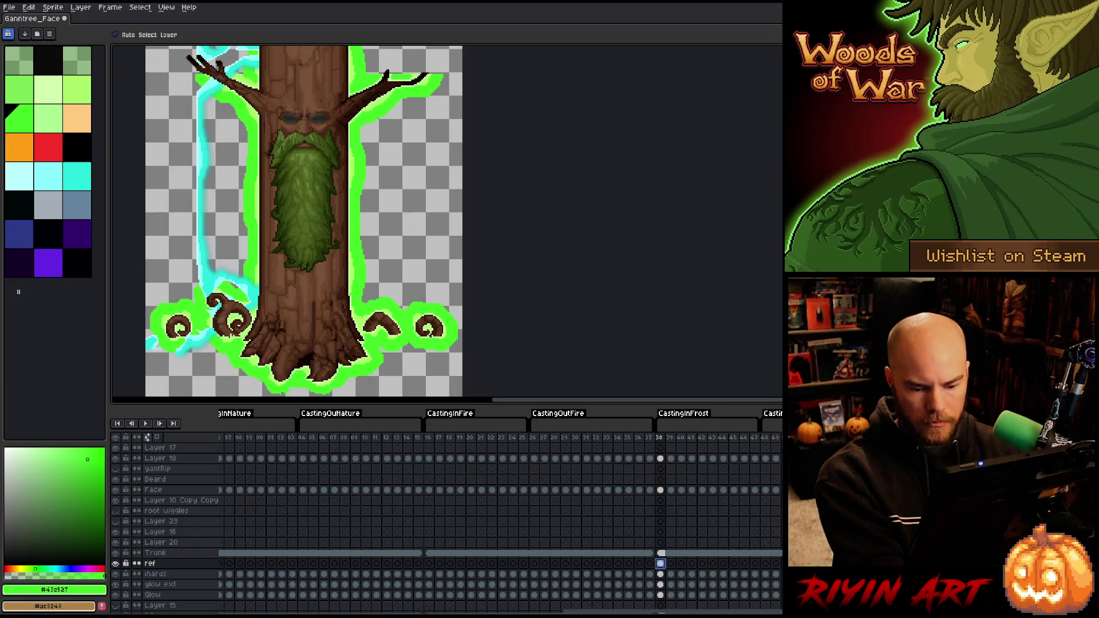
Replace the inards layer's pale green edge with cyan from frame 38
click(660, 574)
scroll(196, 192, up, 5)
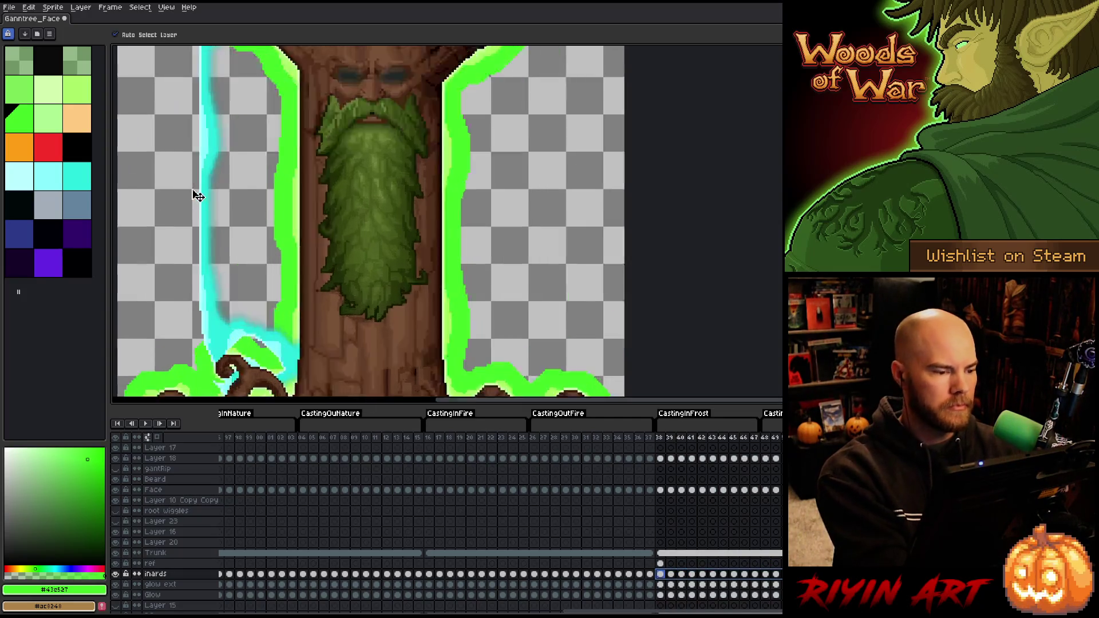
key(shift+r)
drag(514, 293, 517, 294)
right_click(224, 340)
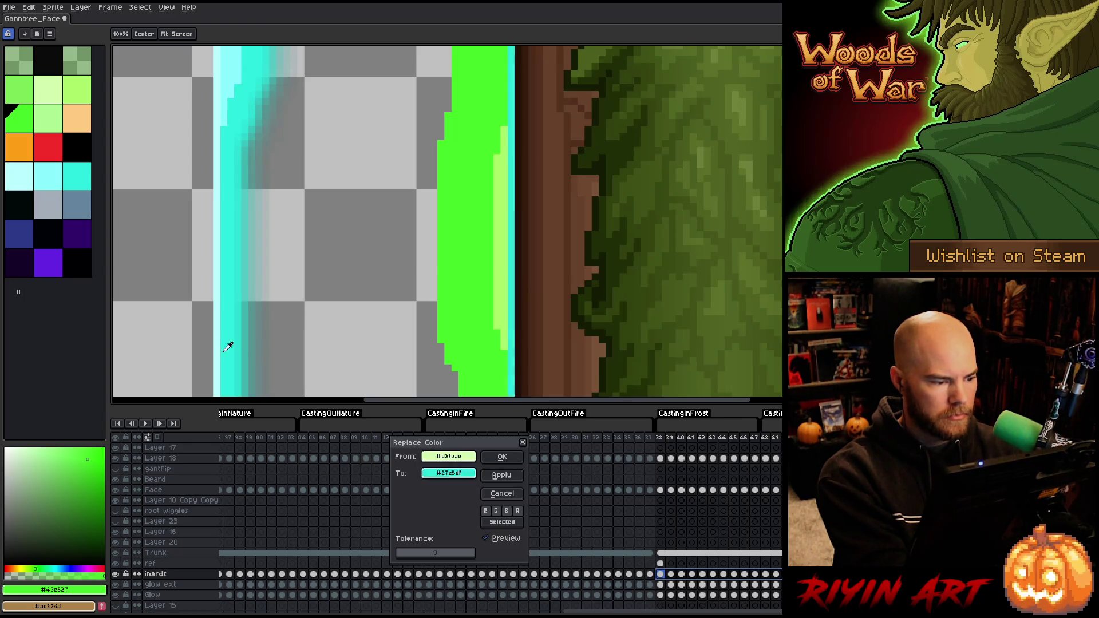
click(502, 456)
Replace the inner glow's light green strip with pale cyan
key(shift+r)
drag(514, 268, 507, 273)
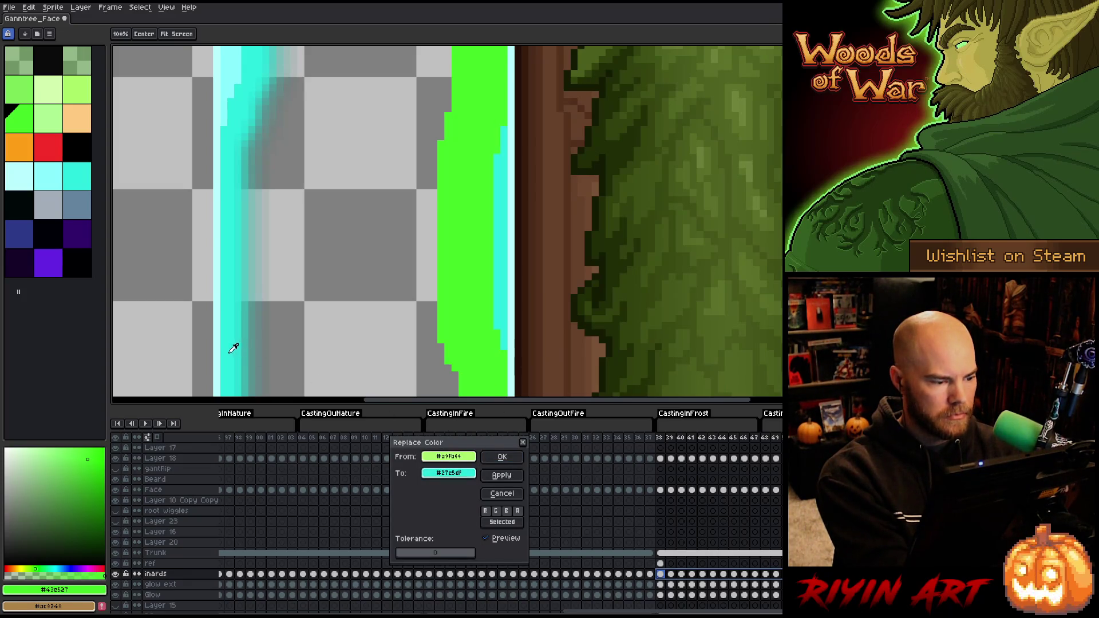
right_click(202, 146)
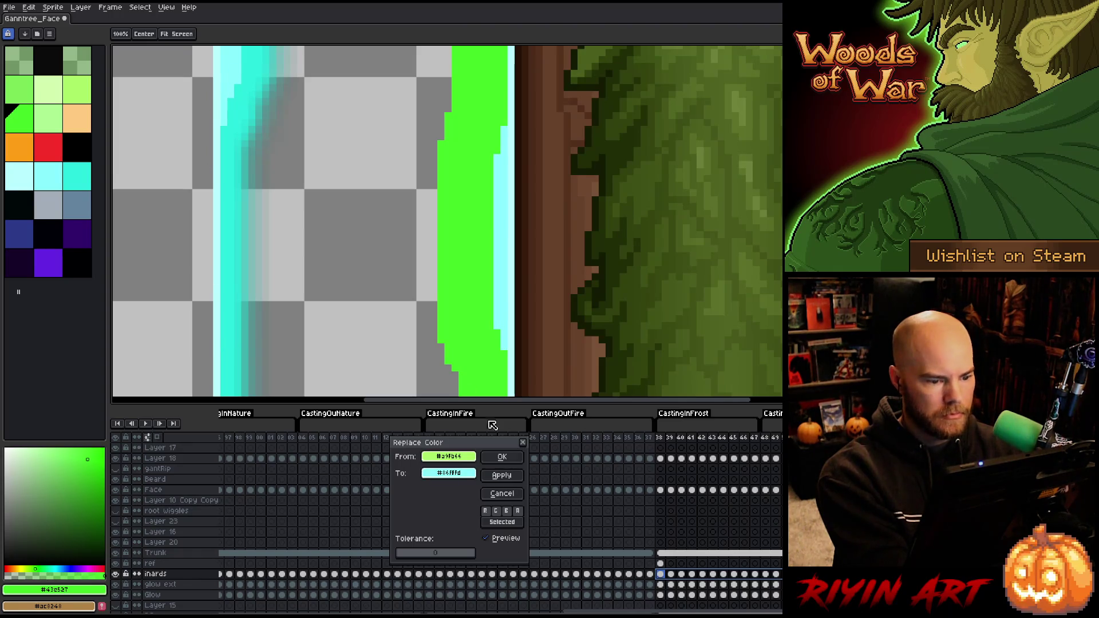
click(502, 457)
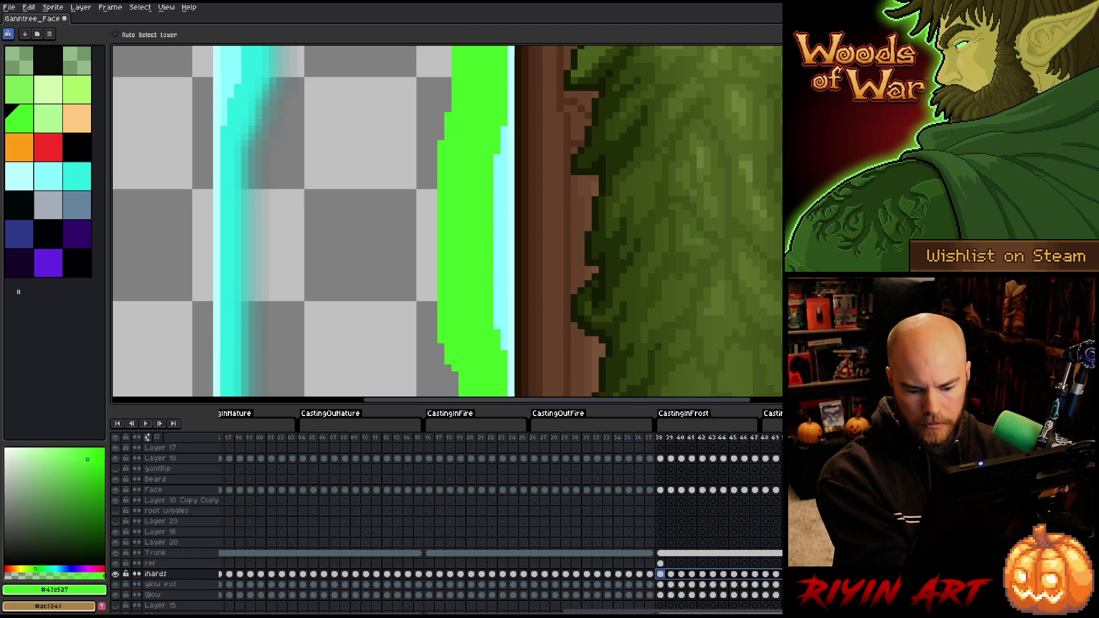
Recolour the glow ext layer's green outline to cyan at frame 38
click(652, 584)
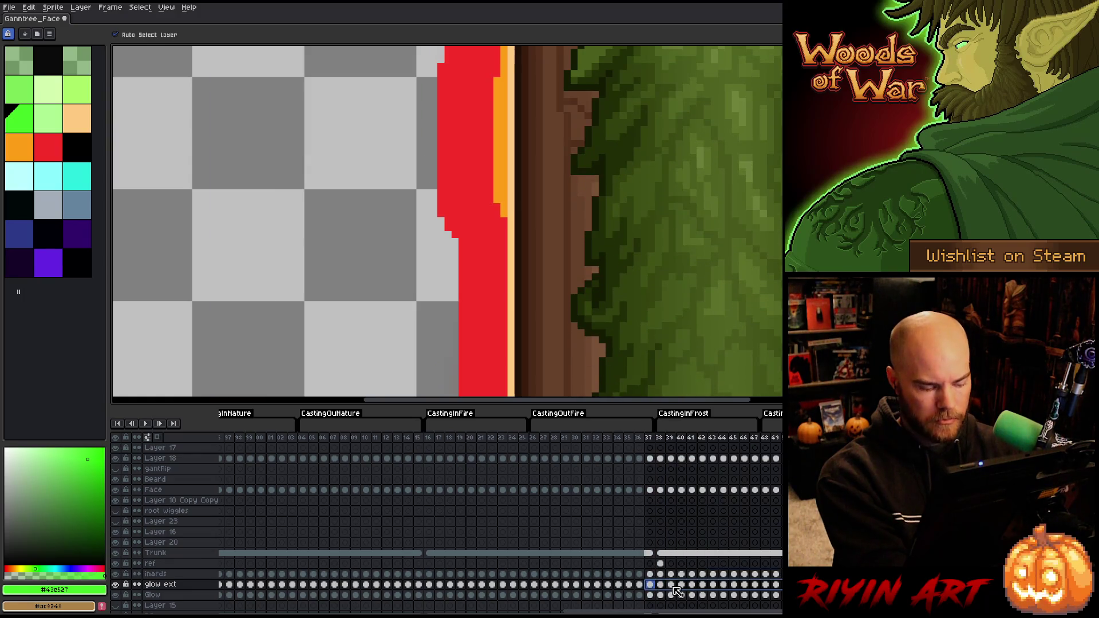
key(shift+r)
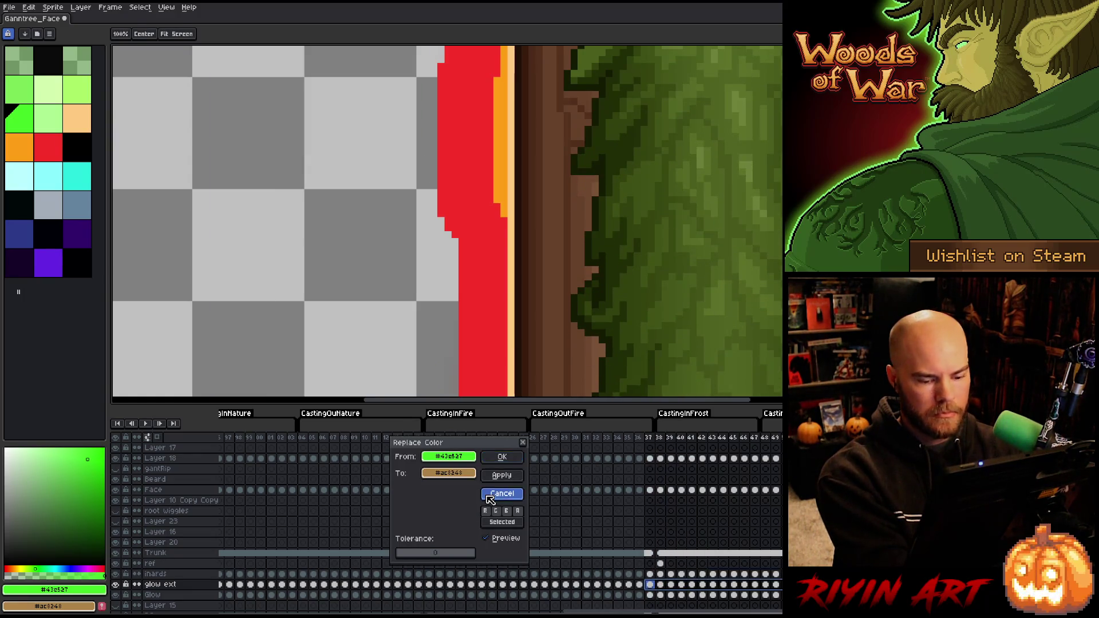
click(501, 494)
key(Right)
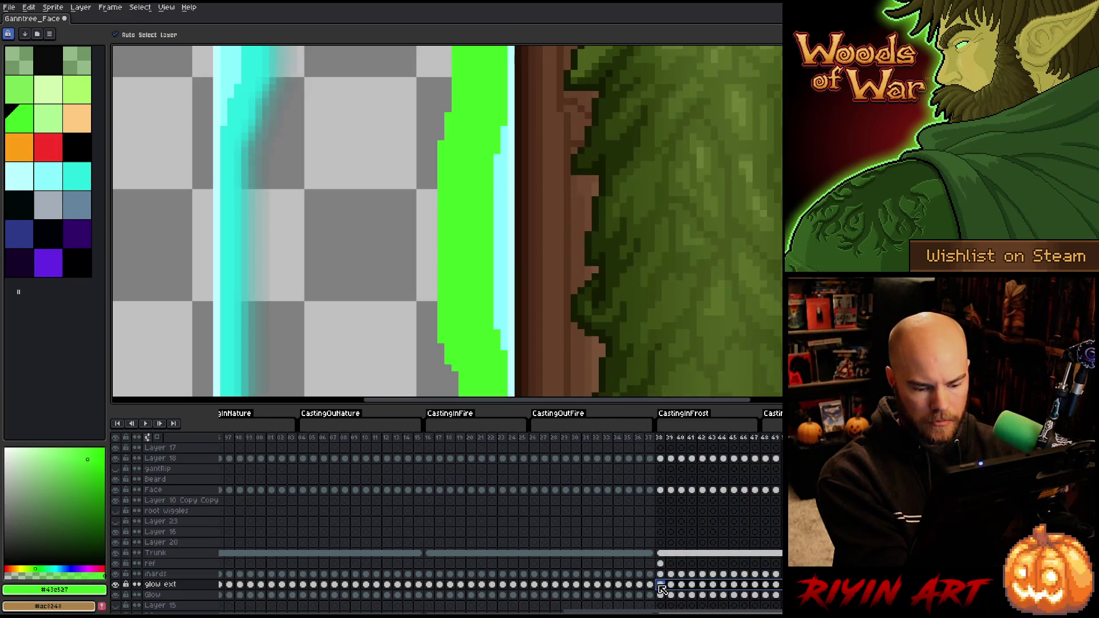
key(shift+r)
drag(472, 480, 228, 344)
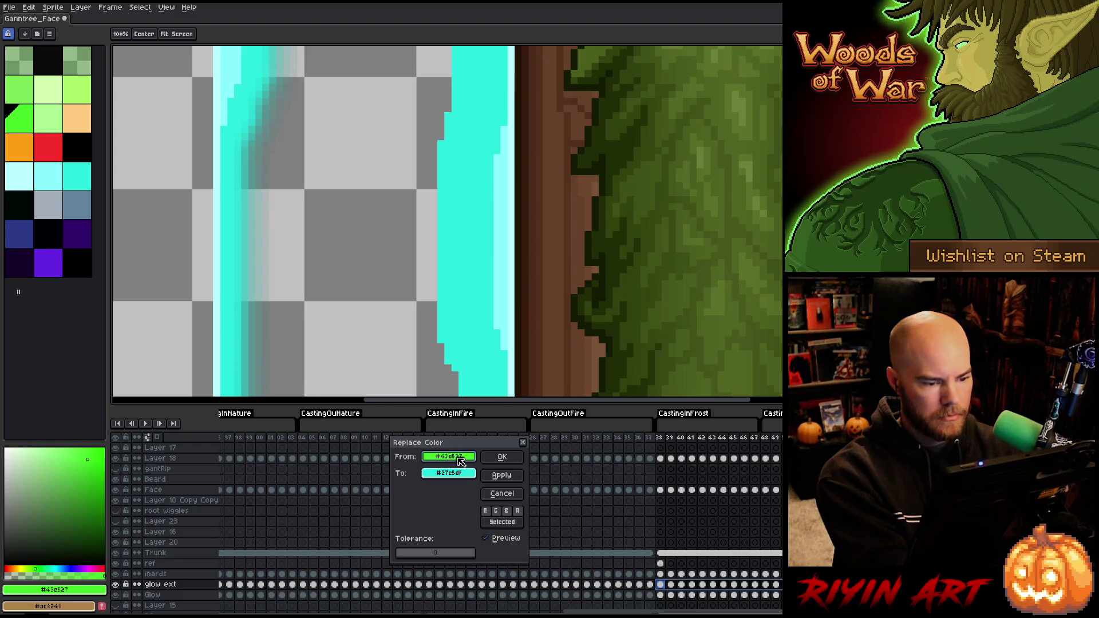
click(502, 457)
Reposition the tree in view and play the frost animation to check the cyan glow
scroll(469, 281, down, 3)
scroll(470, 280, down, 1)
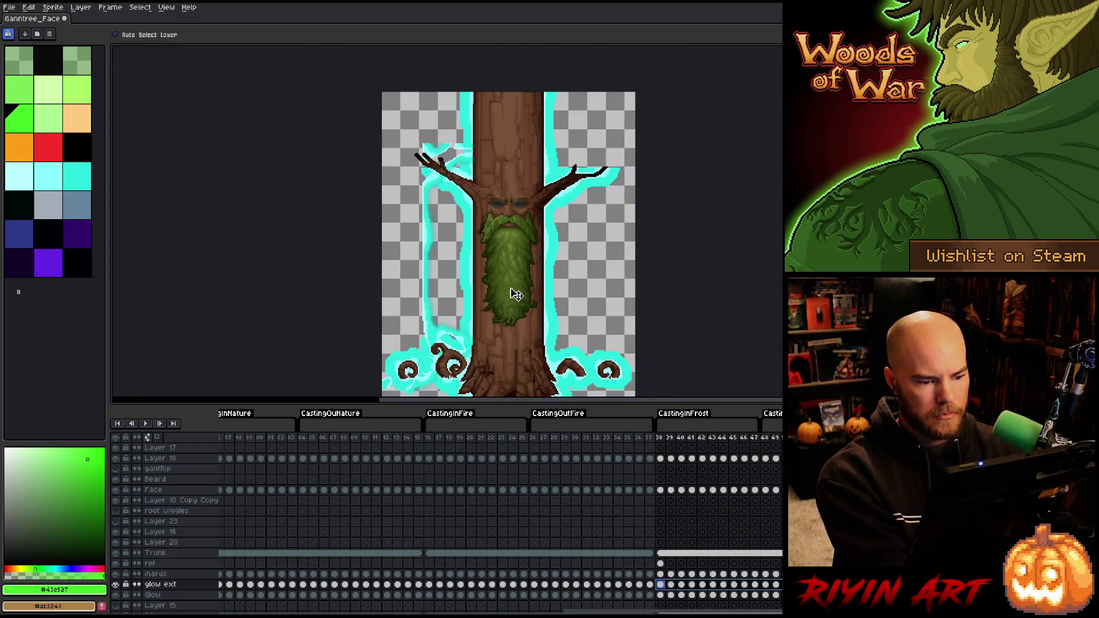
click(661, 563)
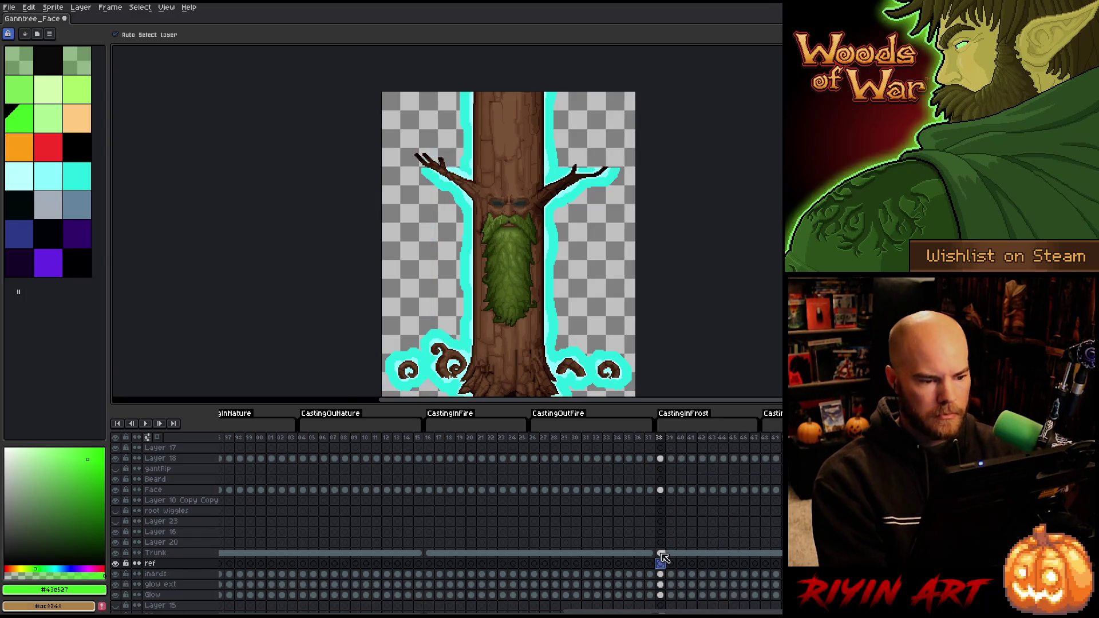
drag(556, 329, 454, 270)
key(Return)
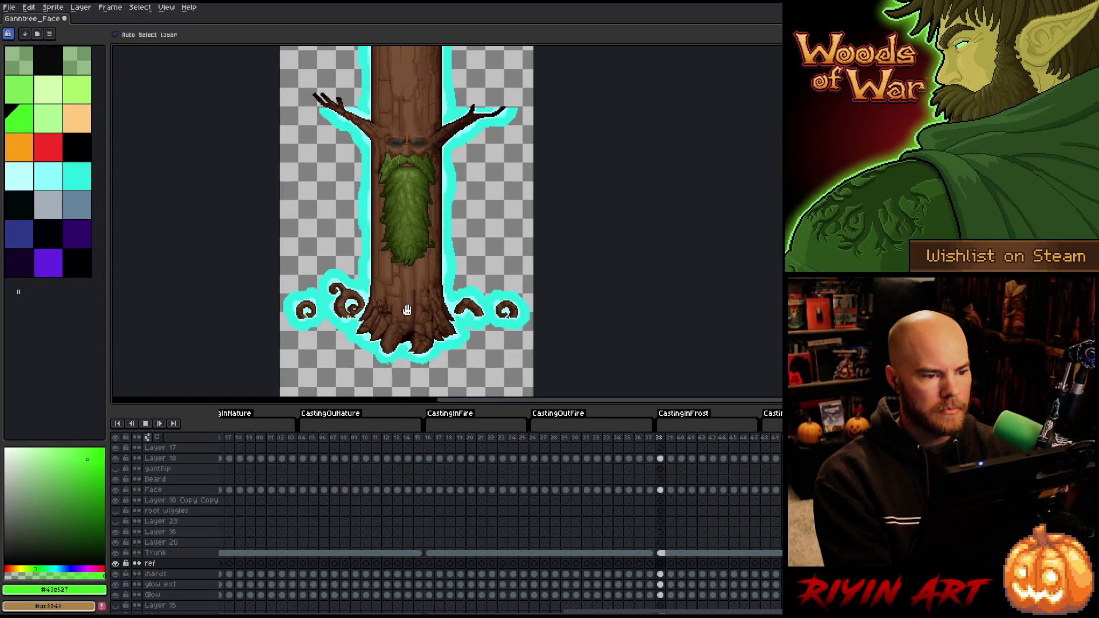
key(Return)
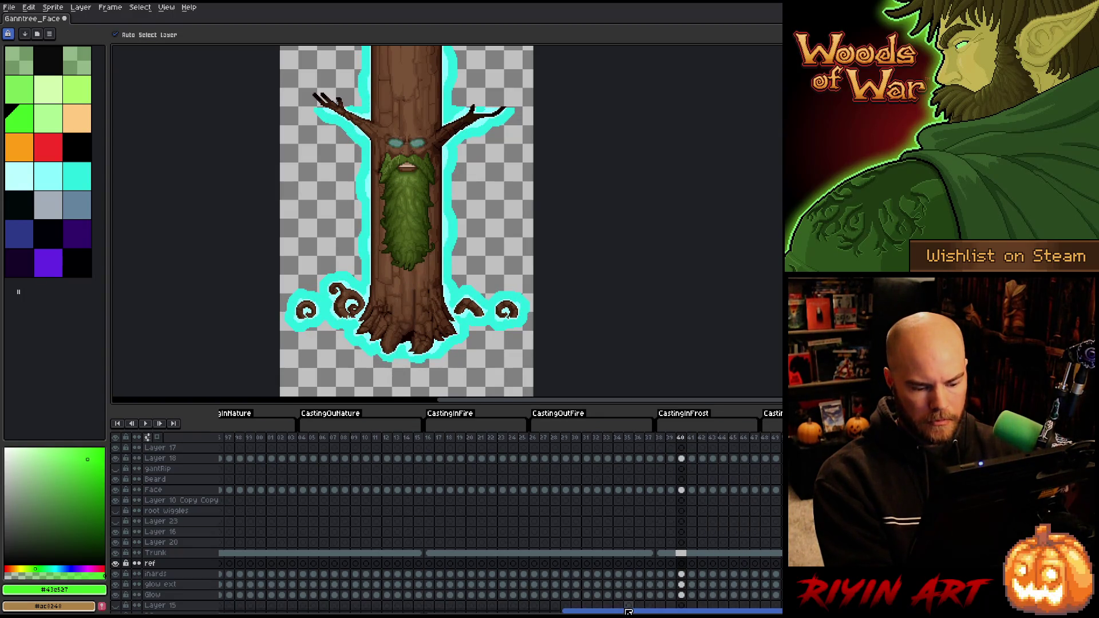
scroll(562, 609, right, 5)
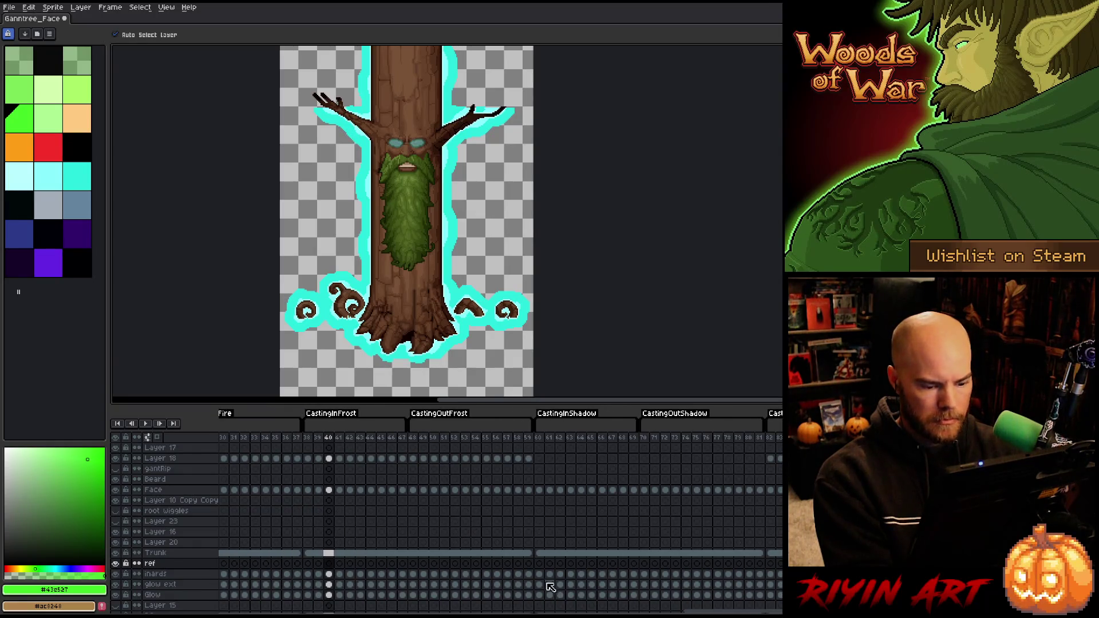
Go to frame 60, move the purple reference art aside, and select inards frames 60–81
click(633, 595)
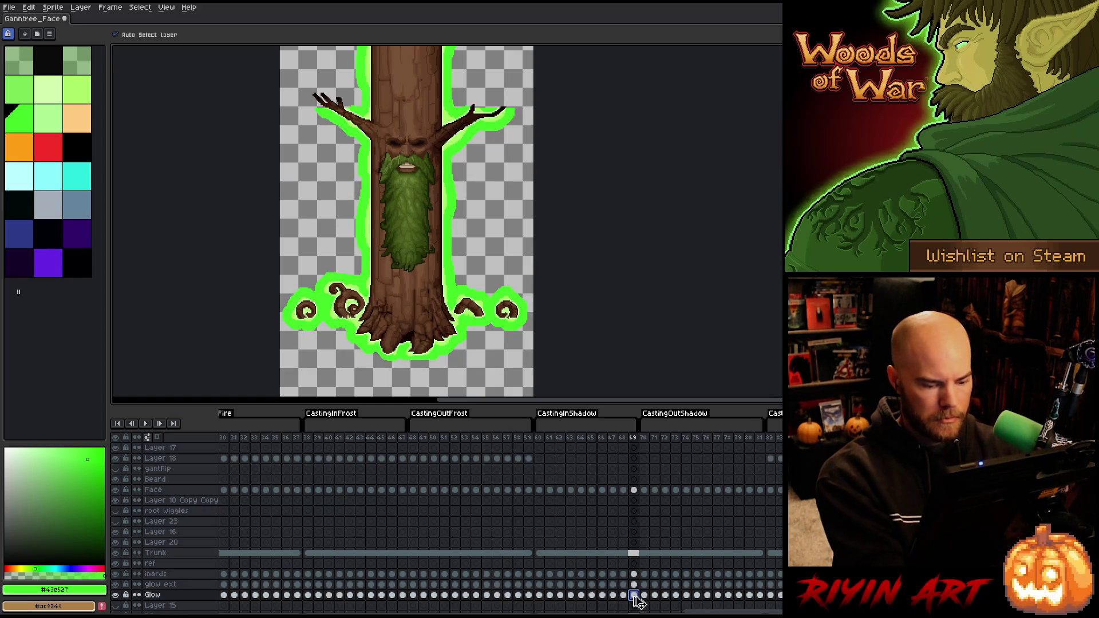
click(540, 563)
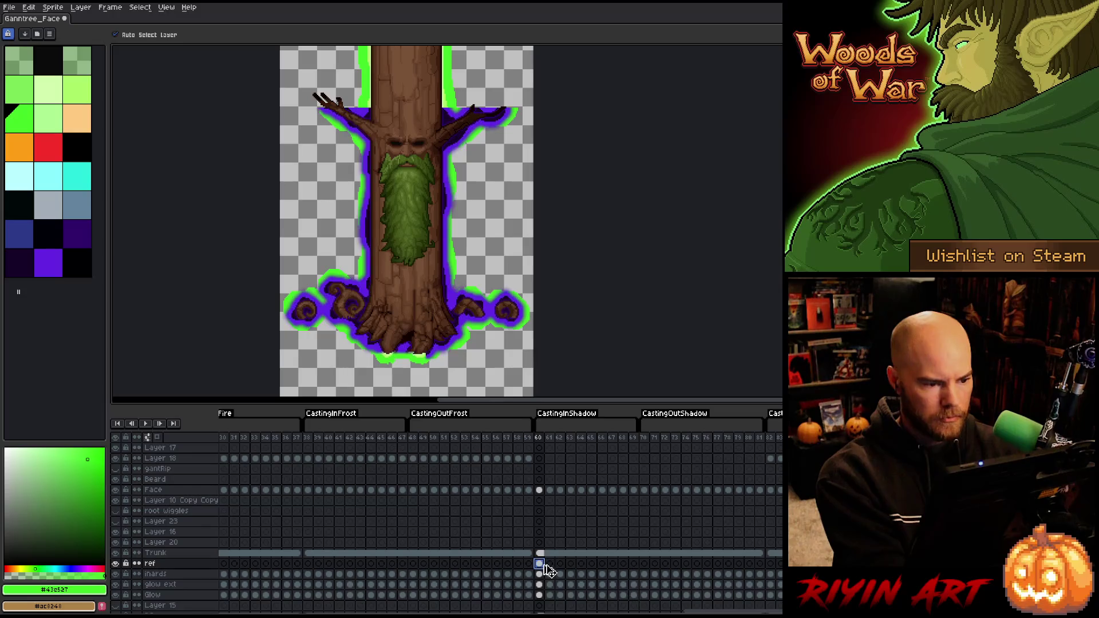
drag(464, 219, 360, 215)
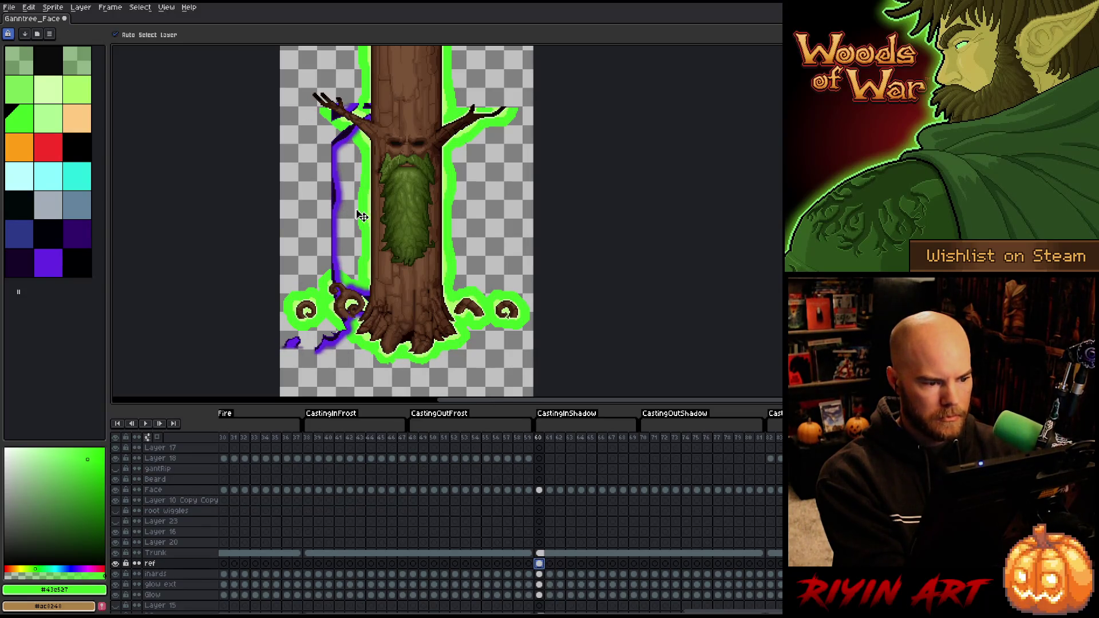
drag(759, 574, 539, 574)
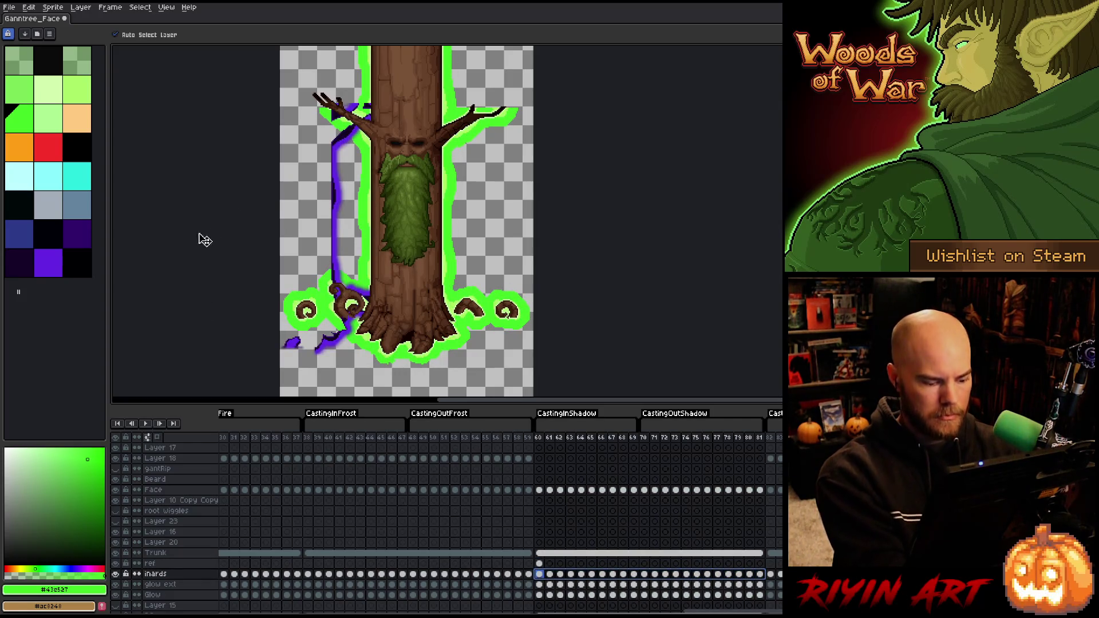
scroll(344, 217, up, 4)
Replace the inner glow's pale green edge with purple
key(shift+r)
mouse_move(448, 456)
mouse_down()
mouse_move(492, 276)
mouse_move(479, 280)
mouse_up()
mouse_move(443, 472)
mouse_down()
mouse_move(336, 301)
mouse_move(323, 306)
mouse_up()
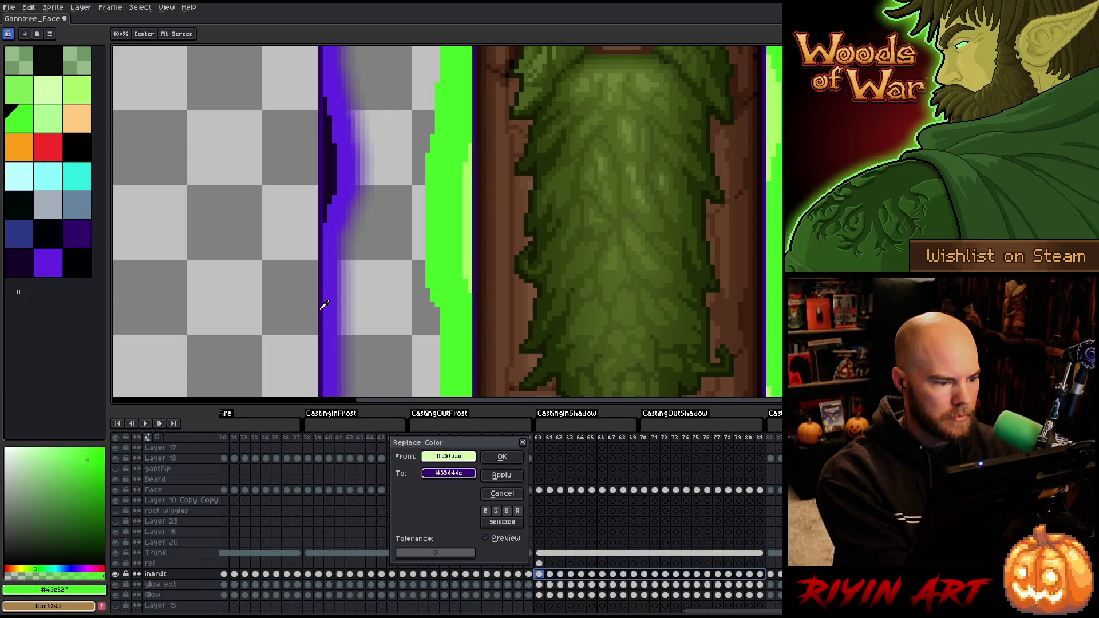
click(502, 457)
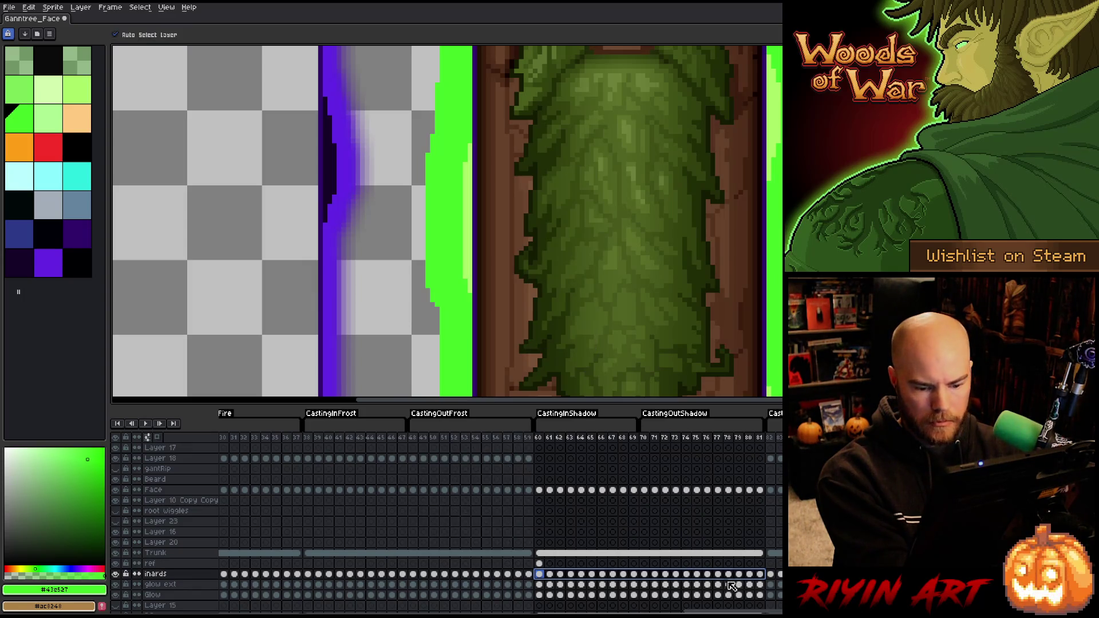
Replace the inner glow's light green with dark purple
key(shift+r)
drag(458, 456, 467, 223)
drag(456, 474, 329, 175)
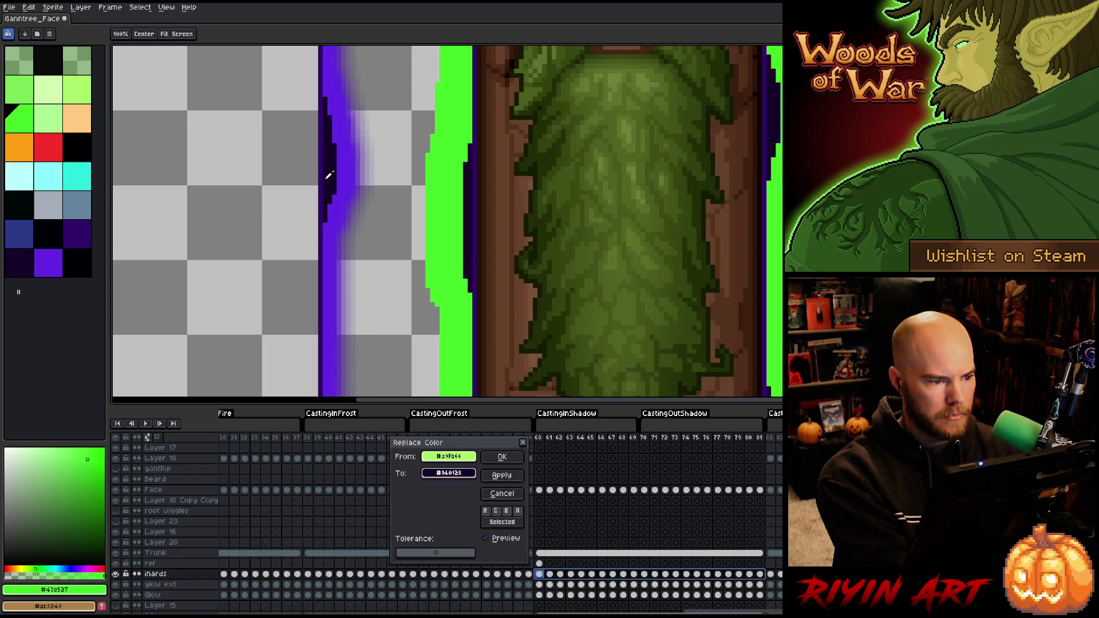
click(502, 456)
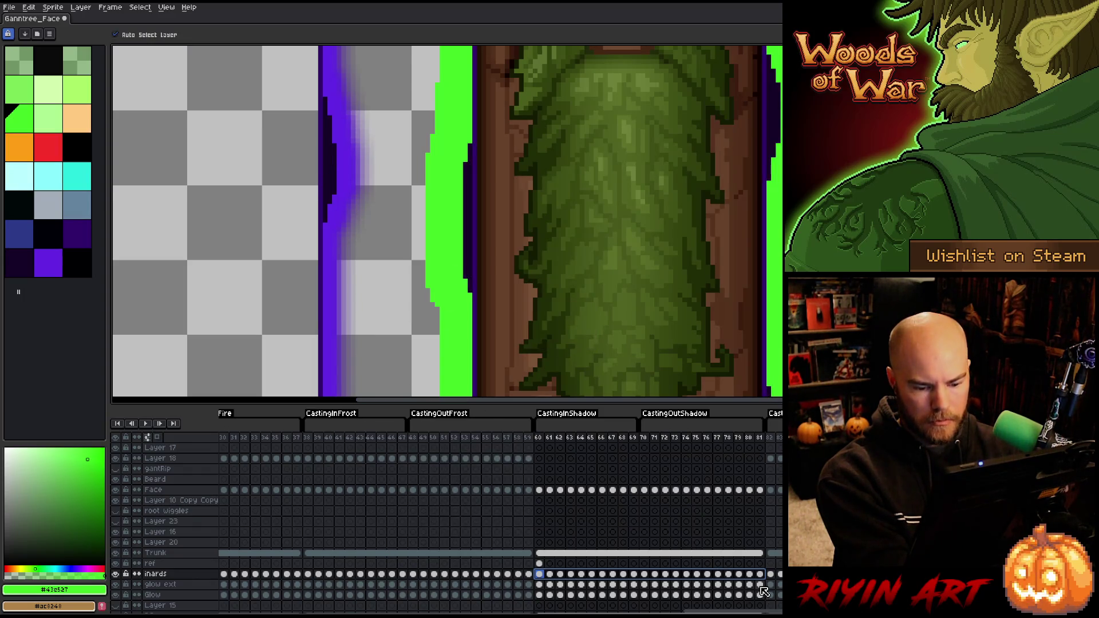
Recolour the glow ext layer's green outline purple across frames 60–81
drag(763, 586, 548, 585)
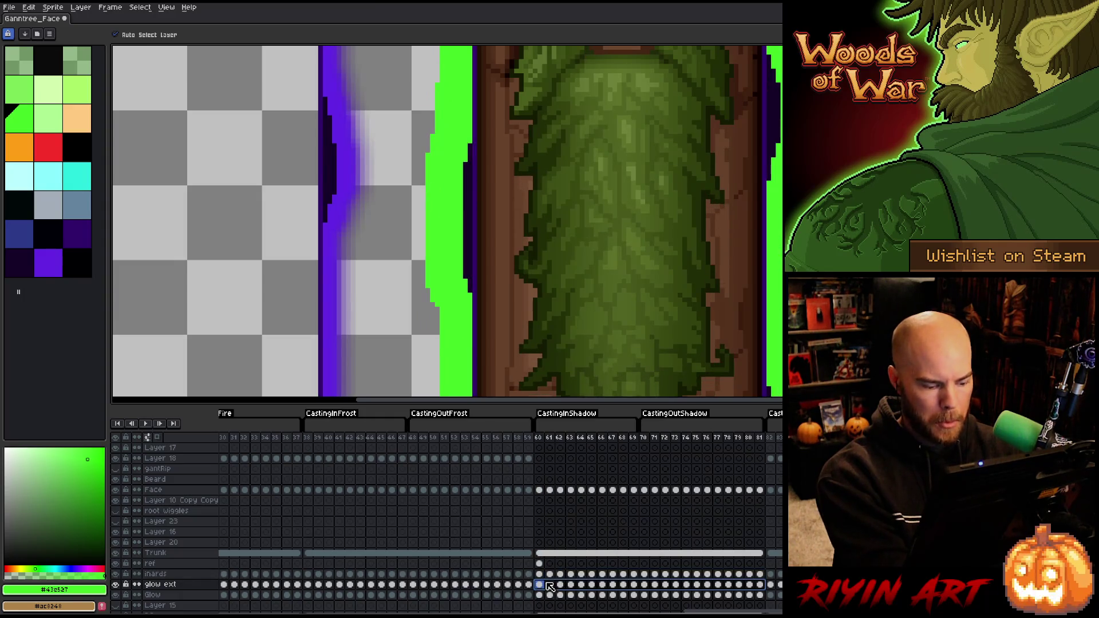
key(shift+r)
drag(452, 472, 329, 70)
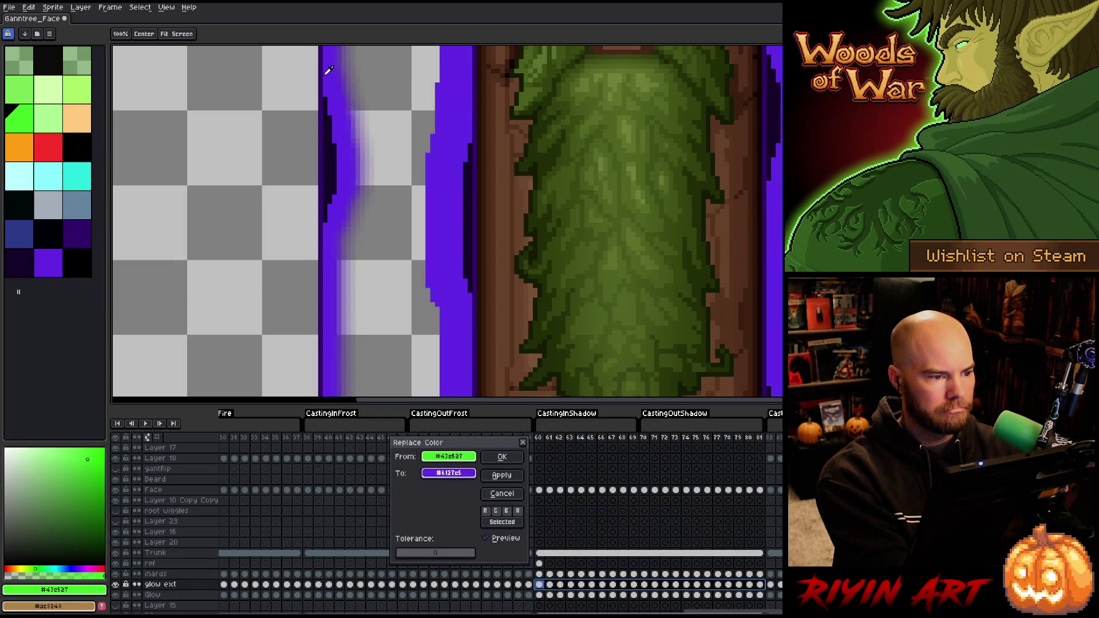
click(507, 458)
key(v)
click(539, 563)
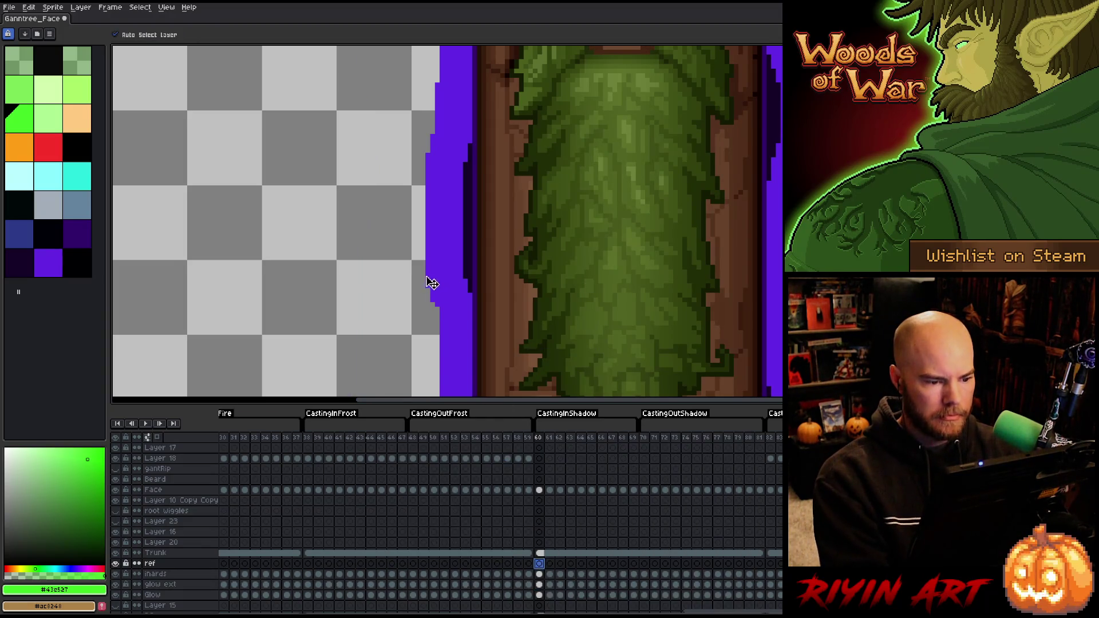
scroll(432, 283, down, 5)
scroll(554, 288, up, 1)
Play the shadow animation to inspect the purple glow
key(Return)
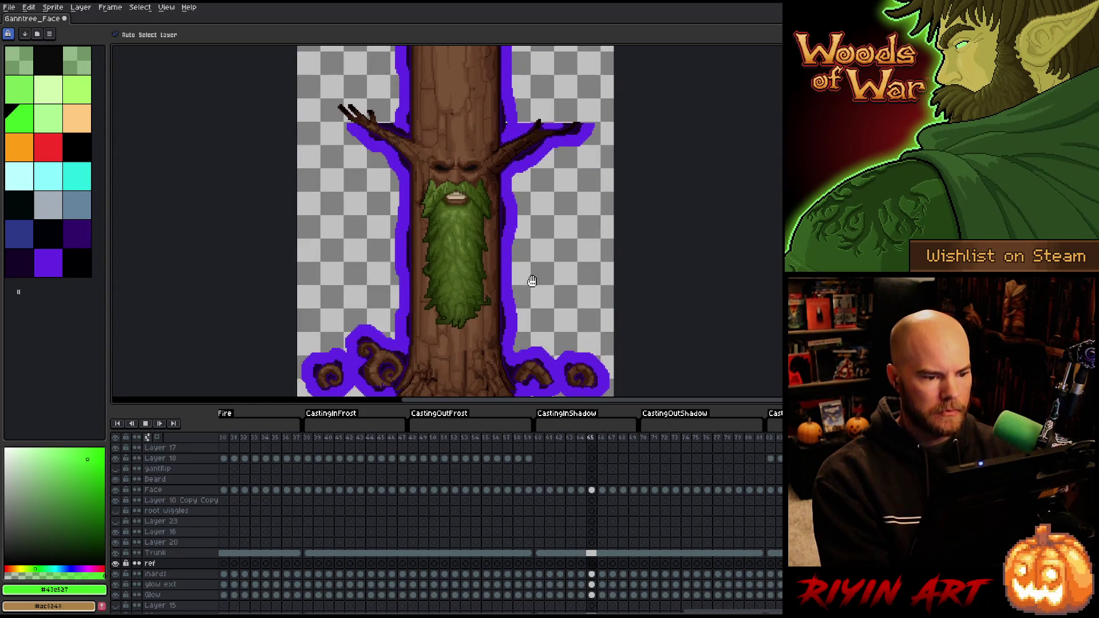
scroll(566, 329, down, 2)
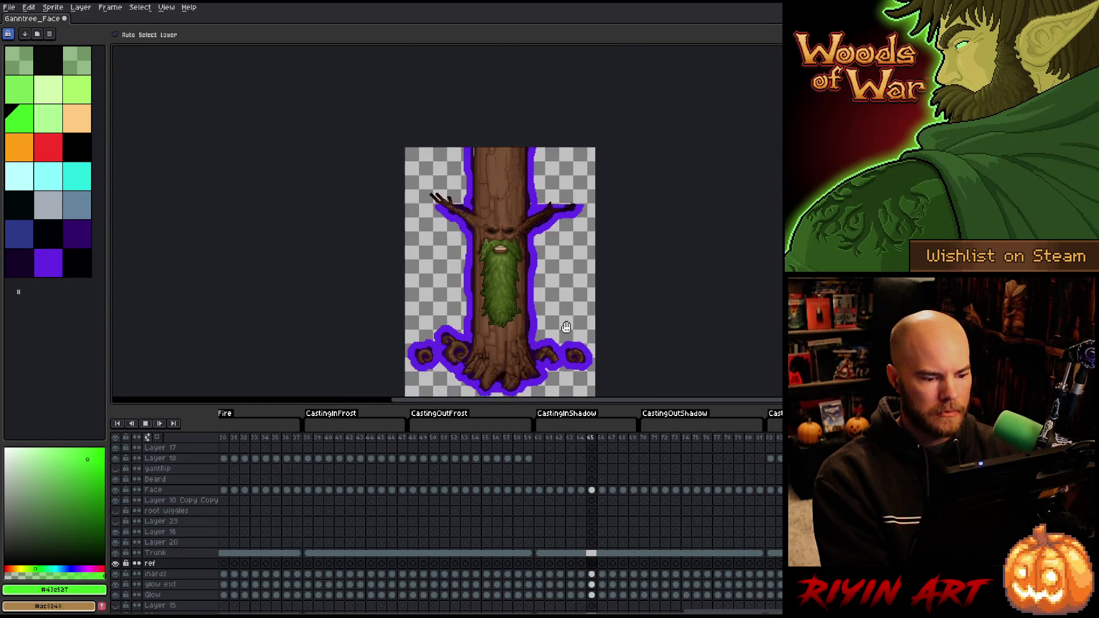
key(Return)
scroll(503, 373, up, 5)
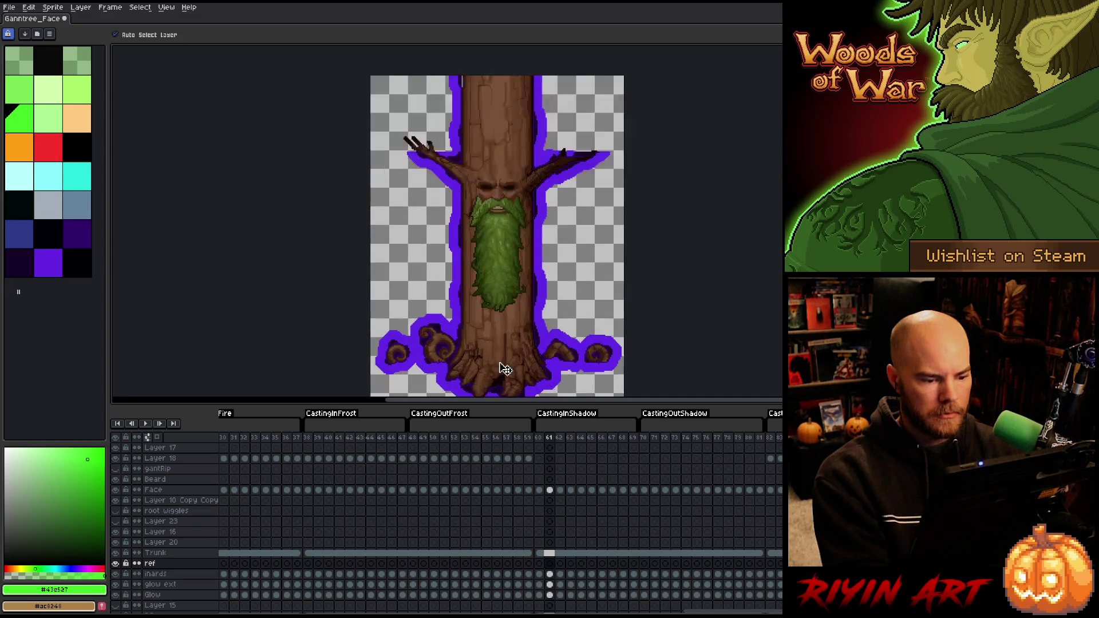
key(Return)
key(Return)
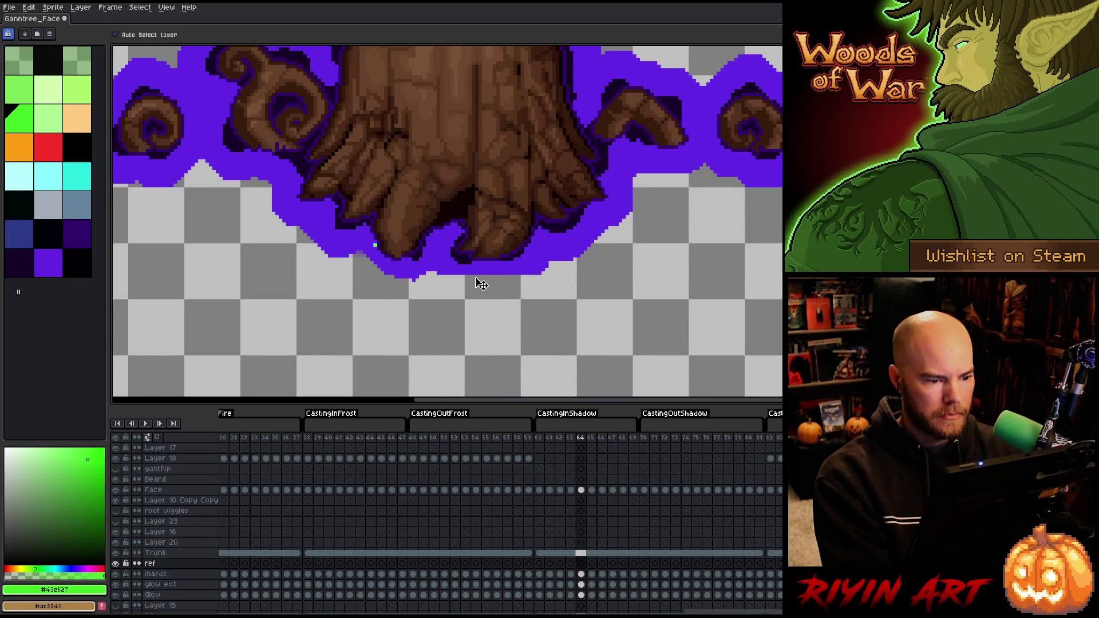
scroll(437, 293, up, 1)
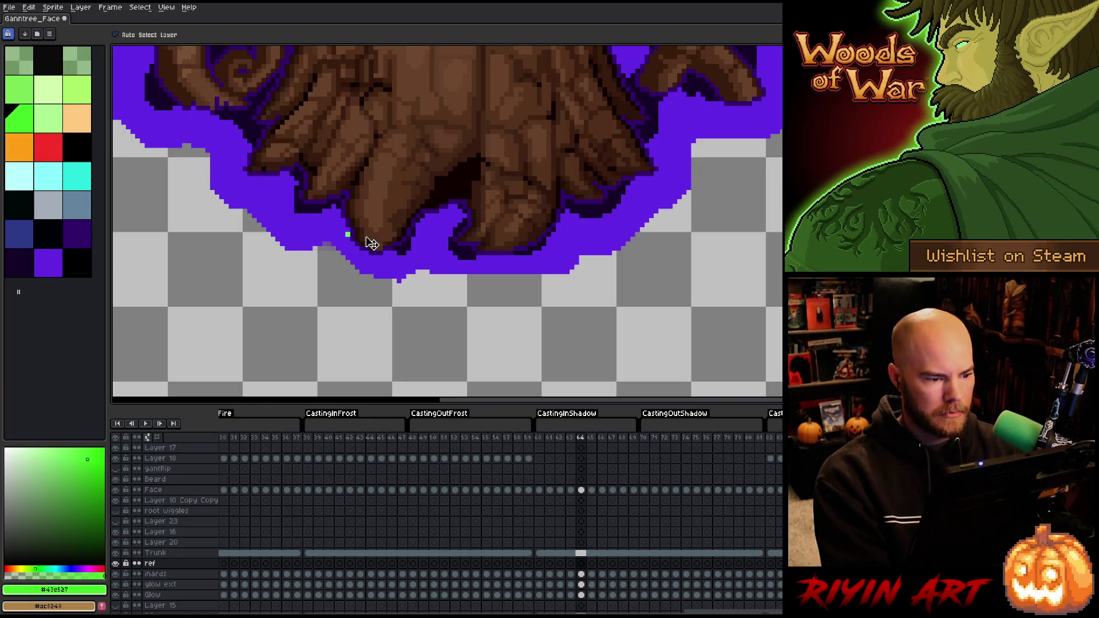
Sample the stray green near the roots and test a dark purple fill, then undo it
key(i)
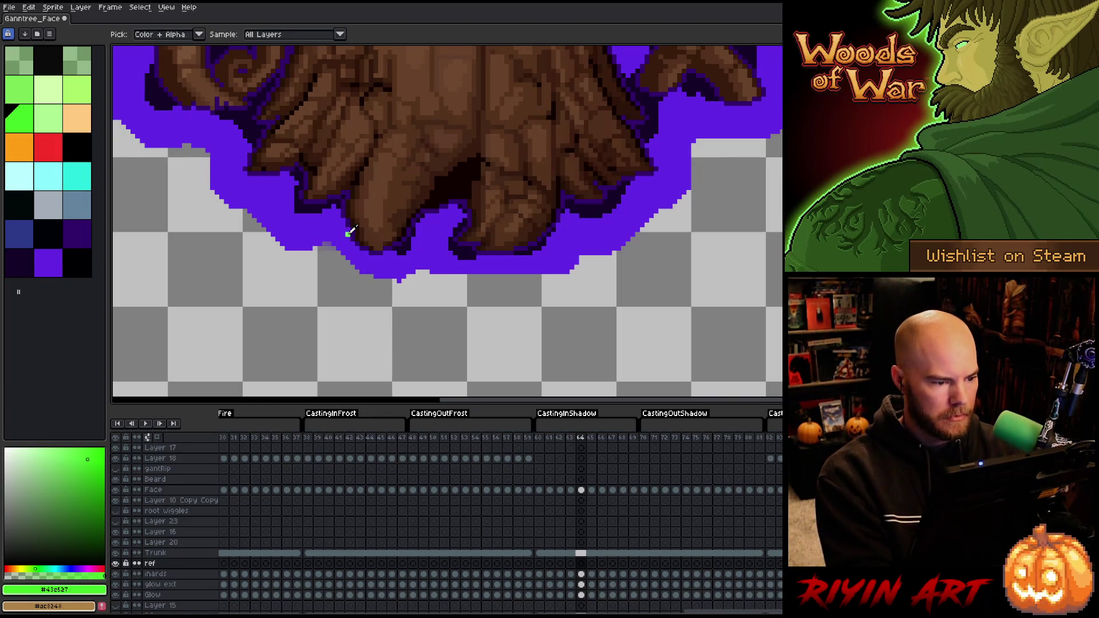
click(348, 234)
key(comma)
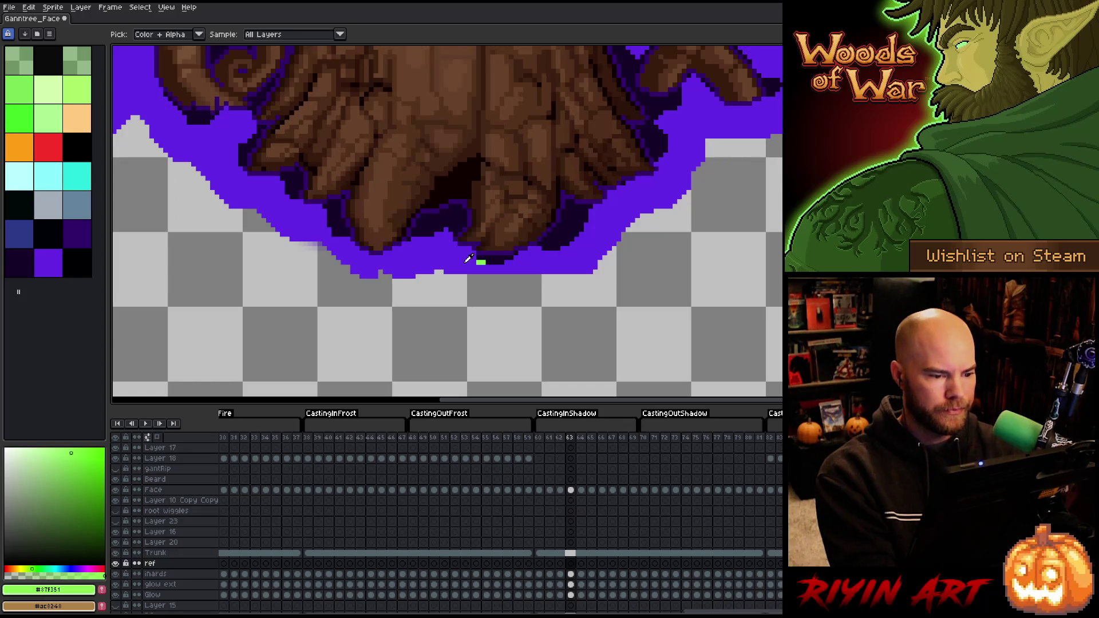
click(483, 256)
key(g)
click(481, 261)
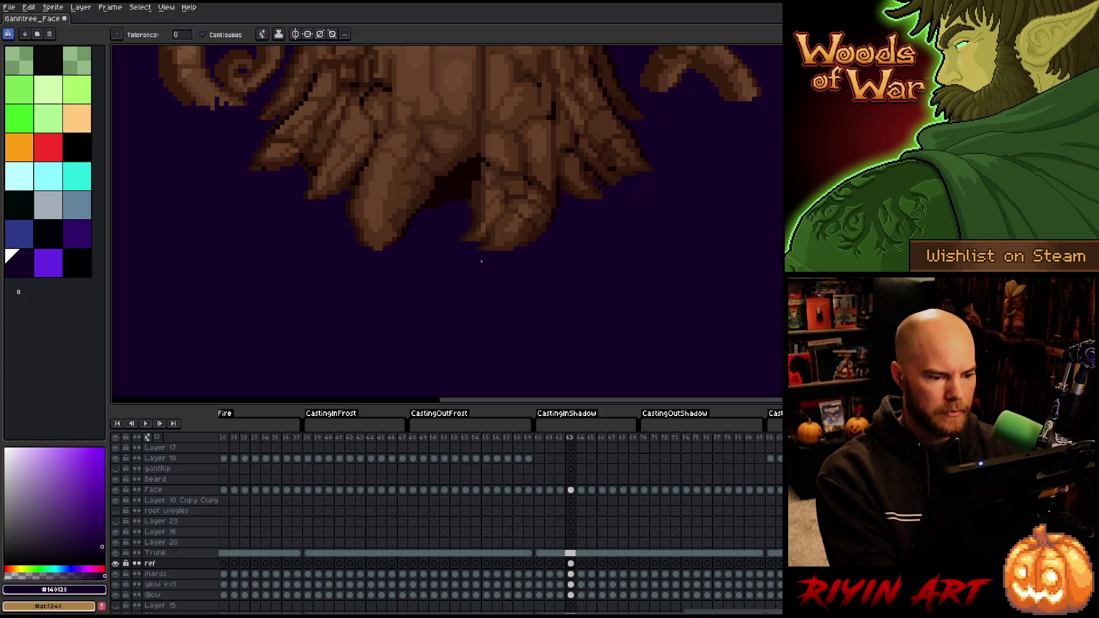
key(ctrl+z)
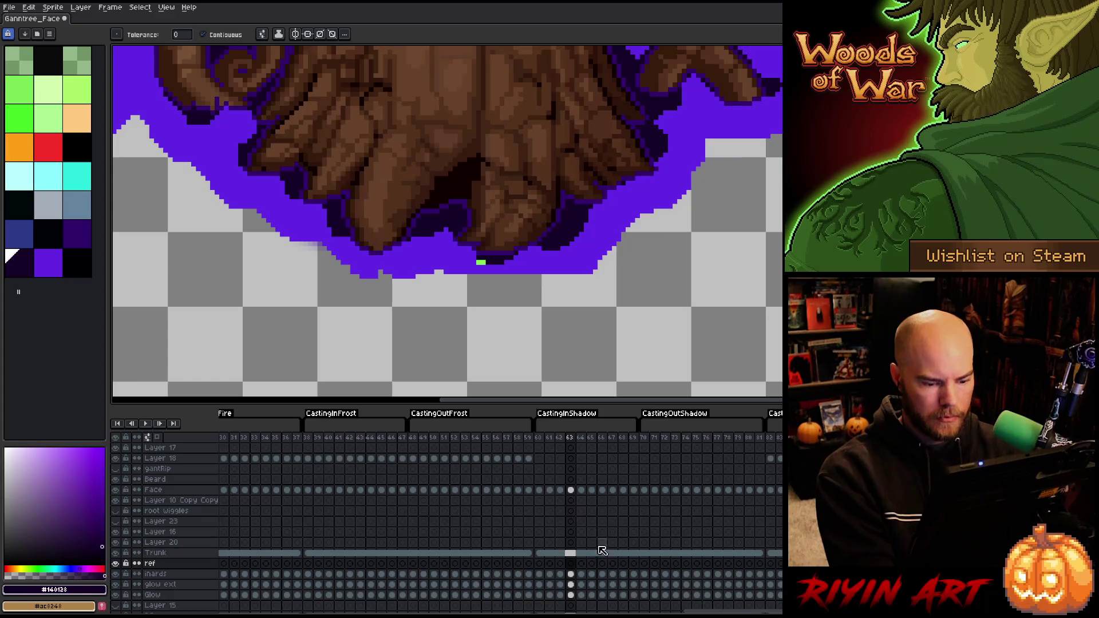
Pencil purple glow pixels on the inards layer through frames 62 to 69
click(572, 574)
key(b)
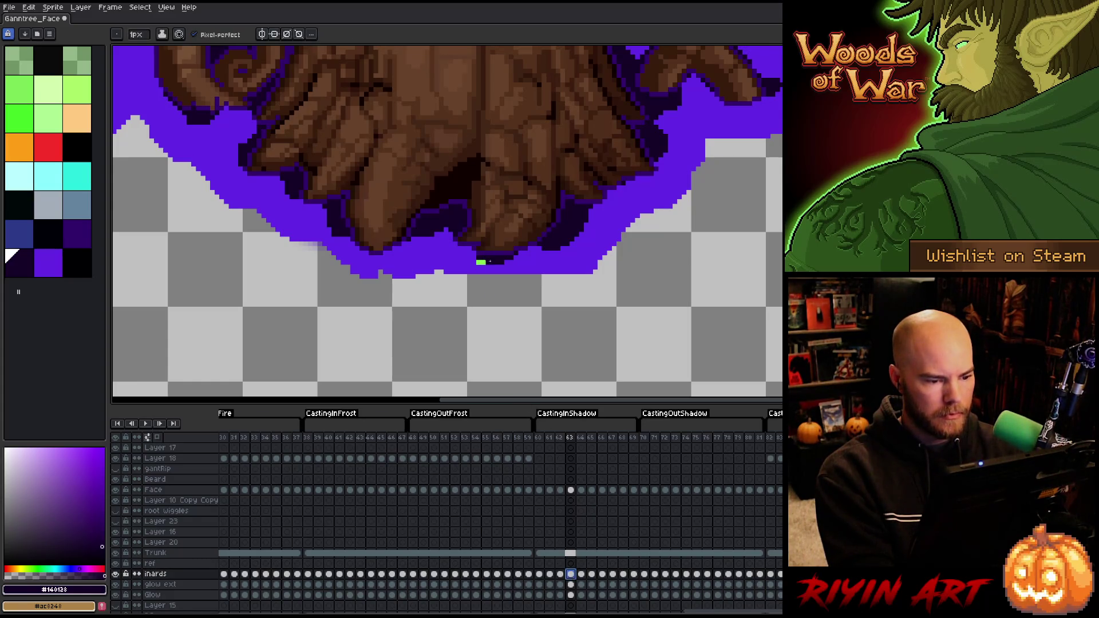
key(comma)
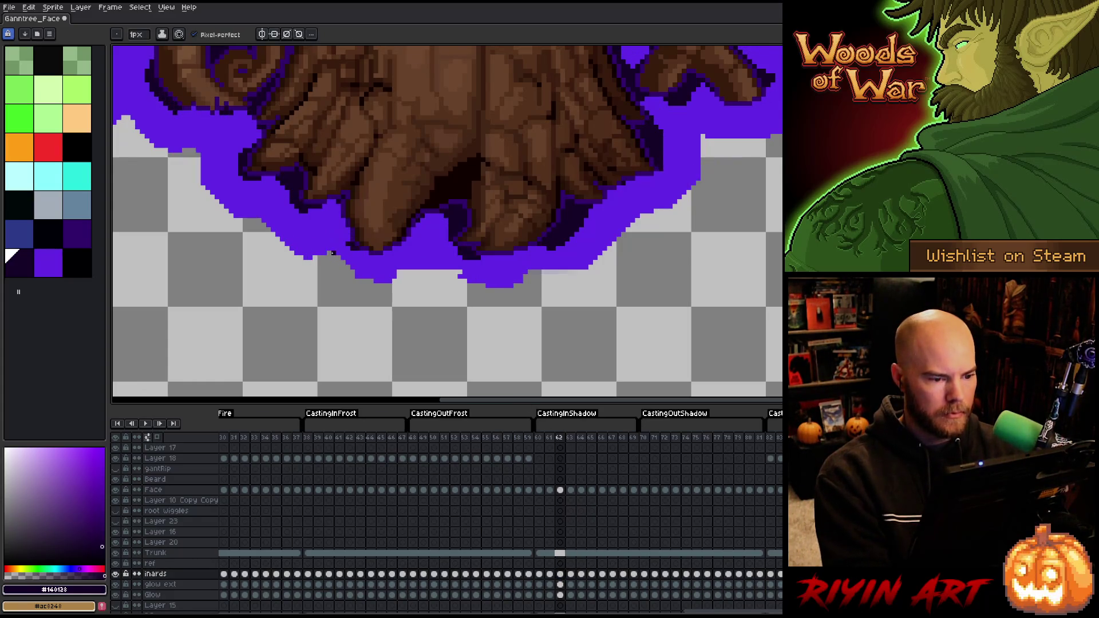
key(period)
key(comma)
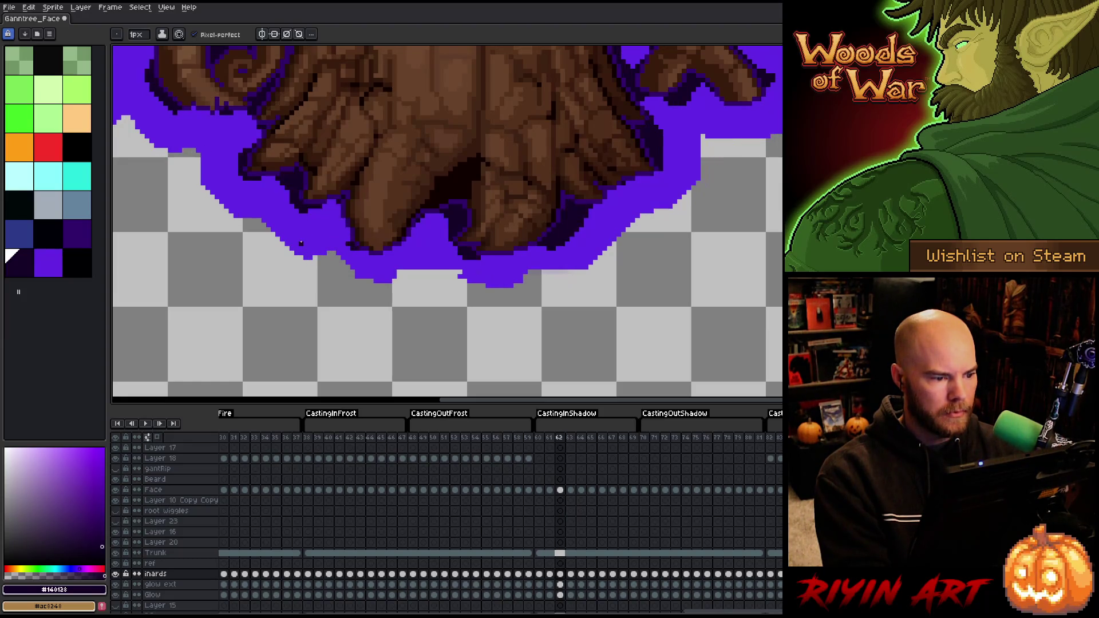
key(period)
key(period)
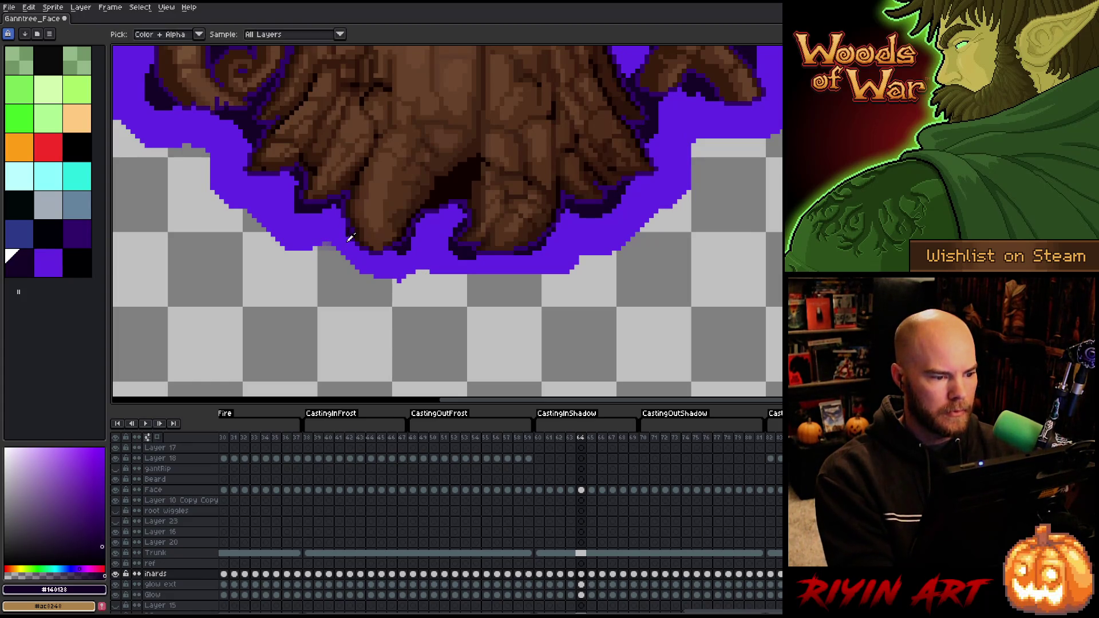
alt+click(347, 235)
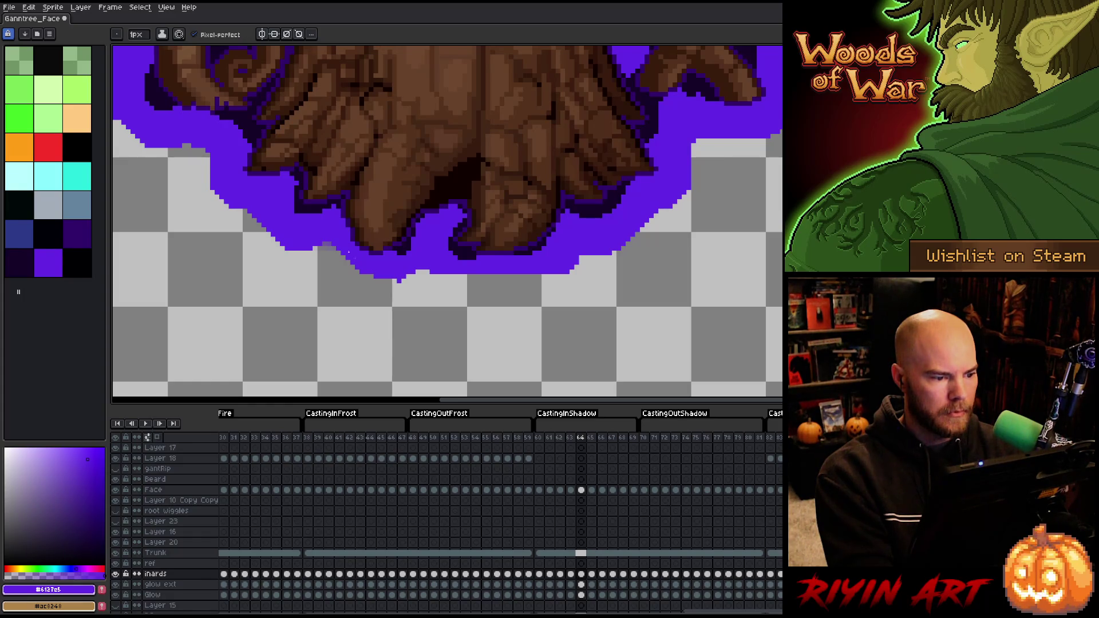
key(period)
key(period)
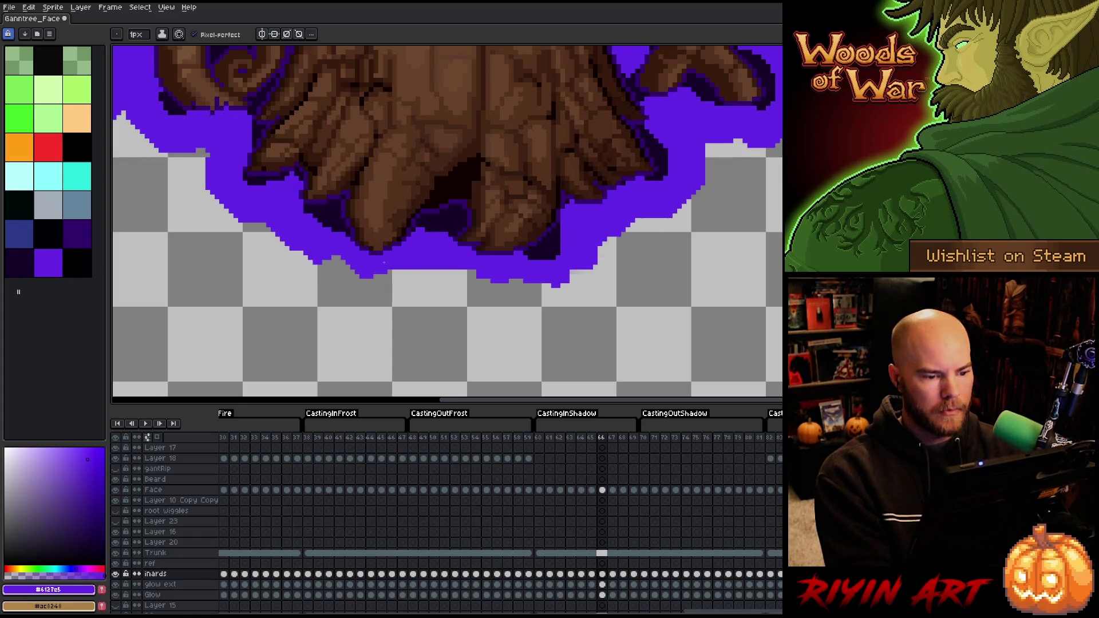
key(comma)
key(comma)
key(comma)
key(period)
key(period)
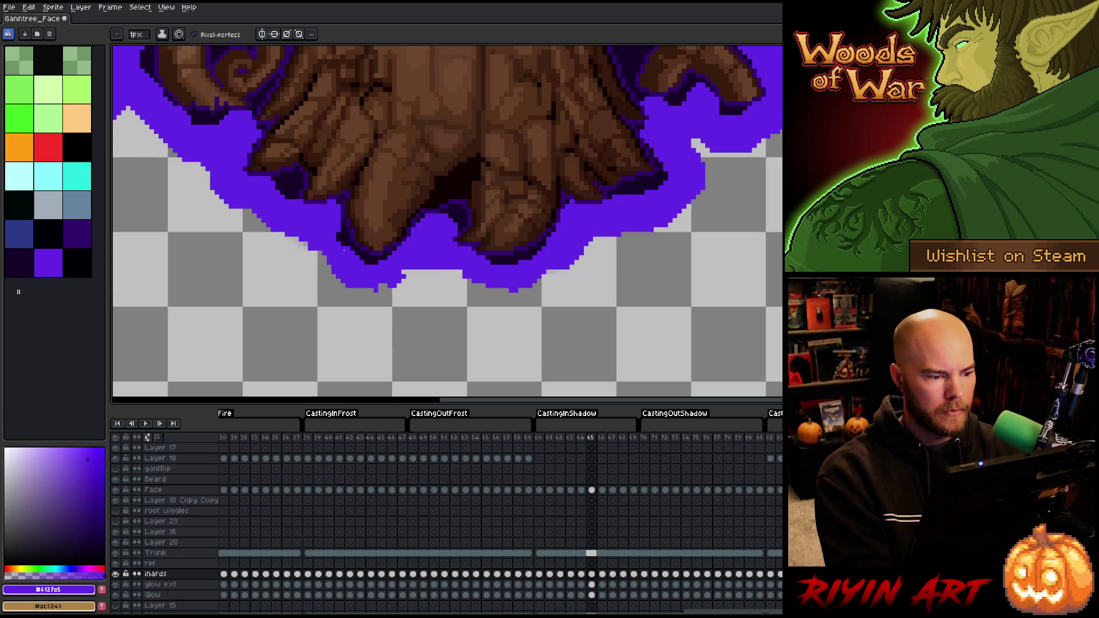
key(comma)
key(comma)
key(comma)
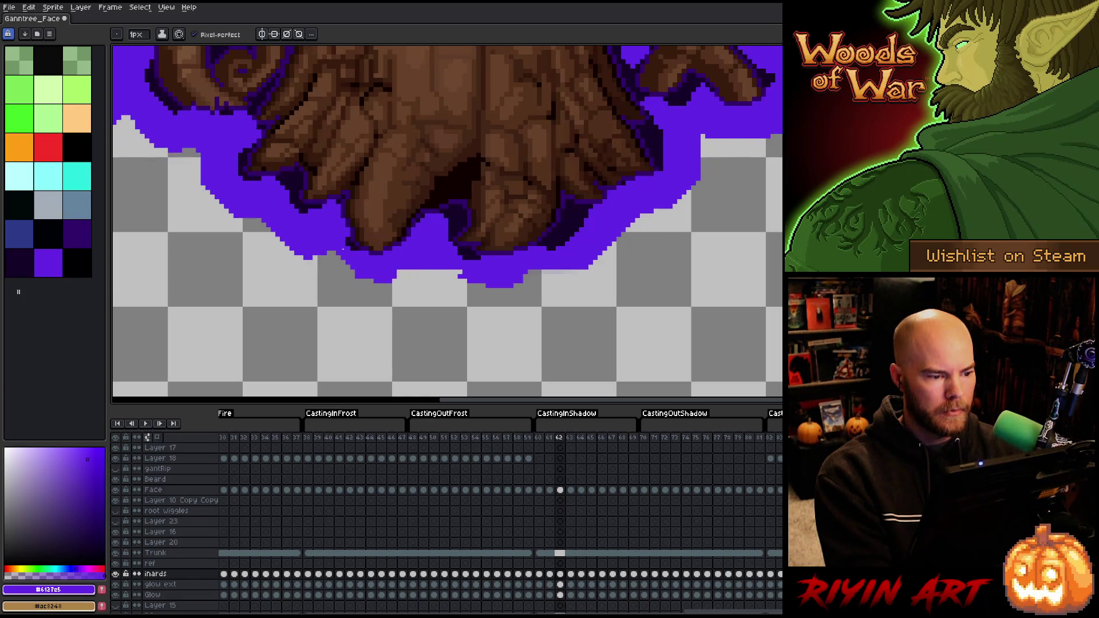
key(period)
key(period)
key(period)
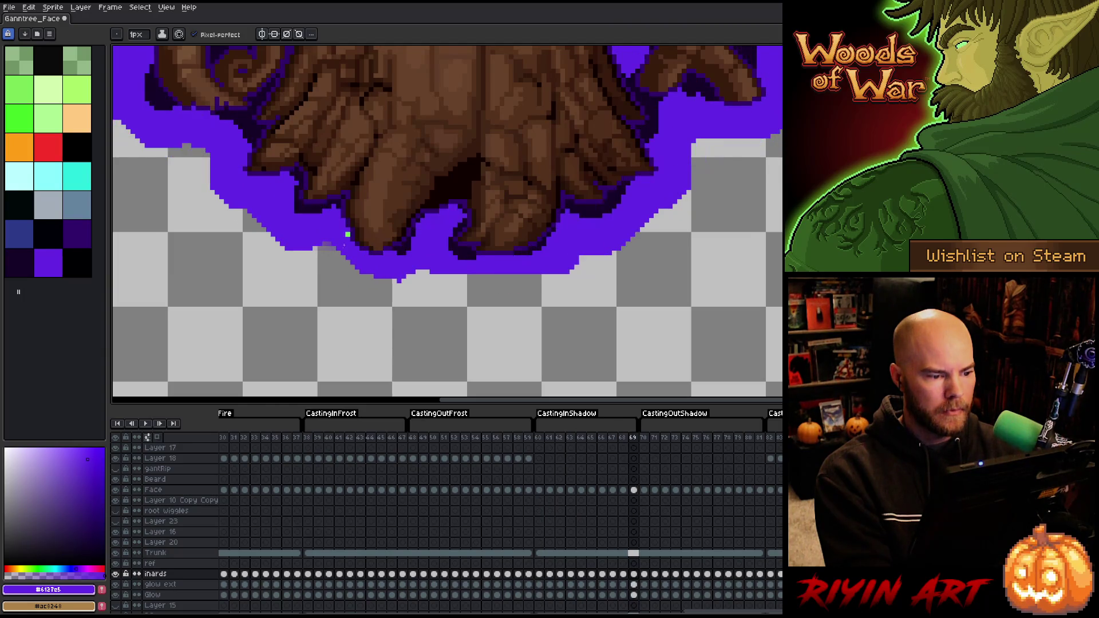
Preview the animation, check the CastingOutShadow frames, and save the sprite
key(e)
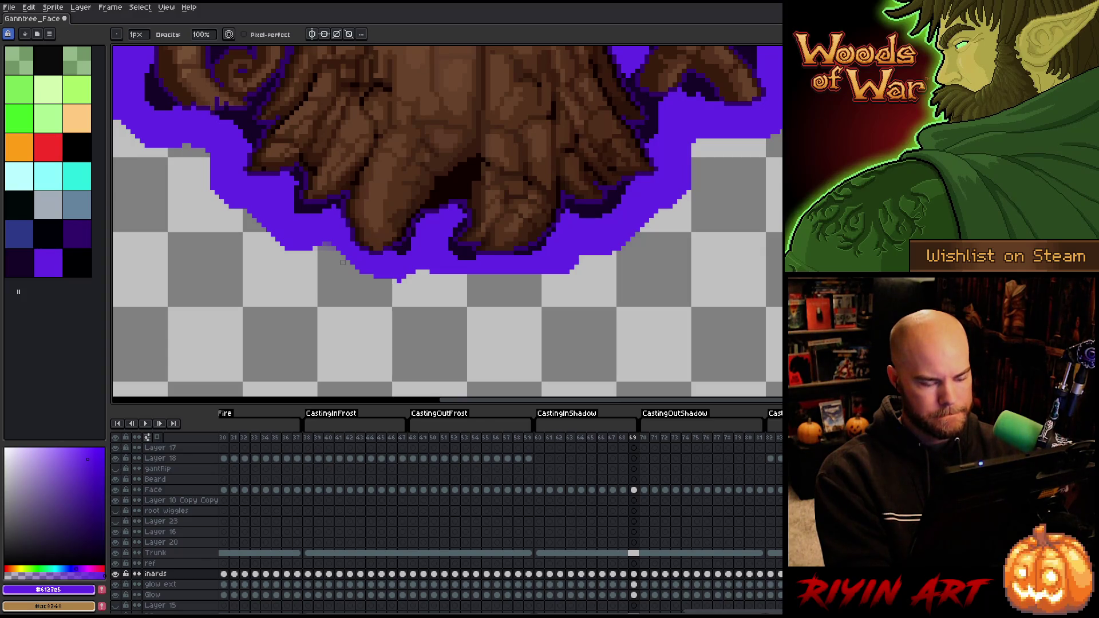
key(Return)
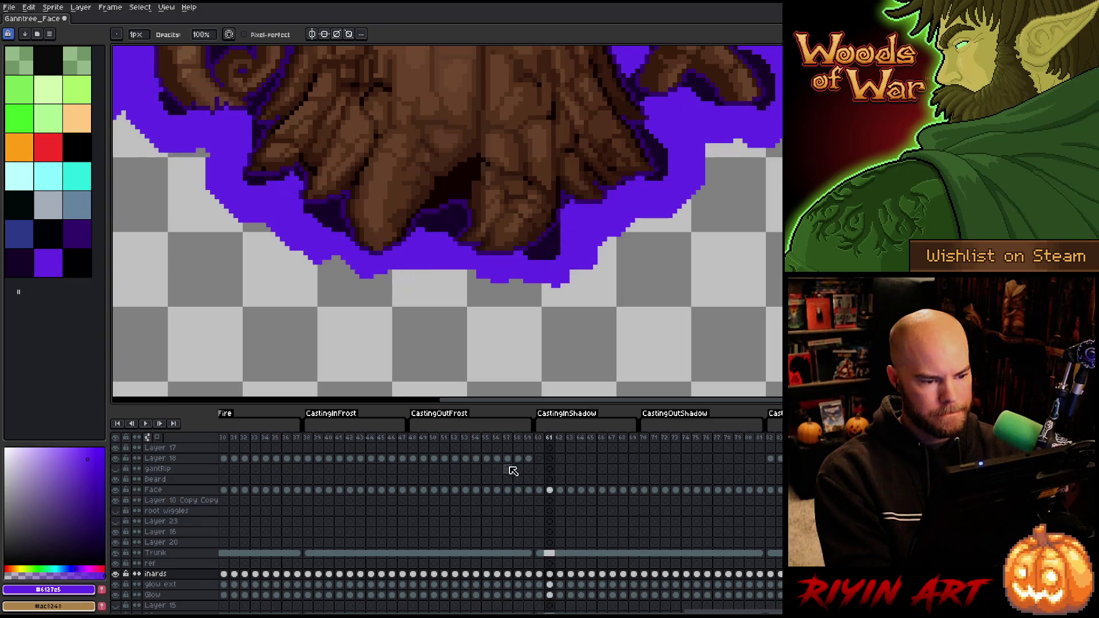
click(643, 441)
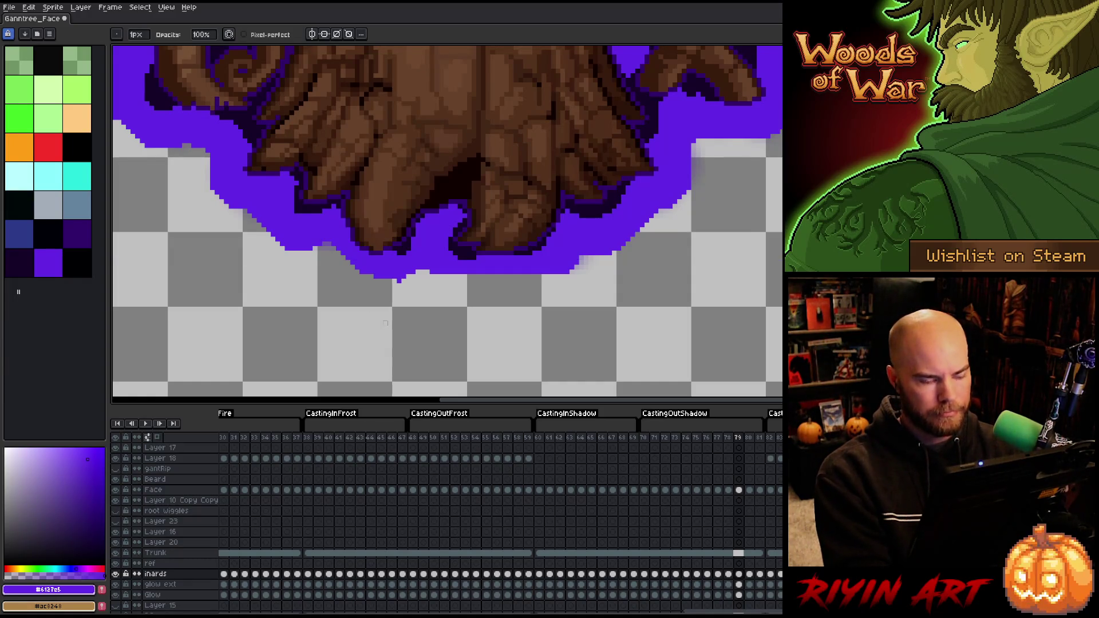
key(Right)
key(ctrl+s)
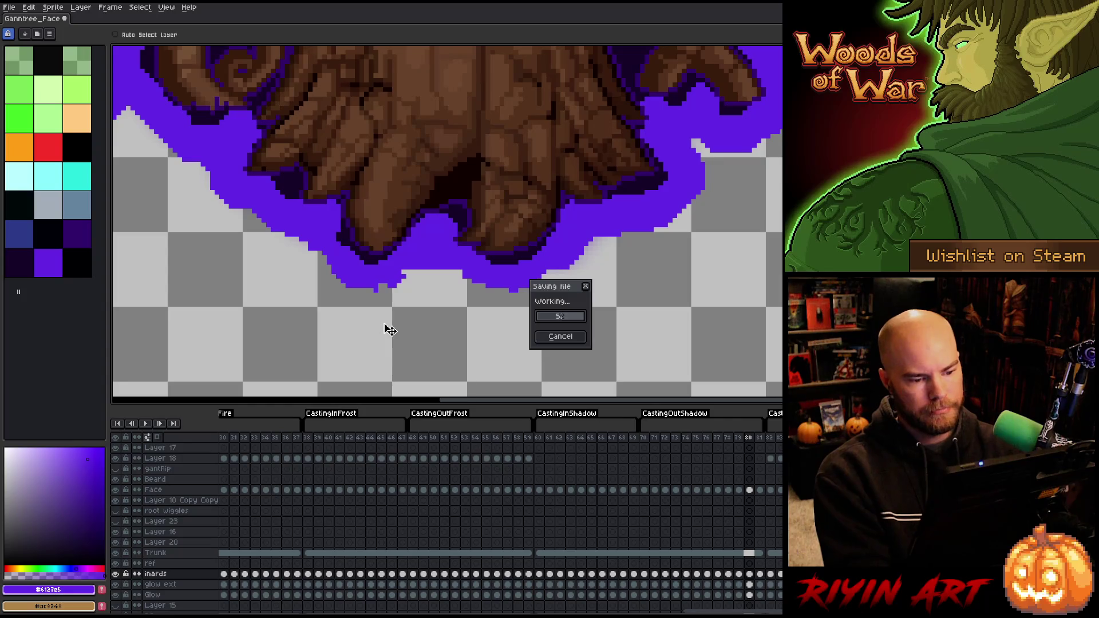
Play the animation, then go to frames 82 and 83 with the green root glow
key(Return)
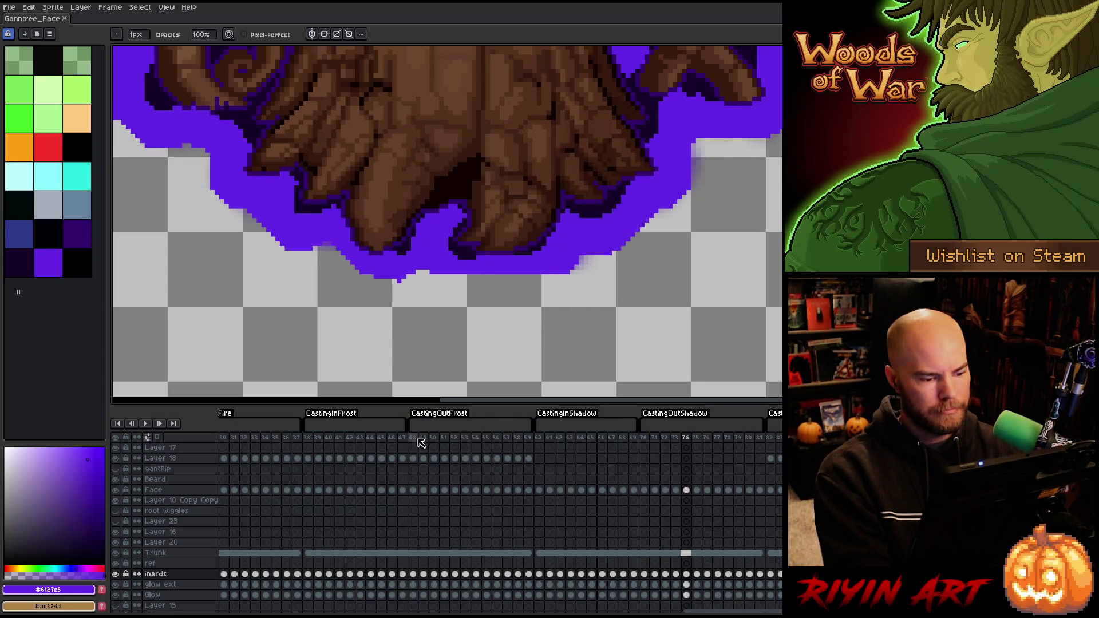
click(771, 438)
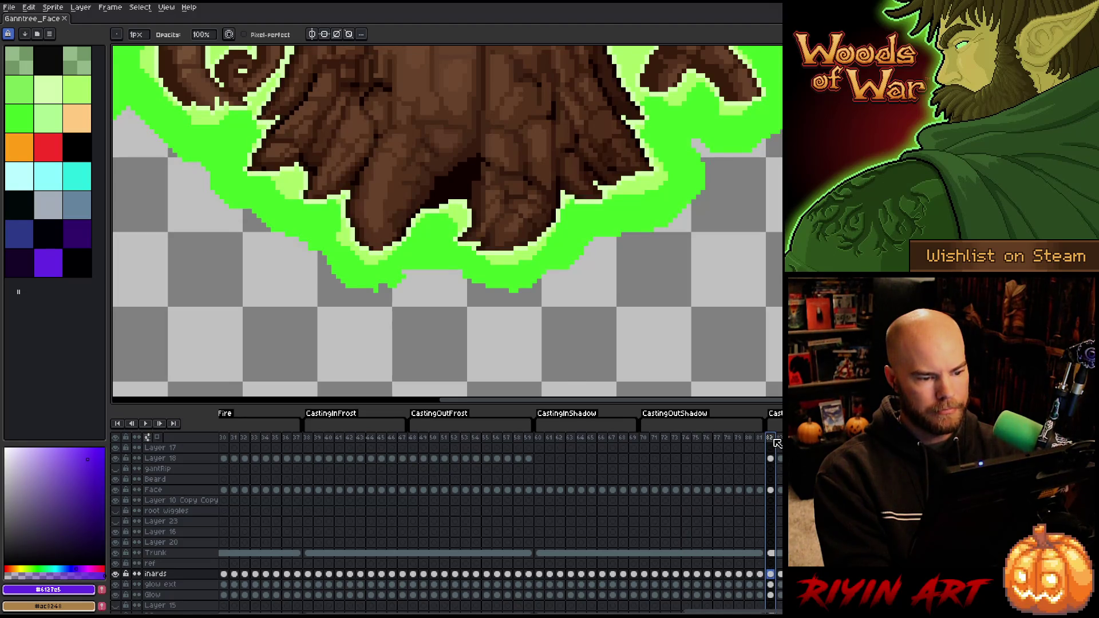
key(Right)
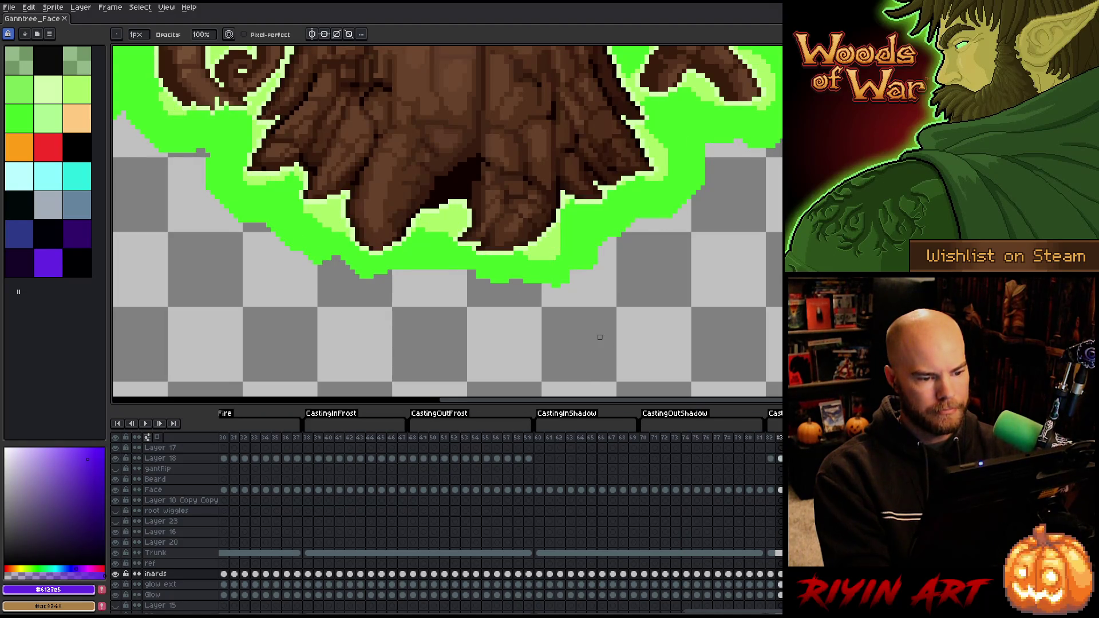
Step through CastingOutFrost frames 49 to 57 to check the cyan glow around the roots
click(422, 438)
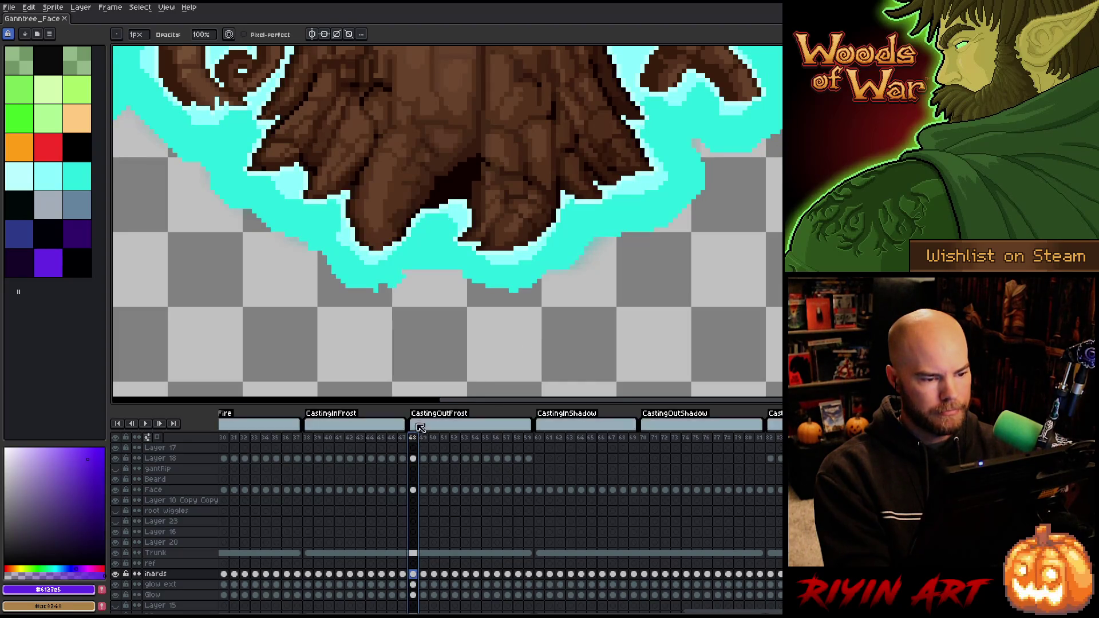
key(Right)
key(Right)
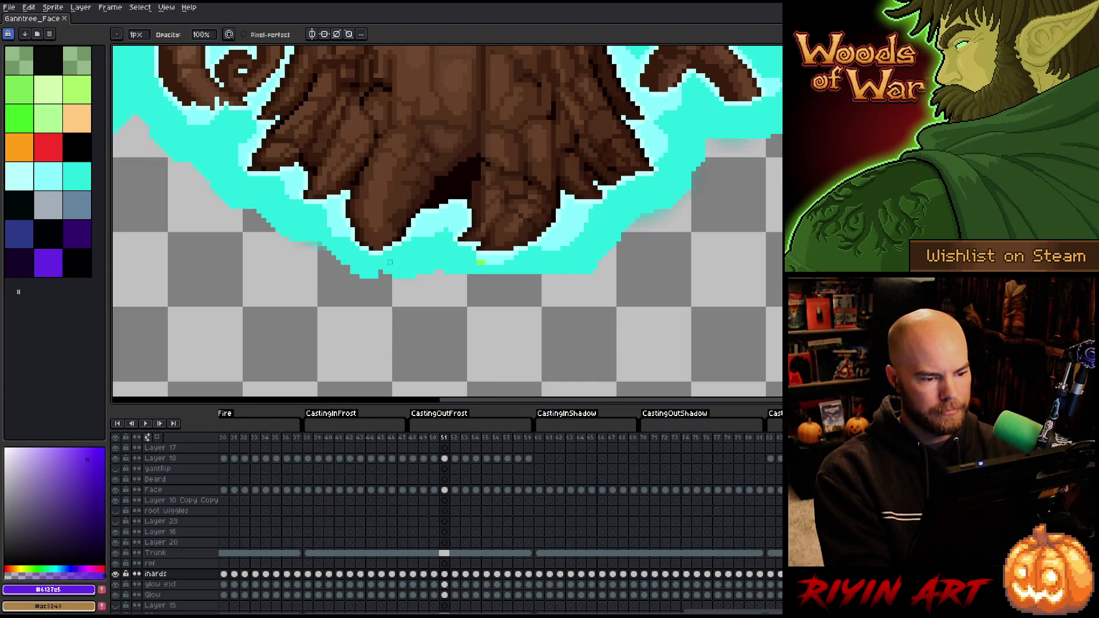
key(Right)
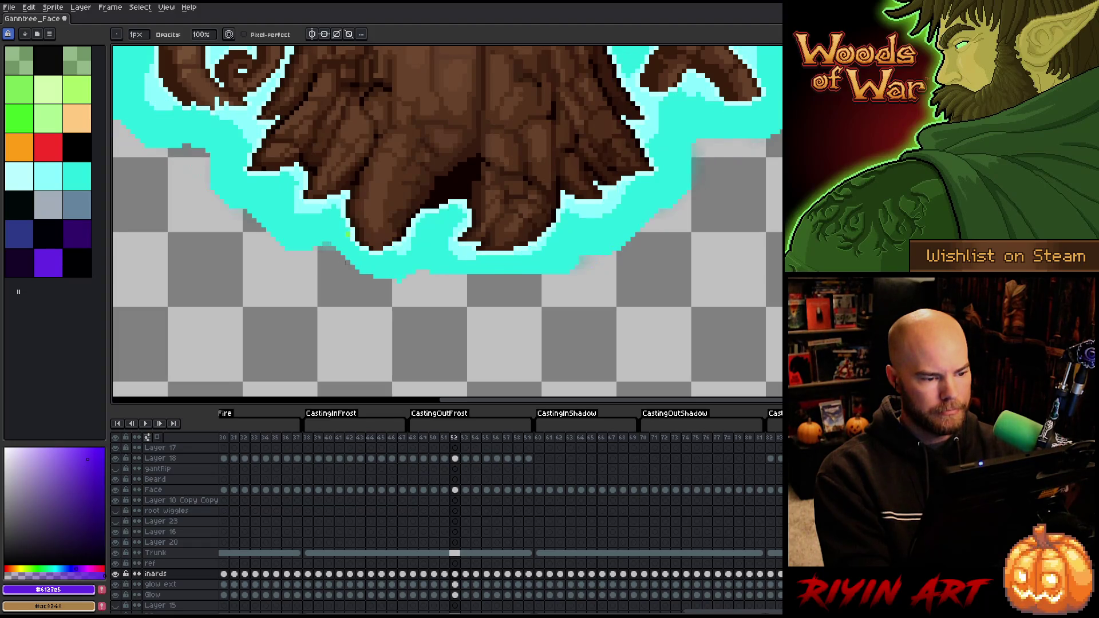
key(Right)
key(Right)
key(Right)
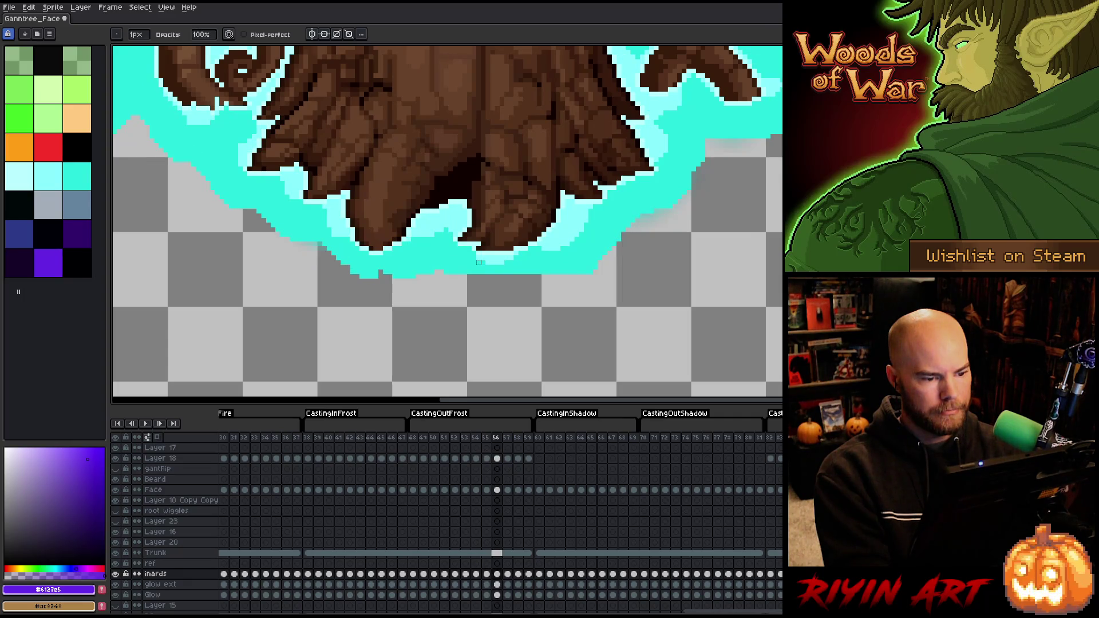
key(Right)
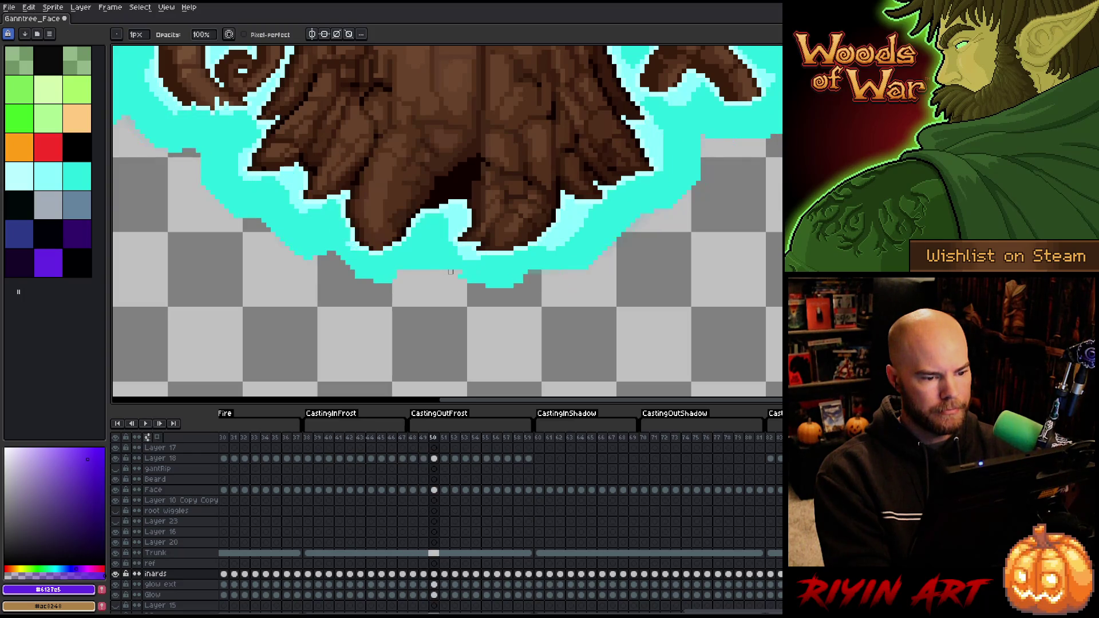
scroll(450, 271, down, 3)
scroll(455, 224, up, 2)
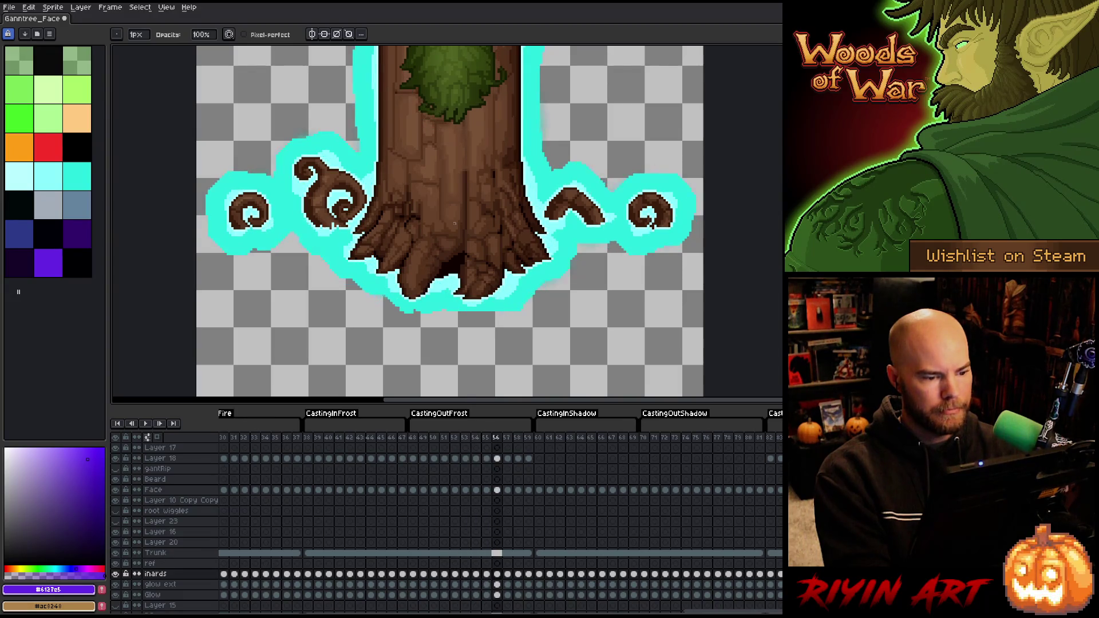
Play the frost loop, pan to the tree's face and beard, and stop on frame 42
key(Return)
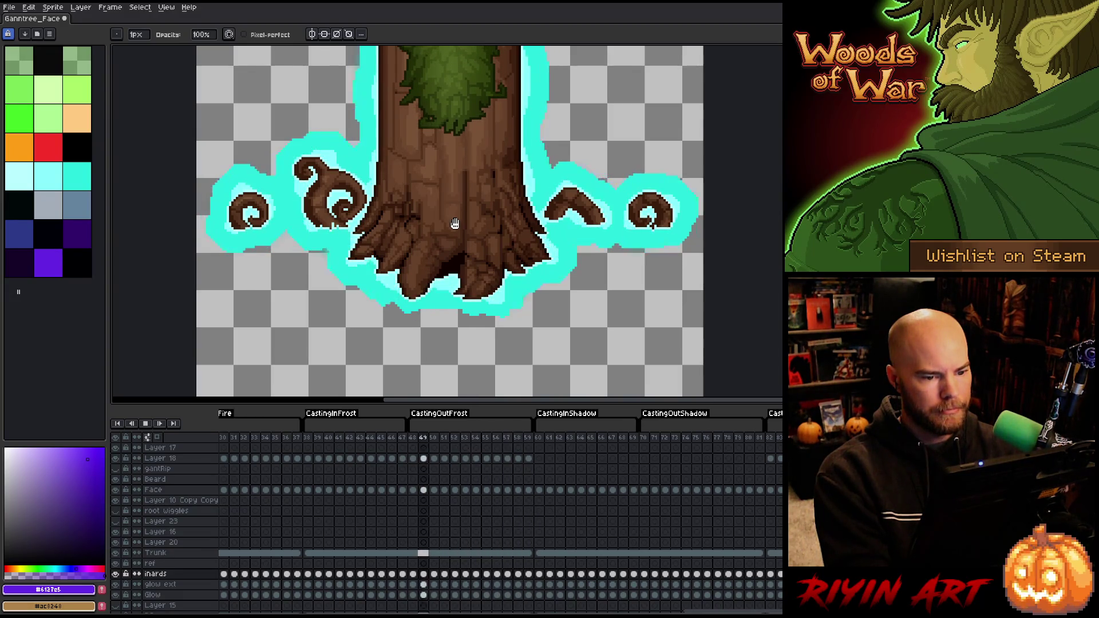
key(h)
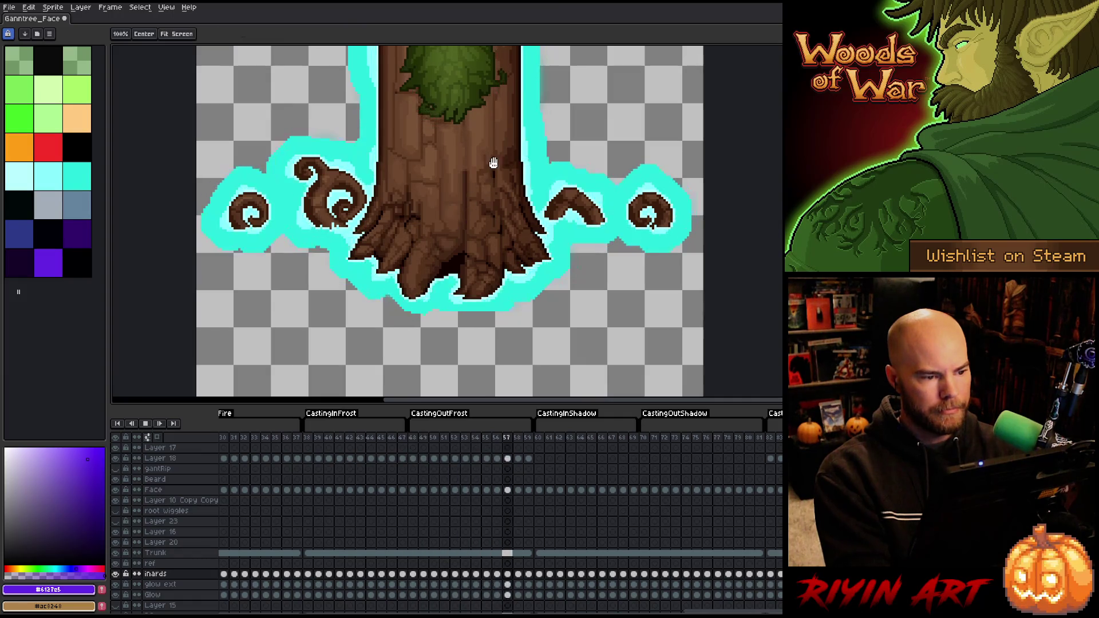
drag(493, 163, 504, 294)
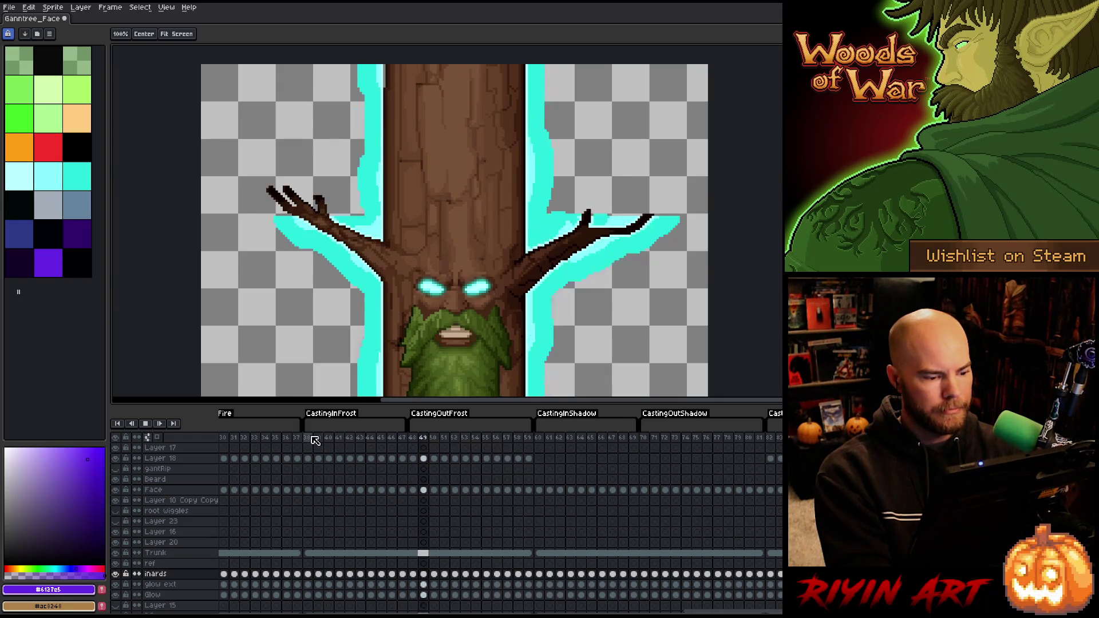
scroll(385, 299, down, 1)
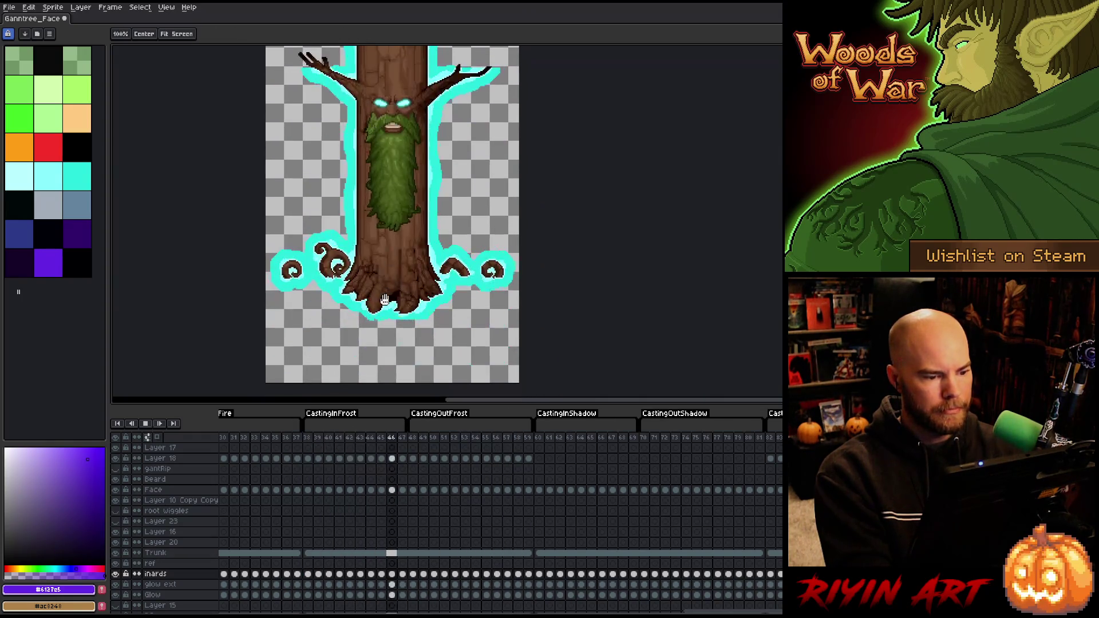
scroll(382, 303, up, 2)
key(Return)
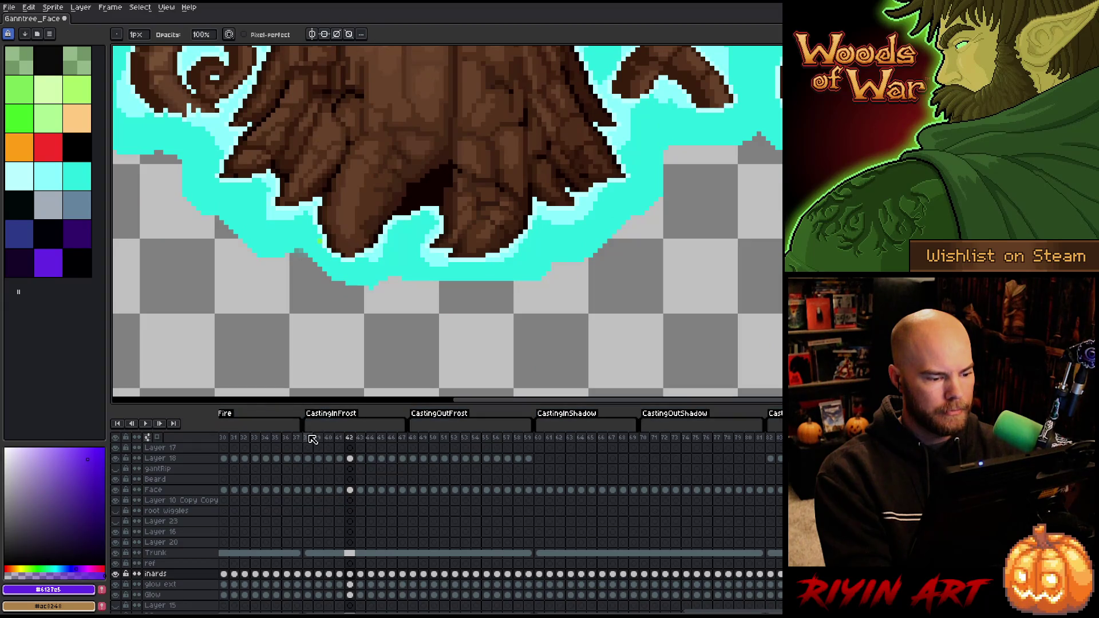
drag(309, 438, 339, 438)
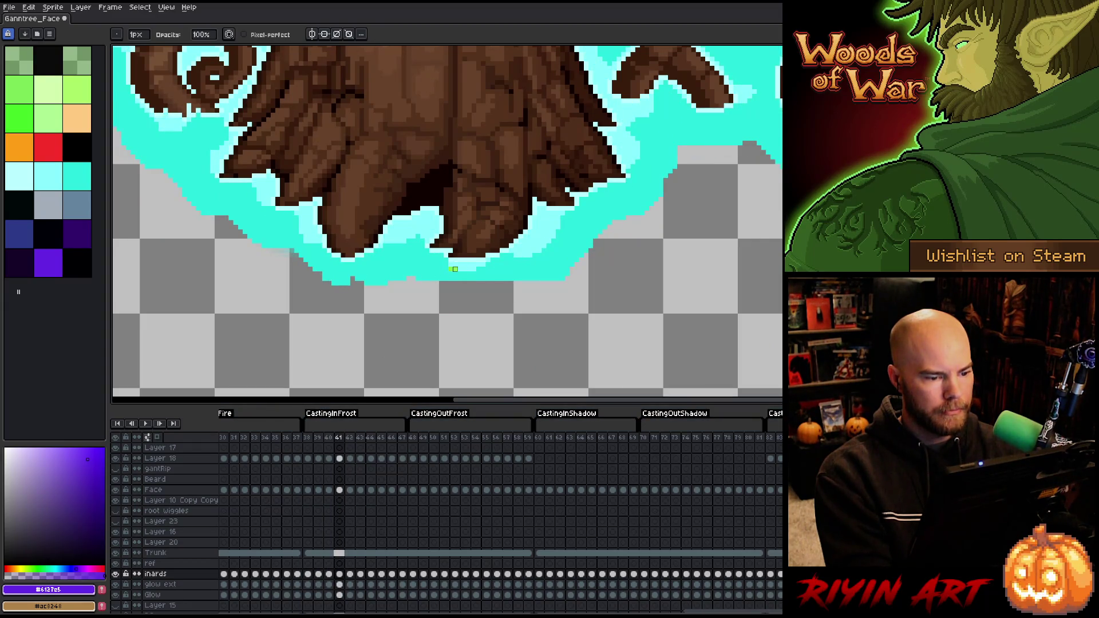
key(period)
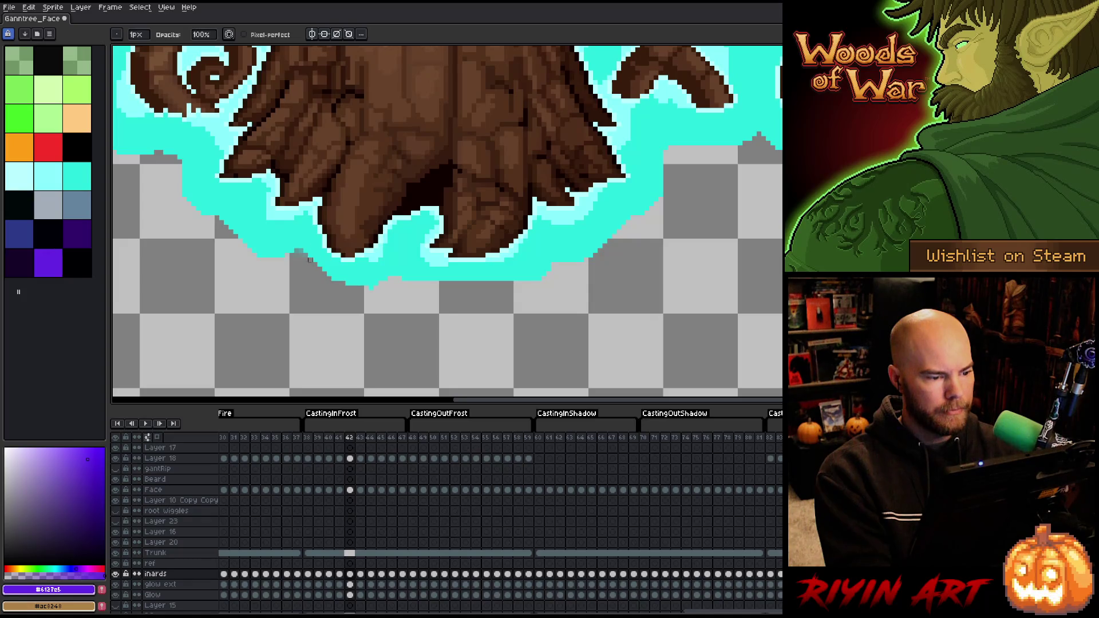
key(period)
key(period)
key(period)
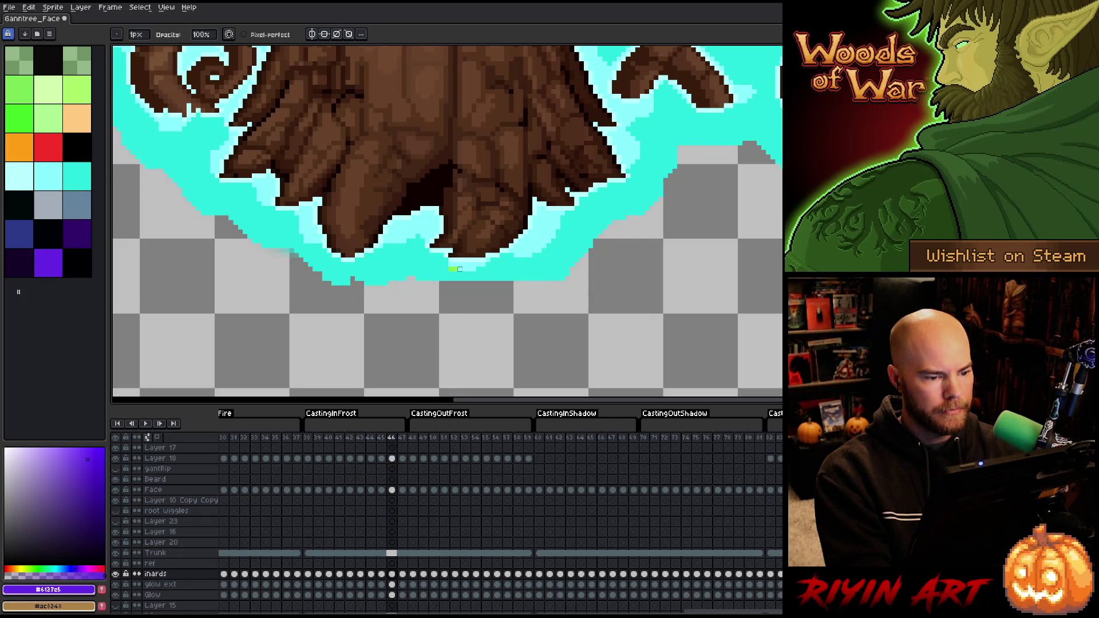
key(period)
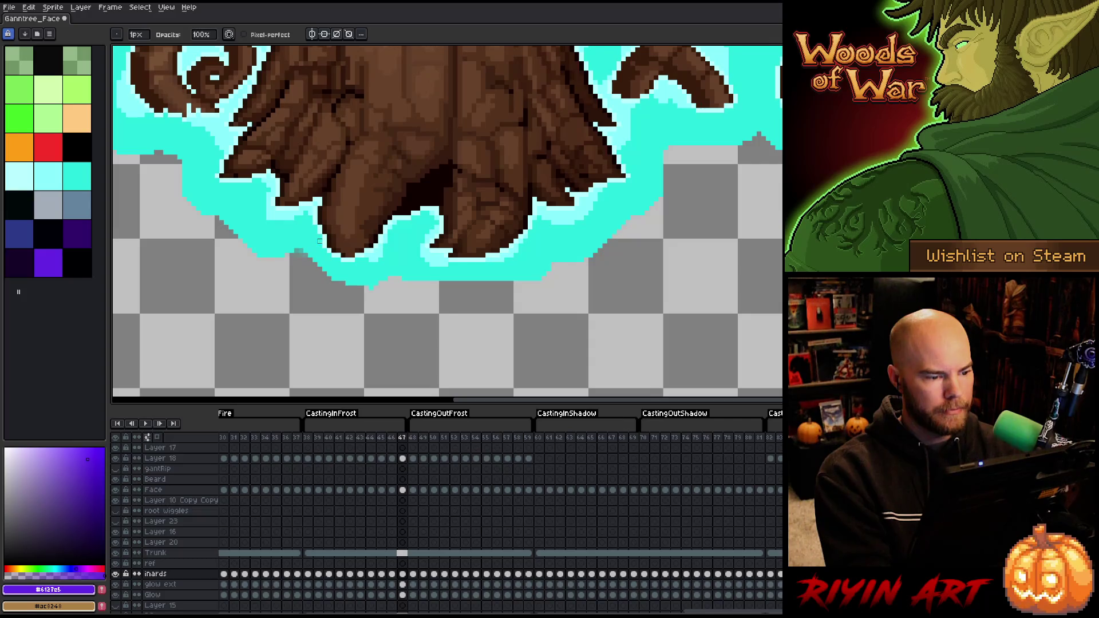
key(period)
key(period)
key(period)
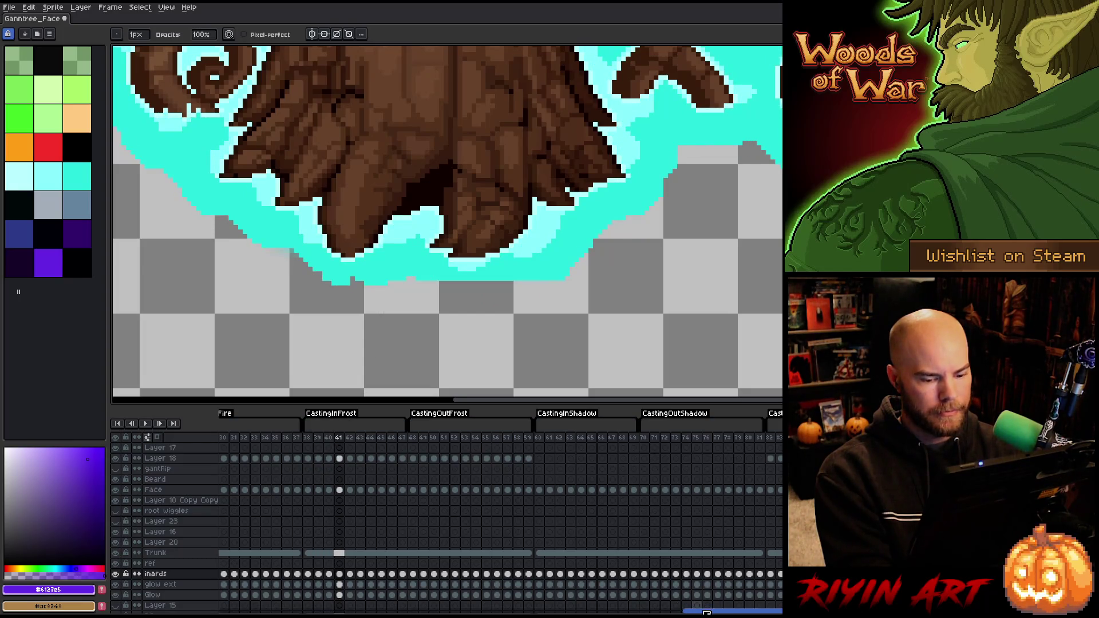
drag(707, 612, 649, 612)
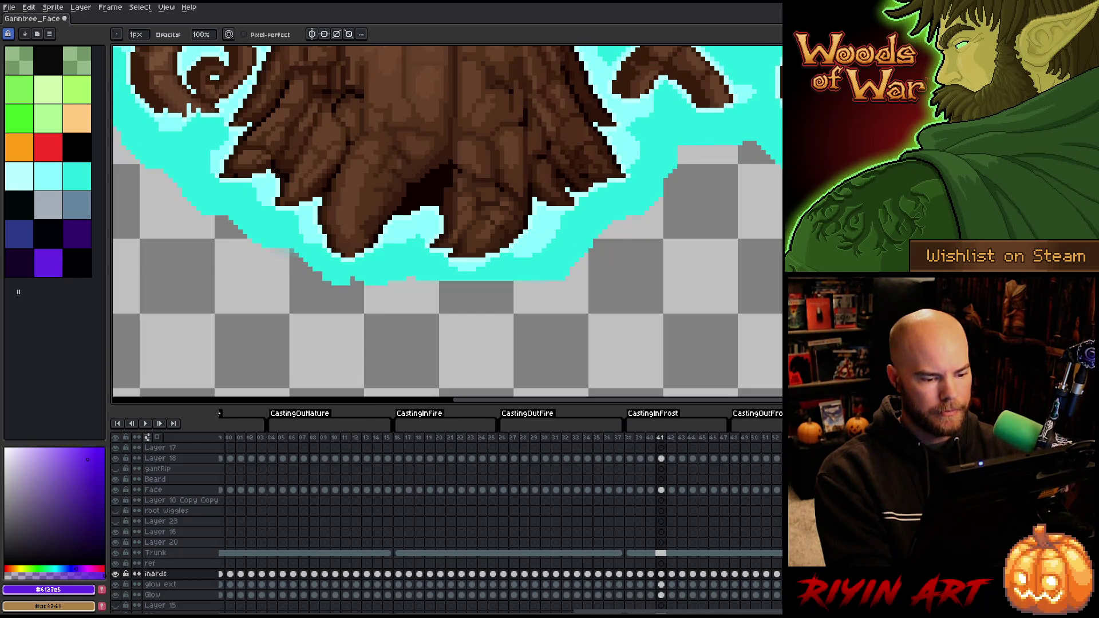
Step through the CastingOutFire, CastingInFire and CastingOutNature frames, then return to frame 01
click(506, 440)
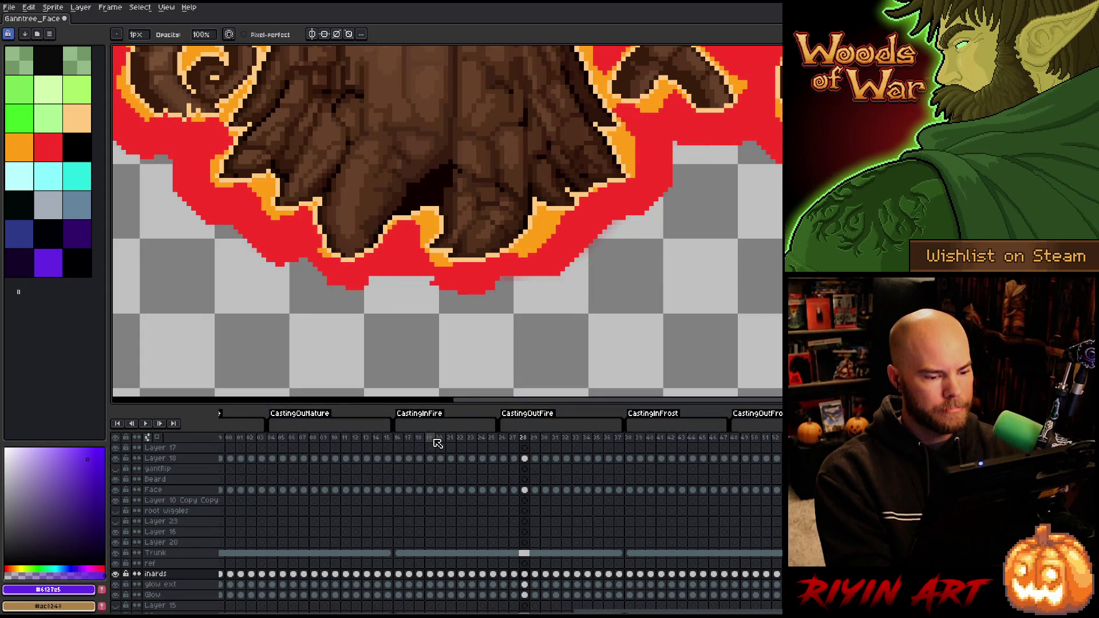
click(408, 437)
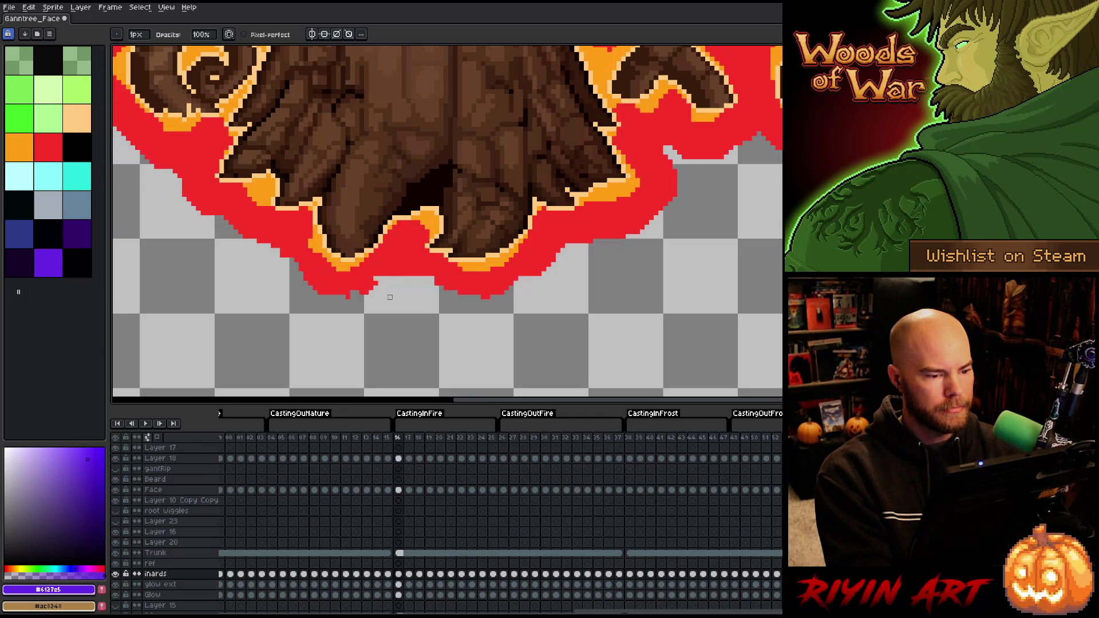
click(356, 438)
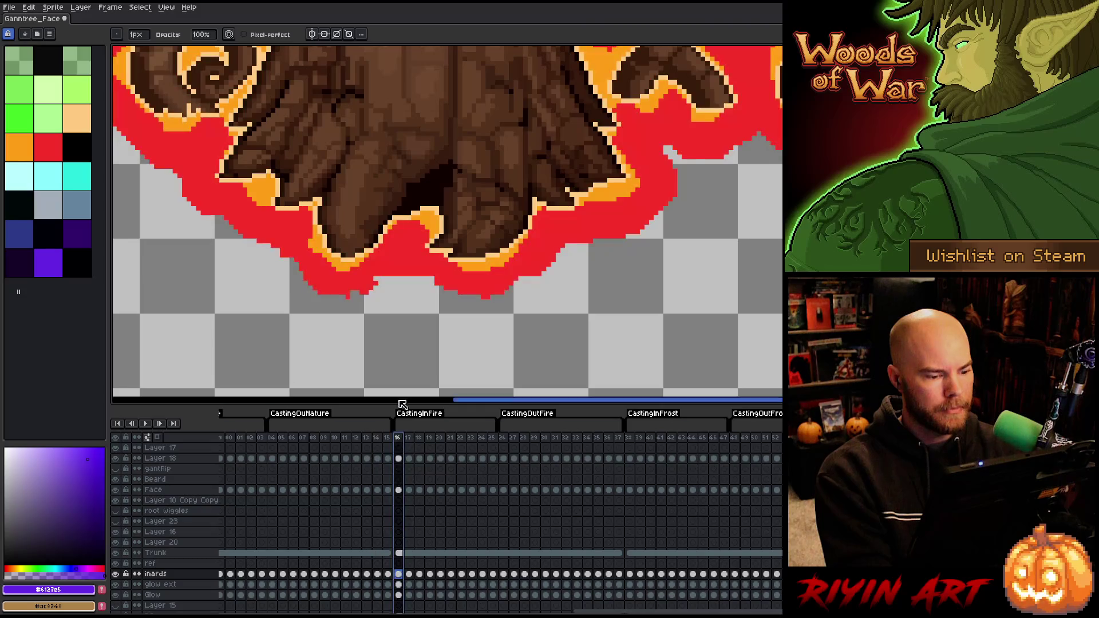
click(240, 438)
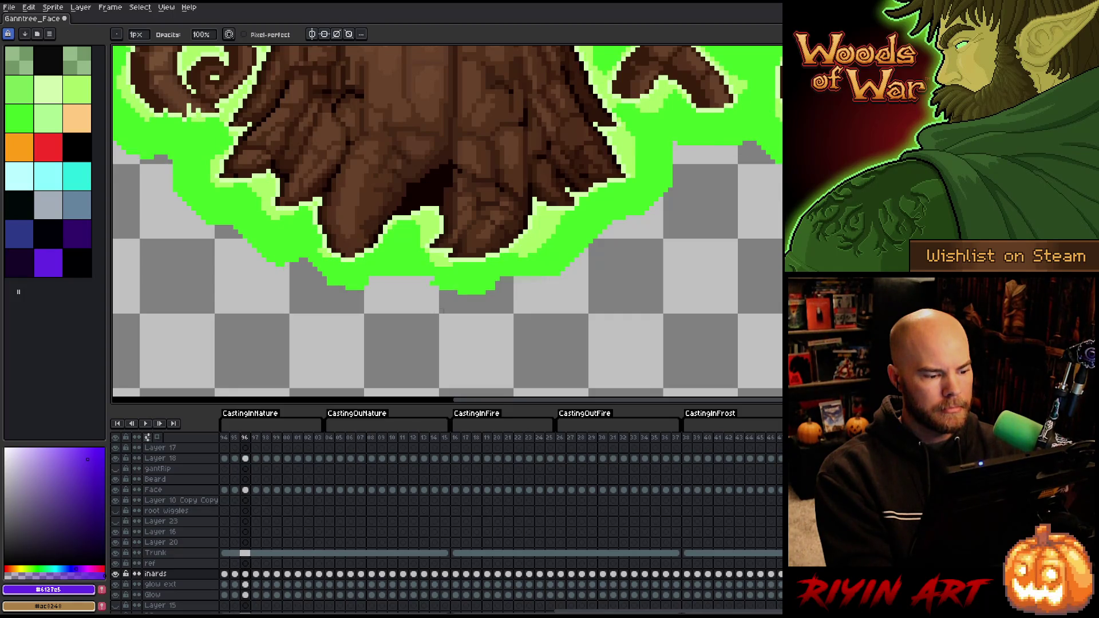
Zoom out to the full tree and scroll the timeline to the CastingInNature frames
scroll(441, 311, down, 5)
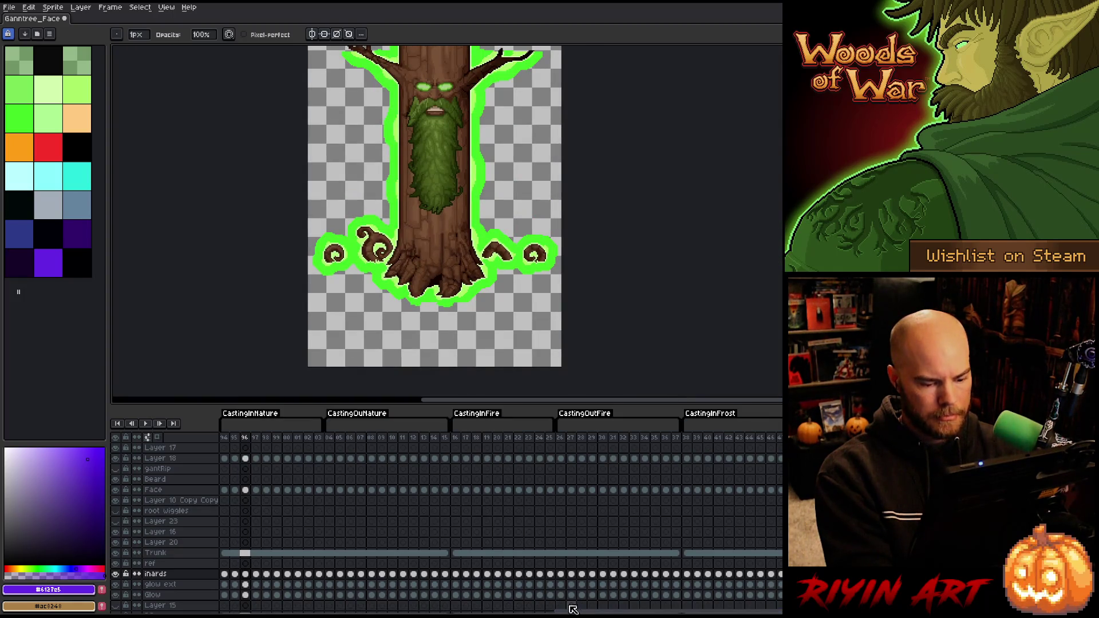
drag(572, 610, 744, 609)
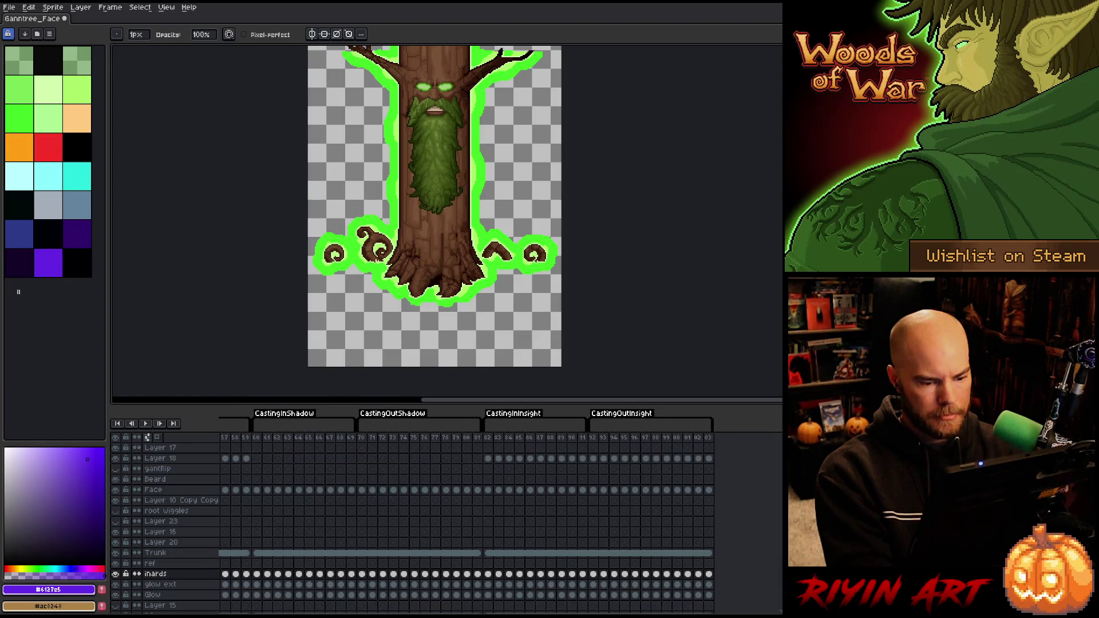
scroll(720, 602, left, 5)
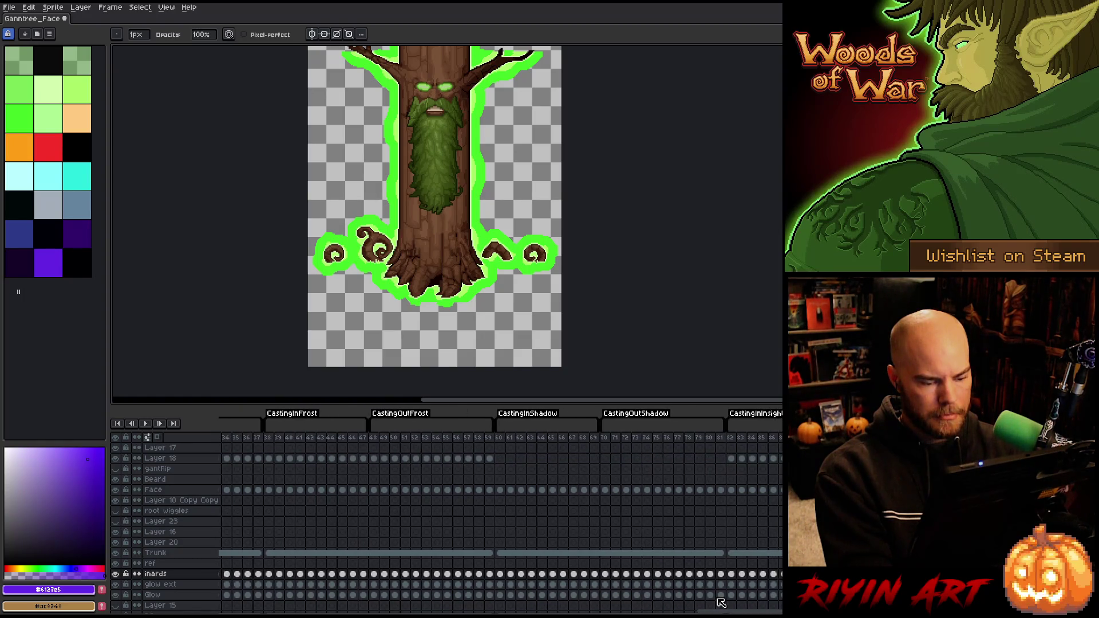
scroll(720, 602, right, 10)
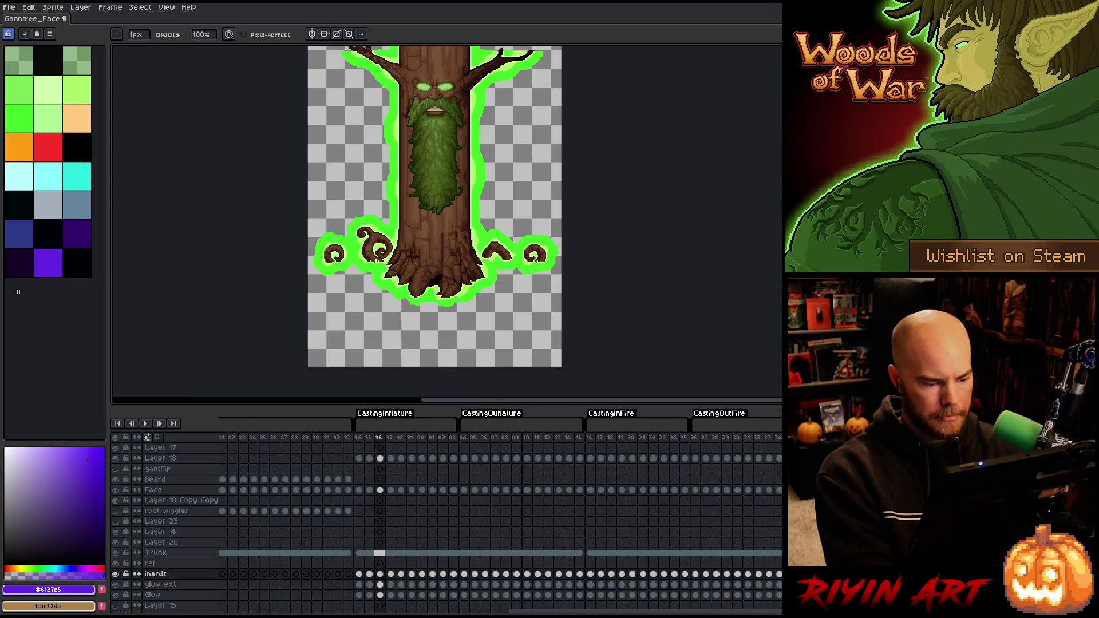
Copy the inards and glow ext cels for frames 94–15
drag(359, 575, 583, 591)
key(ctrl+c)
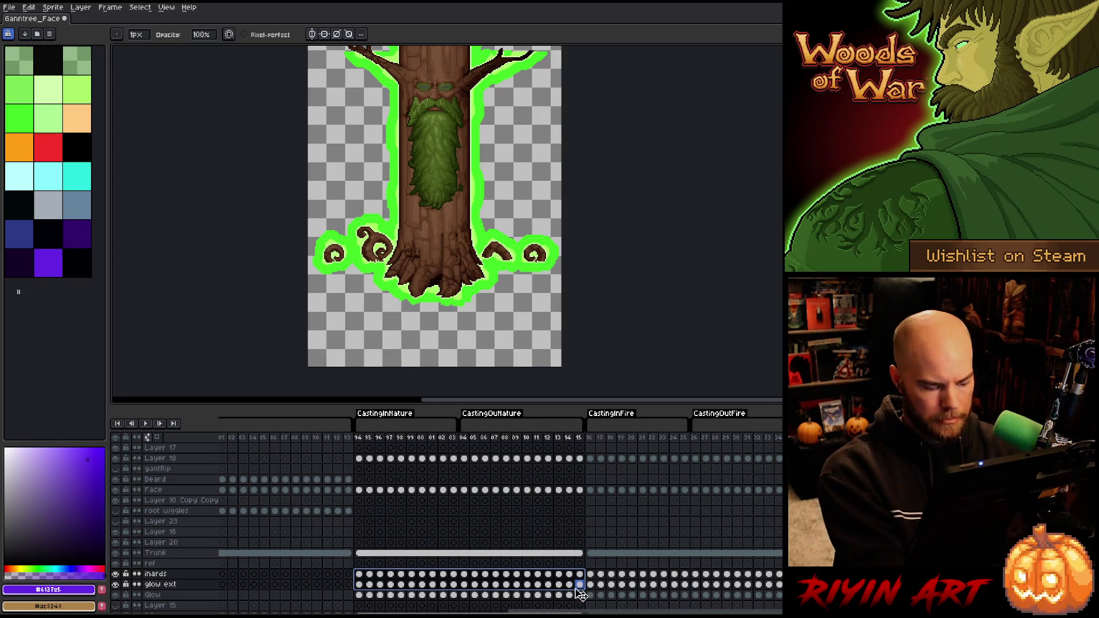
drag(515, 610, 734, 602)
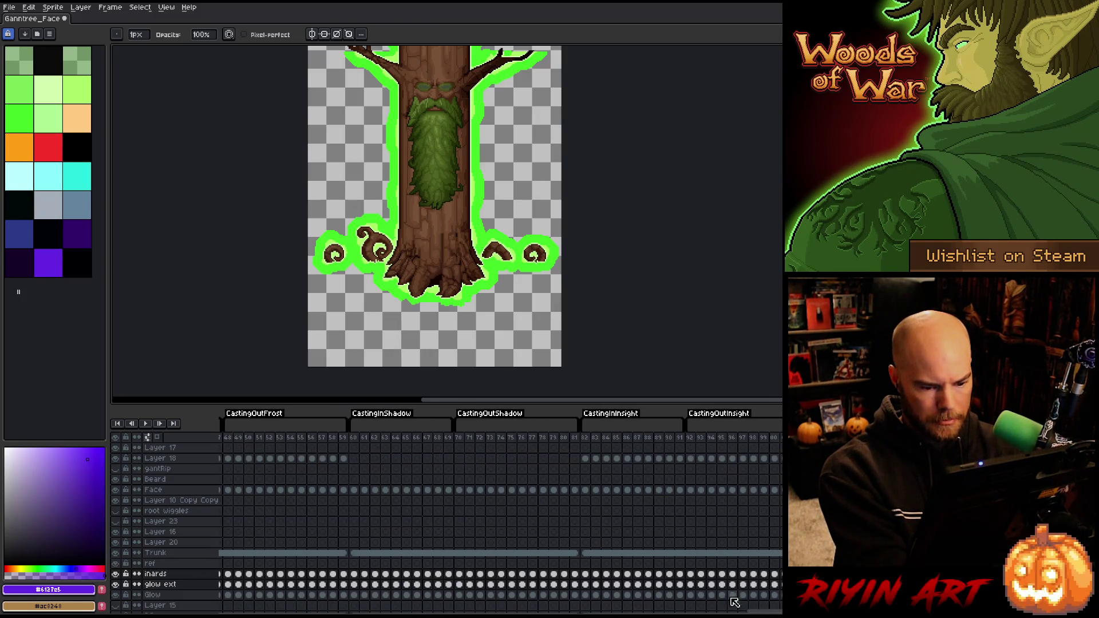
Check cels at frames 82 and 91, trying and undoing a move of the ref outline
click(585, 574)
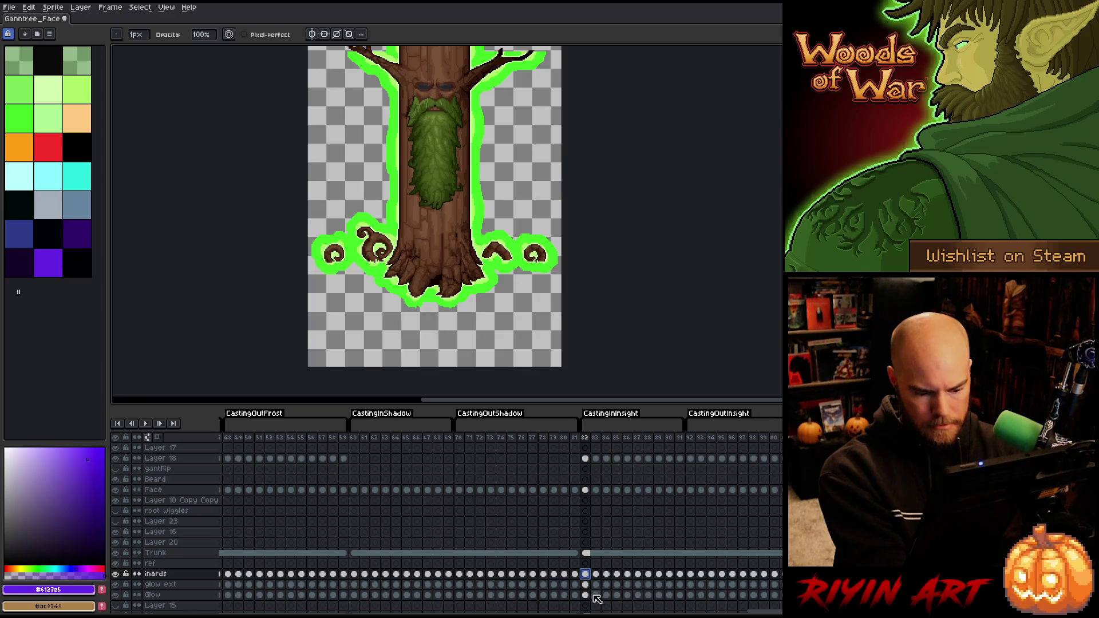
click(679, 437)
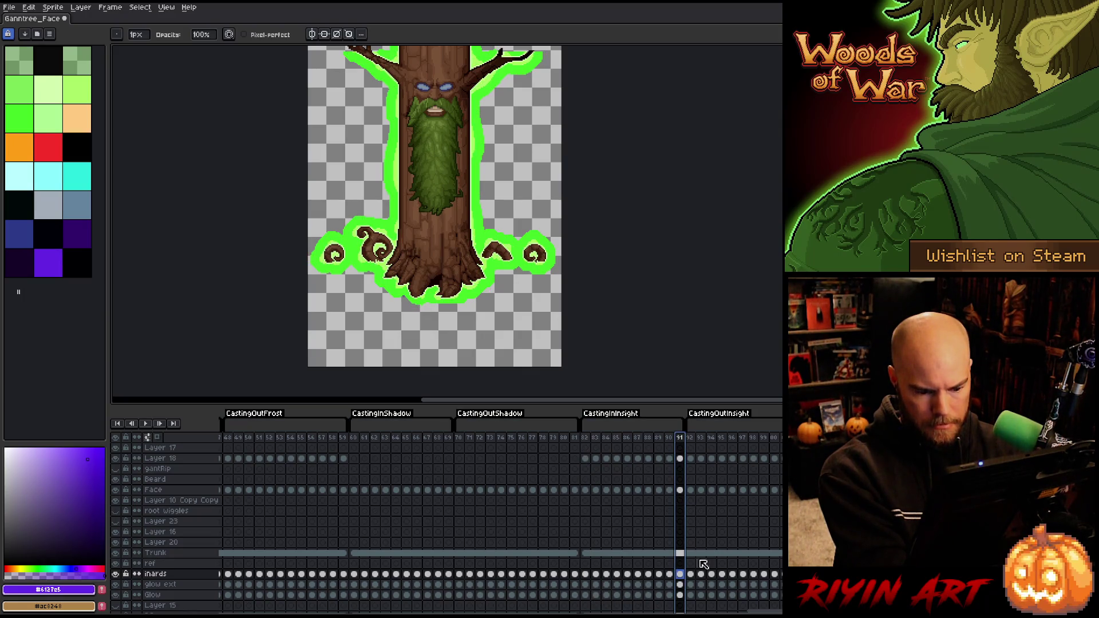
click(680, 595)
click(585, 563)
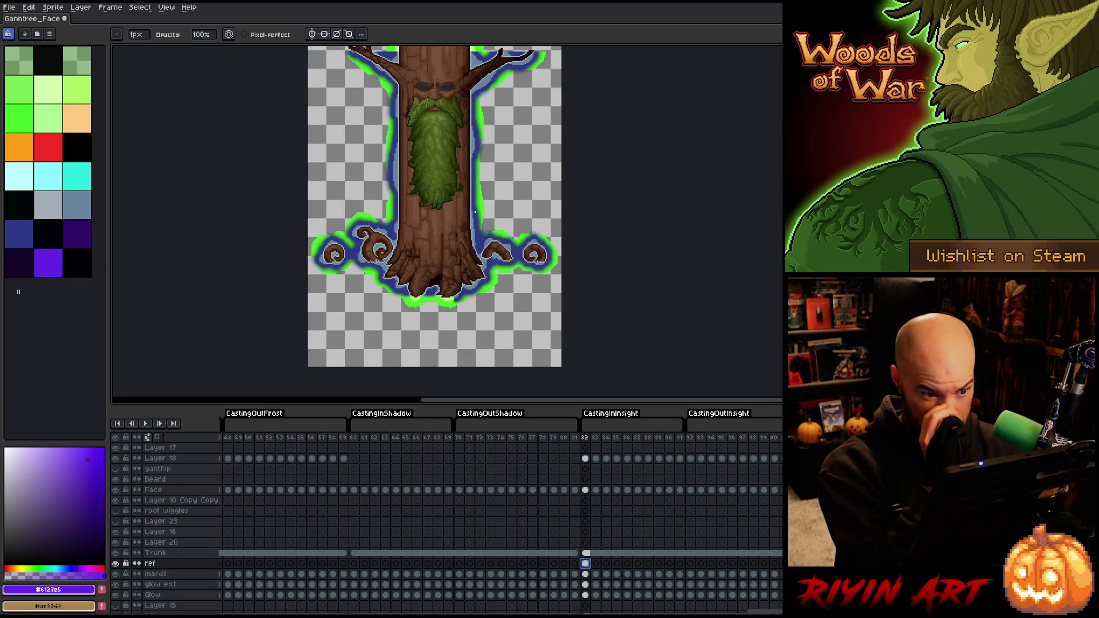
key(v)
drag(482, 236, 422, 237)
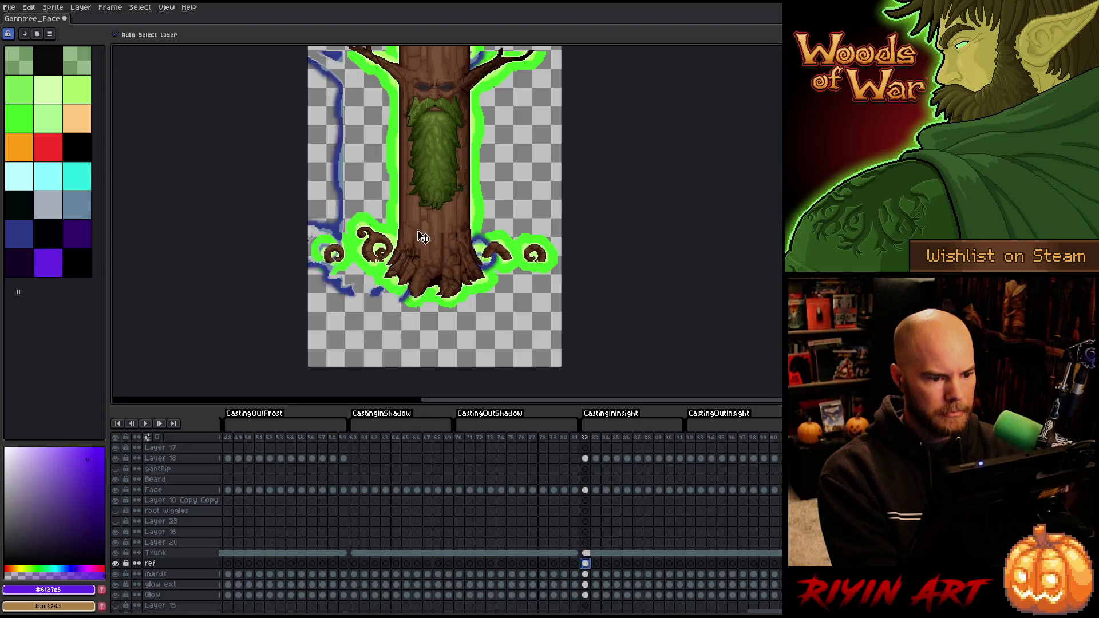
key(ctrl+z)
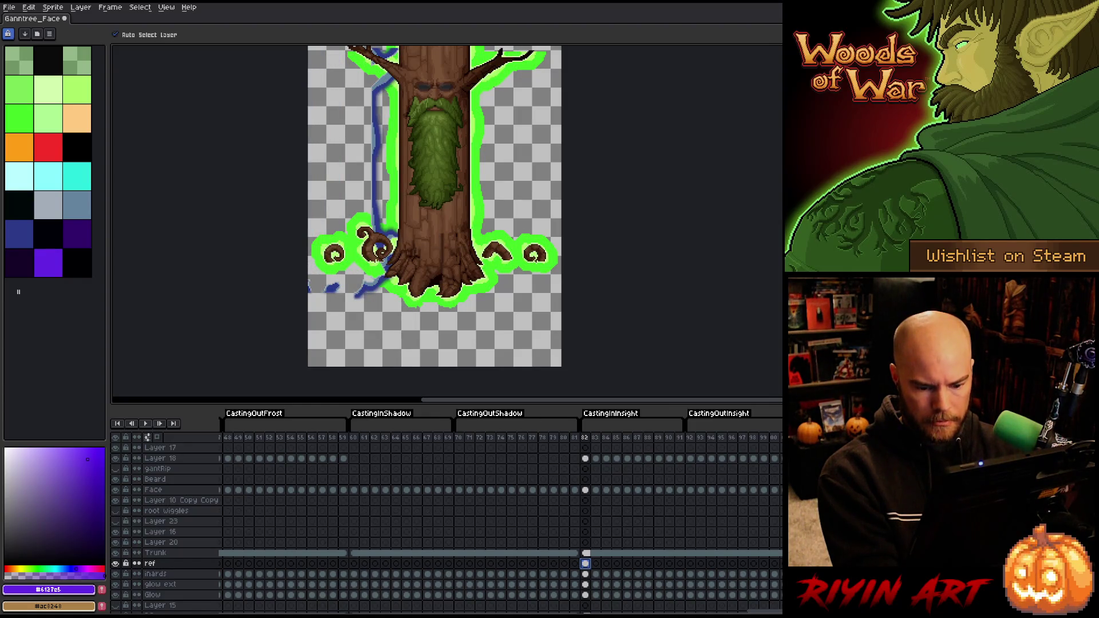
click(585, 574)
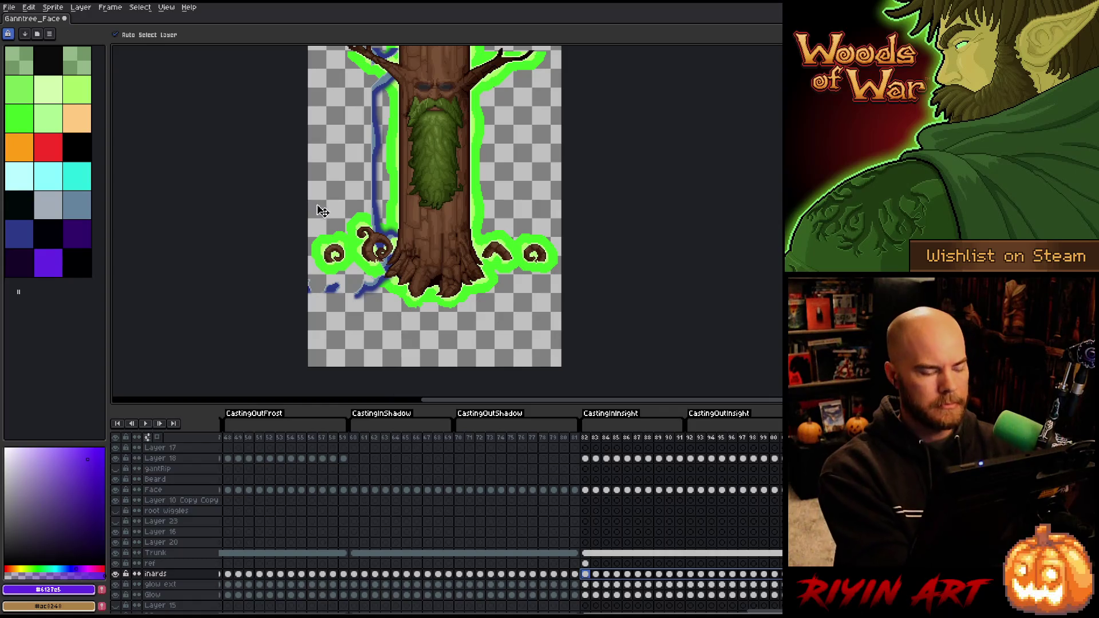
scroll(375, 191, up, 3)
On the inards cel, replace the light and bright green edge colours with blue-grey
key(shift+r)
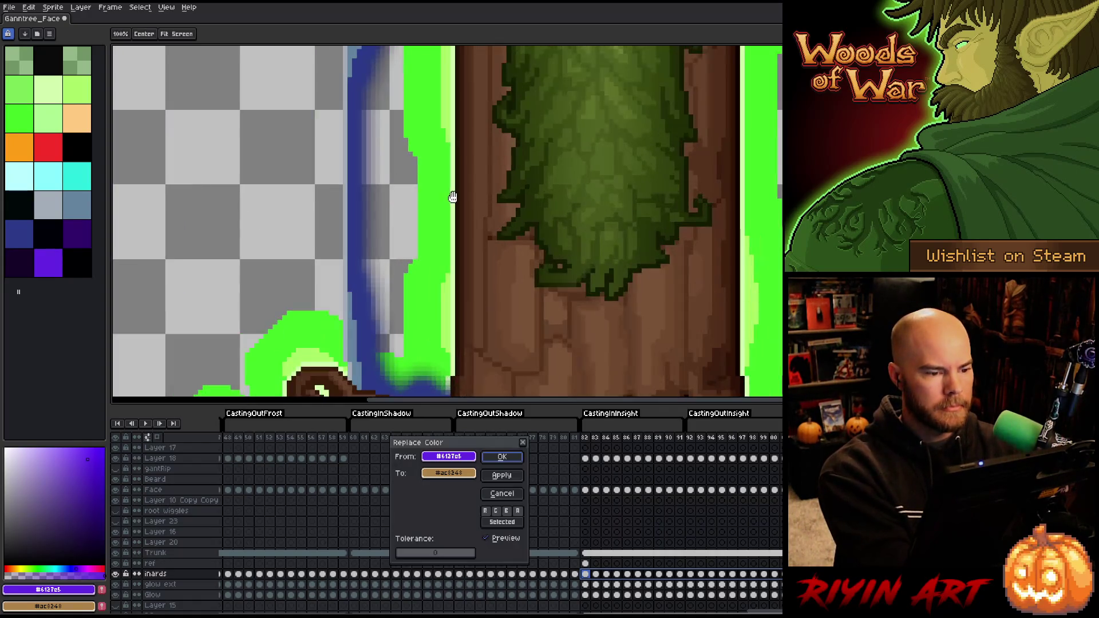
drag(455, 459, 456, 352)
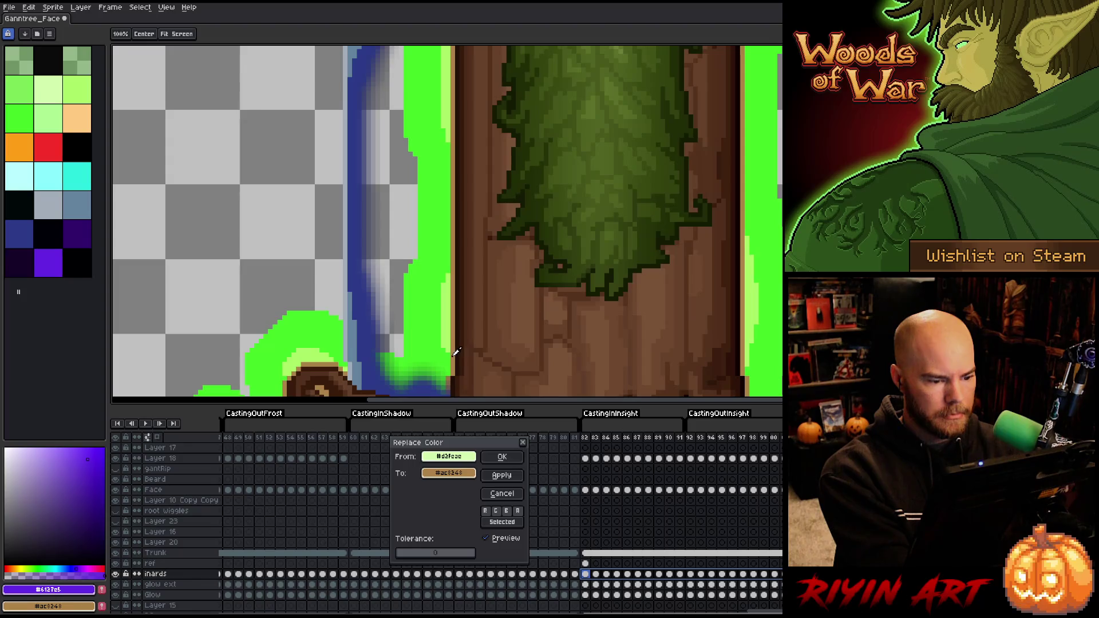
drag(449, 466, 348, 280)
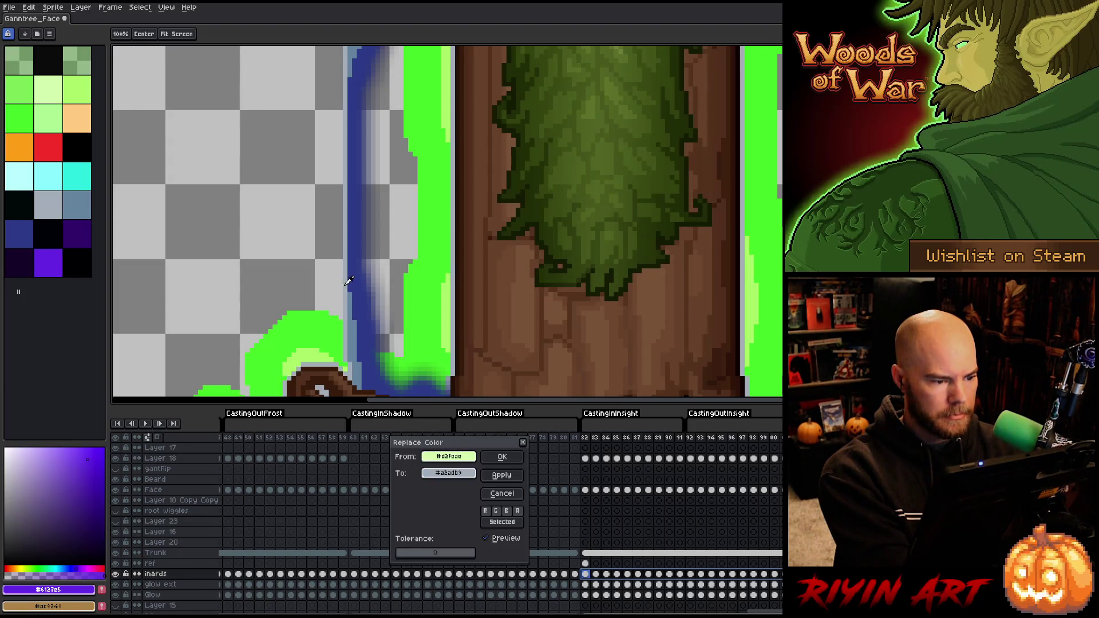
click(494, 478)
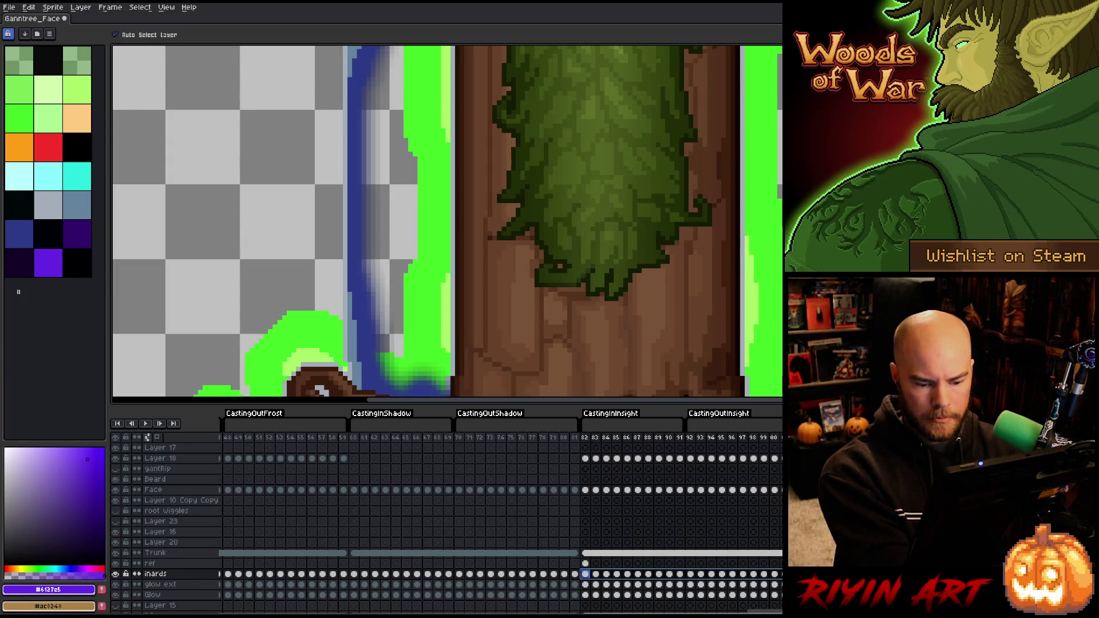
key(shift+r)
drag(474, 334, 462, 355)
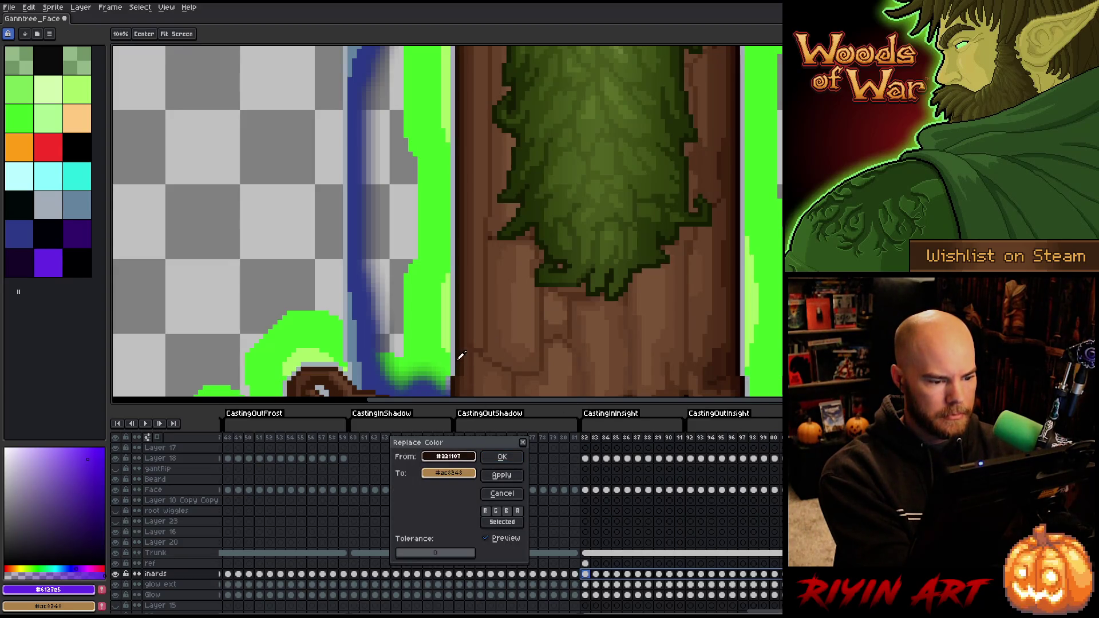
click(448, 325)
click(356, 335)
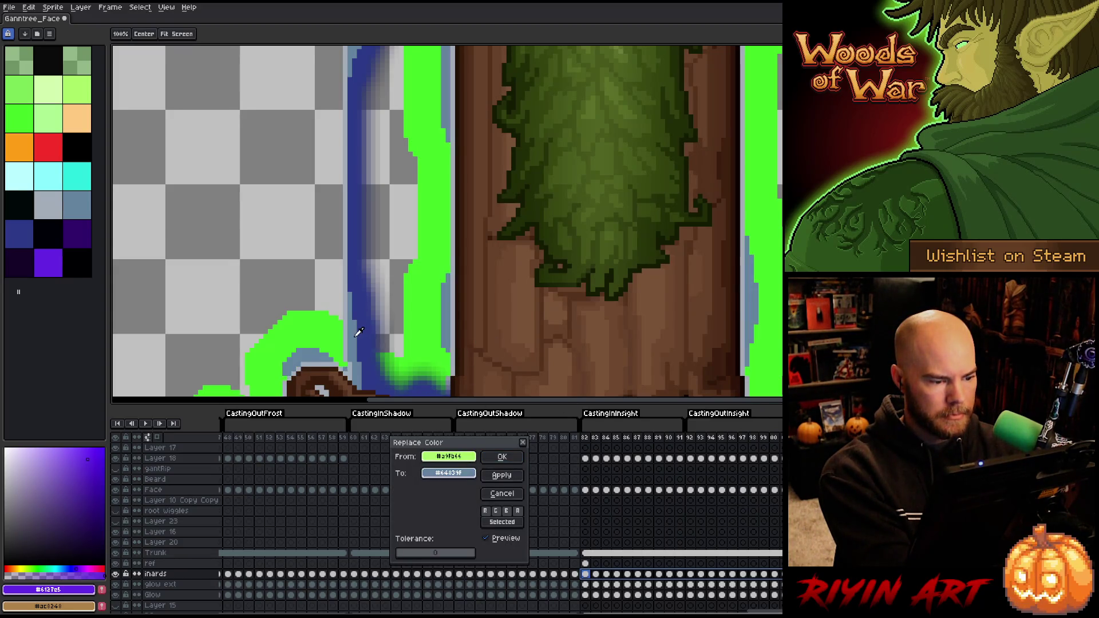
click(503, 457)
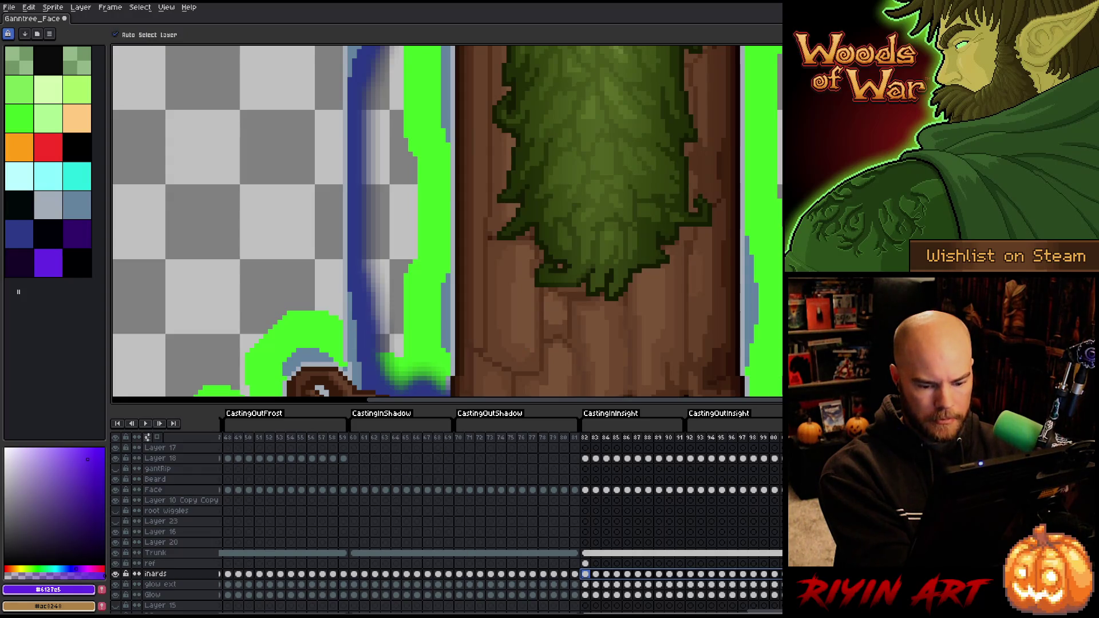
On the glow ext cel, replace the green glow with dark blue
click(585, 584)
key(shift+r)
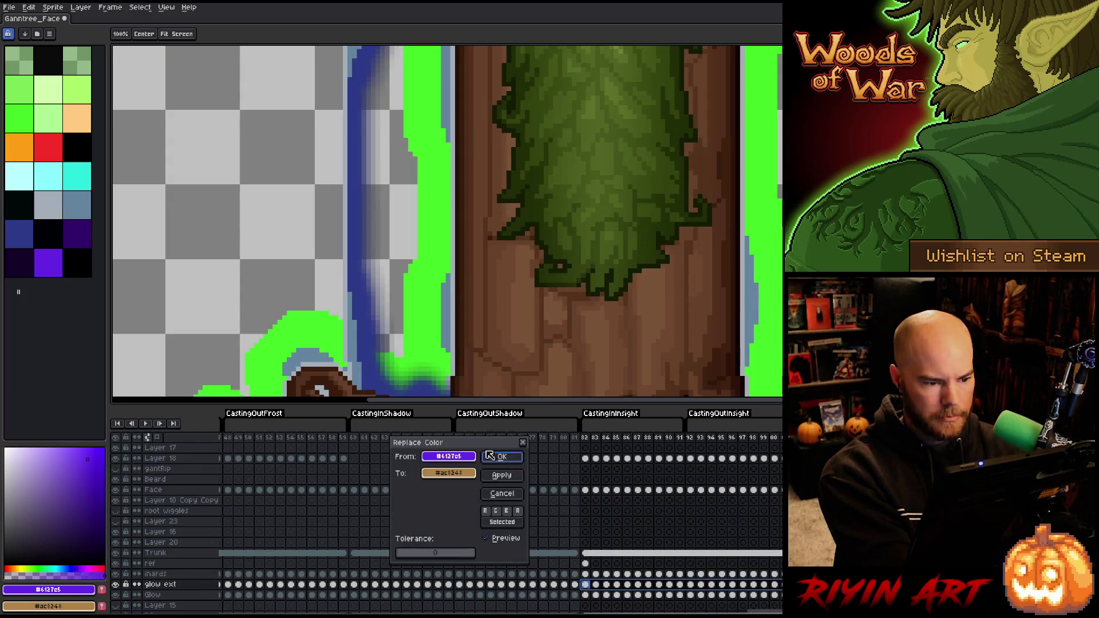
click(430, 356)
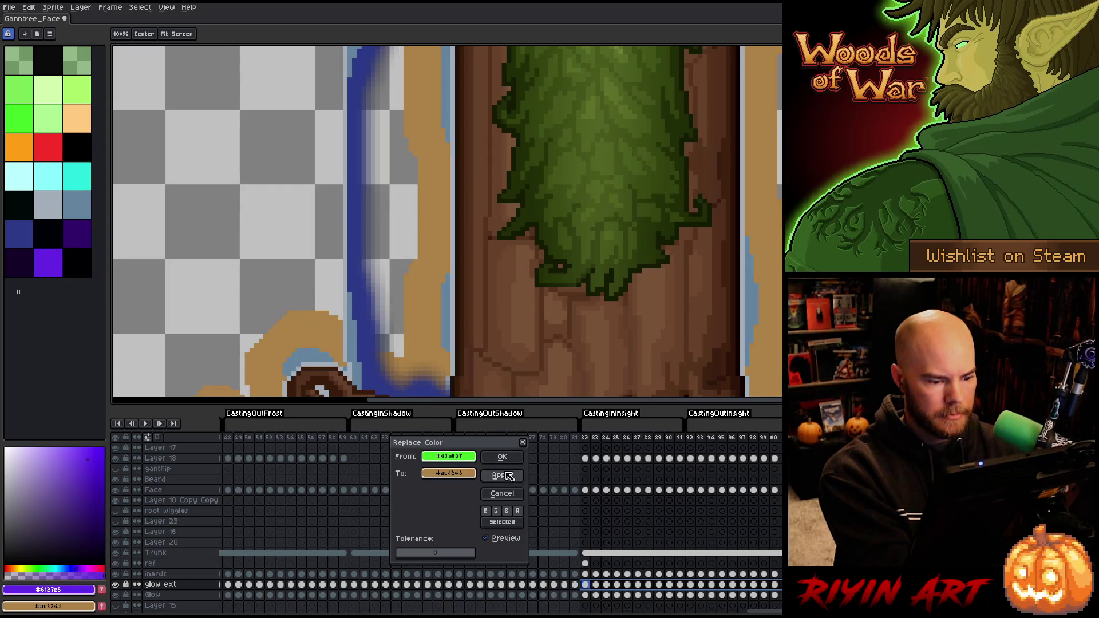
right_click(352, 320)
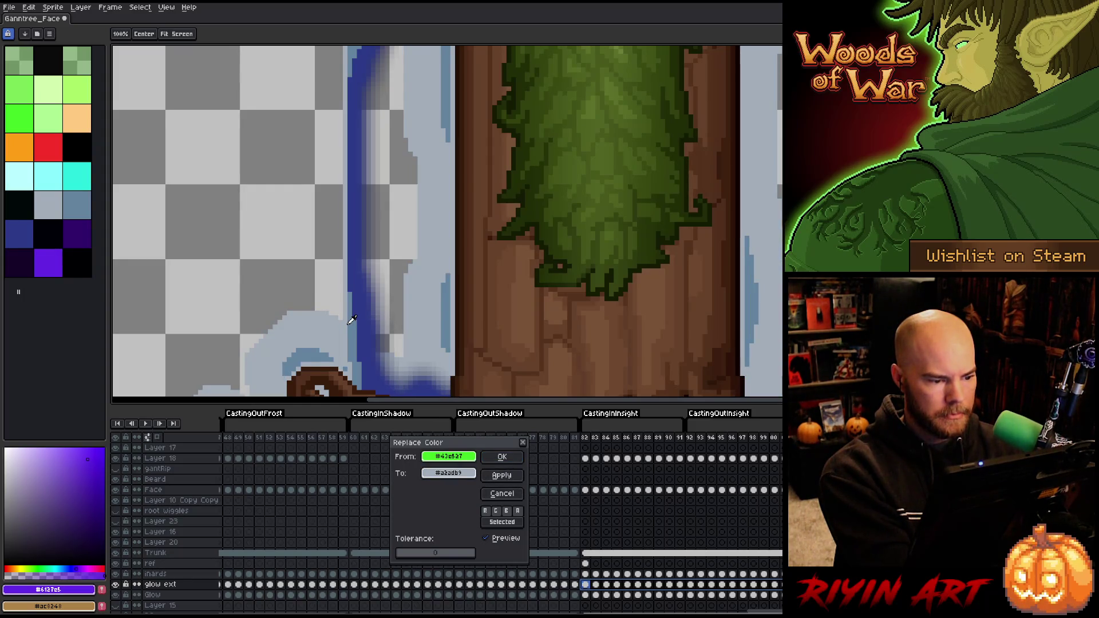
right_click(364, 309)
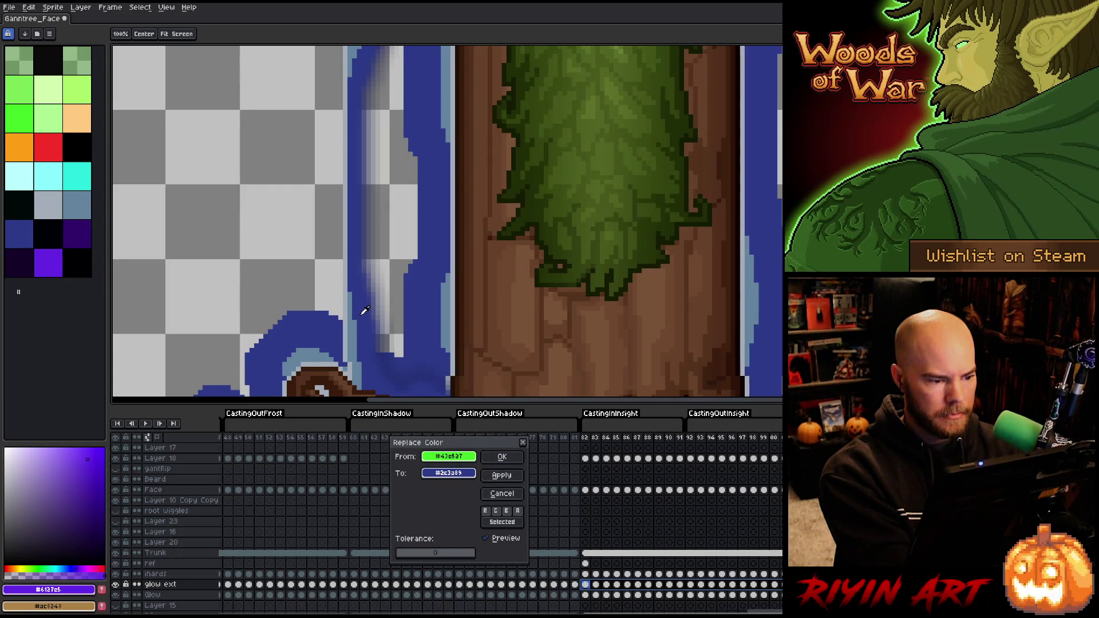
click(516, 456)
click(584, 563)
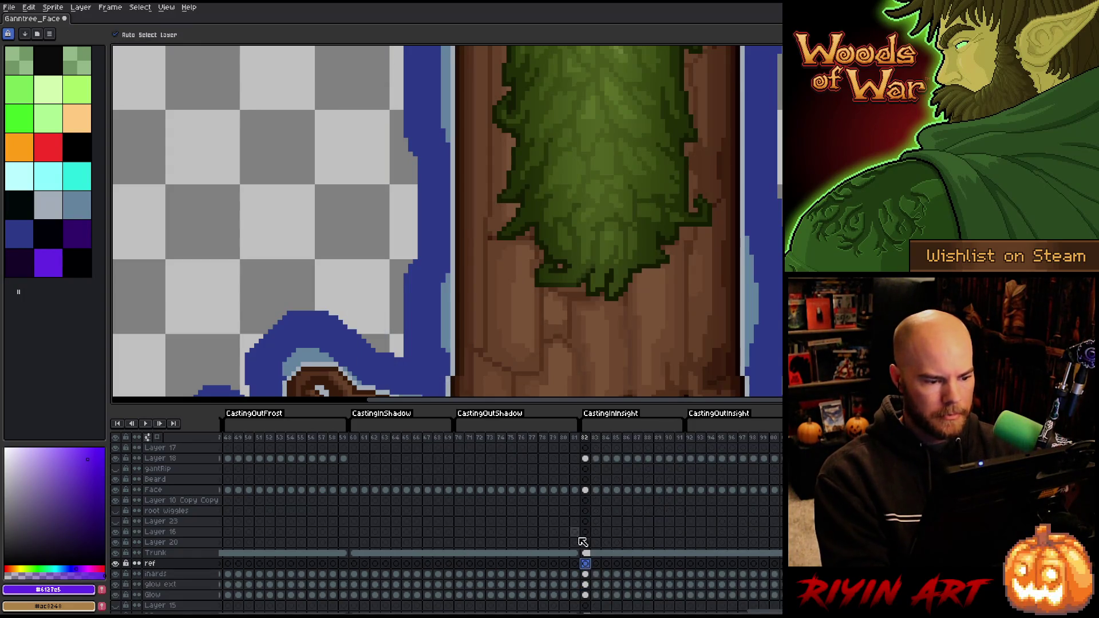
Zoom out to the whole tree and play the animation, stopping on the CastingOutShadow frames
scroll(432, 228, down, 5)
mouse_move(491, 195)
mouse_down()
mouse_move(418, 211)
mouse_move(431, 259)
mouse_up()
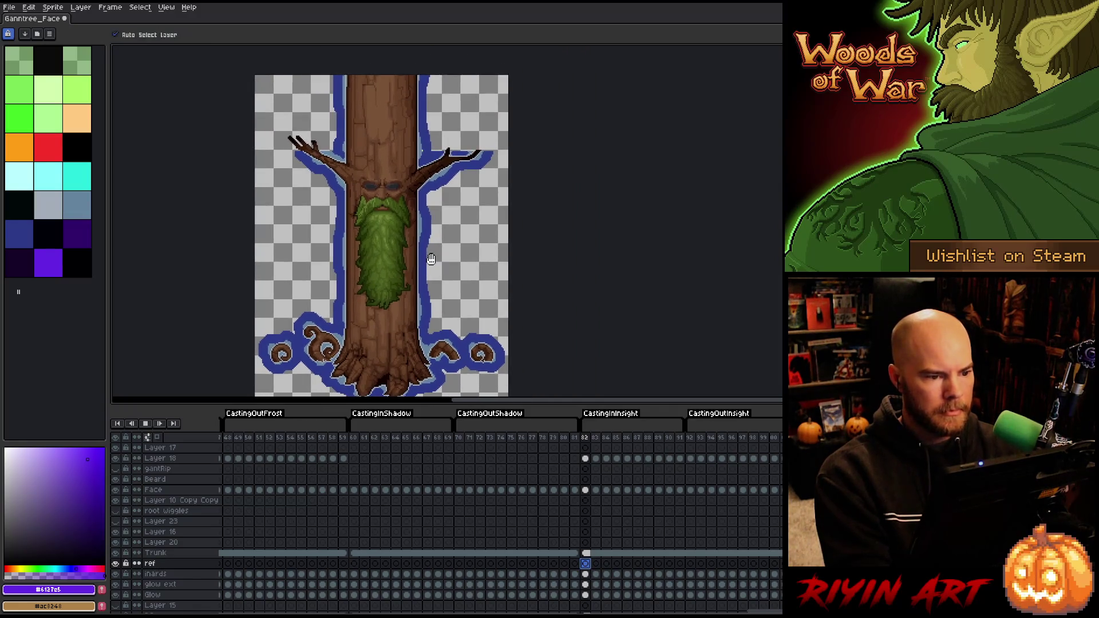
key(Return)
scroll(424, 137, up, 5)
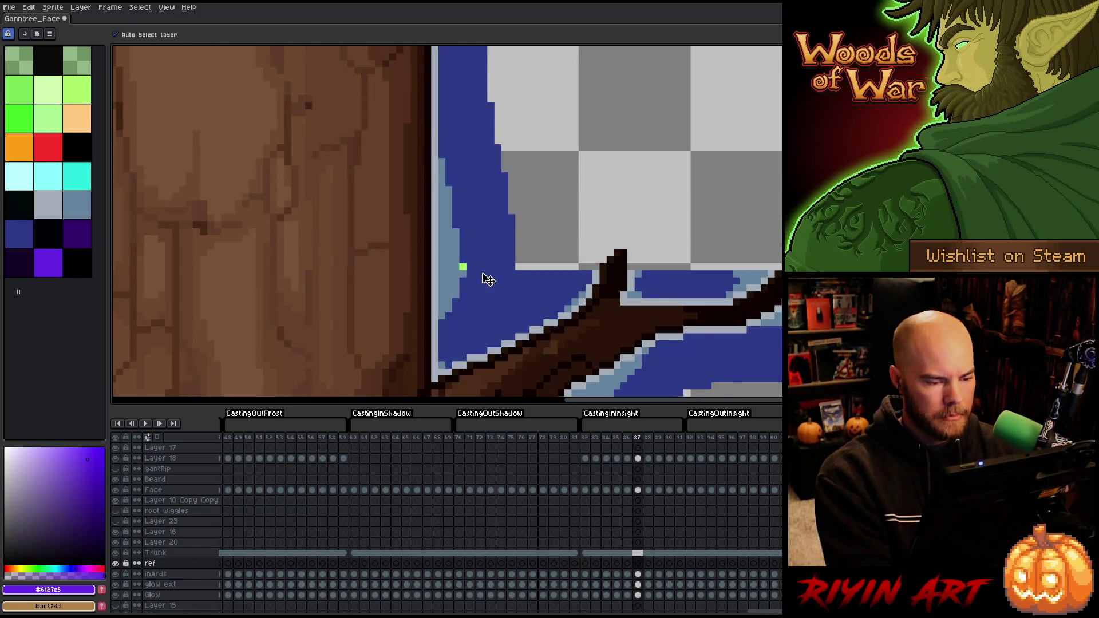
key(Return)
key(Return)
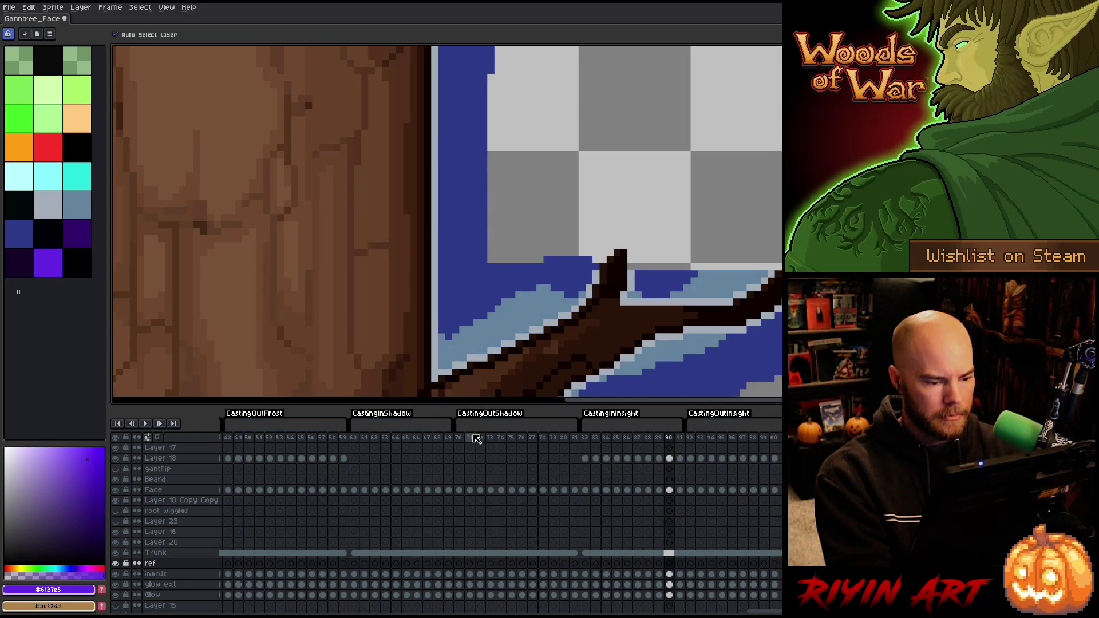
click(476, 439)
key(Return)
key(Return)
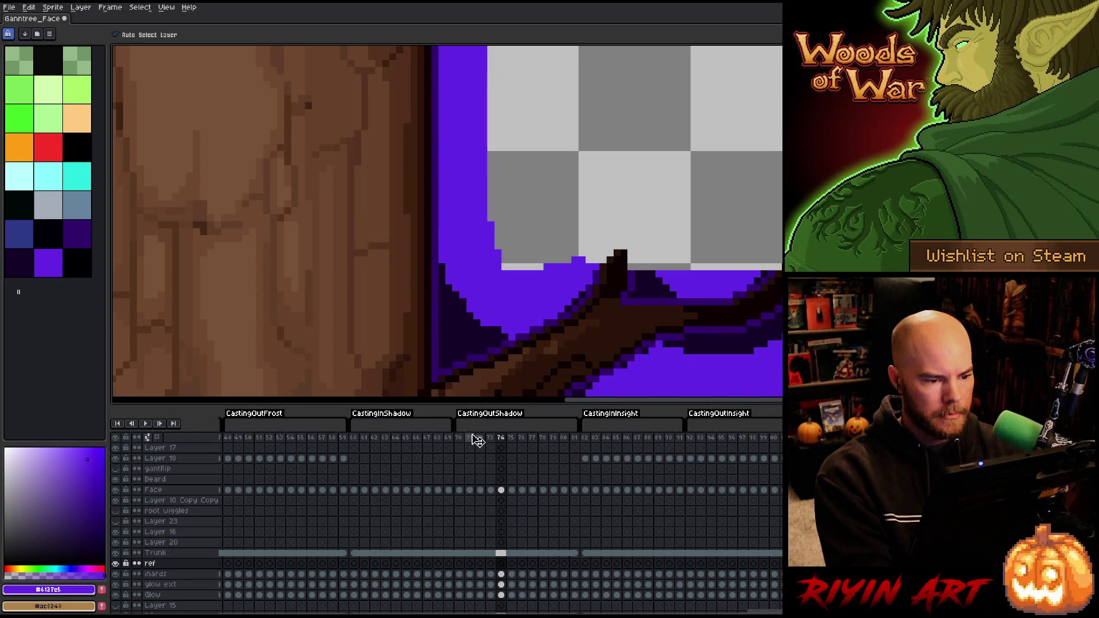
scroll(468, 454, down, 1)
scroll(470, 458, up, 1)
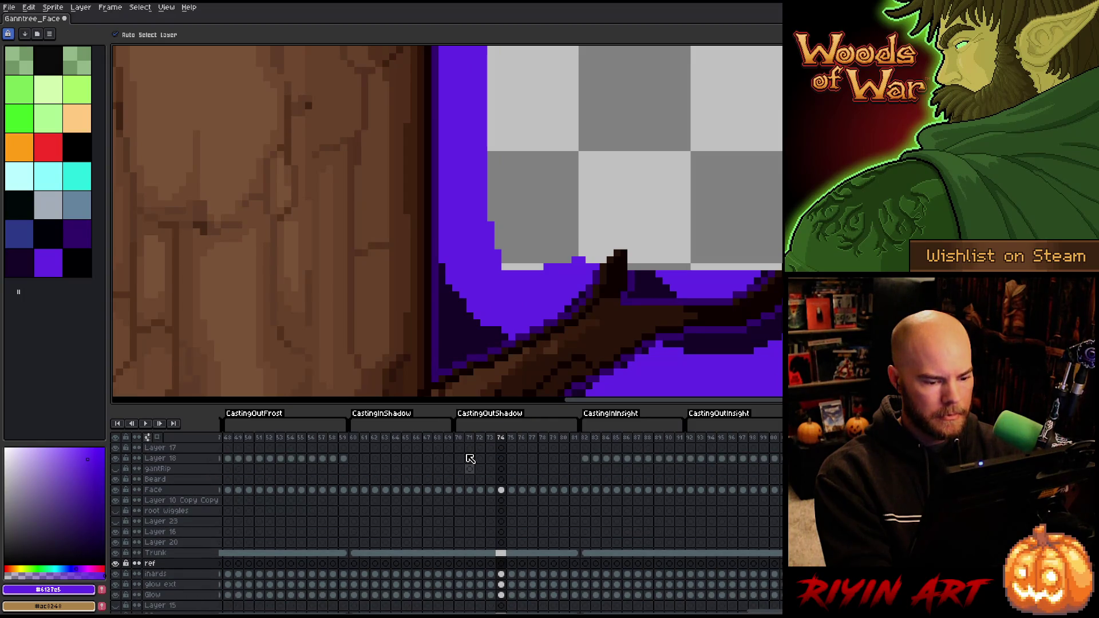
Replay from frame 100, then select the inards, glow ext and Glow cels across many frames
click(775, 438)
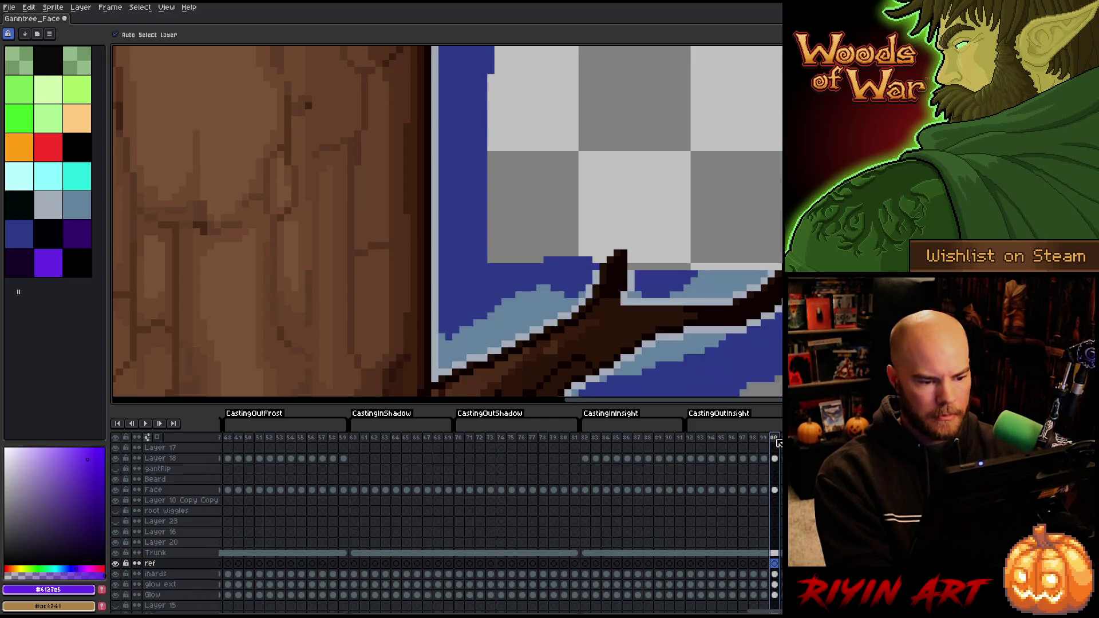
key(Return)
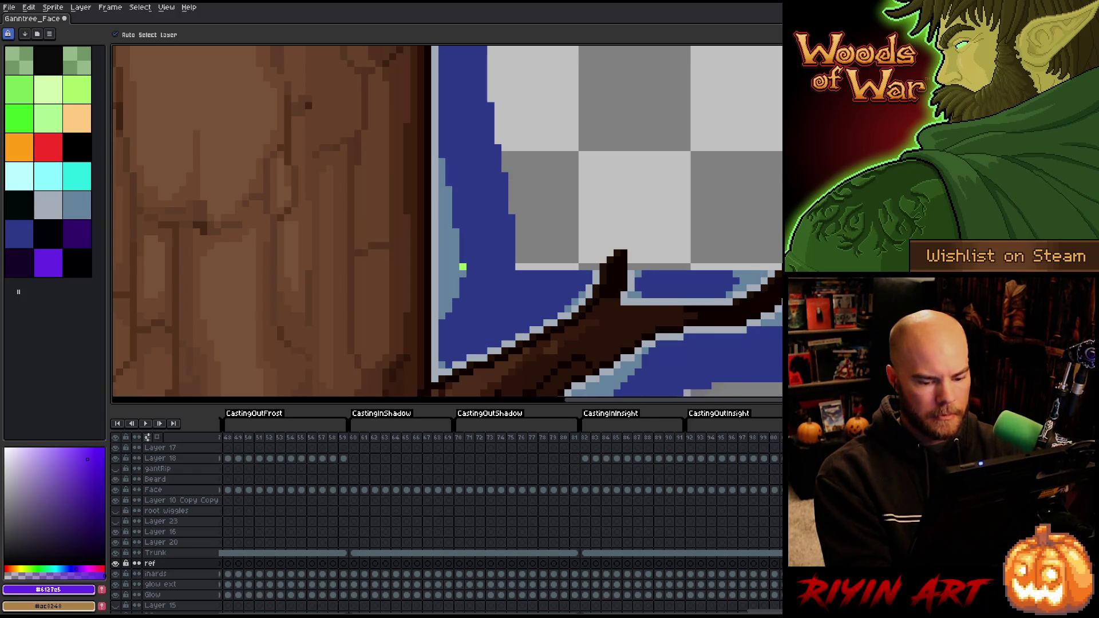
scroll(498, 515, left, 5)
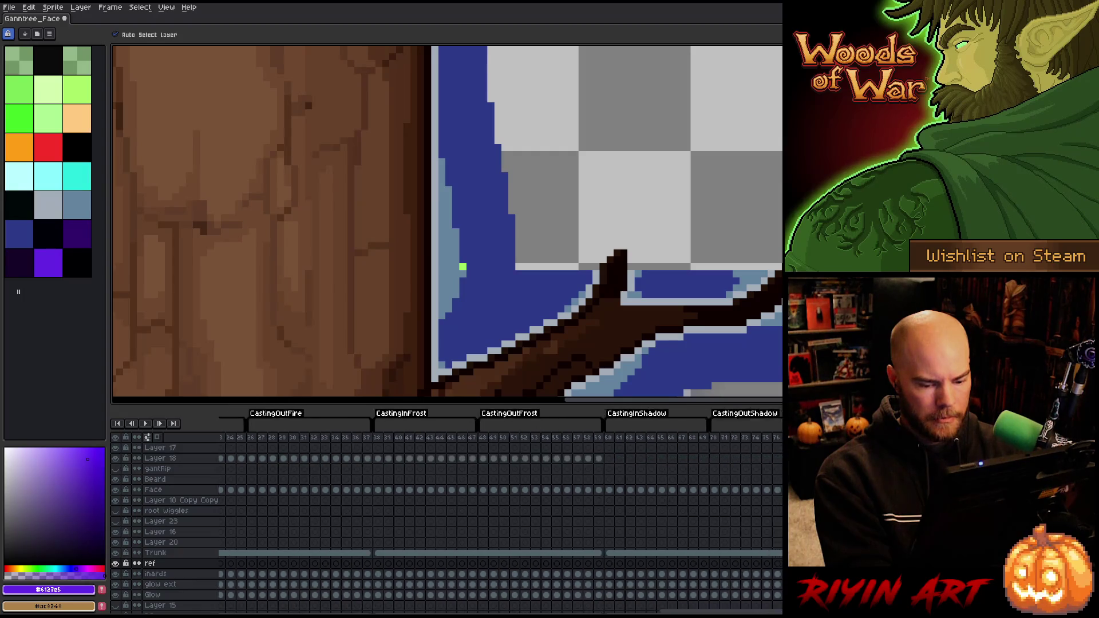
scroll(409, 594, right, 10)
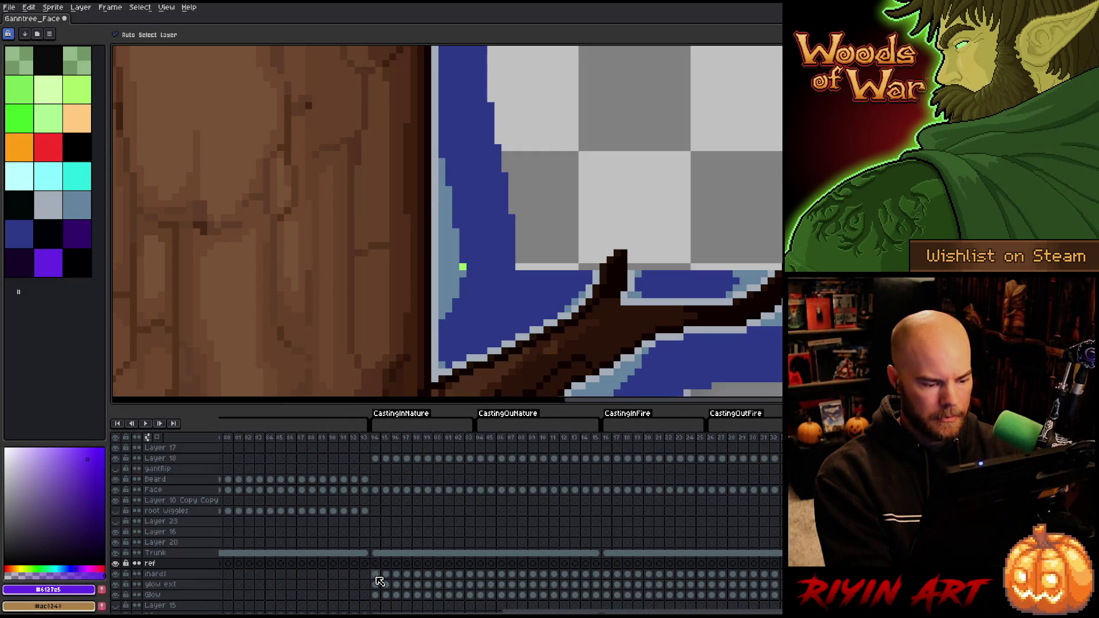
mouse_move(379, 581)
mouse_down()
mouse_move(400, 595)
mouse_move(796, 595)
mouse_up()
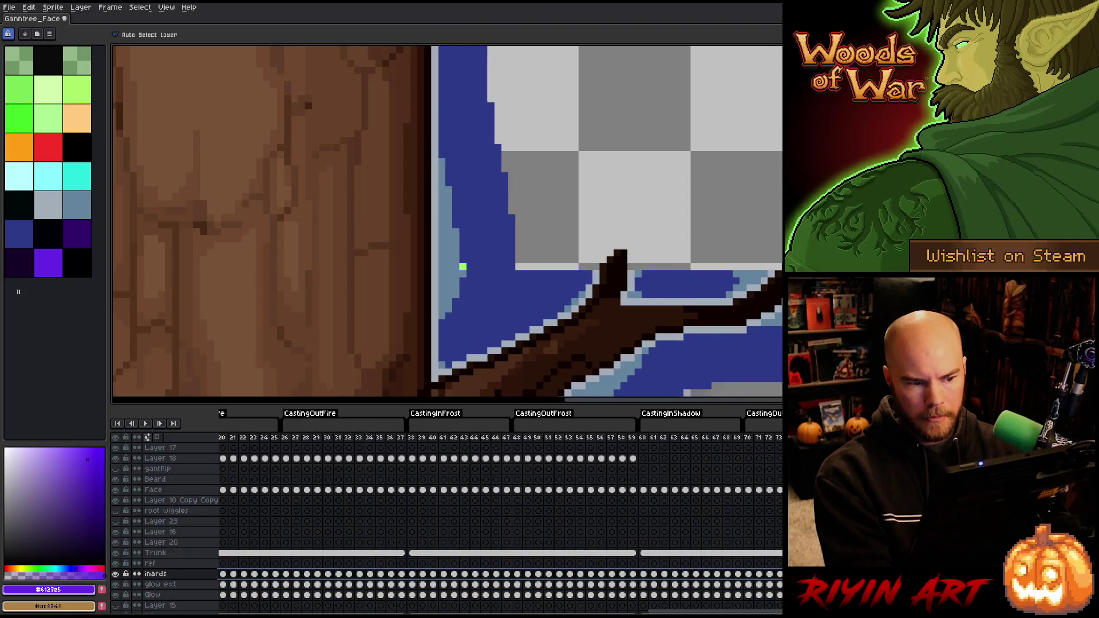
Replace the stray light-green pixel colour in the selected cels, then play and preview frames 66–73
key(shift+r)
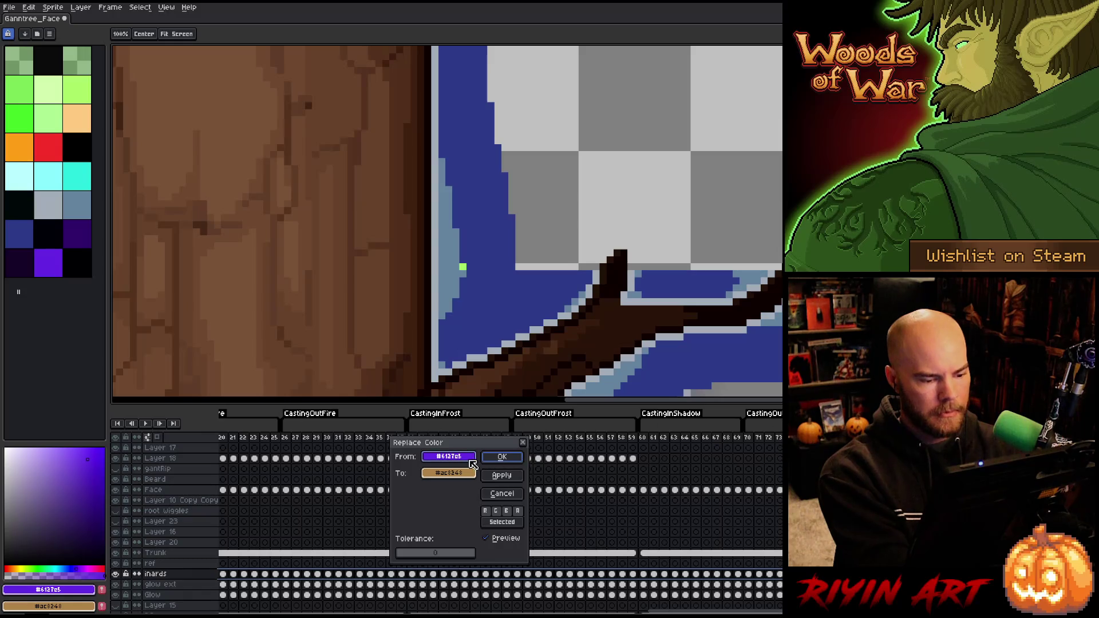
click(462, 267)
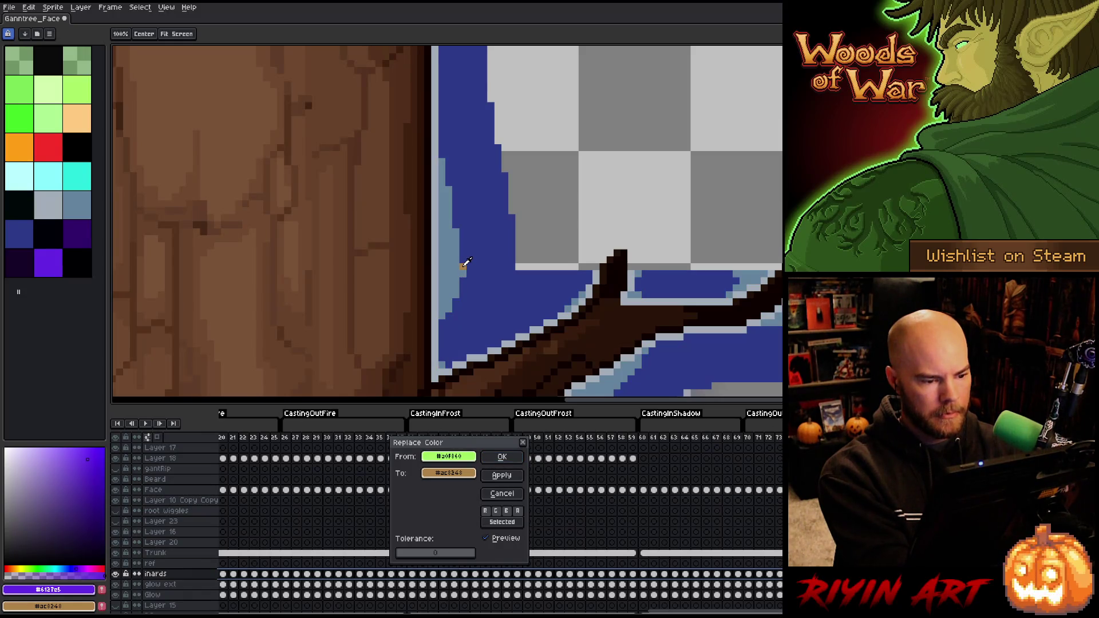
click(472, 475)
click(452, 474)
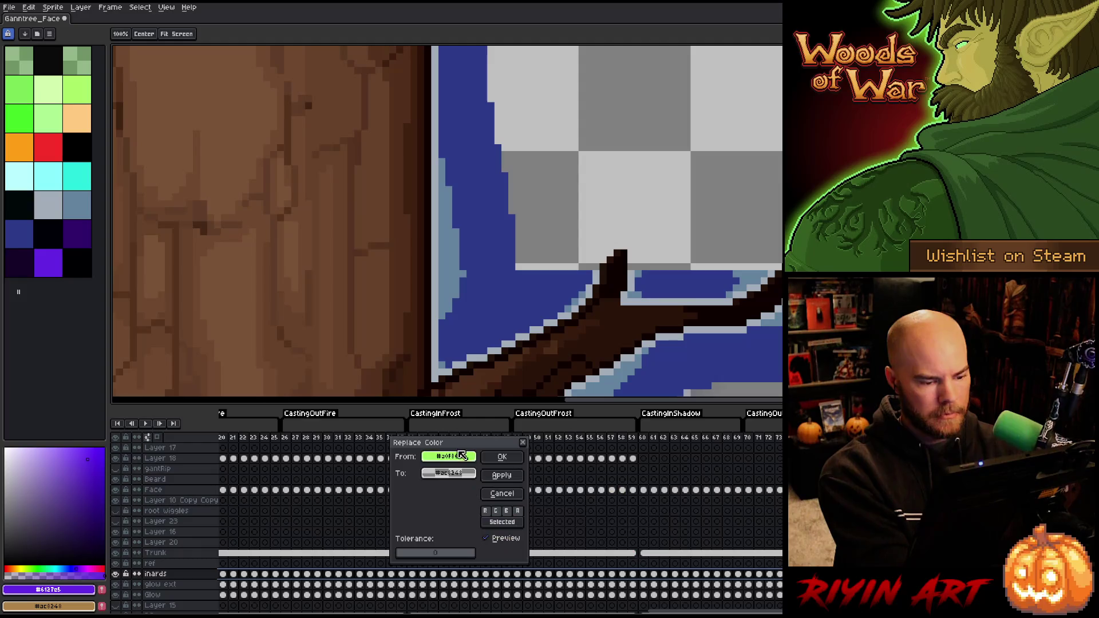
click(493, 458)
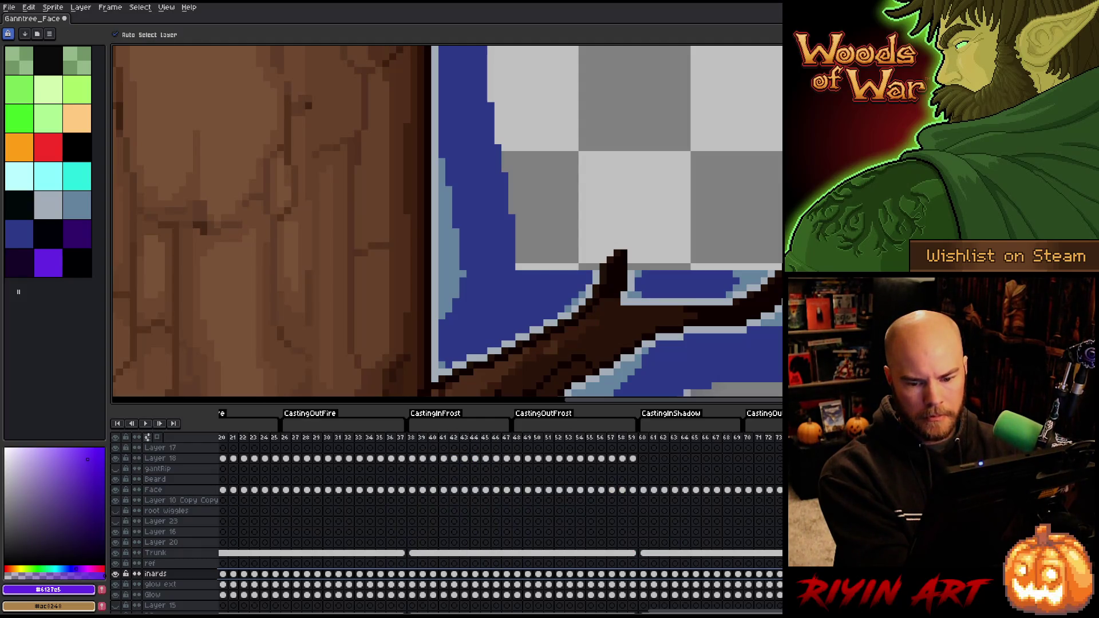
key(Return)
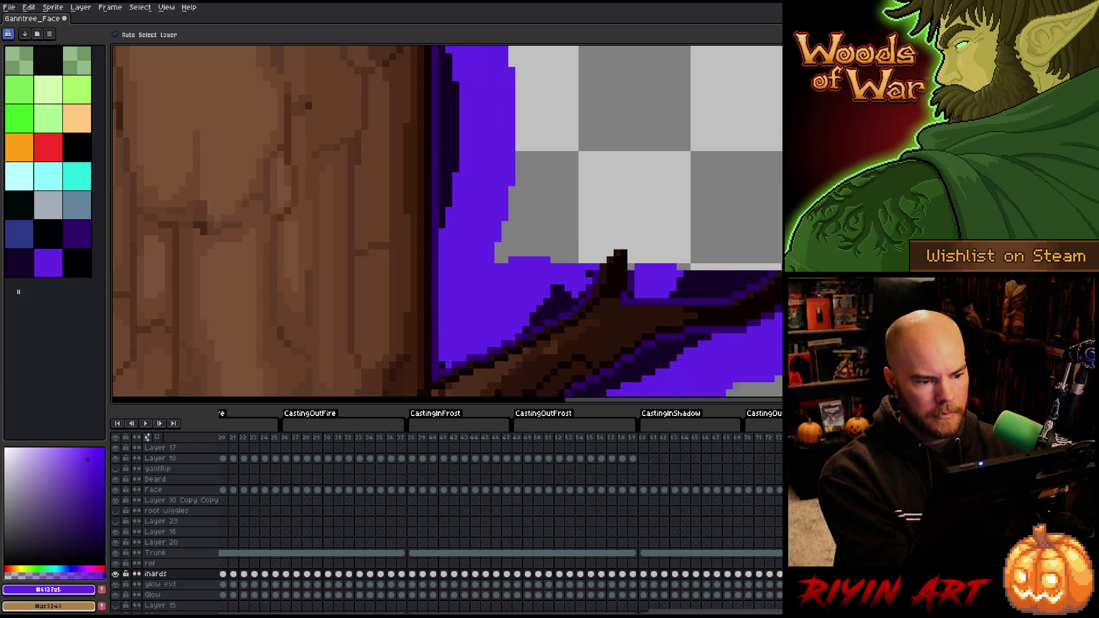
drag(767, 438, 679, 461)
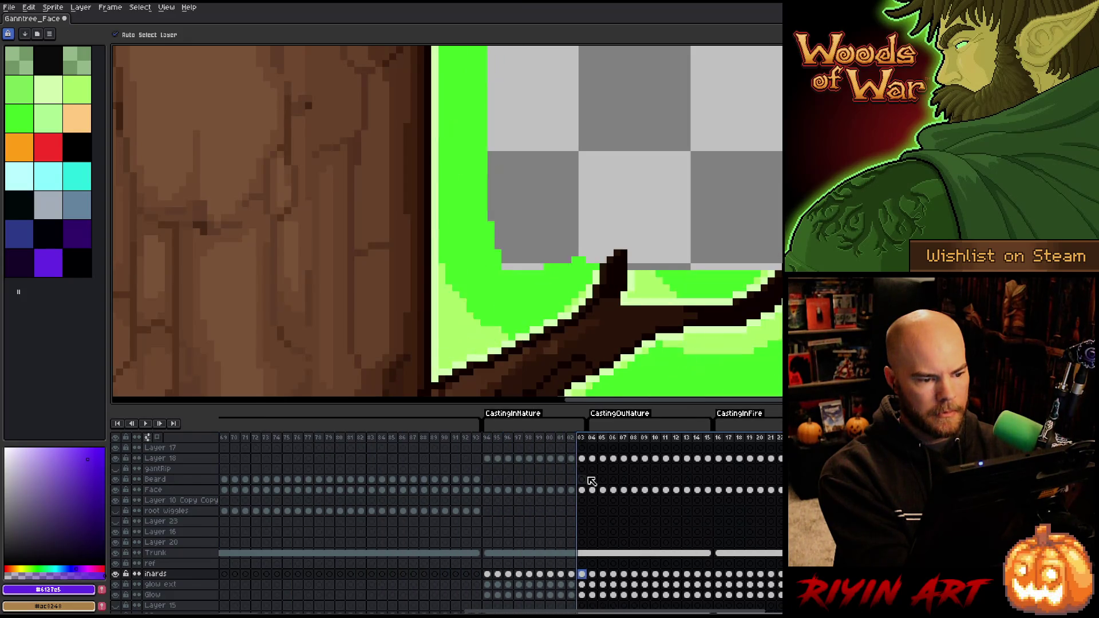
key(minus)
key(minus)
key(minus)
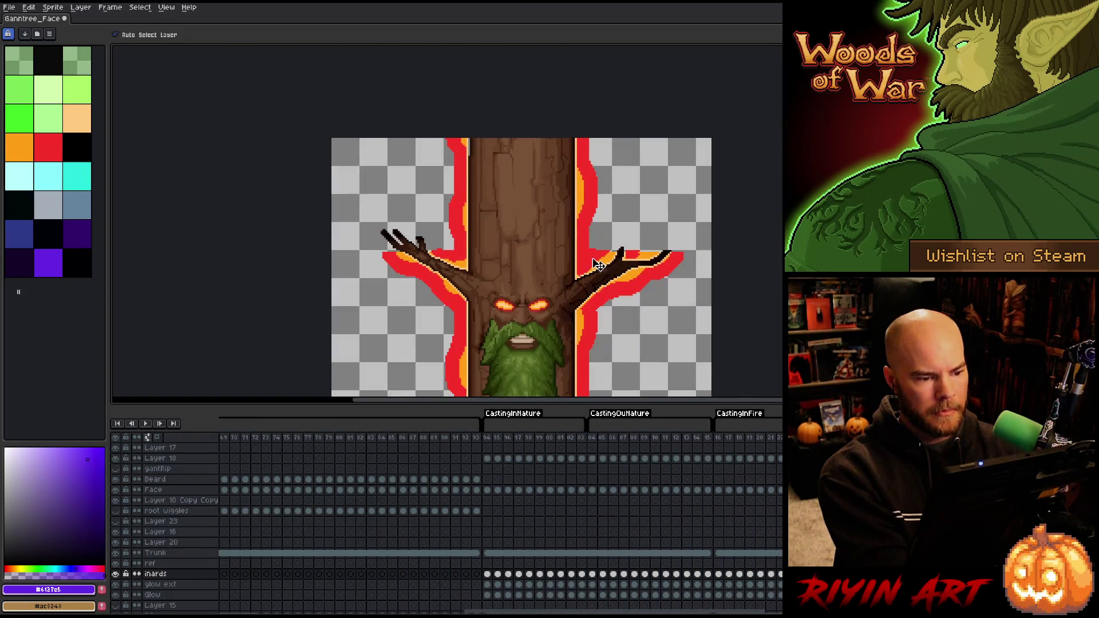
drag(718, 437, 751, 439)
key(Return)
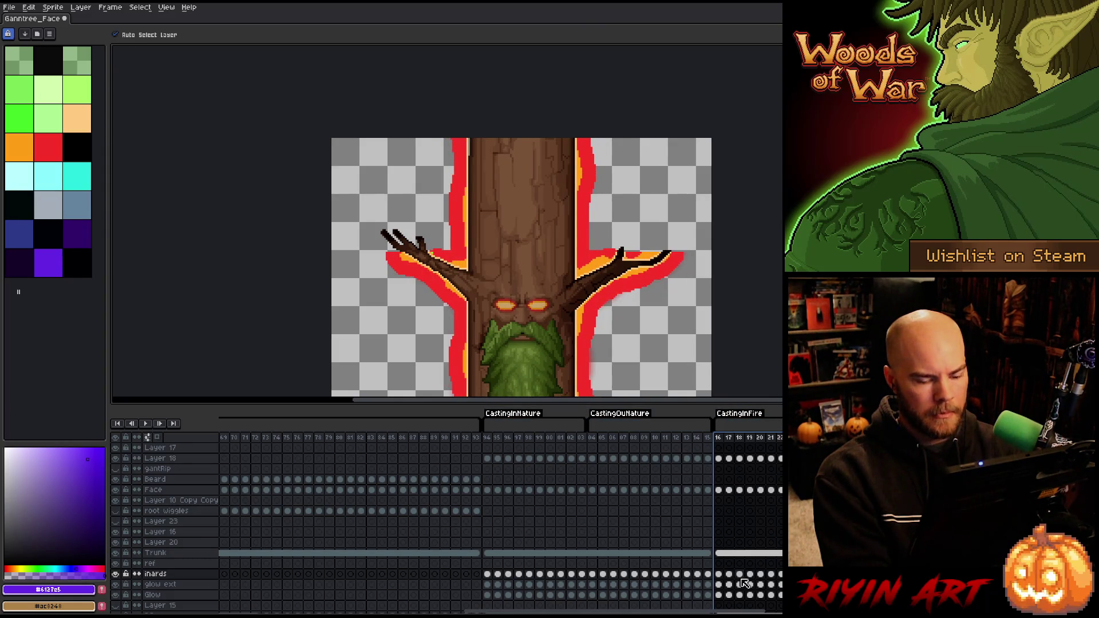
scroll(719, 609, right, 5)
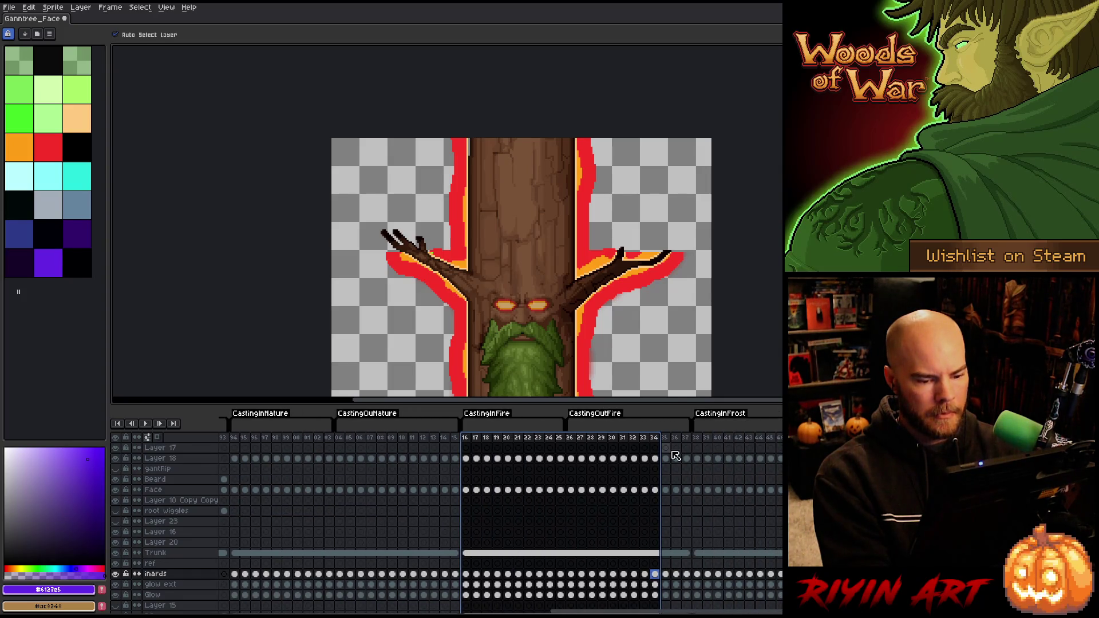
mouse_move(664, 439)
mouse_down()
mouse_move(699, 441)
mouse_move(688, 440)
mouse_up()
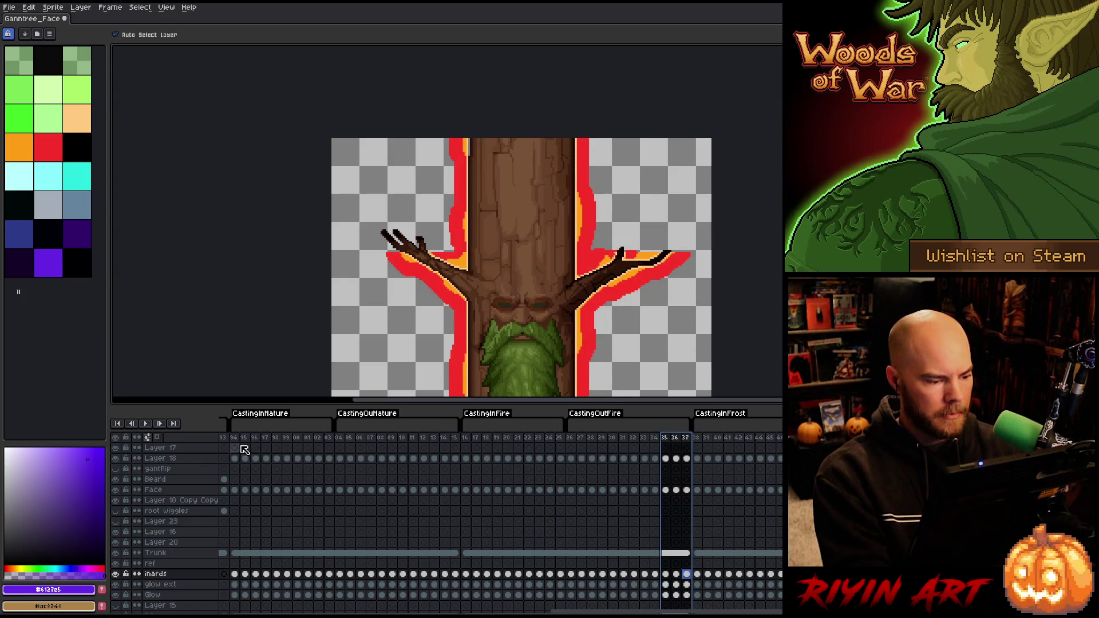
click(234, 574)
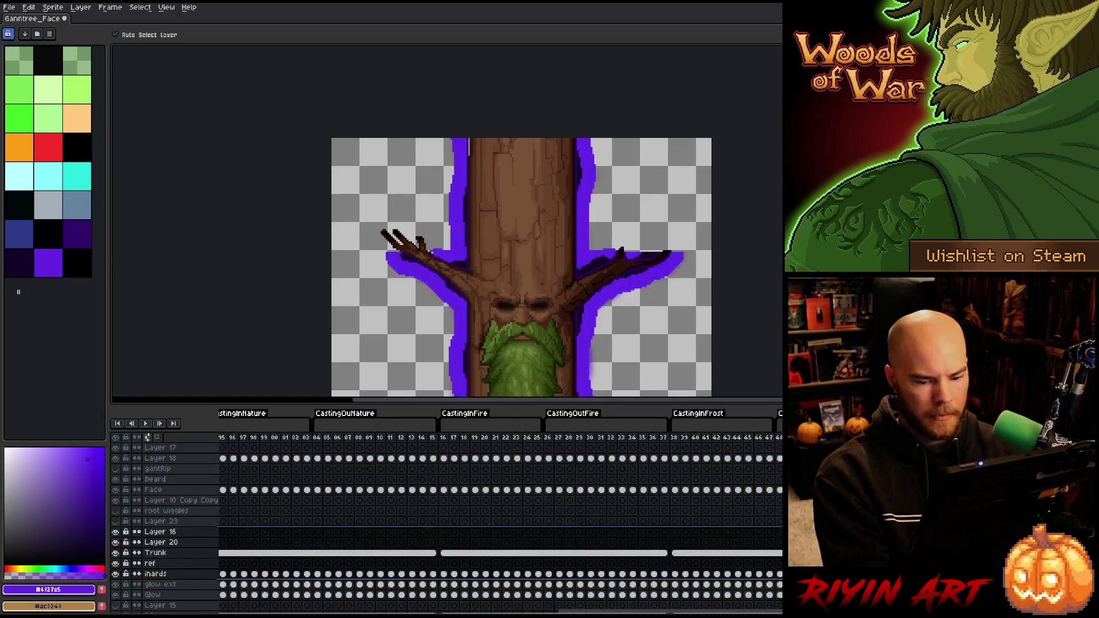
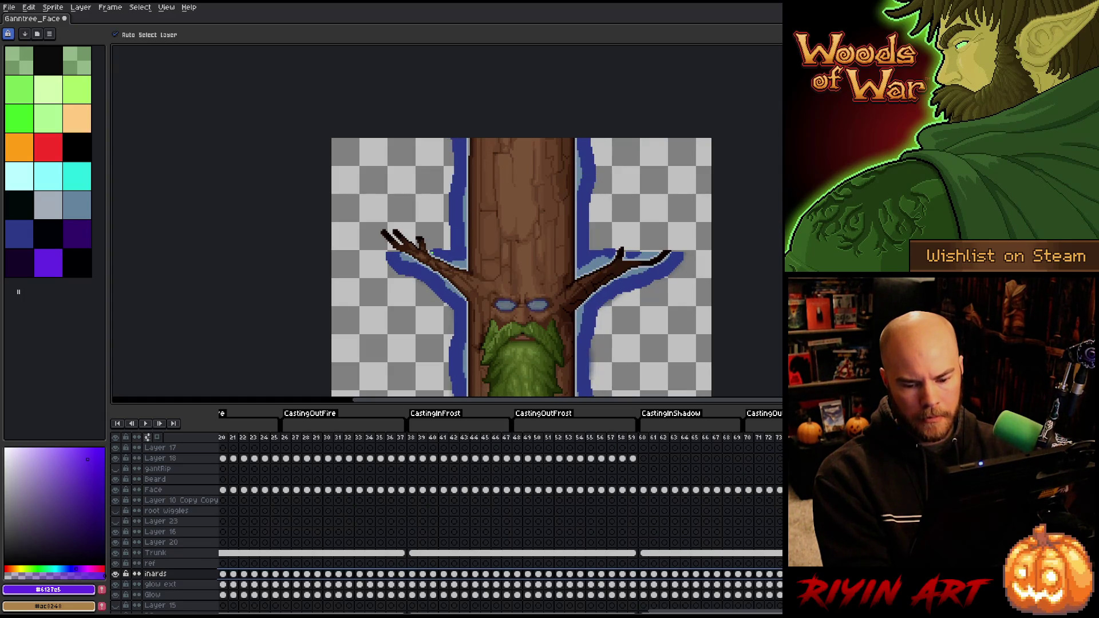
Replace the stray bright green #69ec43 pixel colour with tan brown #ac8248
scroll(461, 299, up, 5)
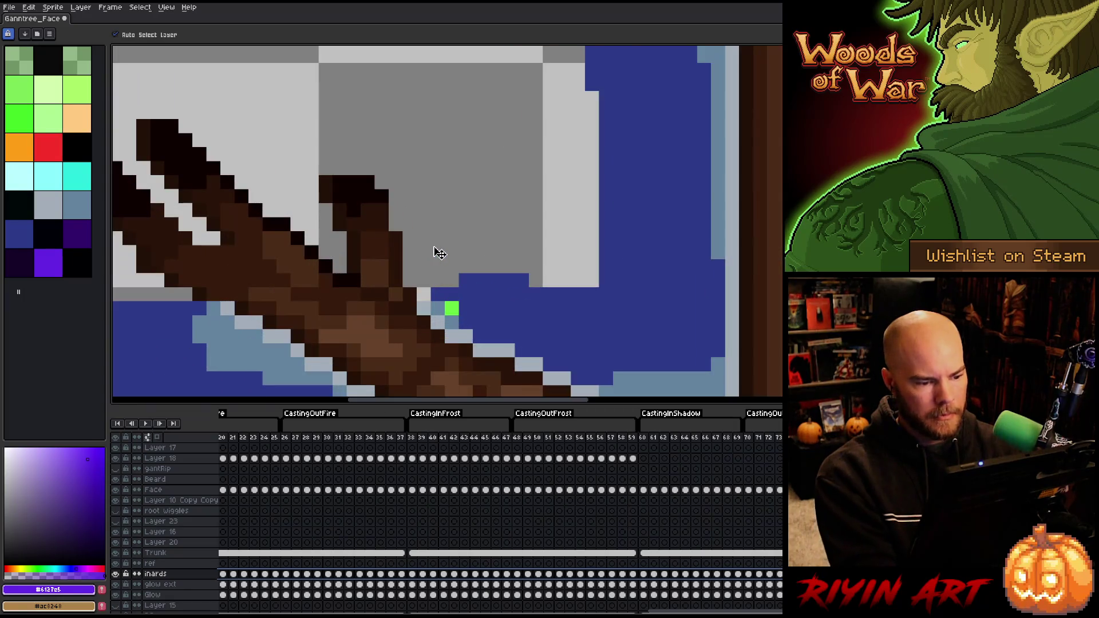
key(shift+r)
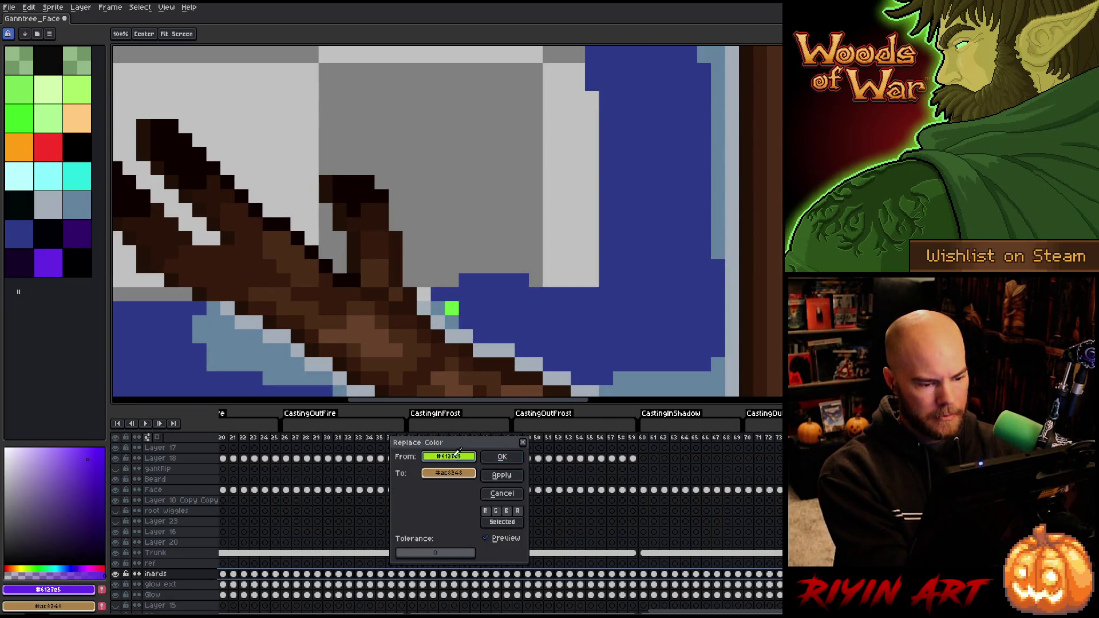
click(453, 307)
click(470, 474)
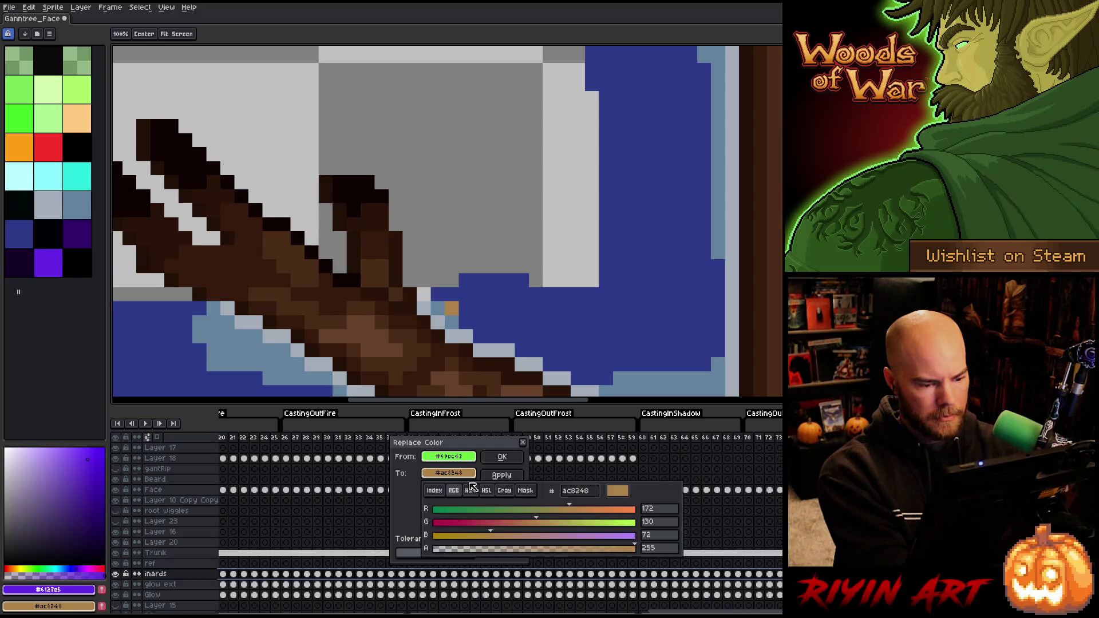
click(502, 456)
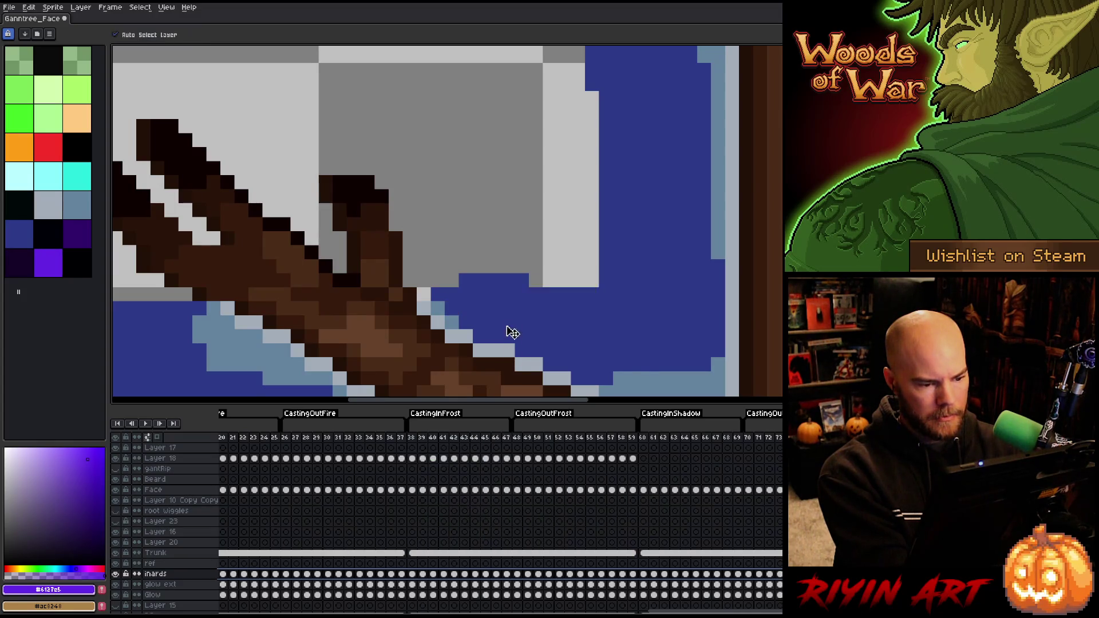
Play the treant animation and pan around to check the face and roots
scroll(515, 332, down, 3)
mouse_move(600, 343)
mouse_down()
mouse_move(488, 253)
mouse_move(483, 209)
mouse_up()
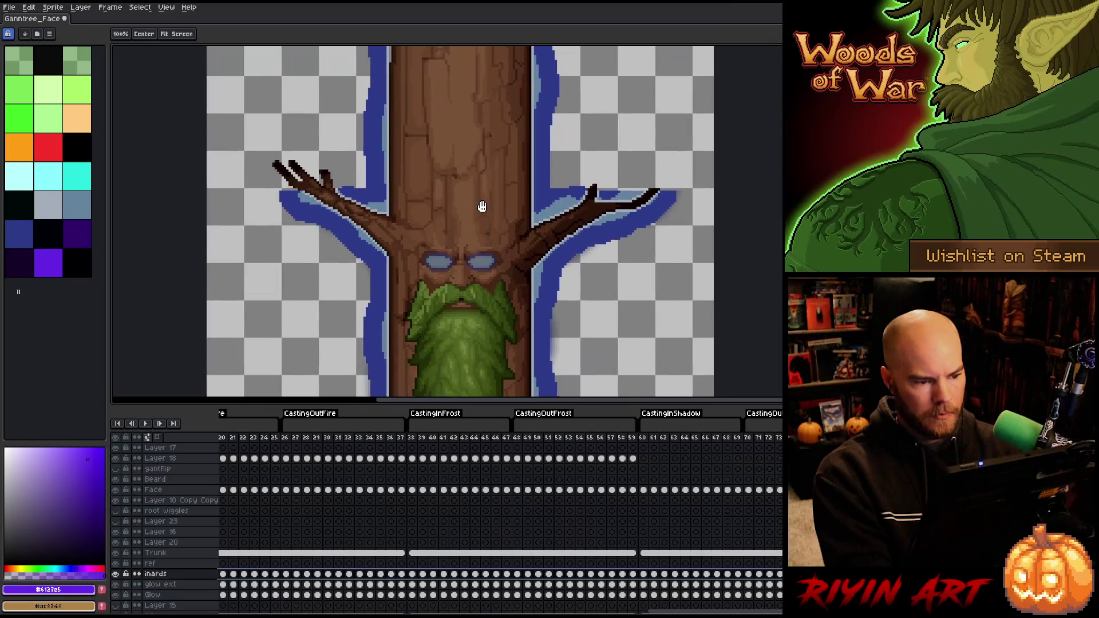
scroll(491, 221, down, 1)
scroll(491, 222, up, 1)
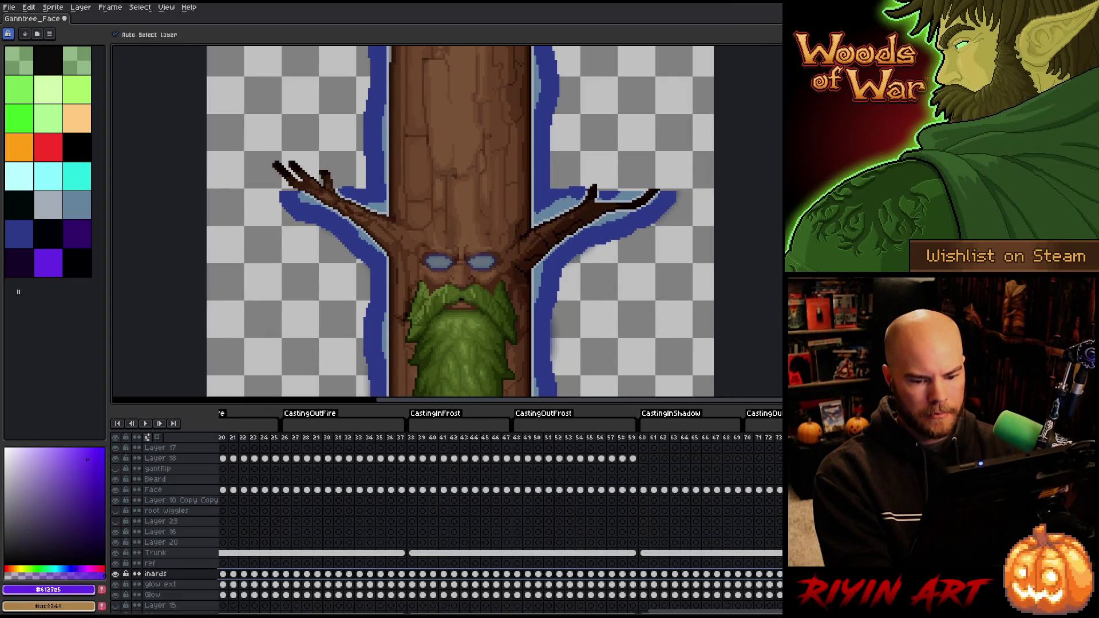
key(Return)
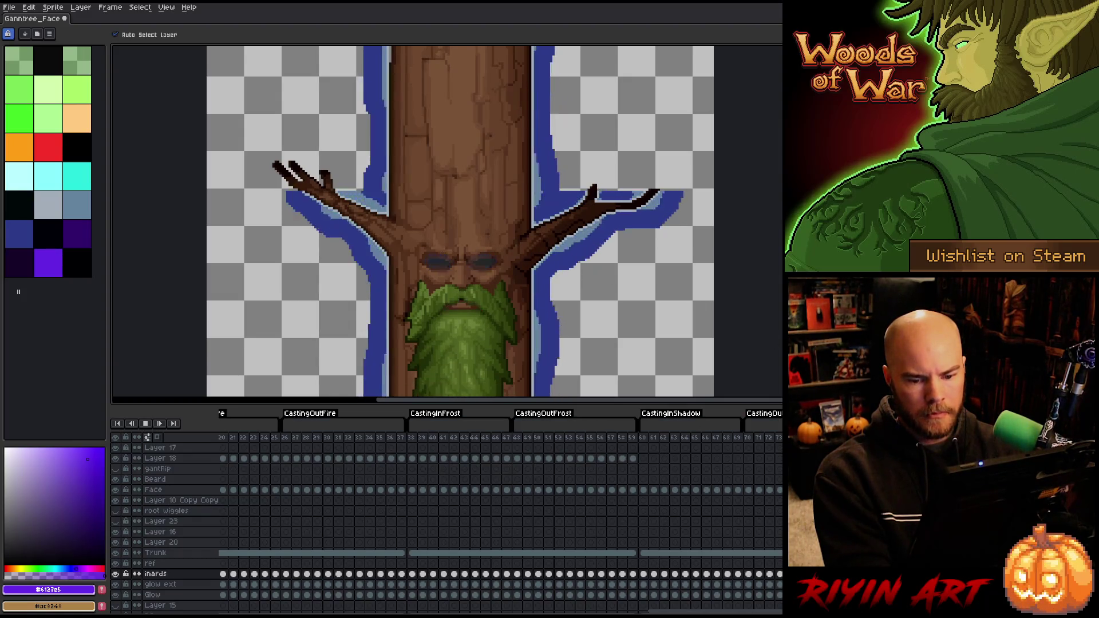
scroll(596, 225, down, 1)
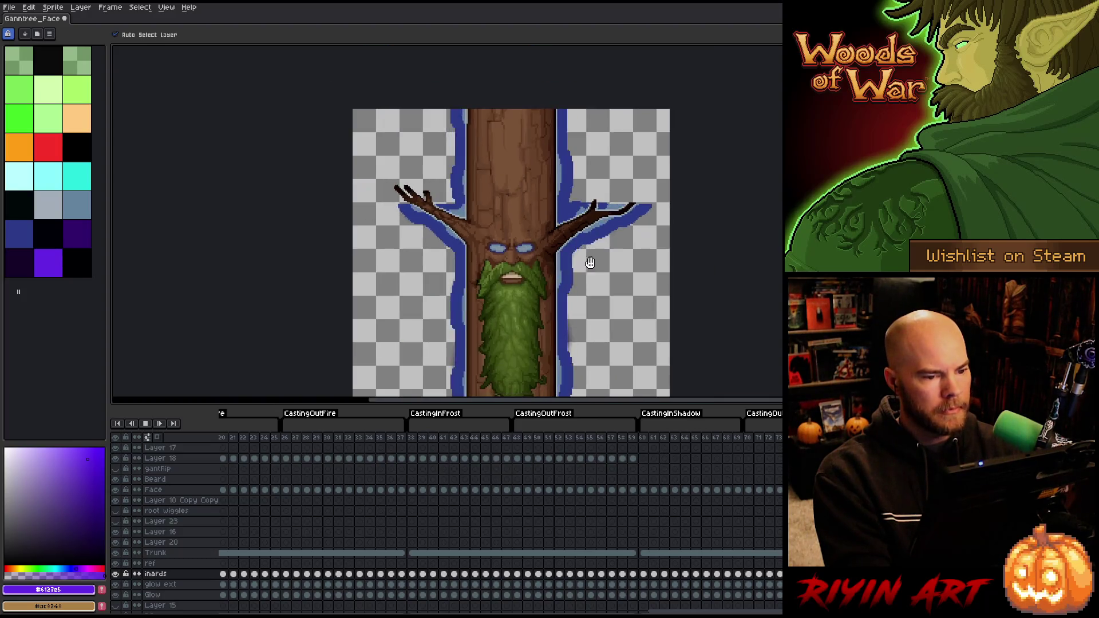
mouse_move(589, 262)
mouse_down()
mouse_move(558, 163)
mouse_move(544, 166)
mouse_move(541, 270)
mouse_move(551, 221)
mouse_up()
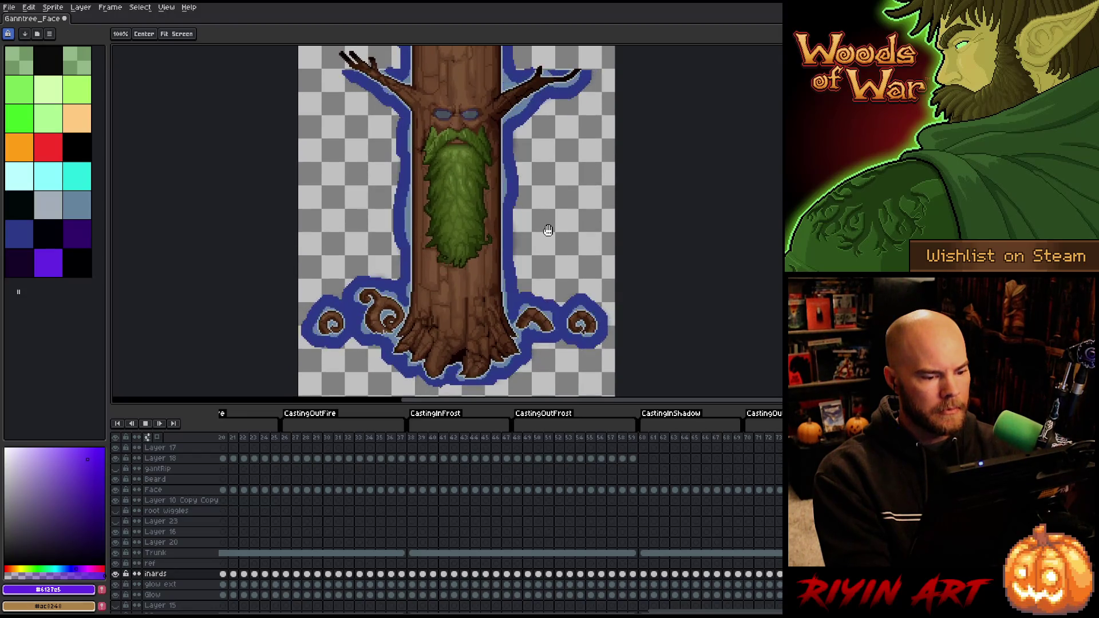
scroll(551, 221, down, 1)
scroll(546, 223, up, 1)
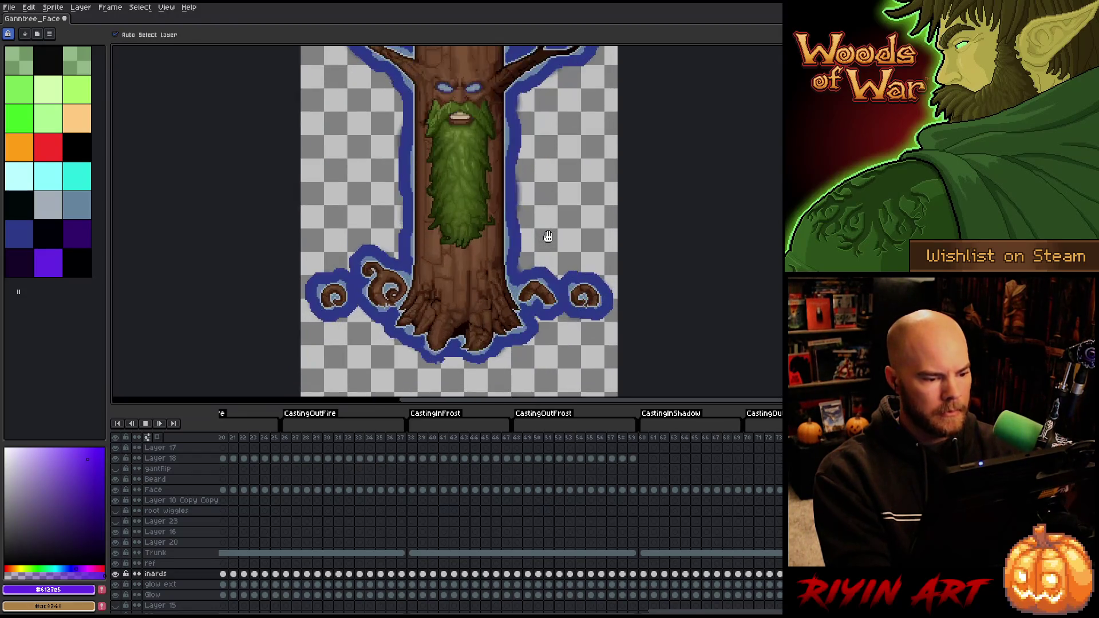
scroll(547, 233, down, 1)
scroll(547, 237, down, 1)
drag(548, 236, 462, 280)
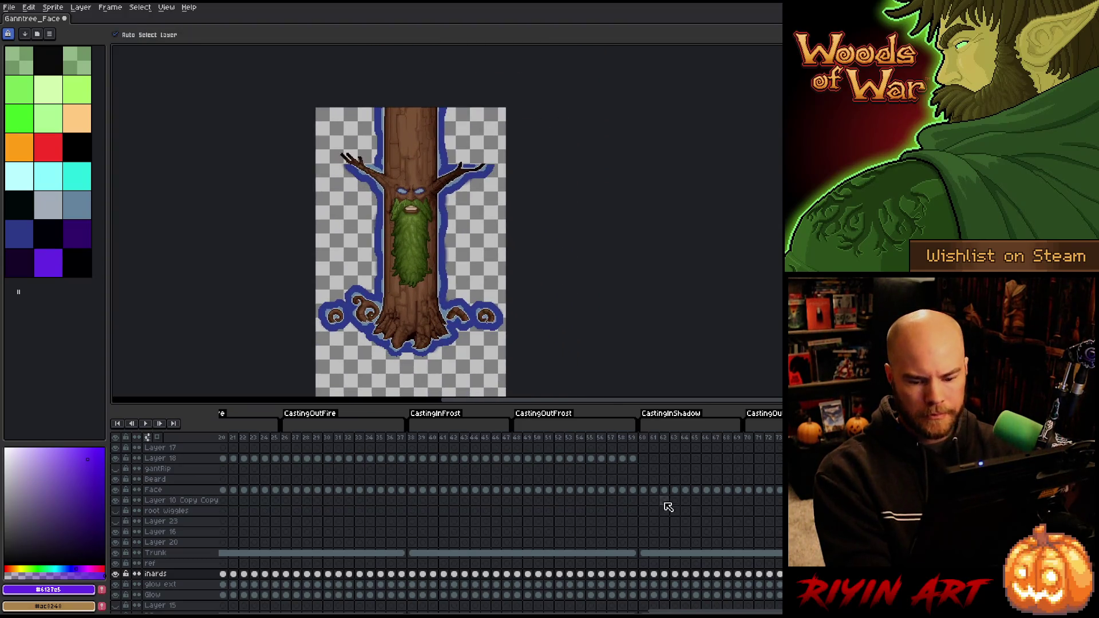
drag(453, 612, 642, 613)
On the last frame's glow ext cel, preview the animation and apply a convolution blur
click(656, 588)
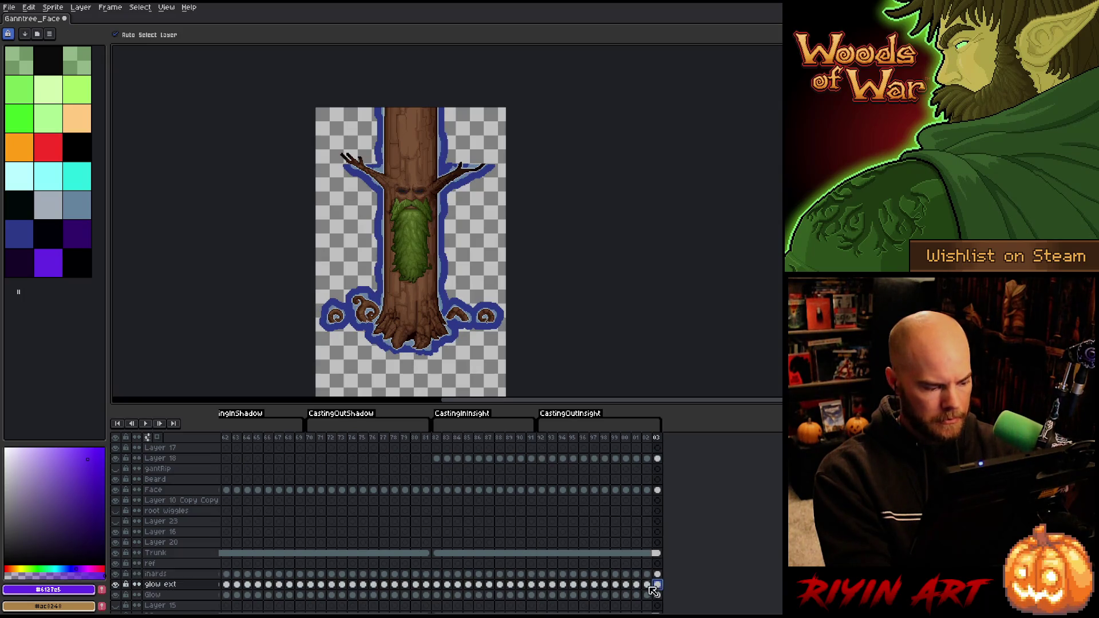
key(Return)
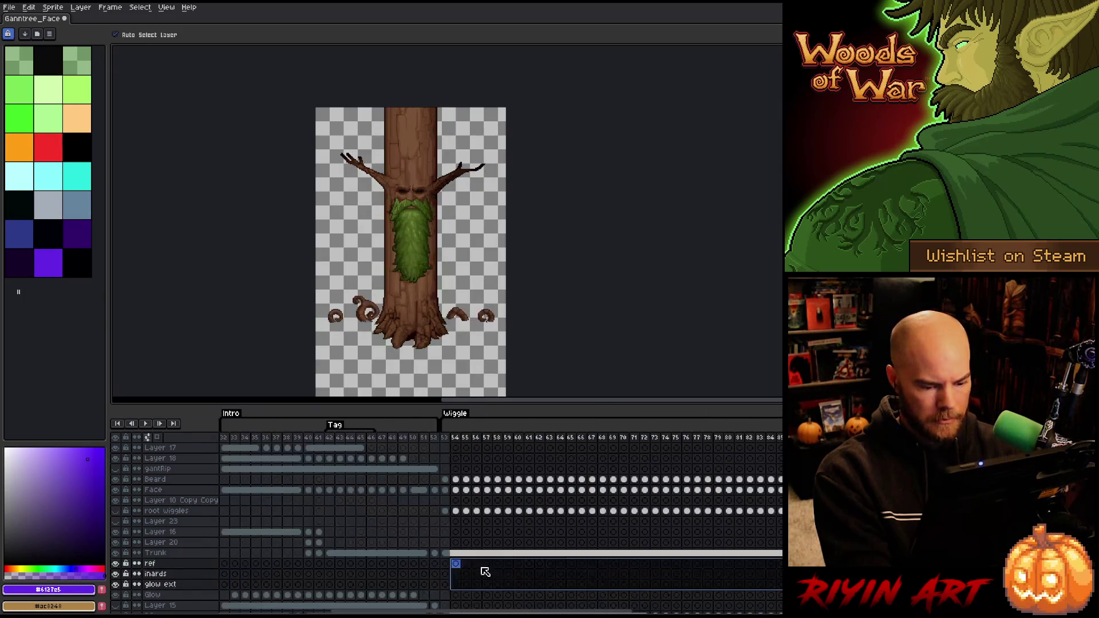
scroll(431, 281, up, 1)
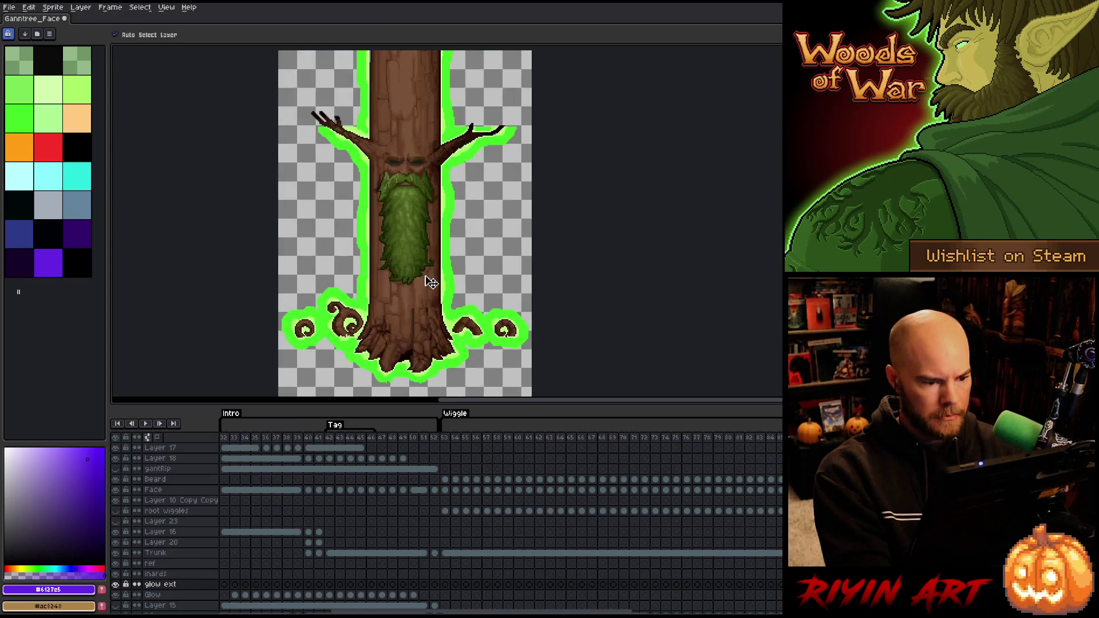
key(F9)
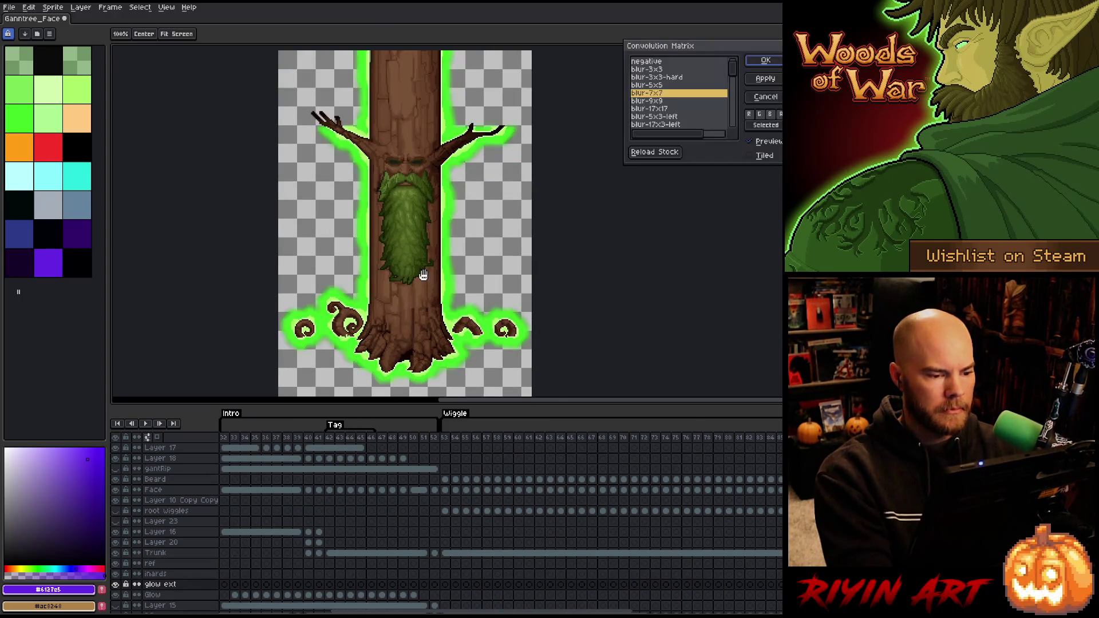
scroll(413, 263, up, 1)
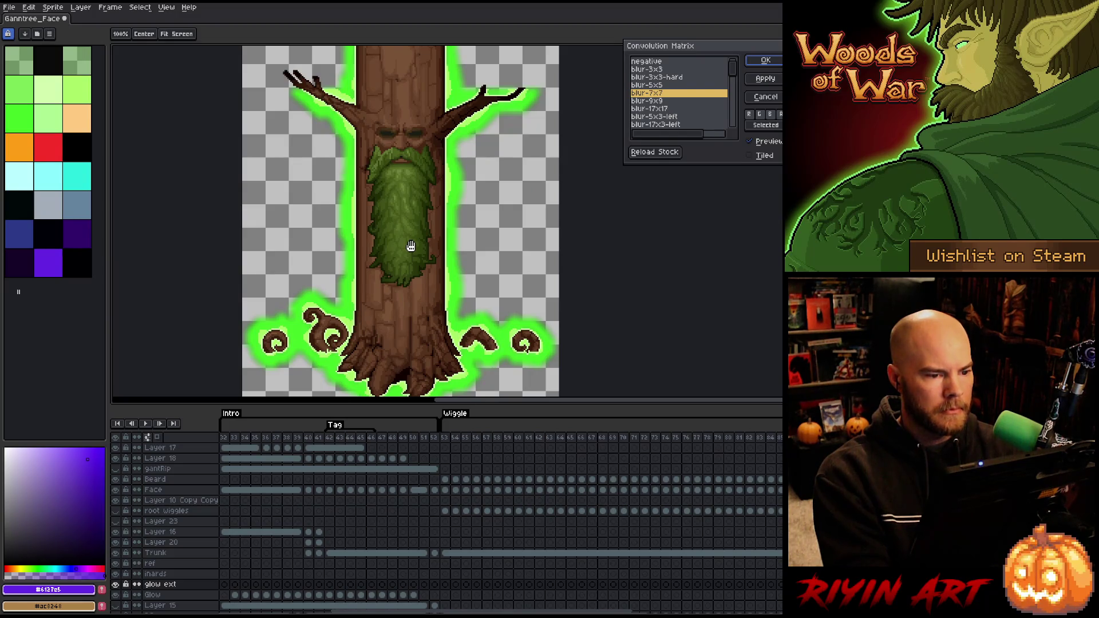
scroll(411, 246, down, 1)
scroll(411, 311, up, 1)
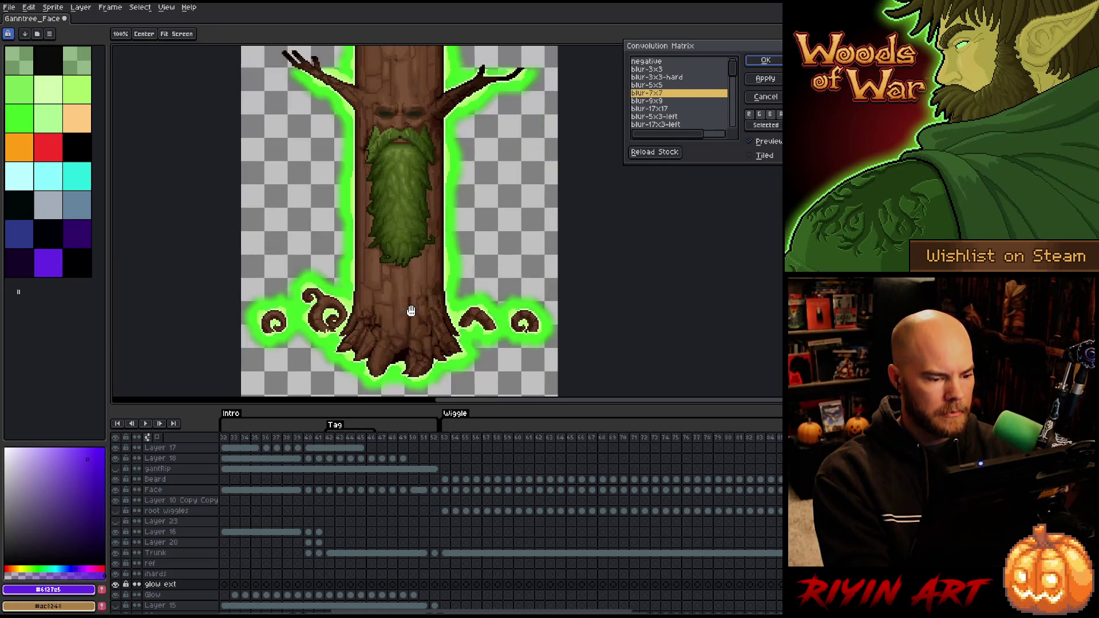
key(Return)
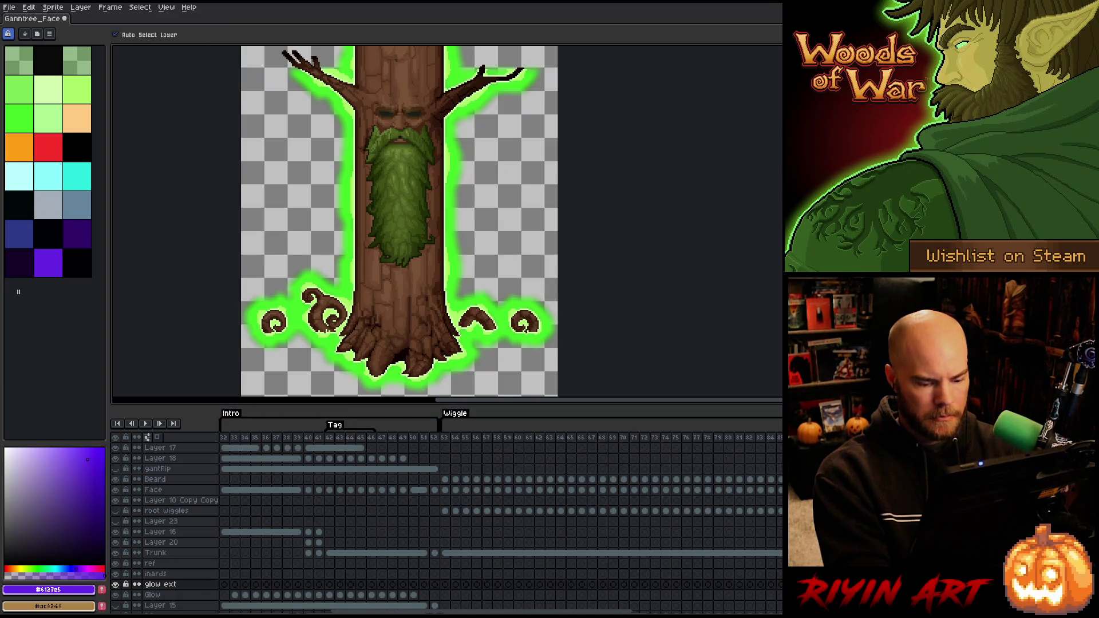
Show only the glow ext layer and select its entire cel
scroll(155, 599, right, 10)
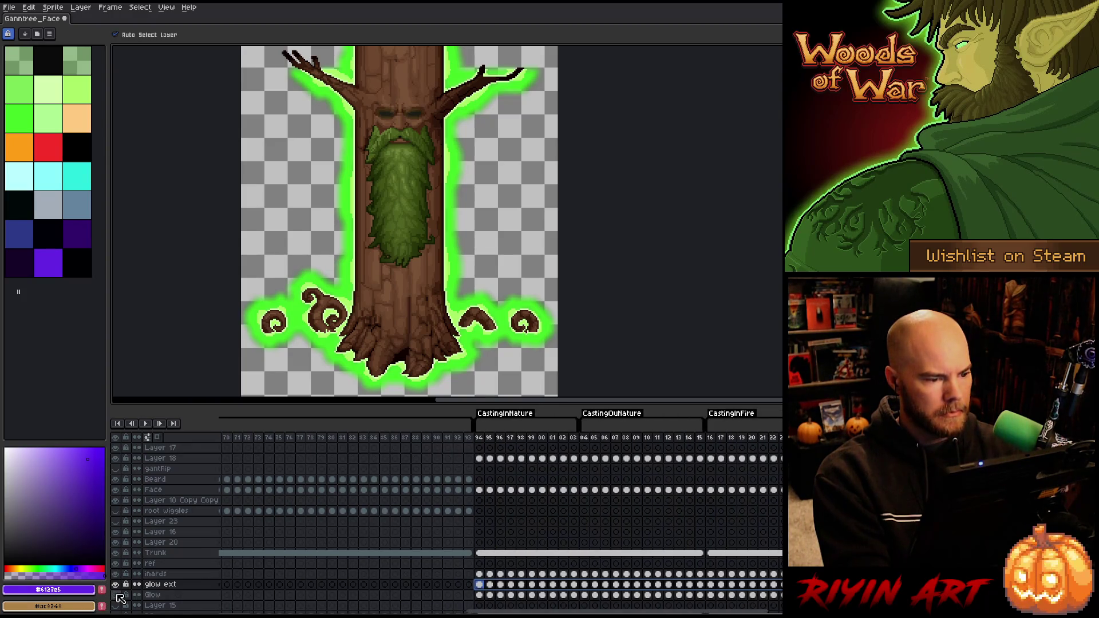
scroll(322, 270, up, 3)
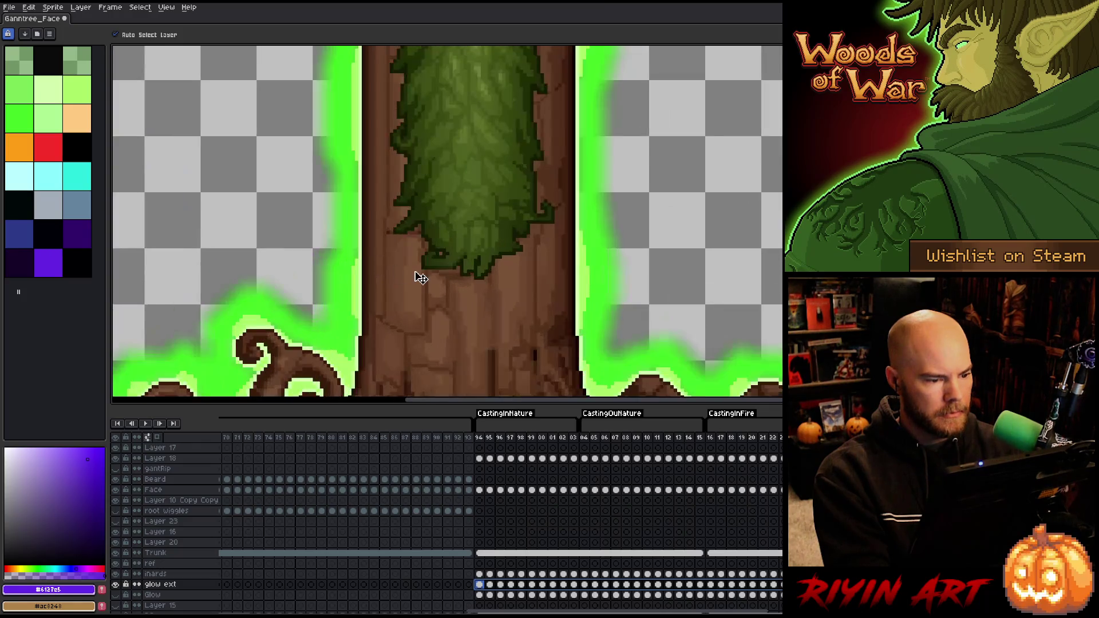
scroll(421, 277, down, 3)
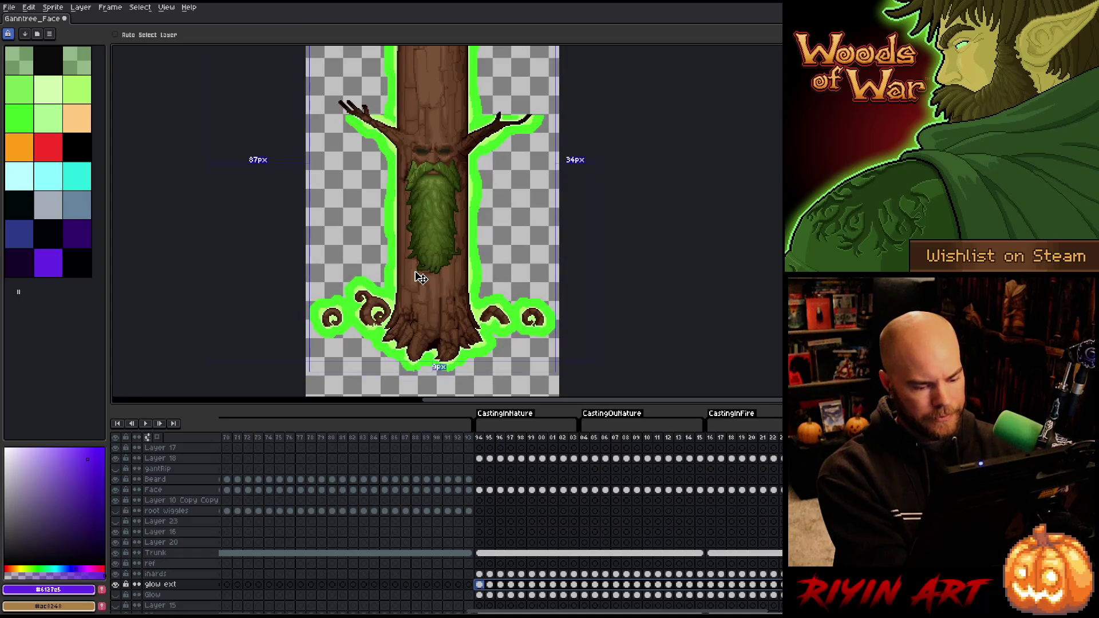
scroll(421, 277, down, 1)
scroll(421, 278, up, 2)
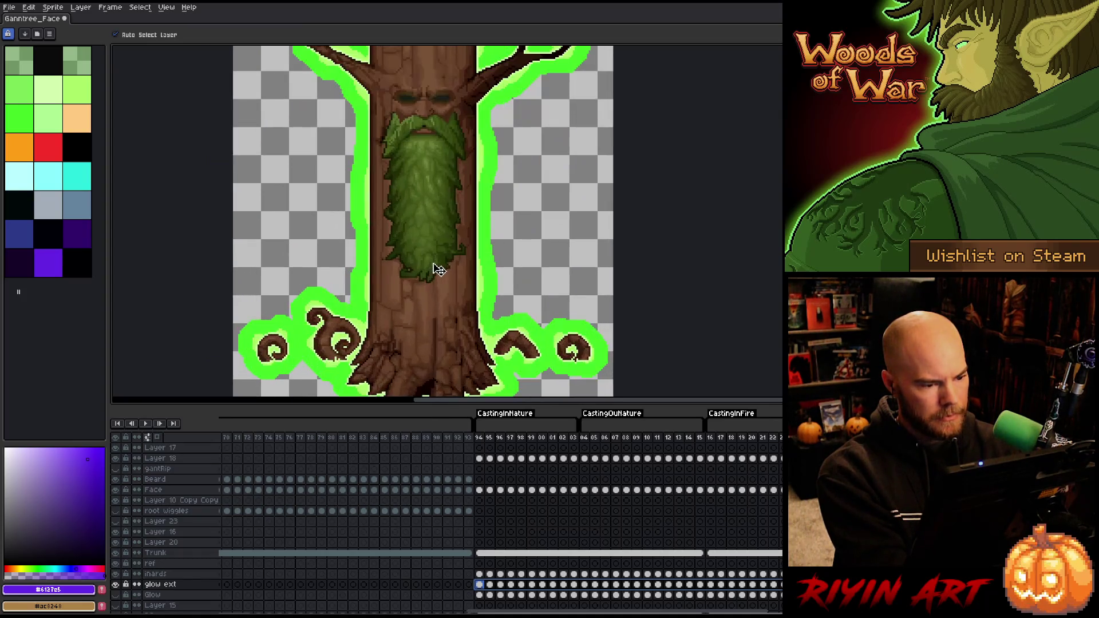
scroll(246, 525, down, 1)
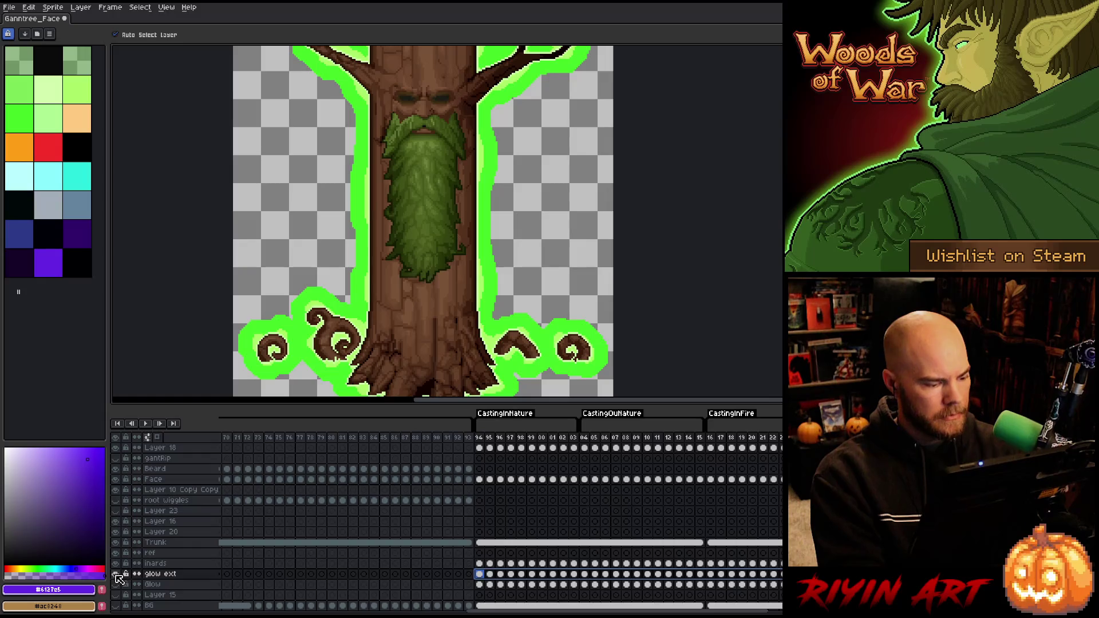
alt+click(116, 574)
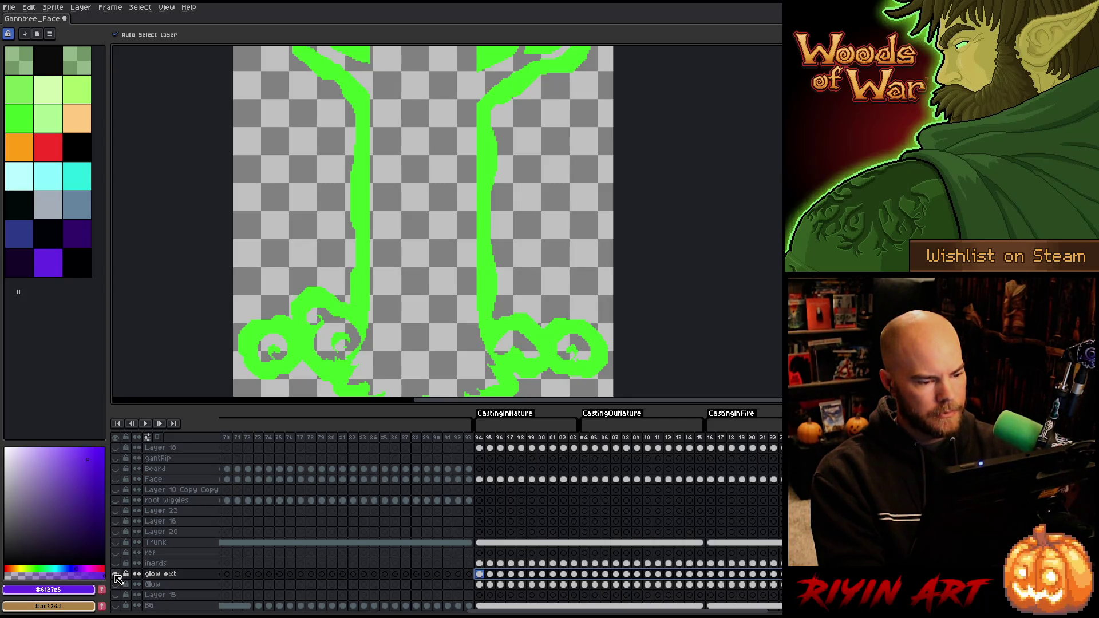
scroll(436, 250, down, 2)
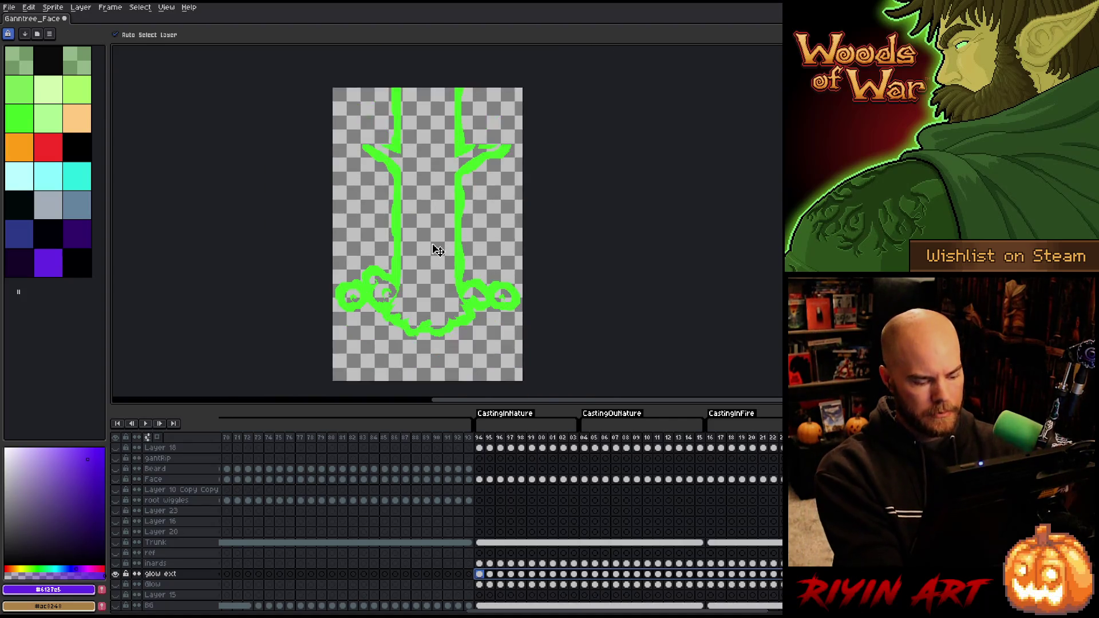
scroll(436, 249, up, 1)
key(ctrl+a)
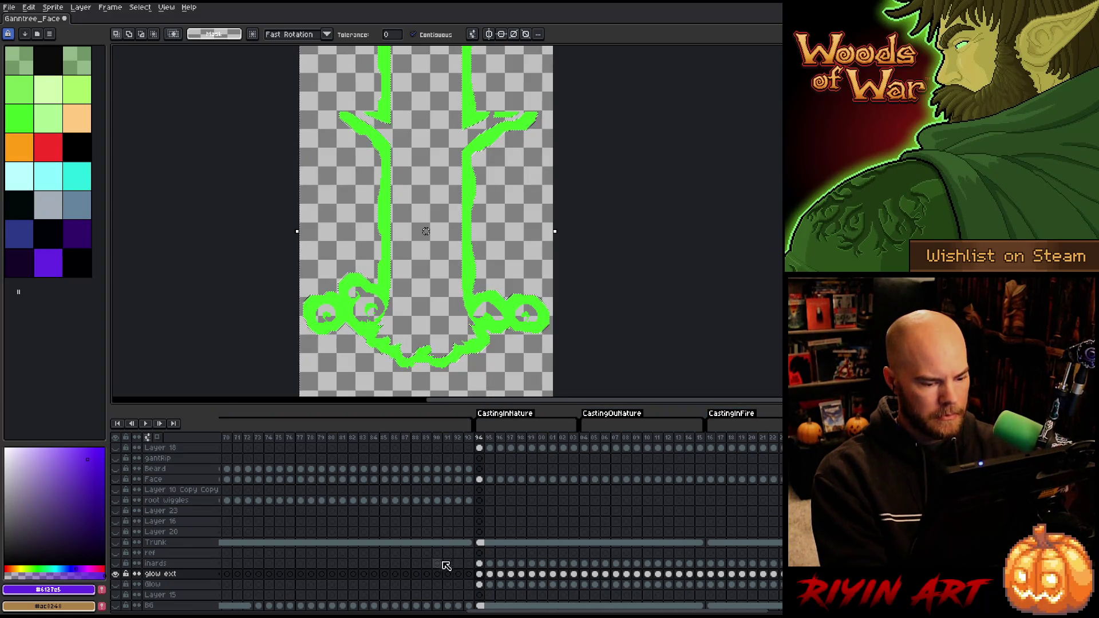
drag(538, 612, 318, 612)
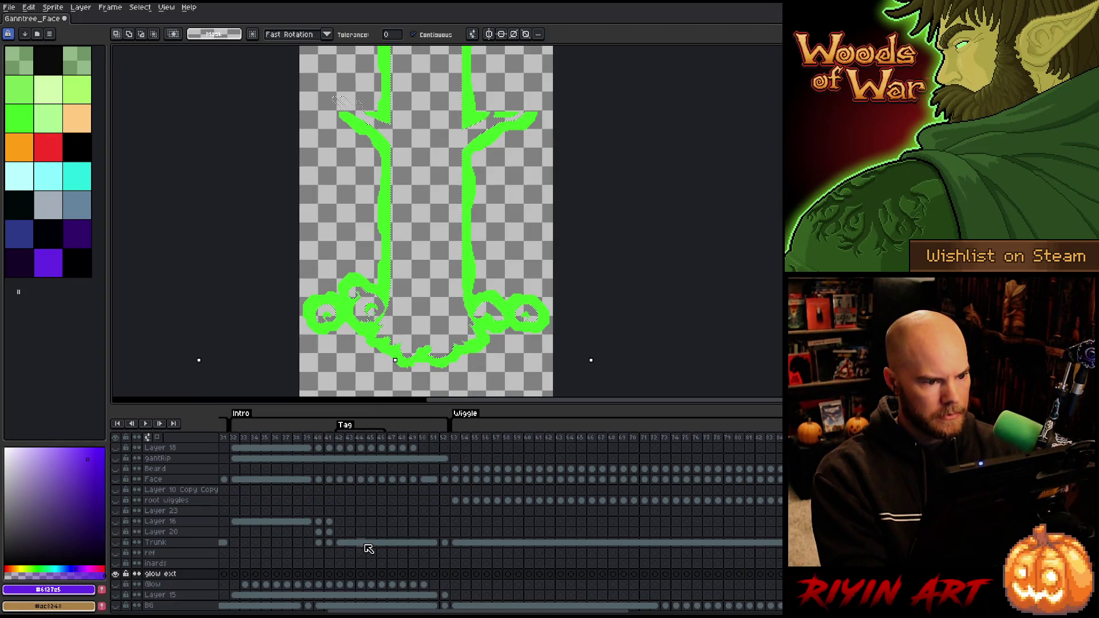
drag(400, 611, 583, 607)
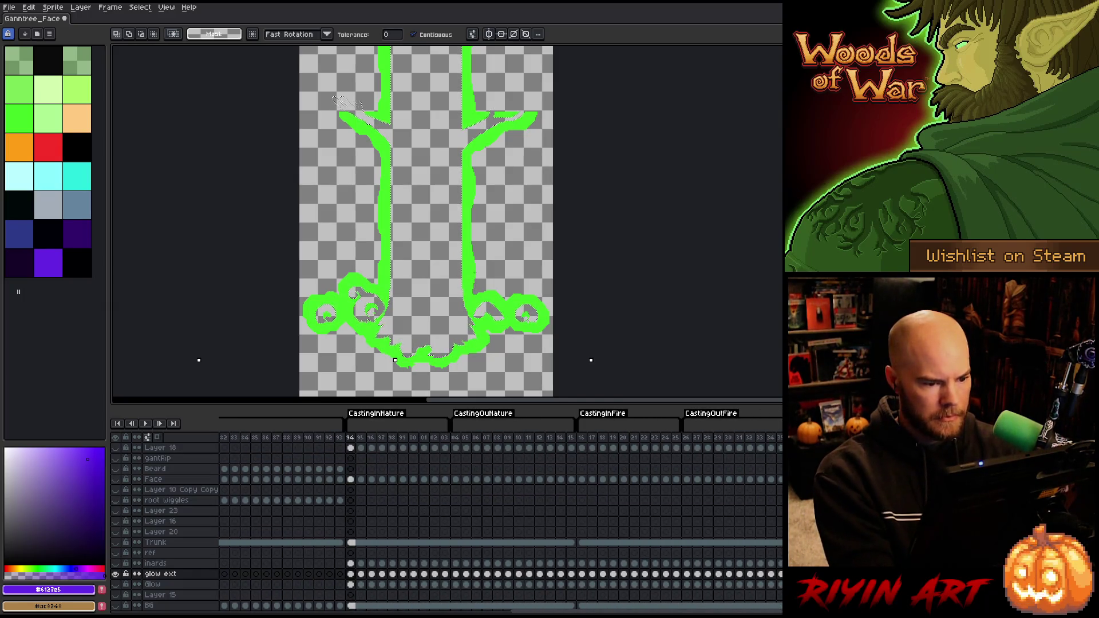
On a new layer above Glow, fill the trunk green and link the Nature cels
key(i)
click(470, 266)
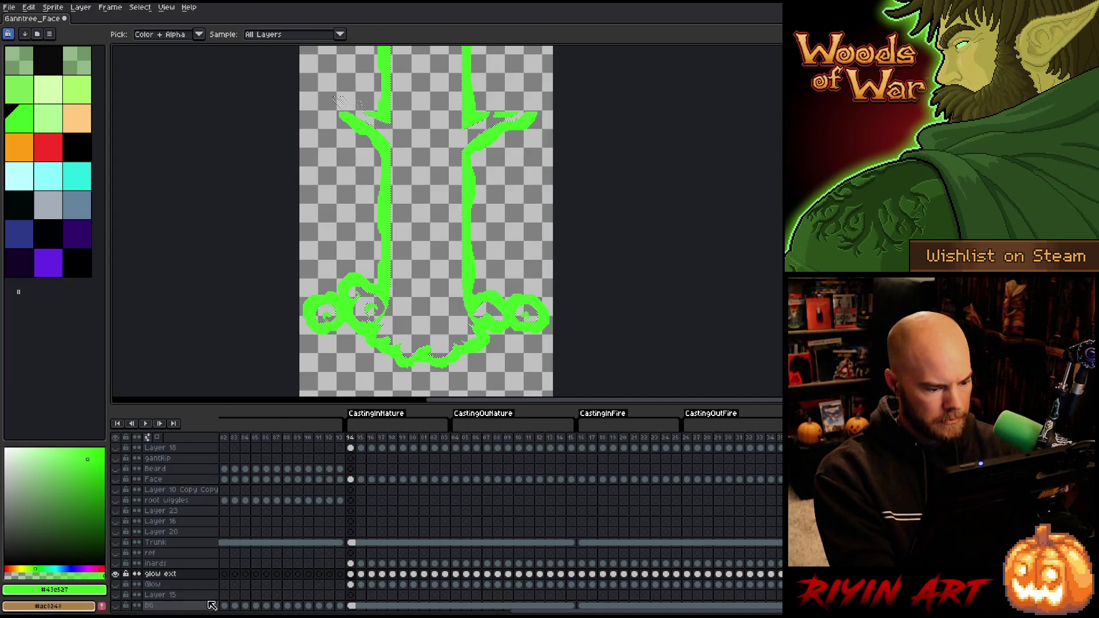
click(172, 584)
key(shift+n)
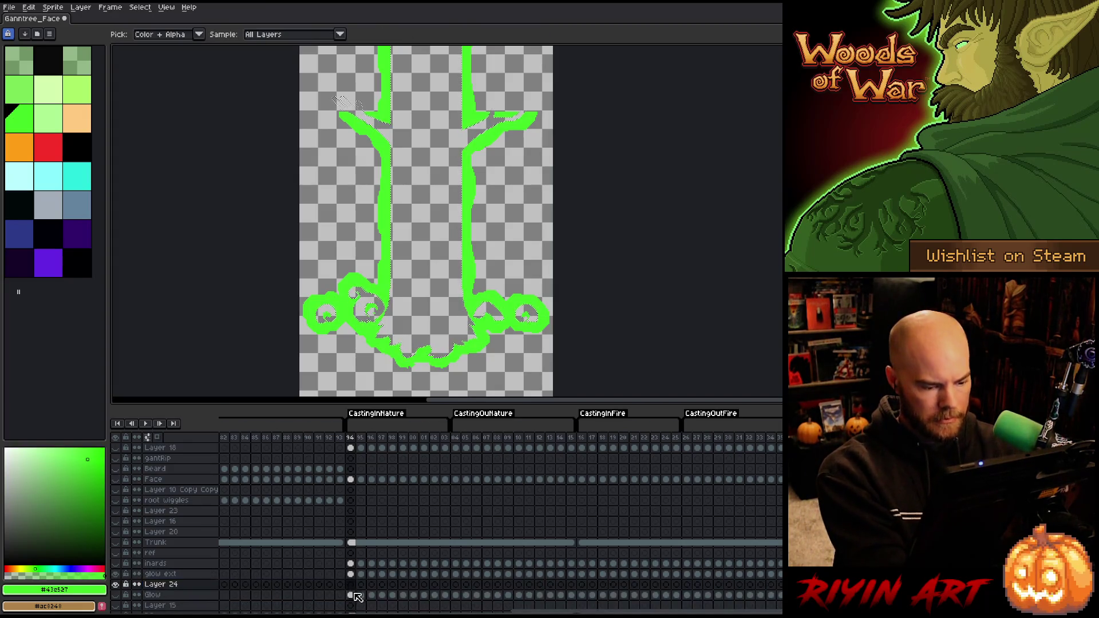
key(f)
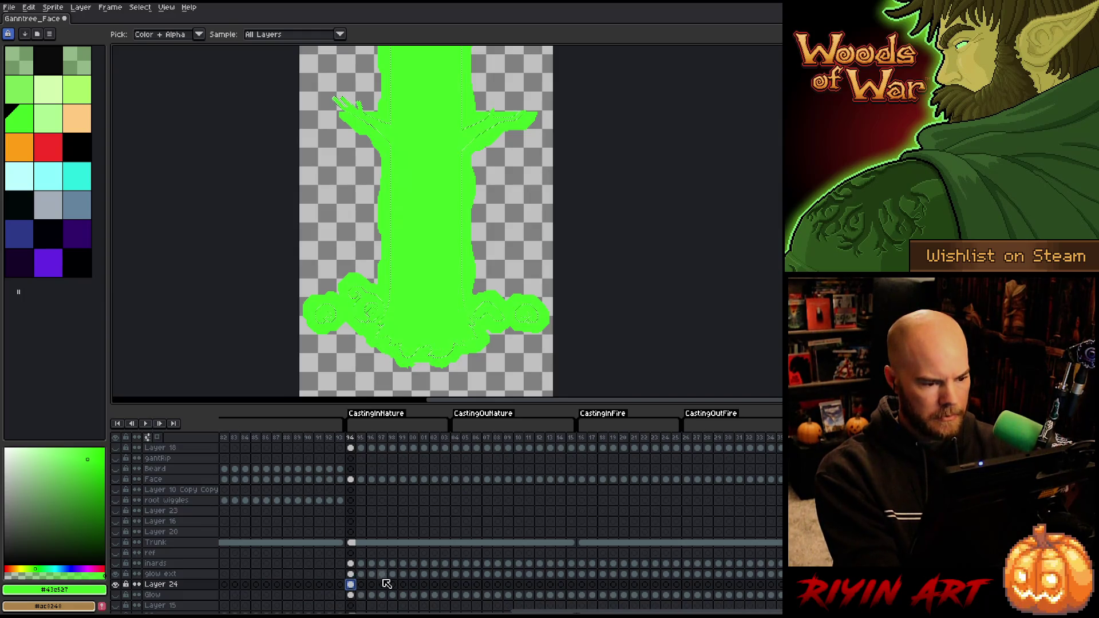
click(362, 585)
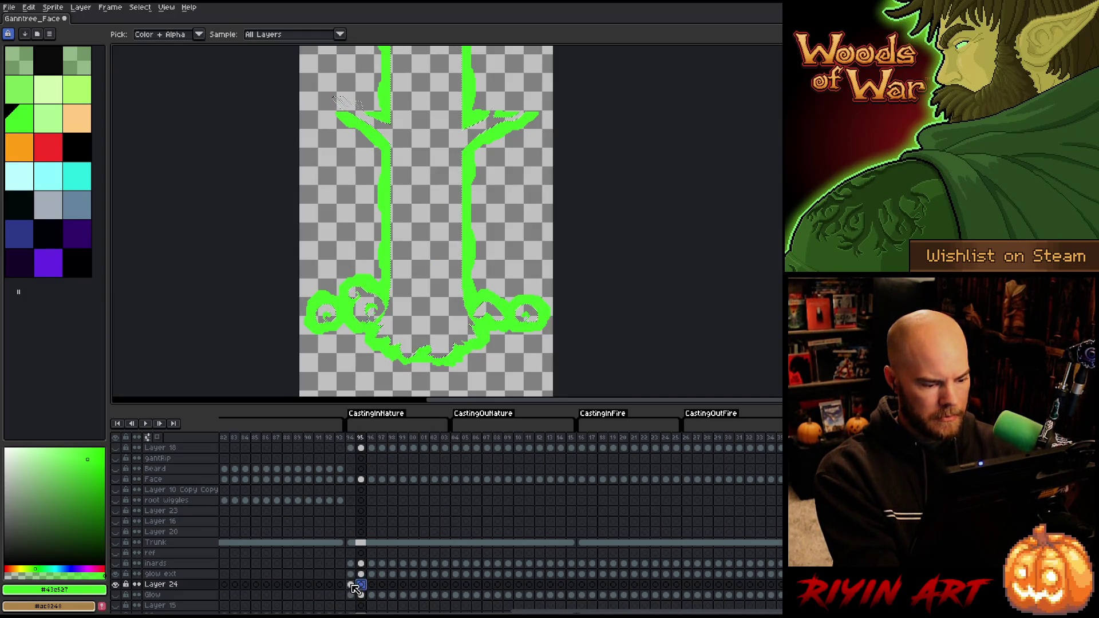
drag(351, 585, 574, 592)
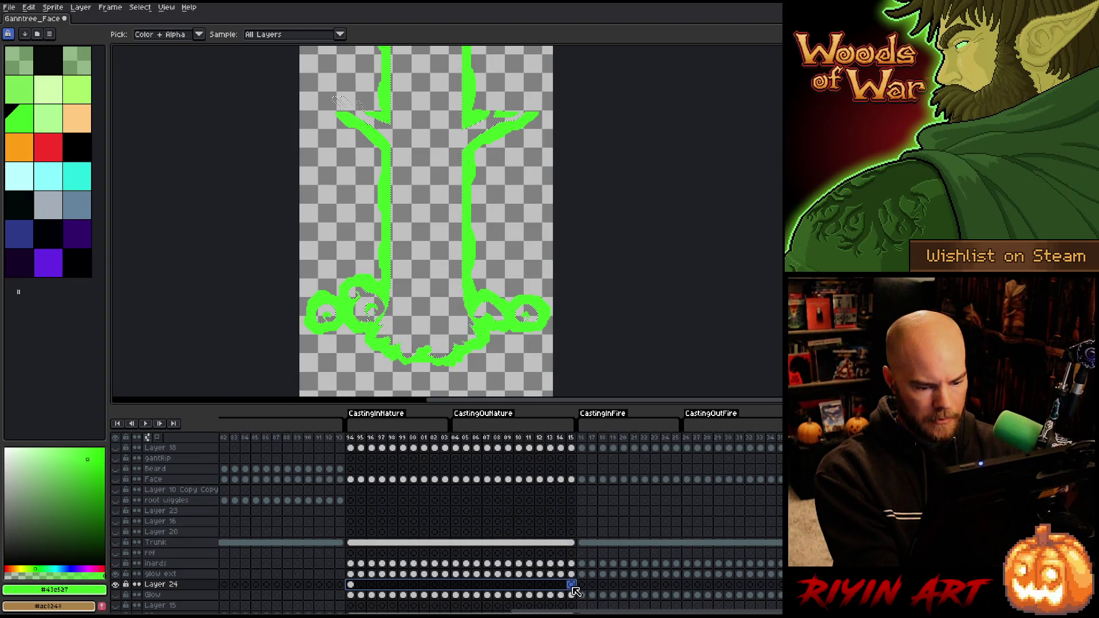
right_click(574, 591)
click(590, 595)
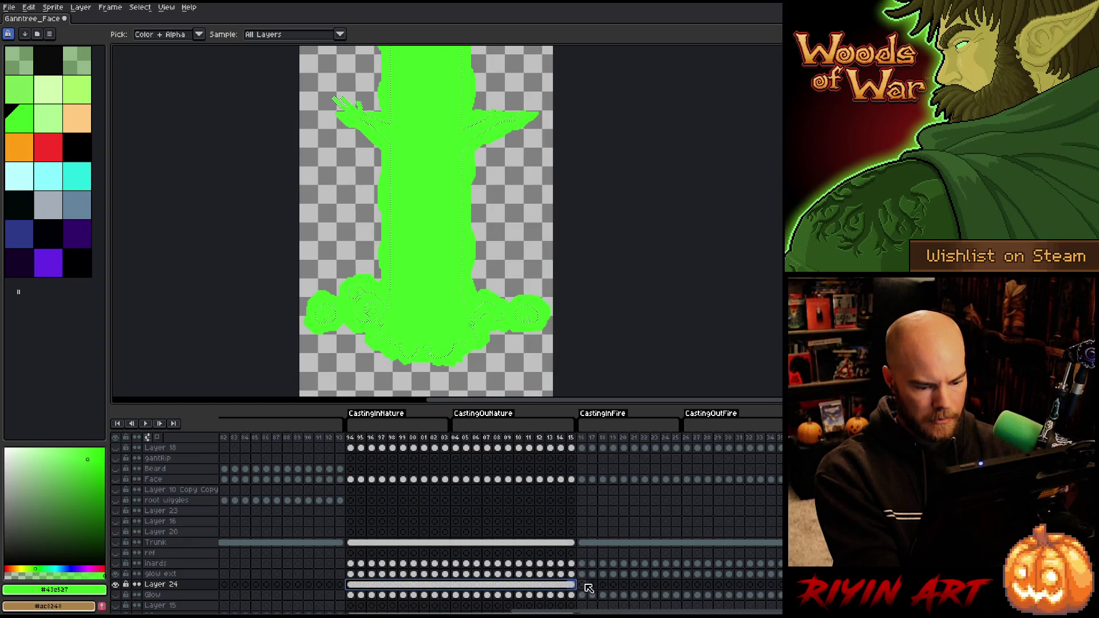
Fill the CastingInFire frames with the red glow colour across the Fire cels
click(582, 585)
click(481, 338)
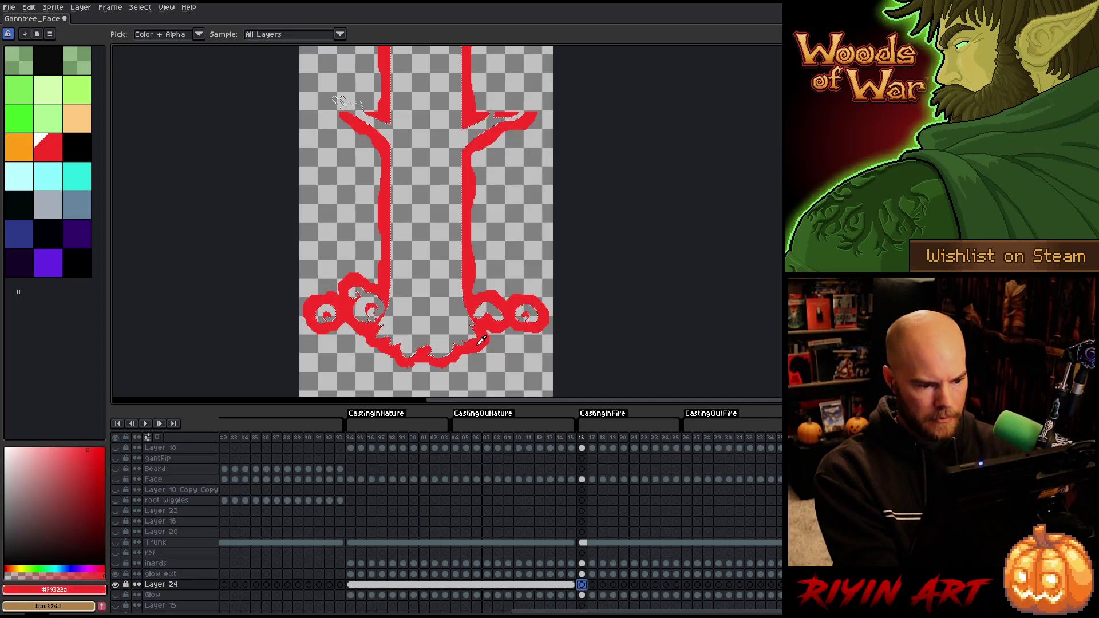
key(f)
drag(584, 586, 778, 589)
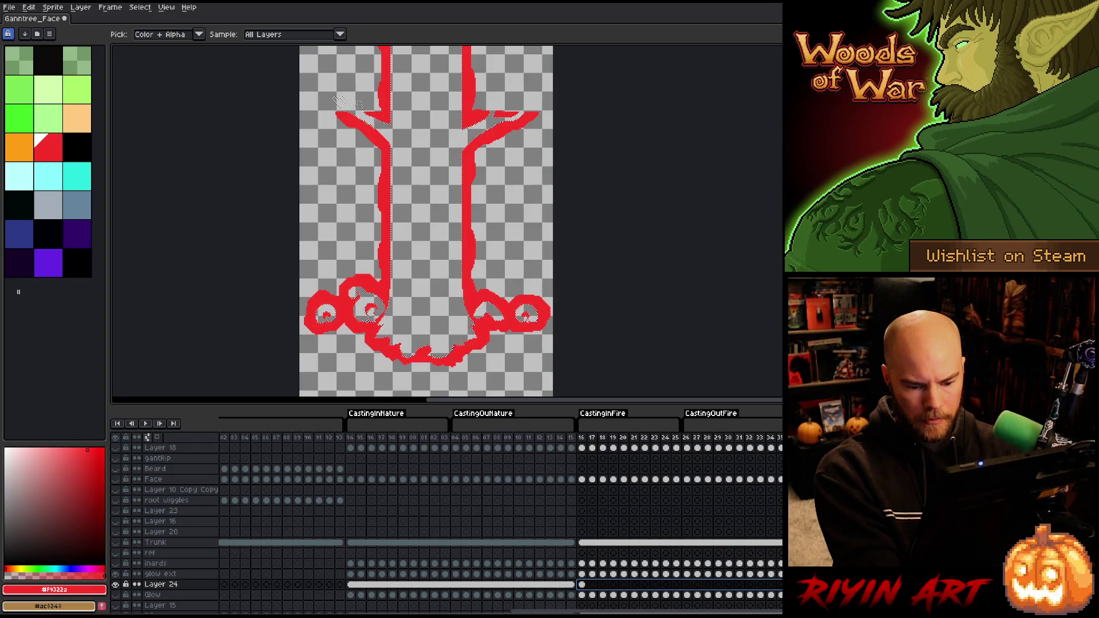
key(f)
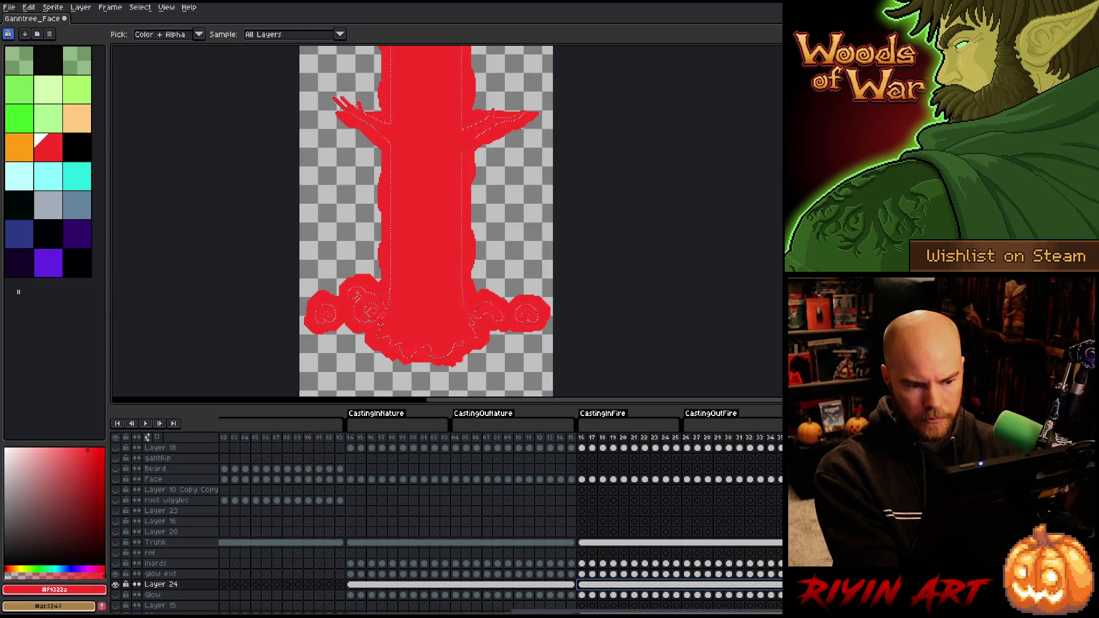
Fill the CastingInFrost frames cyan and link the Frost cels together
scroll(580, 600, right, 8)
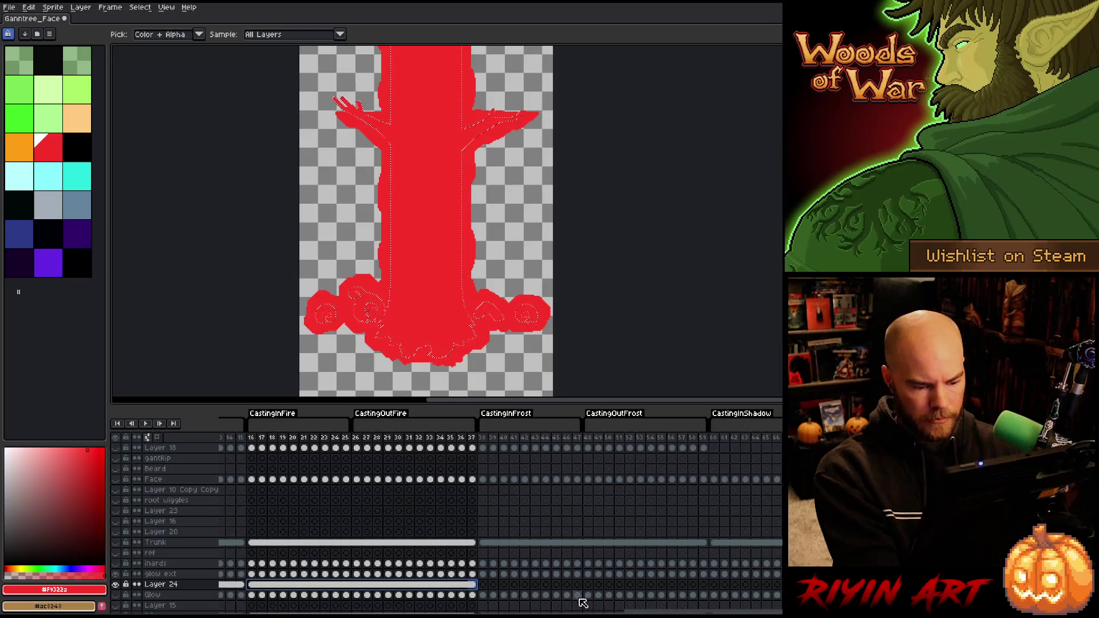
click(483, 585)
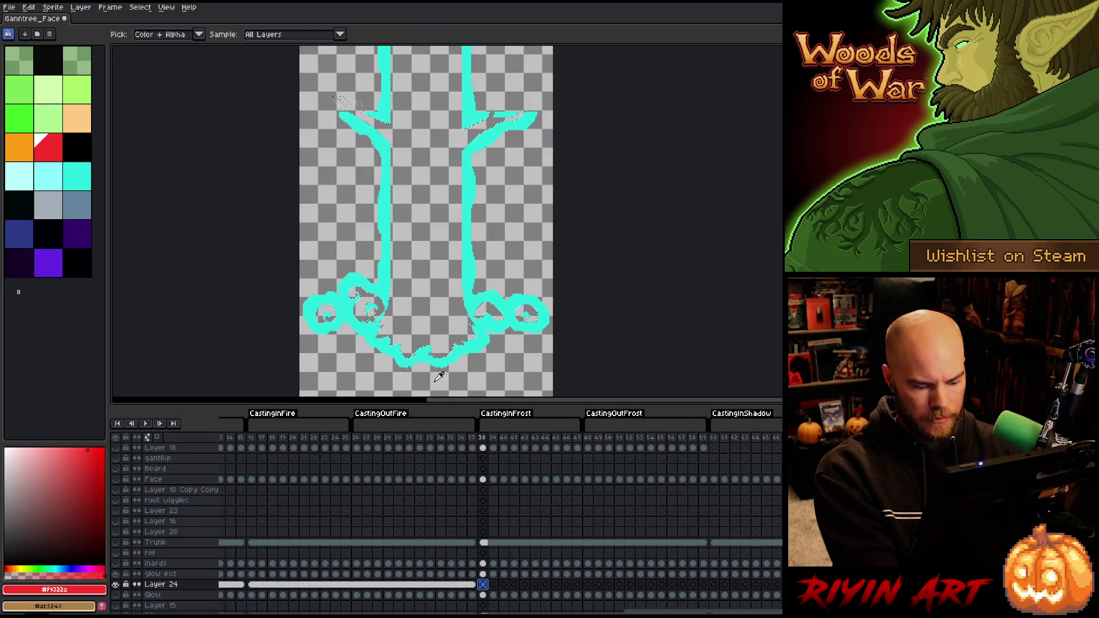
click(437, 362)
key(f)
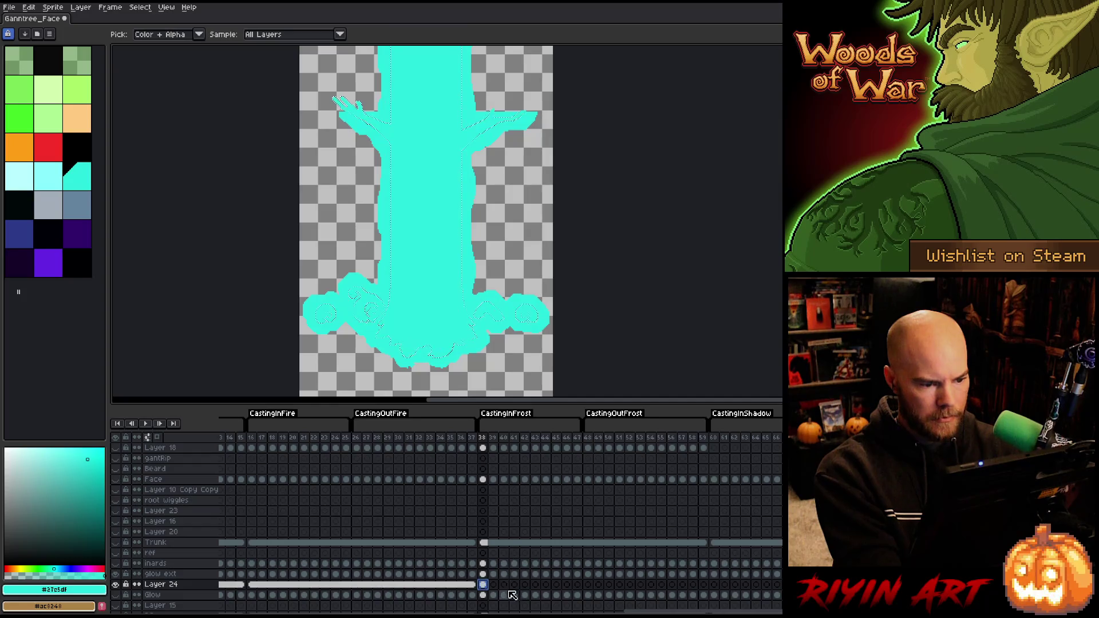
drag(486, 586, 705, 585)
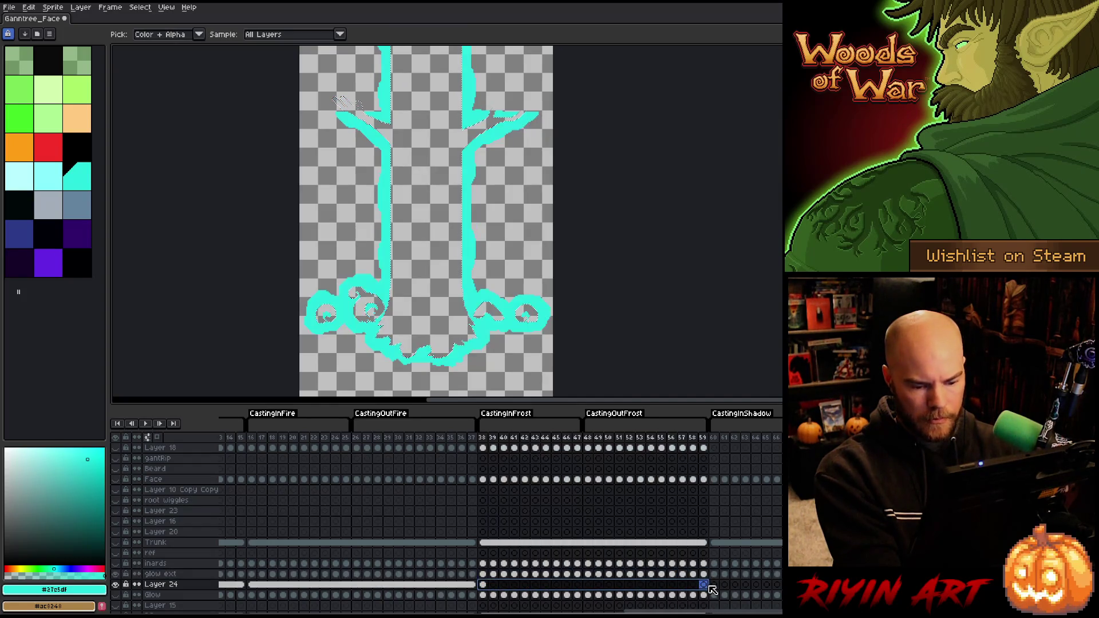
right_click(705, 584)
click(724, 595)
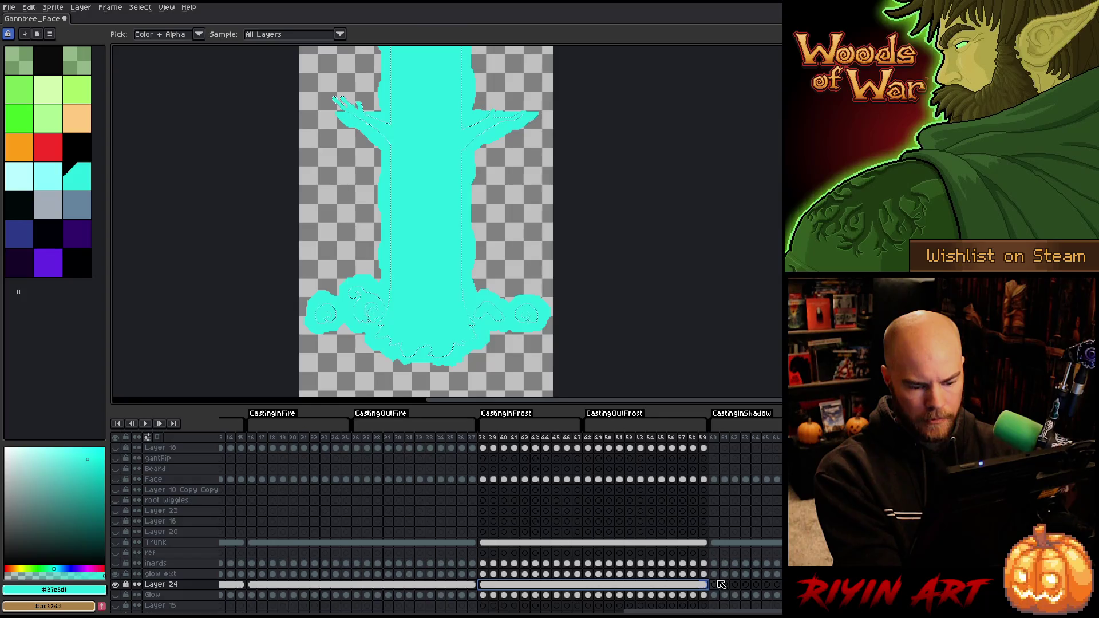
Fill the first CastingInShadow frame with the purple glow colour
key(Right)
click(475, 297)
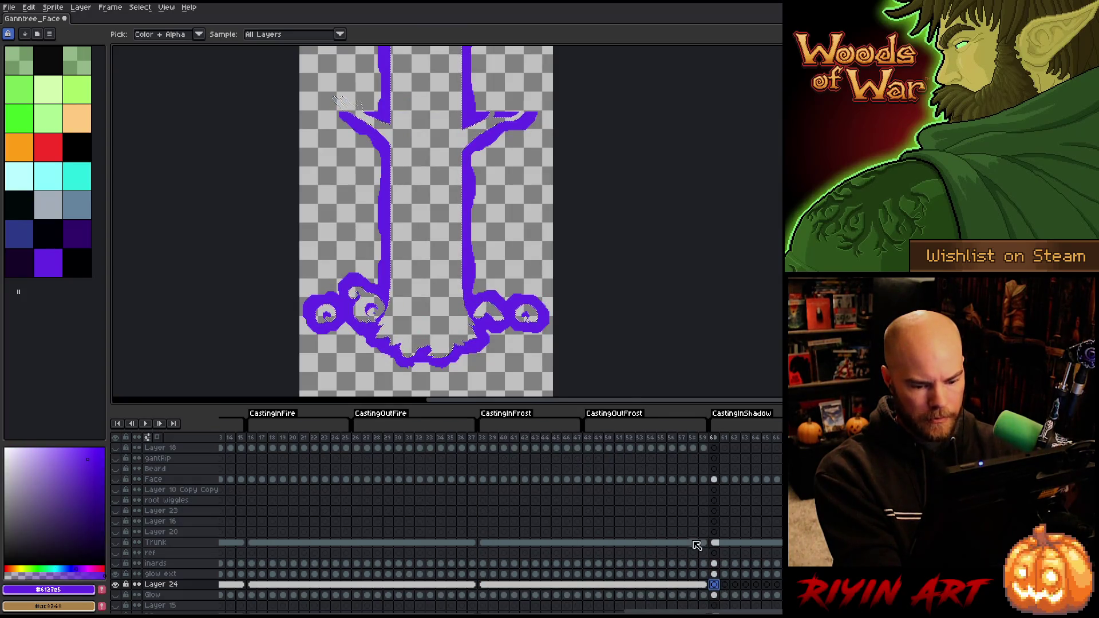
key(f)
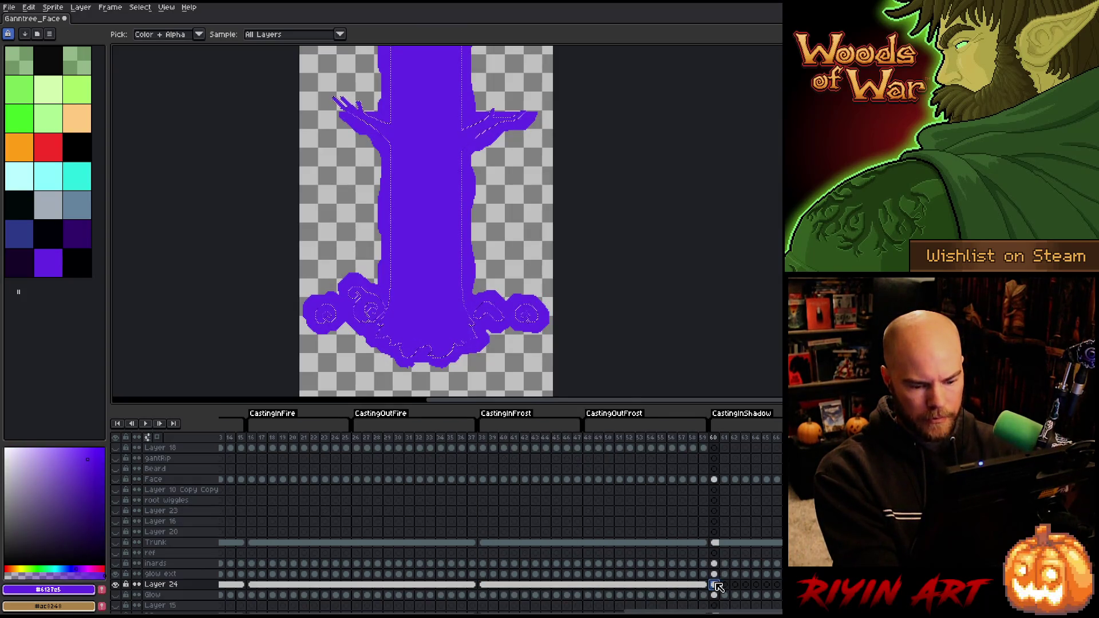
key(ctrl+z)
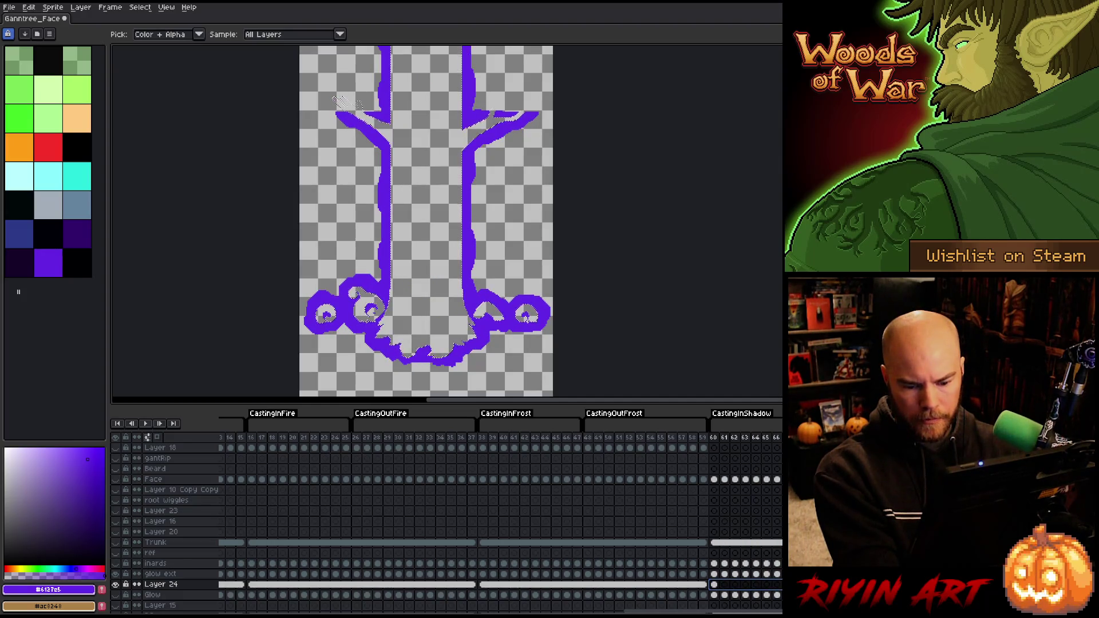
key(f)
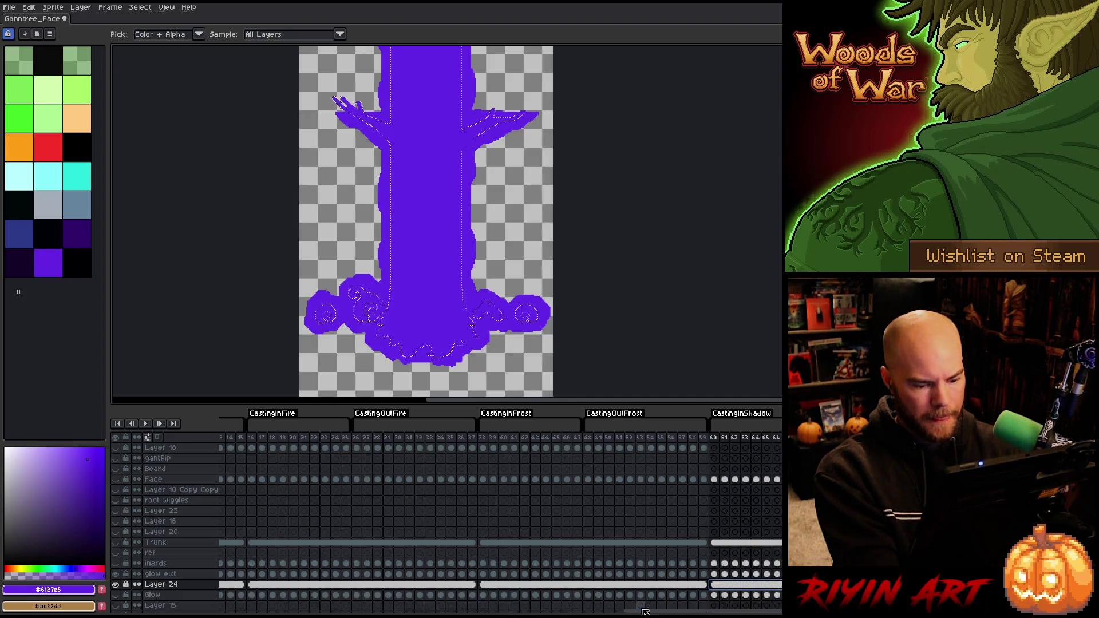
Fill the CastingInInsight frames blue across the Insight cels, then make glow ext active
scroll(692, 611, right, 10)
click(563, 585)
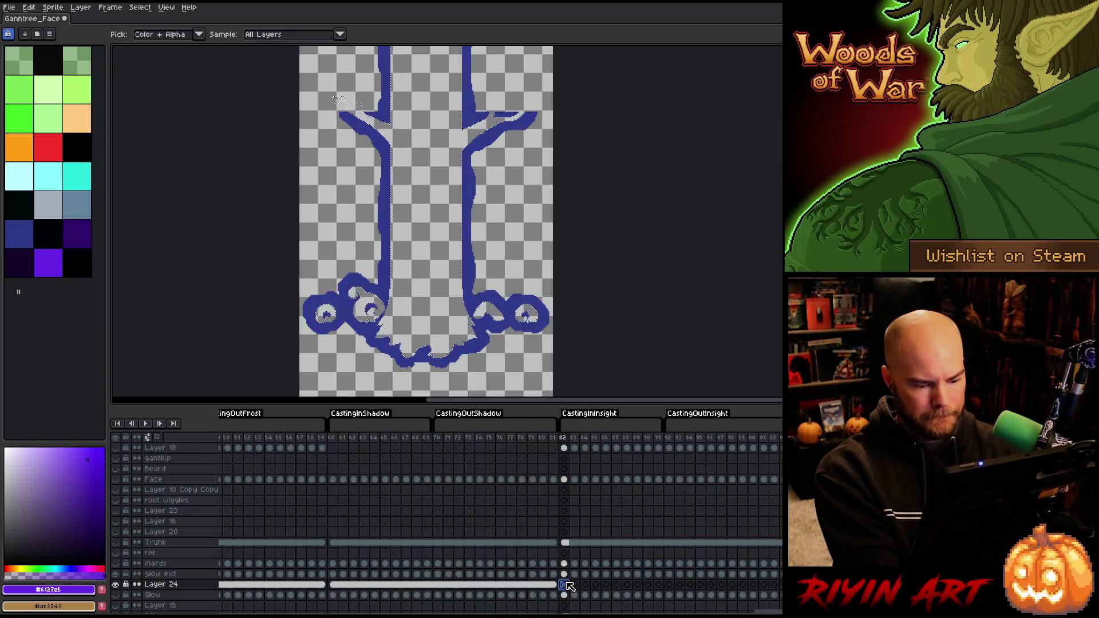
click(490, 351)
key(f)
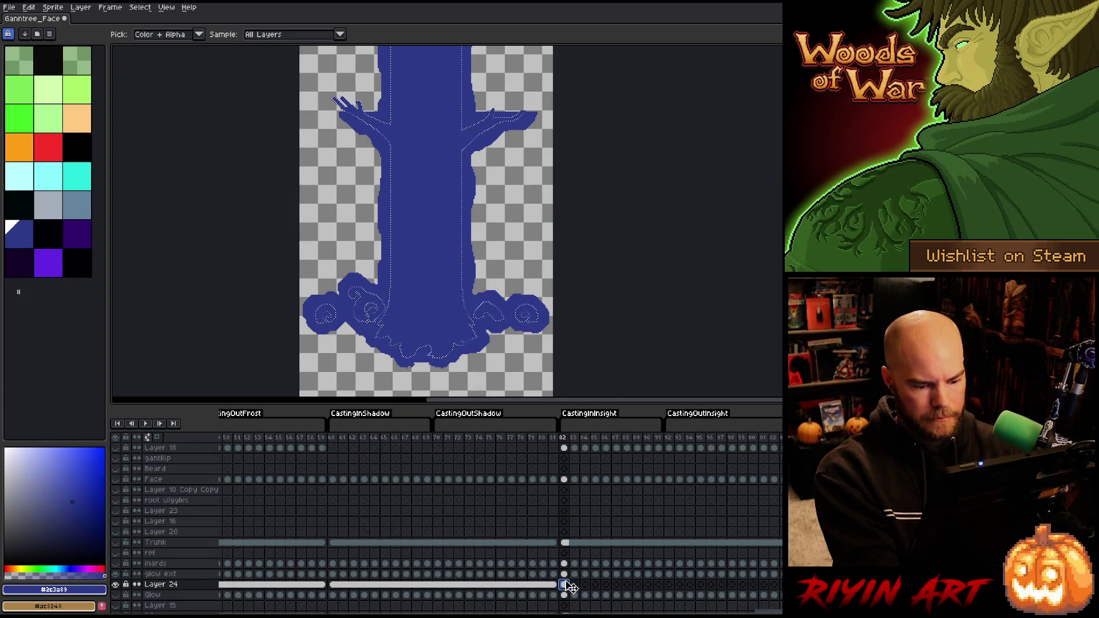
click(574, 585)
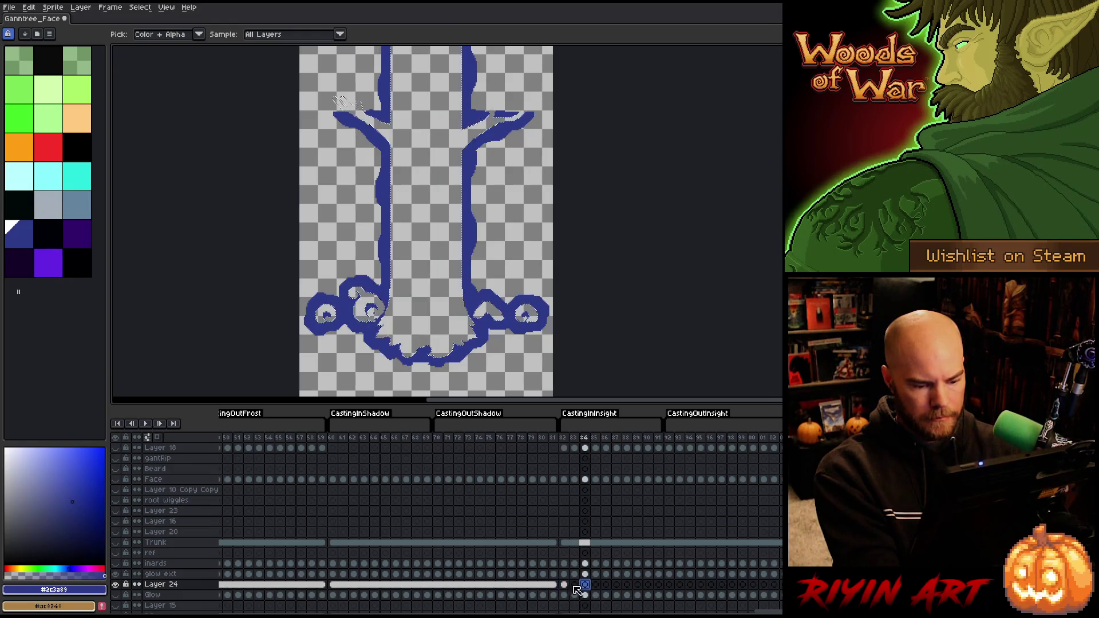
drag(622, 586, 779, 584)
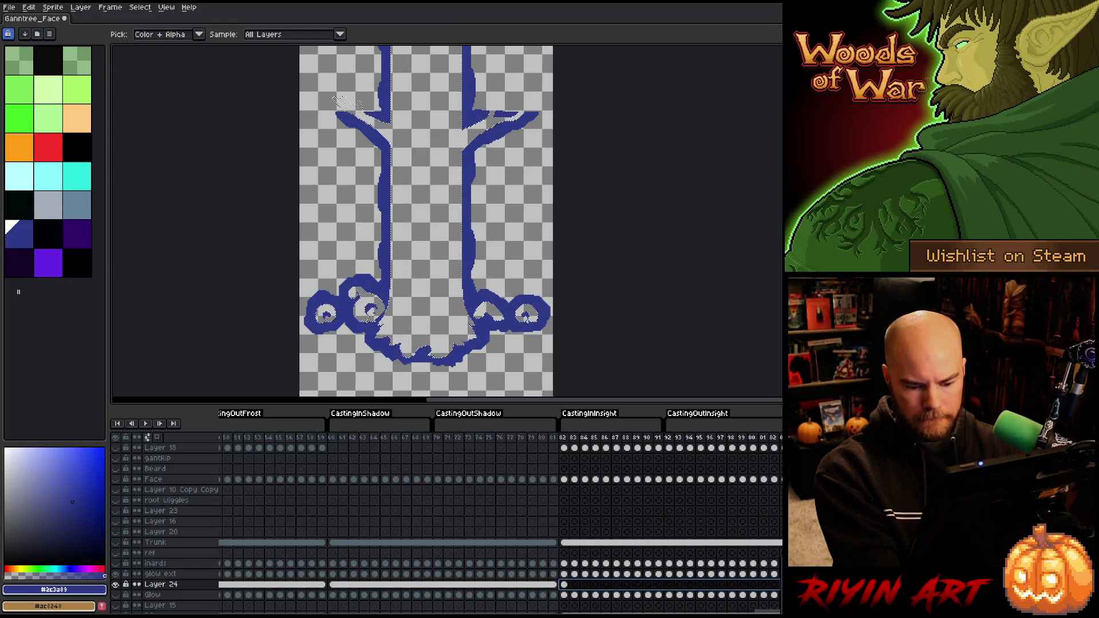
key(f)
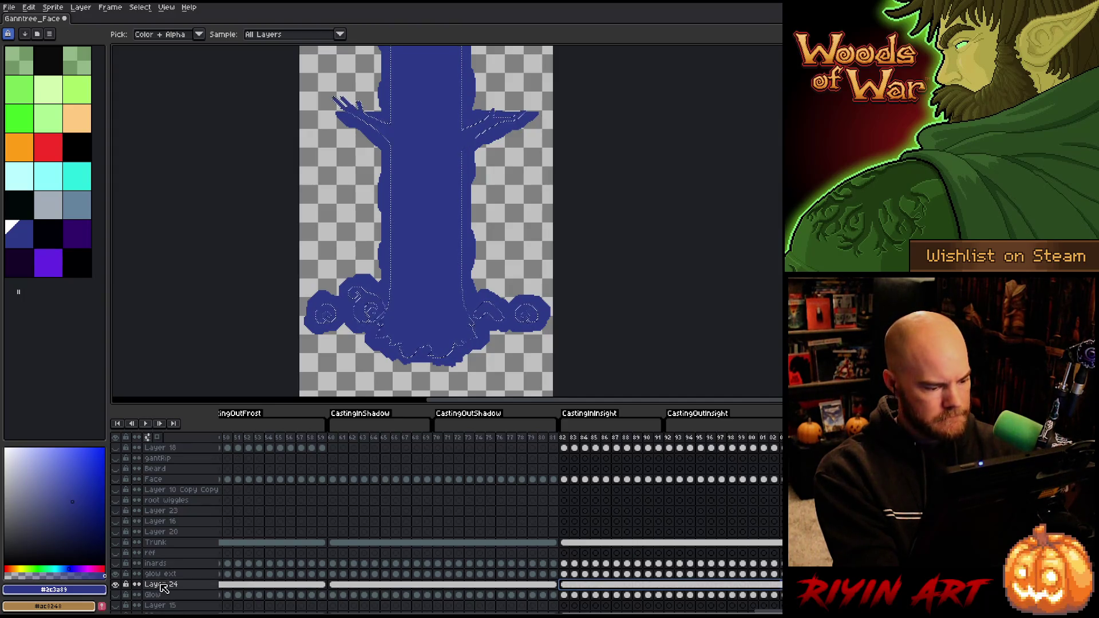
click(169, 576)
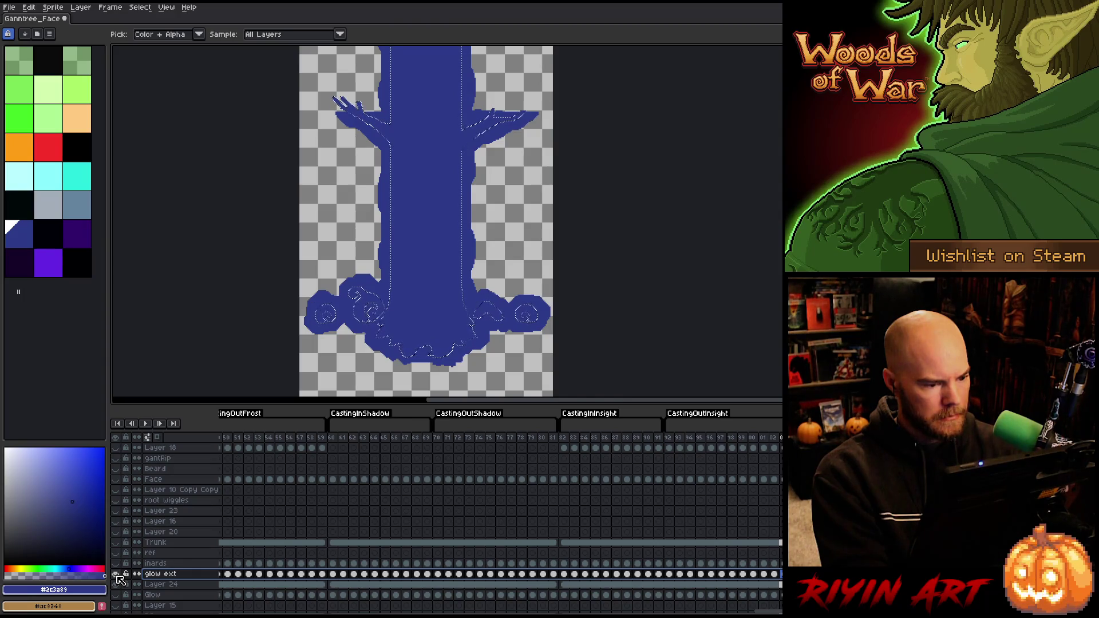
scroll(119, 579, down, 1)
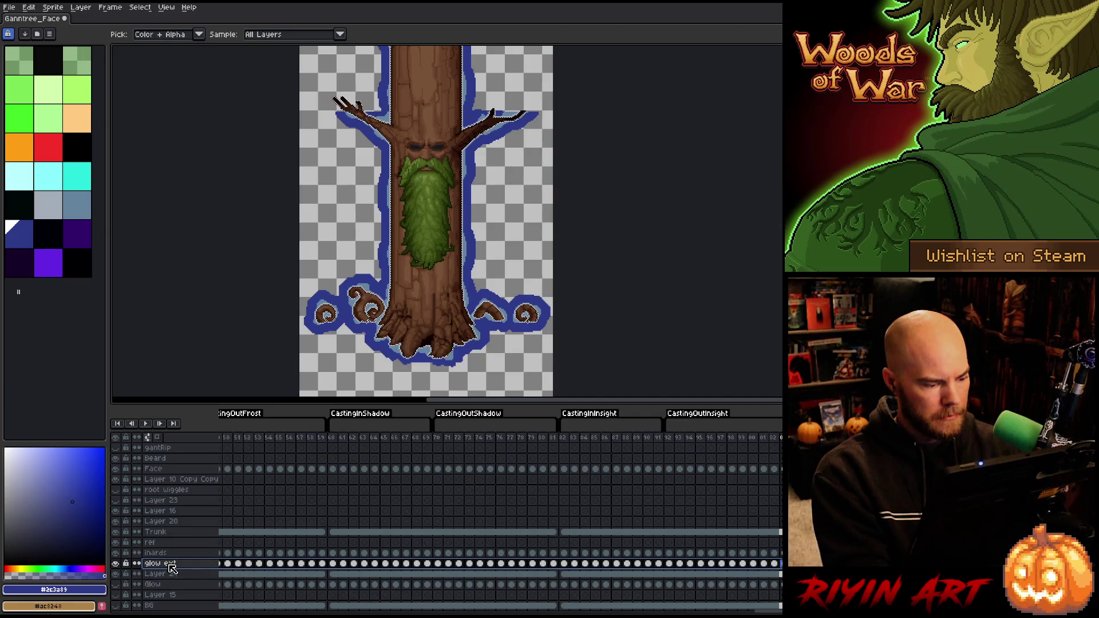
Remove the old glow ext layer and rename Layer 24 to 'glow ext'
key(ctrl+e)
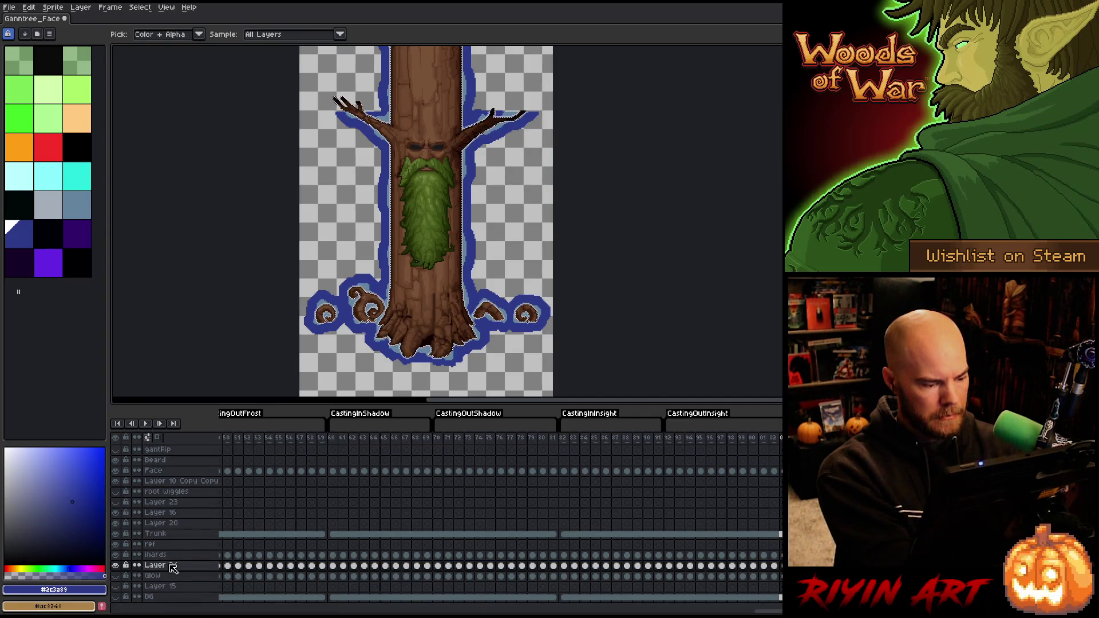
double_click(168, 567)
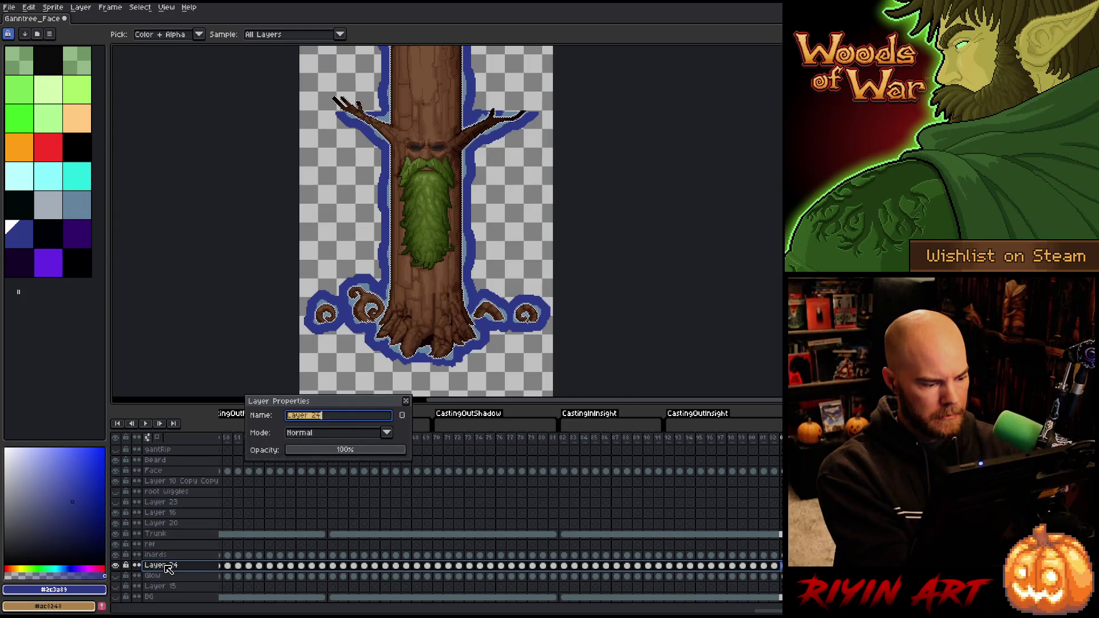
text(9low)
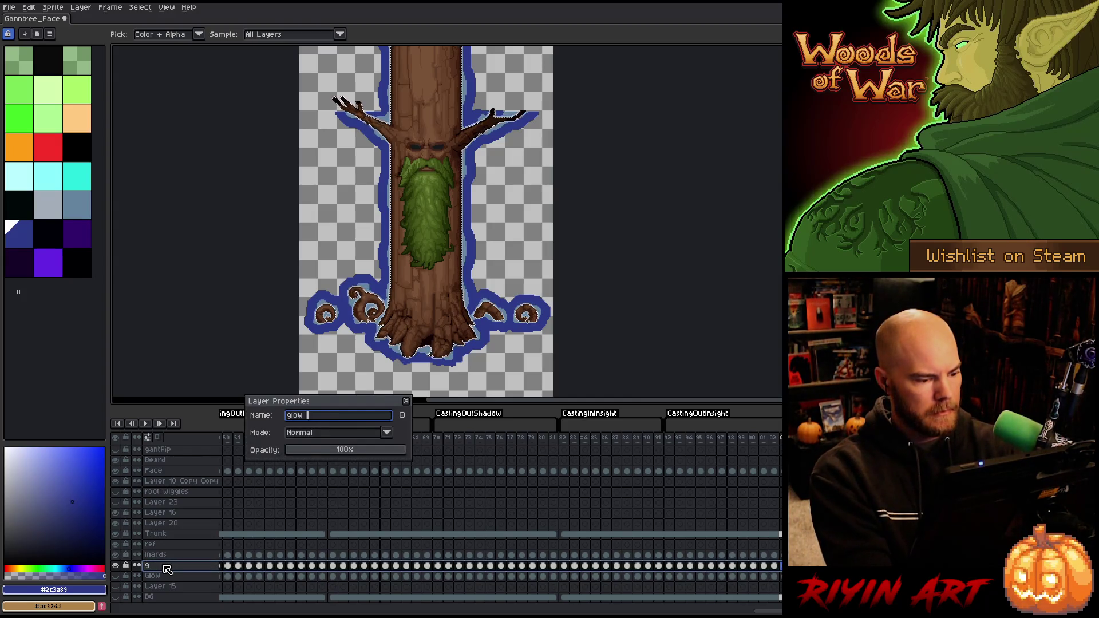
text(ext)
key(Return)
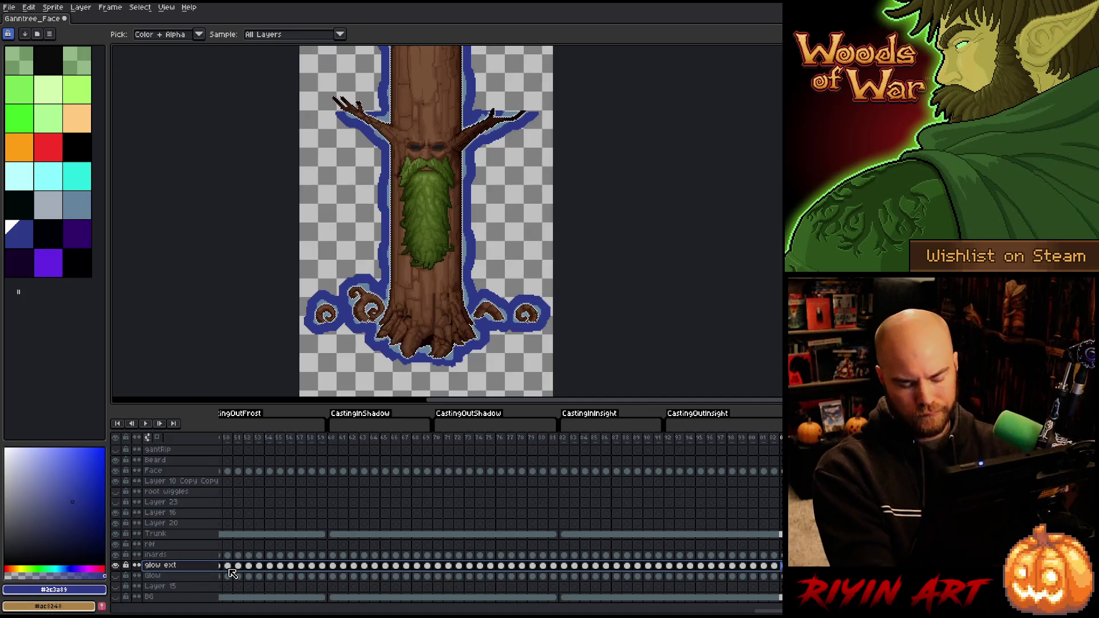
Apply a blur-7x7 Convolution Matrix to glow ext after comparing it with 5x5
drag(759, 611, 615, 611)
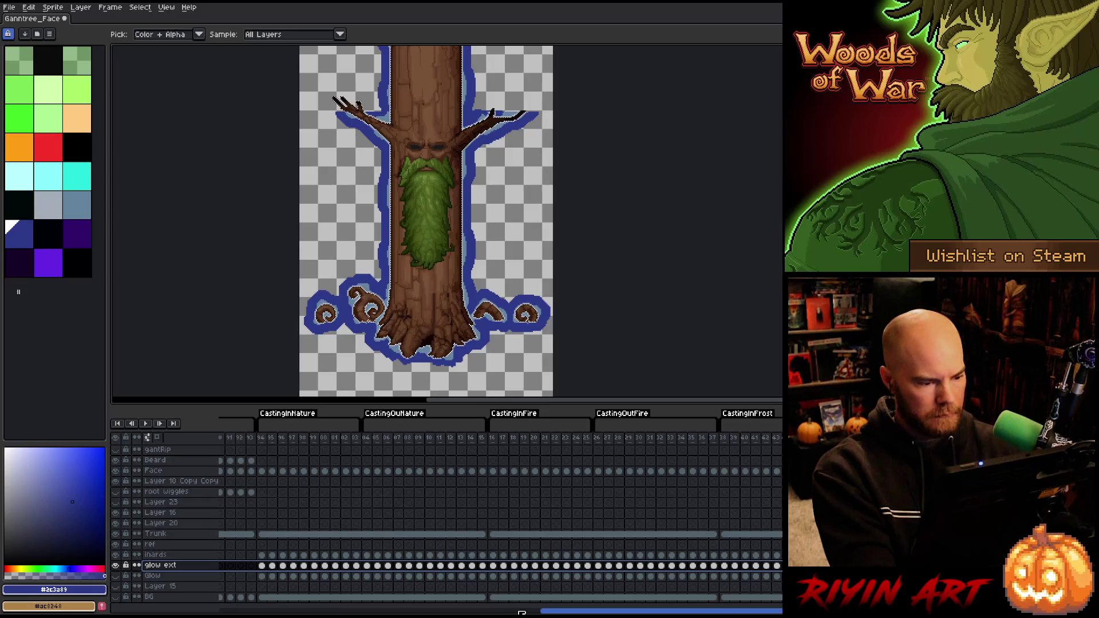
key(F9)
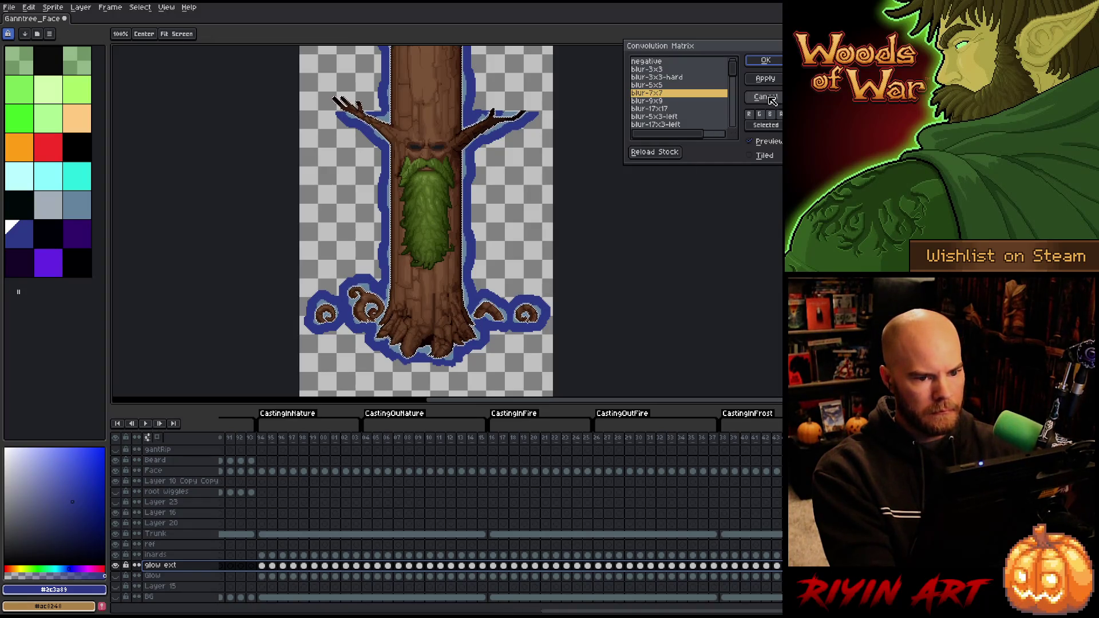
click(766, 97)
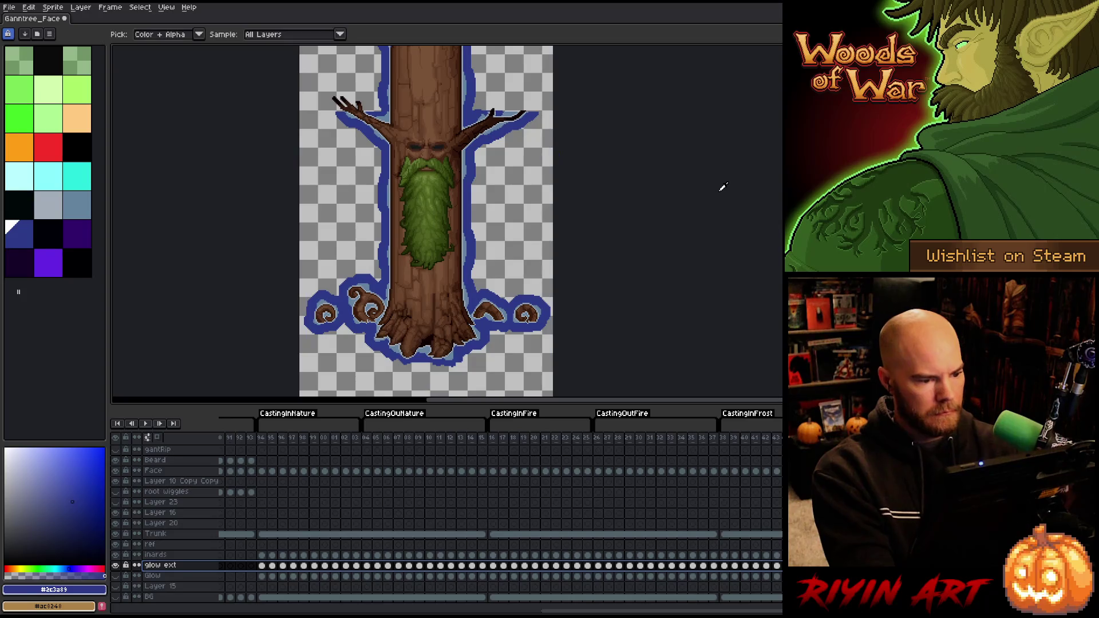
key(F9)
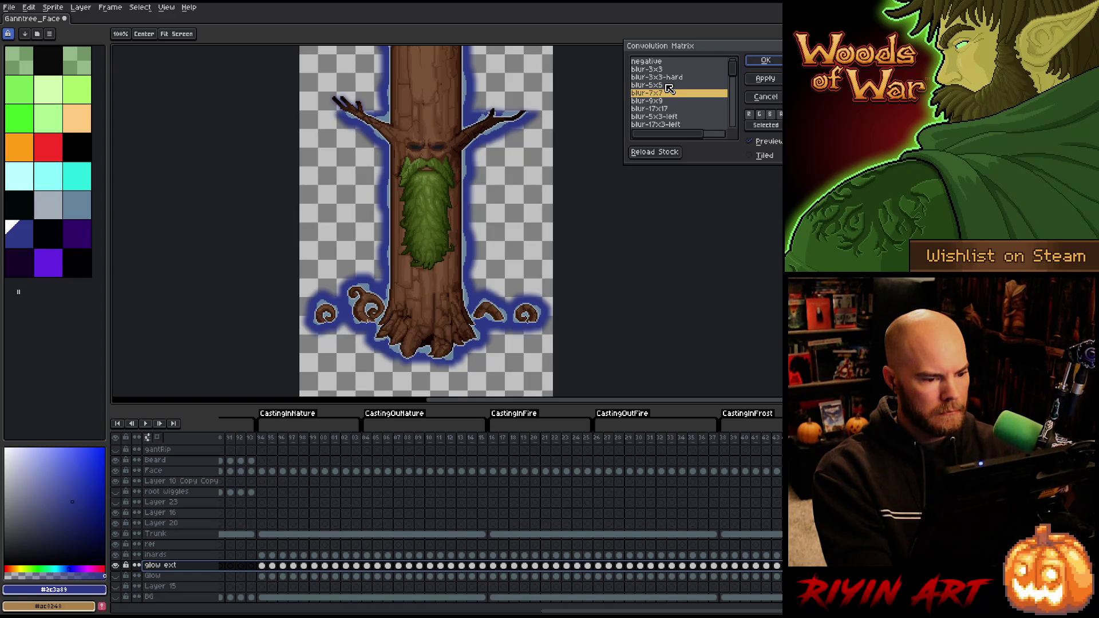
click(646, 85)
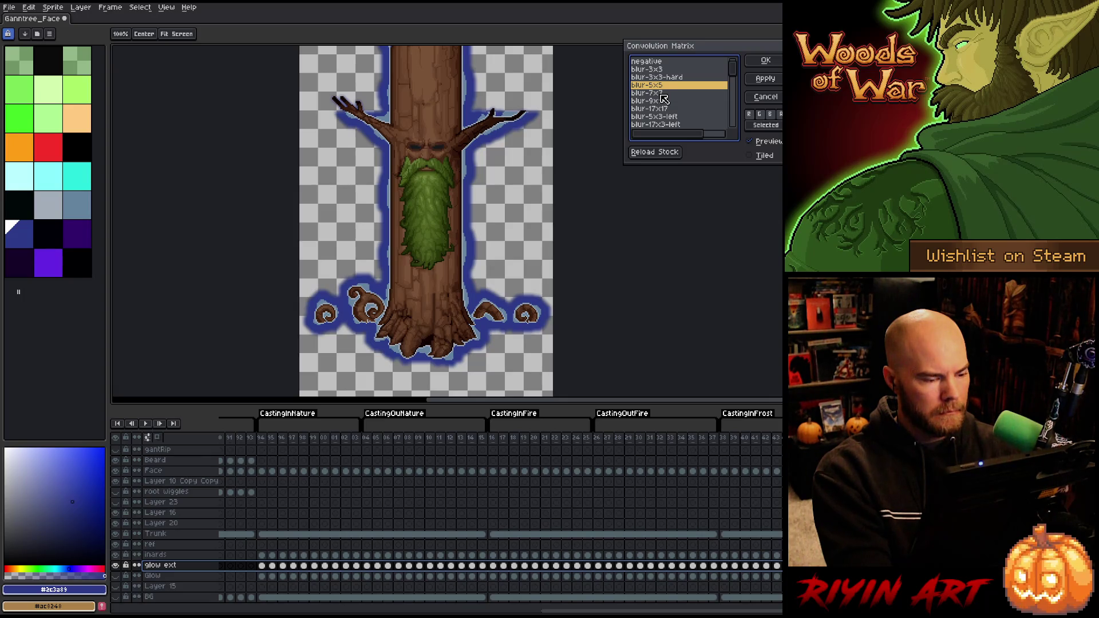
click(661, 93)
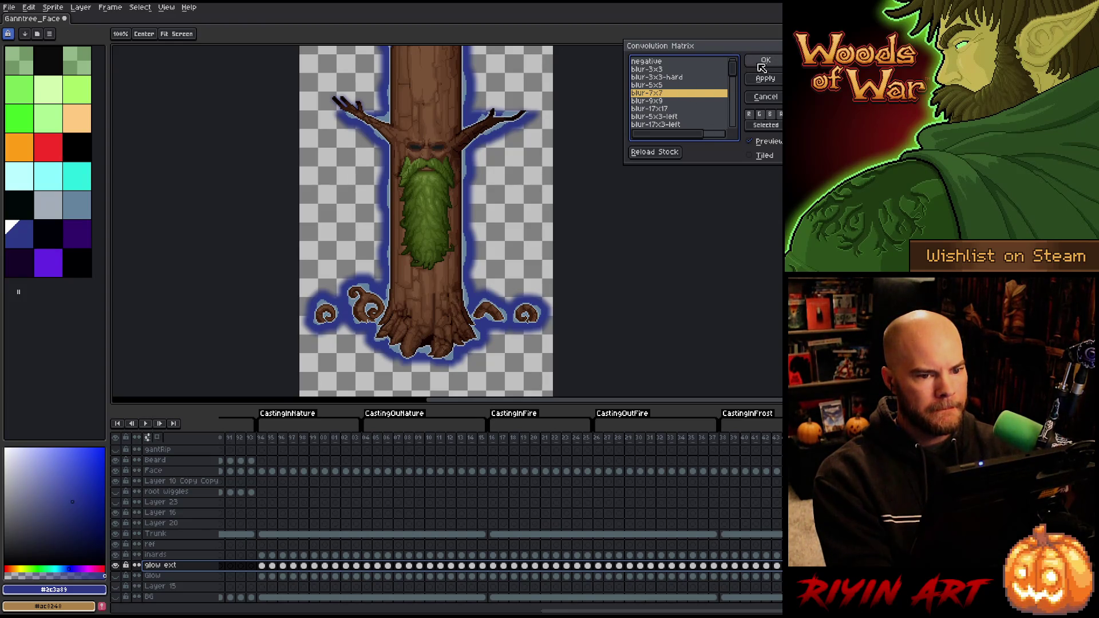
click(761, 67)
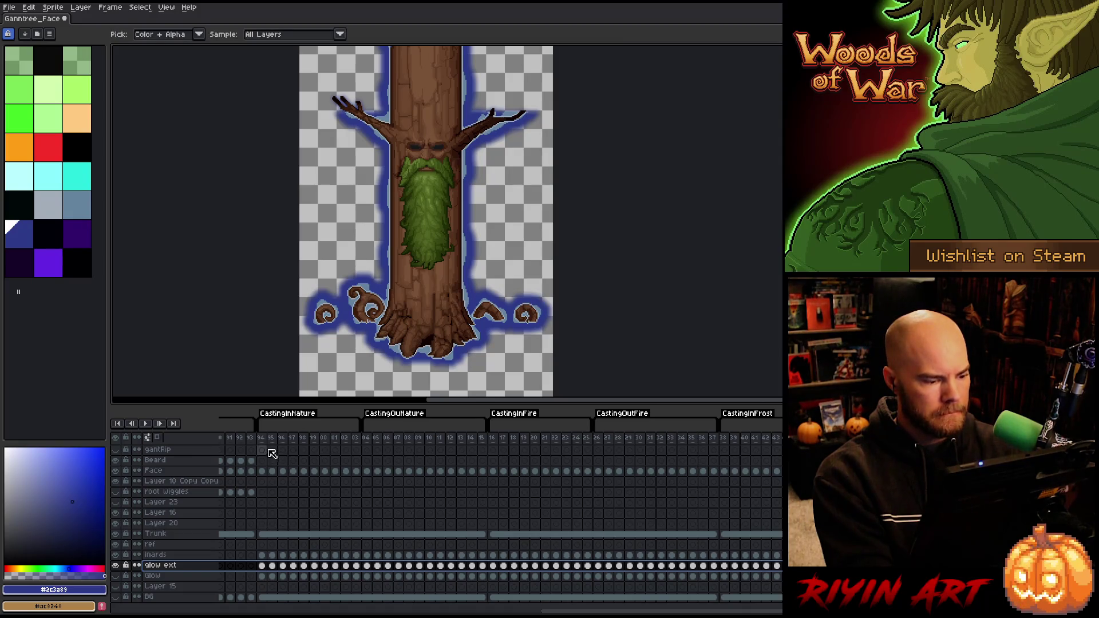
Preview the glow over the Fire and Nature frames, briefly soloing the glow layer
drag(264, 440, 778, 423)
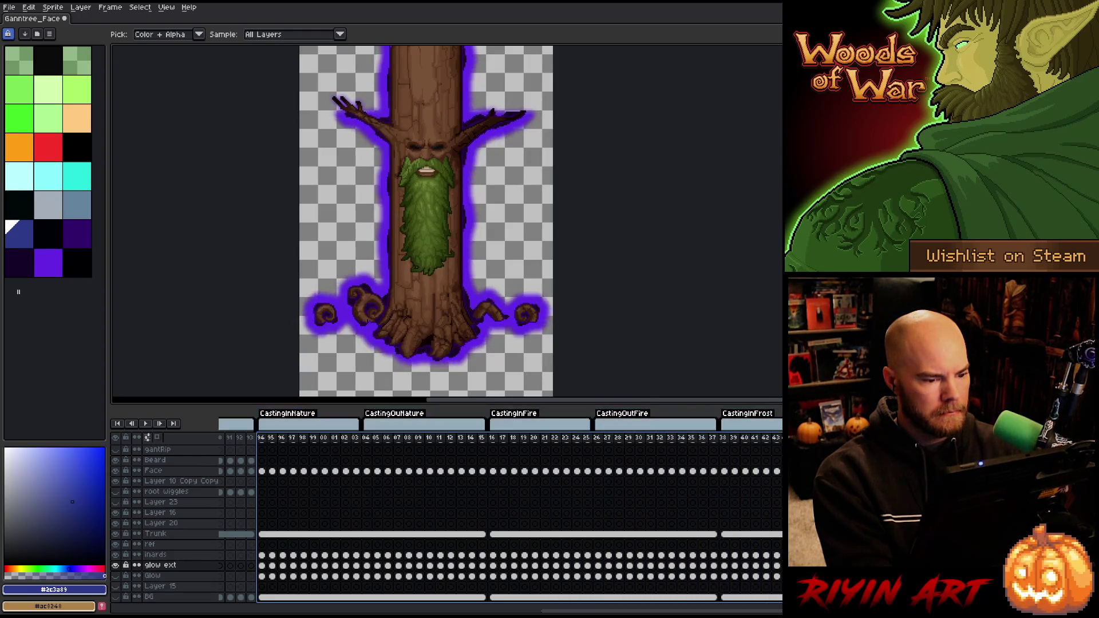
mouse_move(784, 435)
mouse_down()
mouse_move(784, 452)
mouse_move(713, 473)
mouse_move(346, 507)
mouse_move(754, 482)
mouse_move(437, 481)
mouse_move(354, 515)
mouse_move(108, 565)
mouse_up()
alt+click(115, 565)
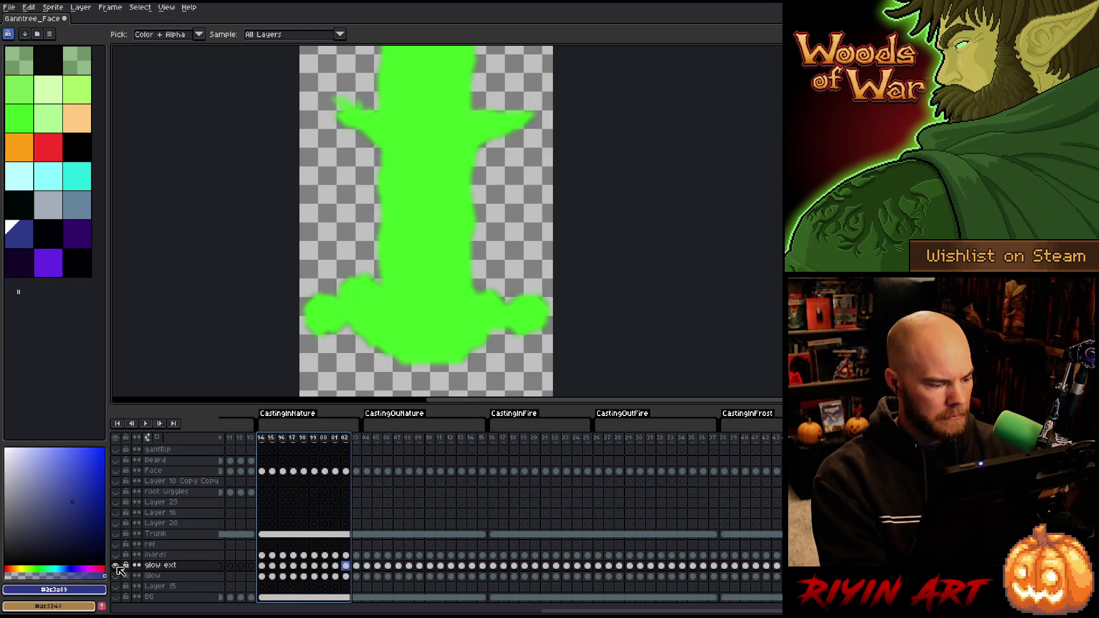
alt+click(115, 565)
Go to frame 96 on the inards layer and save the sprite file
scroll(483, 342, down, 2)
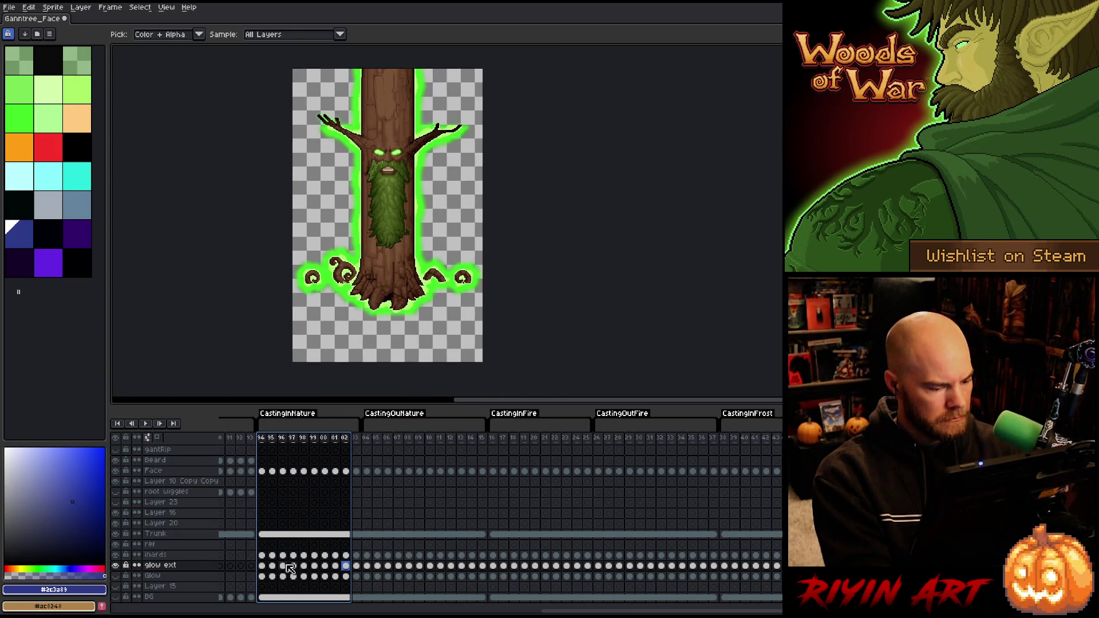
click(287, 565)
click(177, 554)
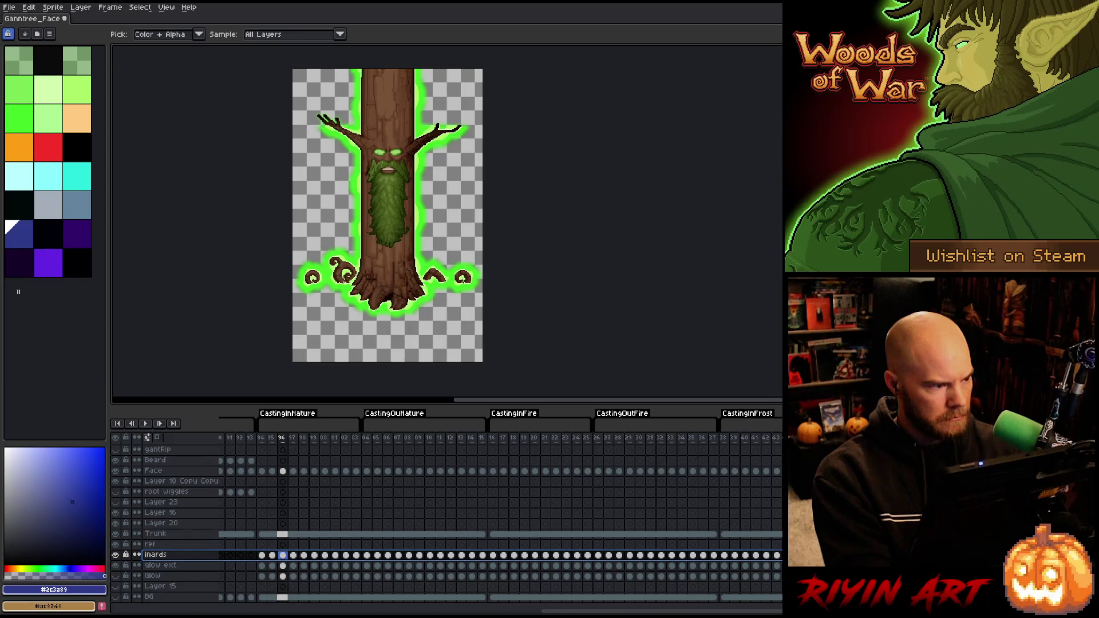
click(9, 7)
click(21, 50)
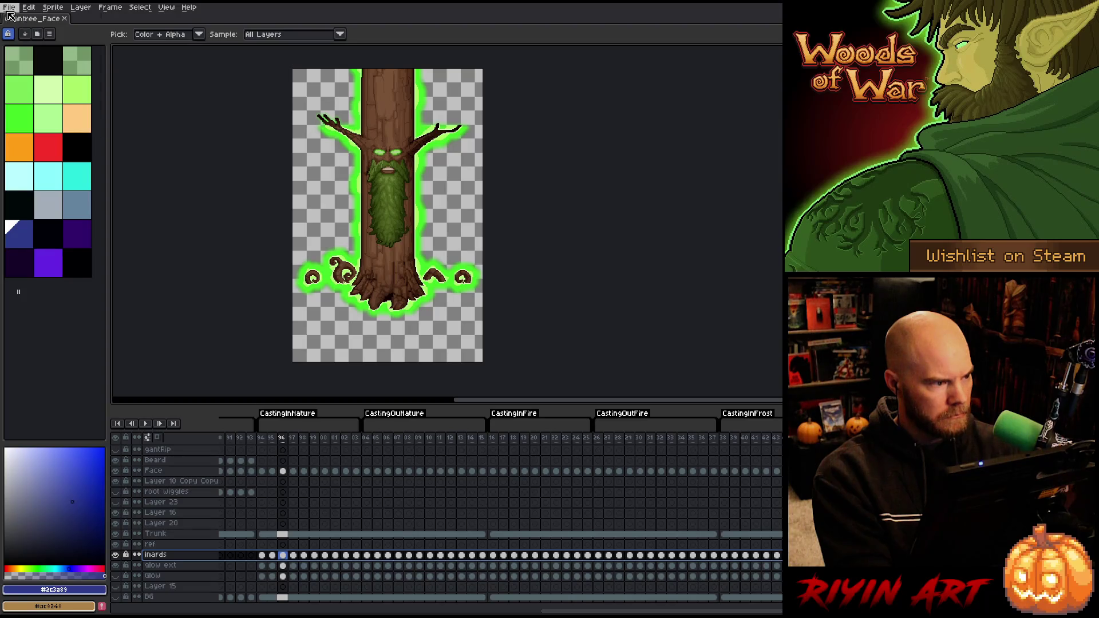
Save a copy of the sprite as the v4 version
click(9, 8)
click(23, 59)
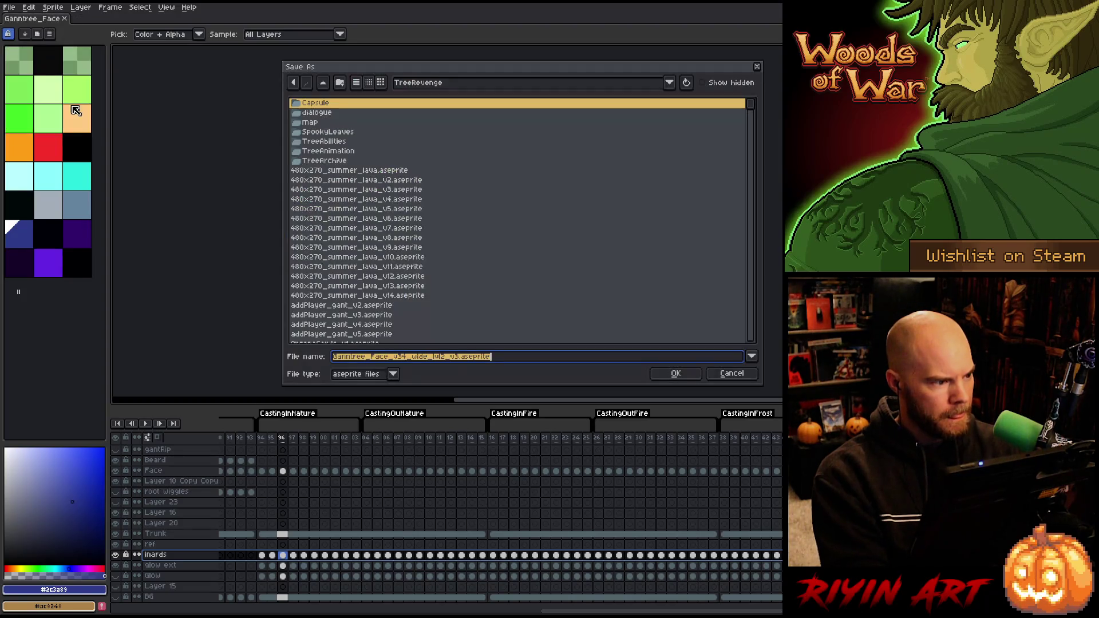
click(458, 357)
text(4)
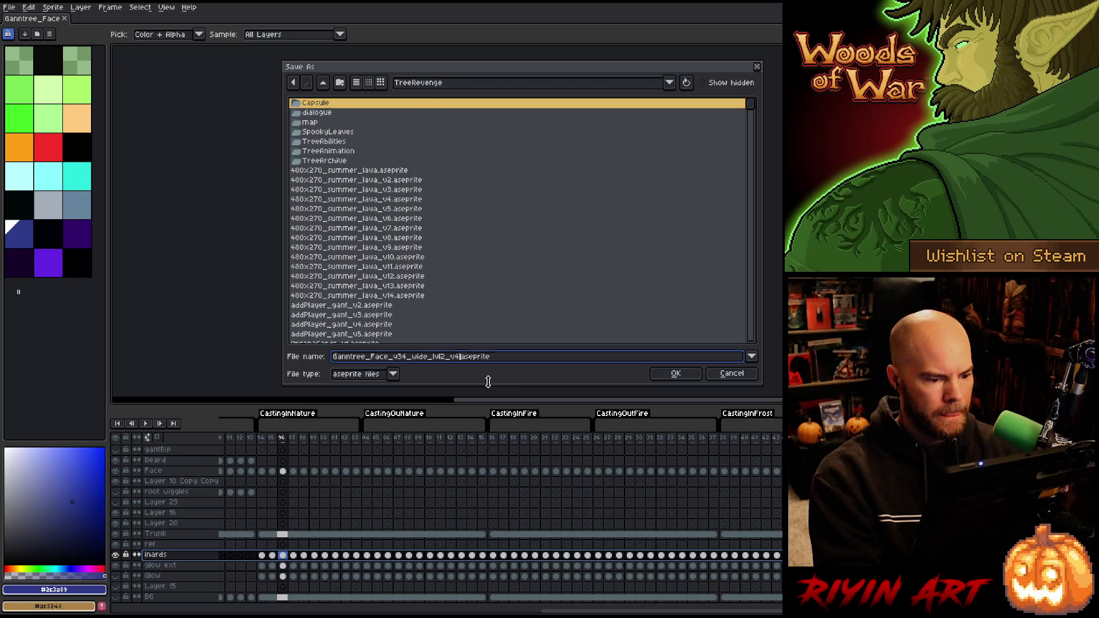
key(Return)
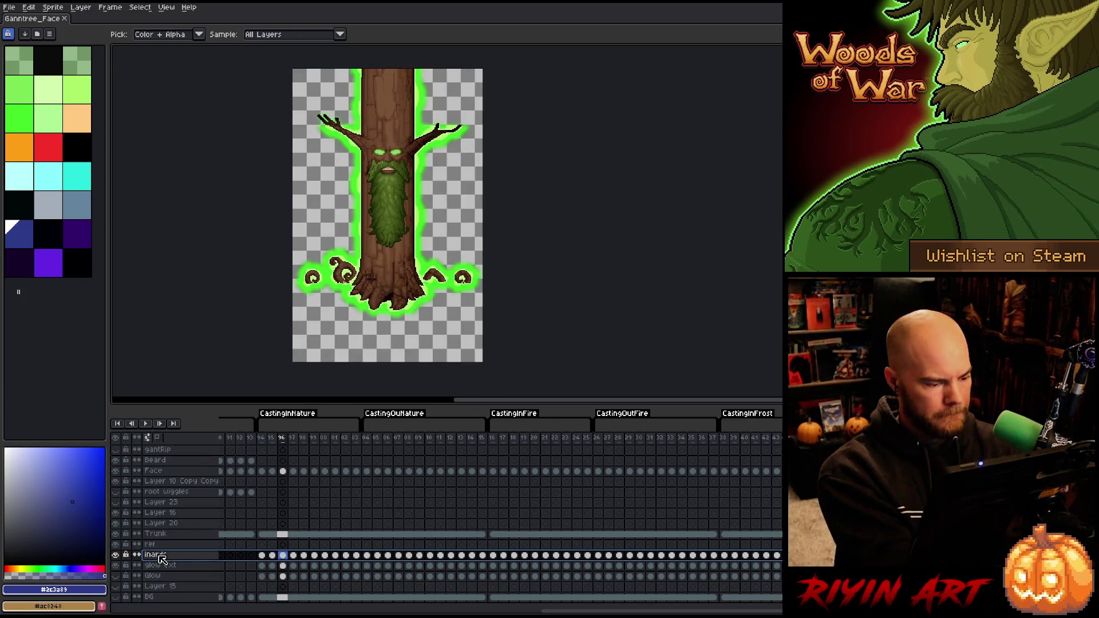
Delete the inards and ref layers and add new empty layers, including Layer 28
click(161, 558)
key(Delete)
click(164, 556)
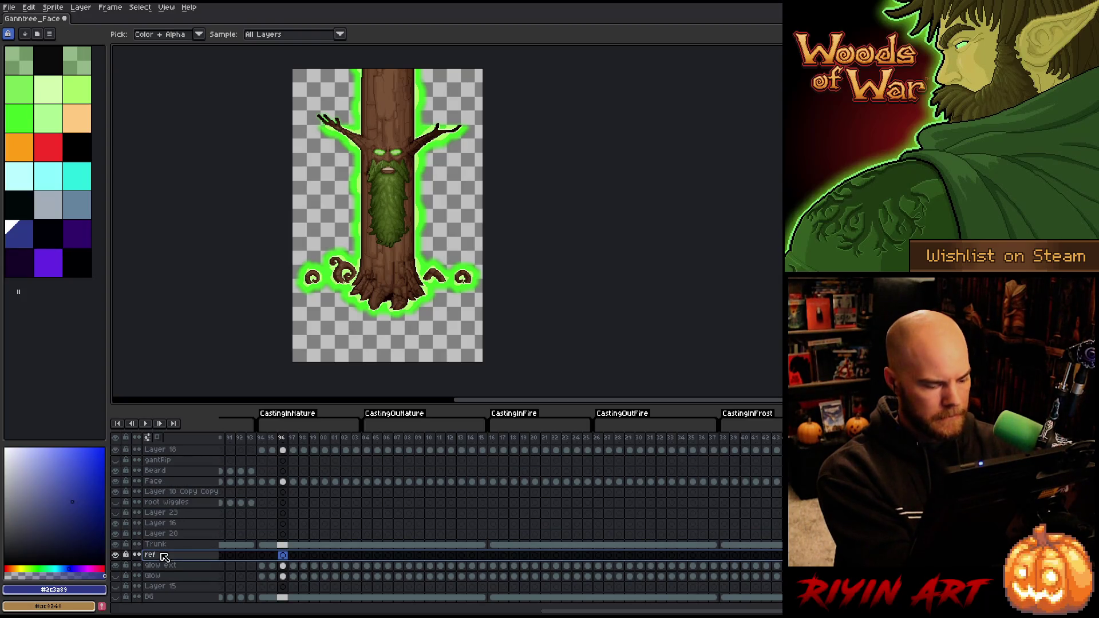
key(shift+n)
key(shift+n)
key(shift+n)
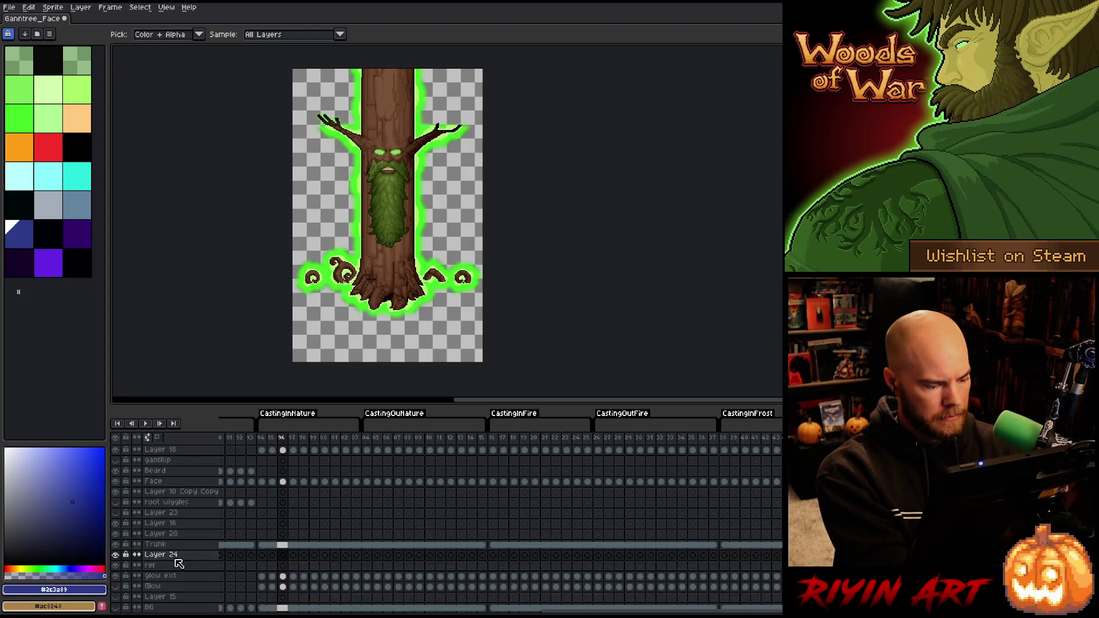
key(shift+n)
scroll(263, 569, down, 2)
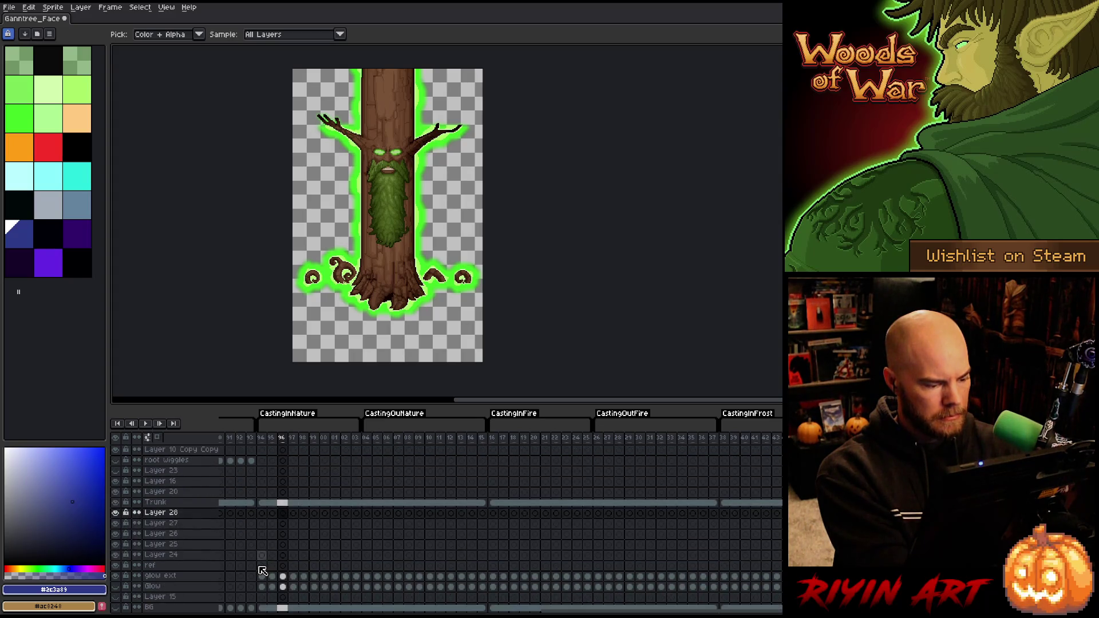
right_click(164, 566)
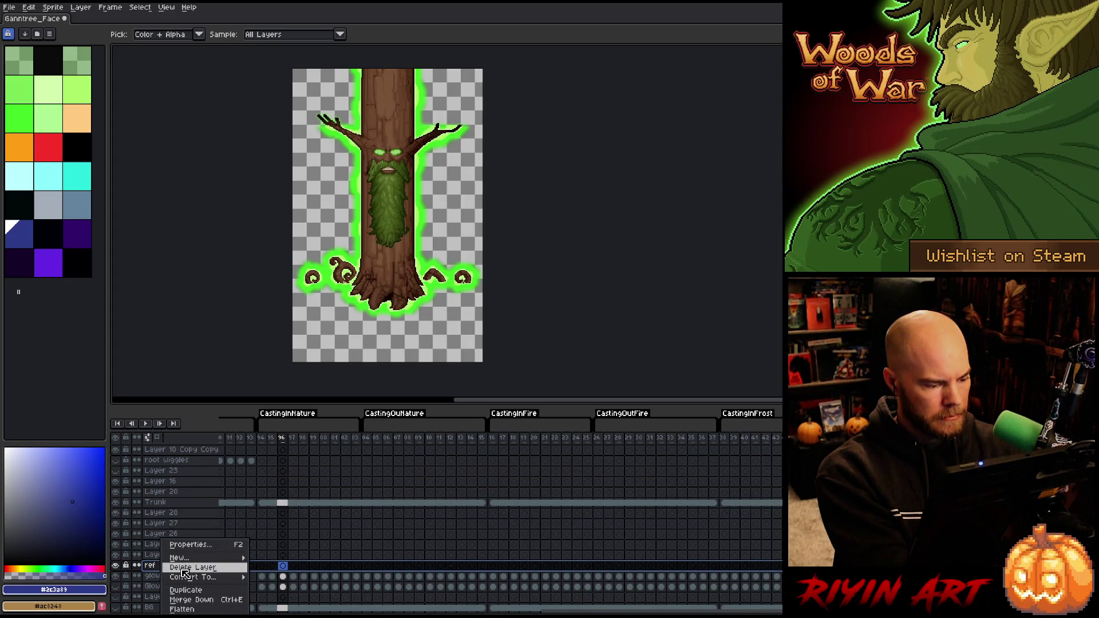
click(183, 567)
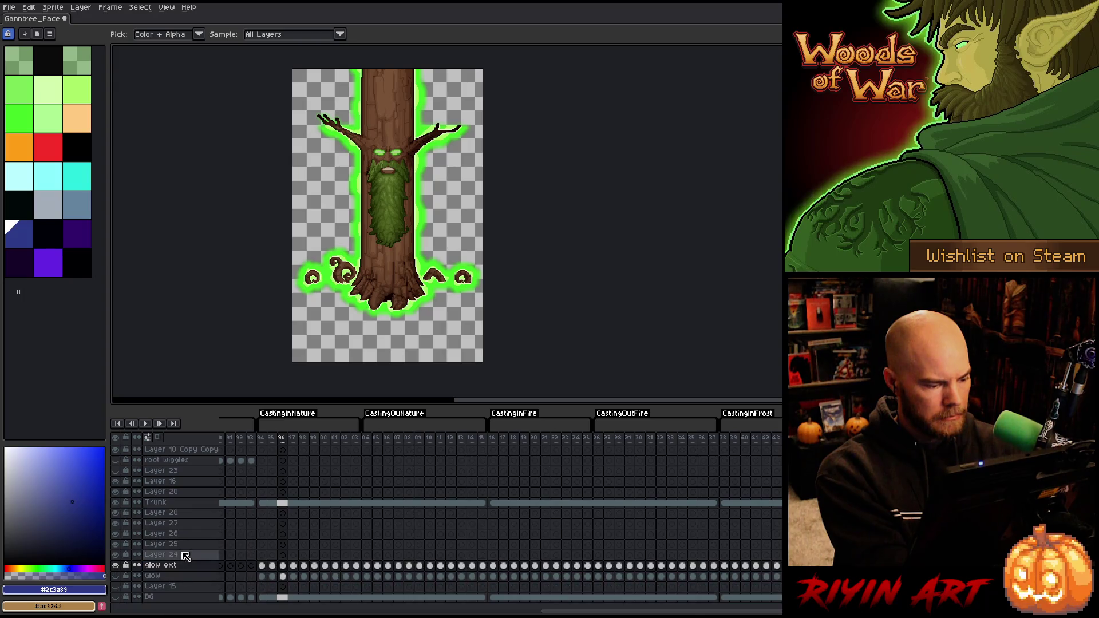
Make glow ext the active layer, play the animation, and inspect the casting-frame cel ranges
click(266, 582)
key(Return)
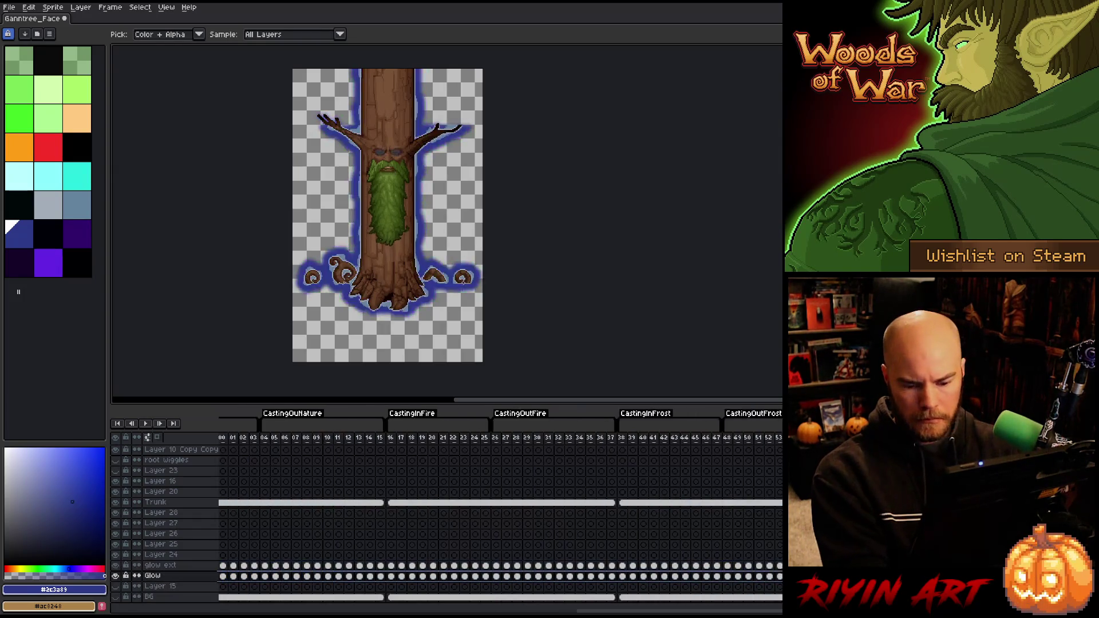
key(Down)
key(Down)
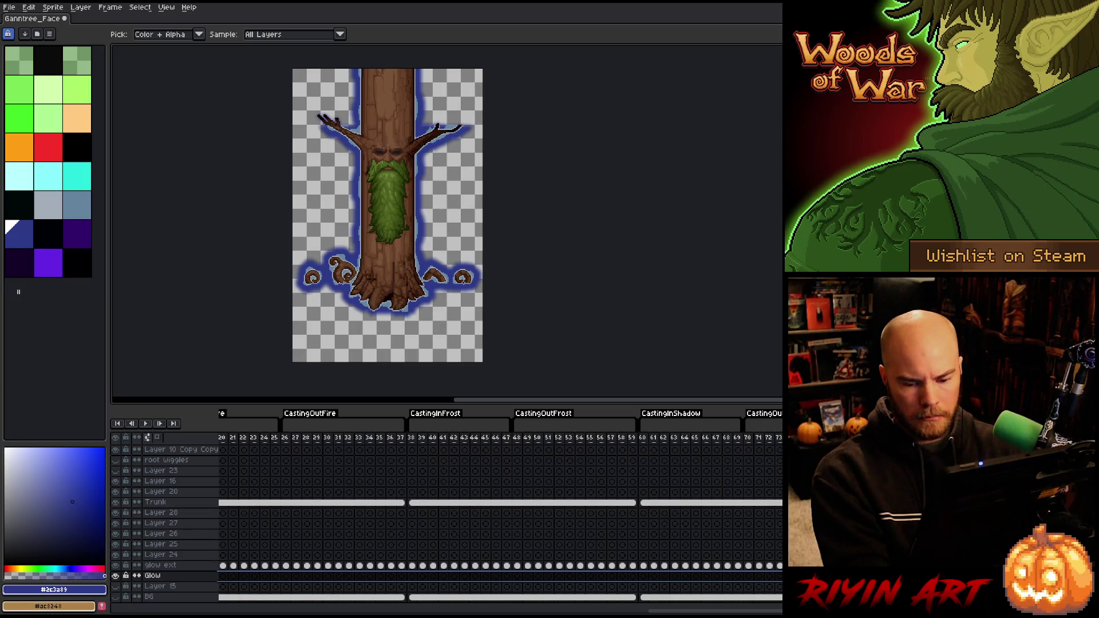
click(161, 565)
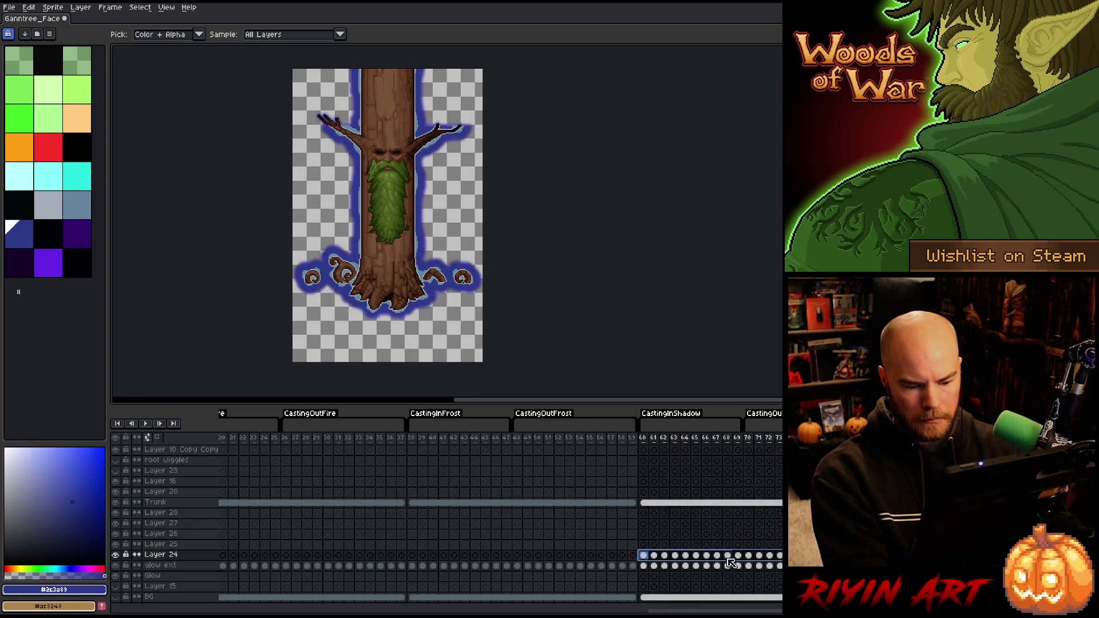
click(644, 556)
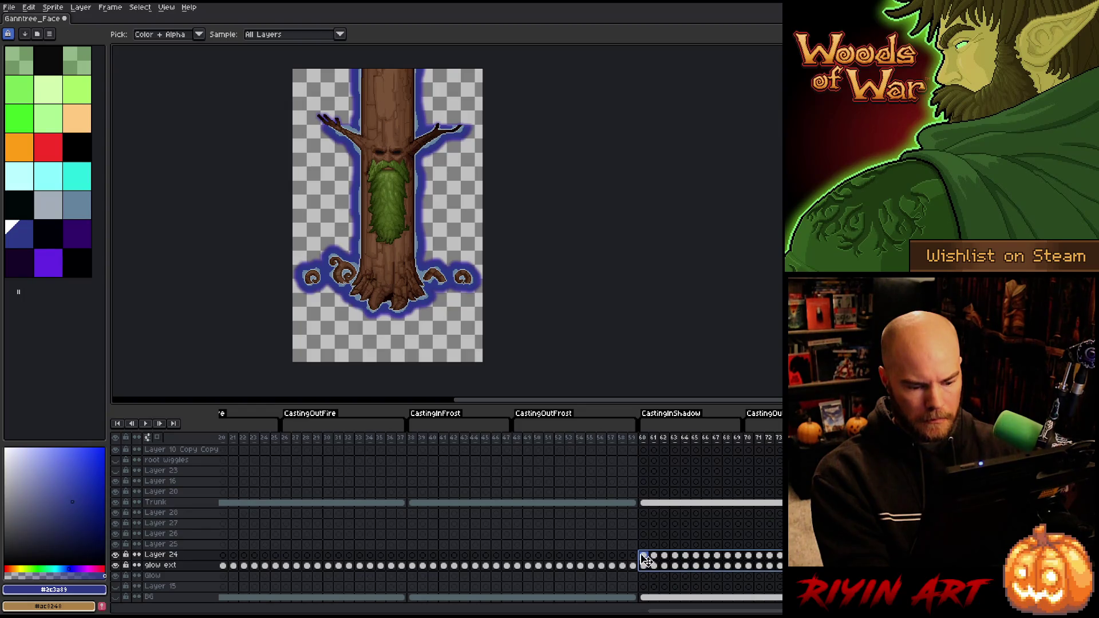
drag(644, 557, 415, 548)
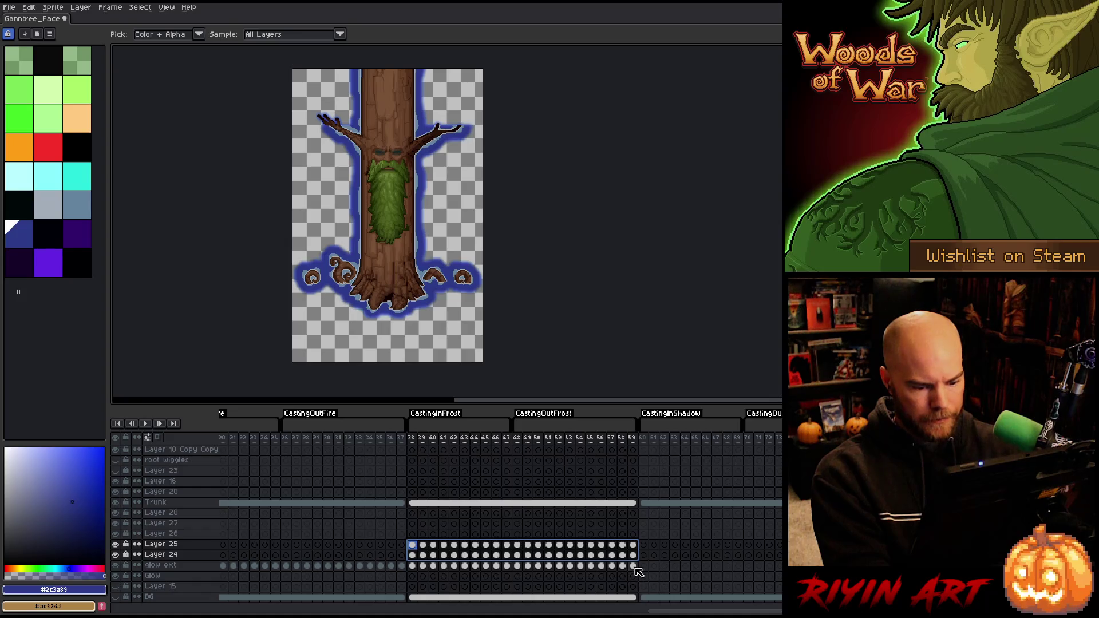
mouse_move(633, 567)
mouse_down()
mouse_move(259, 532)
mouse_move(326, 538)
mouse_move(208, 537)
mouse_move(368, 538)
mouse_move(353, 543)
mouse_up()
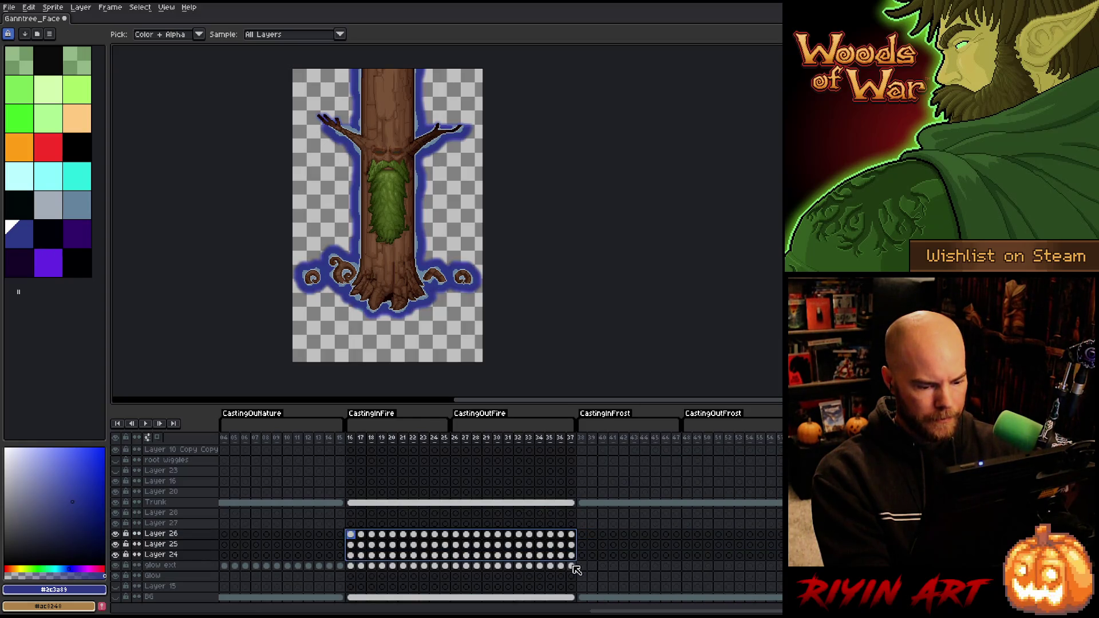
mouse_move(576, 570)
mouse_down()
mouse_move(350, 535)
mouse_move(156, 535)
mouse_move(337, 535)
mouse_move(326, 530)
mouse_up()
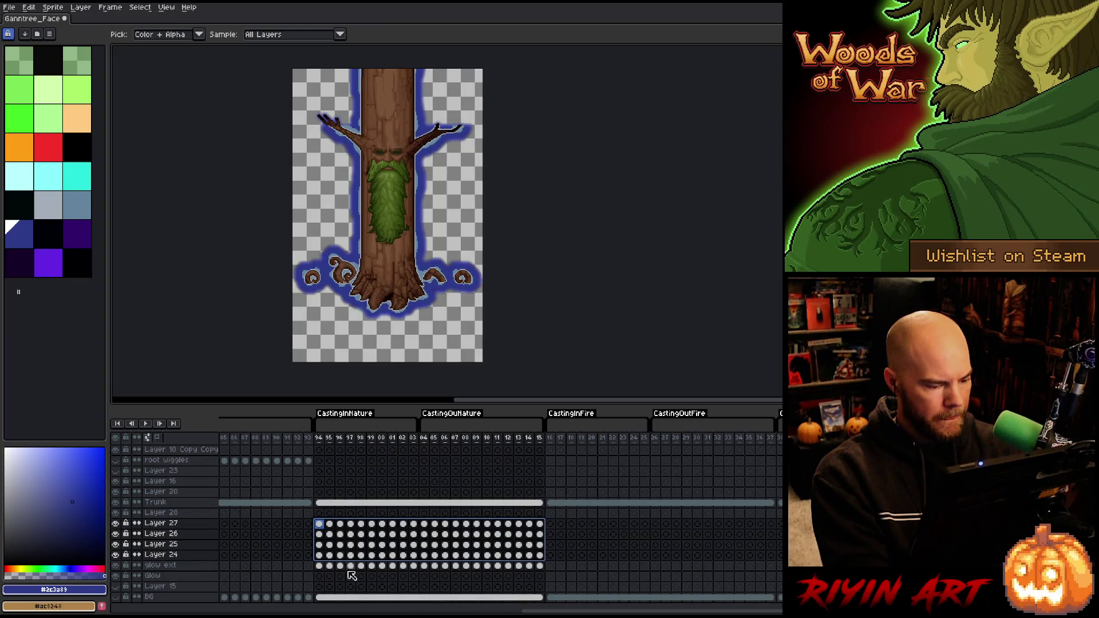
click(320, 574)
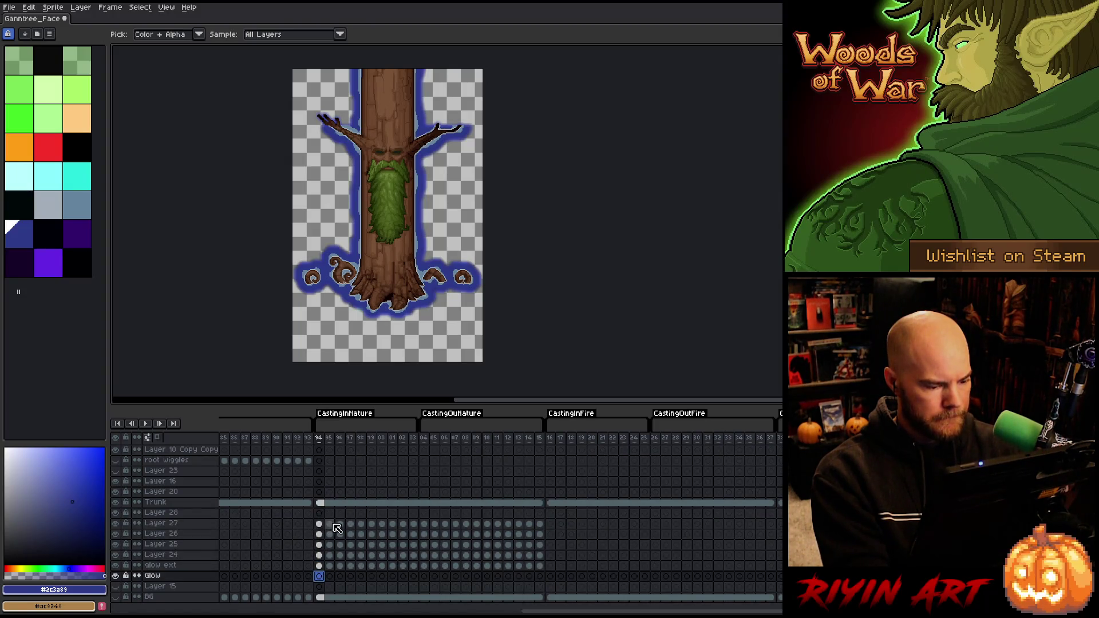
Lower the alpha of frame 98's cels, Layer 27 to glow ext, with Hue/Saturation
click(350, 524)
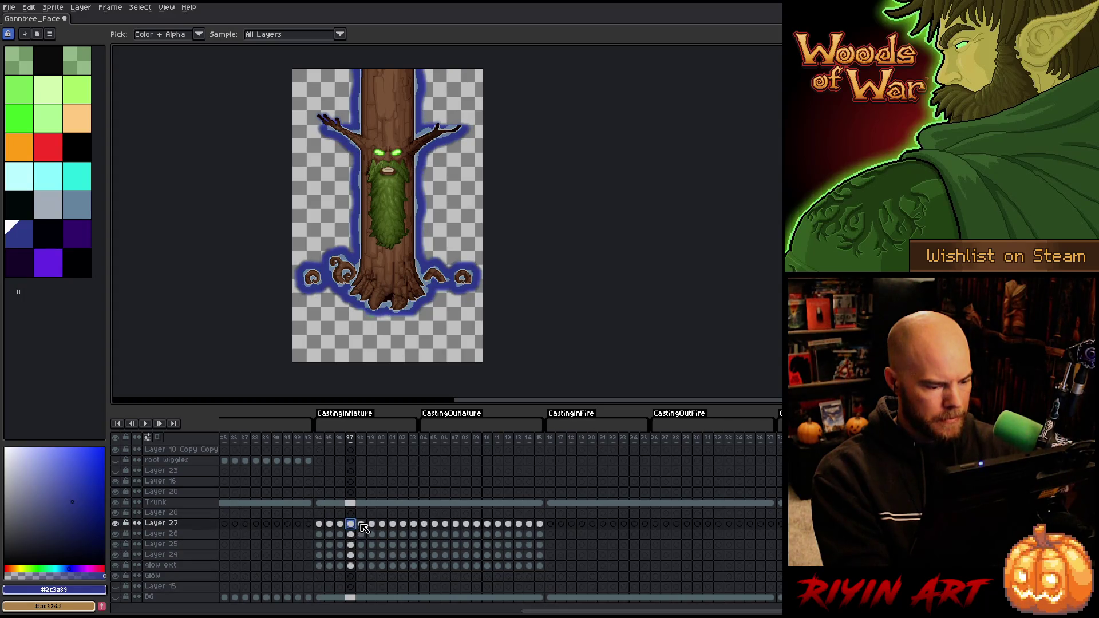
drag(361, 523, 361, 565)
key(ctrl+u)
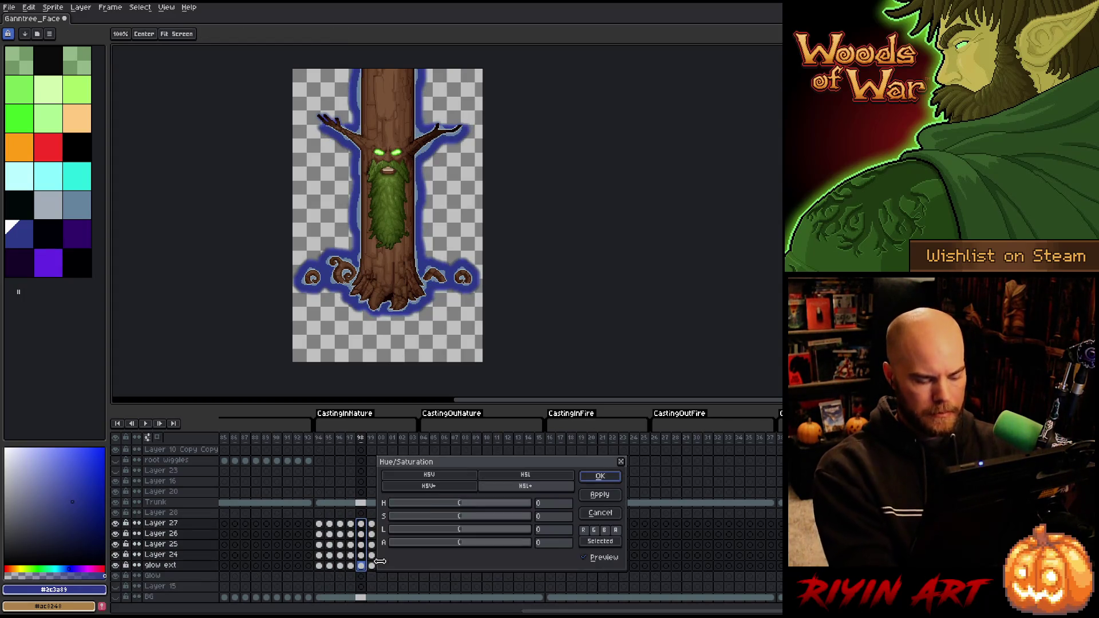
click(553, 543)
text(-20)
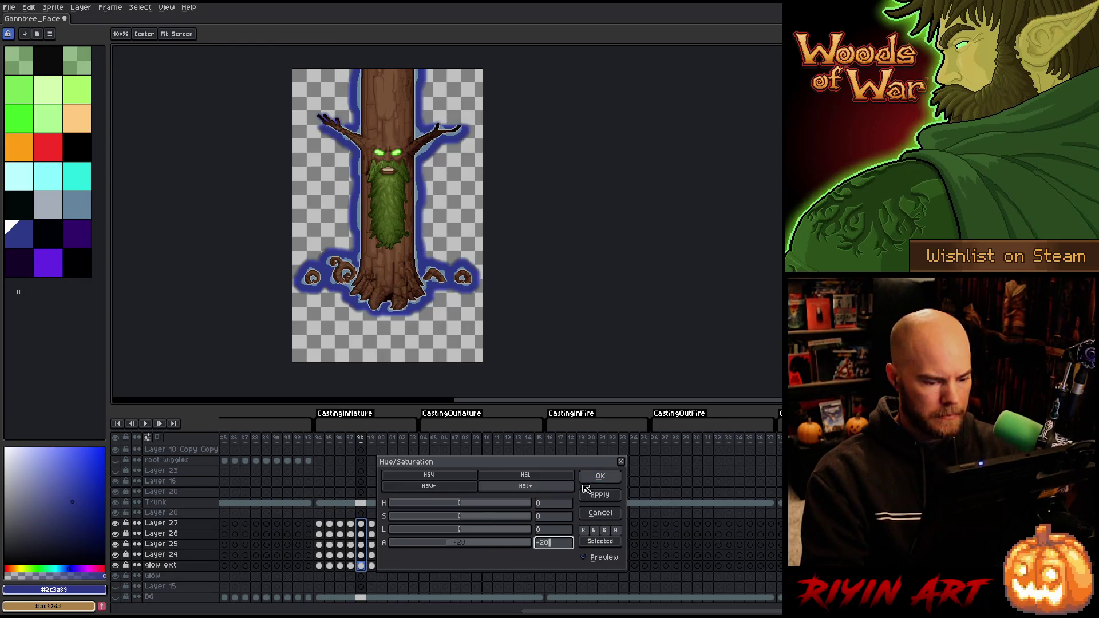
click(598, 476)
key(i)
Fade the glow on frame 97 with alpha -40, then fade frame 96 further
drag(351, 523, 352, 566)
key(ctrl+u)
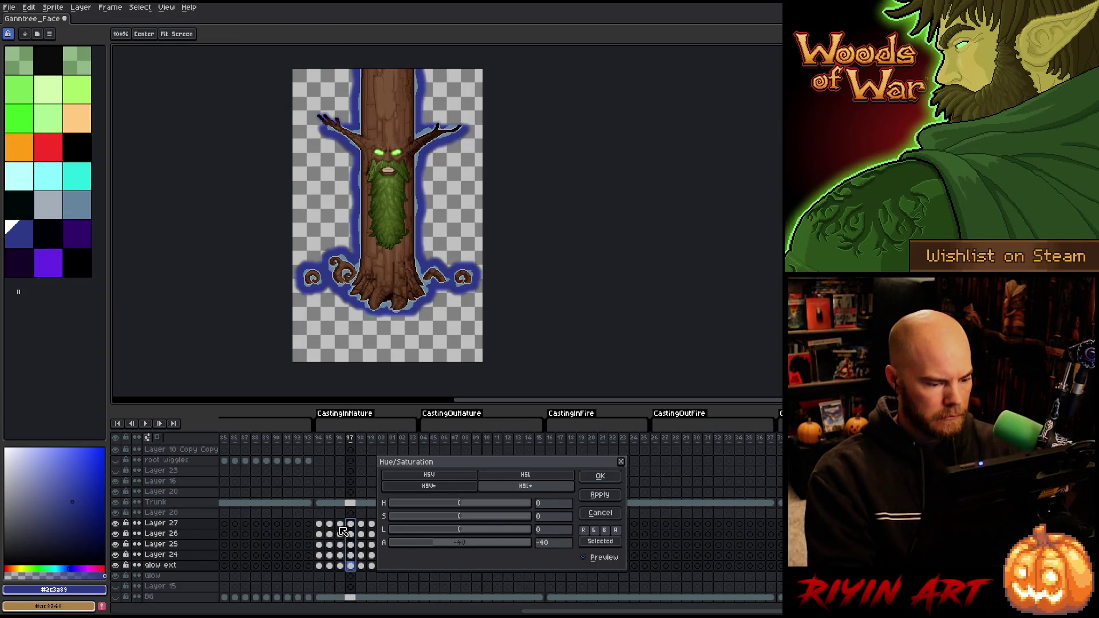
key(Return)
drag(340, 525, 343, 568)
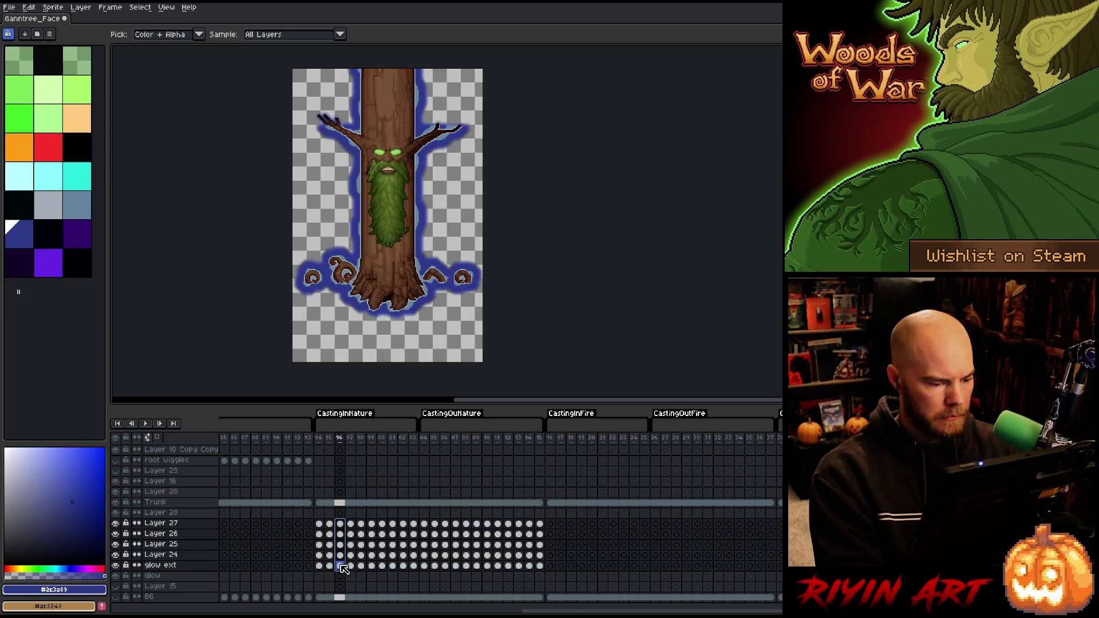
key(ctrl+u)
click(553, 544)
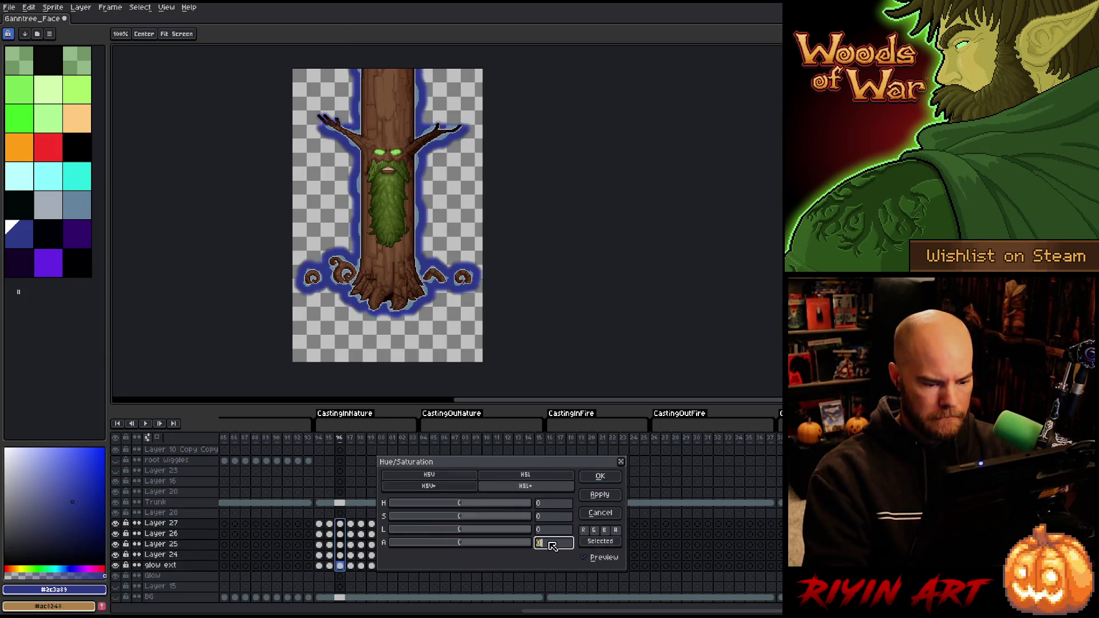
text(-60)
key(Return)
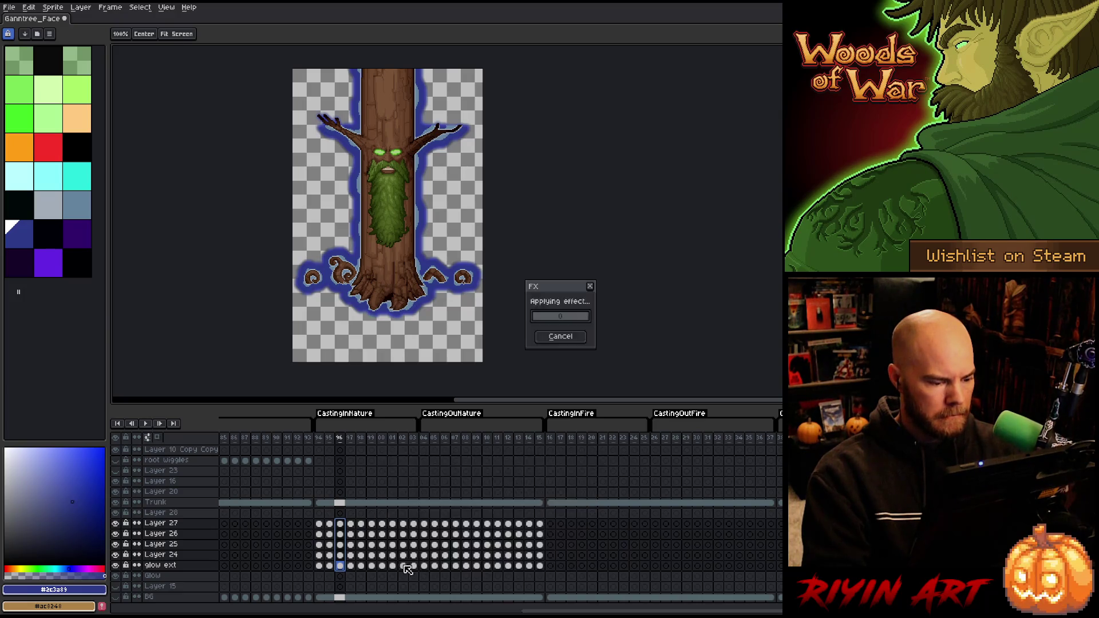
Fade frame 95's glow with alpha -80 and give frame 94 the strongest fade
drag(333, 527, 334, 574)
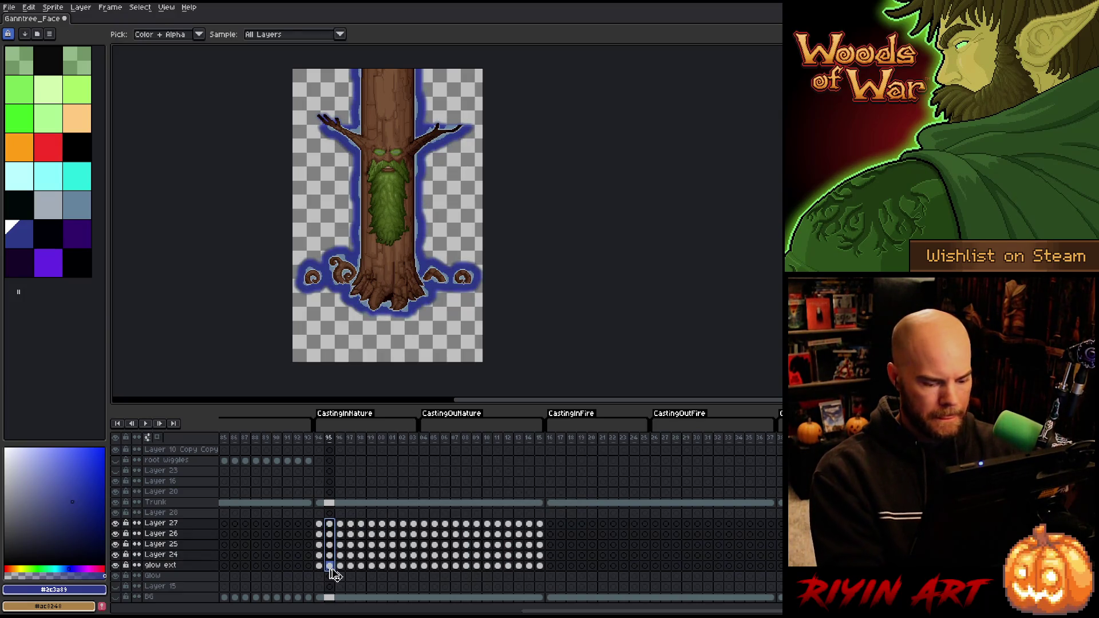
key(ctrl+u)
click(553, 543)
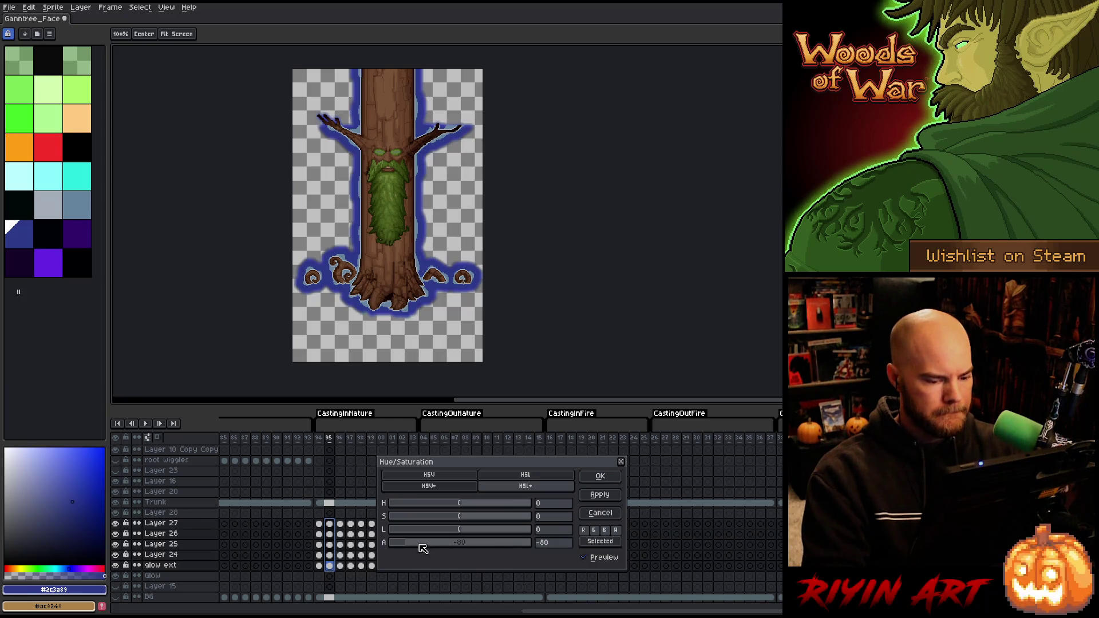
key(Return)
drag(318, 525, 319, 566)
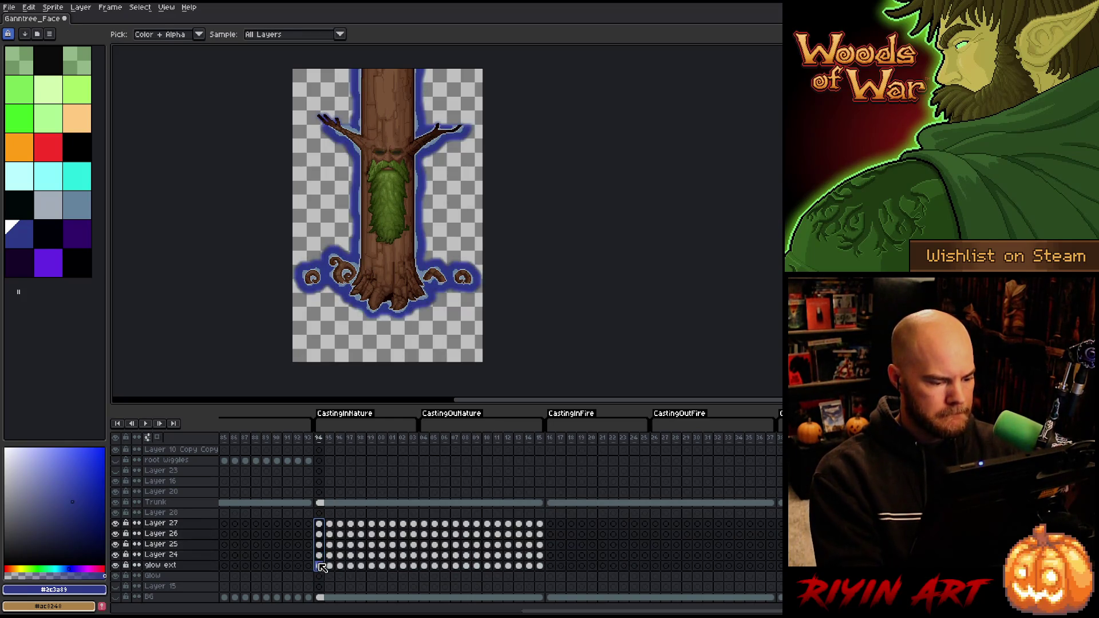
key(ctrl+u)
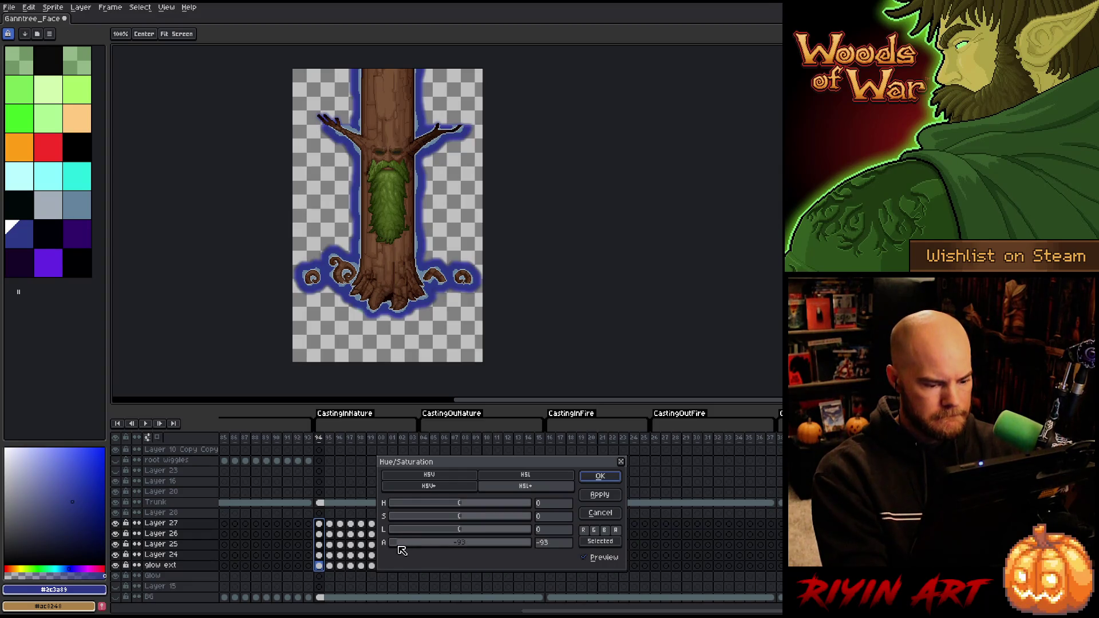
click(599, 476)
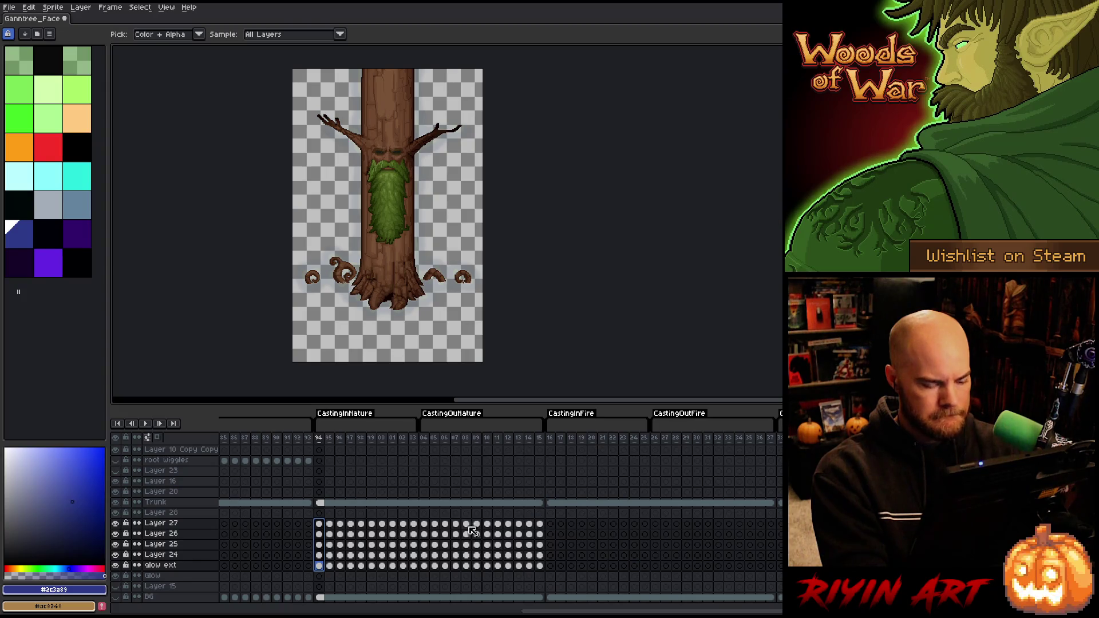
Fade in the opening glow with alpha -25 on frame 12 and -50 on frame 13
drag(512, 527, 515, 565)
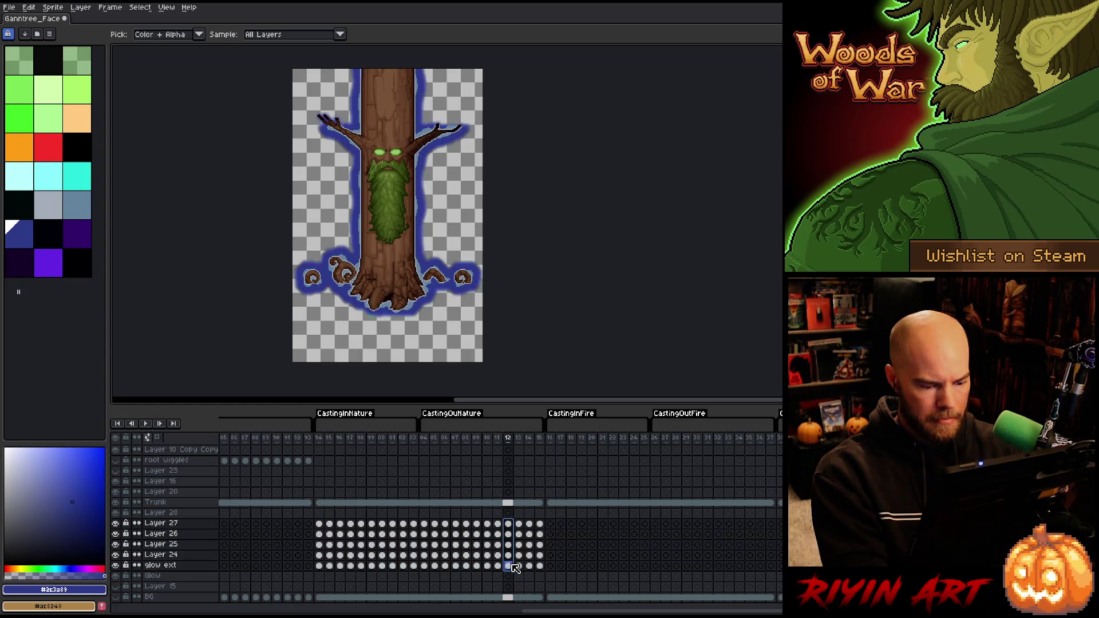
key(ctrl+u)
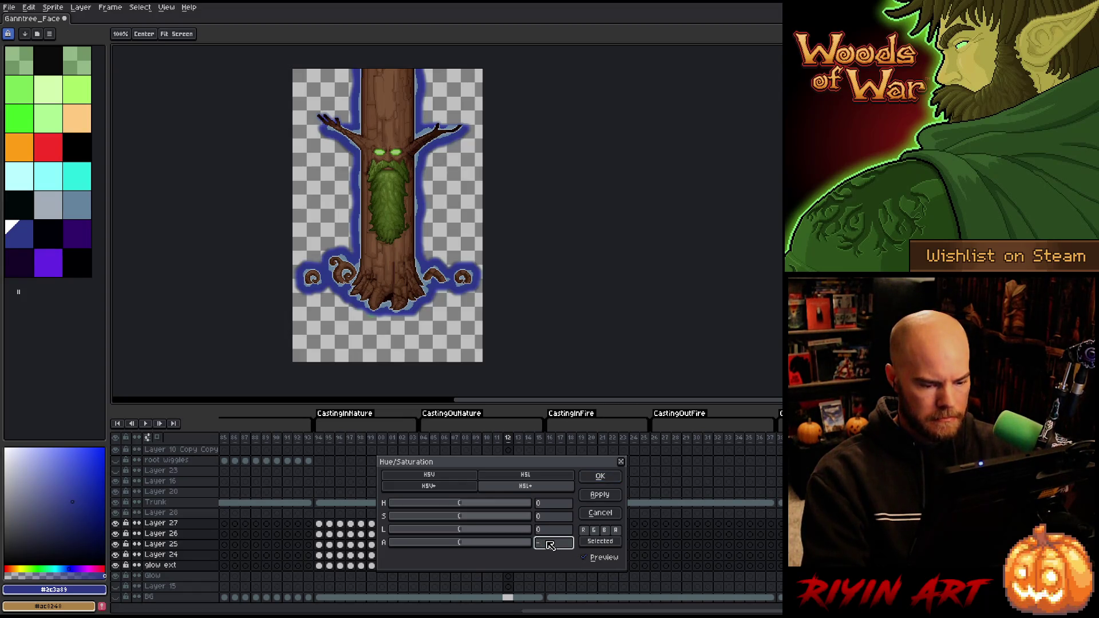
key(Return)
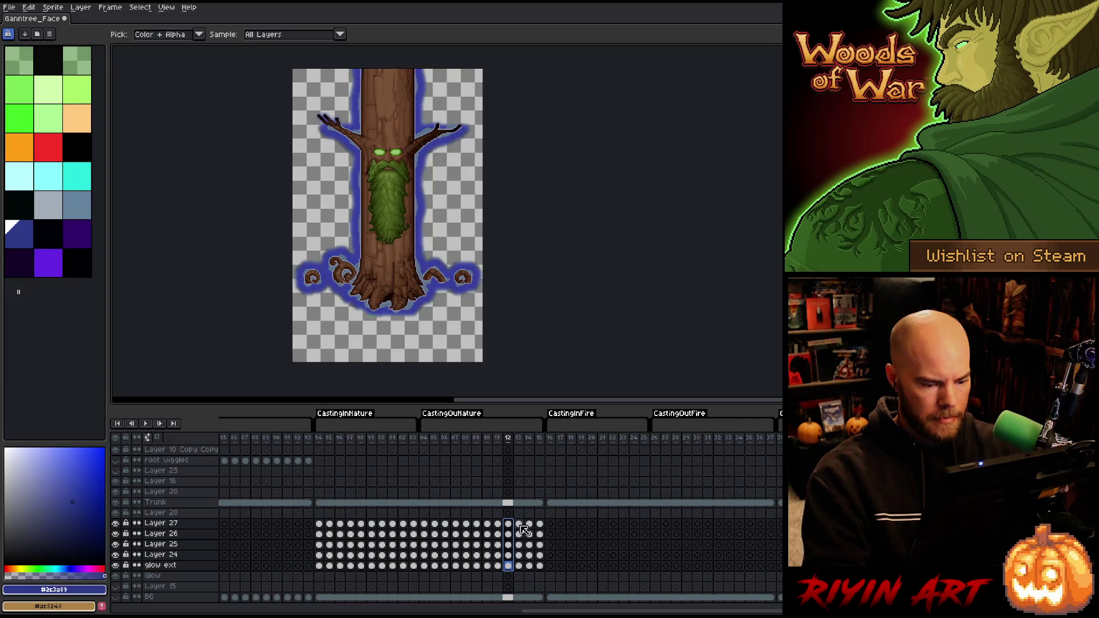
click(519, 566)
key(ctrl+u)
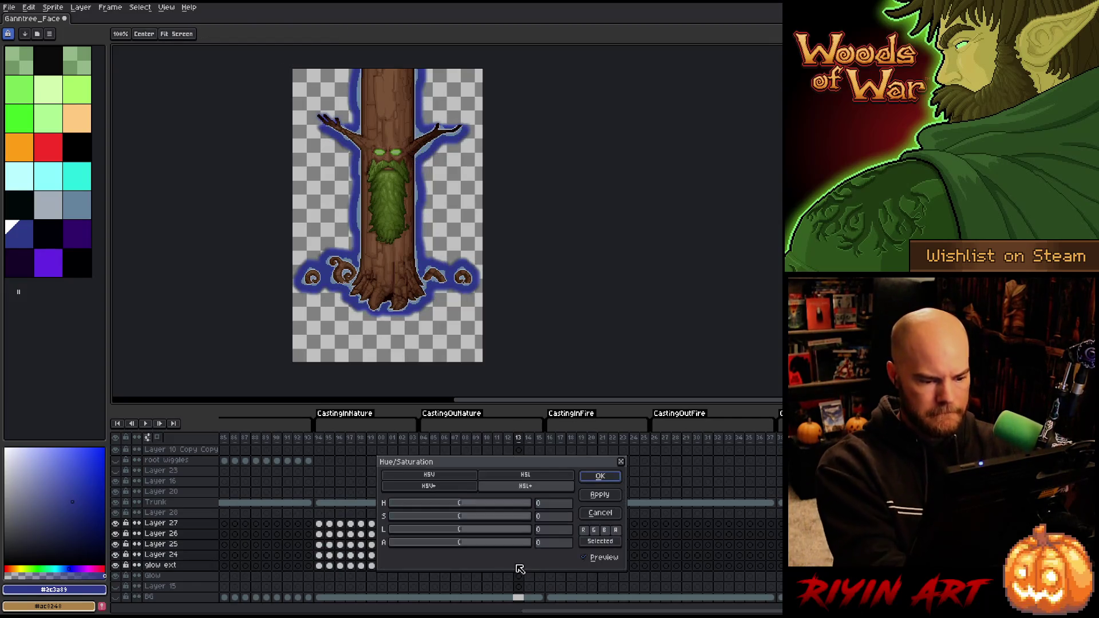
click(548, 544)
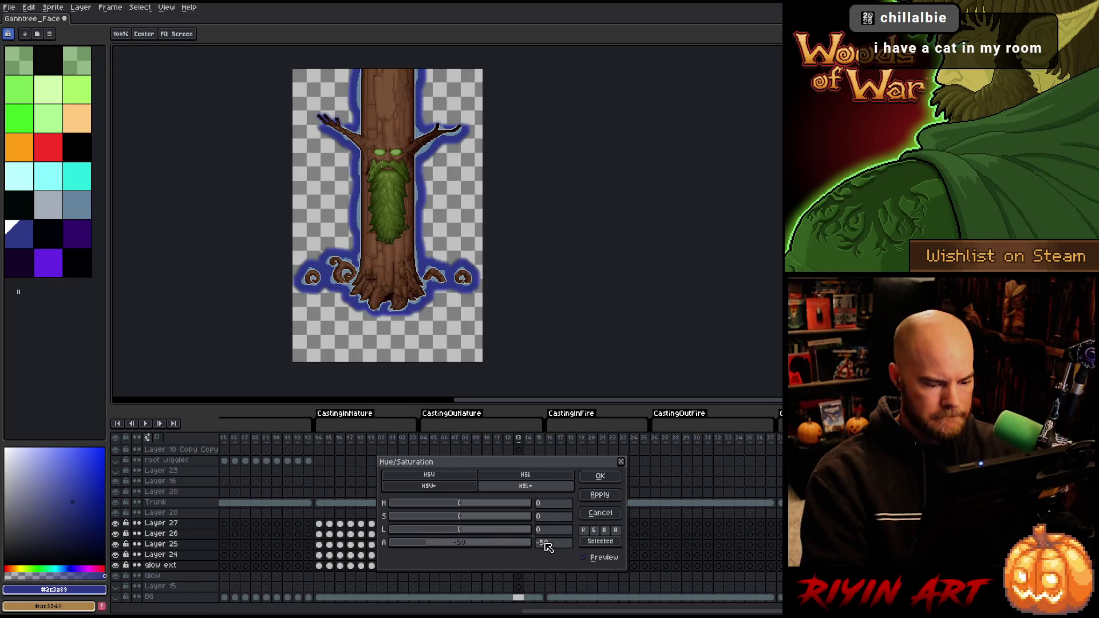
key(Return)
Apply alpha -50 to frame 14 and -83 to frame 15, then select all CastingInNature frames
drag(533, 524, 529, 564)
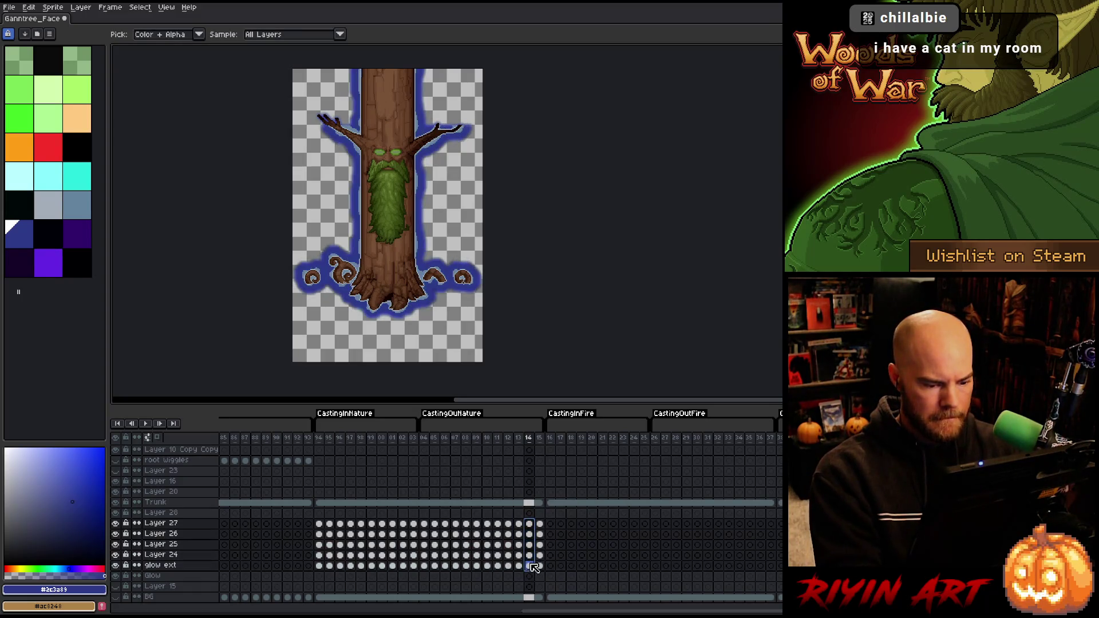
key(ctrl+u)
click(554, 543)
text(-50)
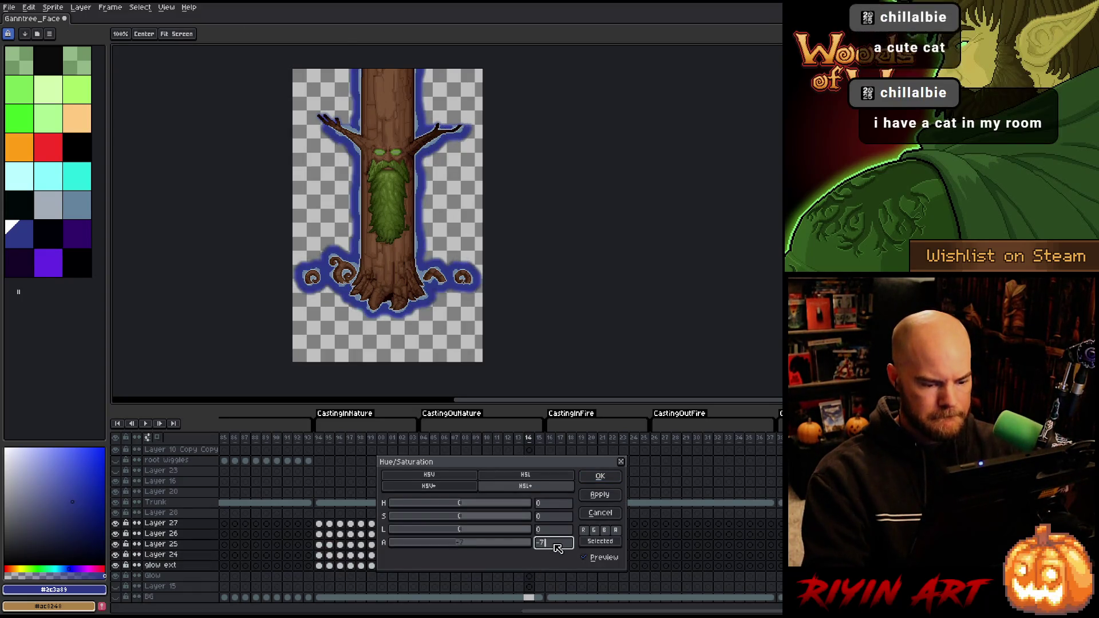
key(Return)
drag(539, 524, 544, 565)
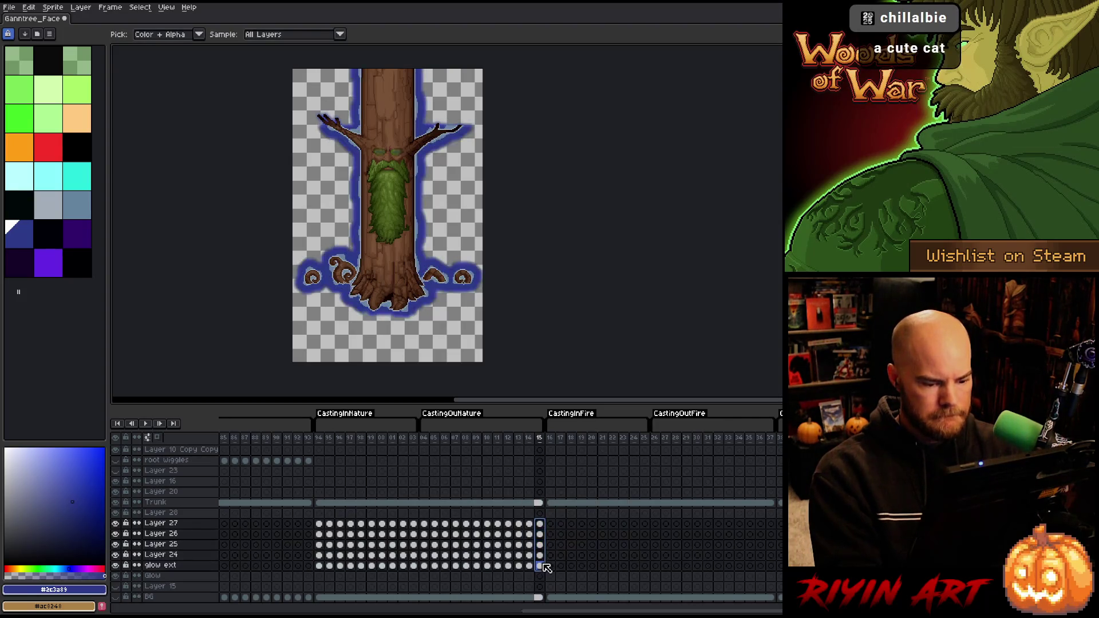
key(ctrl+u)
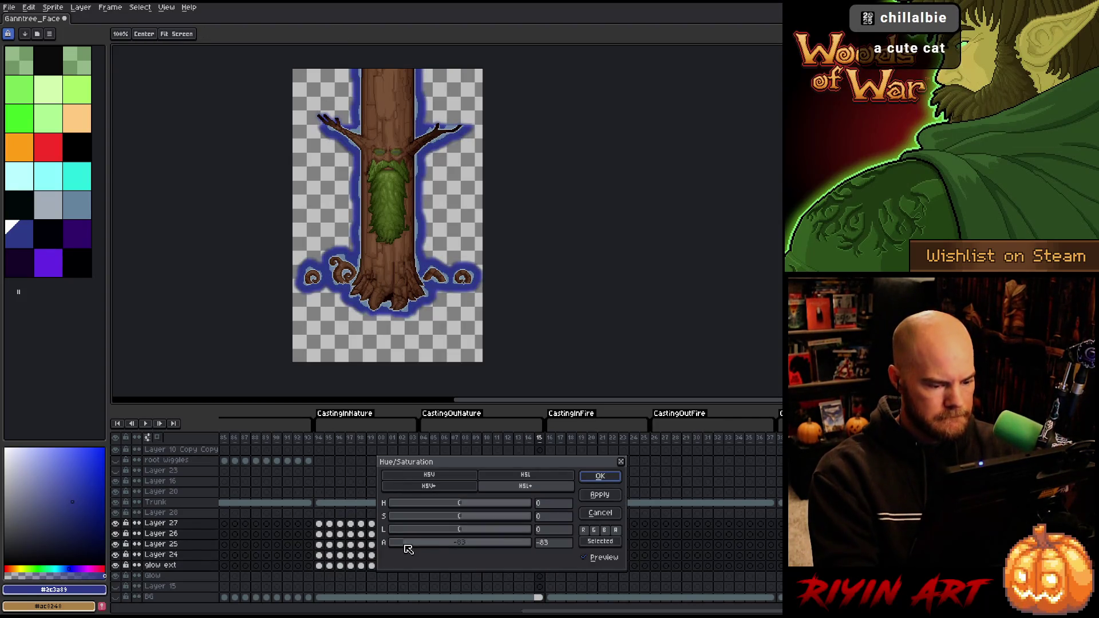
key(Return)
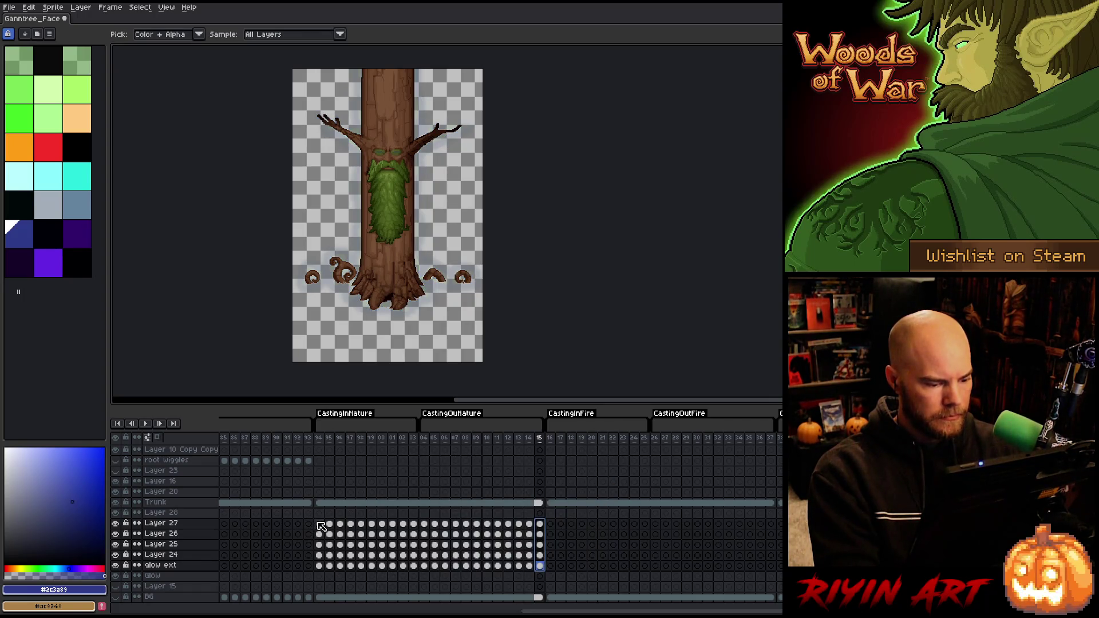
mouse_move(321, 525)
mouse_down()
mouse_move(395, 556)
mouse_move(537, 550)
mouse_move(778, 568)
mouse_move(766, 565)
mouse_up()
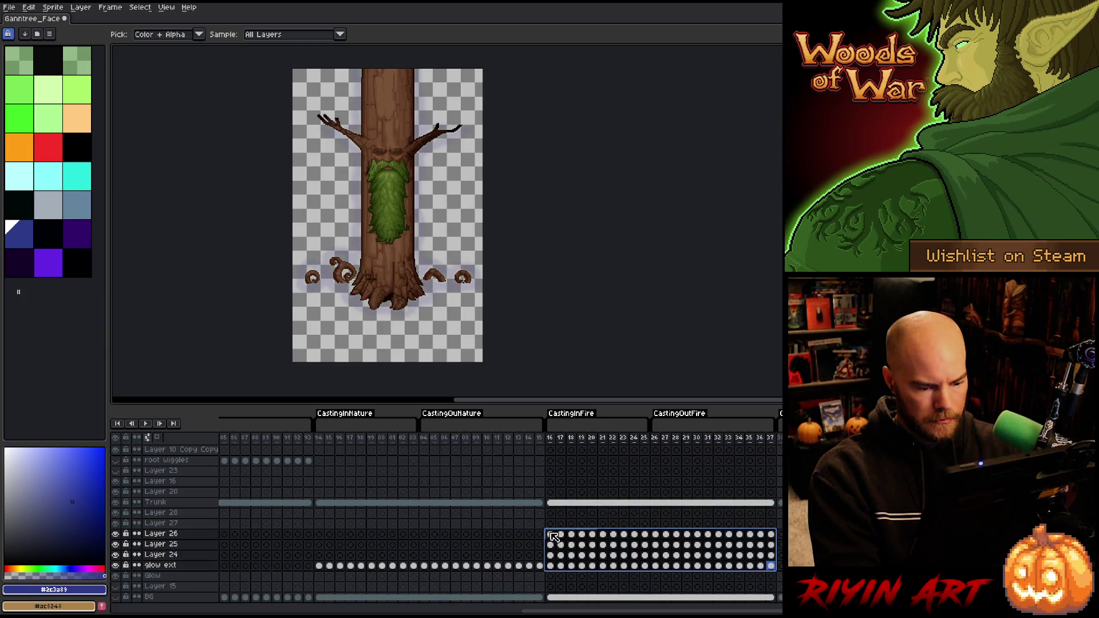
Select the CastingInFire frames 16–37 and CastingInFrost frames 38–59 on the glow layers
drag(554, 537, 779, 553)
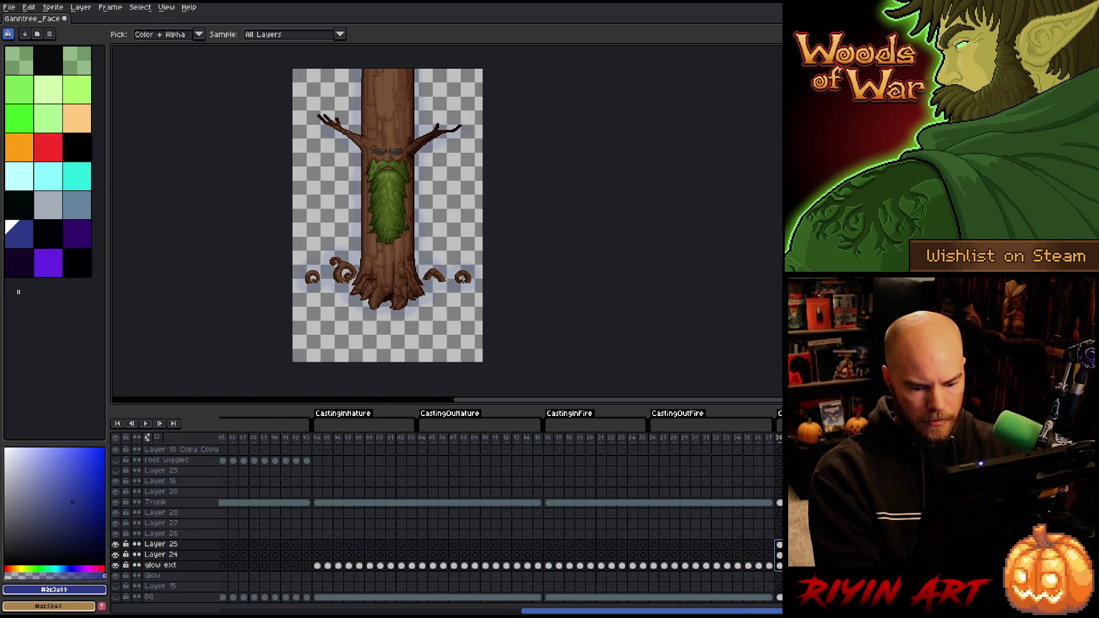
scroll(501, 515, right, 5)
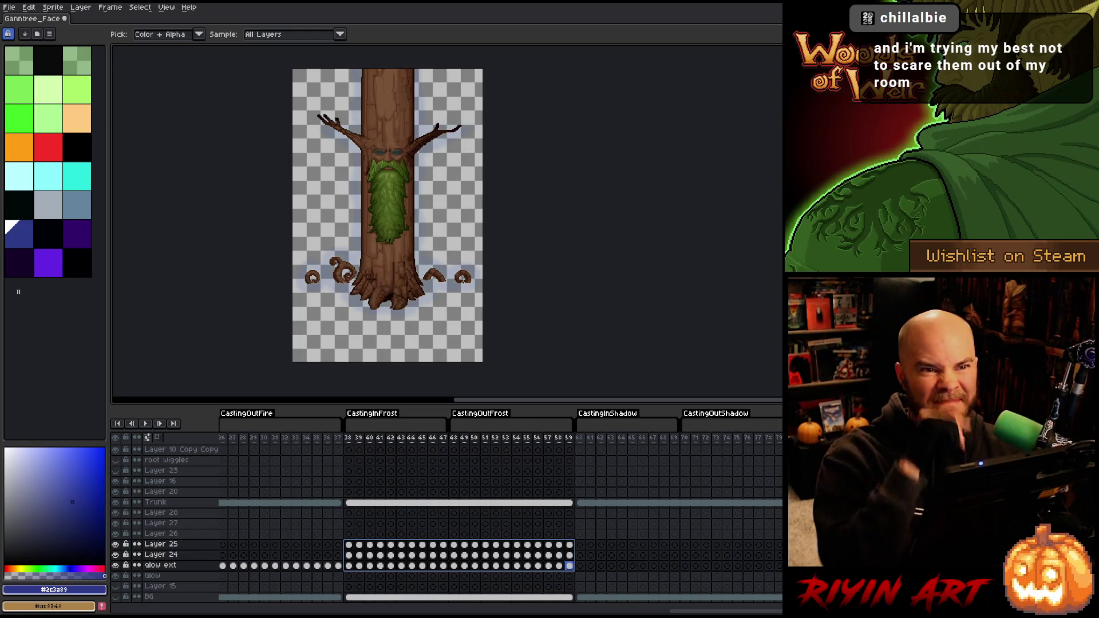
mouse_move(350, 549)
mouse_down()
mouse_move(812, 559)
mouse_move(813, 570)
mouse_move(631, 563)
mouse_move(656, 562)
mouse_up()
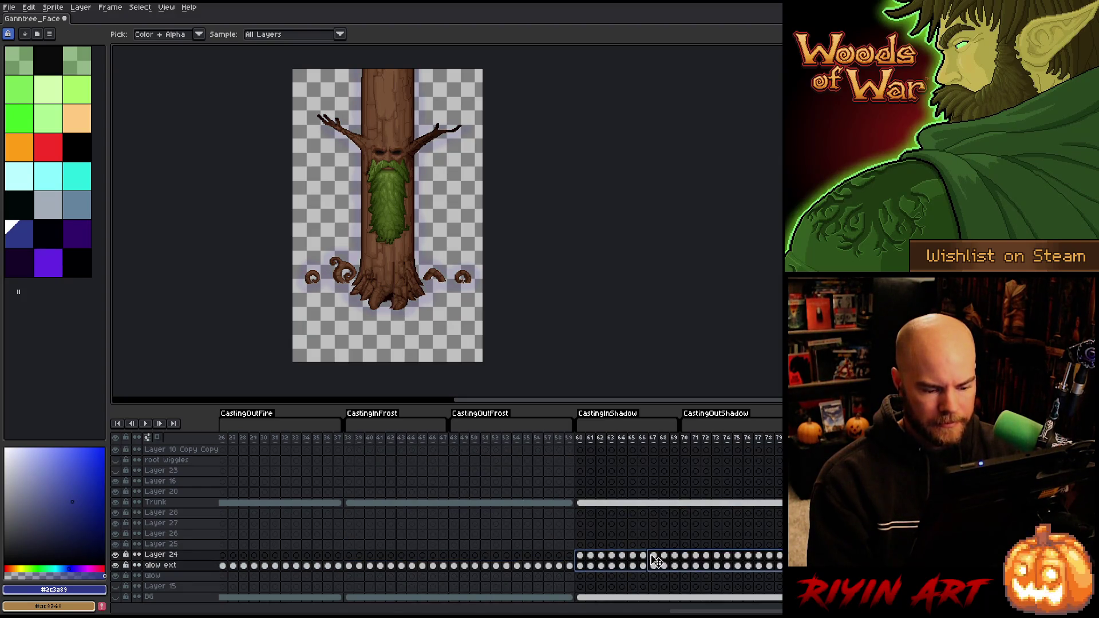
Delete Layer 24's cels on frames 60–79 and review the resulting frames
click(581, 557)
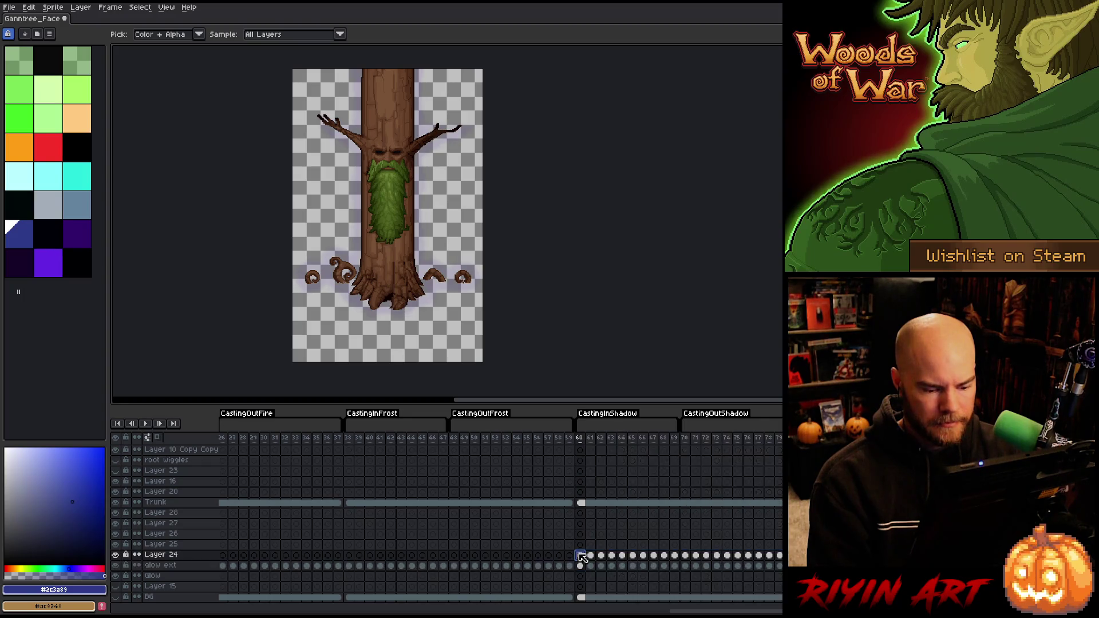
mouse_move(593, 561)
mouse_down()
mouse_move(779, 558)
mouse_move(744, 558)
mouse_up()
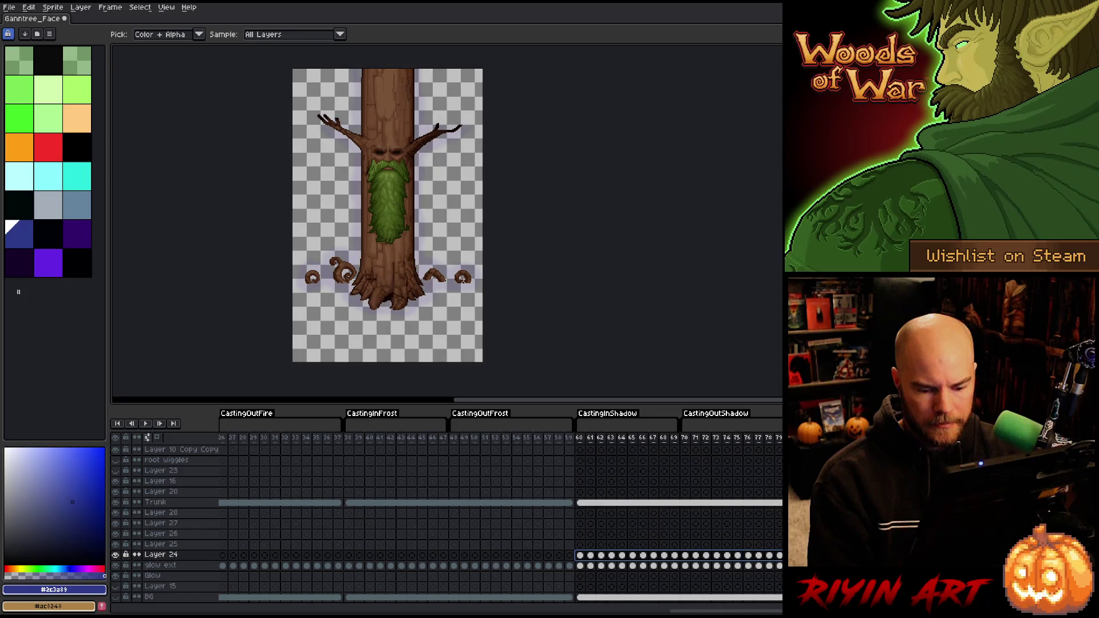
key(Delete)
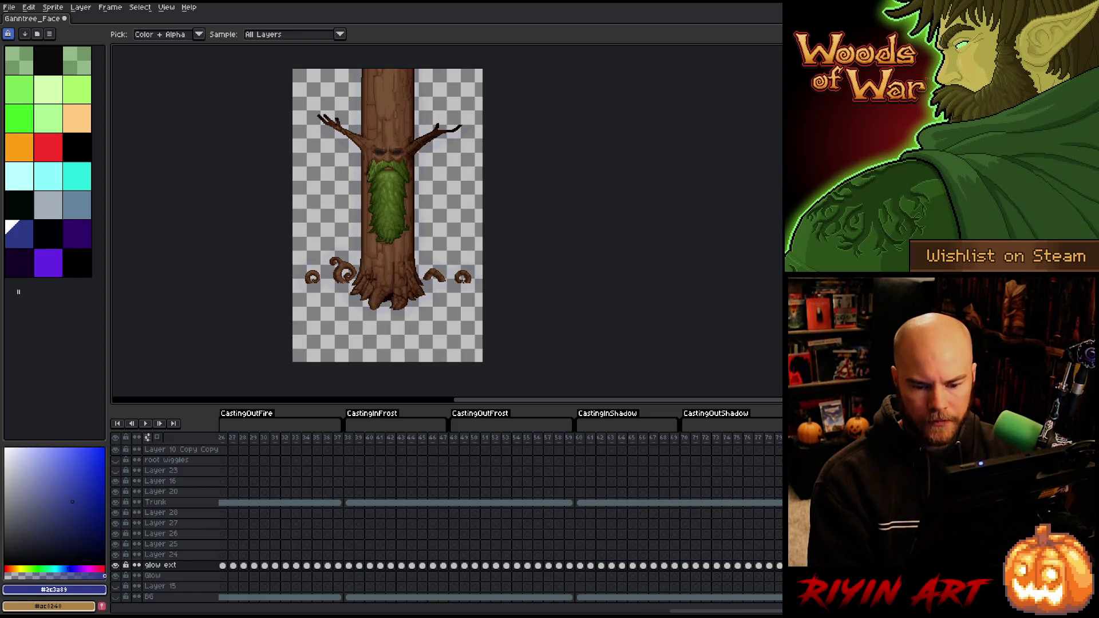
mouse_move(777, 438)
mouse_down()
mouse_move(668, 458)
mouse_move(240, 484)
mouse_move(592, 481)
mouse_move(174, 488)
mouse_move(767, 475)
mouse_move(127, 495)
mouse_up()
mouse_move(228, 500)
mouse_down()
mouse_move(737, 479)
mouse_move(213, 502)
mouse_move(288, 501)
mouse_move(228, 500)
mouse_move(240, 498)
mouse_up()
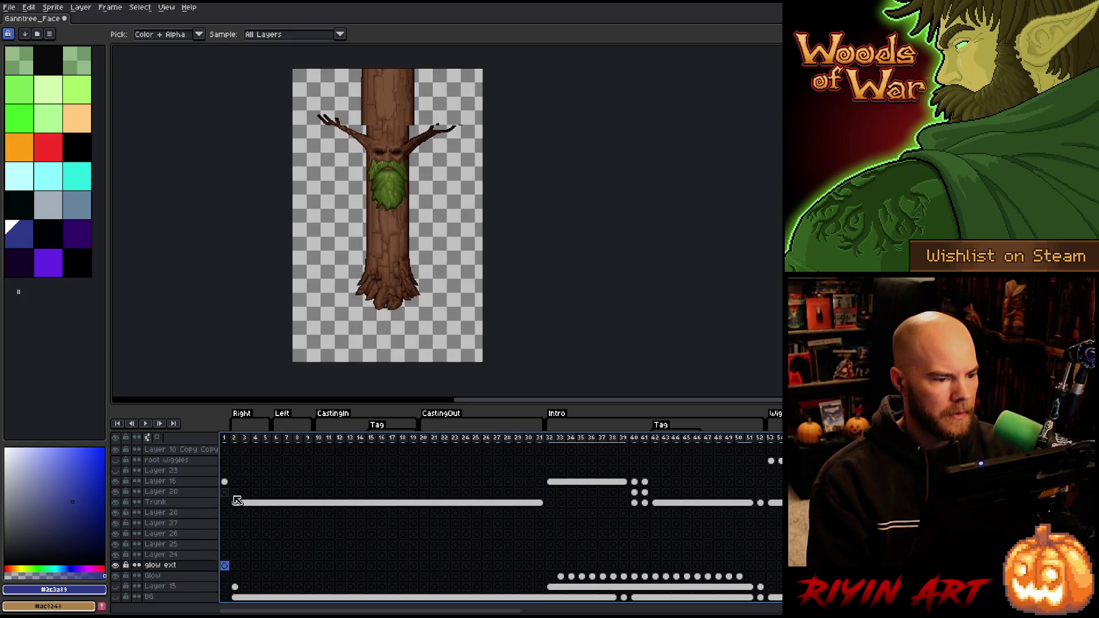
Review the animation in the timeline, jumping between frame 1 and frames 32–52
click(225, 438)
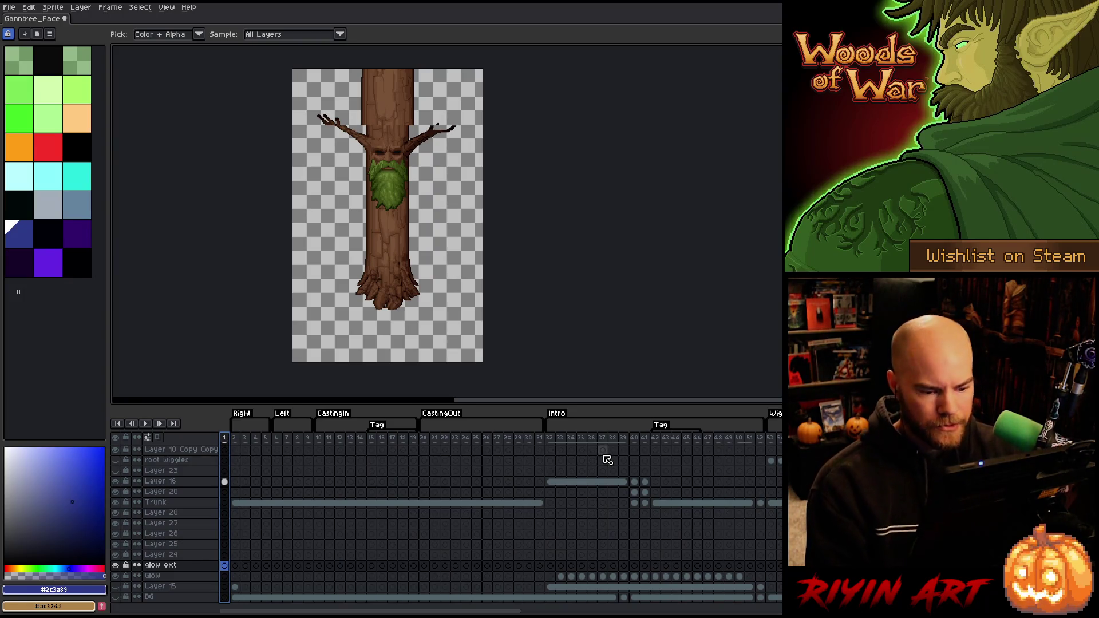
scroll(341, 537, up, 3)
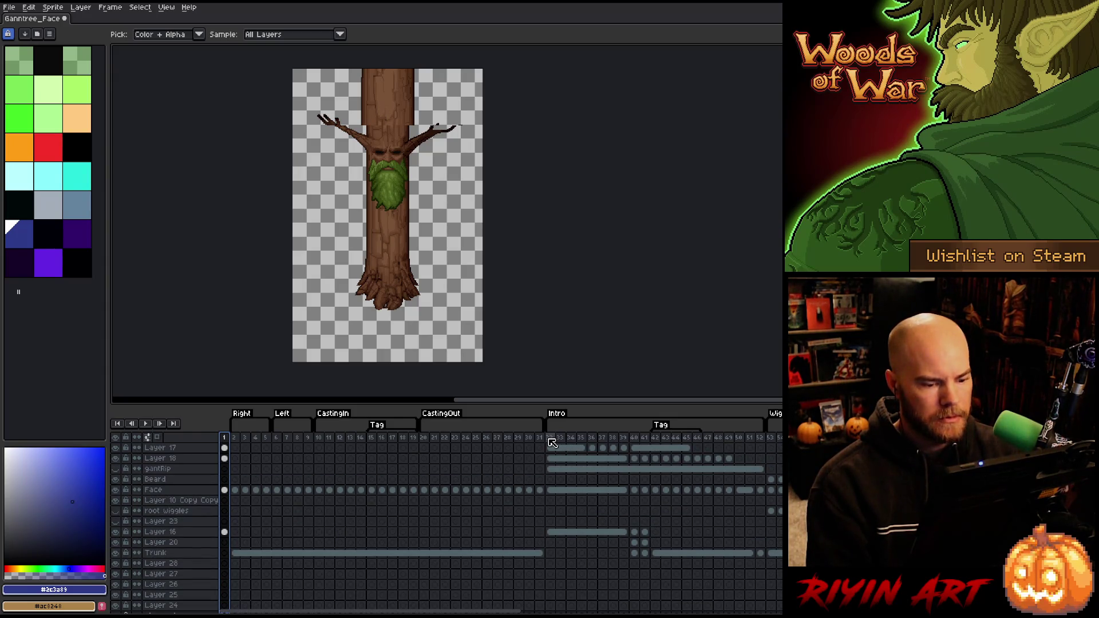
mouse_move(551, 442)
mouse_down()
mouse_move(776, 443)
mouse_move(766, 443)
mouse_up()
scroll(765, 449, up, 1)
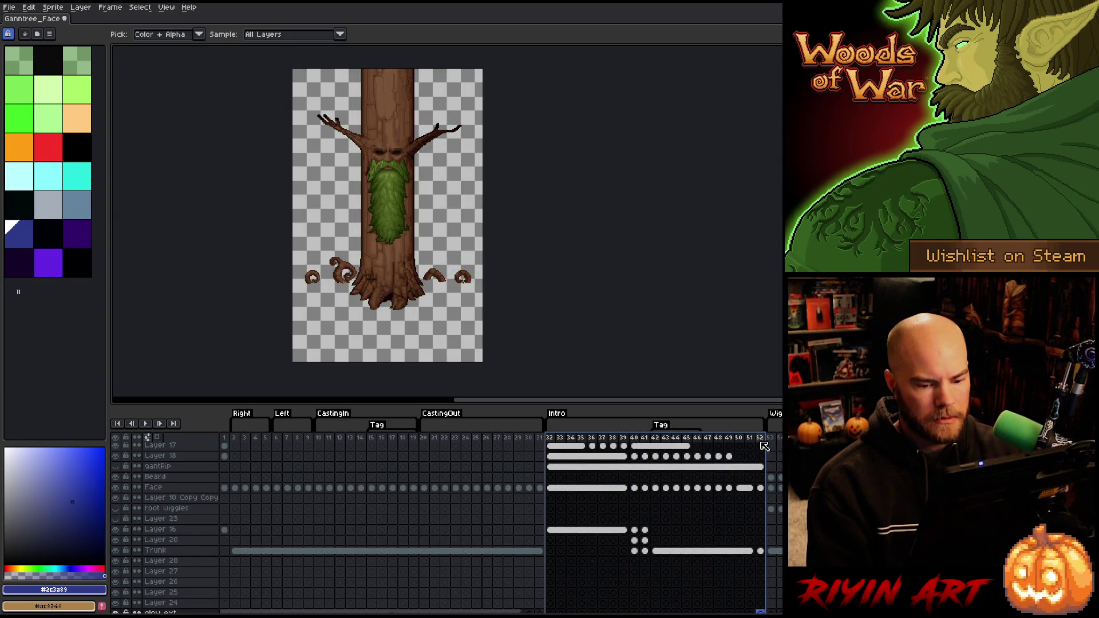
click(761, 449)
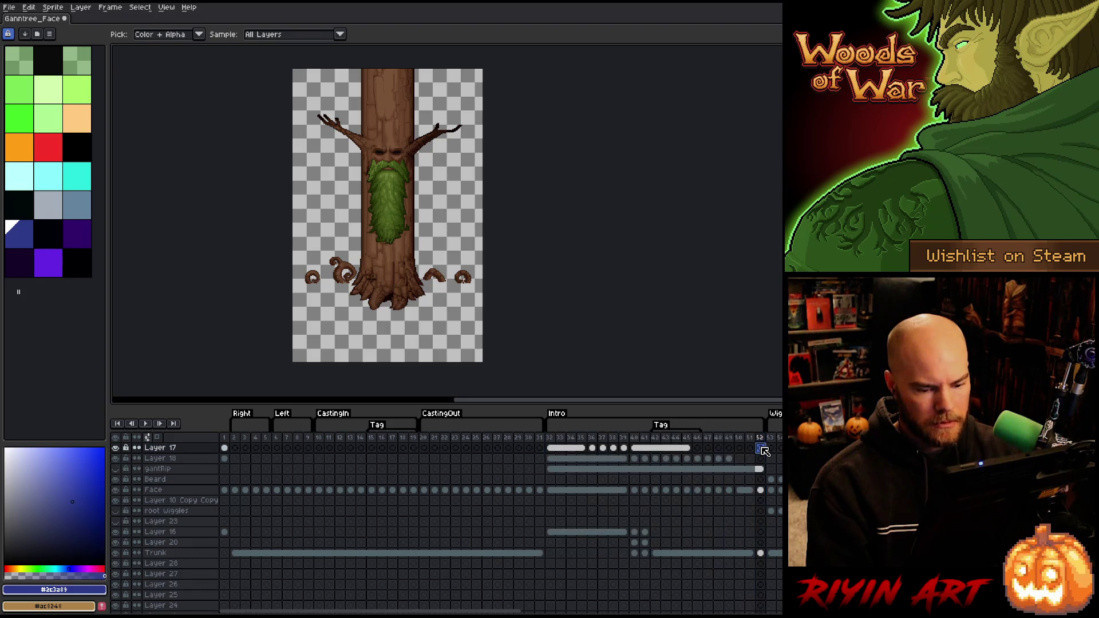
drag(765, 452, 771, 603)
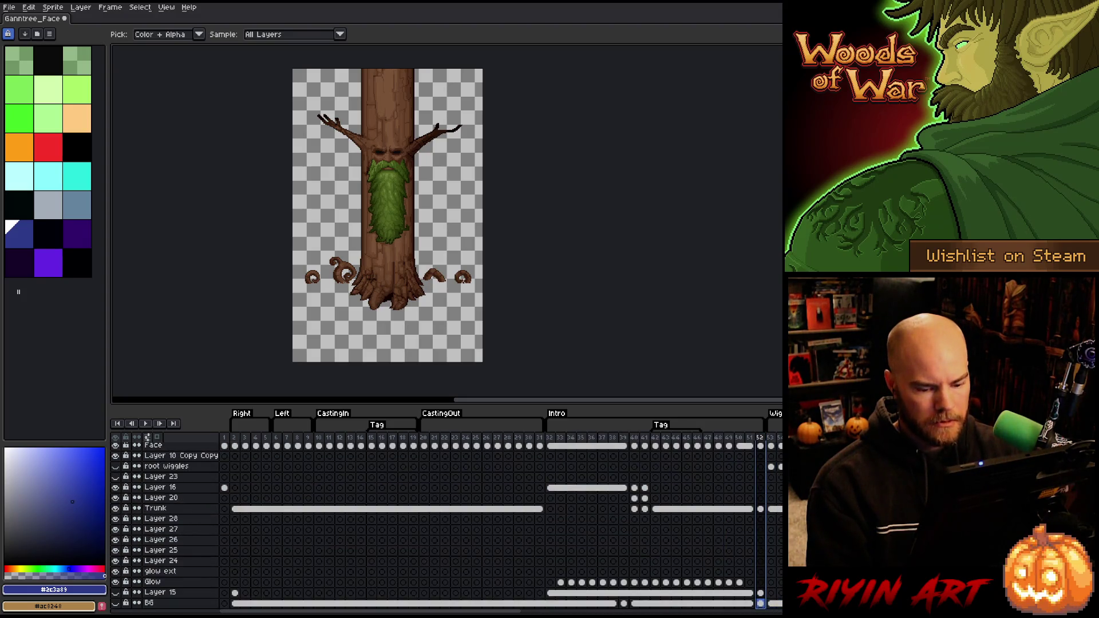
scroll(579, 549, up, 1)
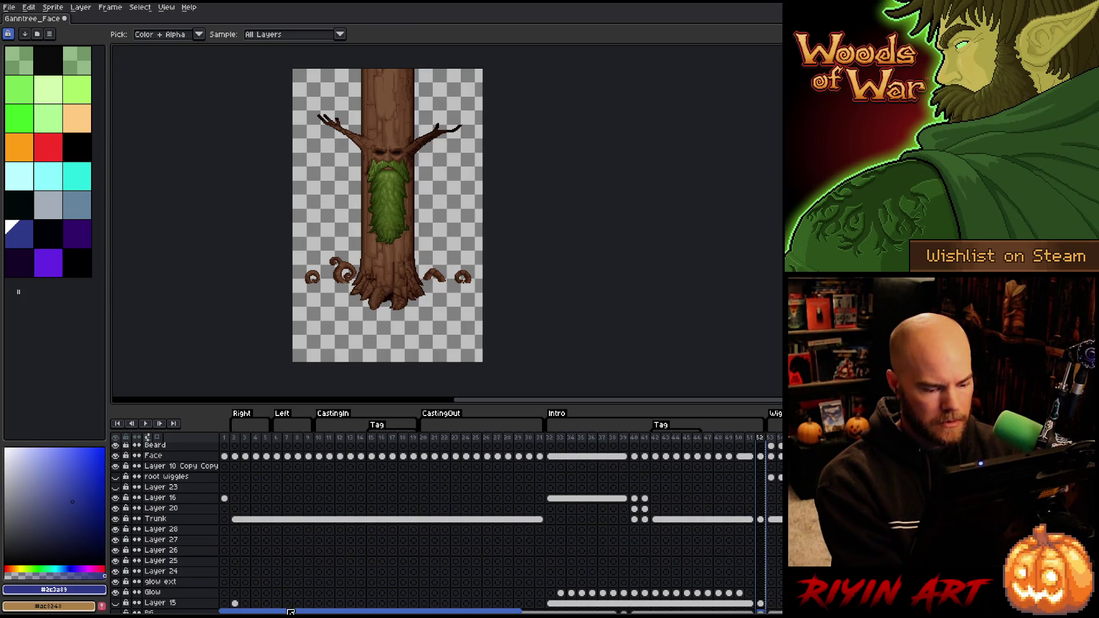
scroll(222, 452, up, 1)
scroll(222, 452, down, 2)
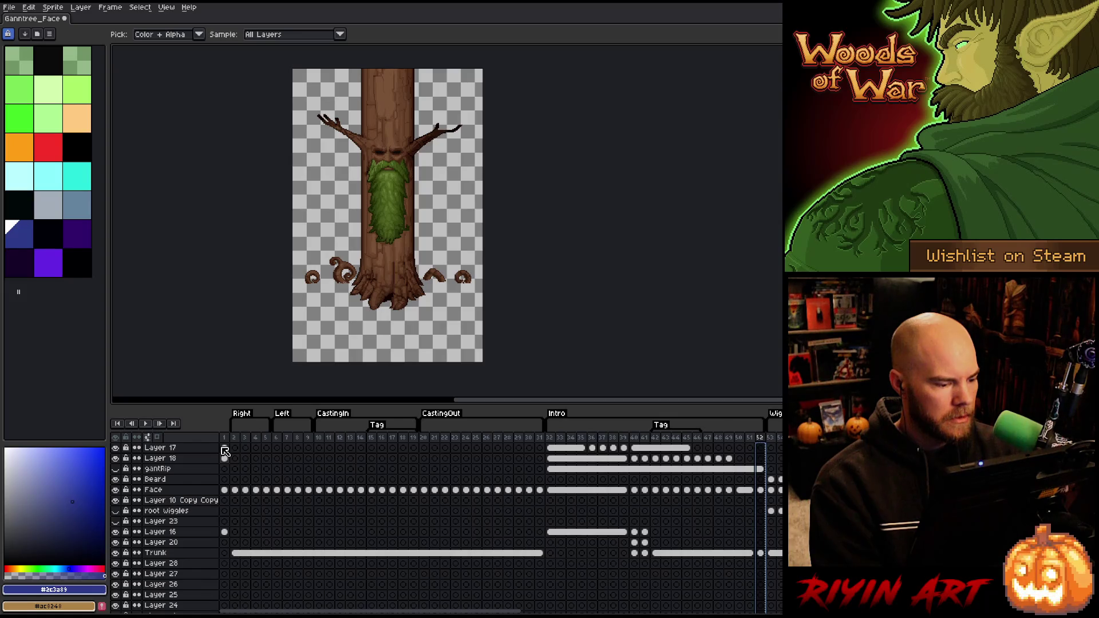
click(226, 441)
scroll(228, 452, up, 4)
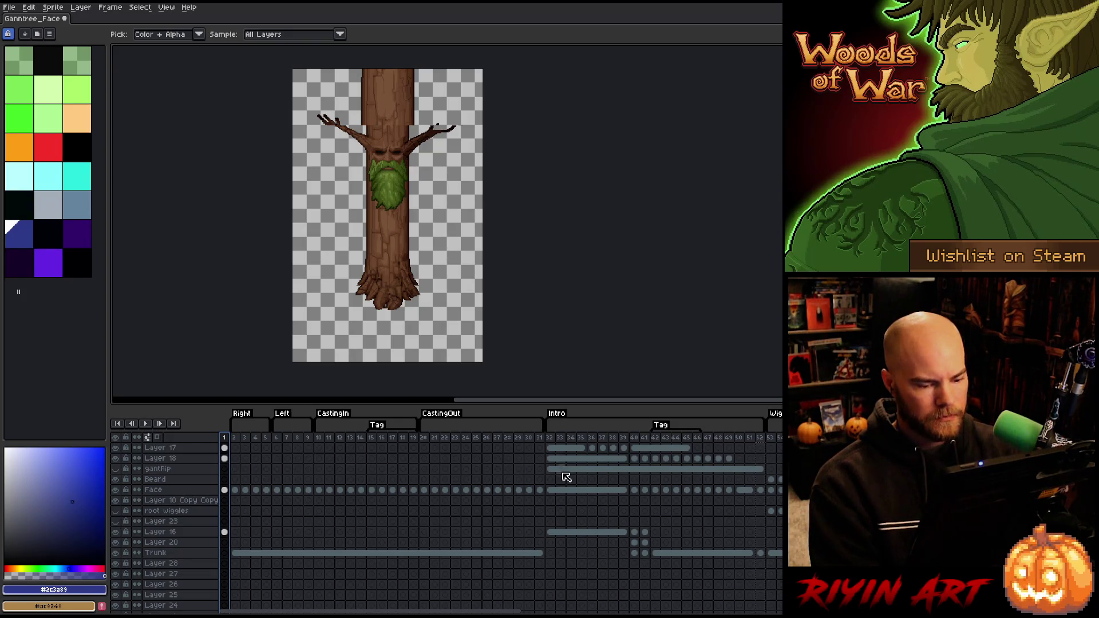
click(554, 446)
scroll(555, 445, down, 4)
scroll(555, 445, up, 4)
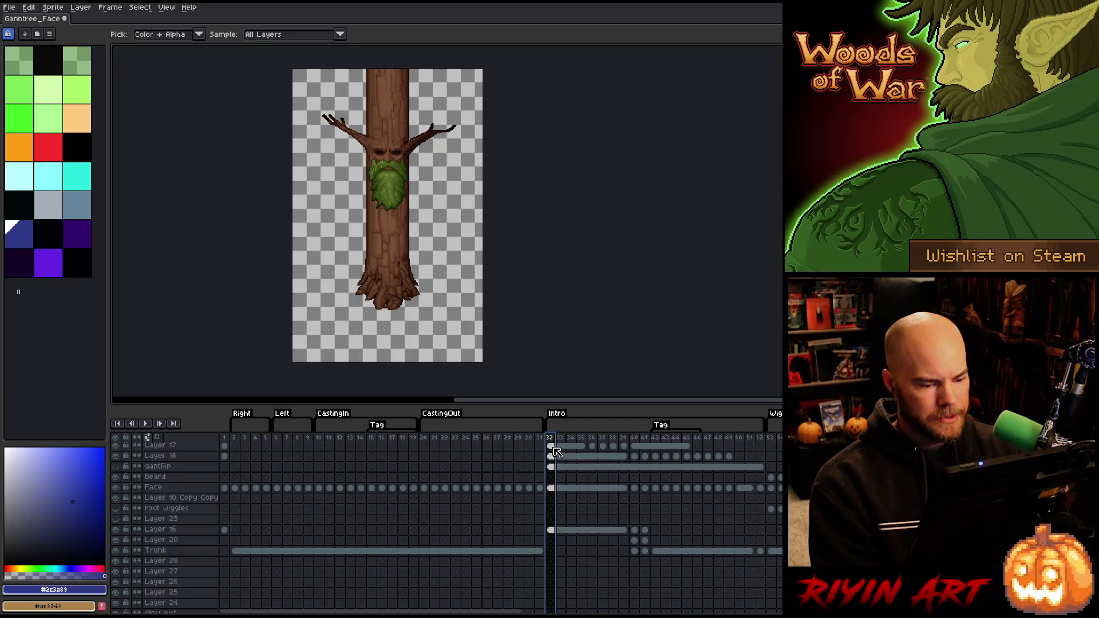
scroll(550, 584, down, 4)
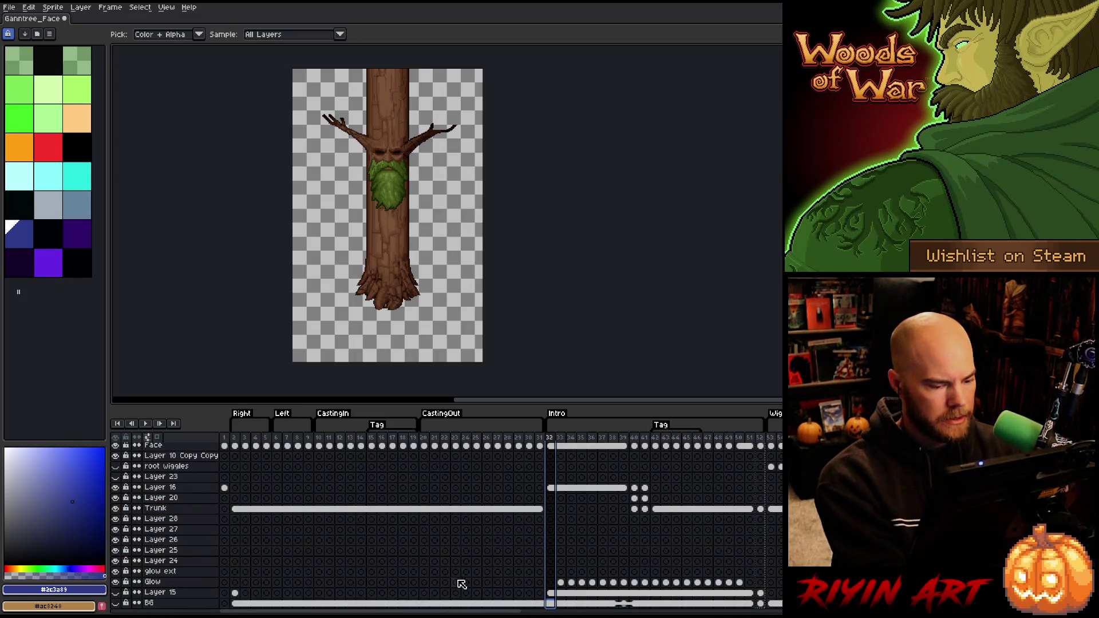
scroll(237, 539, up, 4)
Undo an accidental clear of frame 1's Layer 16–17 cels, then select frames 1–41
drag(224, 531, 224, 448)
key(Delete)
click(224, 451)
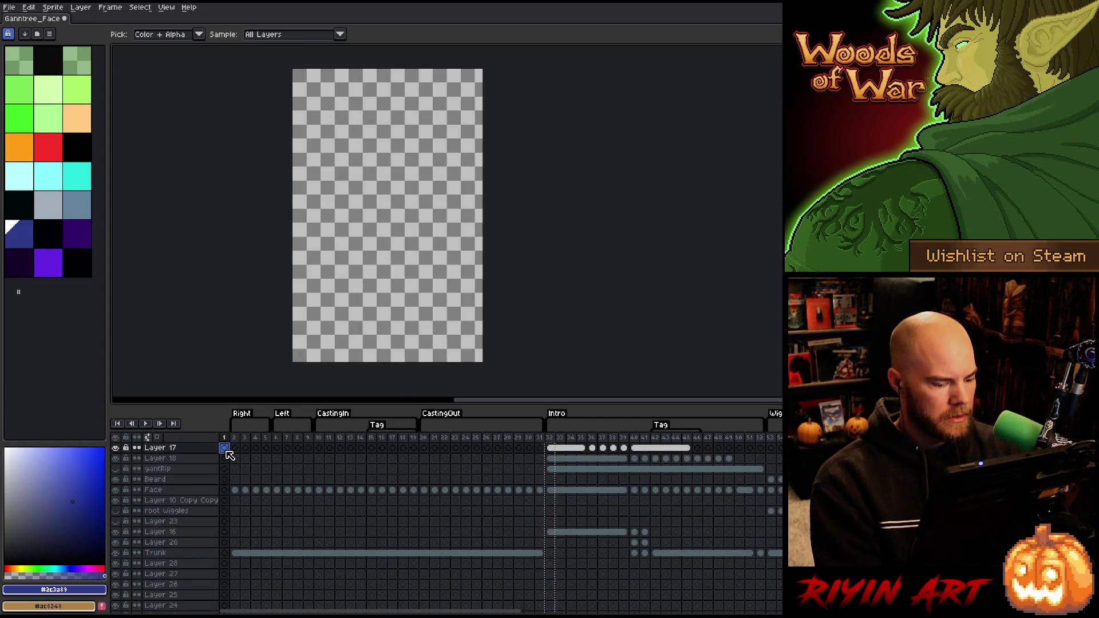
key(ctrl+z)
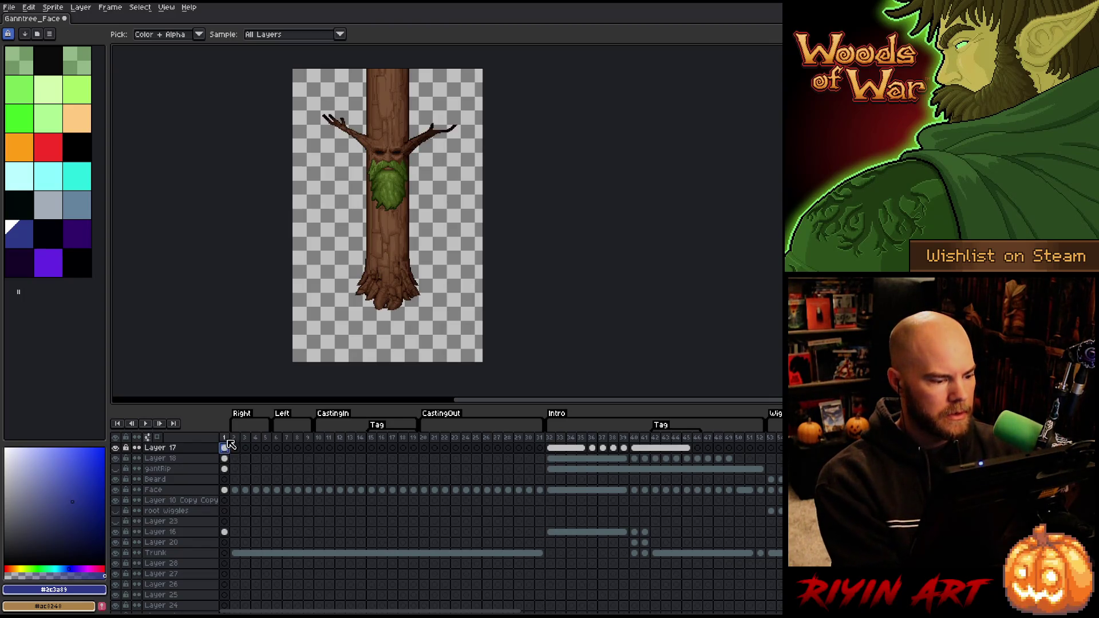
mouse_move(224, 437)
mouse_down()
mouse_move(645, 437)
mouse_move(332, 437)
mouse_move(402, 437)
mouse_up()
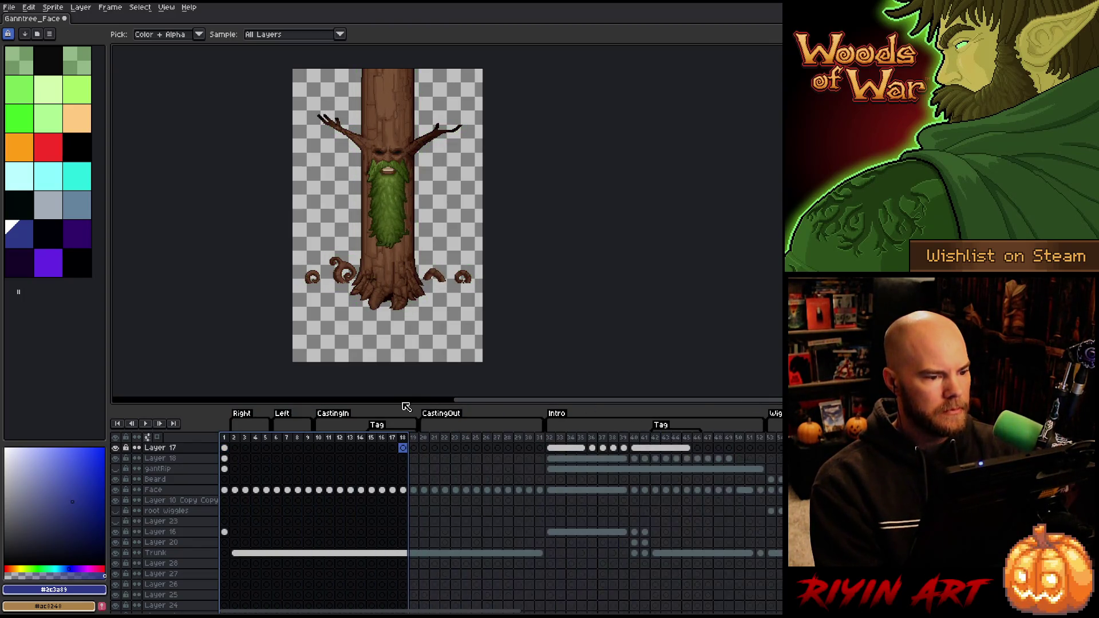
Save the sprite, then export all frames as a 19-column By Rows sprite sheet PNG
key(ctrl+s)
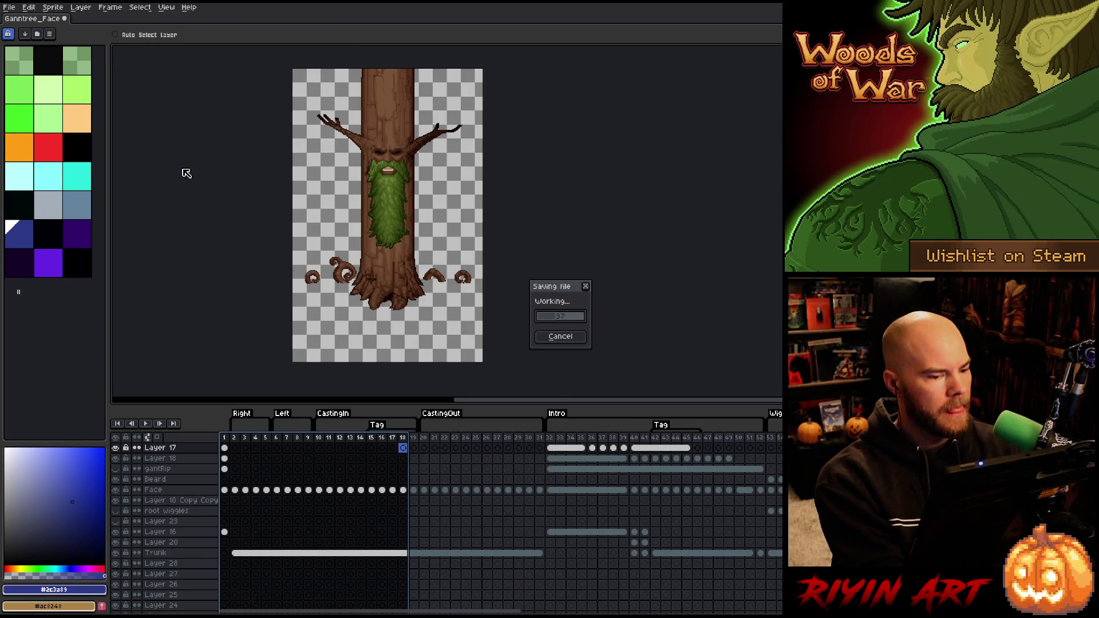
click(9, 7)
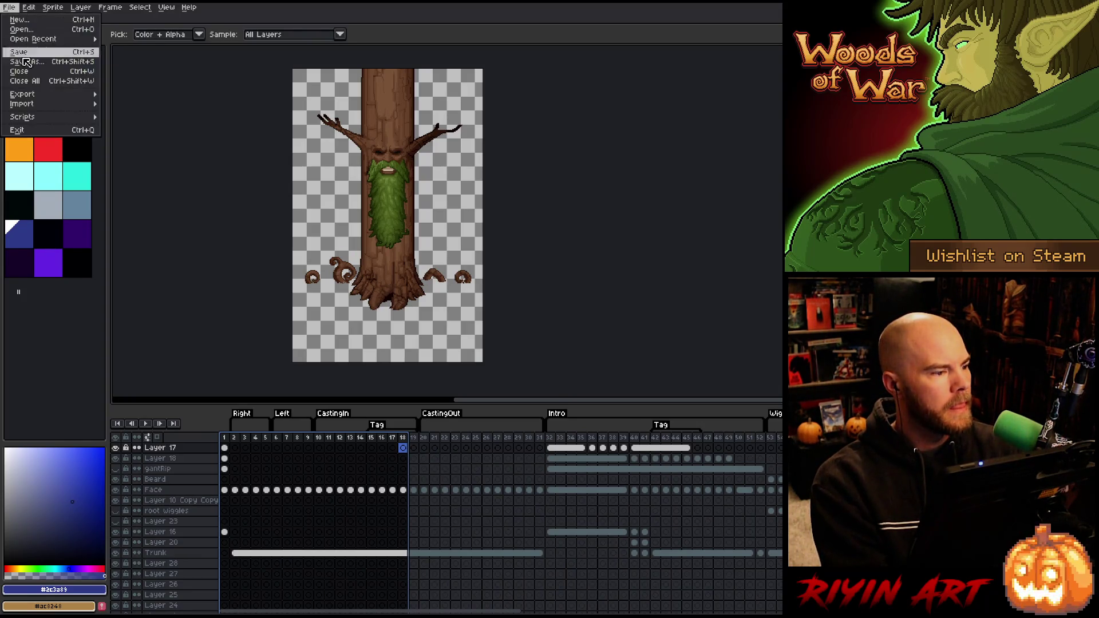
mouse_move(39, 97)
click(140, 103)
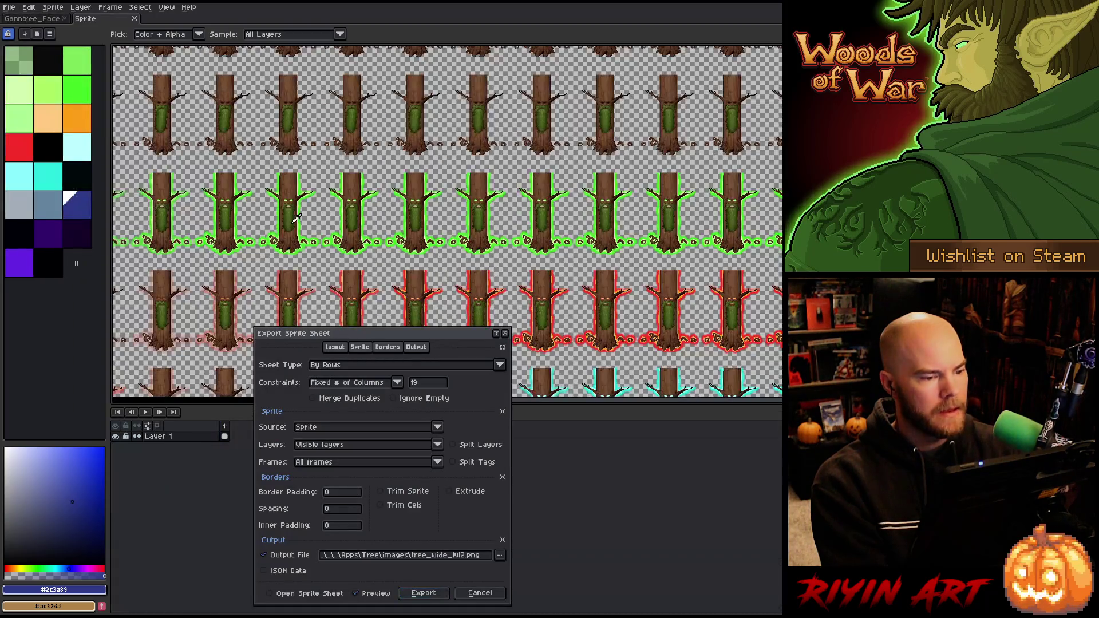
scroll(445, 180, up, 1)
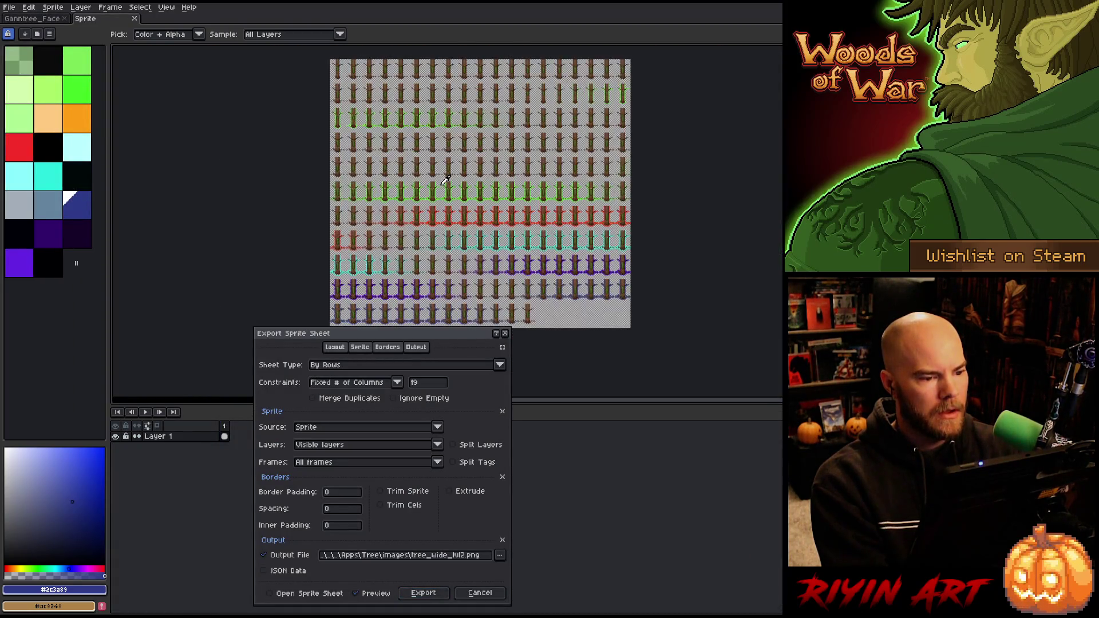
click(423, 593)
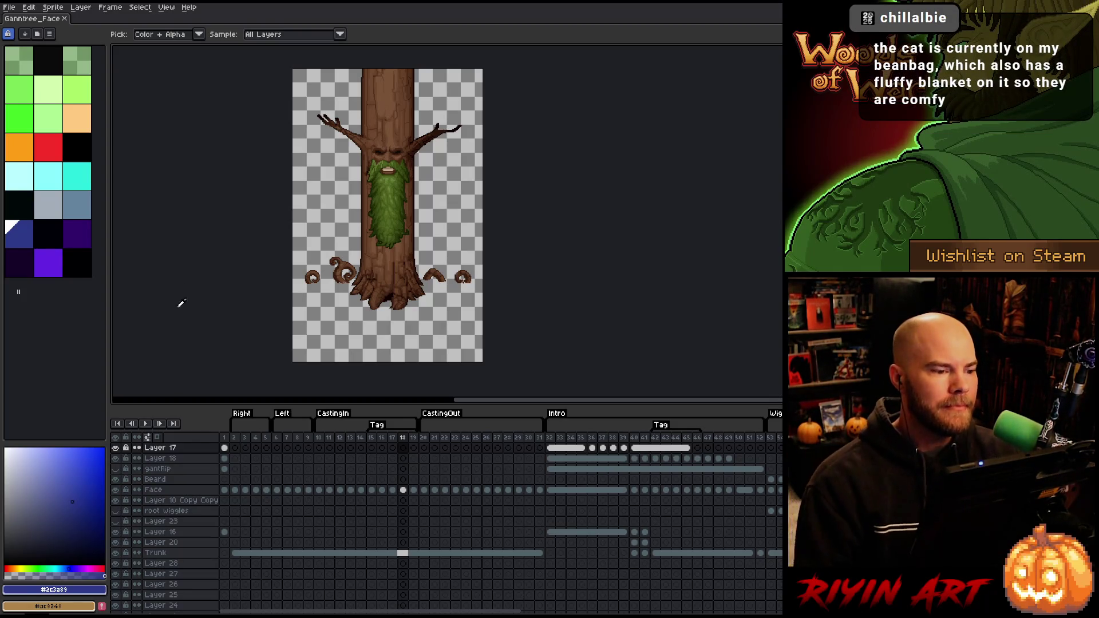
Play the treant animation from the Intro frames zoomed in, timeline hidden, sprite centred
click(554, 439)
key(Return)
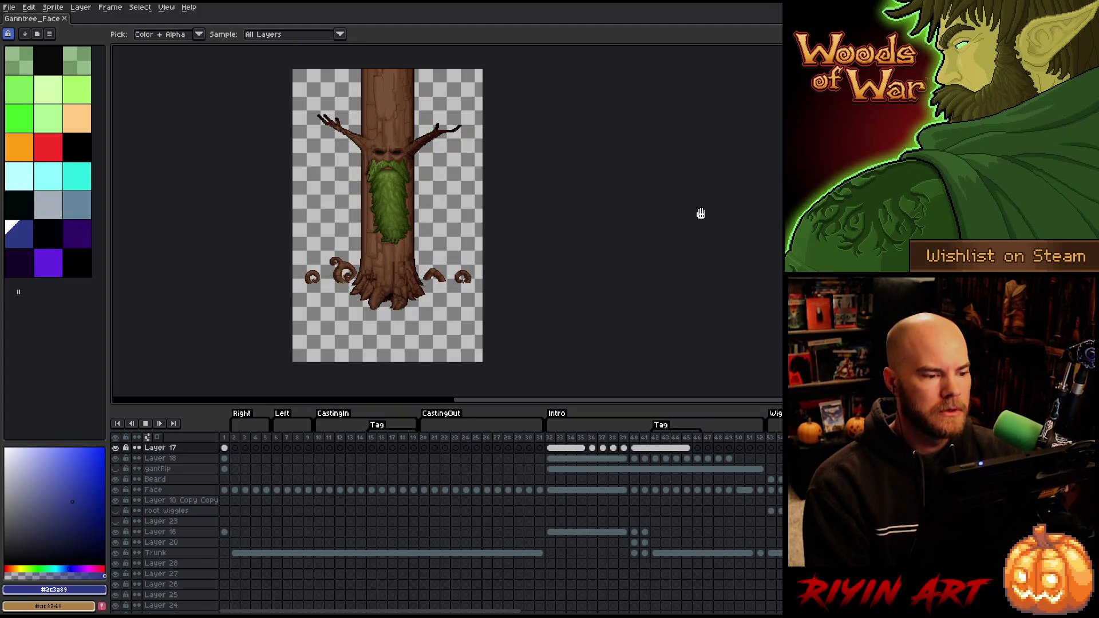
scroll(515, 146, up, 2)
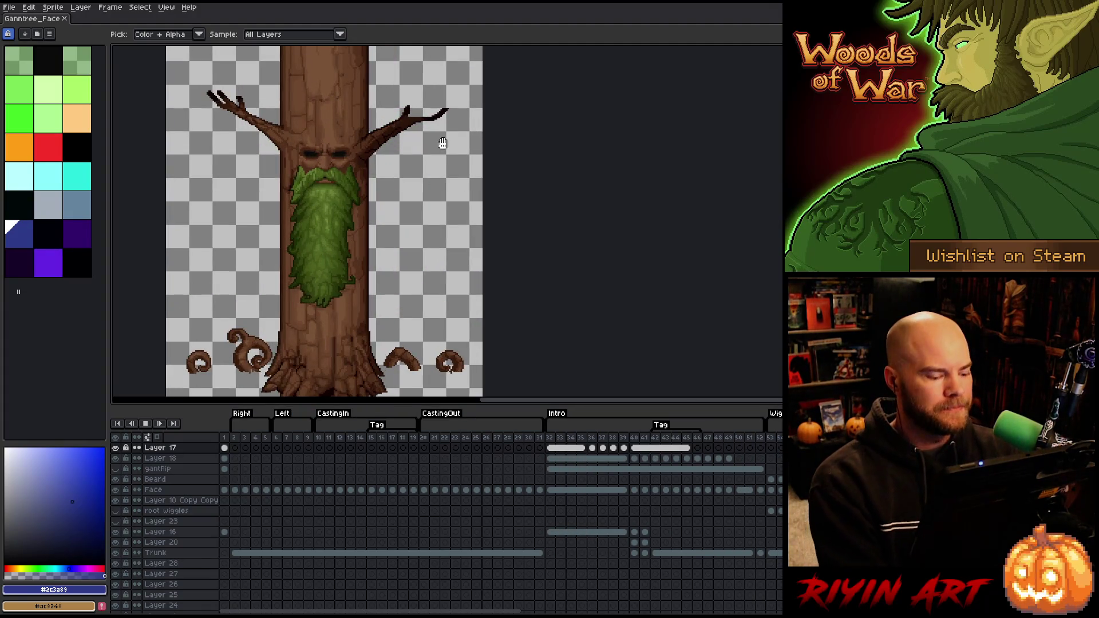
key(Tab)
mouse_move(312, 209)
mouse_down()
mouse_move(424, 289)
mouse_move(398, 272)
mouse_up()
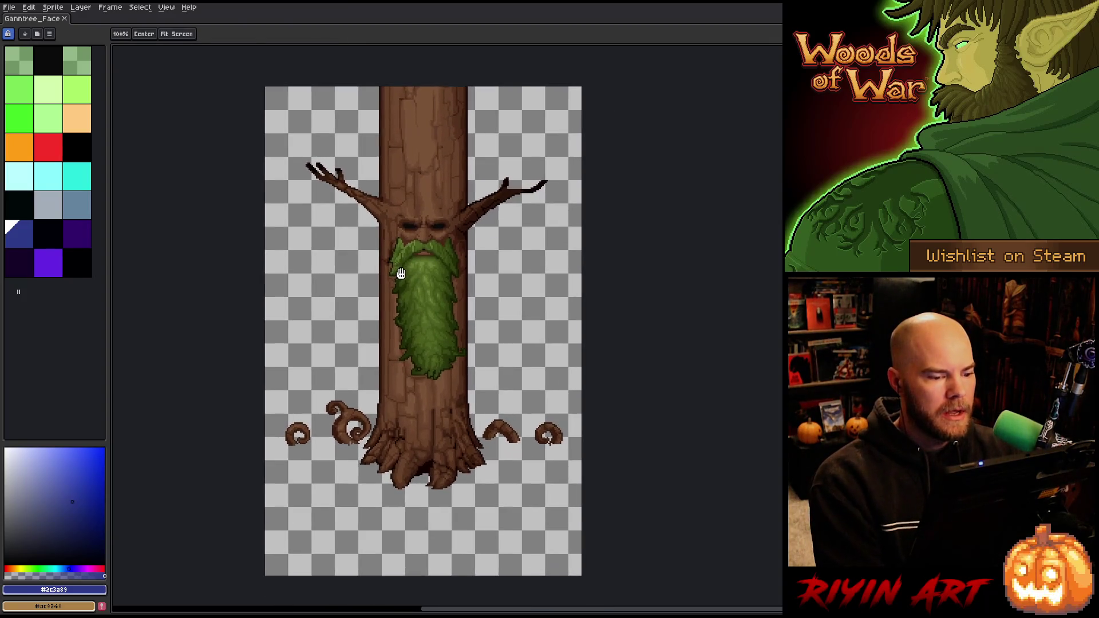